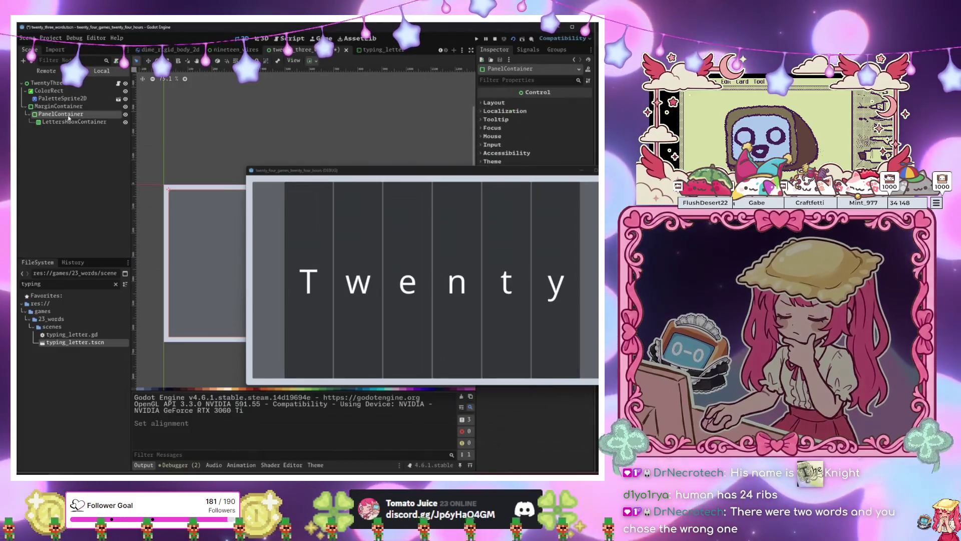
- Add a MarginContainer child under PanelContainer
{"action": "key", "text": "ctrl+a"}
{"action": "type", "text": "margin"}
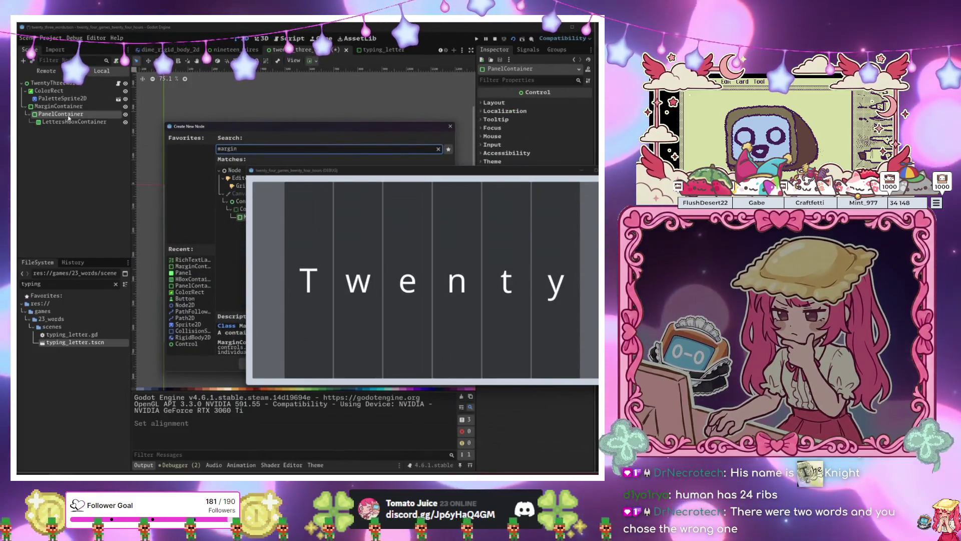
{"action": "key", "text": "Return"}
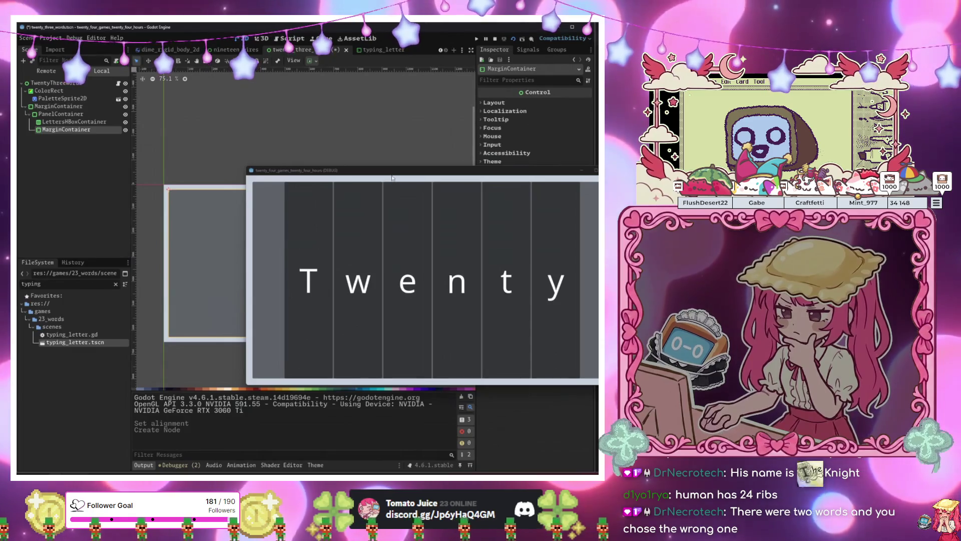
{"action": "left_click_drag", "start_coordinate": [393, 178], "coordinate": [210, 118]}
- Give it top and bottom margin overrides of 200 and move LettersHBoxContainer inside it
{"action": "left_click", "coordinate": [510, 170]}
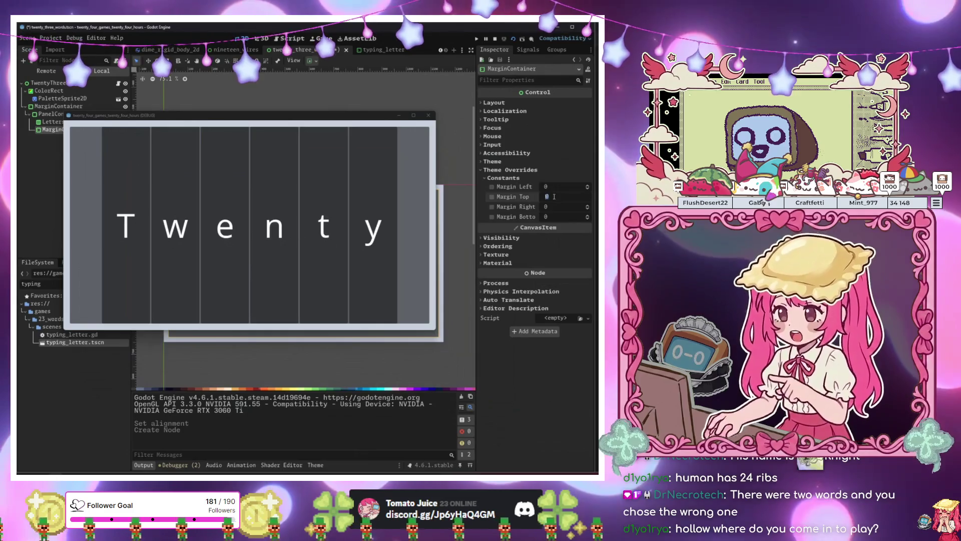
{"action": "type", "text": "00"}
{"action": "left_click", "coordinate": [553, 217]}
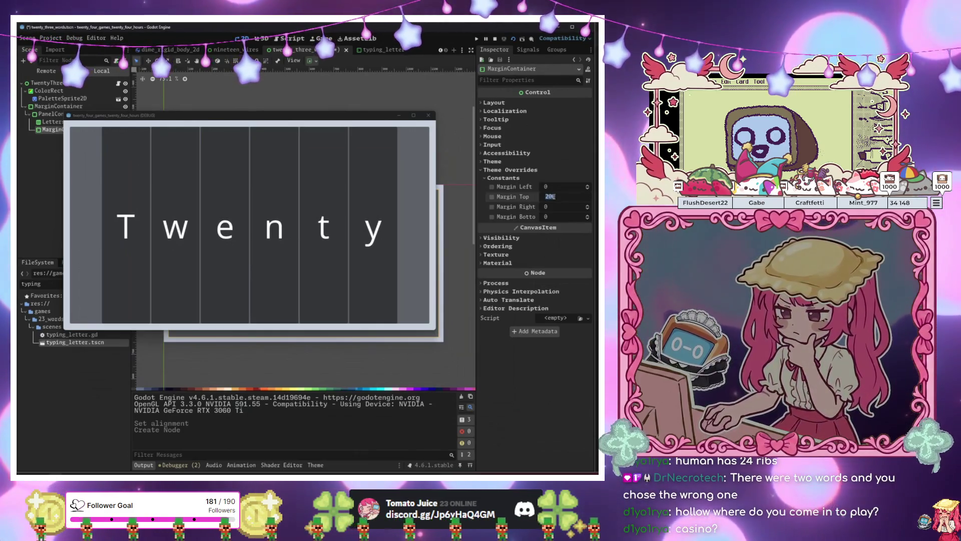
{"action": "type", "text": "200"}
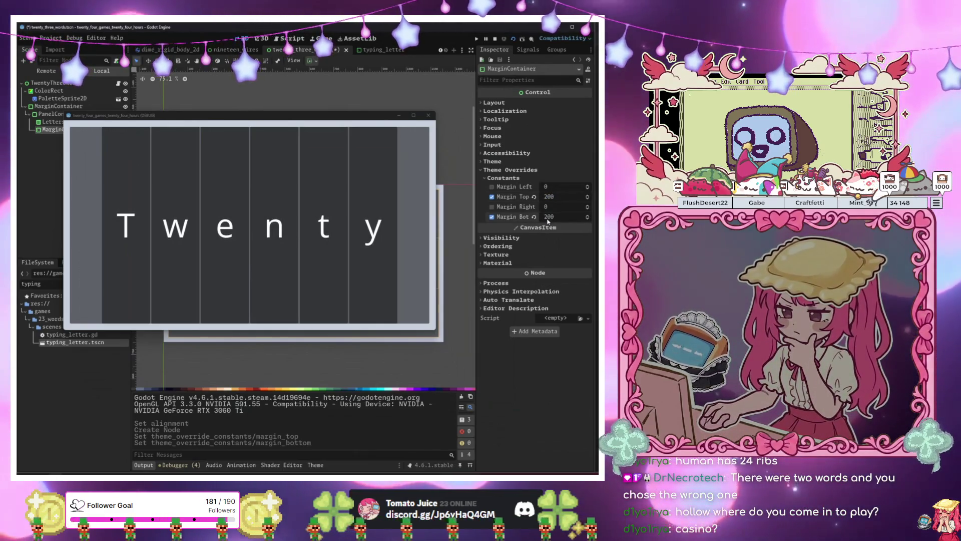
{"action": "left_click_drag", "start_coordinate": [107, 117], "coordinate": [120, 121]}
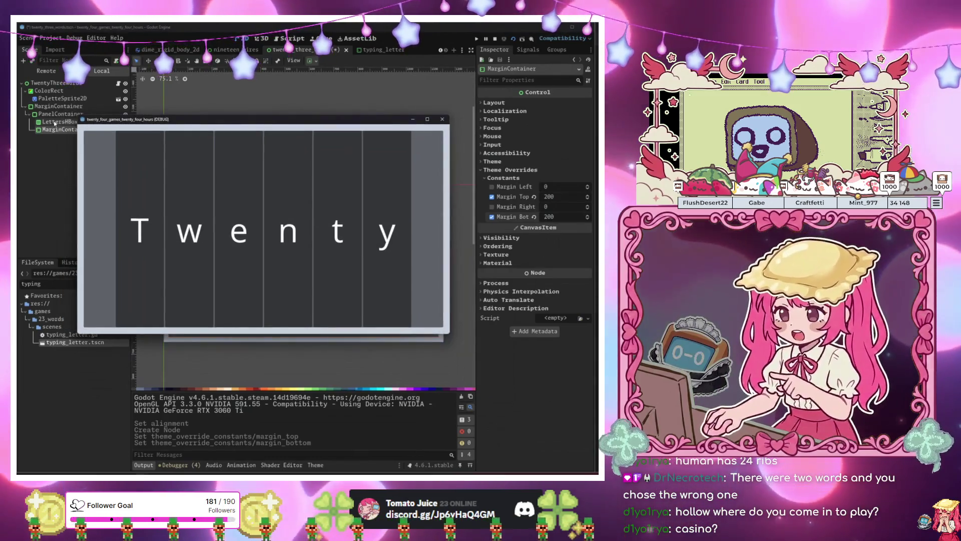
{"action": "left_click_drag", "start_coordinate": [53, 122], "coordinate": [55, 129]}
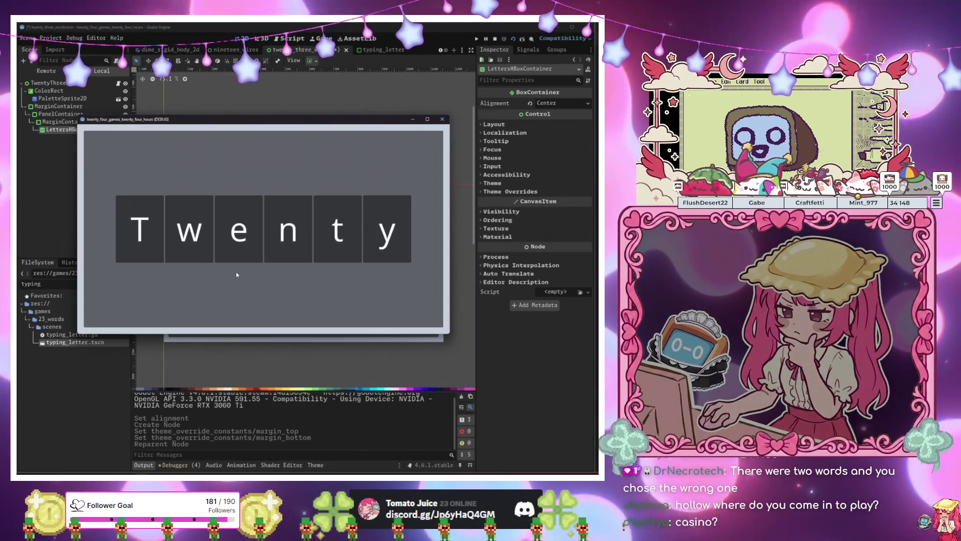
{"action": "left_click", "coordinate": [119, 83]}
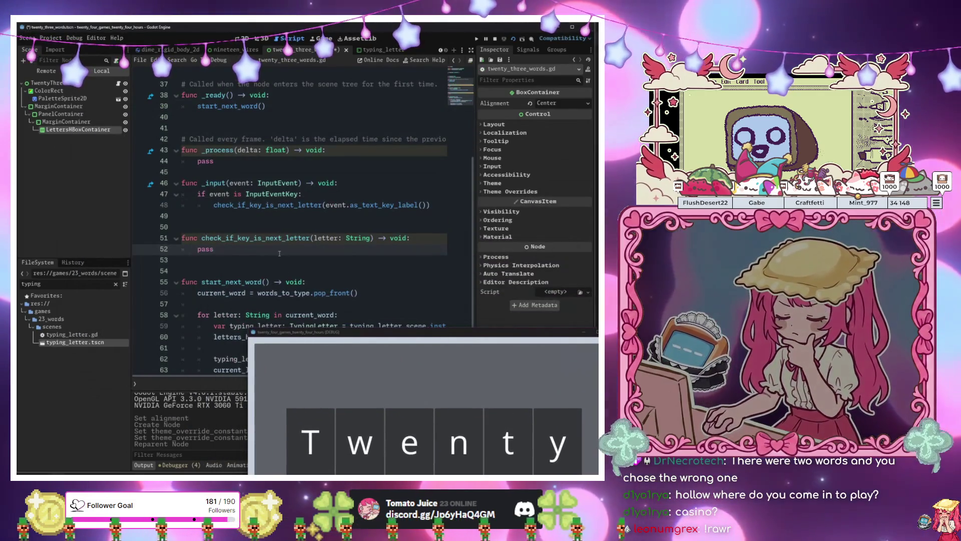
- Rename the tile array on line 35 to current_typing_letters
{"action": "scroll", "coordinate": [277, 235], "scroll_direction": "up", "scroll_amount": 3}
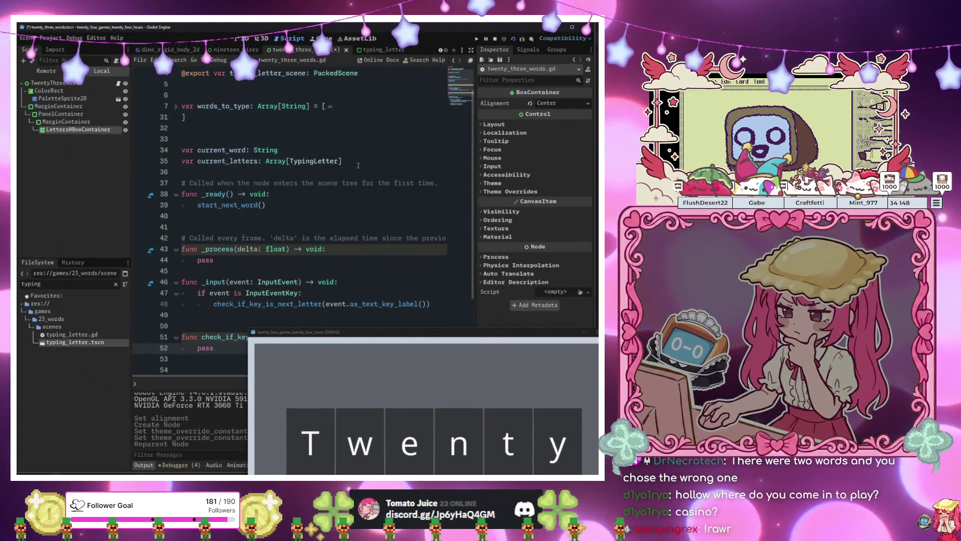
{"action": "left_click", "coordinate": [354, 162]}
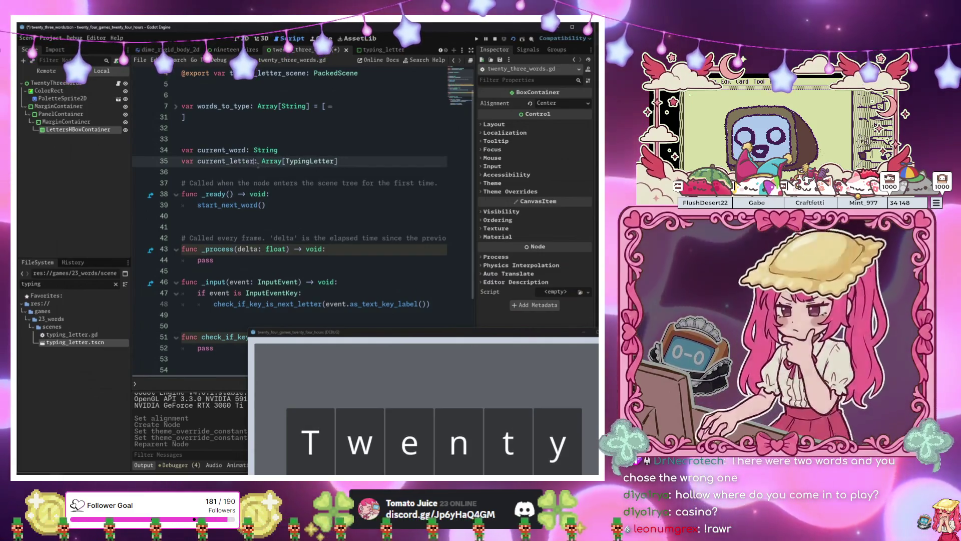
{"action": "key", "text": "BackSpace"}
{"action": "key", "text": "BackSpace"}
{"action": "key", "text": "BackSpace"}
{"action": "type", "text": "typing_lettesr"}
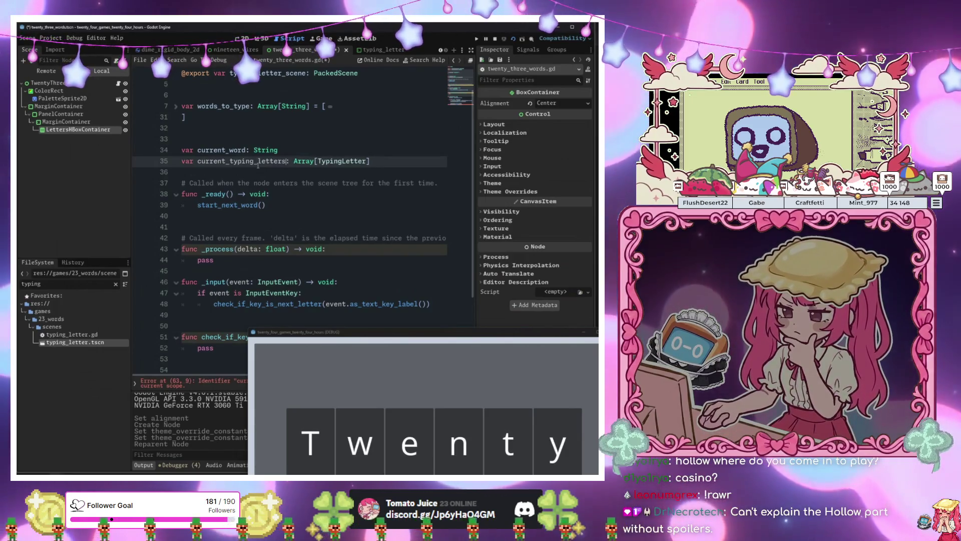
- Declare var current_letters: Array[String] on the line below
{"action": "key", "text": "End"}
{"action": "key", "text": "Return"}
{"action": "type", "text": "var "}
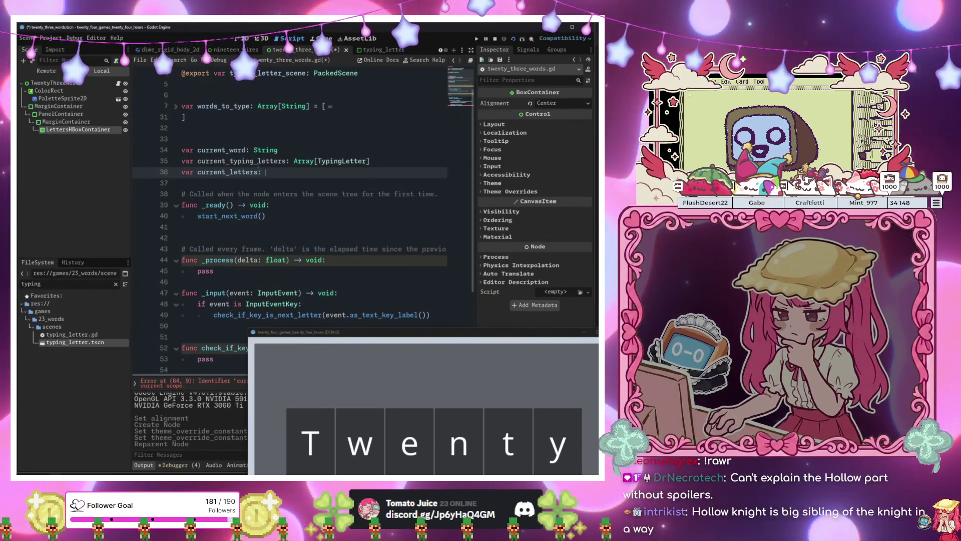
{"action": "type", "text": "Array["}
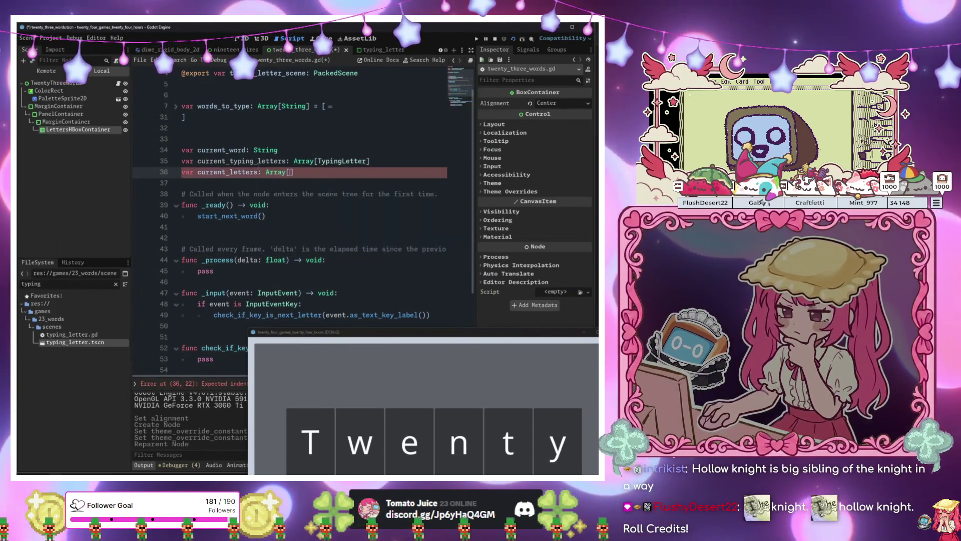
{"action": "type", "text": "Strinf"}
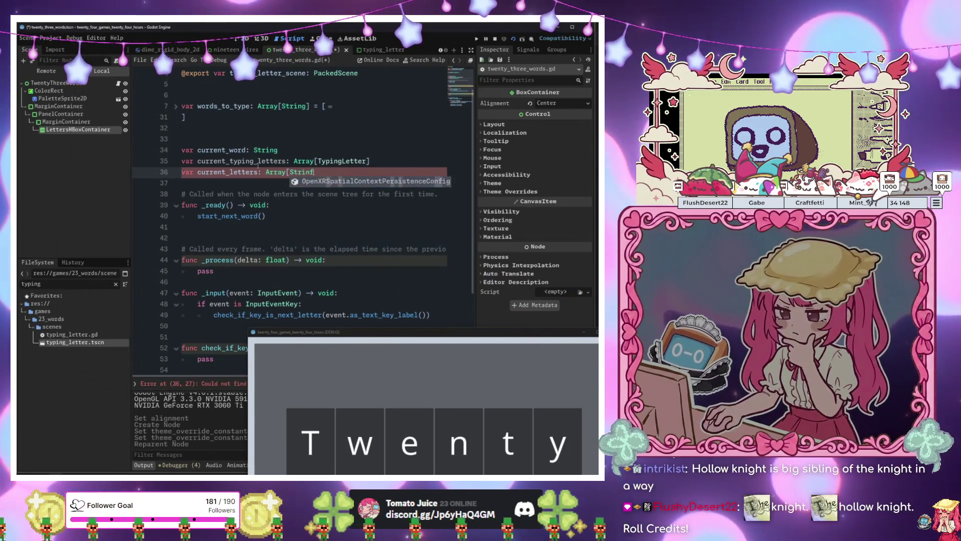
{"action": "key", "text": "BackSpace"}
{"action": "type", "text": "g"}
{"action": "key", "text": "Down"}
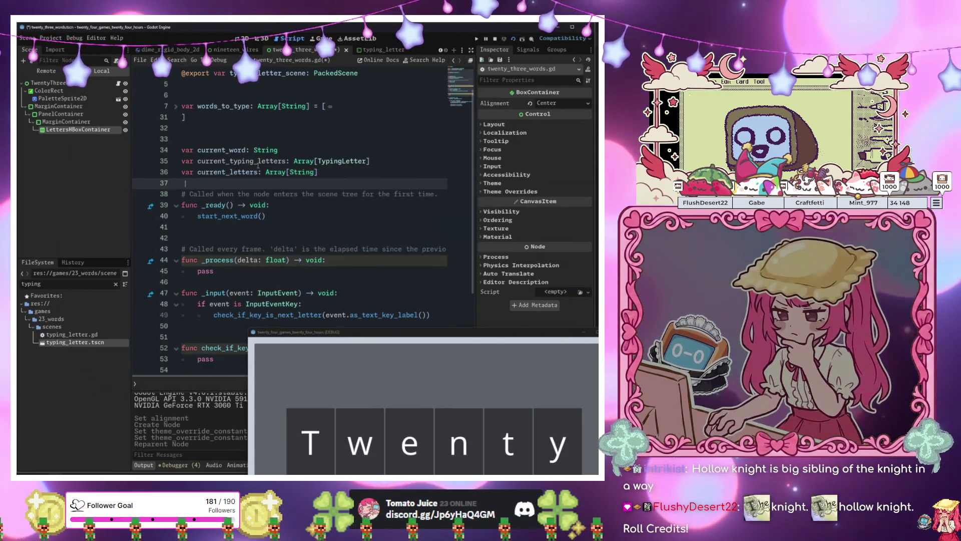
{"action": "key", "text": "BackSpace"}
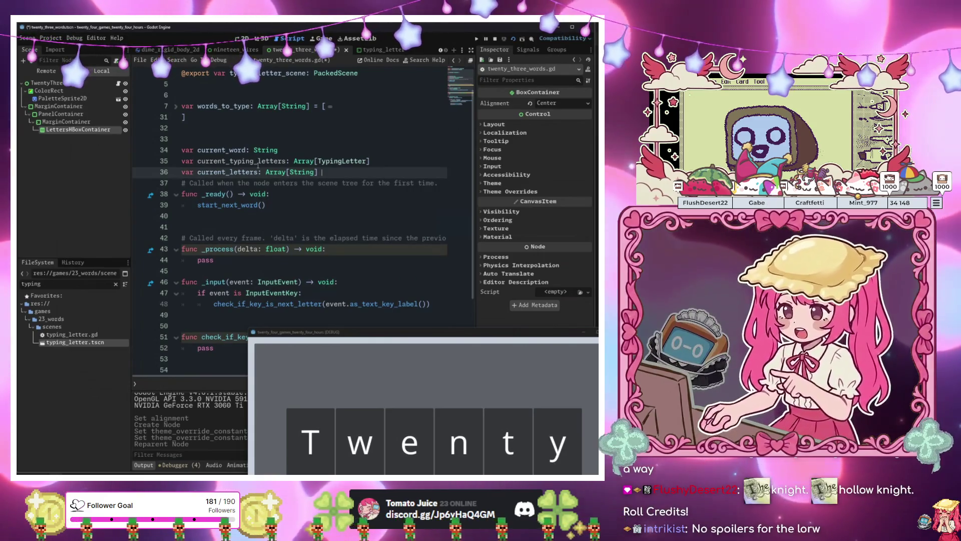
{"action": "type", "text": "="}
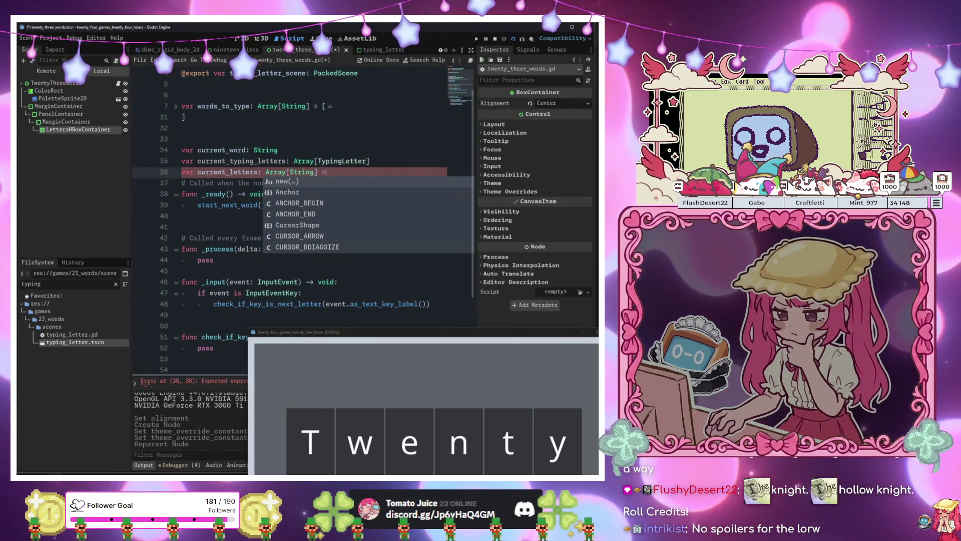
{"action": "key", "text": "BackSpace"}
{"action": "key", "text": "BackSpace"}
{"action": "scroll", "coordinate": [267, 150], "scroll_direction": "down", "scroll_amount": 1}
{"action": "scroll", "coordinate": [267, 150], "scroll_direction": "down", "scroll_amount": 3}
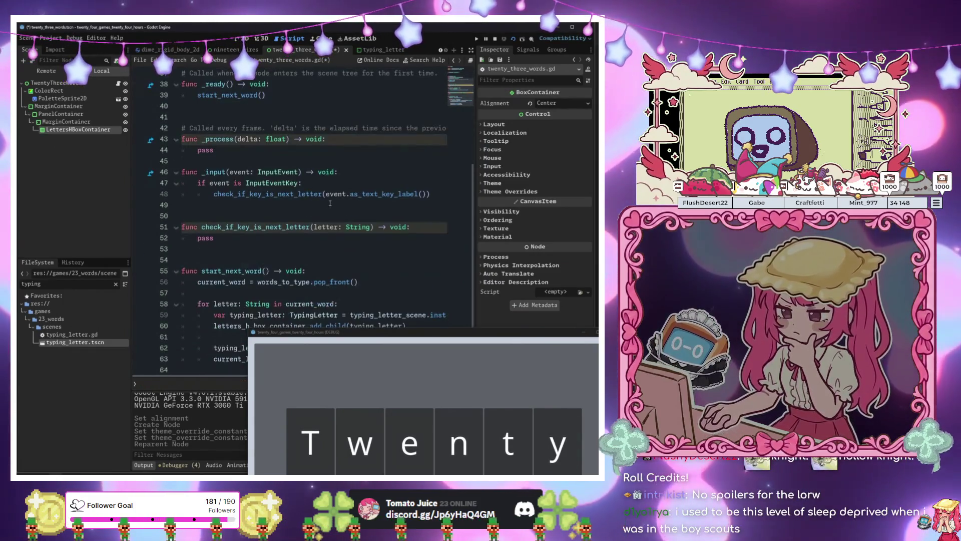
- Add current_letters.append(letter) inside start_next_word's for loop
{"action": "left_click", "coordinate": [353, 293]}
{"action": "left_click", "coordinate": [360, 305]}
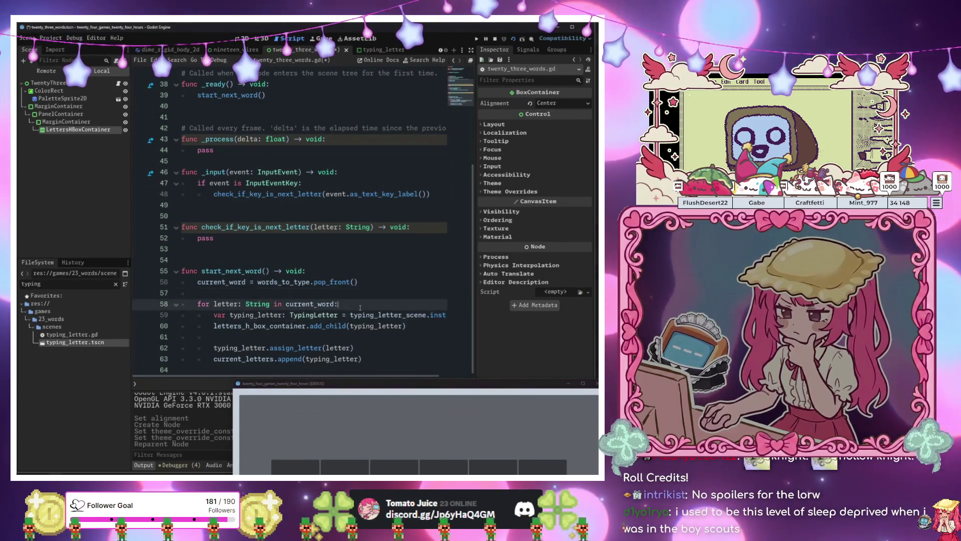
{"action": "key", "text": "Return"}
{"action": "key", "text": "Return"}
{"action": "key", "text": "Up"}
{"action": "type", "text": "current_letters"}
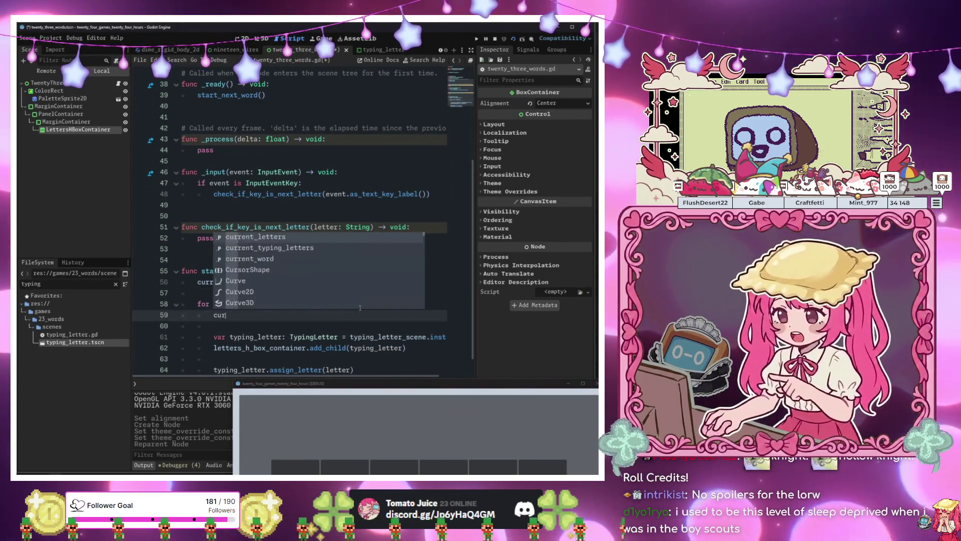
{"action": "type", "text": ".append(l"}
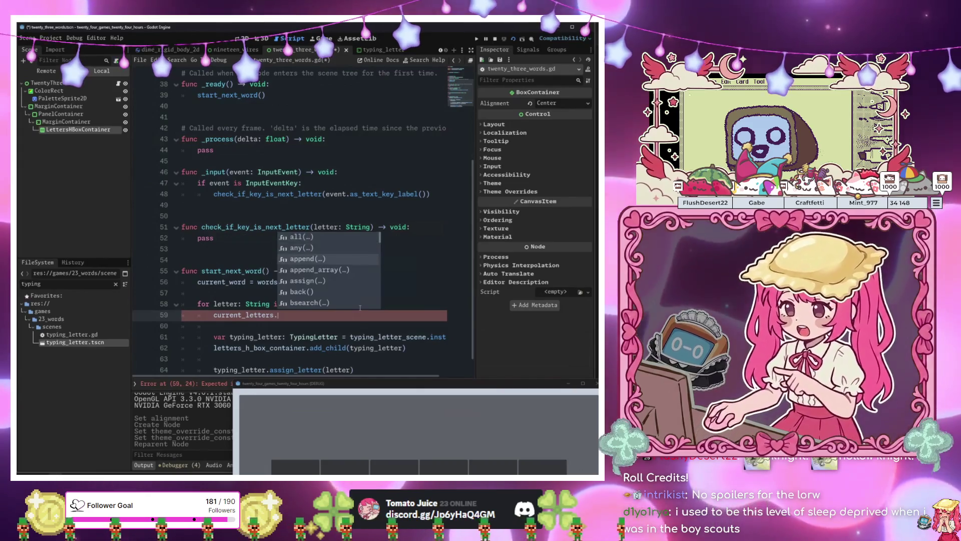
{"action": "key", "text": "Return"}
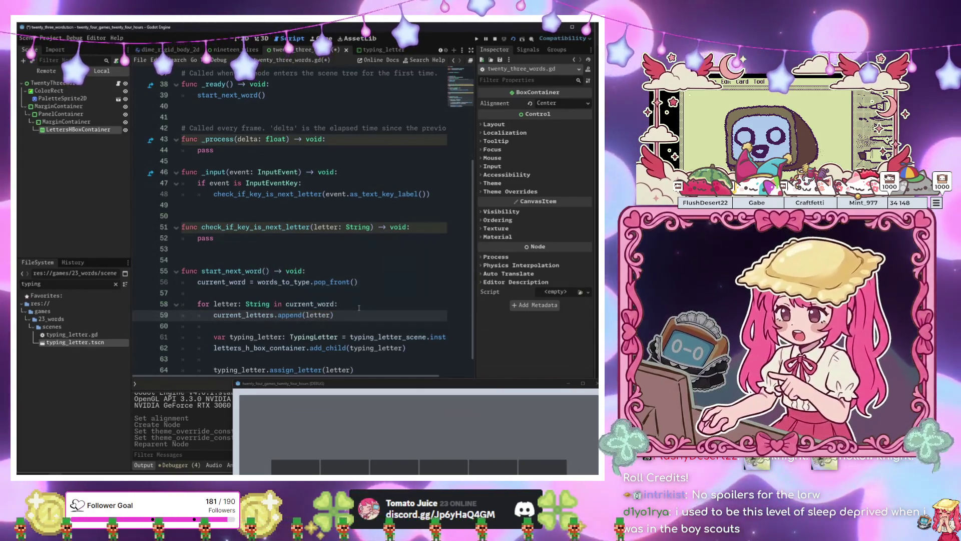
- Replace pass with 'if current_letters[0] == letter:' and save the script
{"action": "left_click", "coordinate": [300, 237]}
{"action": "key", "text": "BackSpace"}
{"action": "key", "text": "BackSpace"}
{"action": "type", "text": "if"}
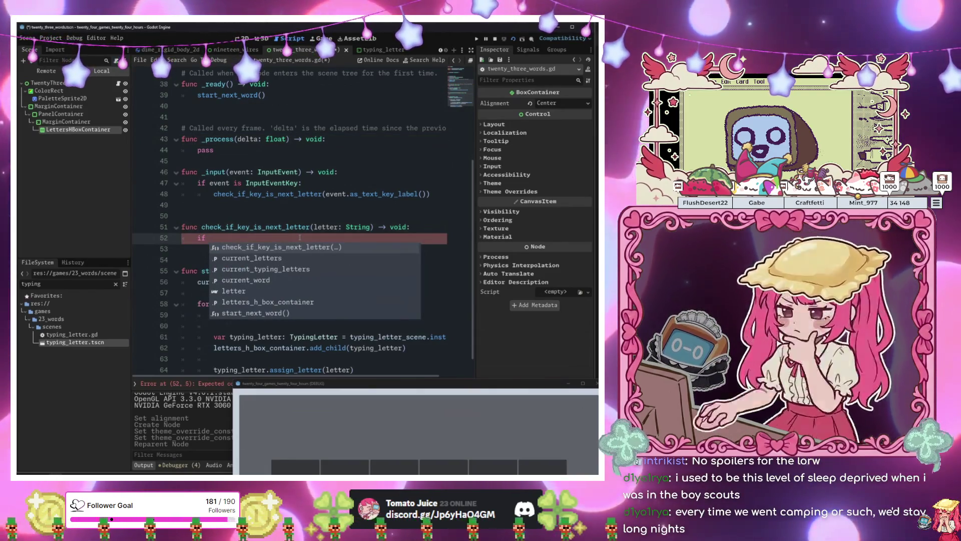
{"action": "key", "text": "Down"}
{"action": "key", "text": "Return"}
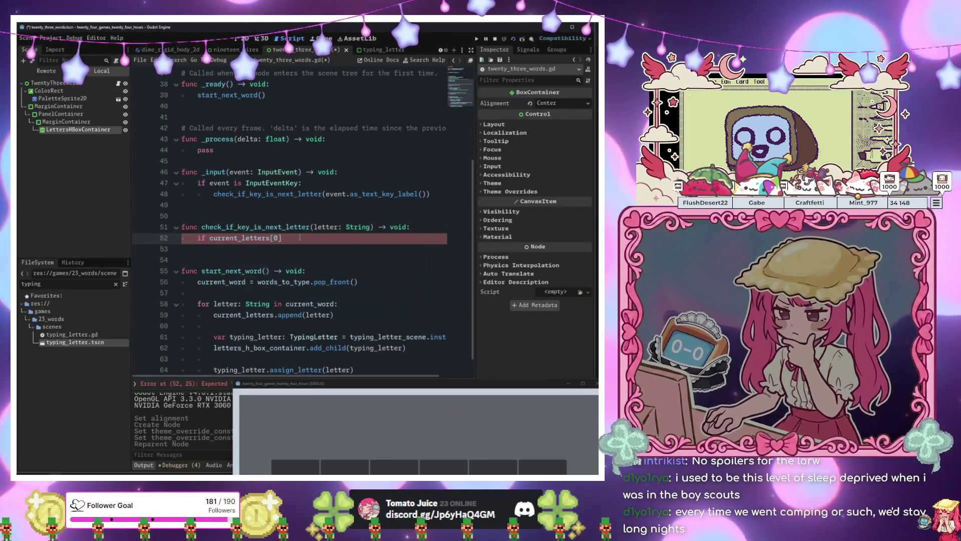
{"action": "type", "text": "0] == le"}
{"action": "key", "text": "Return"}
{"action": "type", "text": ":"}
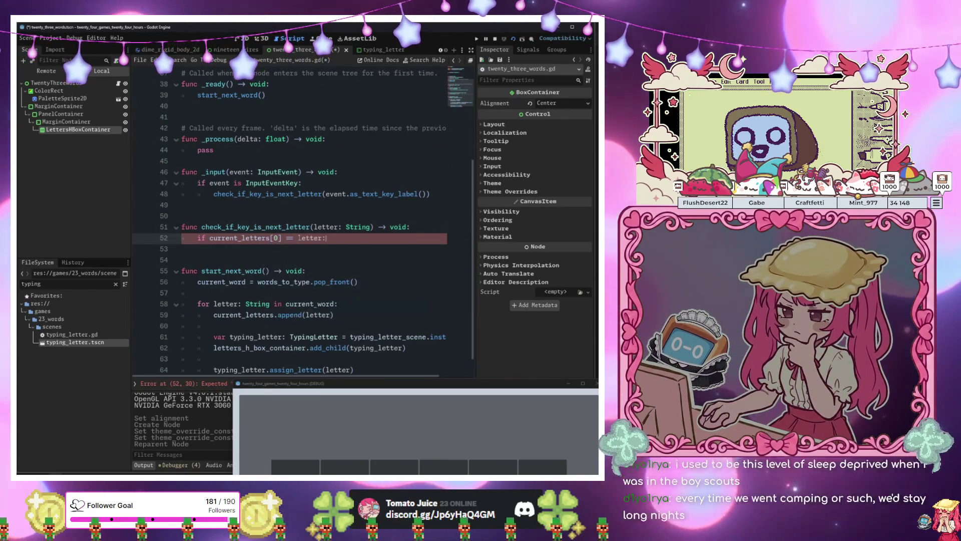
{"action": "key", "text": "Return"}
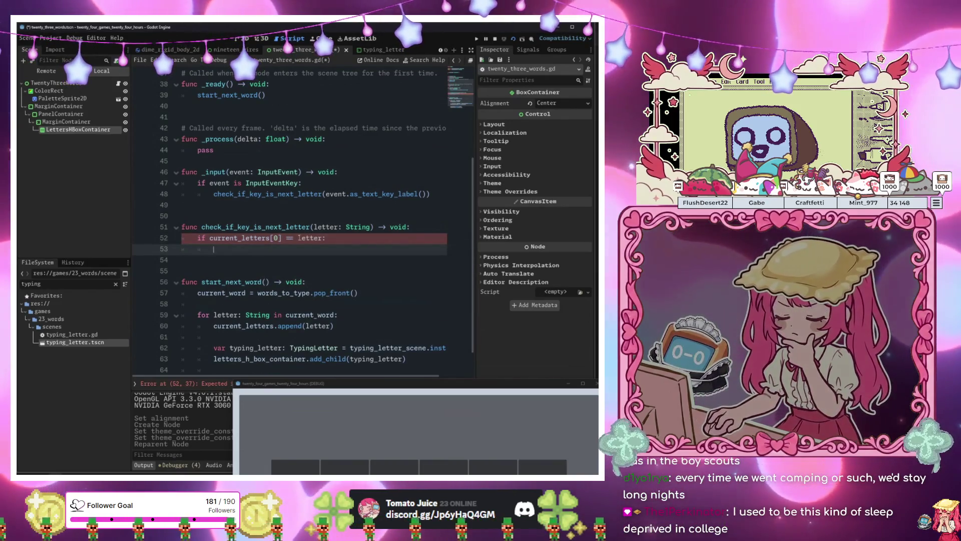
{"action": "key", "text": "ctrl+s"}
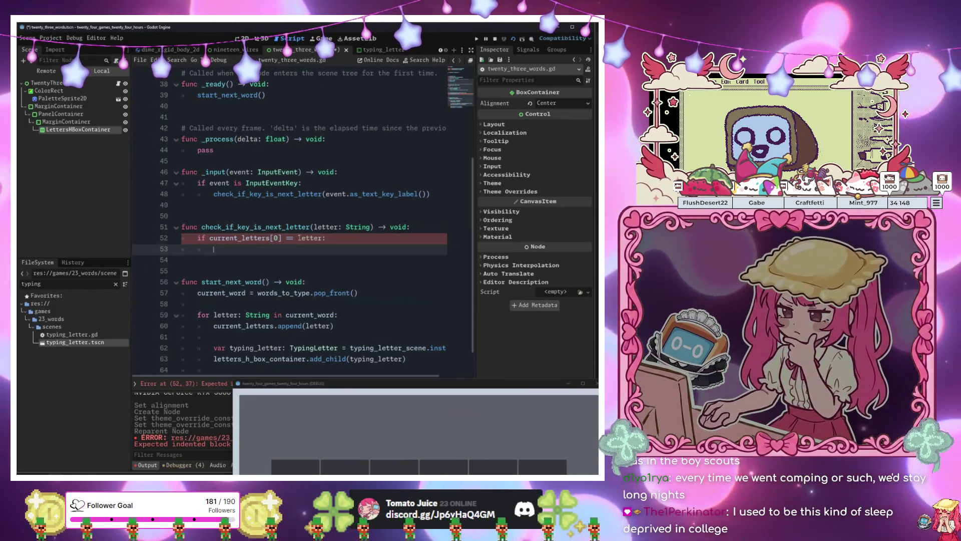
{"action": "scroll", "coordinate": [300, 238], "scroll_direction": "up", "scroll_amount": 5}
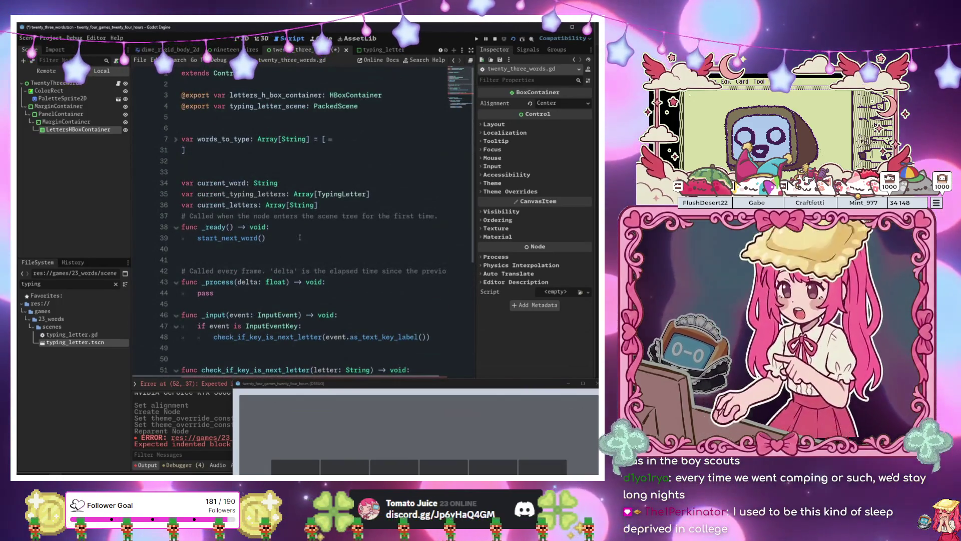
- Add current_letters.pop_front() inside the matching-letter branch
{"action": "scroll", "coordinate": [299, 237], "scroll_direction": "down", "scroll_amount": 3}
{"action": "type", "text": "ur"}
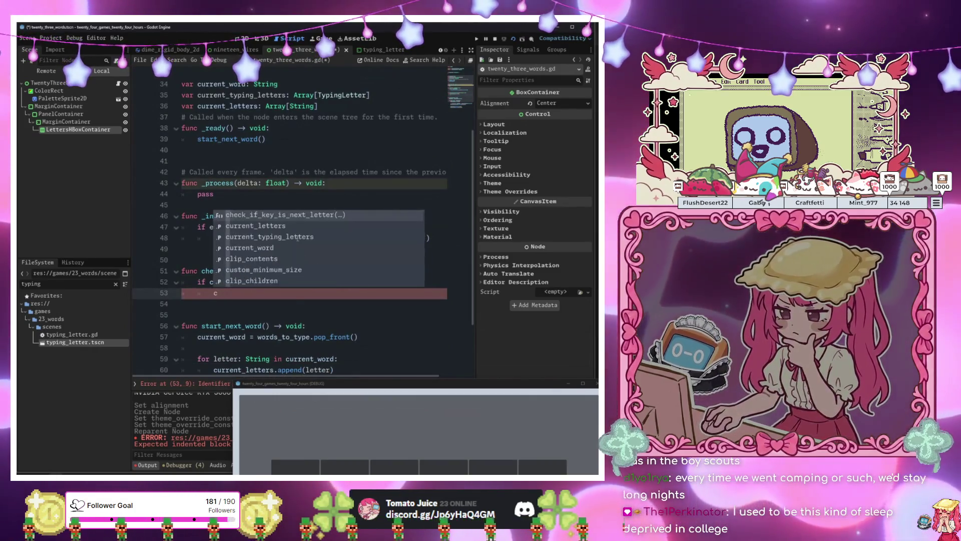
{"action": "key", "text": "BackSpace"}
{"action": "key", "text": "BackSpace"}
{"action": "key", "text": "BackSpace"}
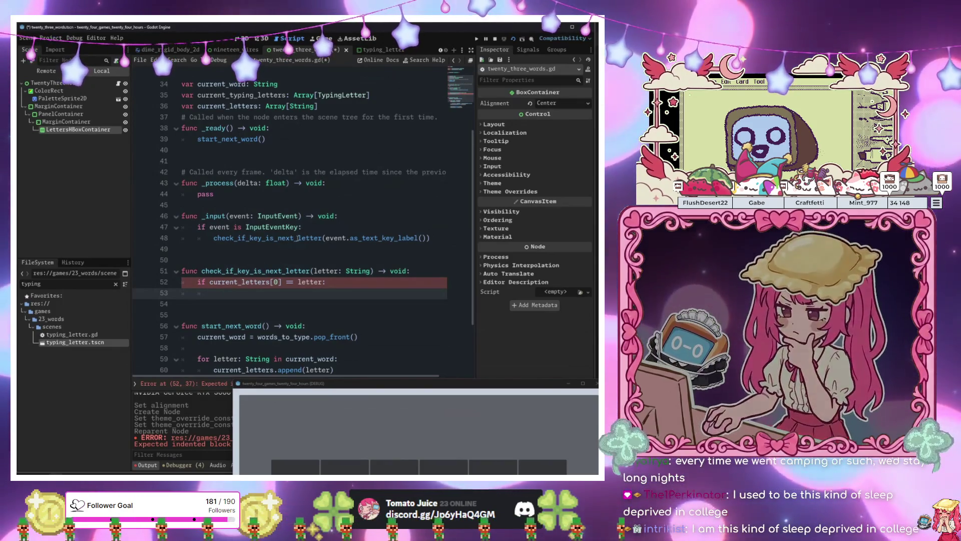
{"action": "type", "text": "cur"}
{"action": "key", "text": "Return"}
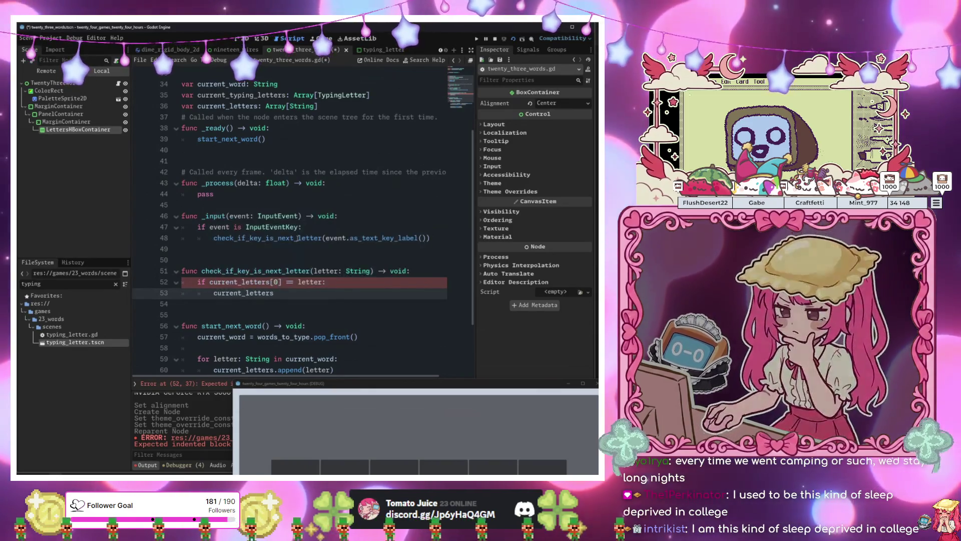
{"action": "type", "text": "["}
{"action": "key", "text": "BackSpace"}
{"action": "type", "text": ".re"}
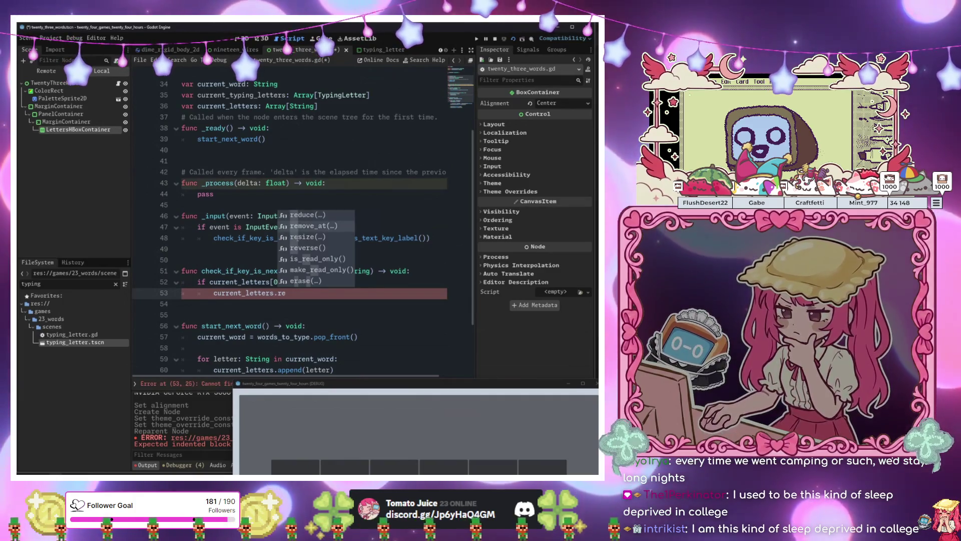
{"action": "key", "text": "BackSpace"}
{"action": "key", "text": "BackSpace"}
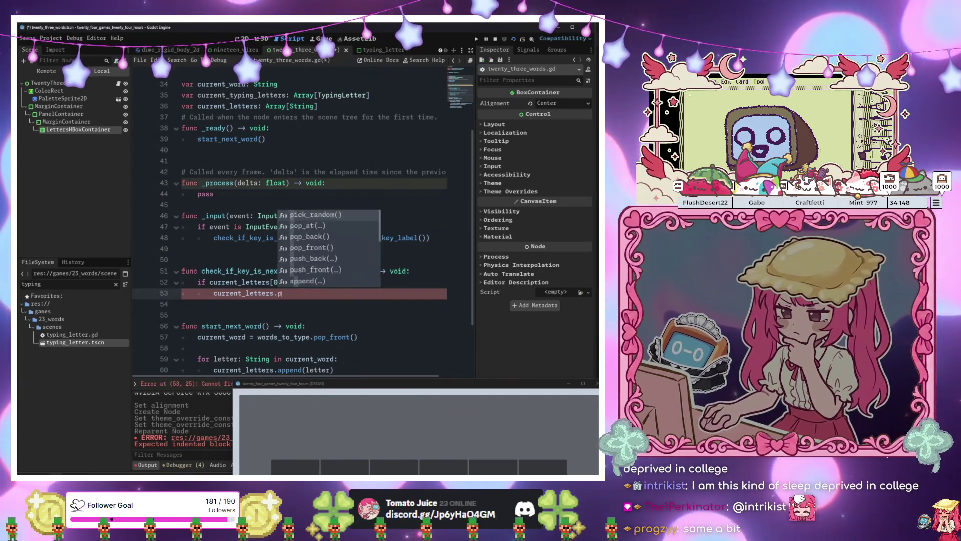
{"action": "type", "text": "pop"}
{"action": "key", "text": "Down"}
{"action": "key", "text": "Down"}
{"action": "key", "text": "Return"}
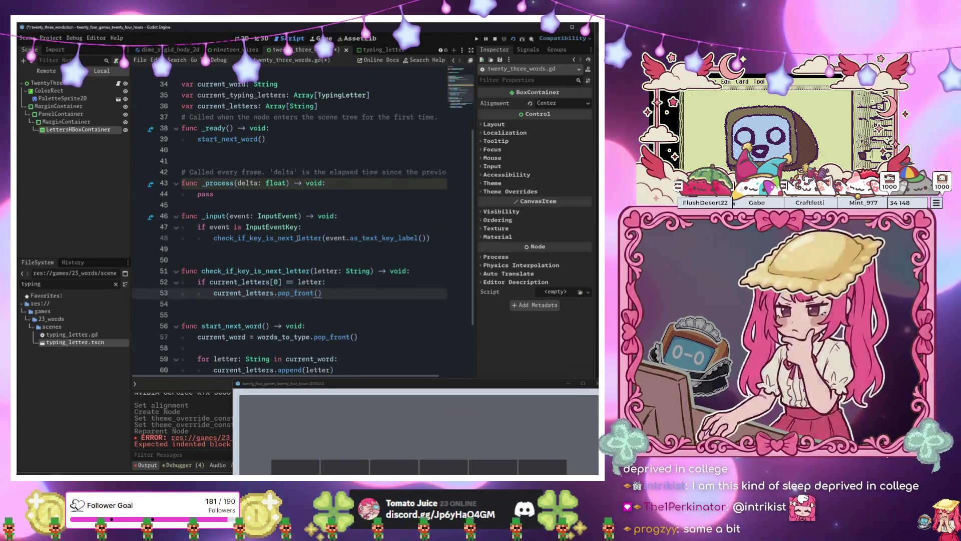
{"action": "key", "text": "Return"}
{"action": "key", "text": "Return"}
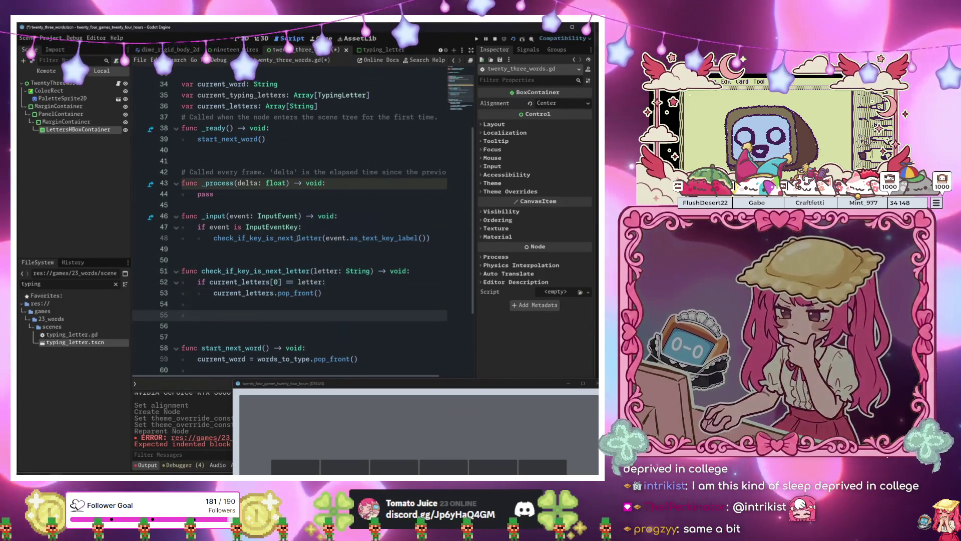
- Add current_typing_letters.pop_front().letter_typed() below it and run the scene
{"action": "type", "text": "var"}
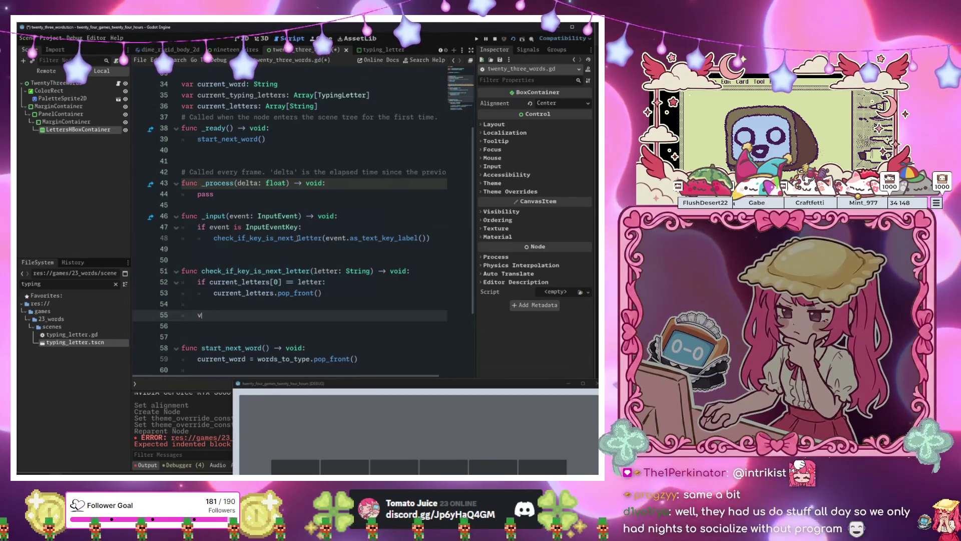
{"action": "scroll", "coordinate": [210, 134], "scroll_direction": "up", "scroll_amount": 3}
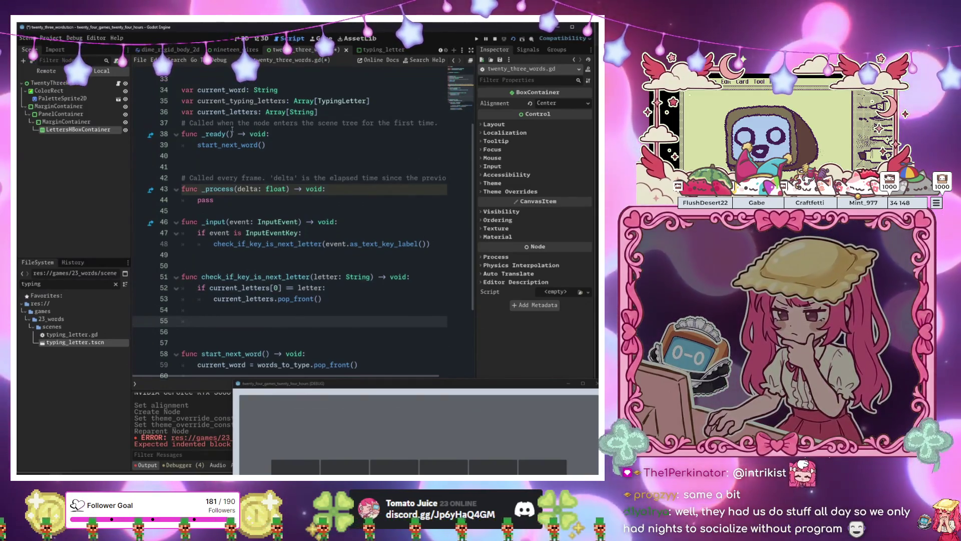
{"action": "scroll", "coordinate": [218, 136], "scroll_direction": "down", "scroll_amount": 2}
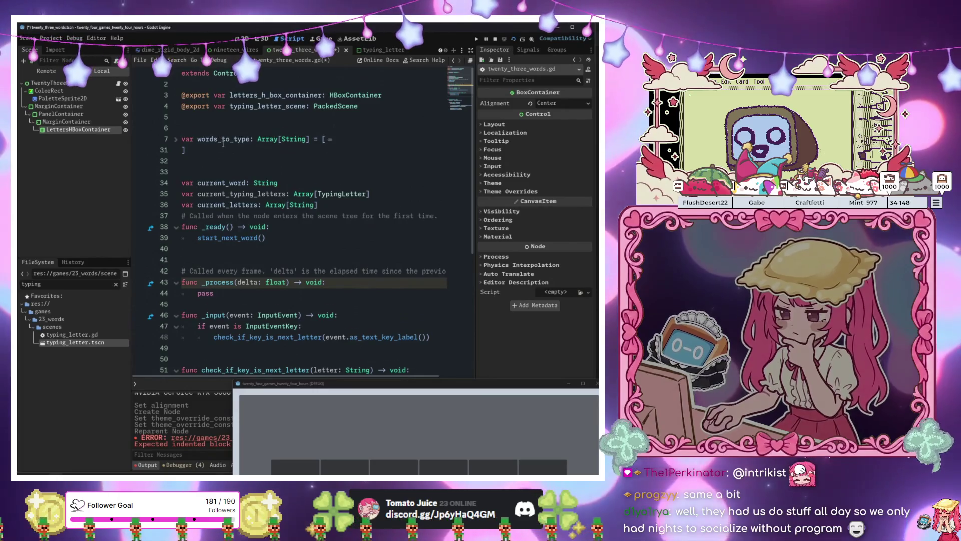
{"action": "type", "text": "current_typing_letters.po"}
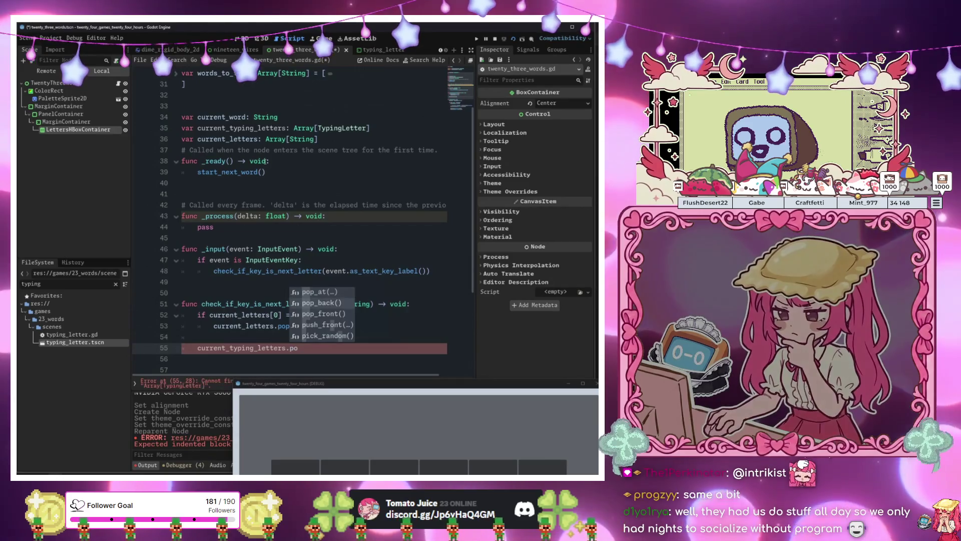
{"action": "type", "text": "p_front()."}
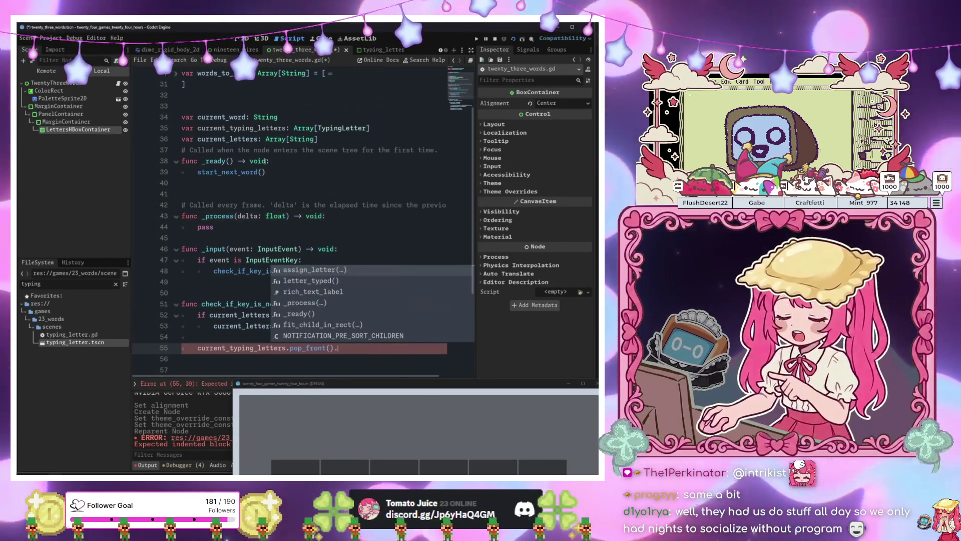
{"action": "key", "text": "Down"}
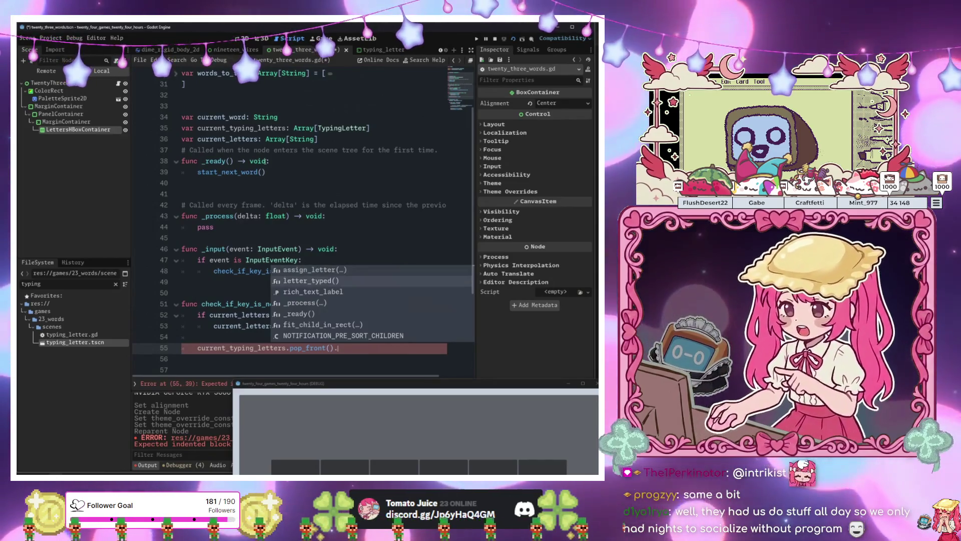
{"action": "key", "text": "Return"}
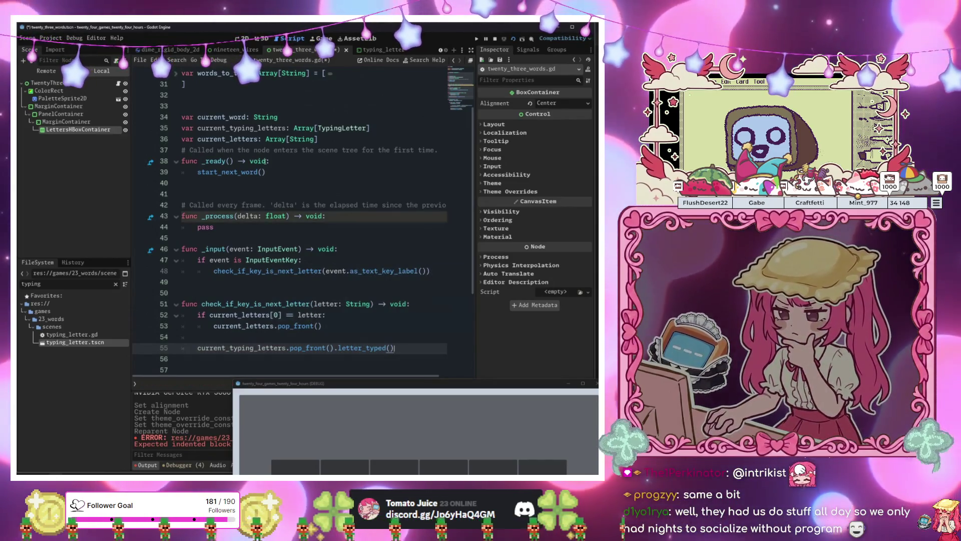
{"action": "key", "text": "F6"}
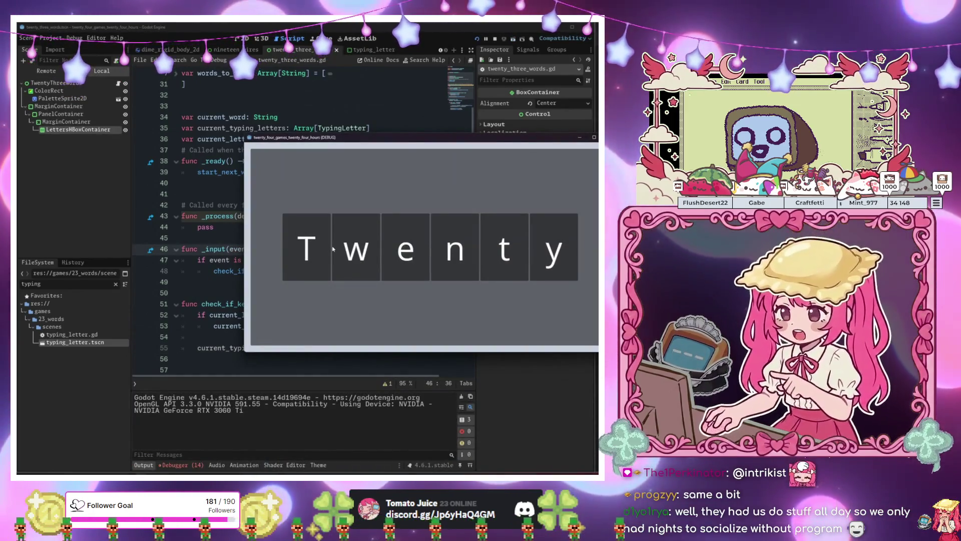
- Type T in the game, hitting the 'letter_typed in base Nil' error on line 55
{"action": "key", "text": "t"}
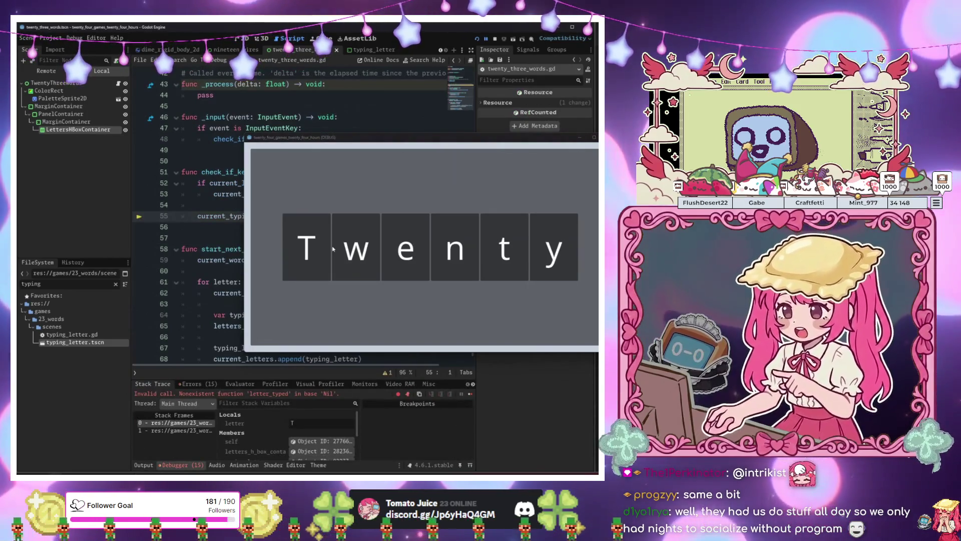
{"action": "mouse_move", "coordinate": [333, 138]}
{"action": "left_mouse_down"}
{"action": "mouse_move", "coordinate": [453, 147]}
{"action": "mouse_move", "coordinate": [533, 255]}
{"action": "mouse_move", "coordinate": [557, 254]}
{"action": "left_mouse_up"}
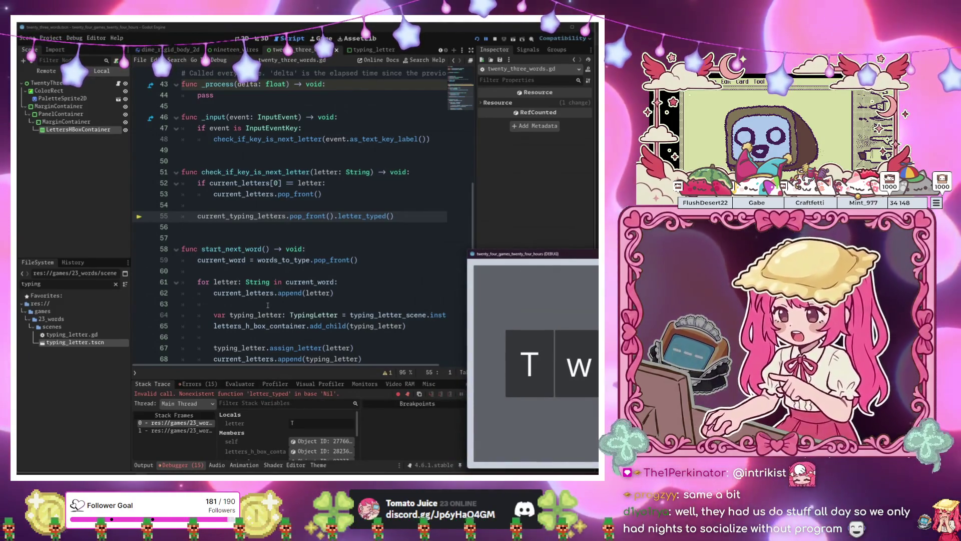
{"action": "scroll", "coordinate": [268, 305], "scroll_direction": "down", "scroll_amount": 1}
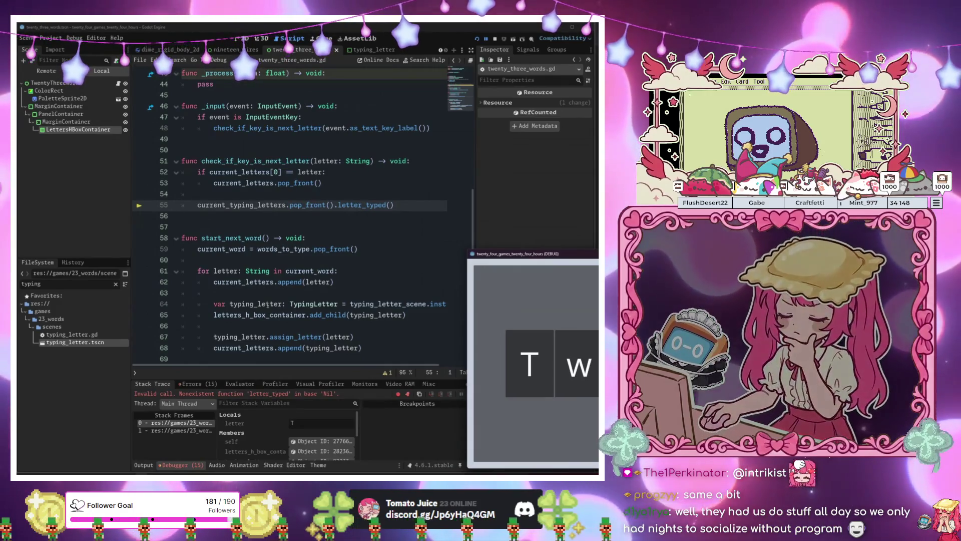
{"action": "left_click", "coordinate": [304, 348]}
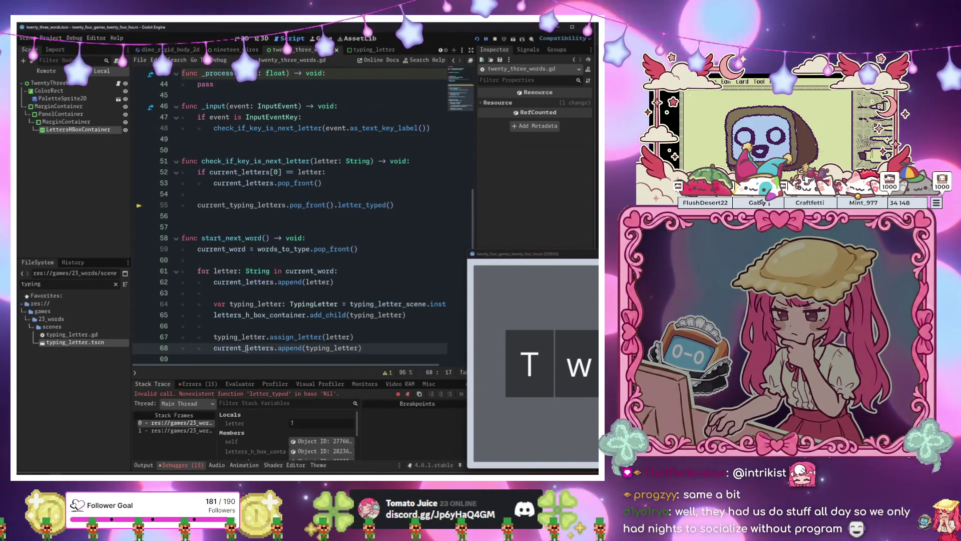
- Change line 68 to current_typing_letters.append(typing_letter)
{"action": "type", "text": "tu"}
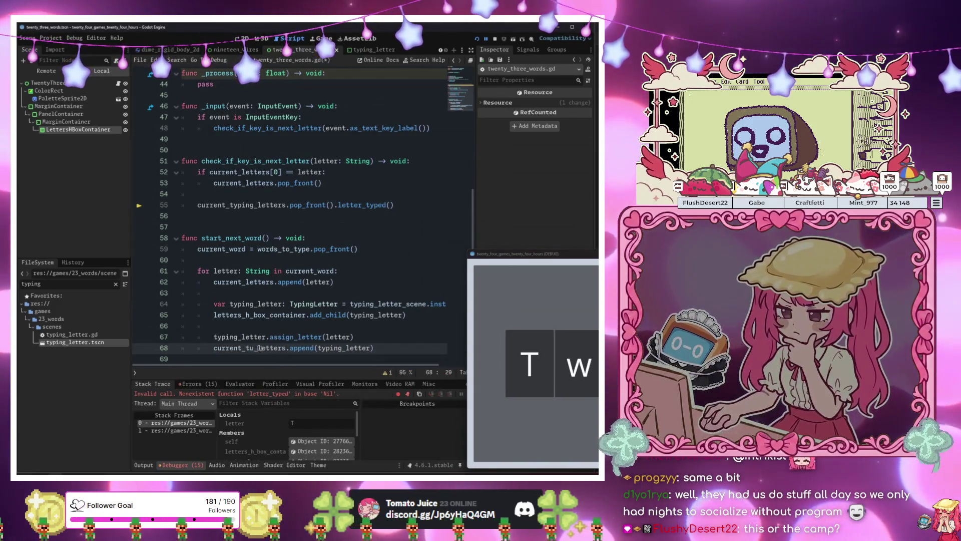
{"action": "key", "text": "BackSpace"}
{"action": "type", "text": "yping"}
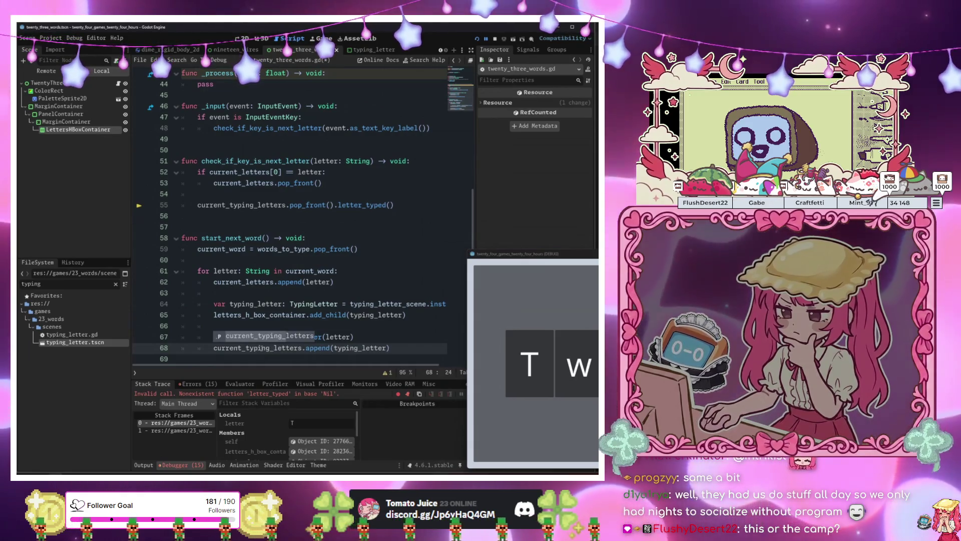
{"action": "left_click", "coordinate": [307, 292]}
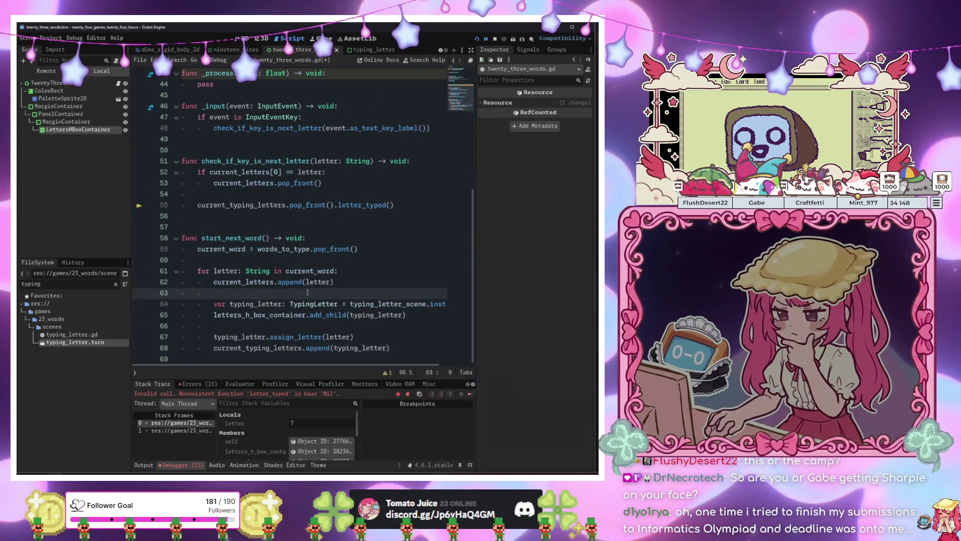
- Rerun the game and type T, w, e, n so those tiles turn red
{"action": "key", "text": "F5"}
{"action": "key", "text": "t"}
{"action": "key", "text": "w"}
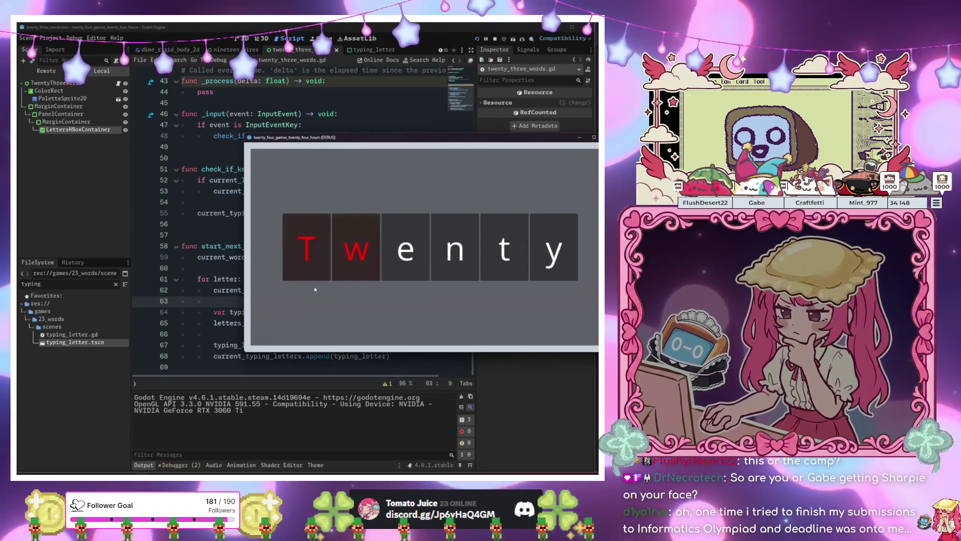
{"action": "key", "text": "e"}
{"action": "key", "text": "n"}
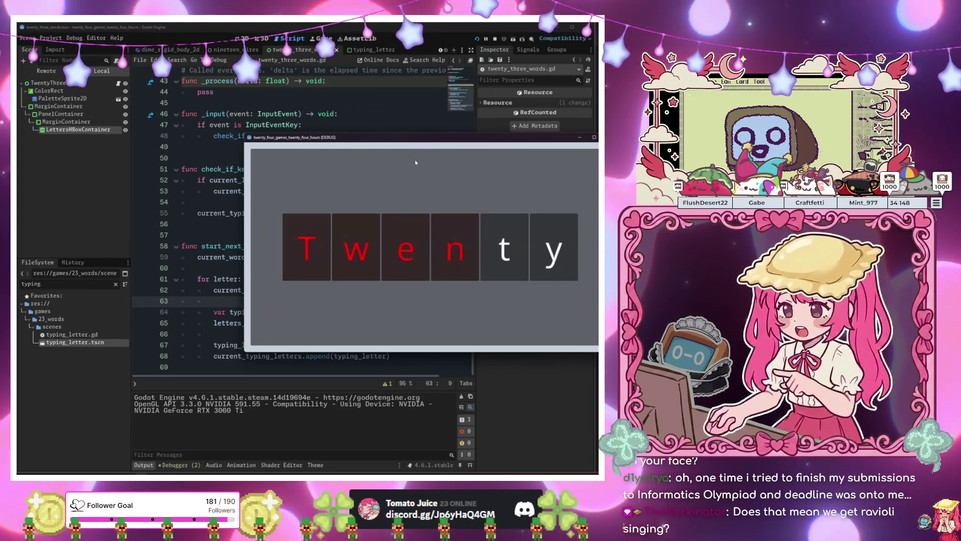
{"action": "left_click_drag", "start_coordinate": [429, 142], "coordinate": [484, 295]}
{"action": "left_click", "coordinate": [351, 213]}
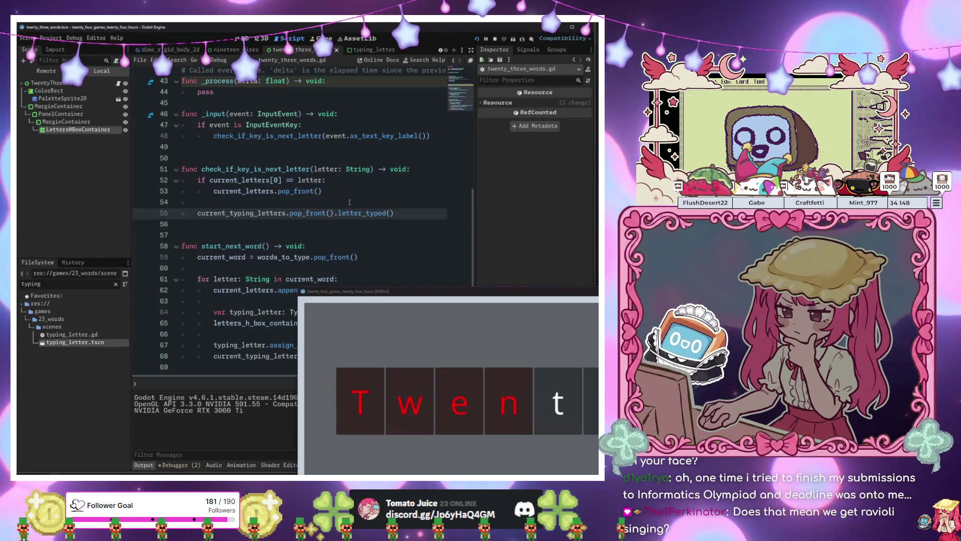
- Inspect as_text_key_label on line 48 and restart the game with a fresh word
{"action": "double_click", "coordinate": [384, 135]}
{"action": "scroll", "coordinate": [384, 135], "scroll_direction": "up", "scroll_amount": 2}
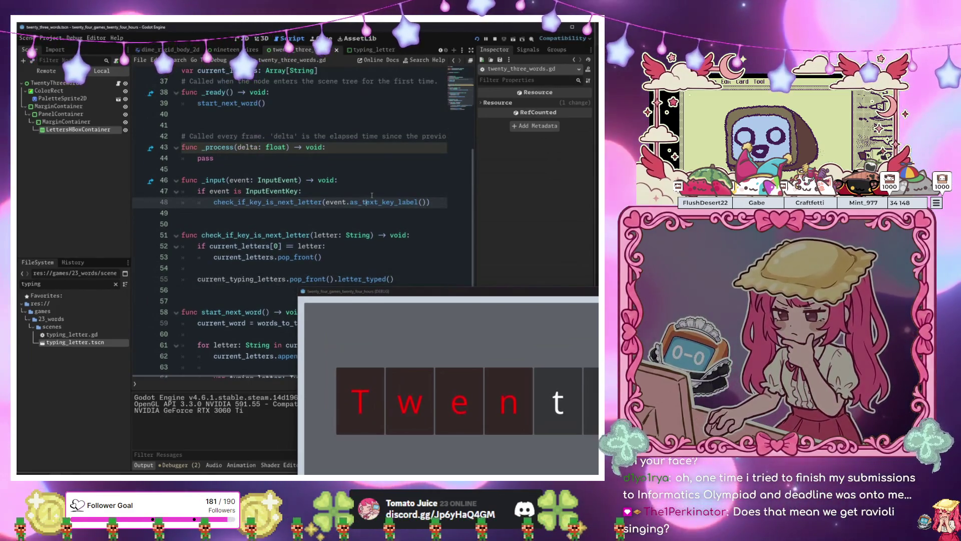
{"action": "scroll", "coordinate": [373, 194], "scroll_direction": "down", "scroll_amount": 2}
{"action": "left_click", "coordinate": [339, 217]}
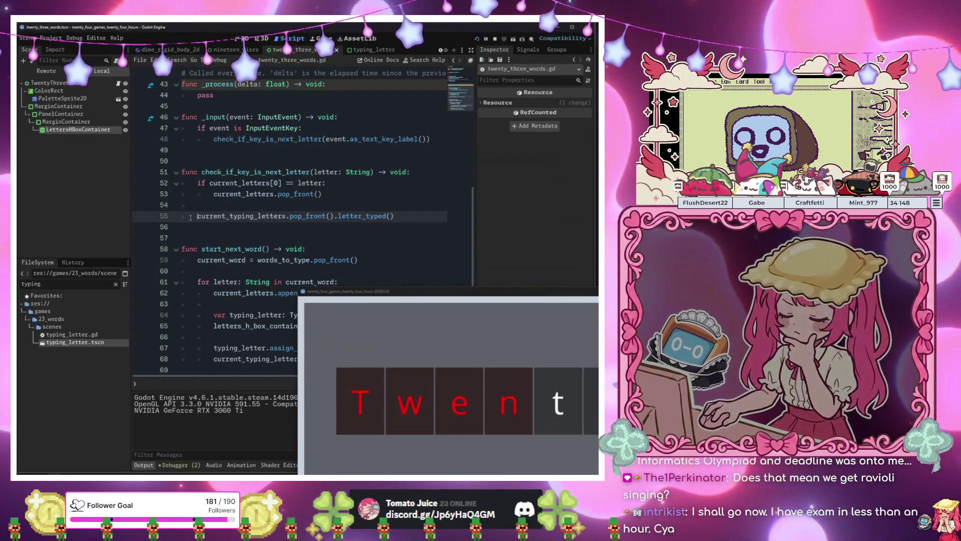
{"action": "key", "text": "F5"}
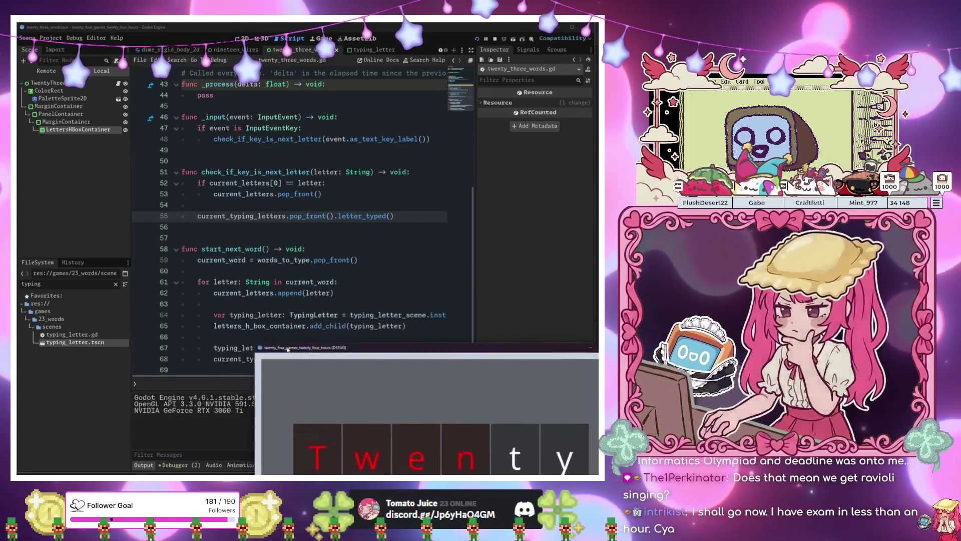
- Move the letter_typed line up so it sits directly under the if
{"action": "left_click", "coordinate": [261, 261]}
{"action": "left_click", "coordinate": [235, 239]}
{"action": "left_click", "coordinate": [204, 219]}
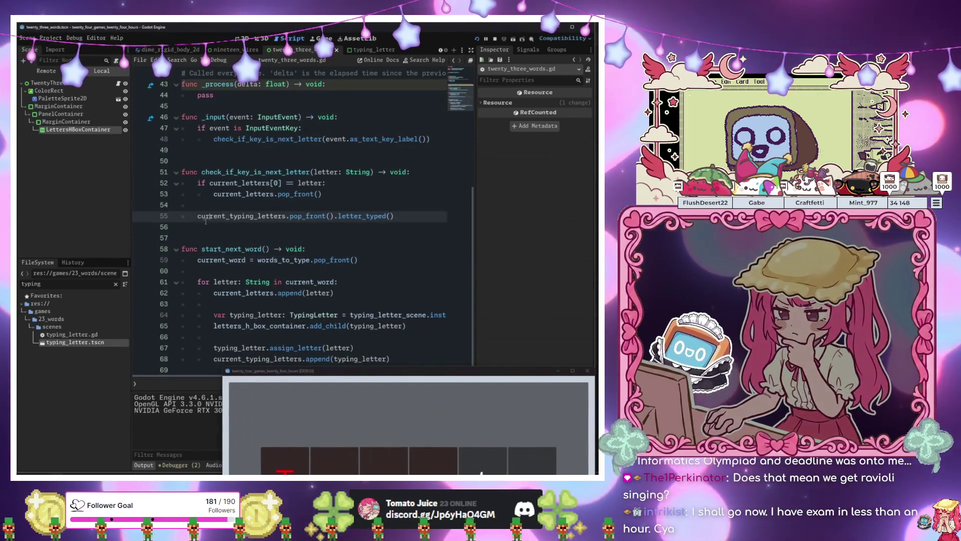
{"action": "key", "text": "BackSpace"}
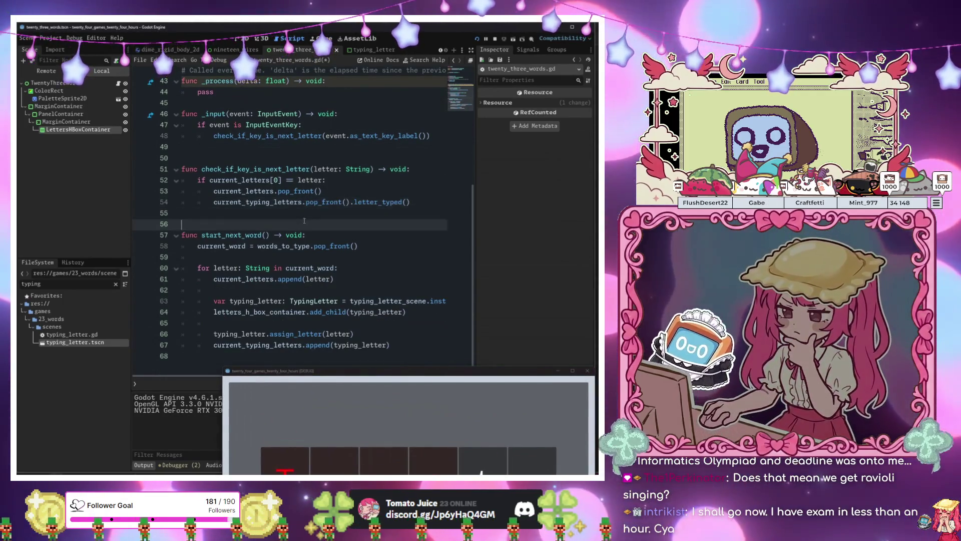
{"action": "left_click", "coordinate": [372, 180]}
{"action": "key", "text": "Down"}
{"action": "left_click", "coordinate": [403, 202]}
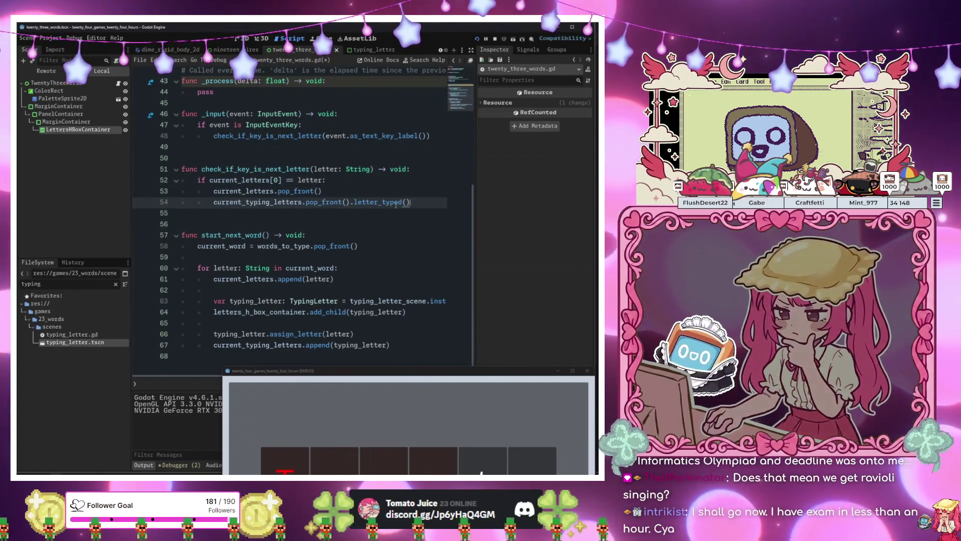
{"action": "scroll", "coordinate": [392, 206], "scroll_direction": "up", "scroll_amount": 1}
{"action": "left_click", "coordinate": [382, 208]}
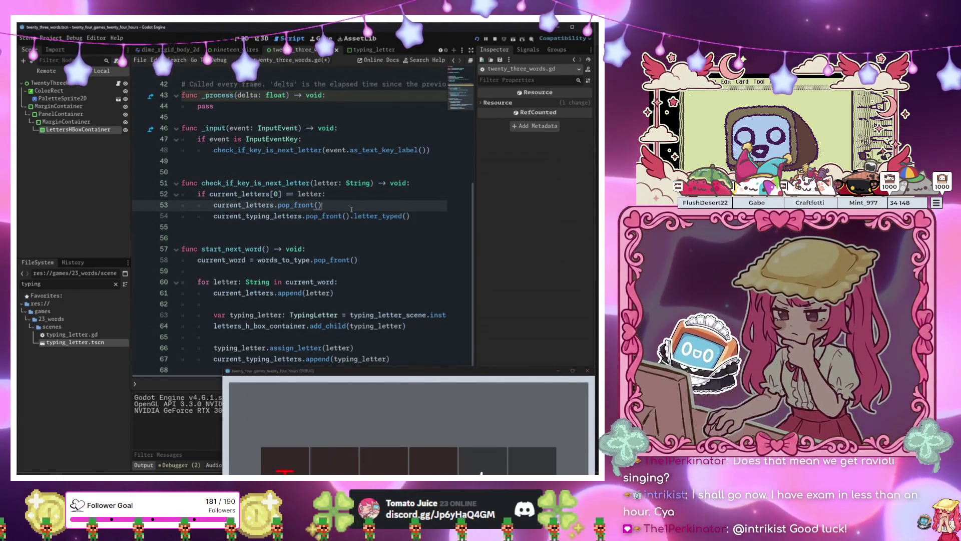
{"action": "left_click", "coordinate": [363, 161]}
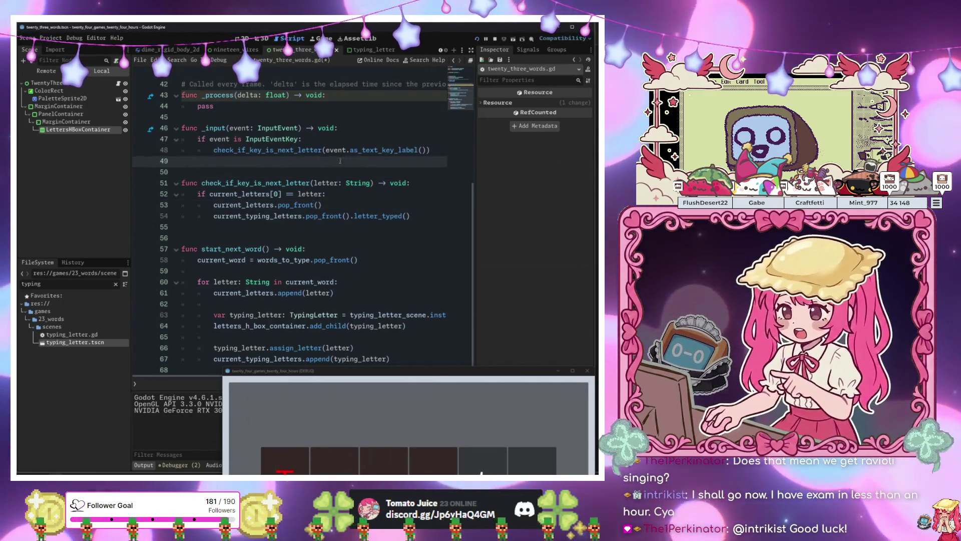
- Write 'if not event.pressed' under the InputEventKey check in _input
{"action": "scroll", "coordinate": [310, 201], "scroll_direction": "up", "scroll_amount": 2}
{"action": "left_click", "coordinate": [280, 216]}
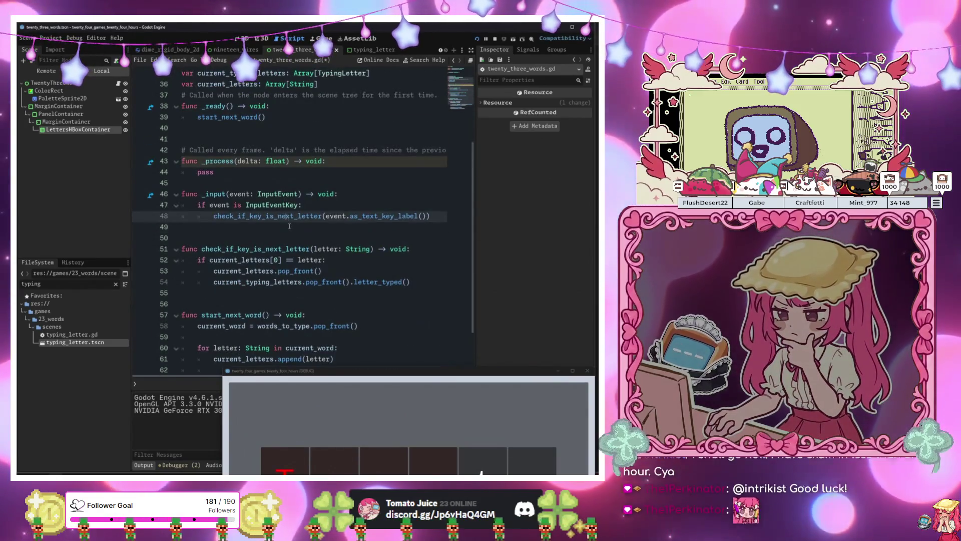
{"action": "left_click", "coordinate": [290, 226]}
{"action": "left_click", "coordinate": [331, 206]}
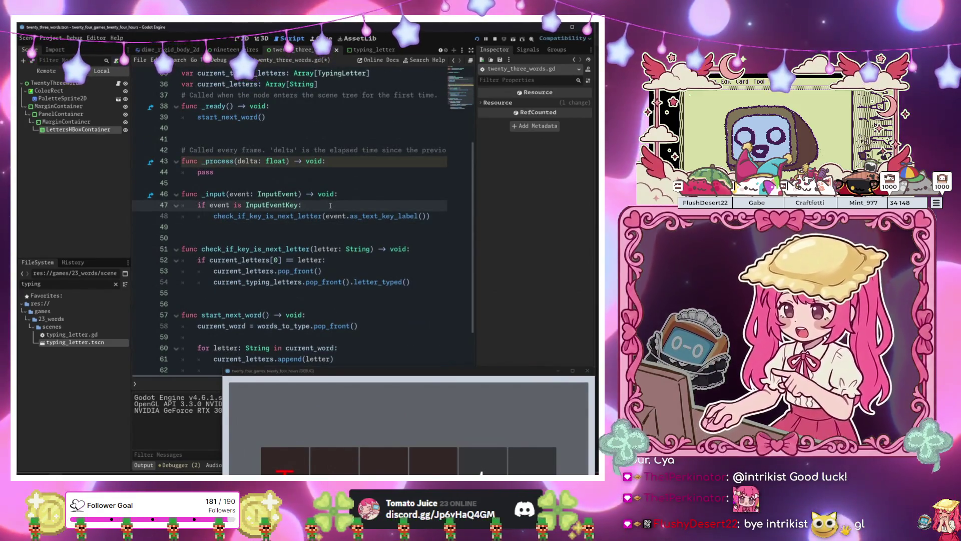
{"action": "key", "text": "Return"}
{"action": "type", "text": "even."}
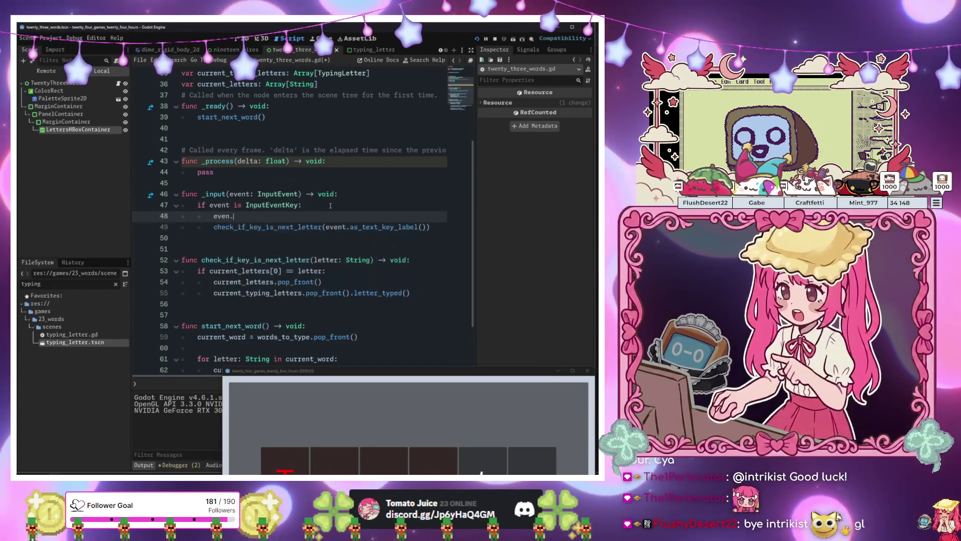
{"action": "key", "text": "BackSpace"}
{"action": "key", "text": "BackSpace"}
{"action": "key", "text": "BackSpace"}
{"action": "type", "text": "if even."}
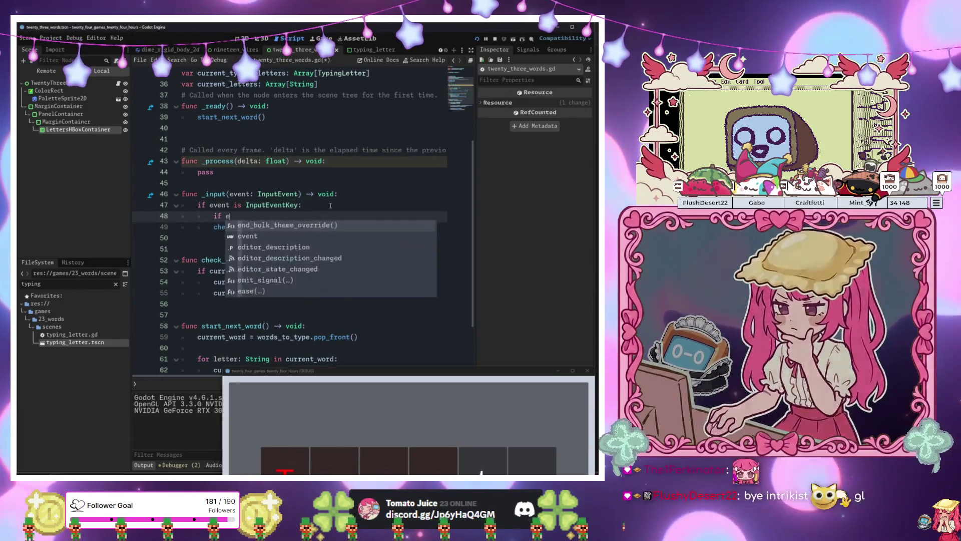
{"action": "key", "text": "BackSpace"}
{"action": "type", "text": "t.pressed"}
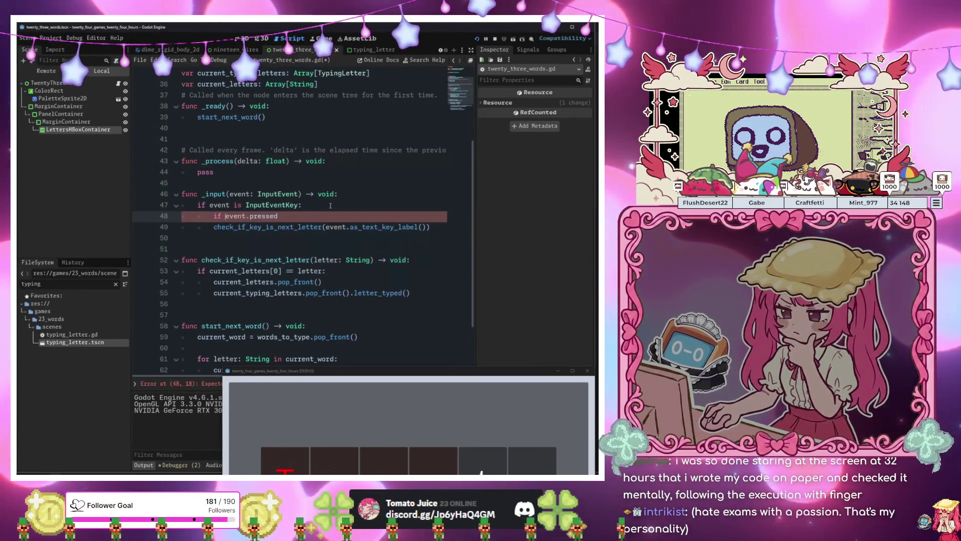
{"action": "type", "text": "not"}
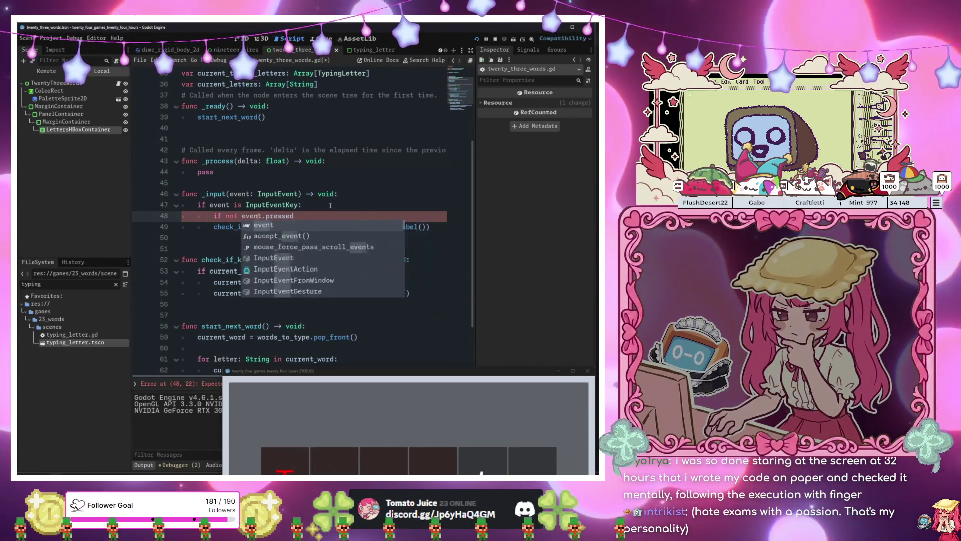
- End the condition with a colon and give it an indented return body
{"action": "key", "text": "End"}
{"action": "type", "text": ":"}
{"action": "key", "text": "Return"}
{"action": "type", "text": "retu"}
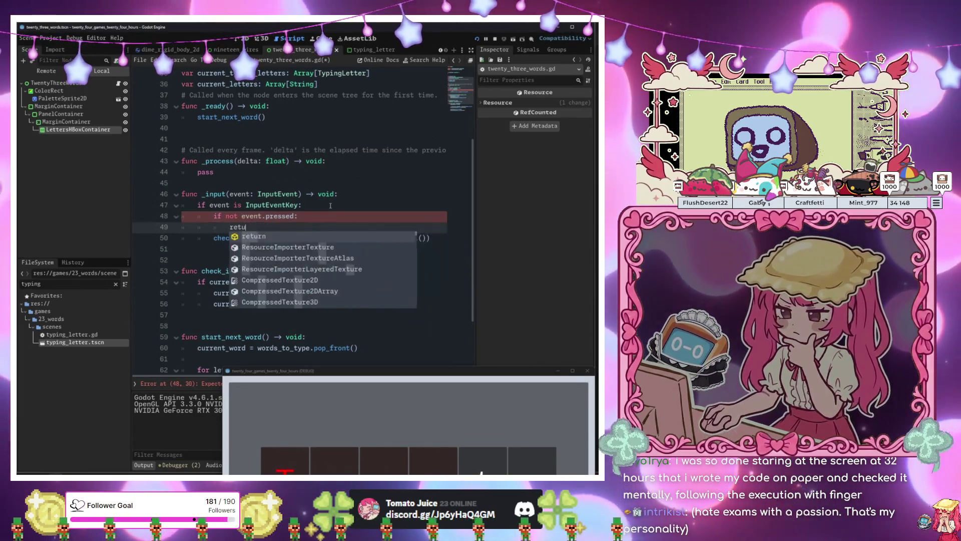
{"action": "key", "text": "Return"}
- Save, run the game, and type T to confirm only one tile turns red
{"action": "key", "text": "ctrl+s"}
{"action": "left_click", "coordinate": [330, 205]}
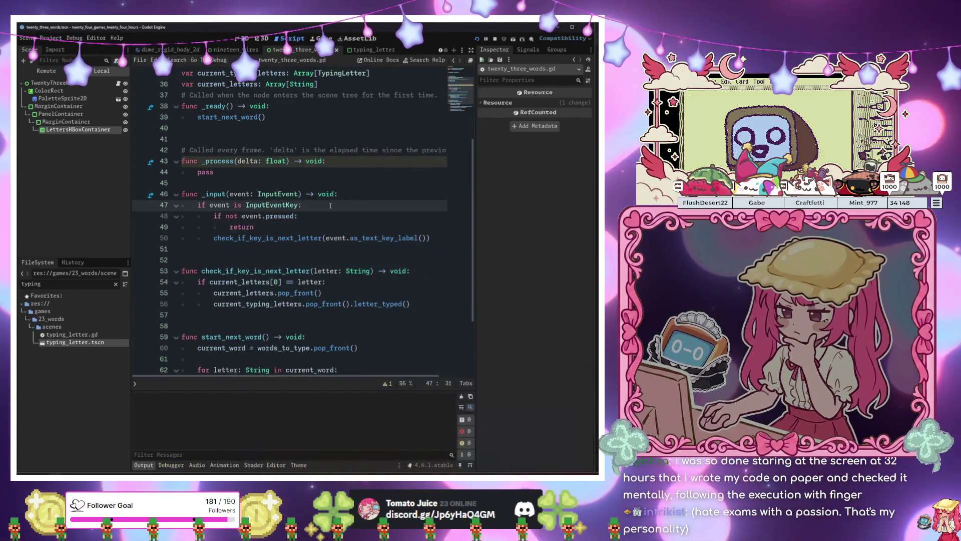
{"action": "key", "text": "F6"}
{"action": "key", "text": "t"}
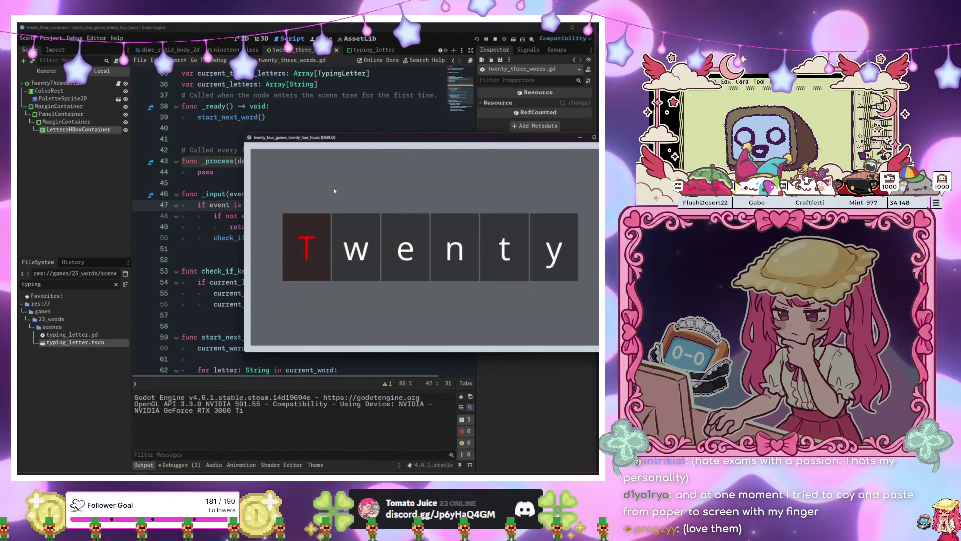
- Hit the line 54 breakpoint and append .to_lower() to the typed letter
{"action": "left_click_drag", "start_coordinate": [347, 141], "coordinate": [533, 135]}
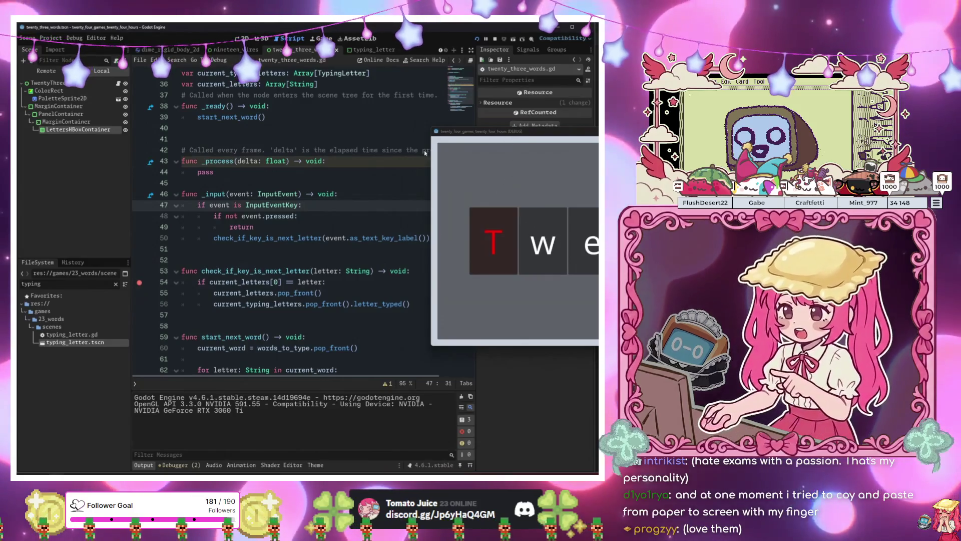
{"action": "key", "text": "Up"}
{"action": "key", "text": "Up"}
{"action": "type", "text": "_"}
{"action": "key", "text": "BackSpace"}
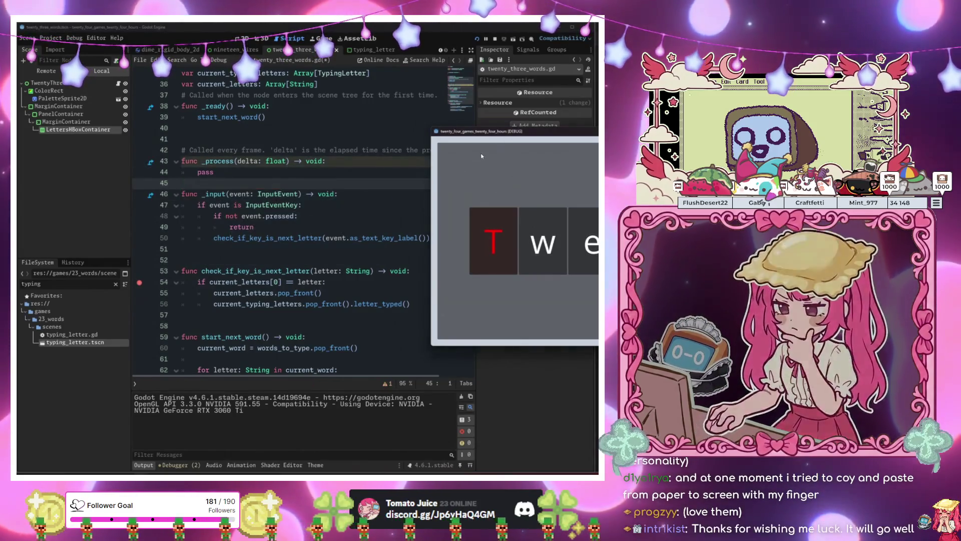
{"action": "key", "text": "w"}
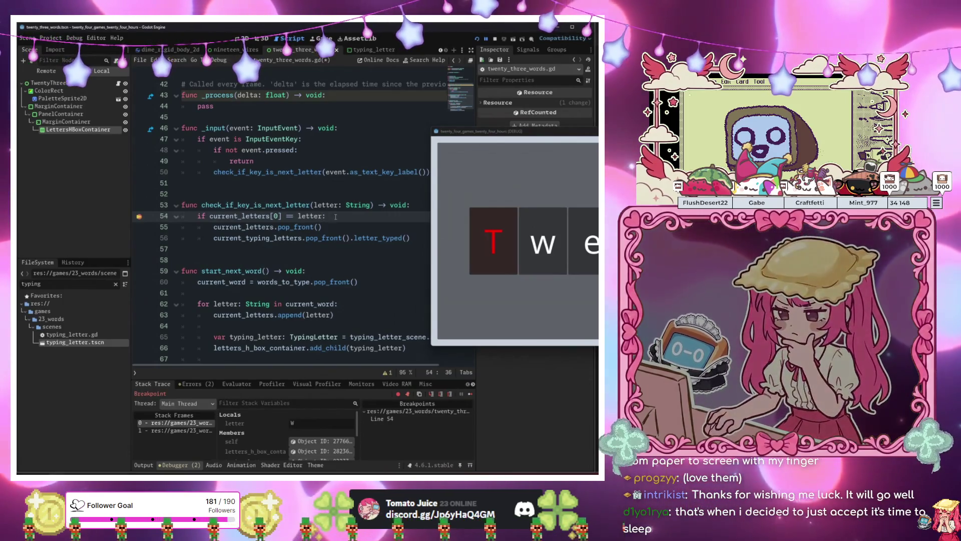
{"action": "type", "text": ".to"}
{"action": "key", "text": "Return"}
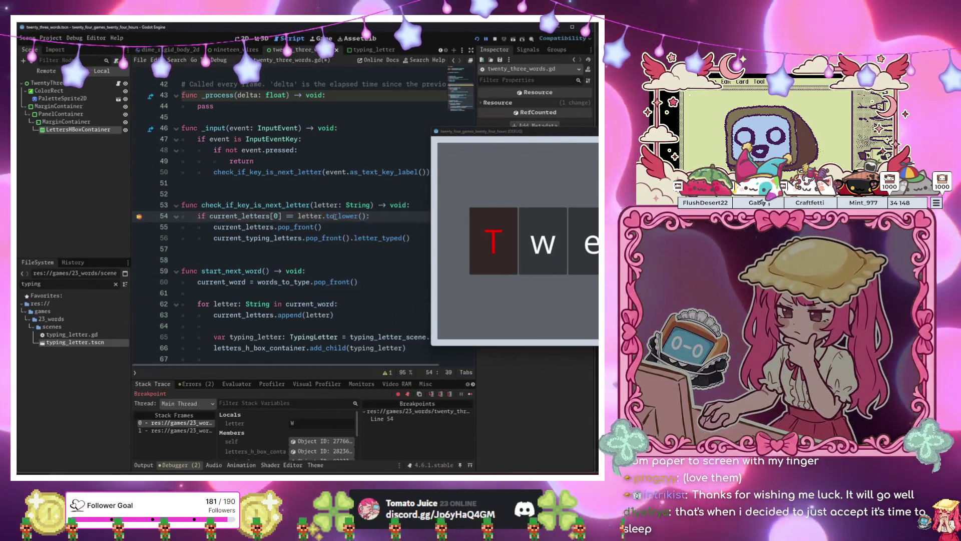
- Rerun, then add .to_lower() to current_letters[0] on line 54 too
{"action": "key", "text": "F5"}
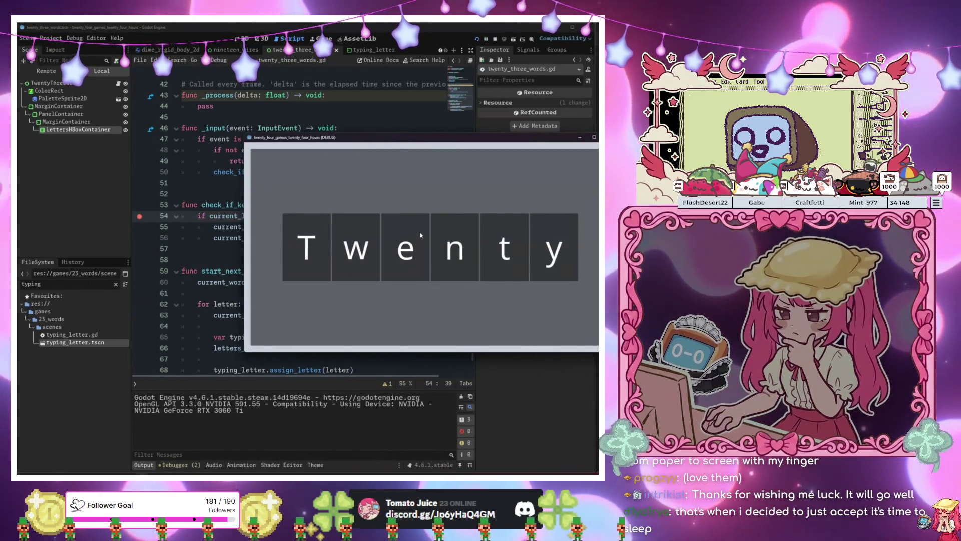
{"action": "key", "text": "t"}
{"action": "left_click_drag", "start_coordinate": [324, 139], "coordinate": [489, 193]}
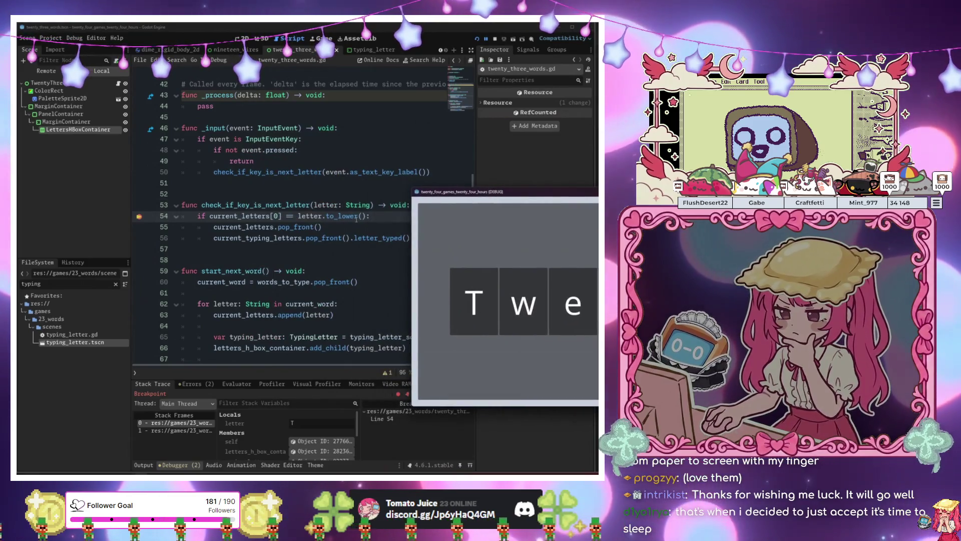
{"action": "left_click", "coordinate": [303, 217]}
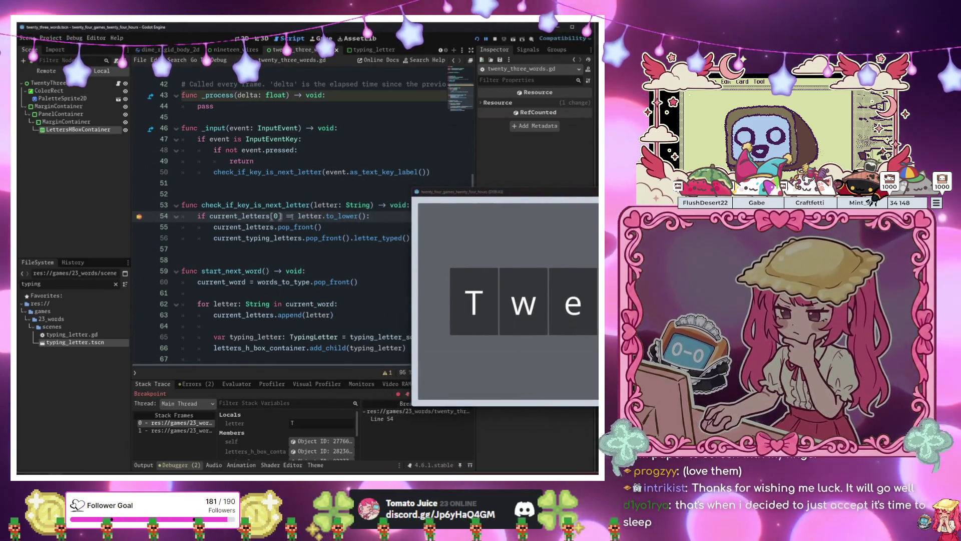
{"action": "type", "text": ".t"}
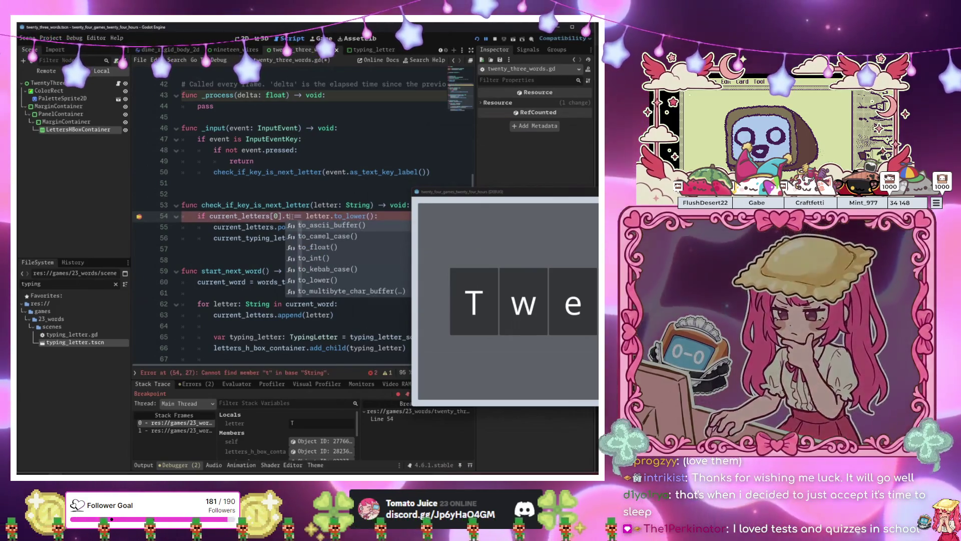
{"action": "type", "text": "o_low"}
{"action": "key", "text": "Return"}
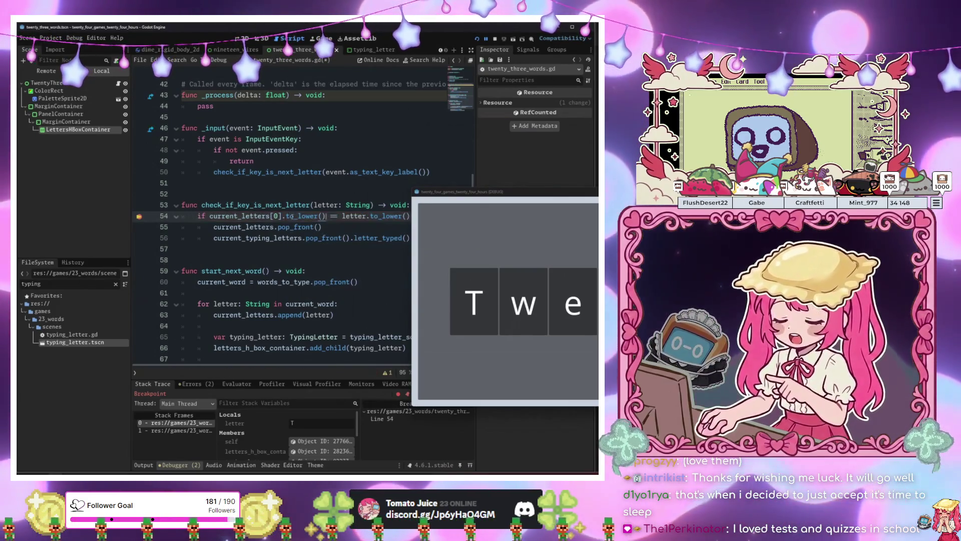
- Relaunch, resume past the breakpoint, and type Twenty so its tiles turn red
{"action": "key", "text": "F6"}
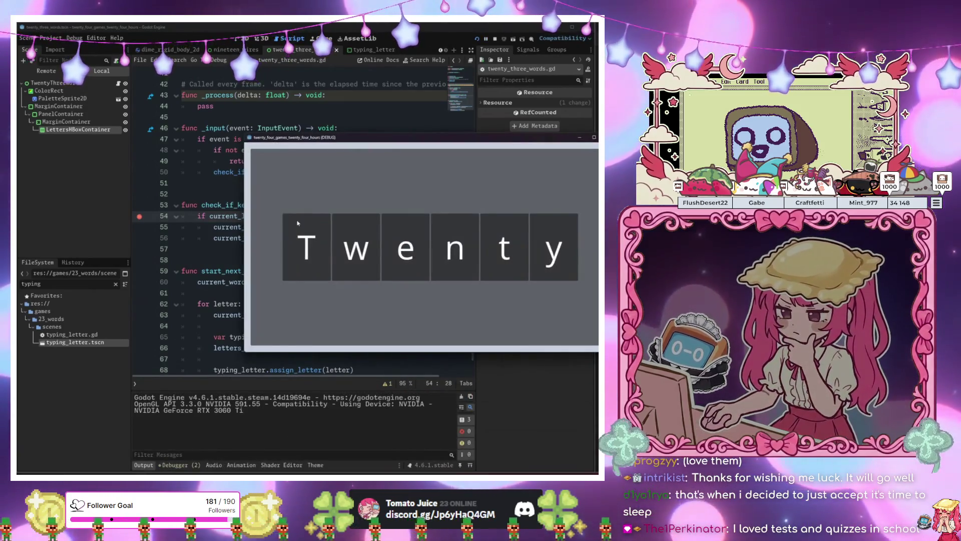
{"action": "key", "text": "t"}
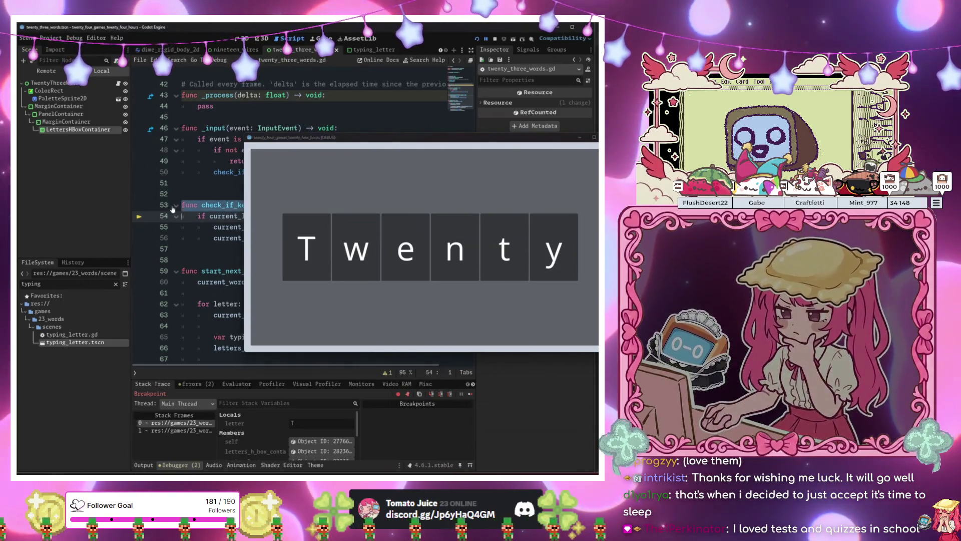
{"action": "key", "text": "F12"}
{"action": "type", "text": "we"}
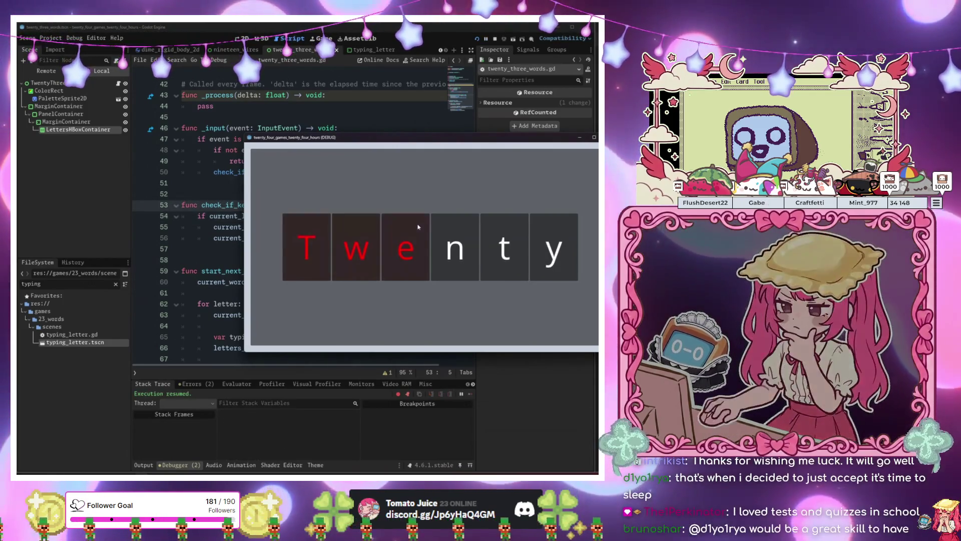
{"action": "type", "text": "nty"}
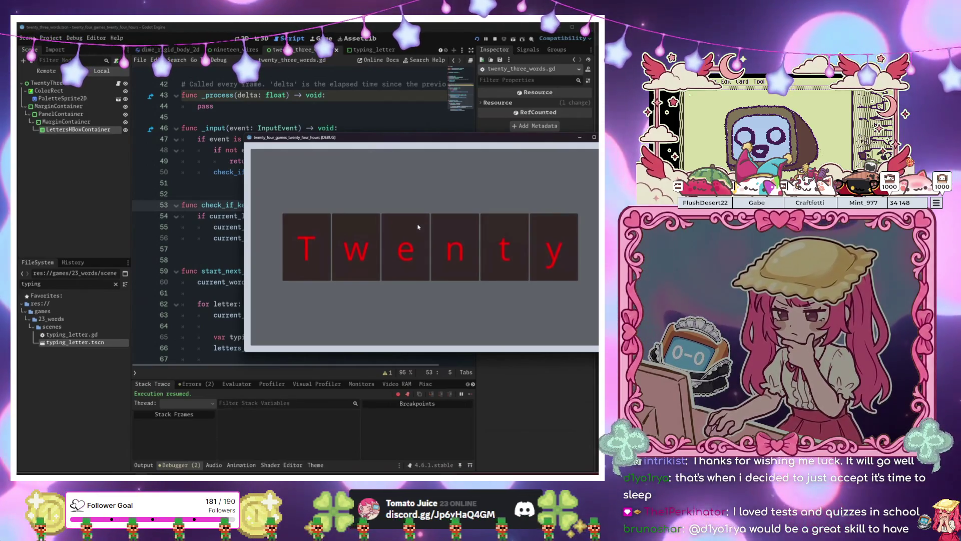
{"action": "left_click_drag", "start_coordinate": [476, 137], "coordinate": [637, 263]}
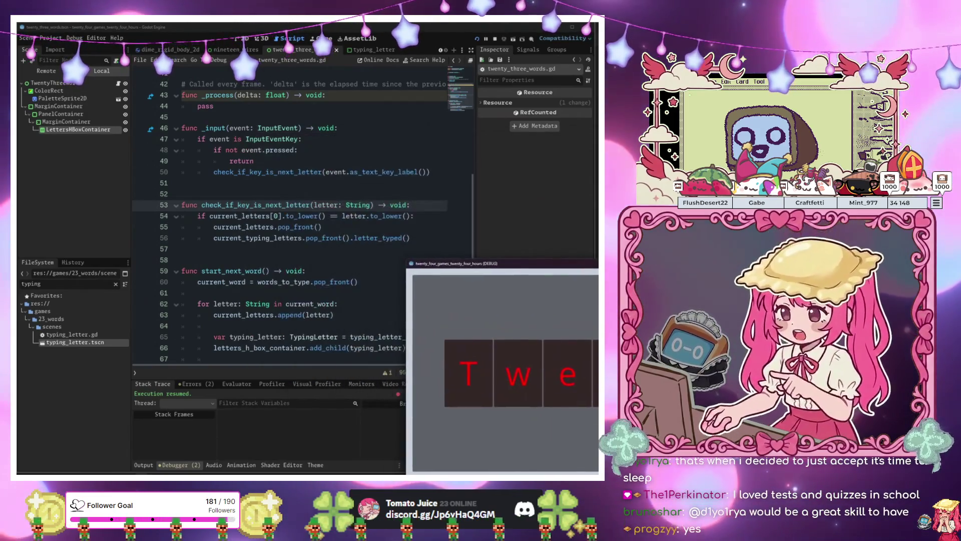
- After the letter_typed call, add 'if current_typing_letters.is_empty():' that calls start_next_word()
{"action": "left_click", "coordinate": [420, 243]}
{"action": "left_click", "coordinate": [431, 239]}
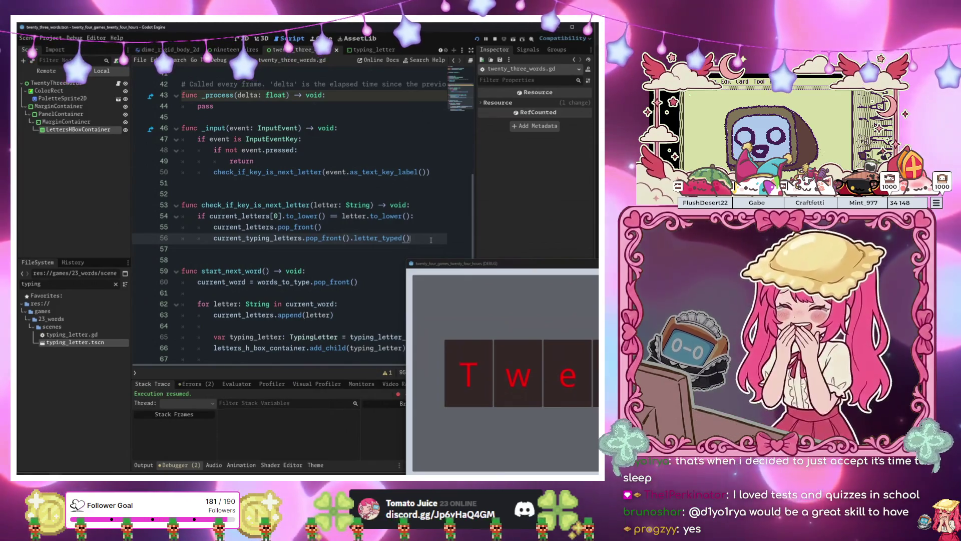
{"action": "key", "text": "Return"}
{"action": "key", "text": "Return"}
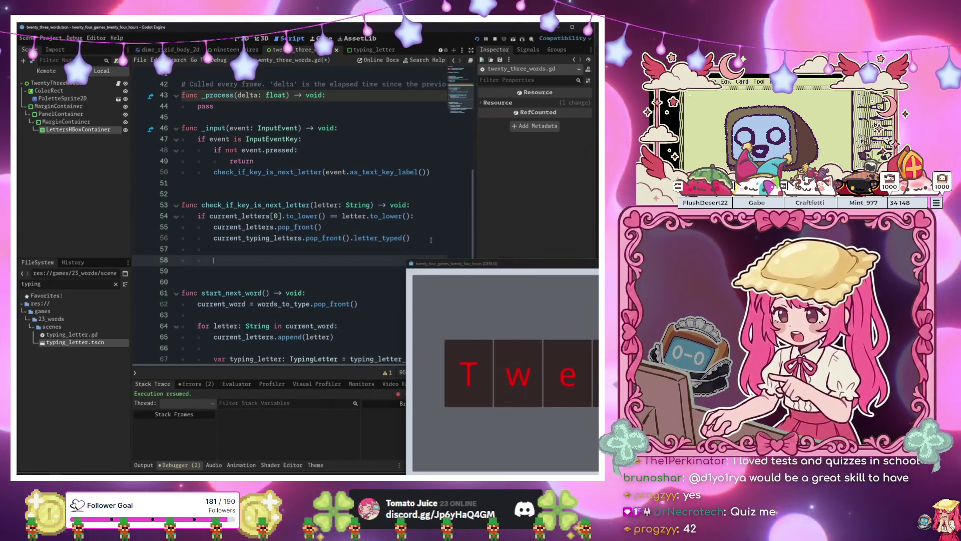
{"action": "type", "text": "if cur"}
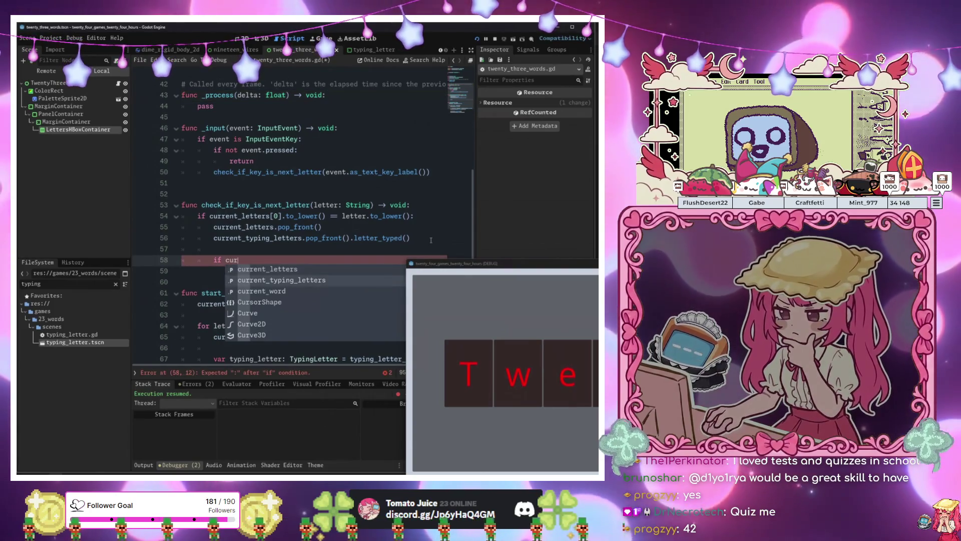
{"action": "key", "text": "Return"}
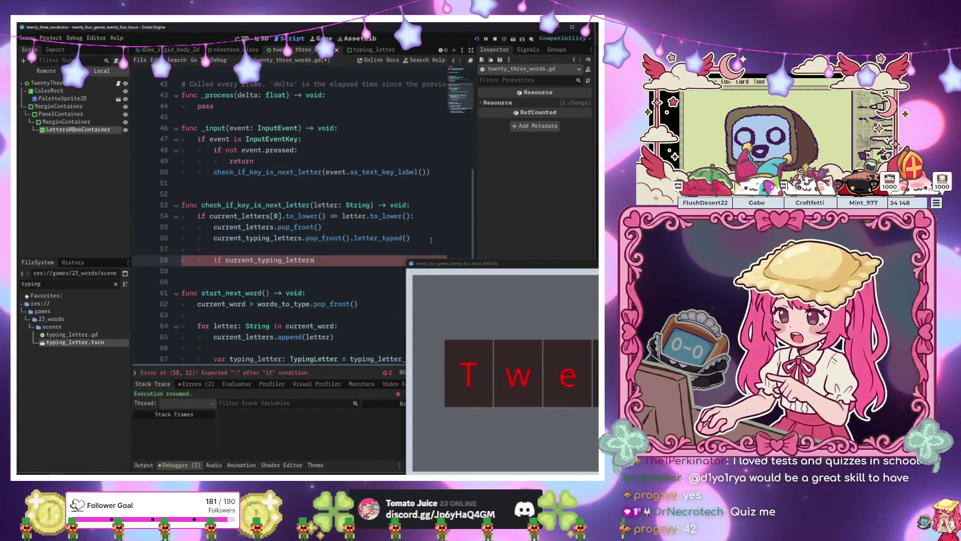
{"action": "type", "text": ".is_empty():"}
{"action": "key", "text": "Return"}
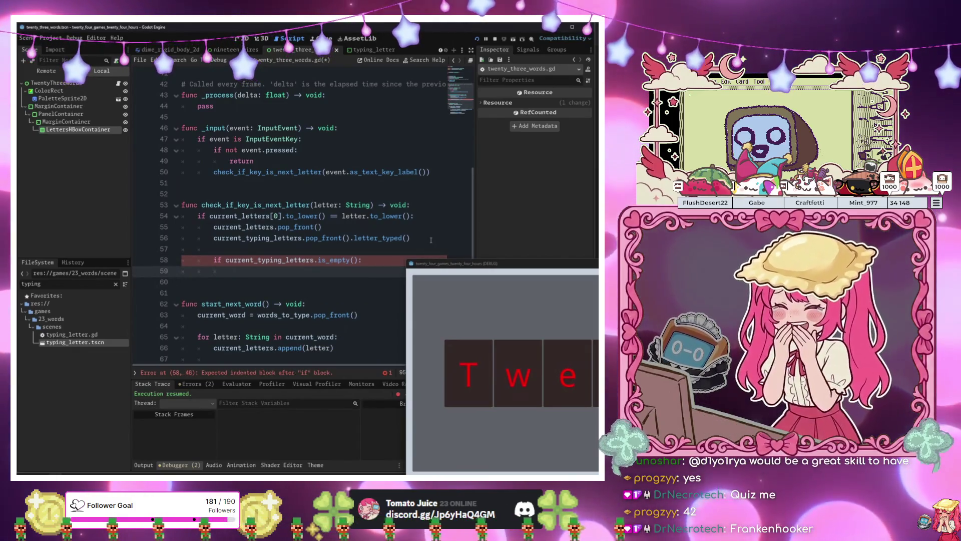
{"action": "type", "text": "start"}
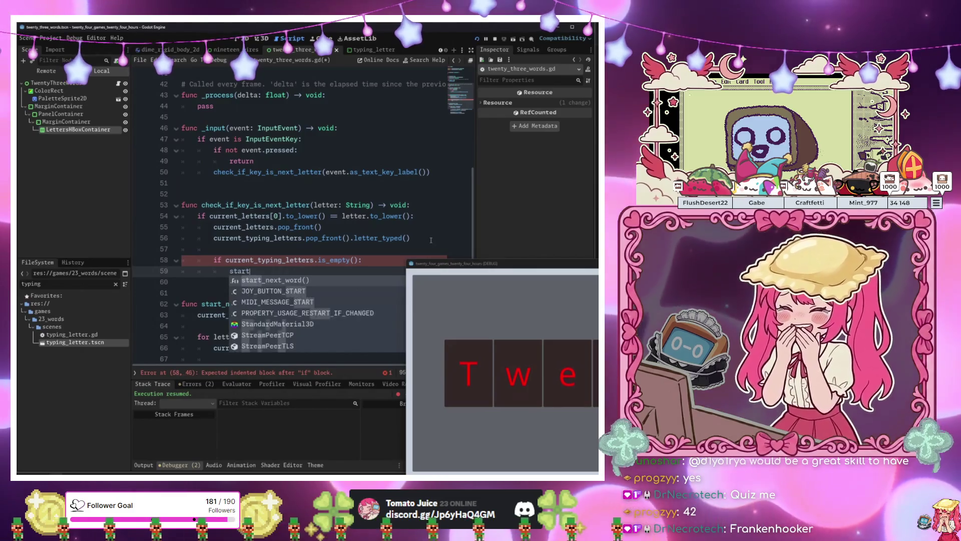
{"action": "key", "text": "Return"}
- Add a trial 'var tween: Tween' line in the is_empty block, then delete it again
{"action": "scroll", "coordinate": [350, 201], "scroll_direction": "up", "scroll_amount": 1}
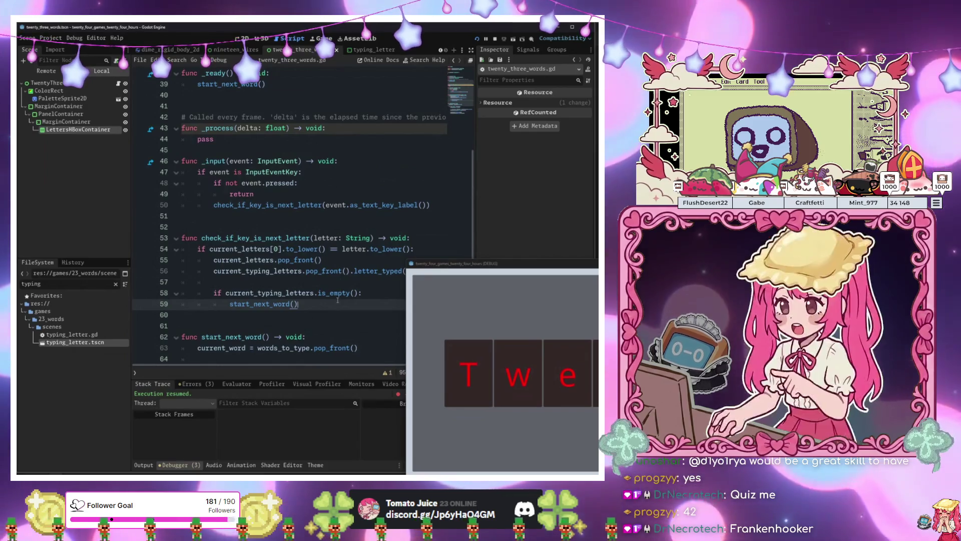
{"action": "left_click", "coordinate": [371, 297]}
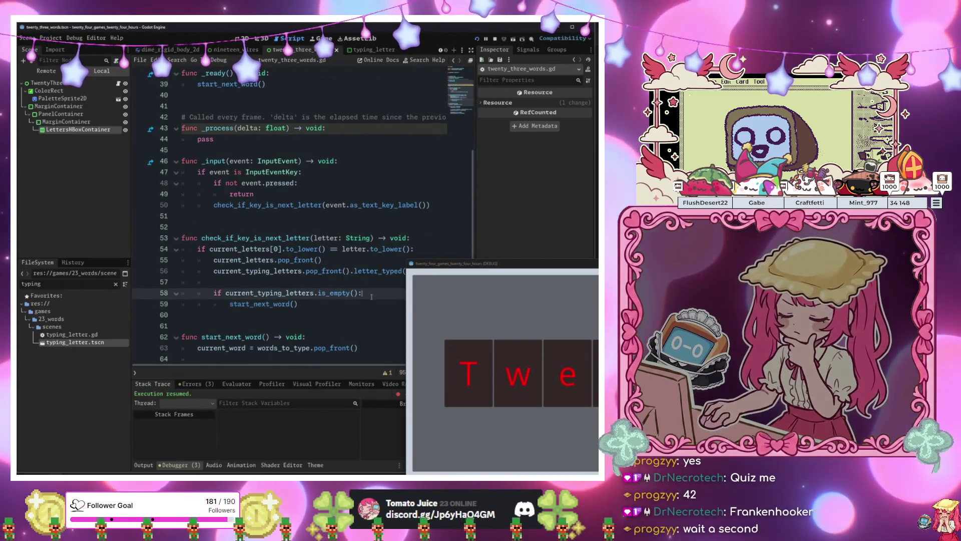
{"action": "key", "text": "Return"}
{"action": "type", "text": "var tw"}
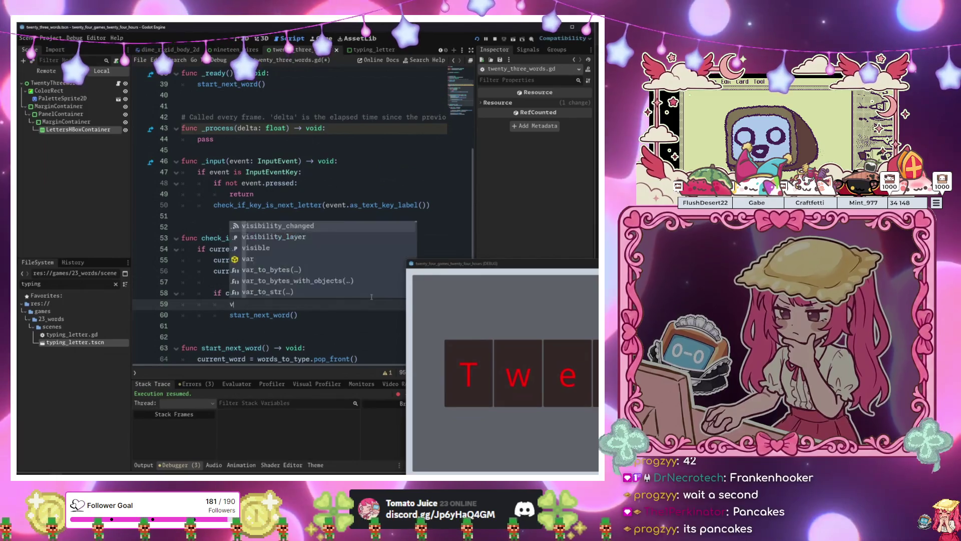
{"action": "type", "text": "een: "}
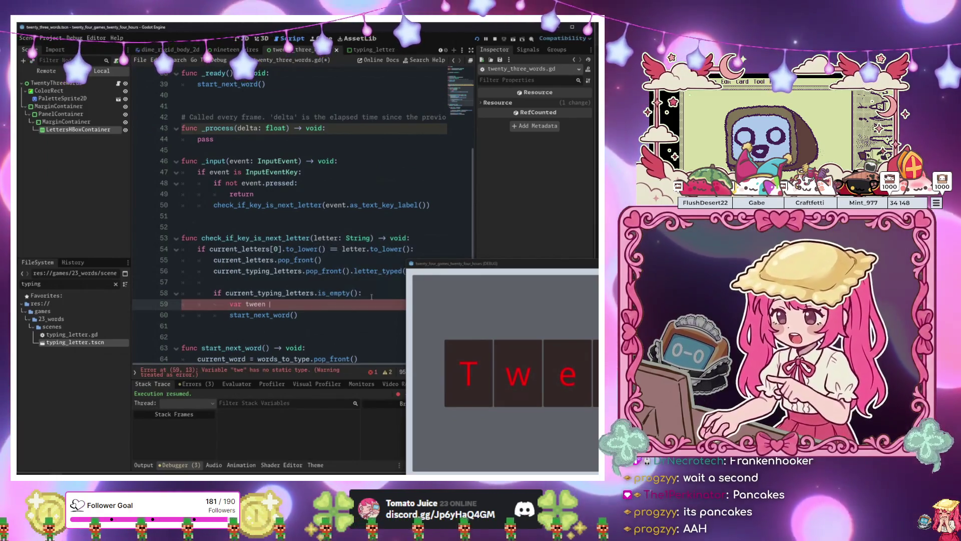
{"action": "type", "text": "Tween"}
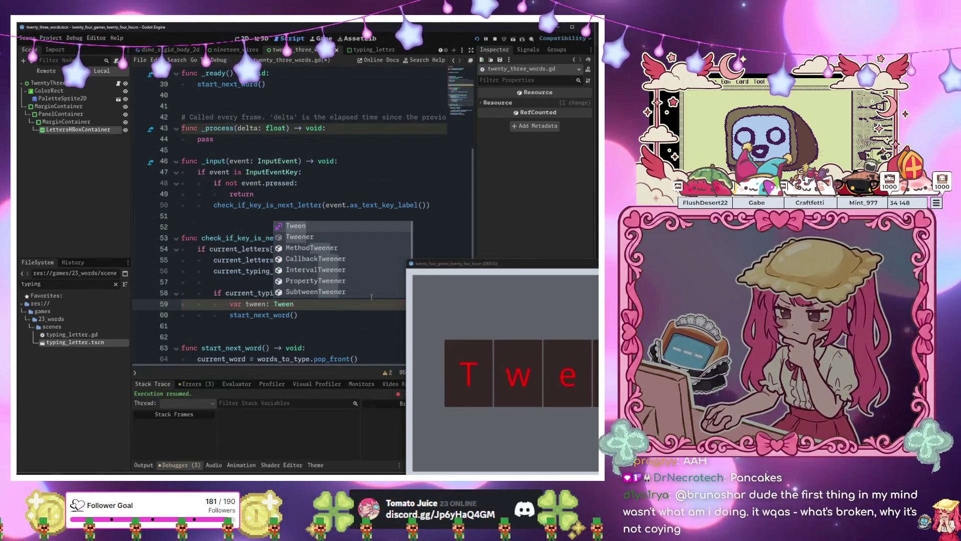
{"action": "key", "text": "BackSpace"}
{"action": "key", "text": "BackSpace"}
{"action": "key", "text": "BackSpace"}
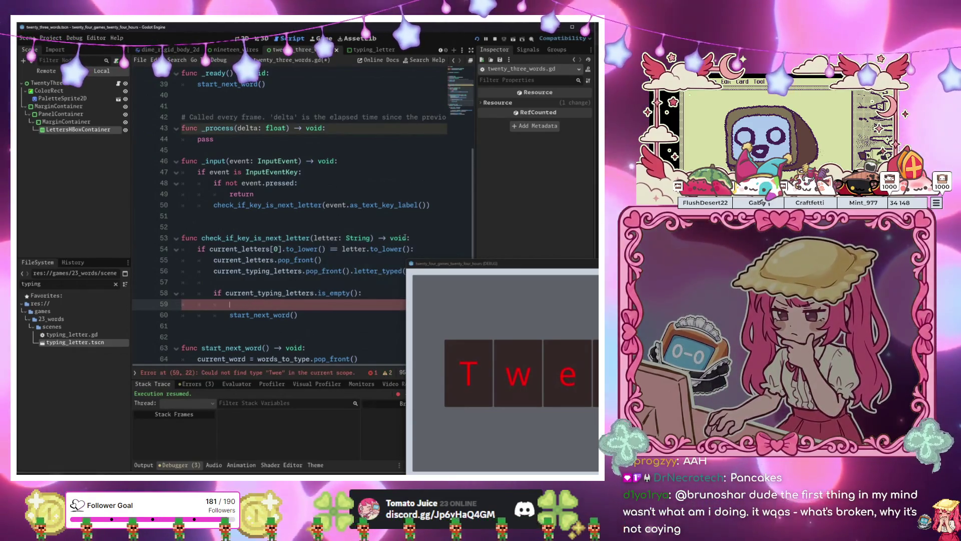
{"action": "key", "text": "BackSpace"}
{"action": "key", "text": "BackSpace"}
{"action": "key", "text": "BackSpace"}
{"action": "scroll", "coordinate": [335, 241], "scroll_direction": "down", "scroll_amount": 3}
{"action": "left_click", "coordinate": [335, 241]}
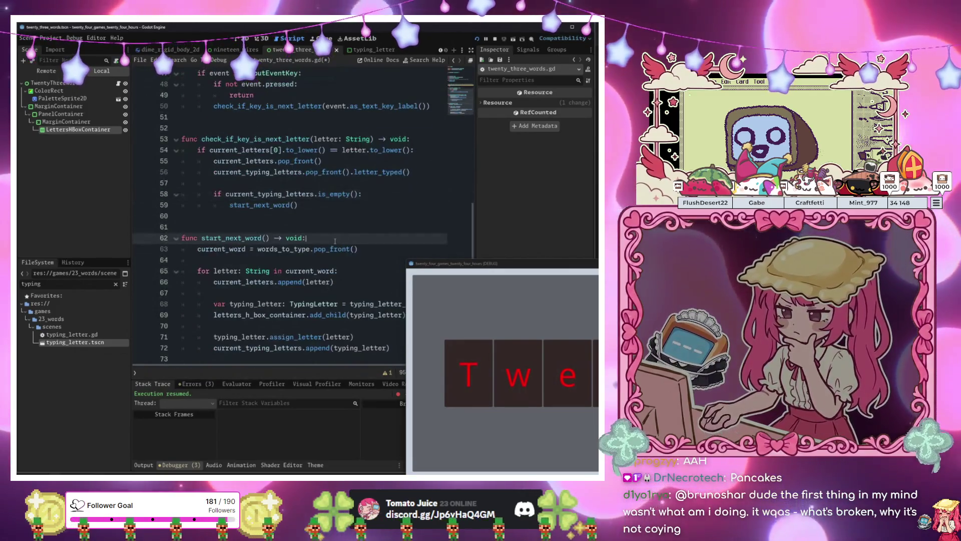
- At the top of start_next_word, add 'if letters_h_box_container.get_child_count():' with a var tween line
{"action": "key", "text": "Return"}
{"action": "key", "text": "Return"}
{"action": "key", "text": "Up"}
{"action": "type", "text": "if "}
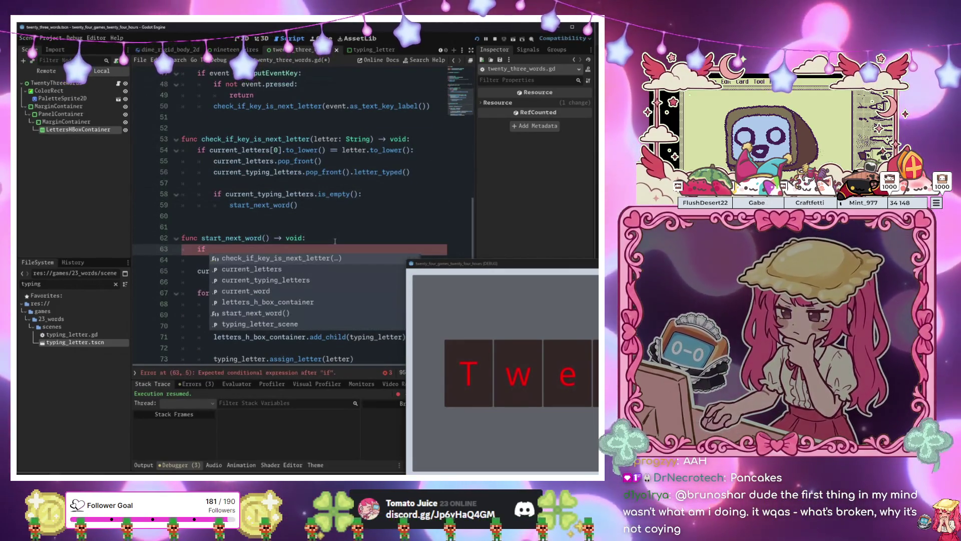
{"action": "type", "text": "letters_h_box_container."}
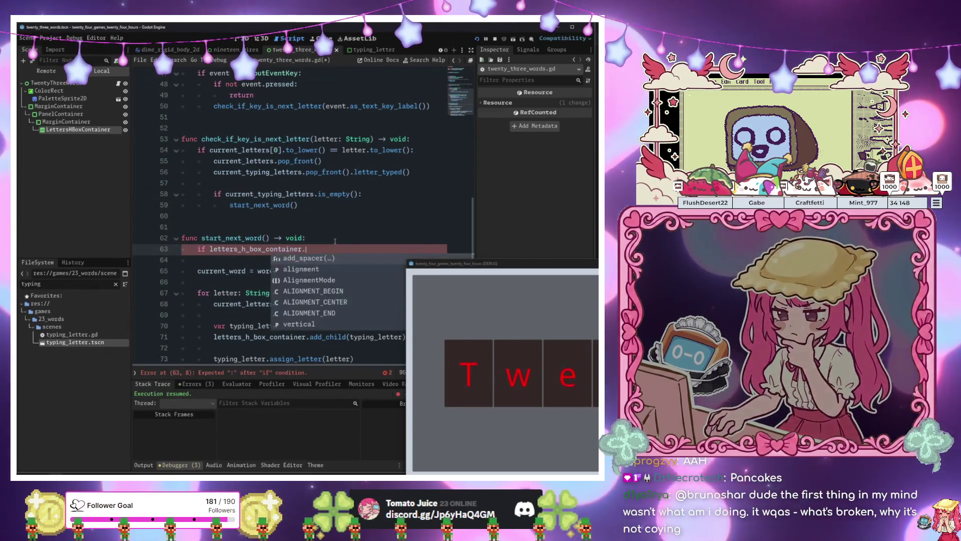
{"action": "type", "text": "get_chi"}
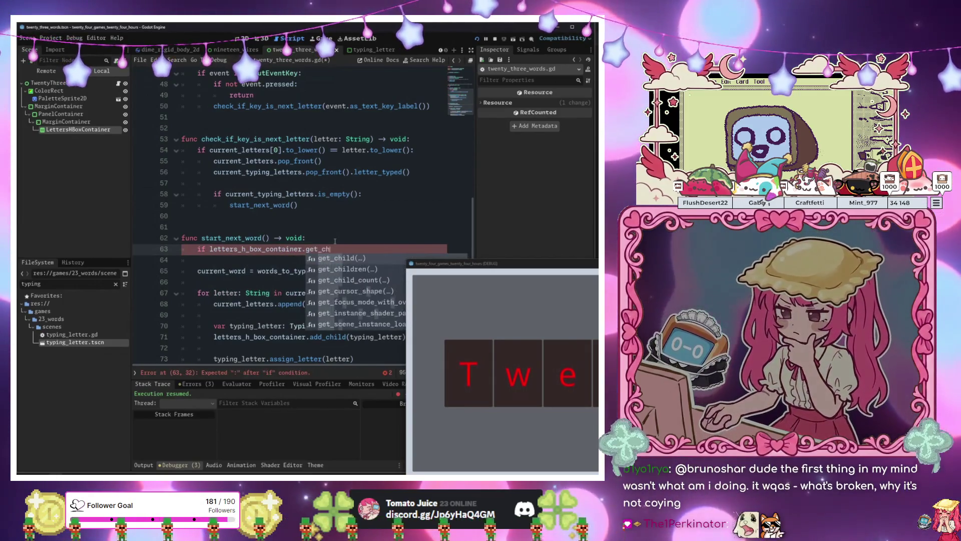
{"action": "type", "text": "ld_c"}
{"action": "key", "text": "Return"}
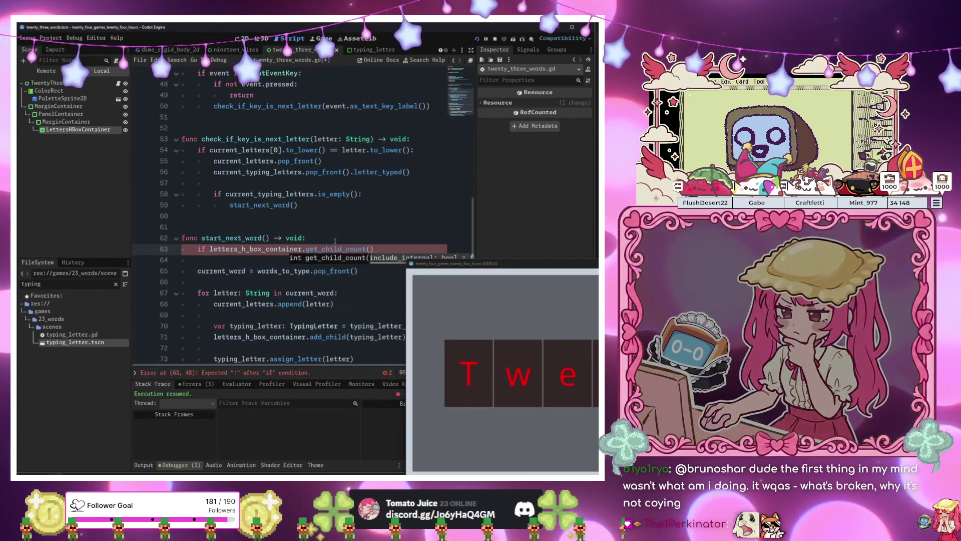
{"action": "key", "text": "Return"}
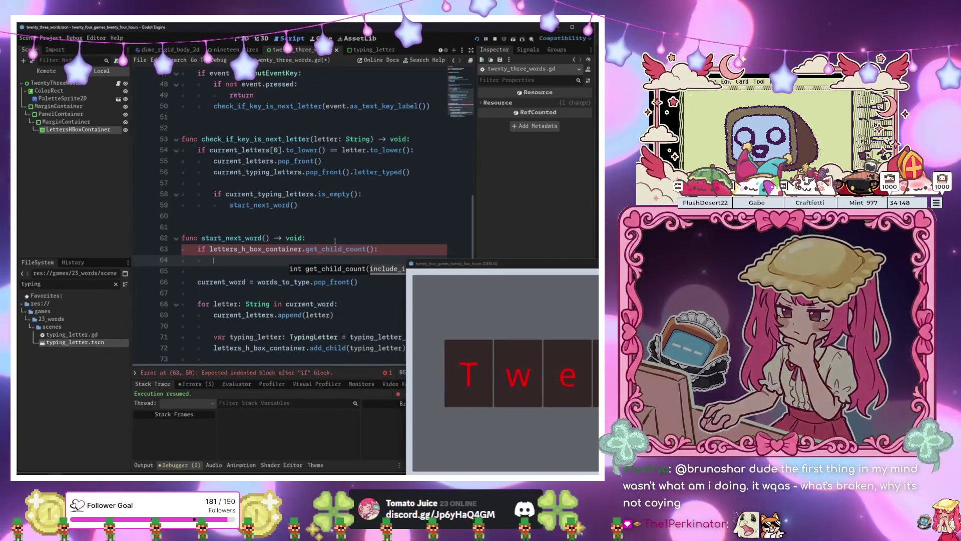
{"action": "type", "text": "var twee"}
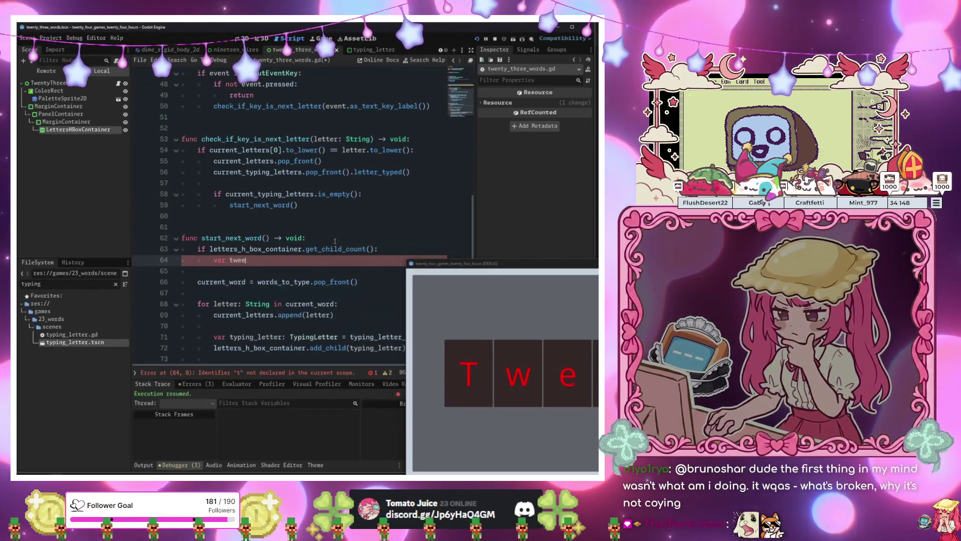
{"action": "type", "text": "n: C"}
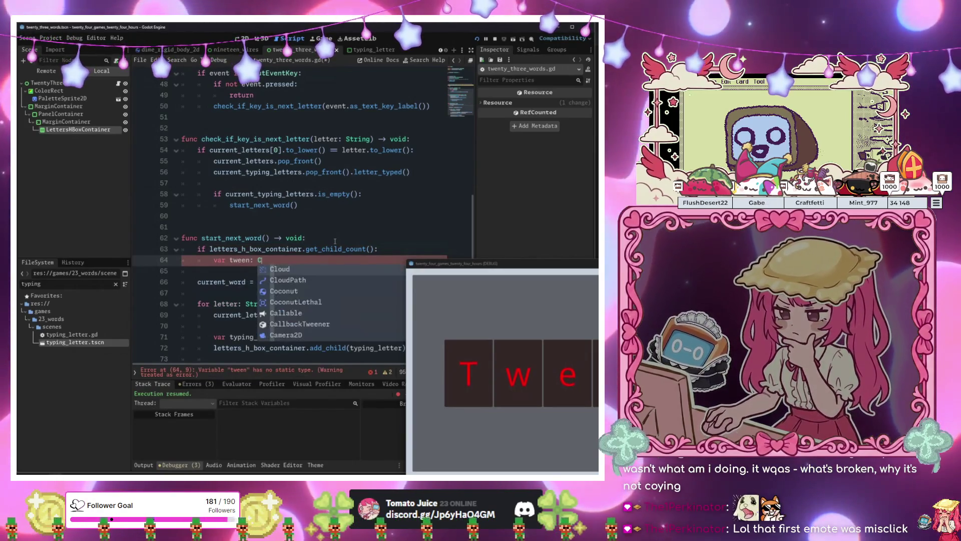
{"action": "key", "text": "Escape"}
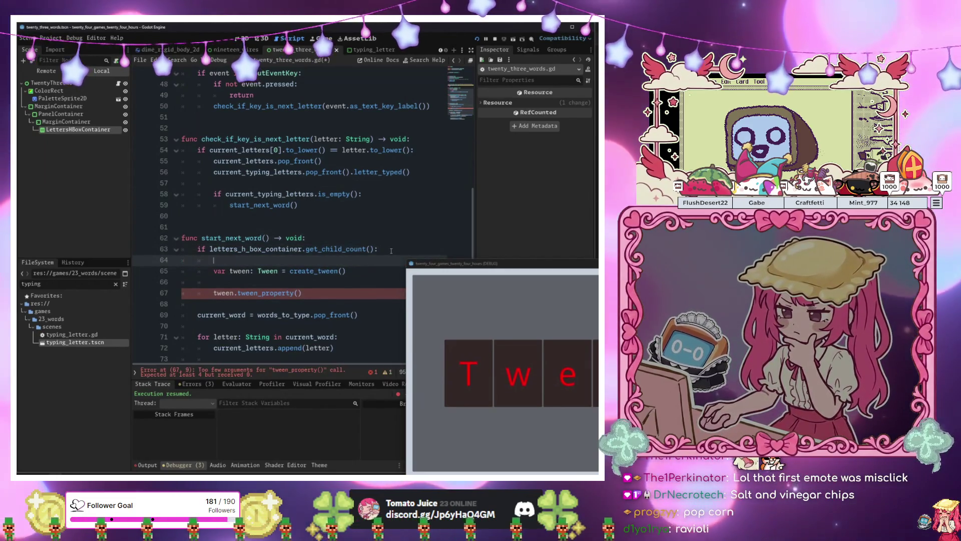
- Add 'for child: Node in letters_h_box_container.get_children():' and stop the running game
{"action": "type", "text": "fo"}
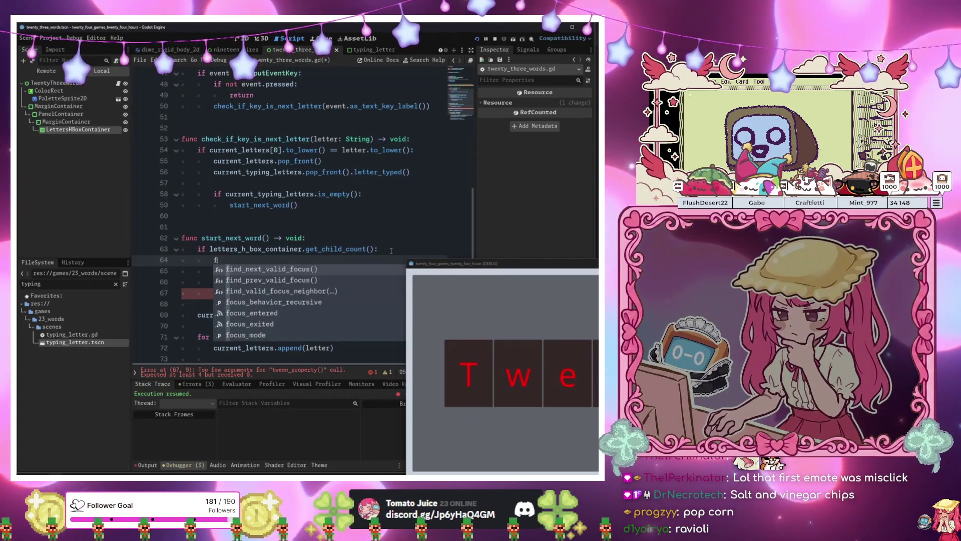
{"action": "type", "text": "r"}
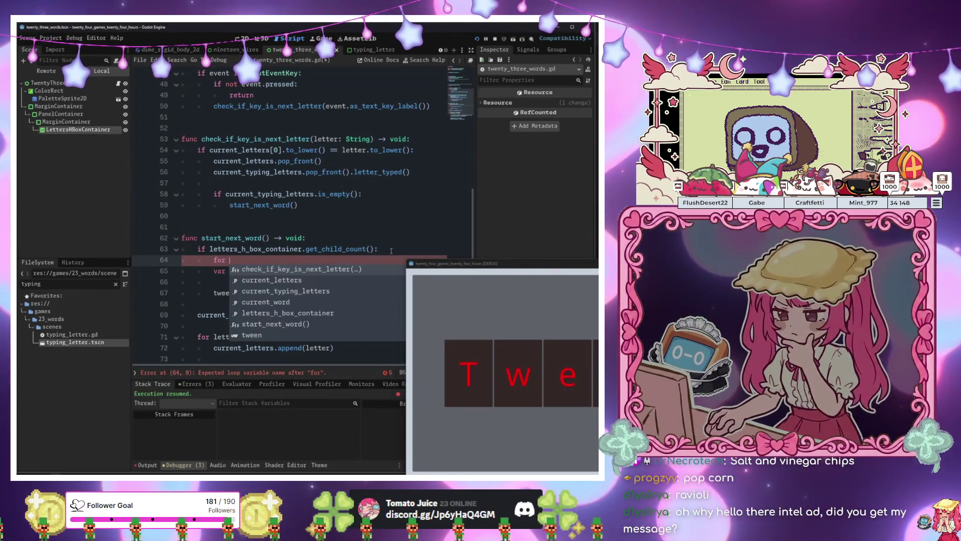
{"action": "type", "text": "child:"}
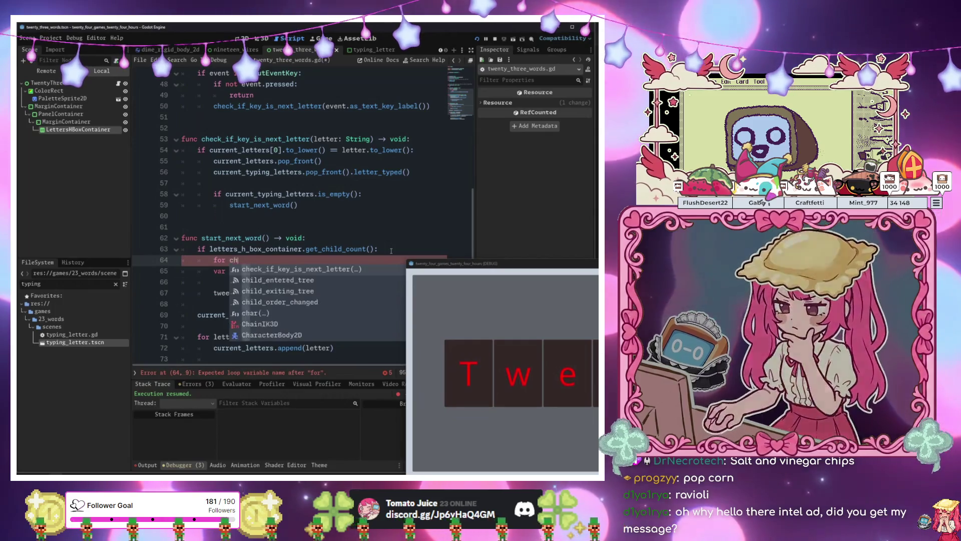
{"action": "type", "text": " Node in "}
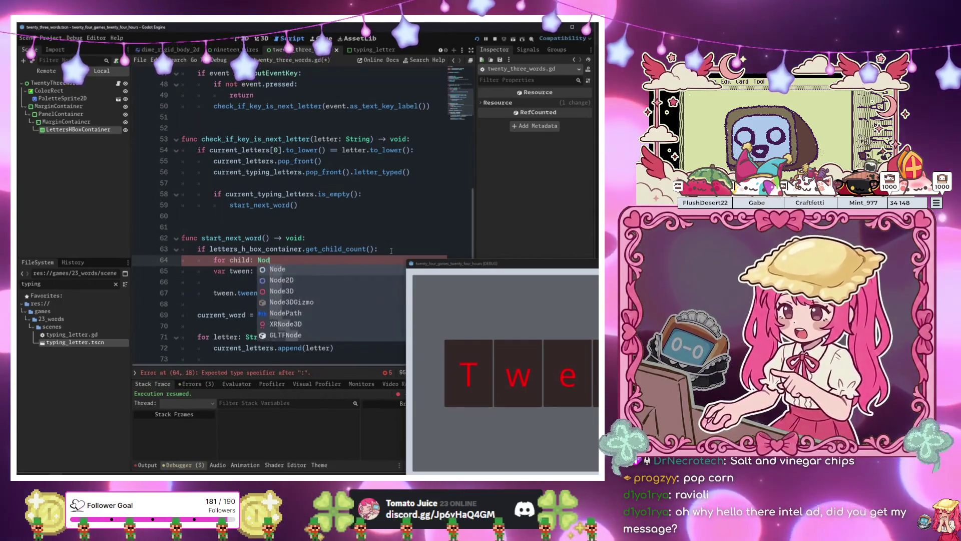
{"action": "type", "text": "letters_h_box_container.get"}
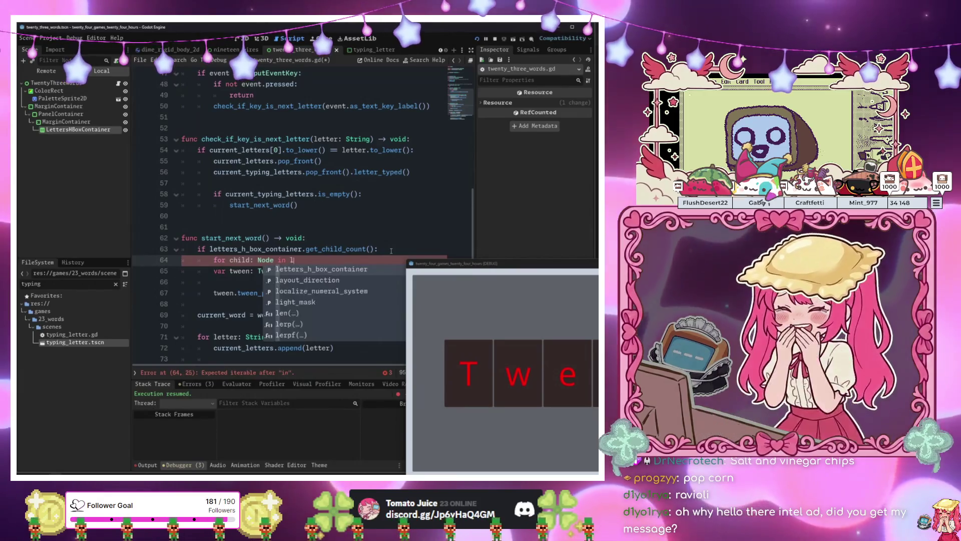
{"action": "type", "text": "_chi"}
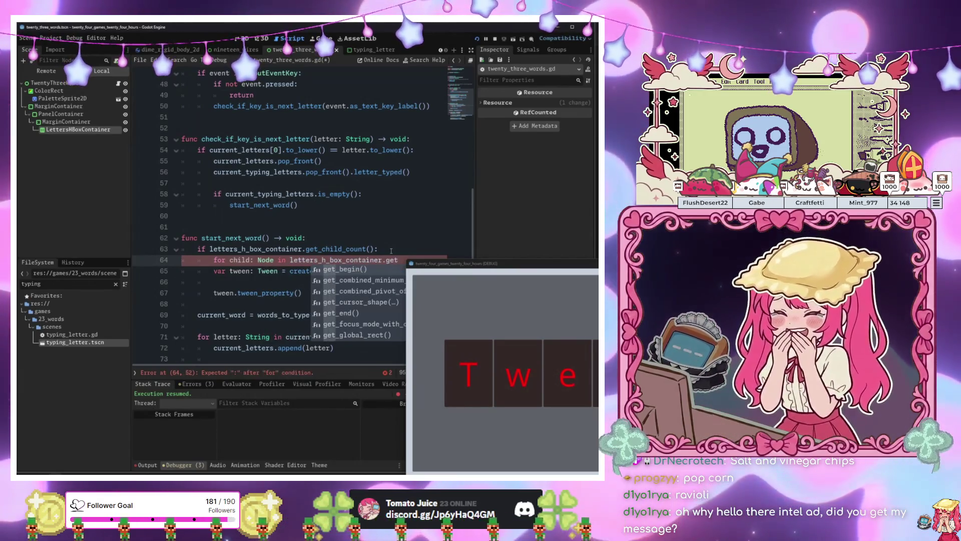
{"action": "key", "text": "Return"}
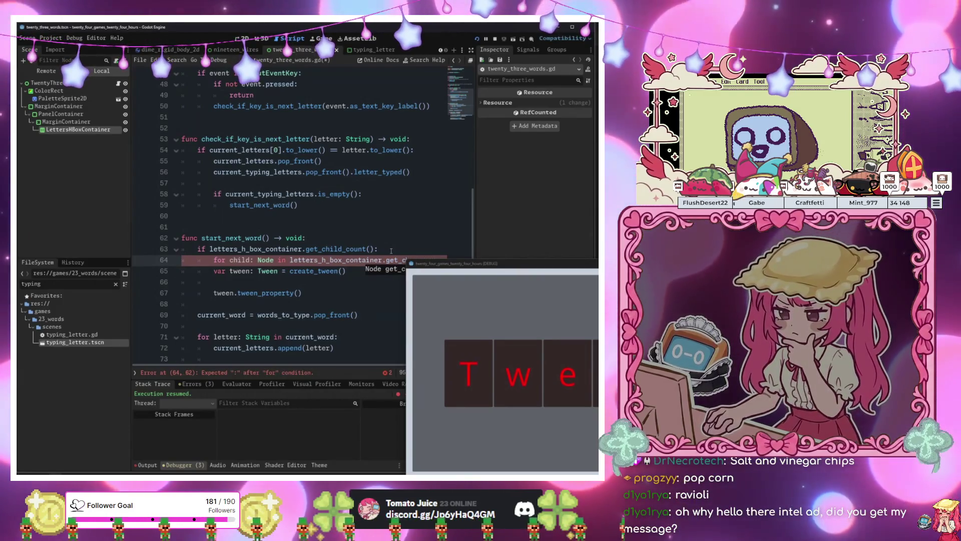
{"action": "key", "text": "BackSpace"}
{"action": "key", "text": "Return"}
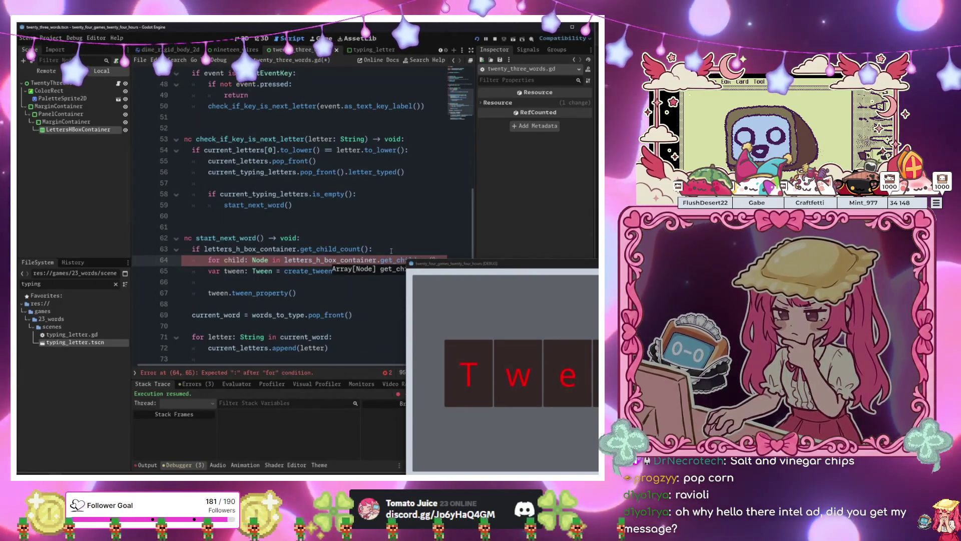
{"action": "type", "text": ":"}
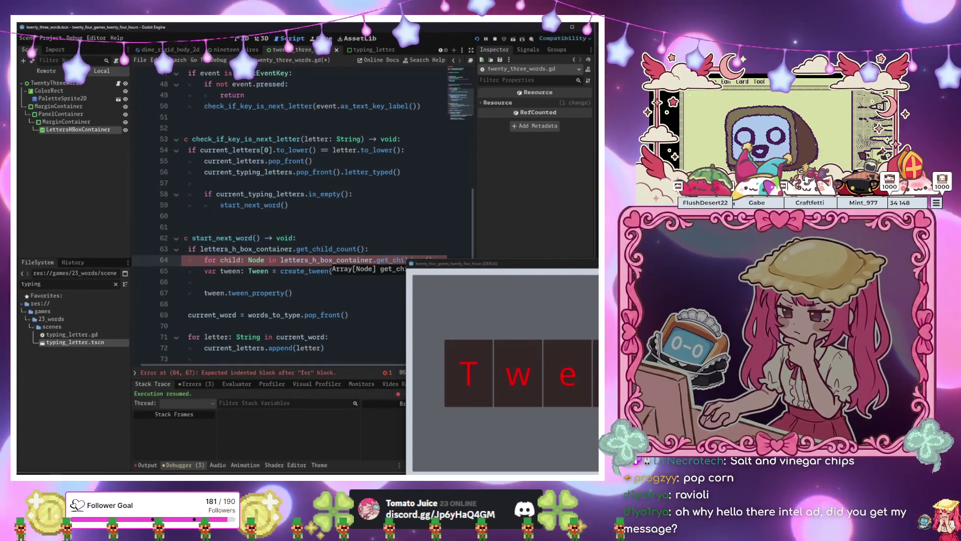
{"action": "key", "text": "F8"}
{"action": "left_click", "coordinate": [208, 286]}
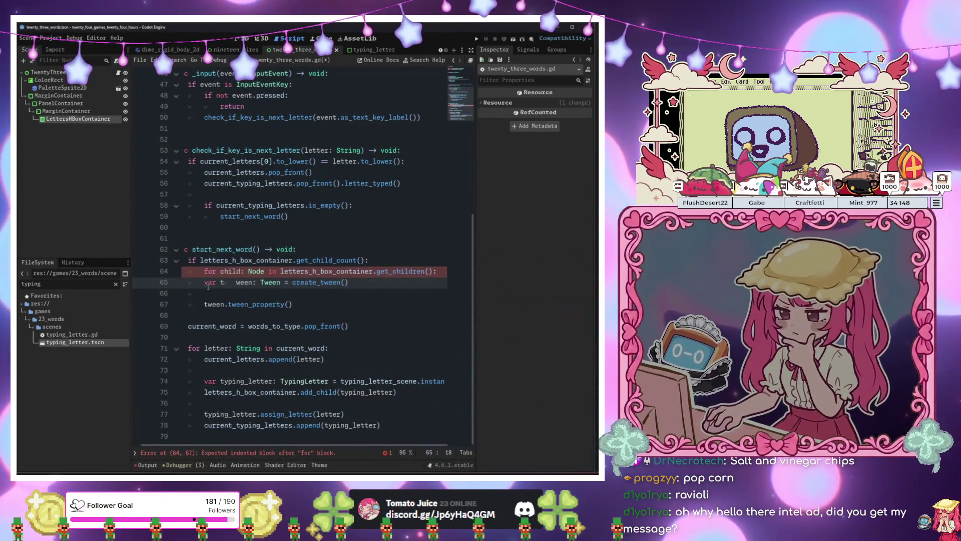
- Indent the create_tween and tween_property lines under the for loop and start the child argument
{"action": "key", "text": "Tab"}
{"action": "key", "text": "Down"}
{"action": "key", "text": "Down"}
{"action": "key", "text": "Tab"}
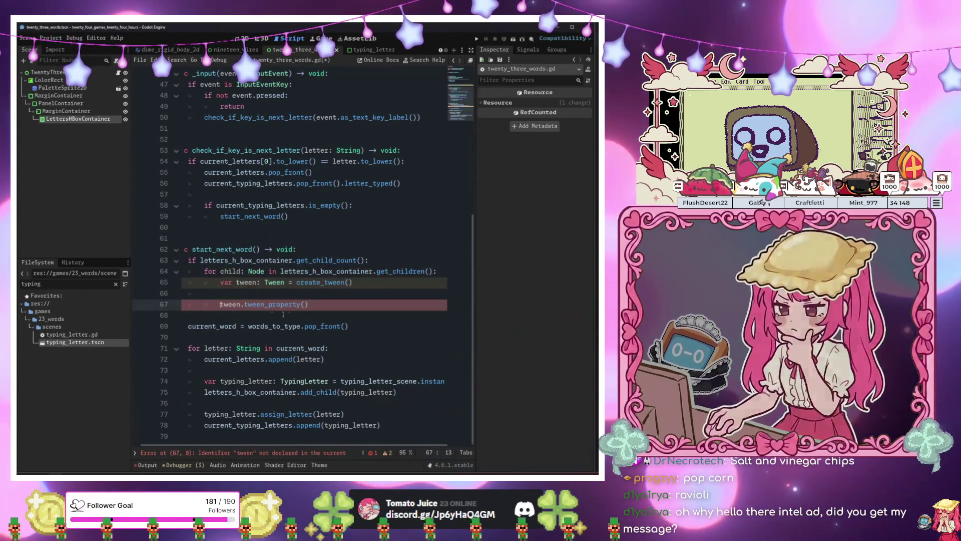
{"action": "scroll", "coordinate": [284, 313], "scroll_direction": "up", "scroll_amount": 1}
{"action": "left_click", "coordinate": [311, 315]}
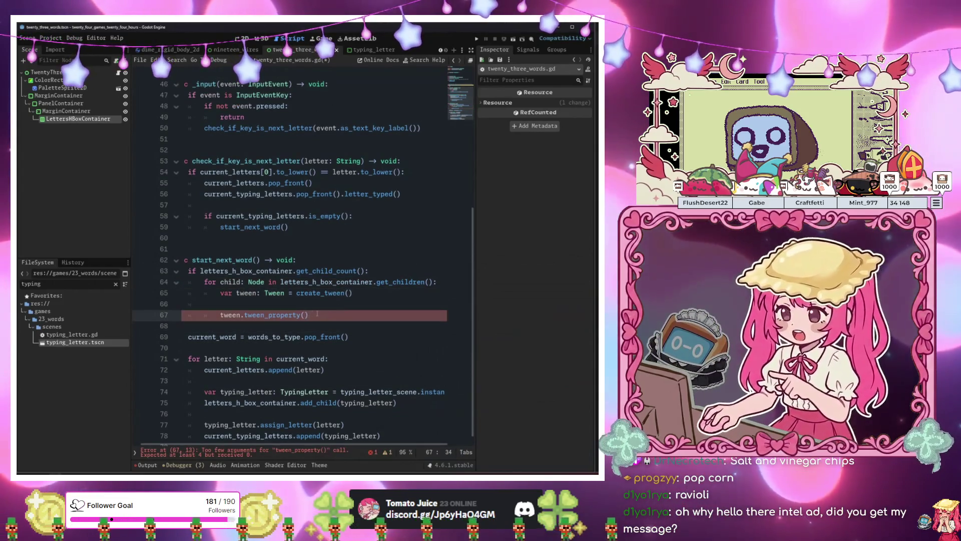
{"action": "type", "text": "child"}
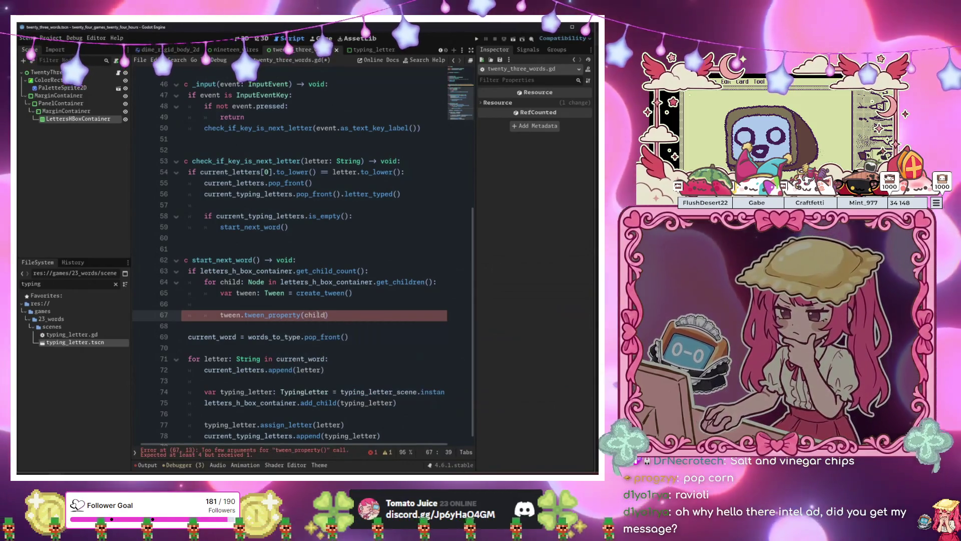
{"action": "type", "text": ", \"mo"}
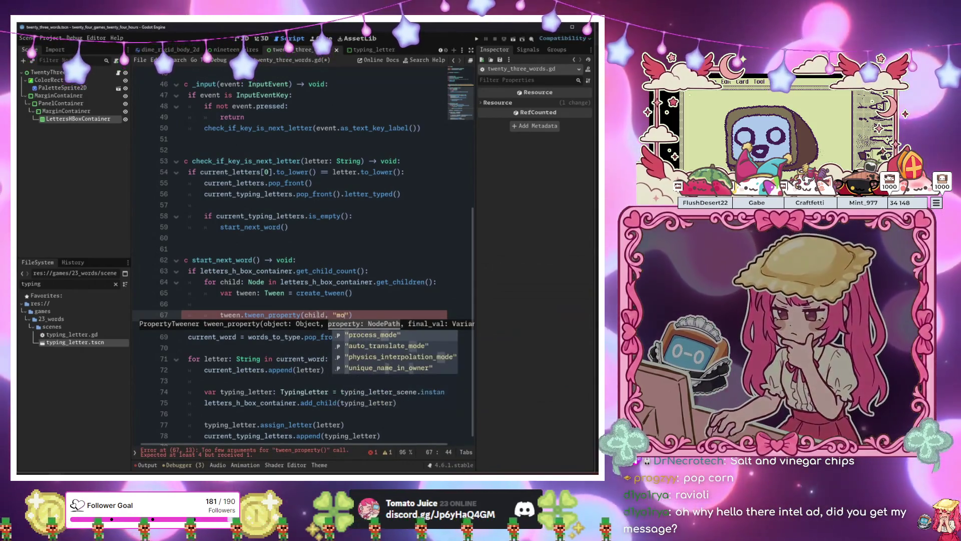
- Change the loop variable's type from Node to Control
{"action": "double_click", "coordinate": [262, 282]}
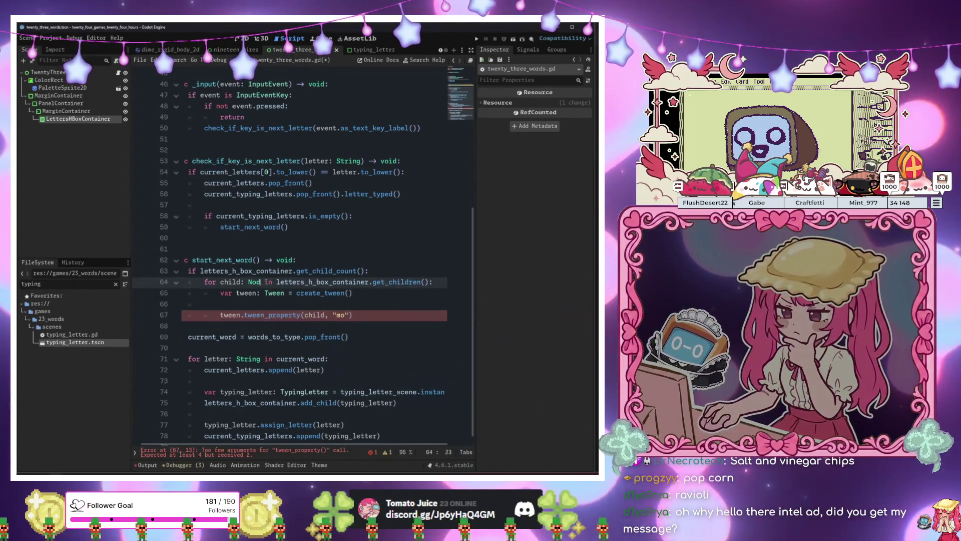
{"action": "key", "text": "BackSpace"}
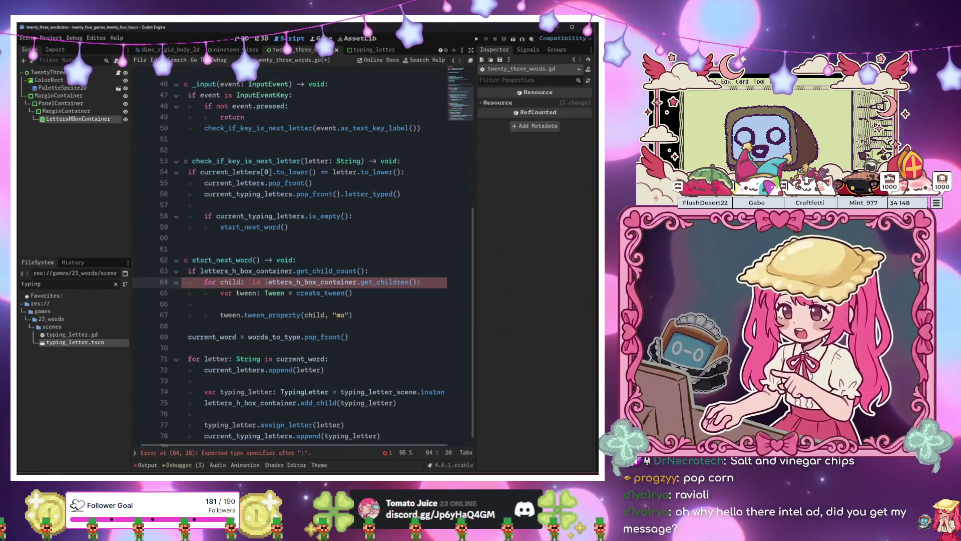
{"action": "type", "text": "Cp"}
{"action": "key", "text": "BackSpace"}
{"action": "type", "text": "ontrol"}
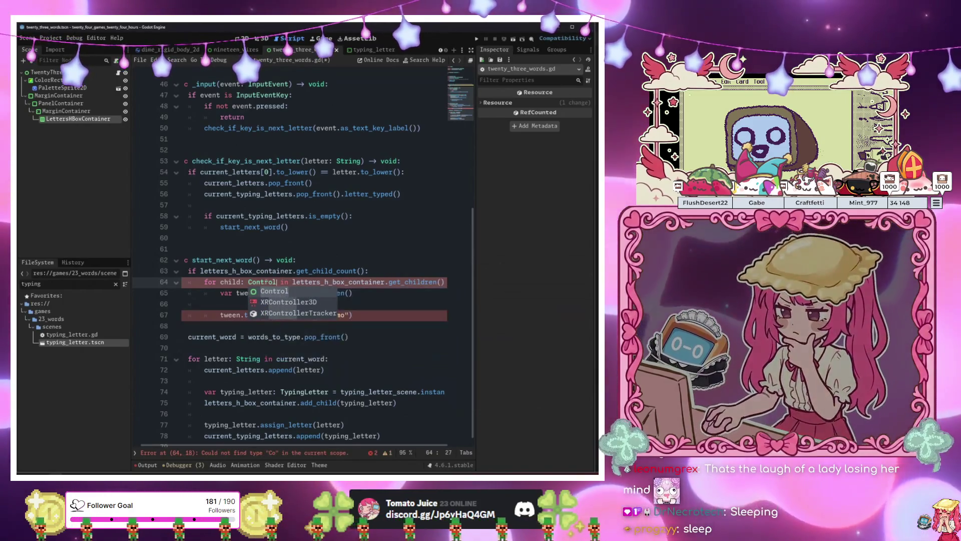
{"action": "key", "text": "Return"}
- Complete the call as tween_property(child, "modulate", Color.TRANSPARENT, 1.0)
{"action": "left_click", "coordinate": [198, 326]}
{"action": "left_click", "coordinate": [356, 315]}
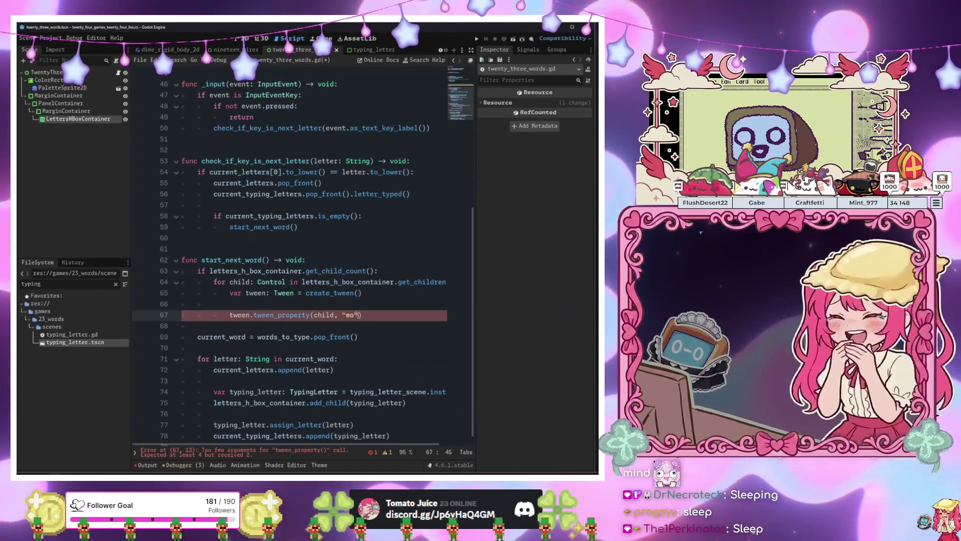
{"action": "key", "text": "BackSpace"}
{"action": "key", "text": "BackSpace"}
{"action": "type", "text": "mo"}
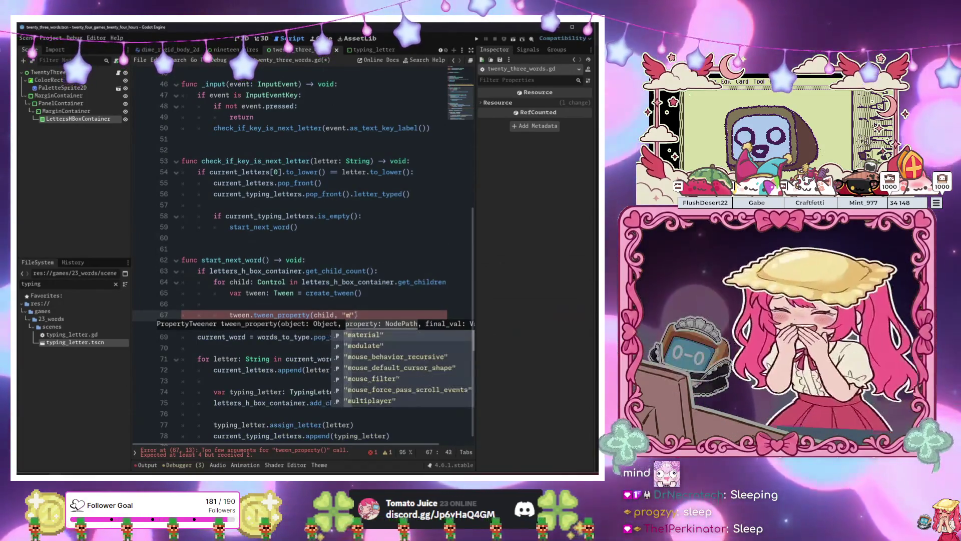
{"action": "key", "text": "Return"}
{"action": "type", "text": ", Color.T"}
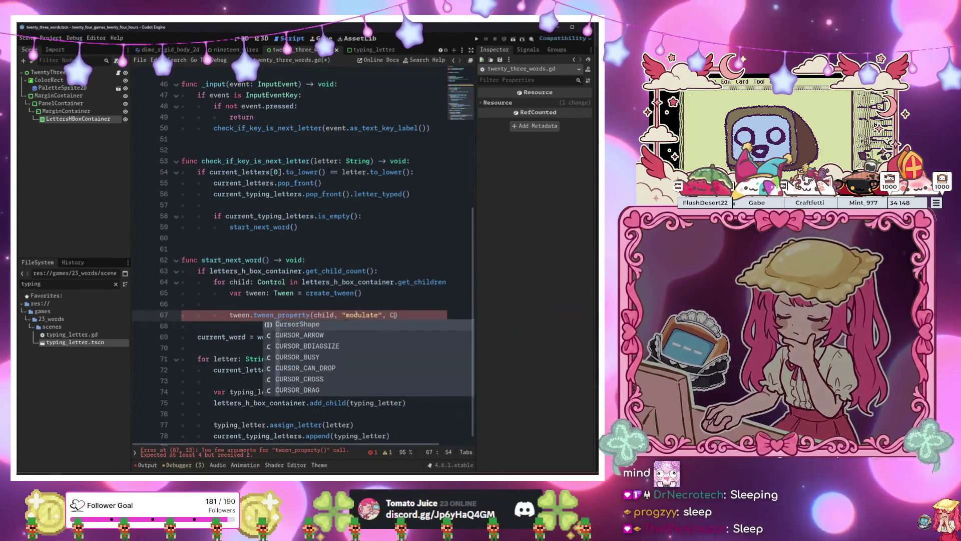
{"action": "key", "text": "Down"}
{"action": "key", "text": "Down"}
{"action": "key", "text": "Down"}
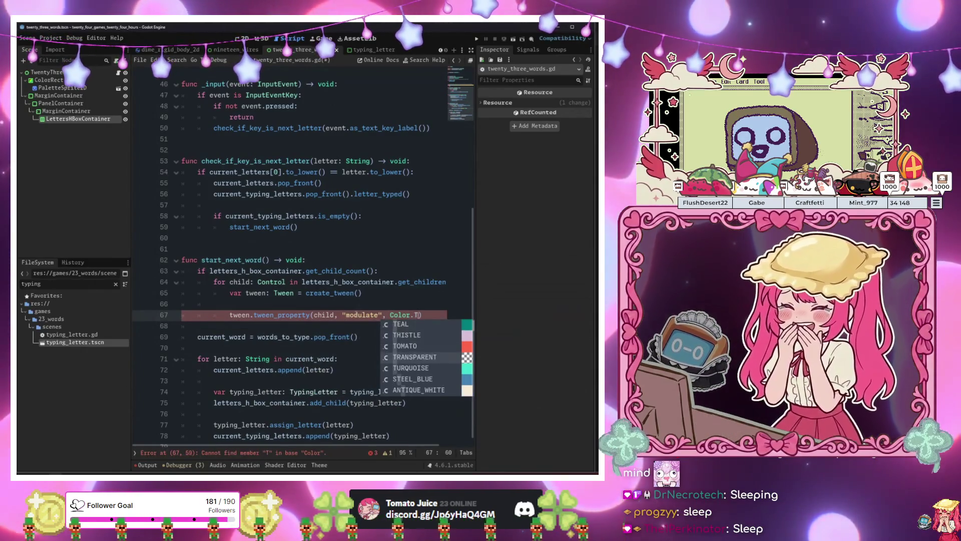
{"action": "key", "text": "Return"}
{"action": "type", "text": ", 1"}
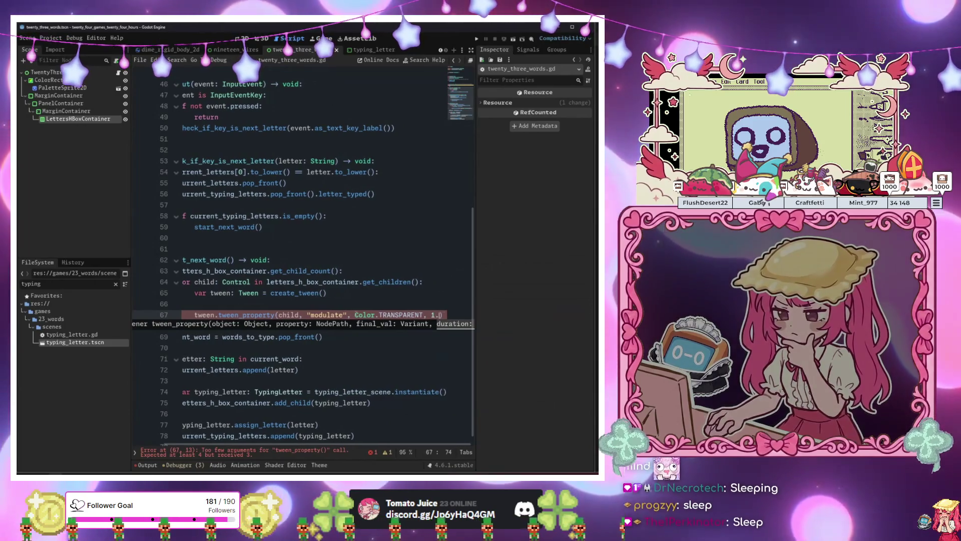
{"action": "type", "text": ".0"}
- Add 'await get_tree().create_timer(0.1).timeout' after the tween call inside the loop
{"action": "key", "text": "Return"}
{"action": "type", "text": "awa"}
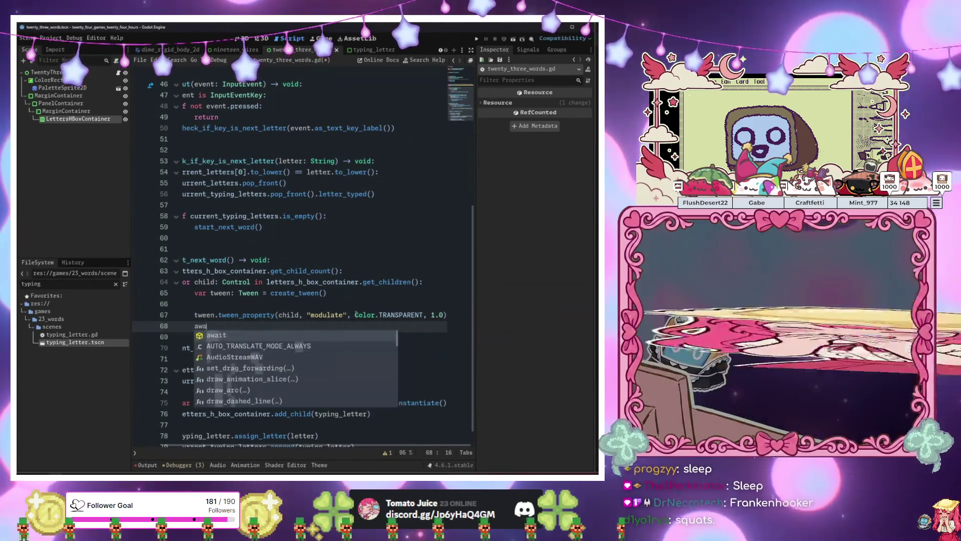
{"action": "key", "text": "Return"}
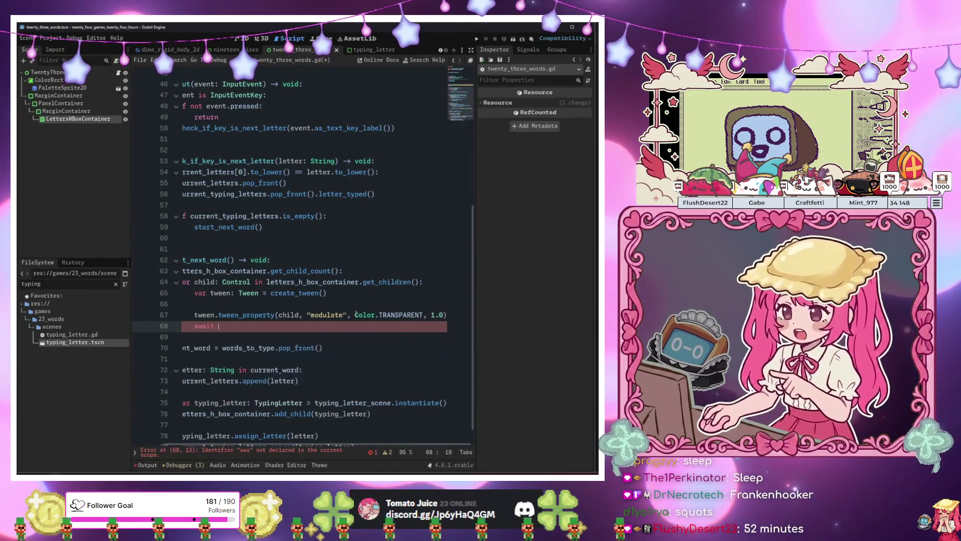
{"action": "type", "text": "get_tree().create"}
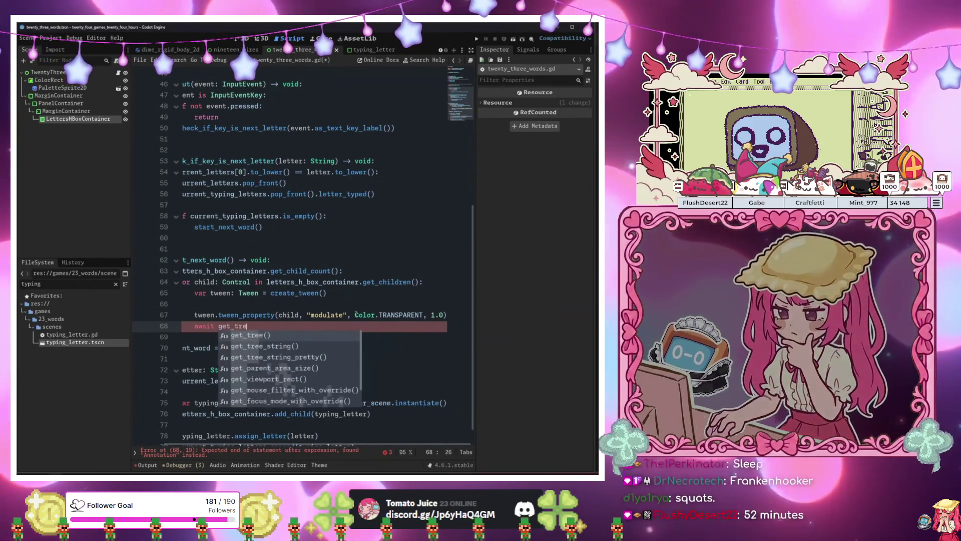
{"action": "key", "text": "Return"}
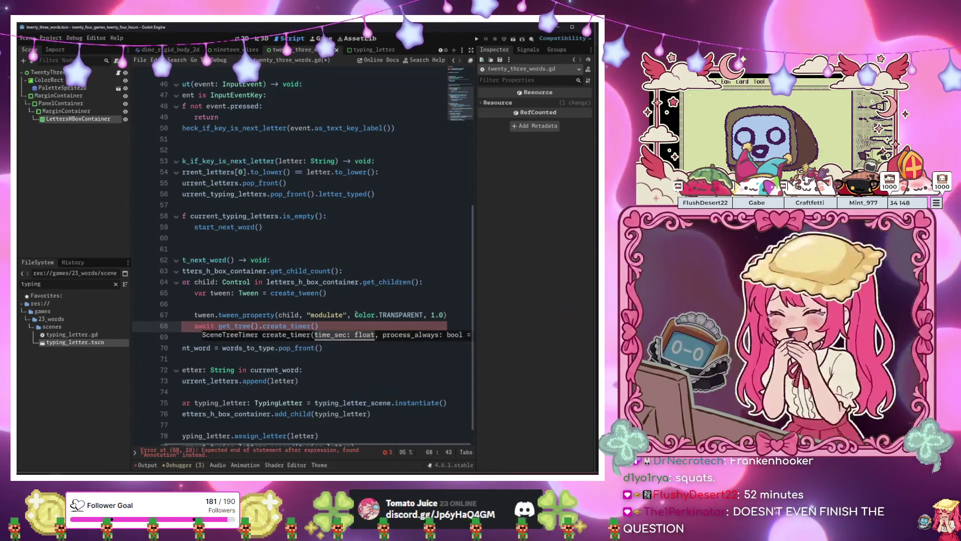
{"action": "type", "text": "0.1"}
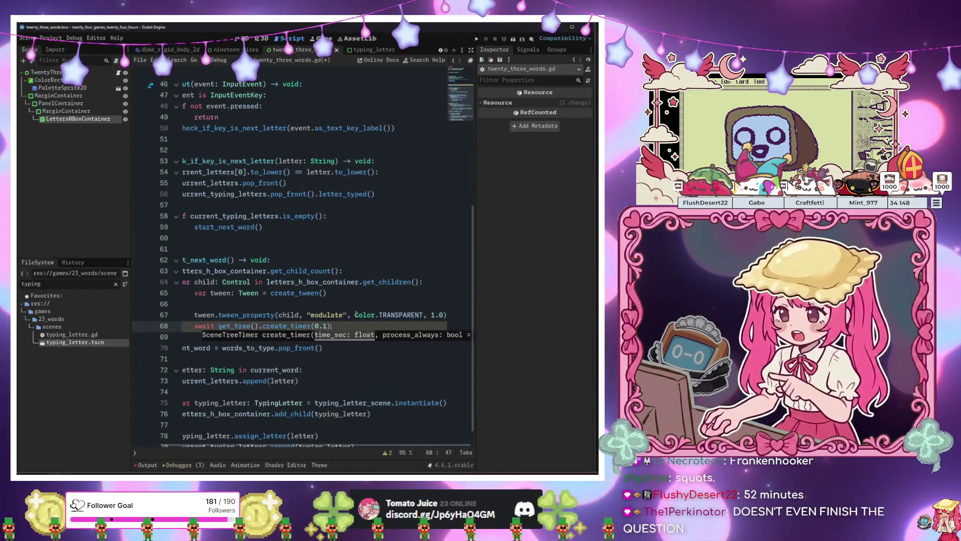
{"action": "type", "text": ").timeout"}
{"action": "key", "text": "Return"}
{"action": "key", "text": "BackSpace"}
{"action": "key", "text": "BackSpace"}
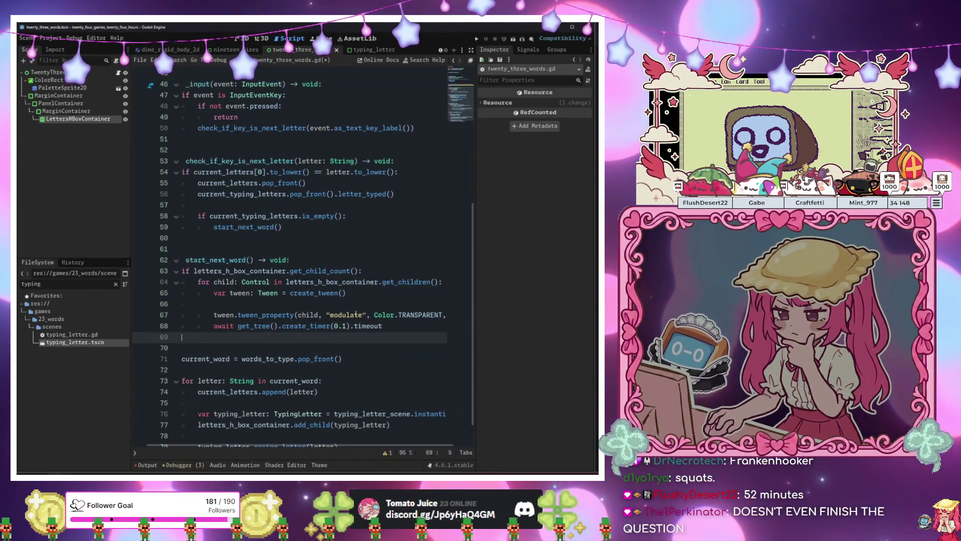
- Try a second await get_tree().create_timer wait, then delete it
{"action": "type", "text": "await get"}
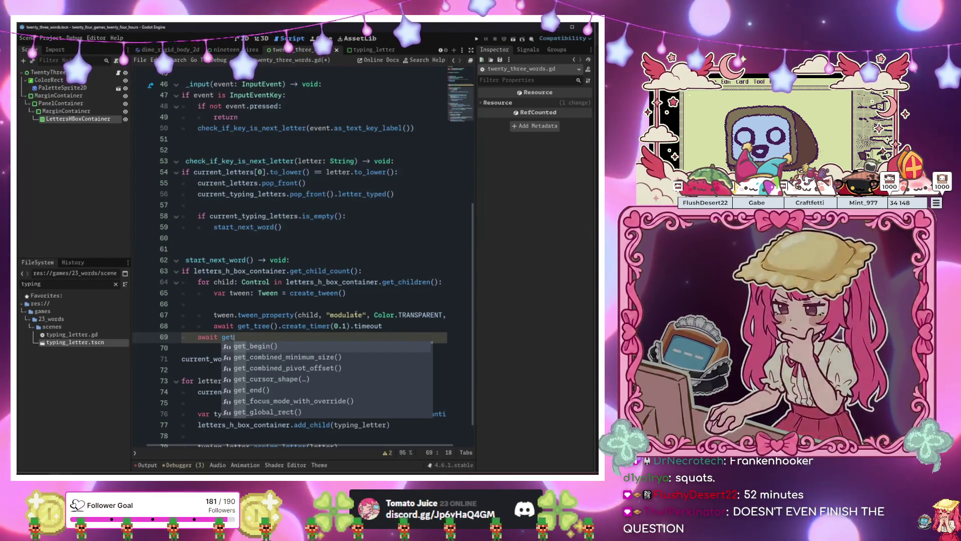
{"action": "type", "text": "_tree"}
{"action": "key", "text": "Return"}
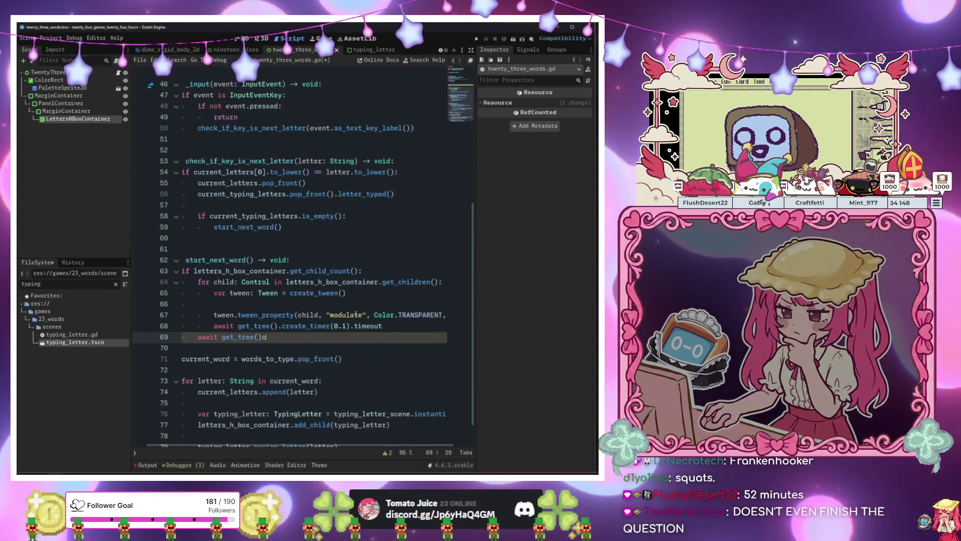
{"action": "type", "text": "t"}
{"action": "key", "text": "Return"}
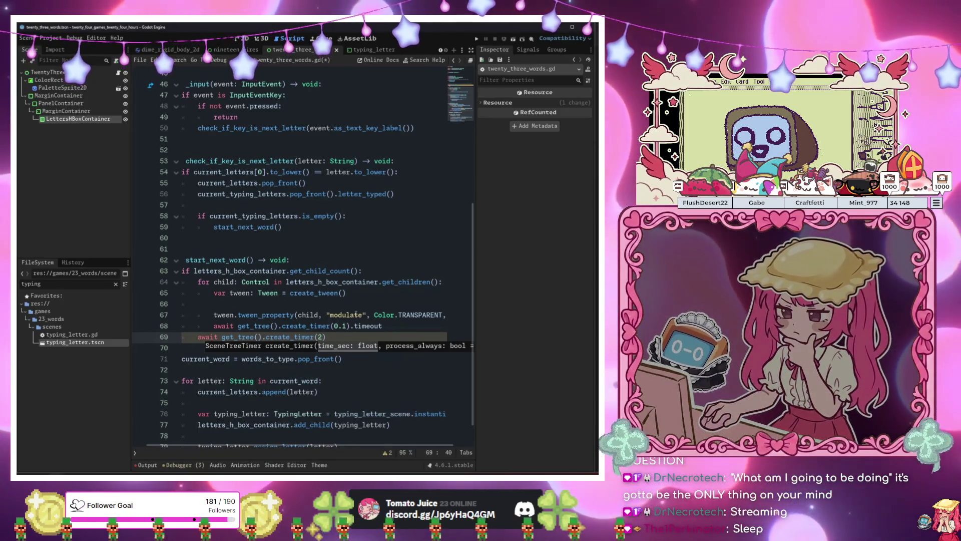
{"action": "key", "text": "ctrl+shift+Left"}
{"action": "key", "text": "ctrl+shift+Left"}
{"action": "key", "text": "ctrl+shift+Left"}
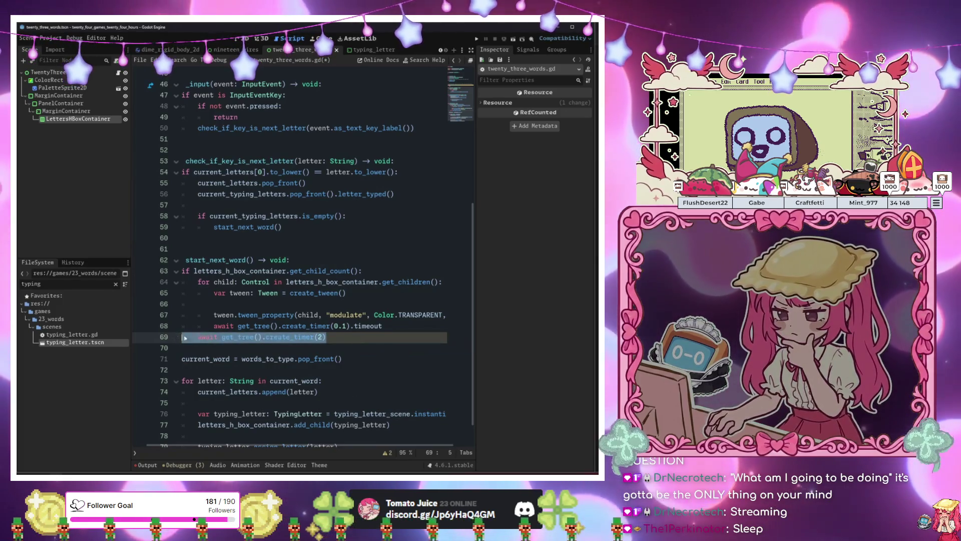
{"action": "key", "text": "BackSpace"}
- Add child.queue_free() after the timer wait, then save and run the scene
{"action": "left_click", "coordinate": [422, 329]}
{"action": "key", "text": "Return"}
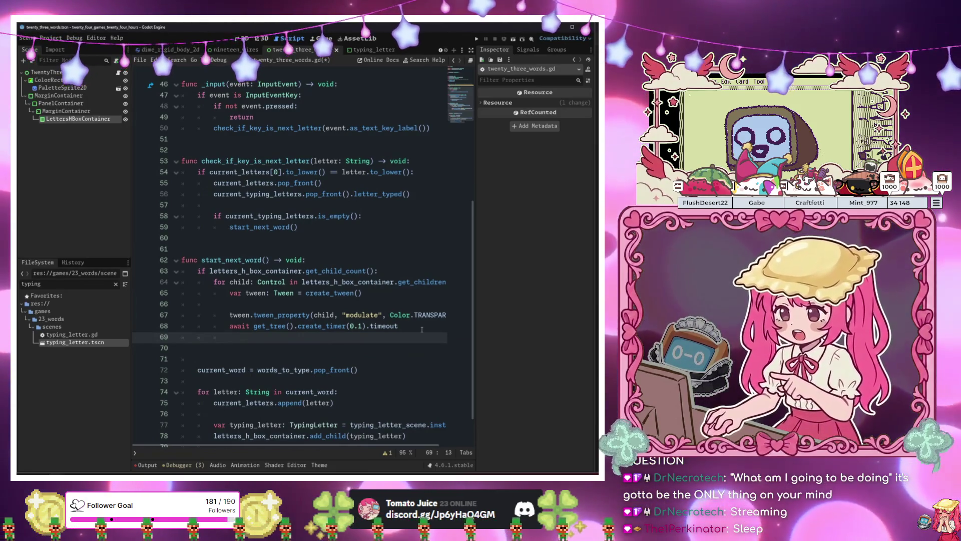
{"action": "type", "text": "child.que"}
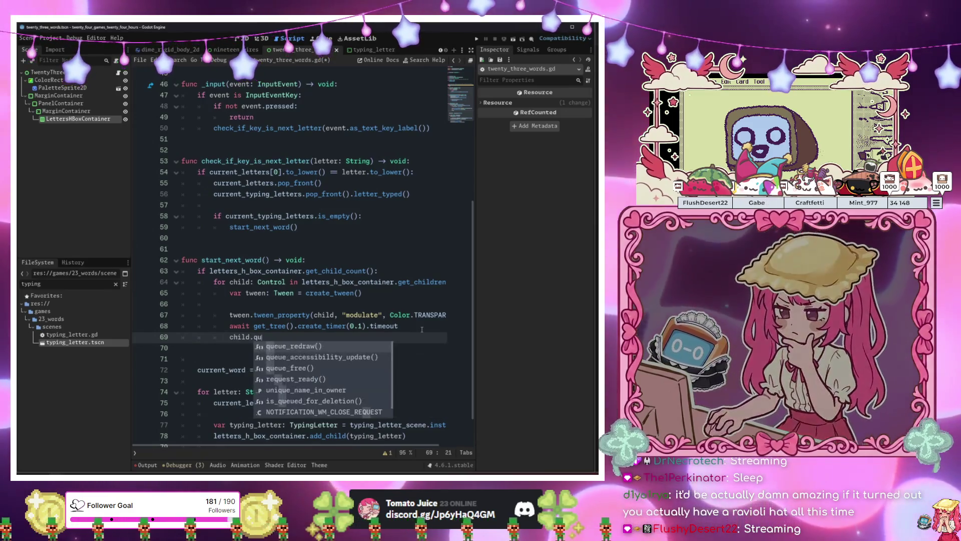
{"action": "key", "text": "Down"}
{"action": "key", "text": "Down"}
{"action": "key", "text": "Return"}
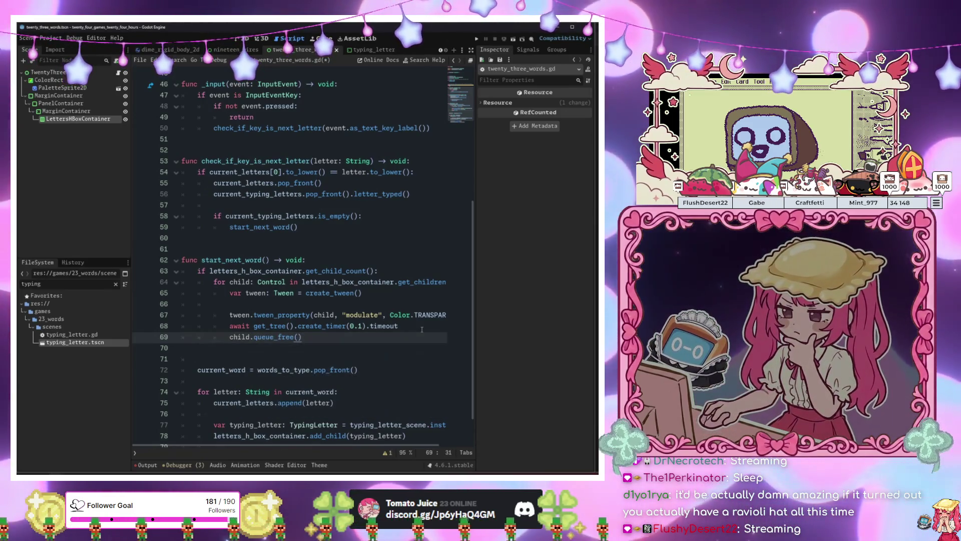
{"action": "key", "text": "F6"}
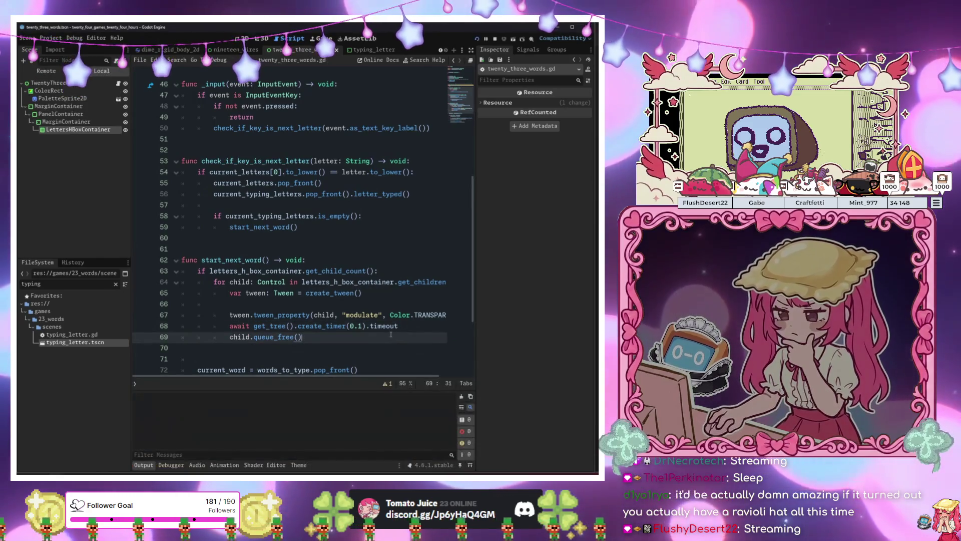
- Test by typing 'twentythree', then change the timer wait from 0.1 to 1.1 seconds
{"action": "type", "text": "twenty"}
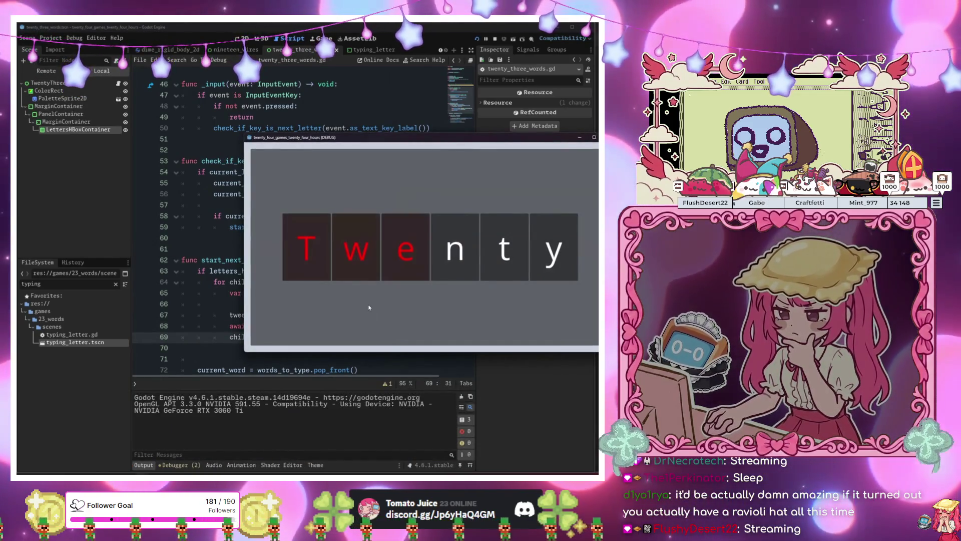
{"action": "type", "text": "three"}
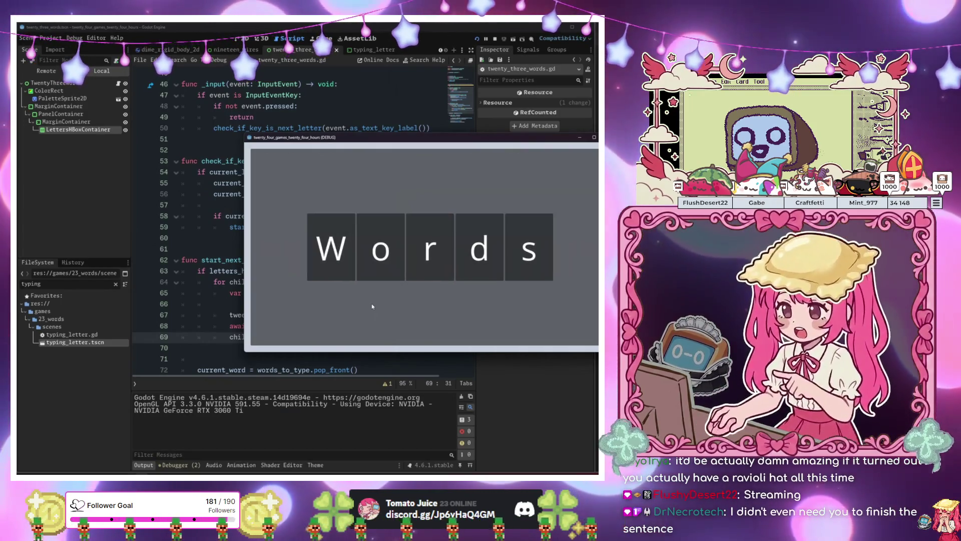
{"action": "key", "text": "F8"}
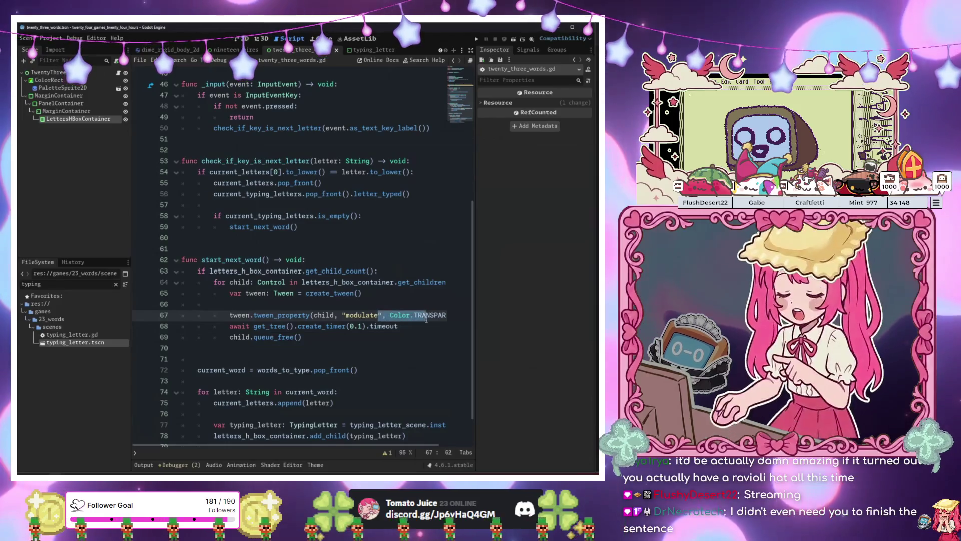
{"action": "left_click_drag", "start_coordinate": [426, 319], "coordinate": [448, 317]}
{"action": "left_click", "coordinate": [384, 328]}
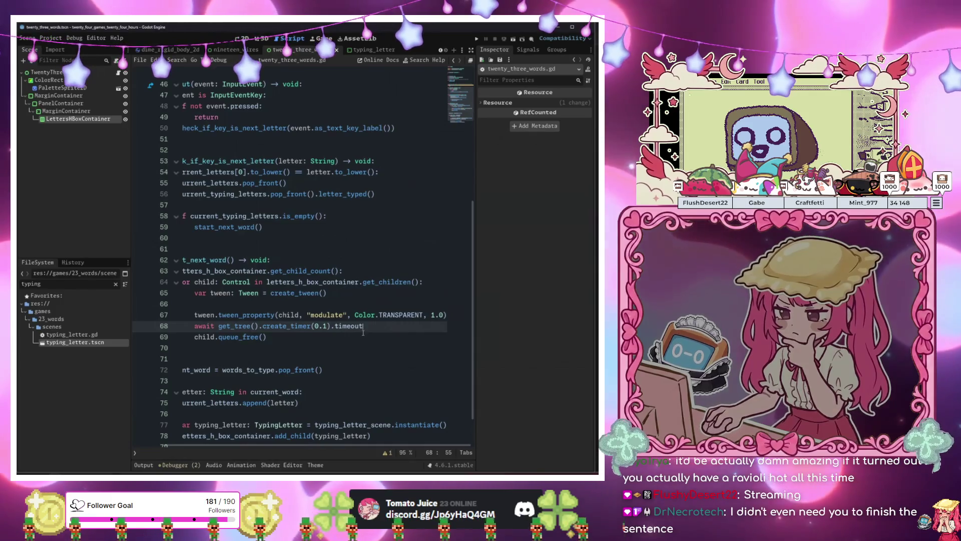
{"action": "mouse_move", "coordinate": [336, 329]}
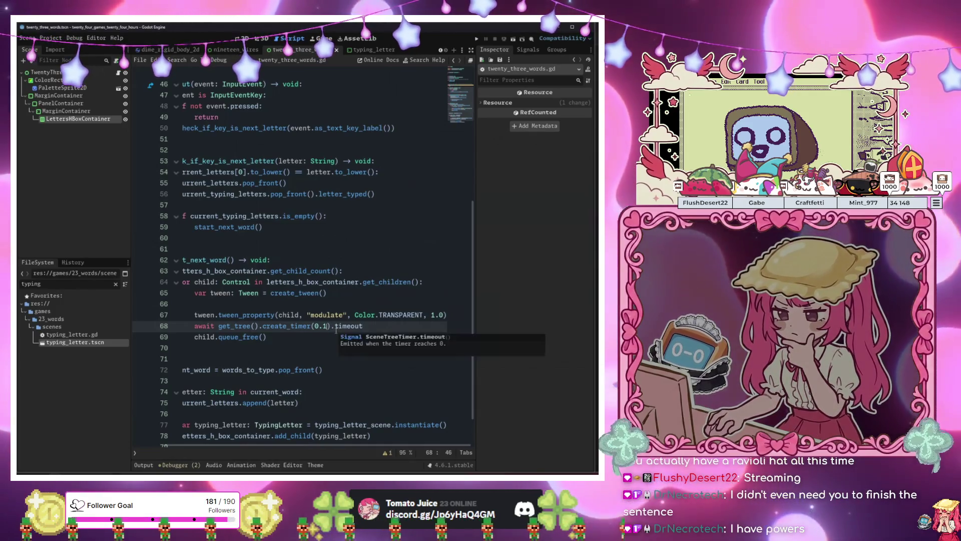
{"action": "key", "text": "Left"}
{"action": "key", "text": "Left"}
{"action": "key", "text": "BackSpace"}
{"action": "type", "text": "1"}
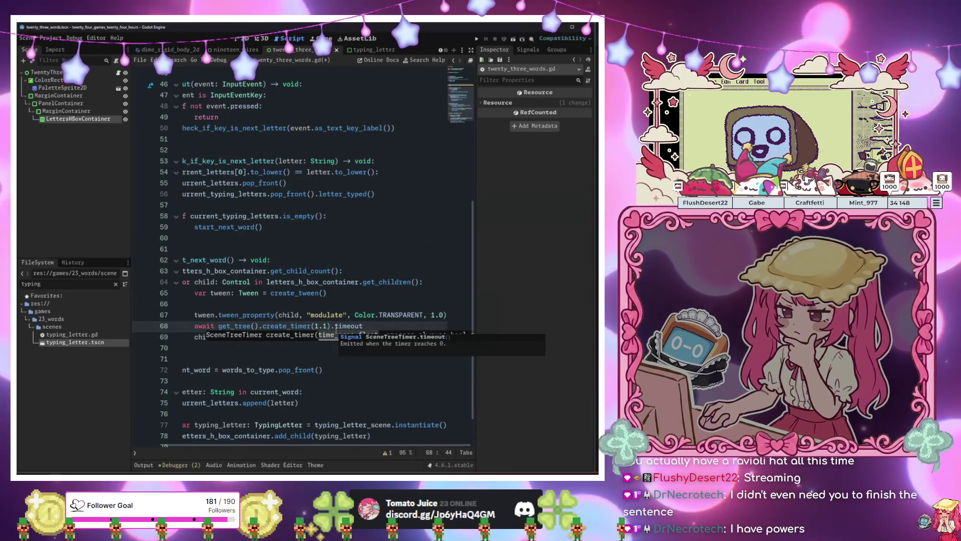
- Rerun the game and type 'twenty' to check the longer pause
{"action": "key", "text": "F6"}
{"action": "key", "text": "t"}
{"action": "key", "text": "w"}
{"action": "key", "text": "e"}
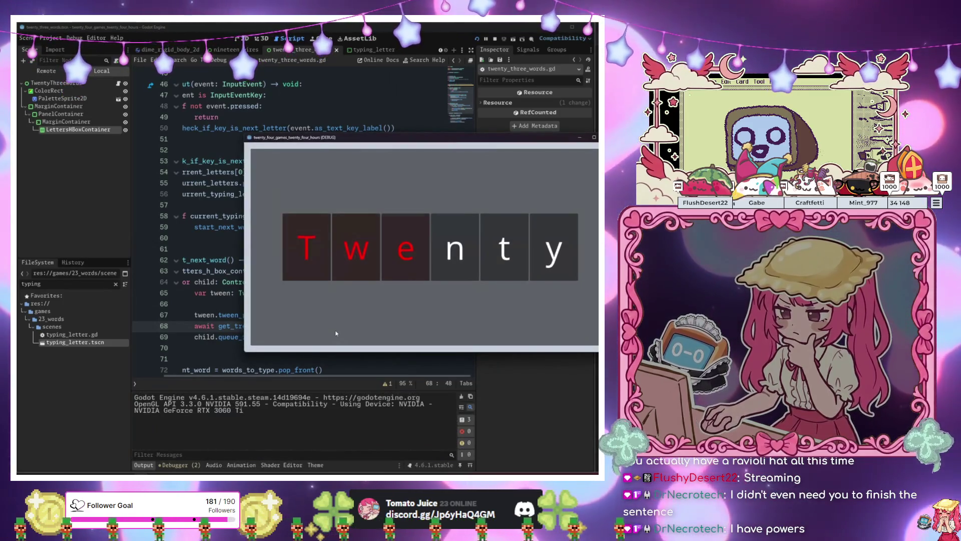
{"action": "key", "text": "n"}
{"action": "key", "text": "t"}
{"action": "key", "text": "y"}
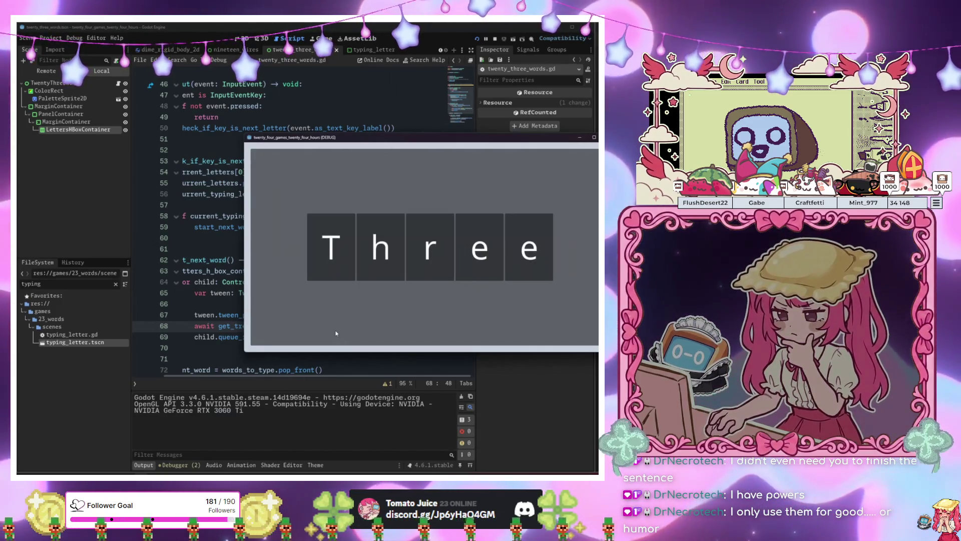
- Set the fade tween duration to 0.2 seconds and the timer wait to 1.0
{"action": "mouse_move", "coordinate": [369, 133]}
{"action": "left_mouse_down"}
{"action": "mouse_move", "coordinate": [510, 319]}
{"action": "mouse_move", "coordinate": [549, 335]}
{"action": "left_mouse_up"}
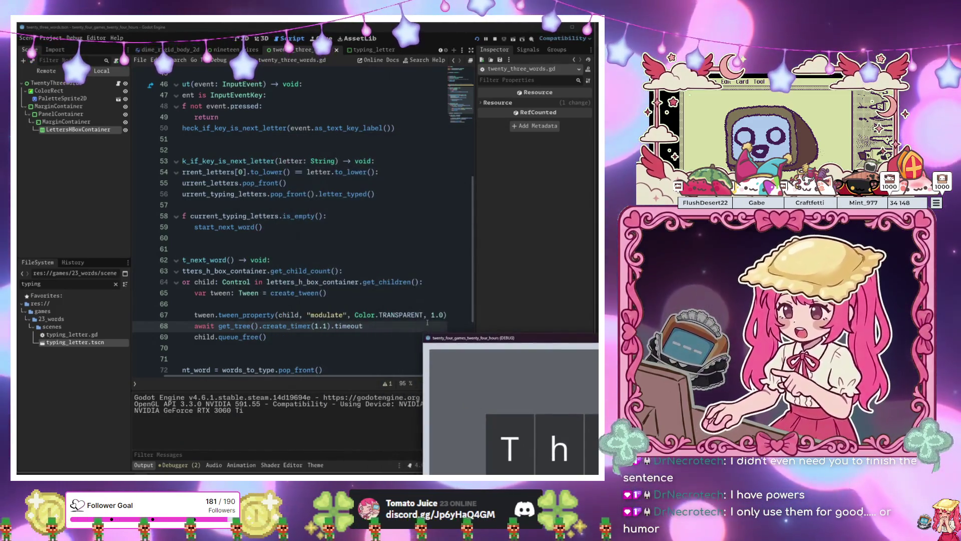
{"action": "left_click", "coordinate": [443, 316]}
{"action": "key", "text": "BackSpace"}
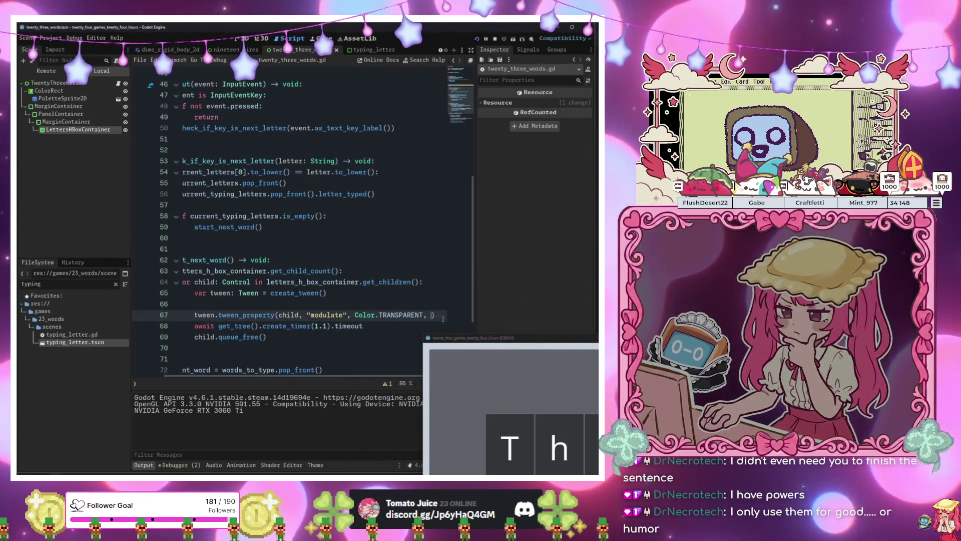
{"action": "type", "text": "0.2"}
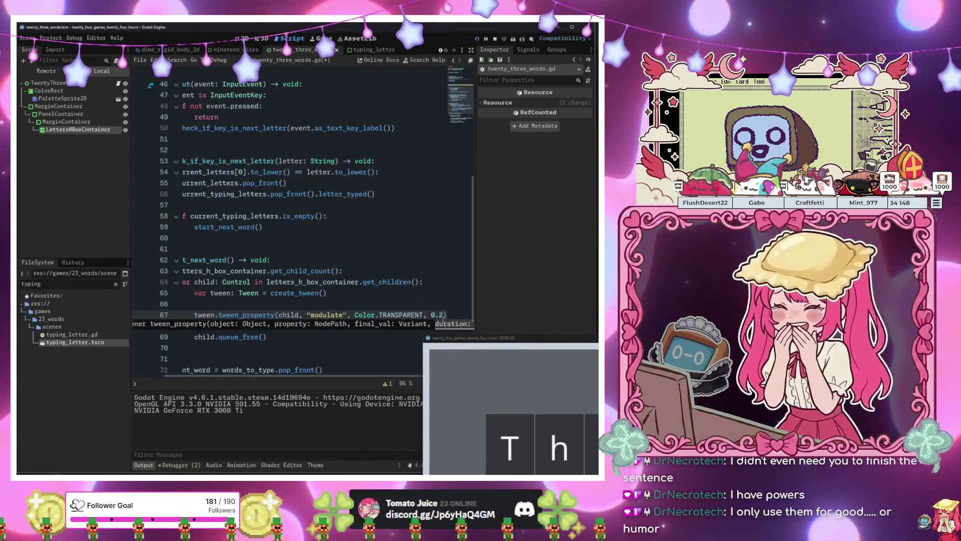
{"action": "left_click", "coordinate": [263, 346]}
{"action": "left_click", "coordinate": [360, 326]}
{"action": "key", "text": "BackSpace"}
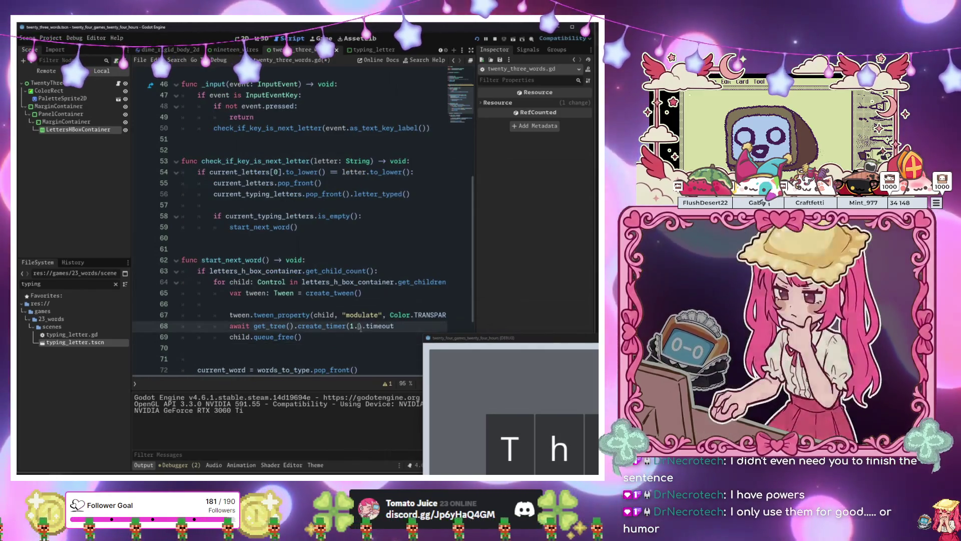
{"action": "type", "text": "0"}
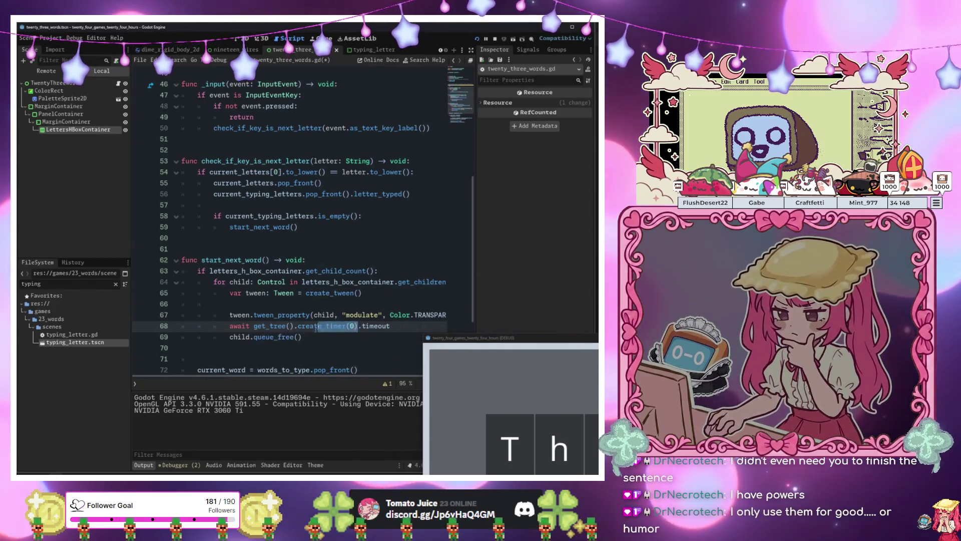
- Replace the timer await with 'await tween.finished' and run the game
{"action": "left_click_drag", "start_coordinate": [316, 328], "coordinate": [231, 326]}
{"action": "type", "text": "twee"}
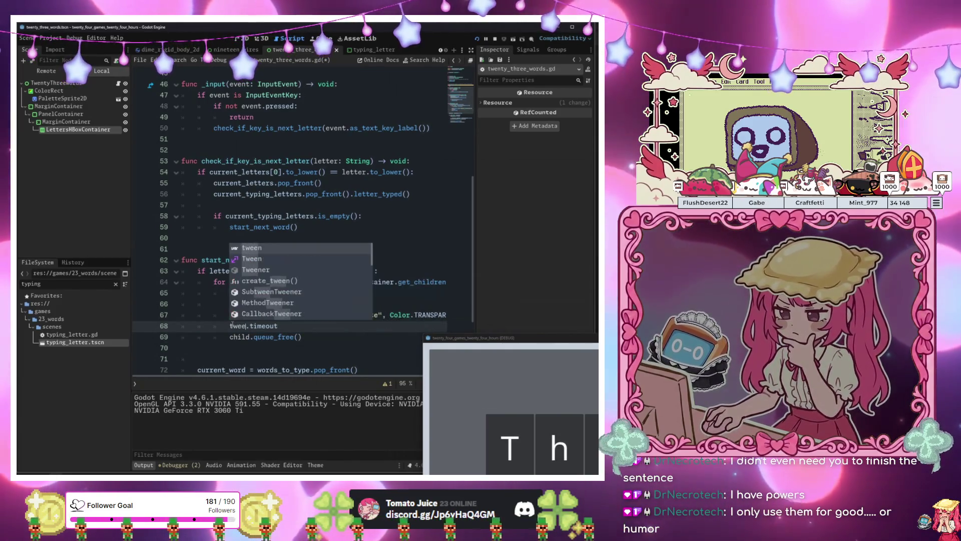
{"action": "type", "text": "n."}
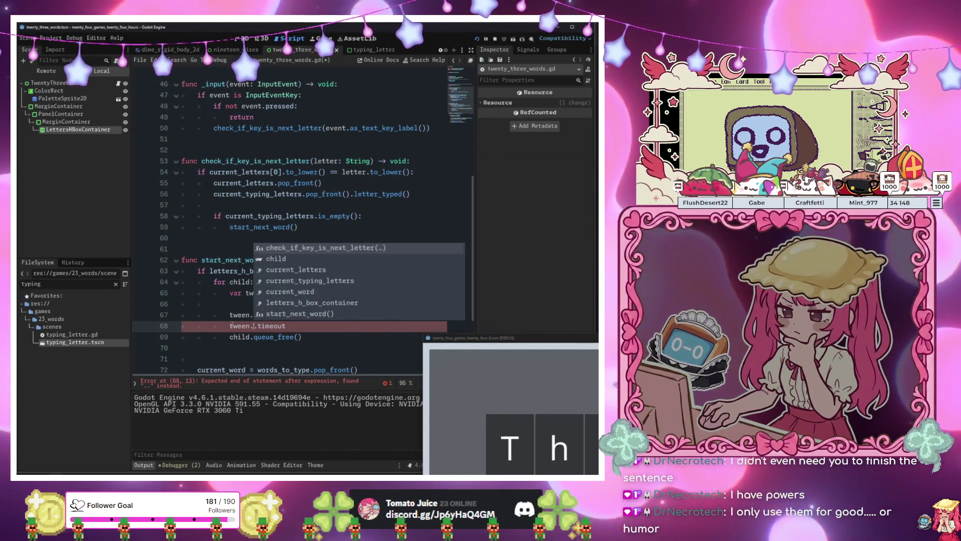
{"action": "key", "text": "BackSpace"}
{"action": "key", "text": "Home"}
{"action": "type", "text": "awa"}
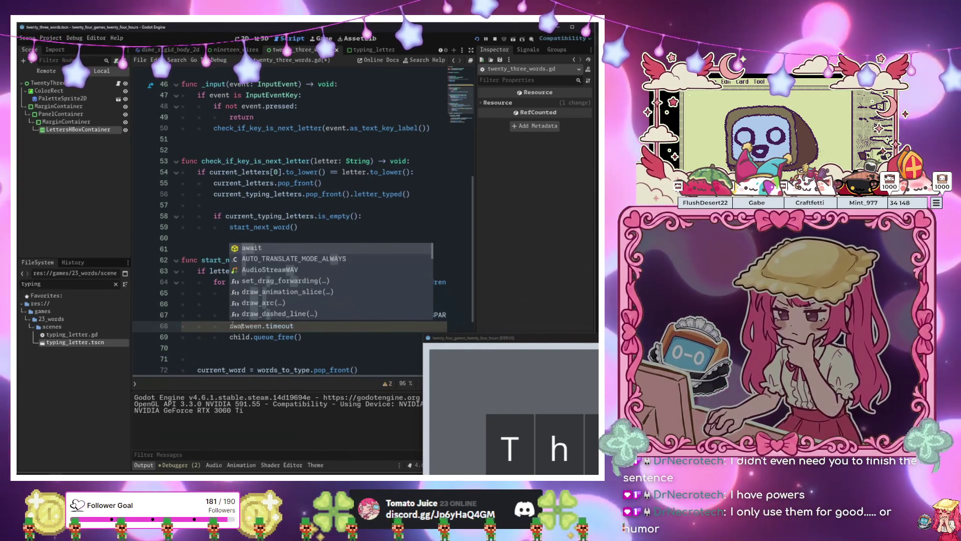
{"action": "type", "text": "it"}
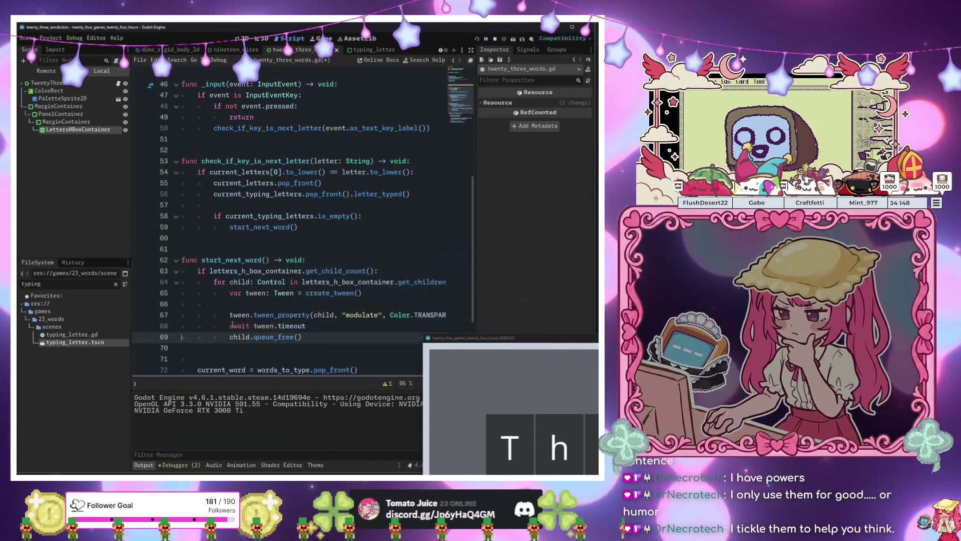
{"action": "key", "text": "Left"}
{"action": "key", "text": "BackSpace"}
{"action": "type", "text": "f"}
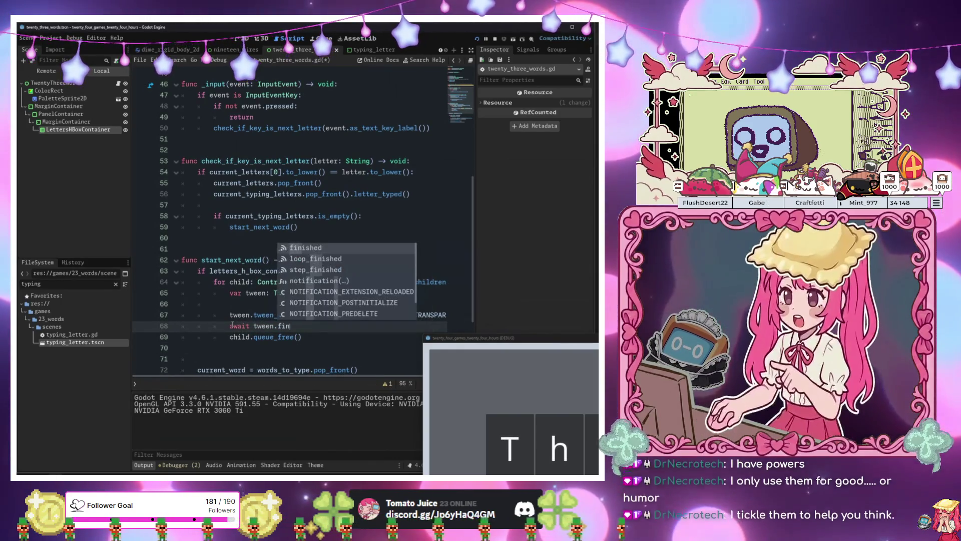
{"action": "key", "text": "Return"}
{"action": "left_click", "coordinate": [232, 326]}
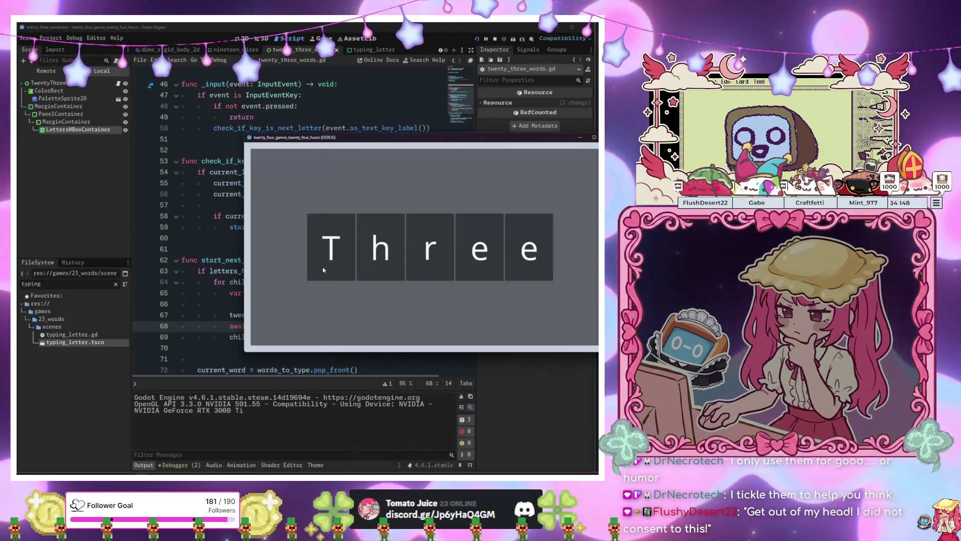
- Type 'three' in the running game to test the fade, then move the game window aside
{"action": "type", "text": "three"}
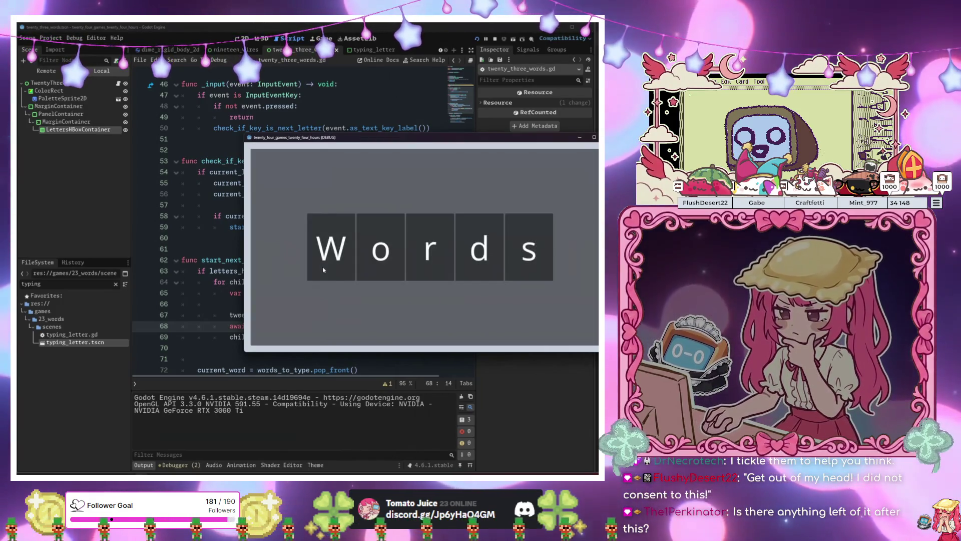
{"action": "left_click", "coordinate": [226, 304]}
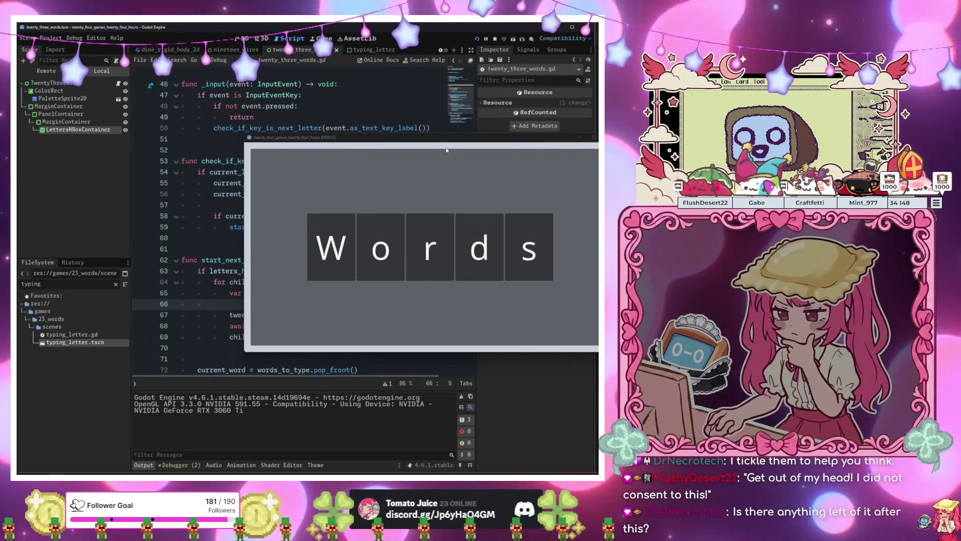
{"action": "left_click_drag", "start_coordinate": [447, 138], "coordinate": [650, 110]}
- Add blank lines after child.queue_free() and save the script
{"action": "left_click", "coordinate": [380, 329]}
{"action": "left_click", "coordinate": [383, 339]}
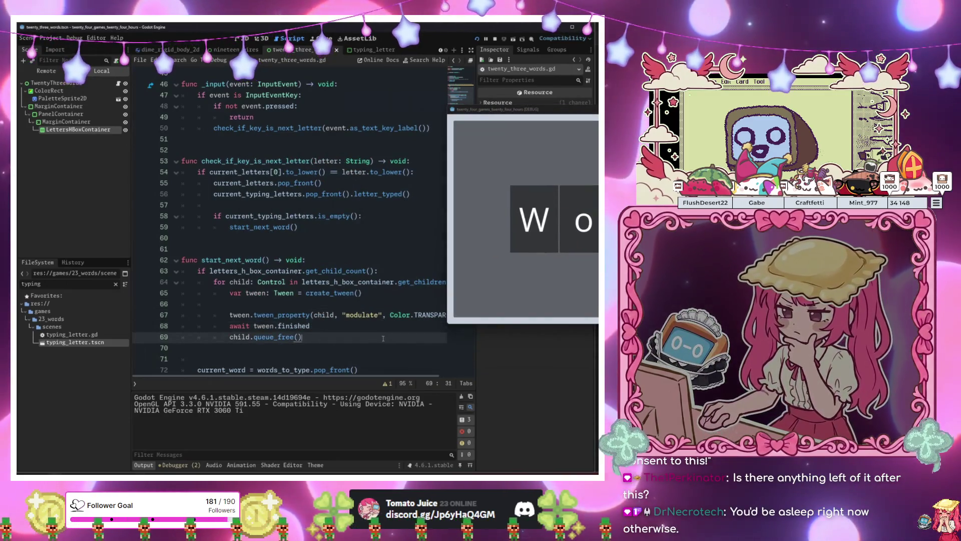
{"action": "key", "text": "Return"}
{"action": "key", "text": "Return"}
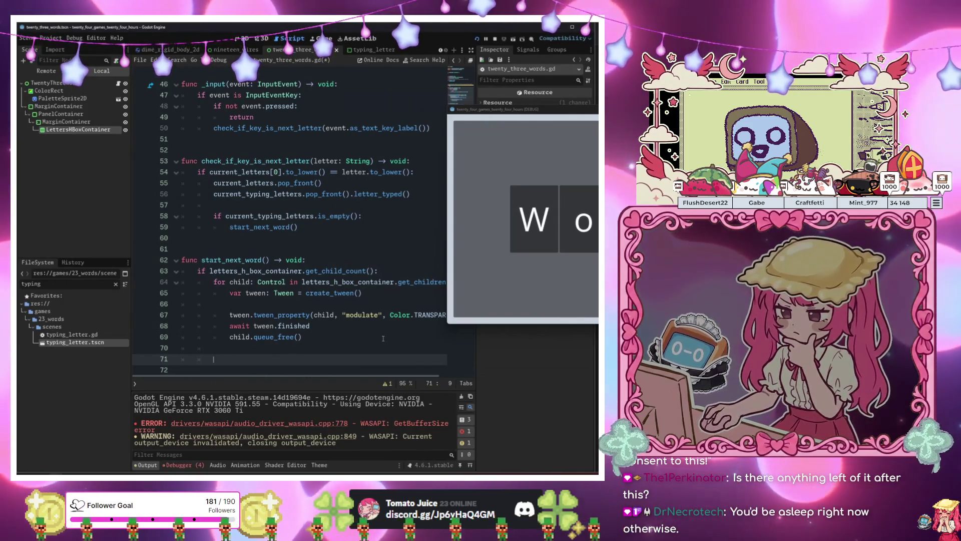
{"action": "key", "text": "ctrl+s"}
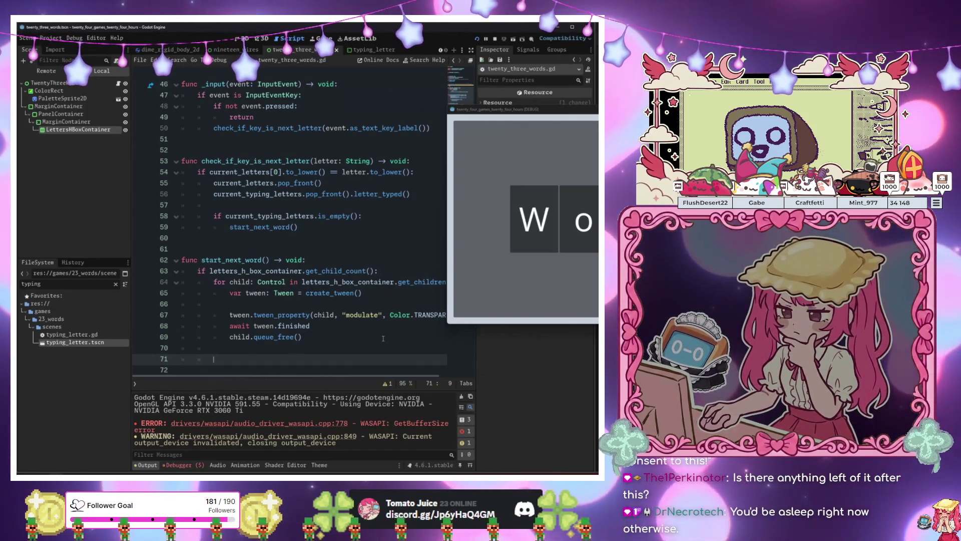
- Add 'await get_tree().create_timer(1.0).timeout' after the fade loop and recentre the game window
{"action": "type", "text": "await get_"}
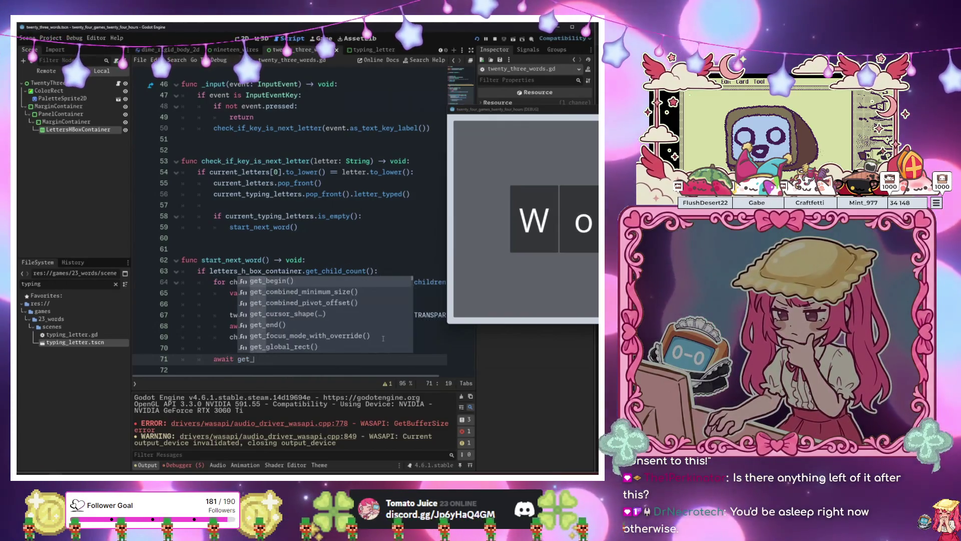
{"action": "type", "text": "tree().create_timer(1."}
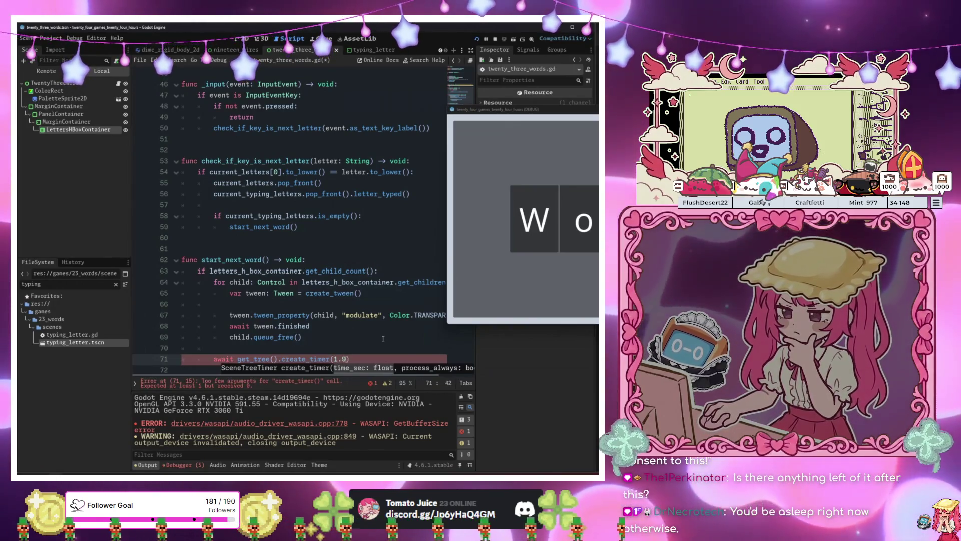
{"action": "type", "text": "0"}
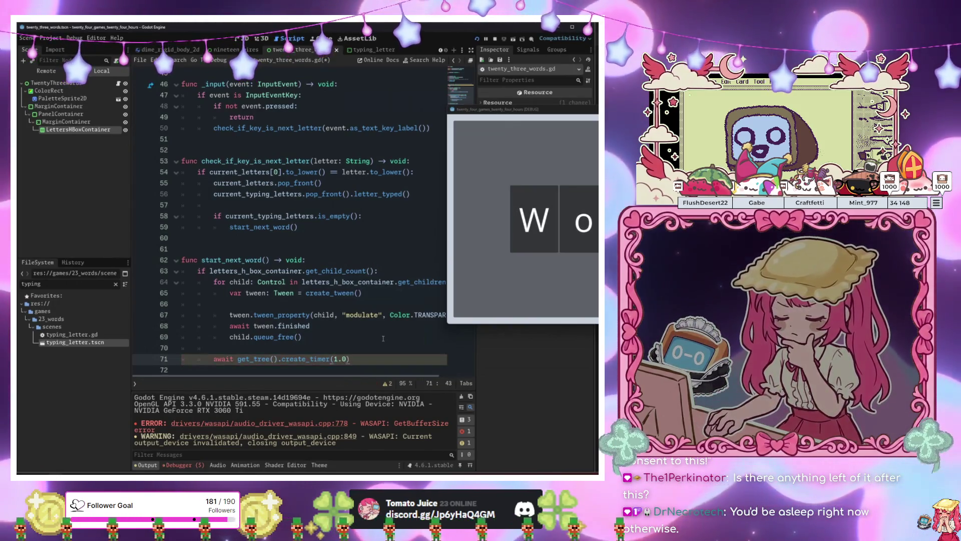
{"action": "key", "text": "End"}
{"action": "type", "text": ".timeout"}
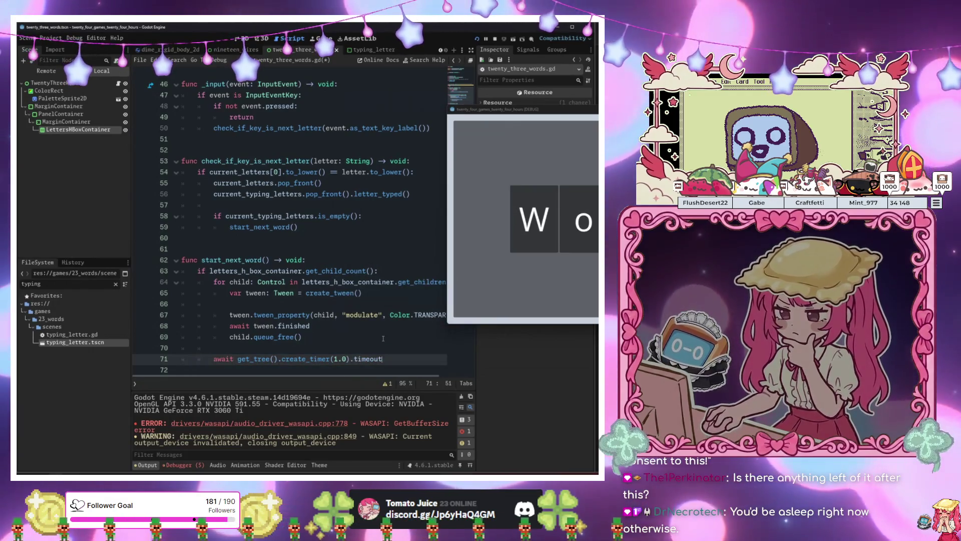
{"action": "left_click", "coordinate": [383, 339]}
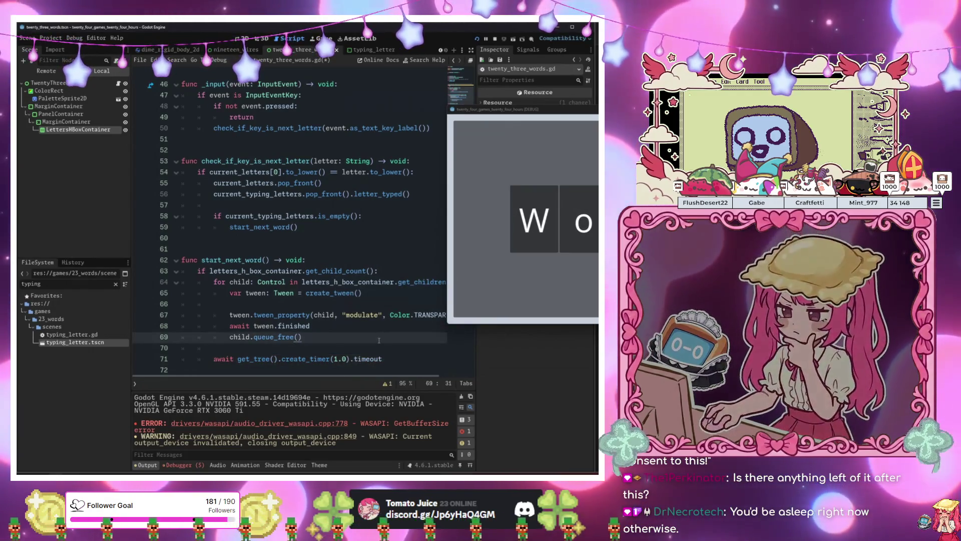
{"action": "left_click", "coordinate": [345, 307]}
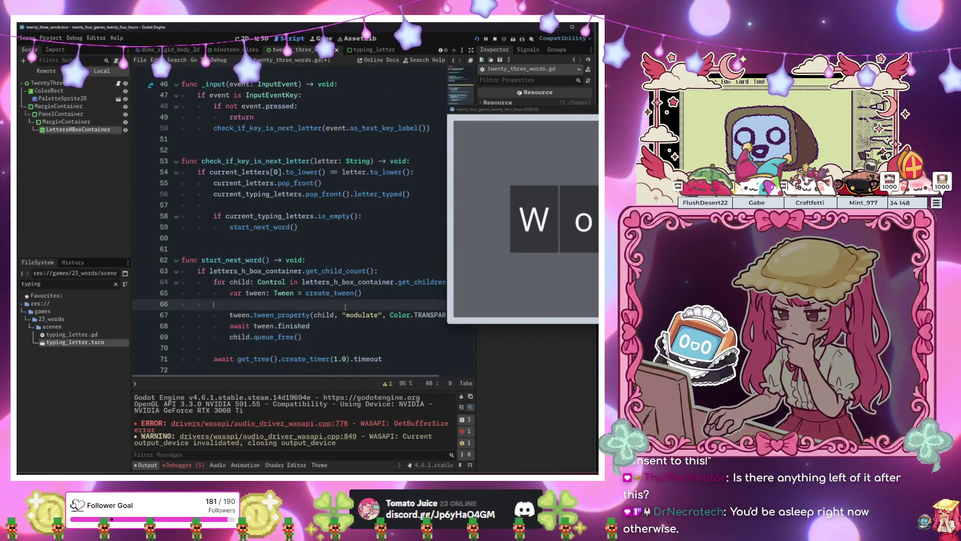
{"action": "left_click_drag", "start_coordinate": [558, 112], "coordinate": [304, 141]}
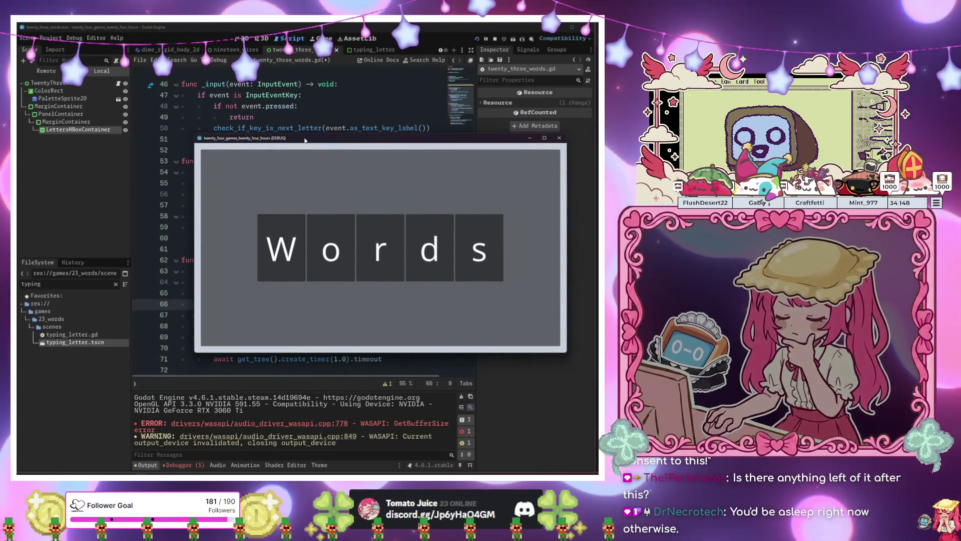
- Type each displayed word in the game, from 'words', 'two', 'type' through to 'audacious'
{"action": "type", "text": "words"}
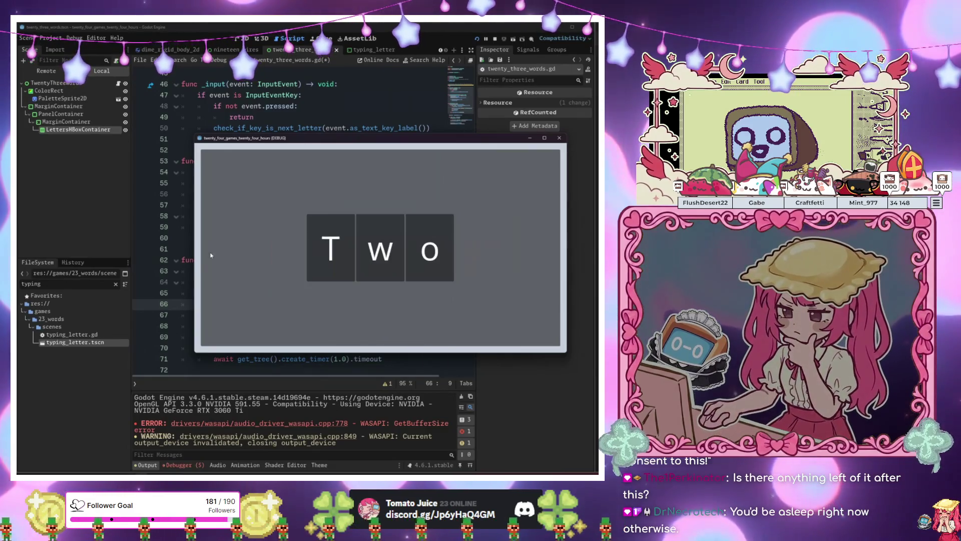
{"action": "left_click", "coordinate": [183, 275]}
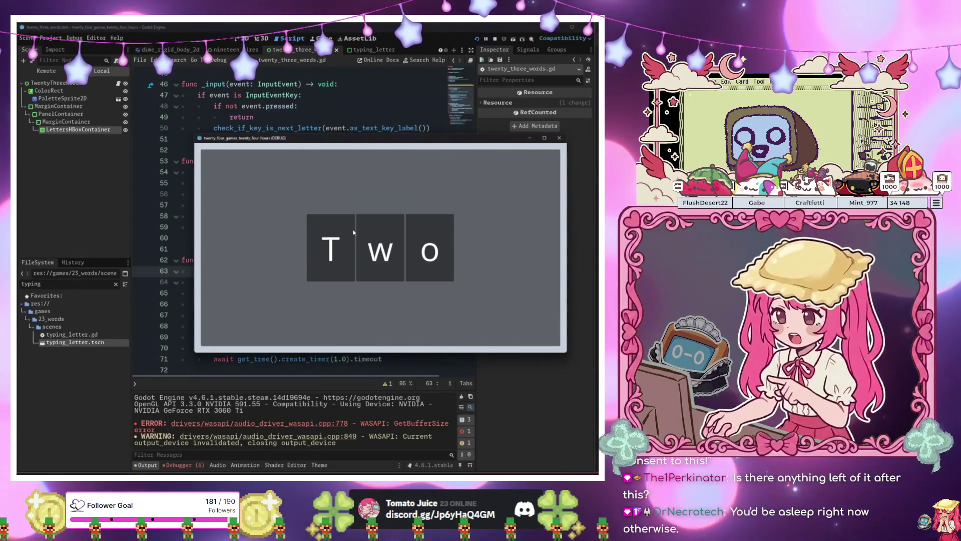
{"action": "type", "text": "two"}
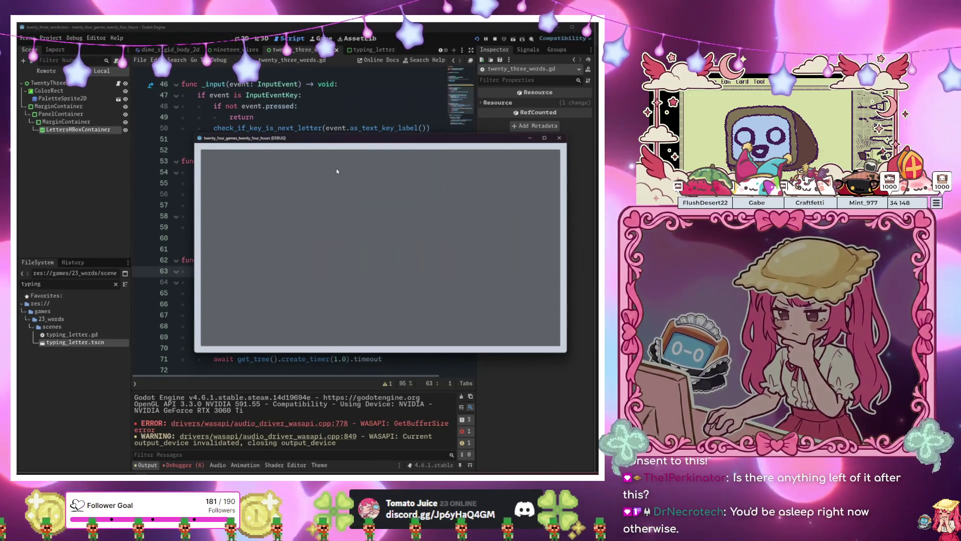
{"action": "type", "text": "type"}
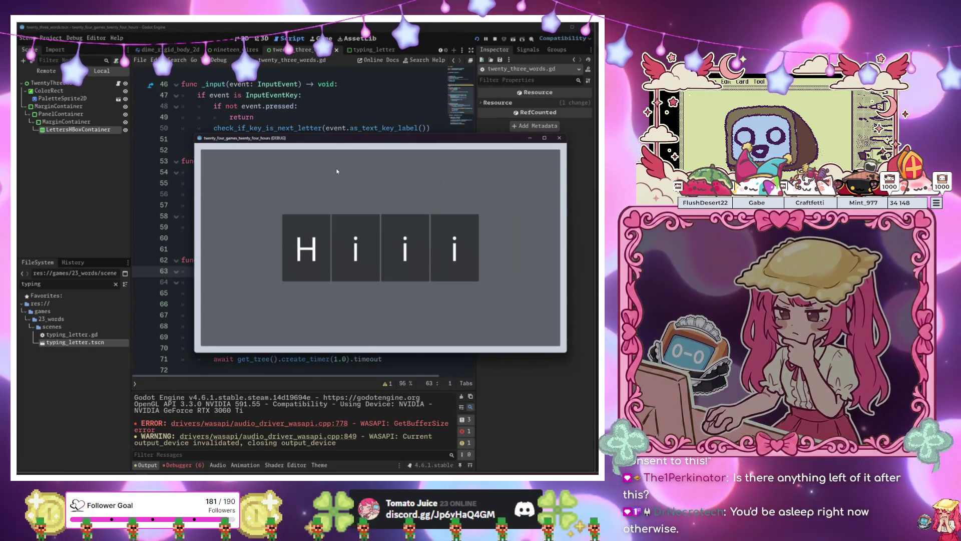
{"action": "type", "text": "hiii"}
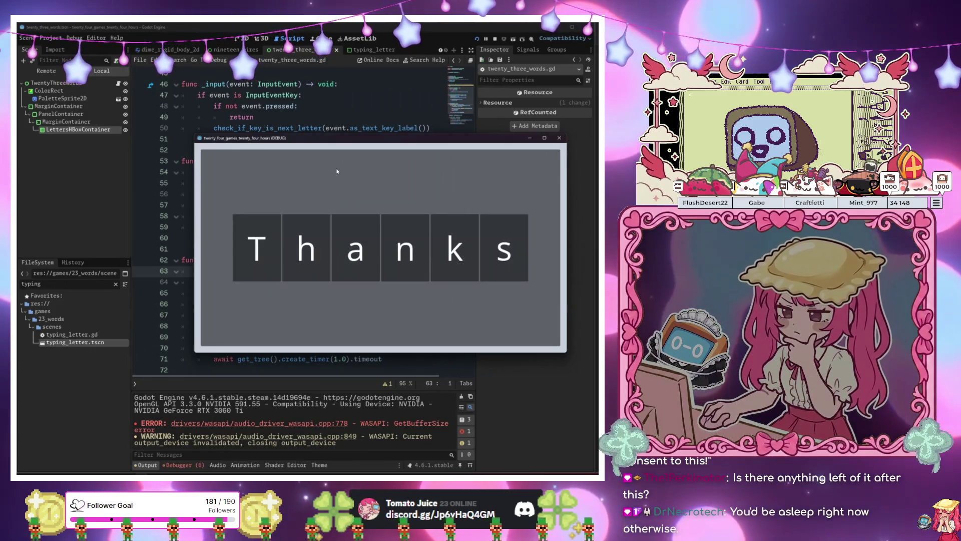
{"action": "type", "text": "thanks"}
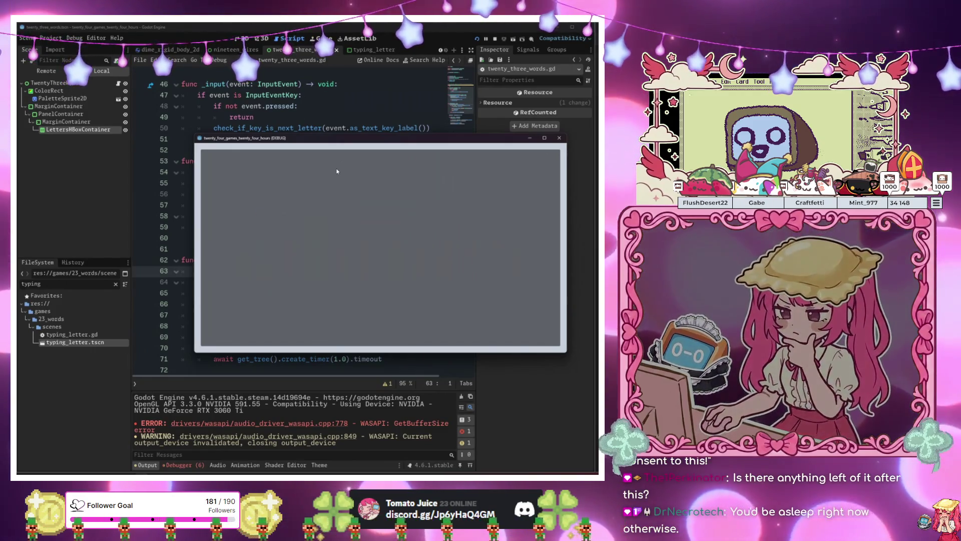
{"action": "type", "text": "time"}
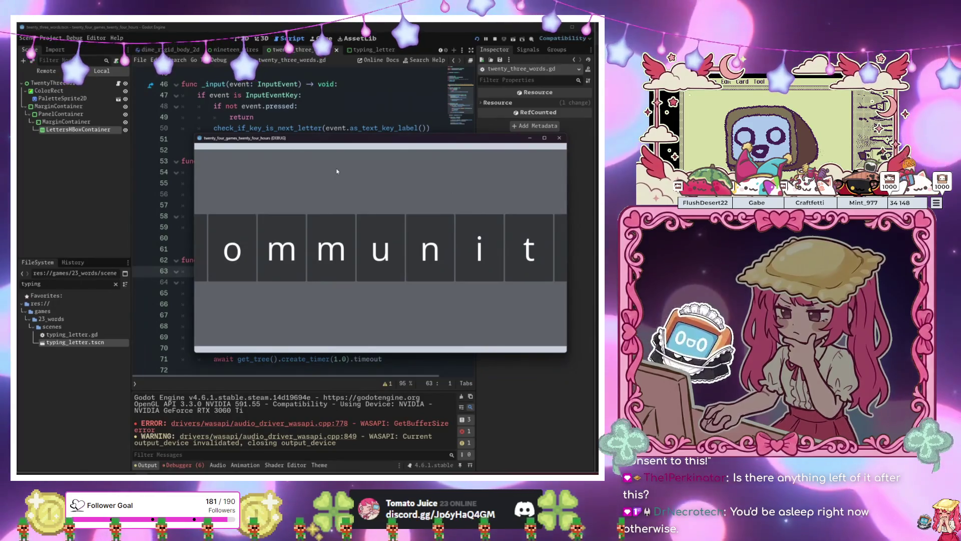
{"action": "type", "text": "com"}
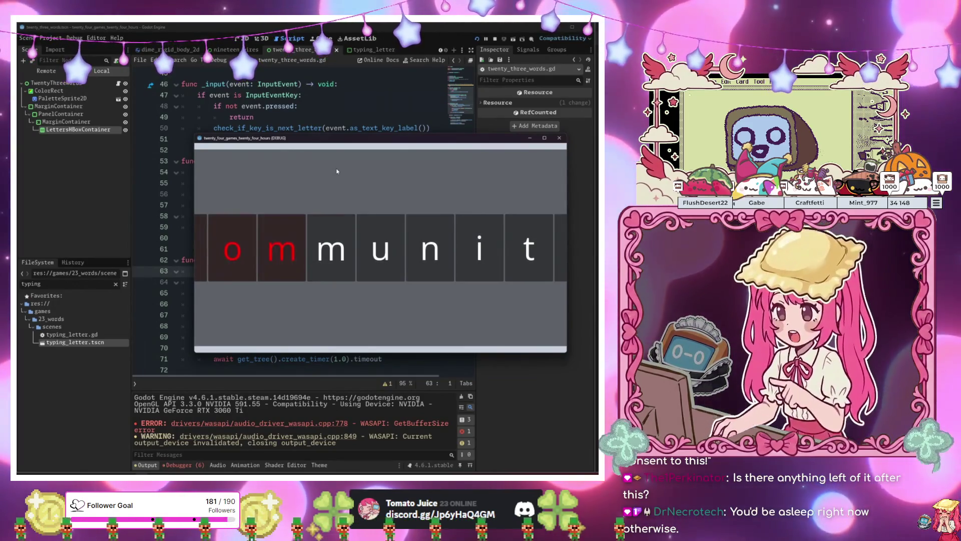
{"action": "type", "text": "nity"}
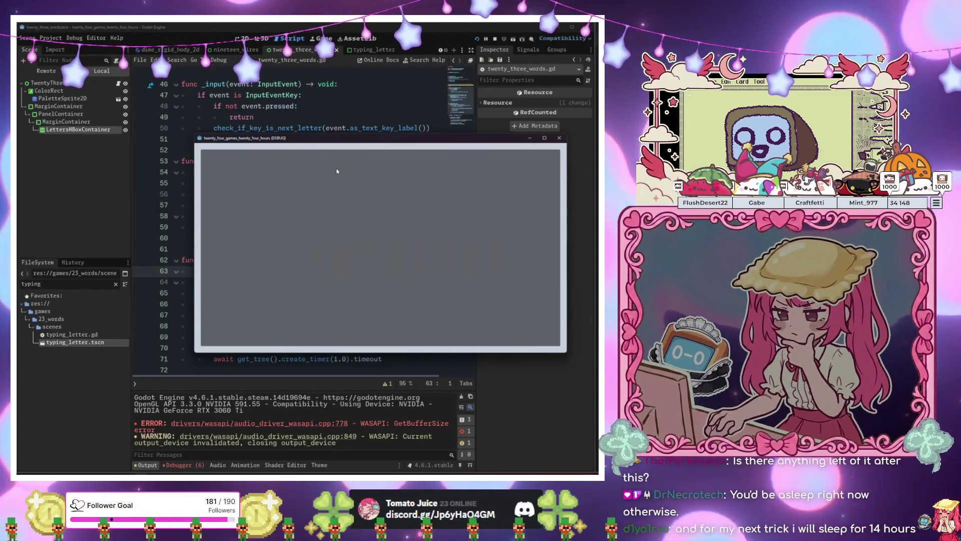
{"action": "type", "text": "ef"}
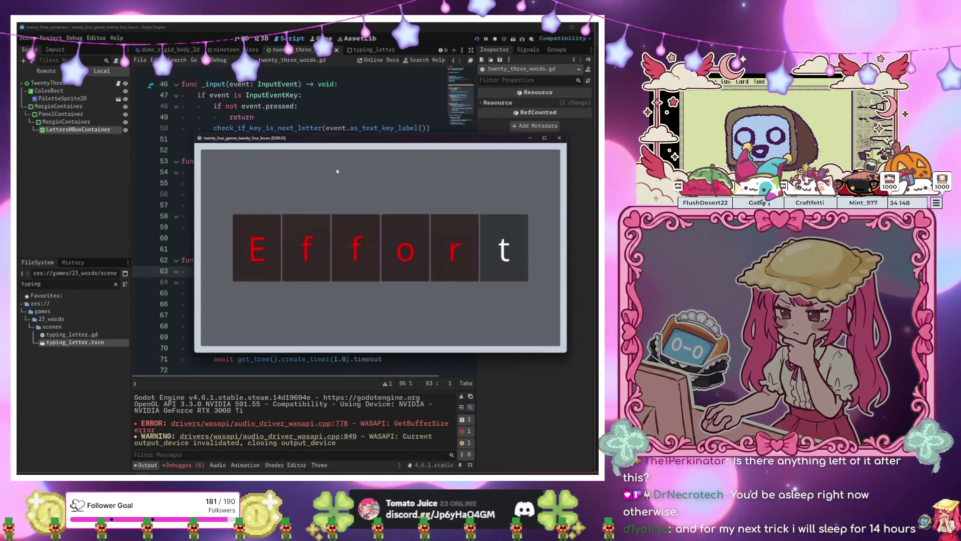
{"action": "type", "text": "t"}
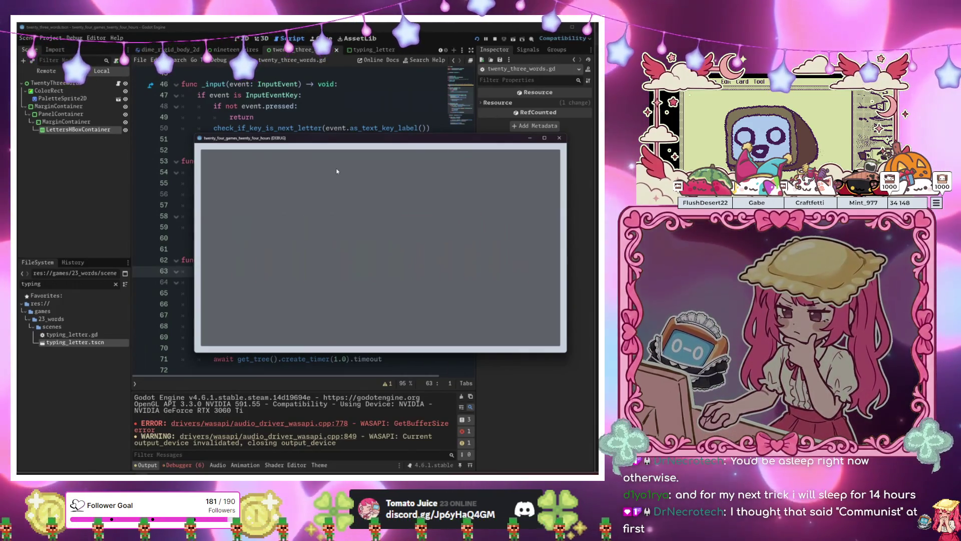
{"action": "type", "text": "sweetness"}
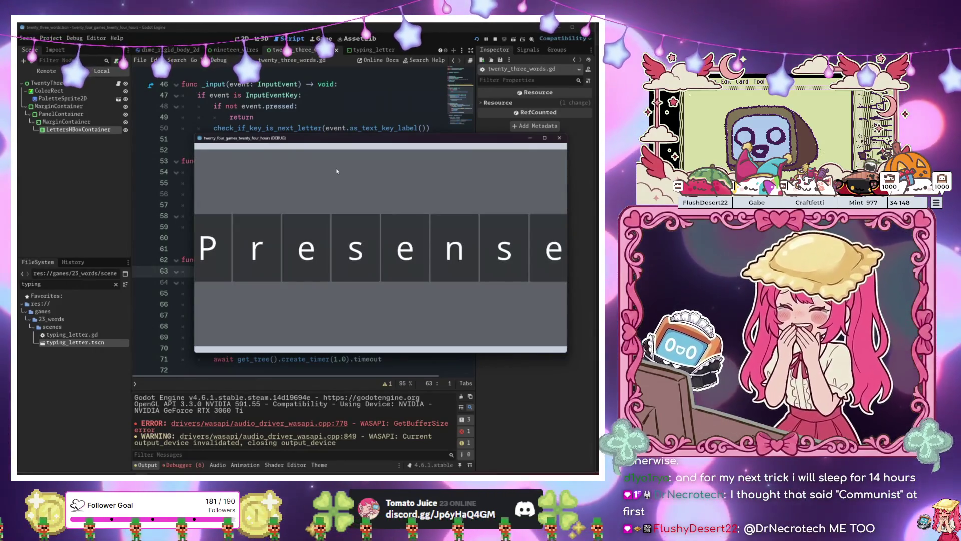
{"action": "type", "text": "presense"}
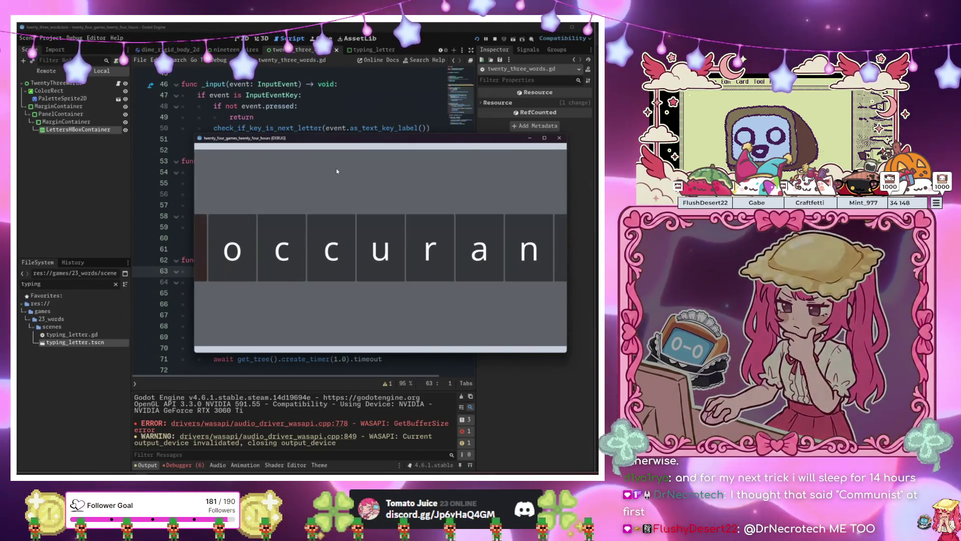
{"action": "type", "text": "occurance"}
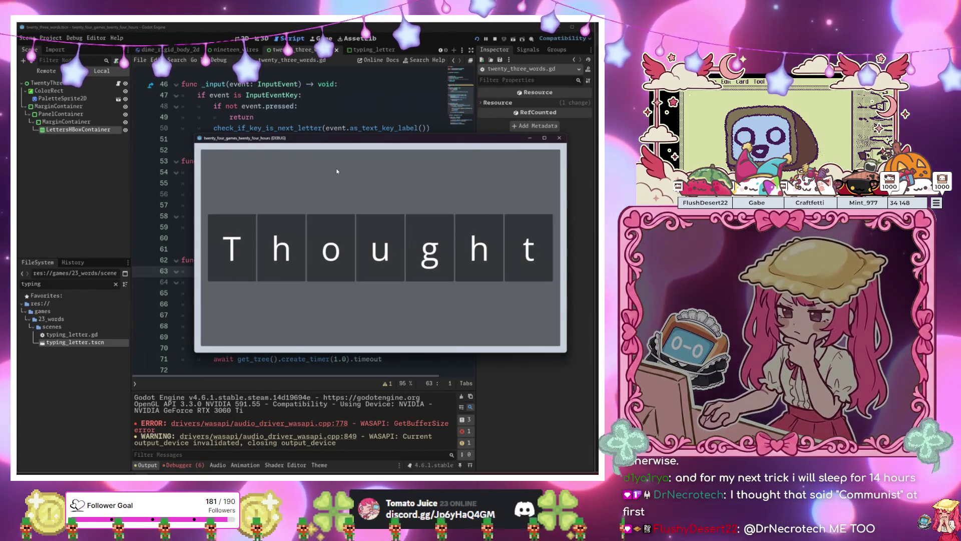
{"action": "type", "text": "thought"}
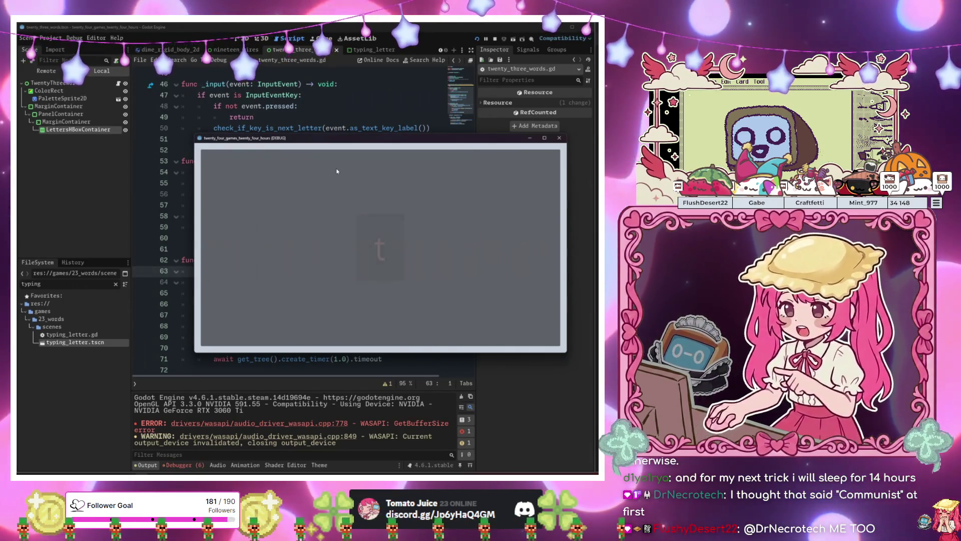
{"action": "type", "text": "lau"}
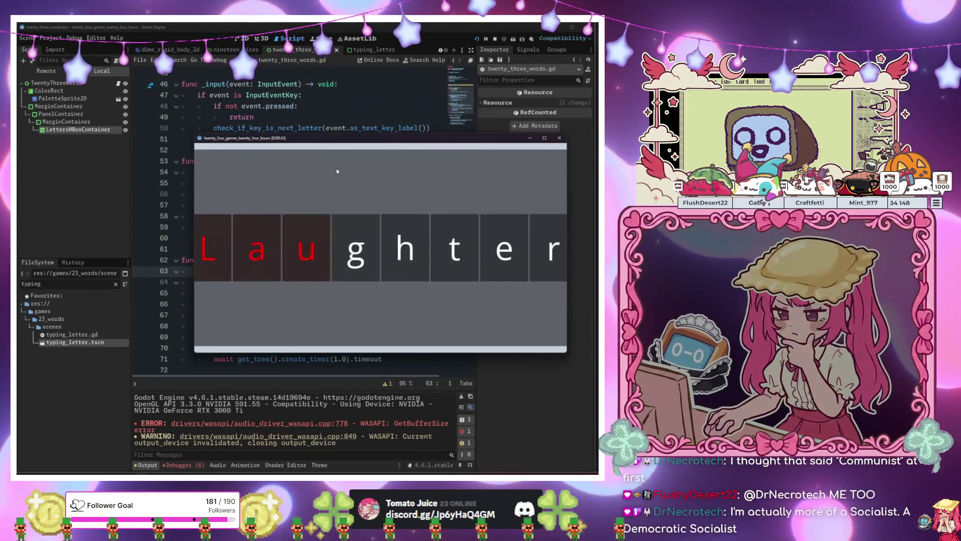
{"action": "type", "text": "r"}
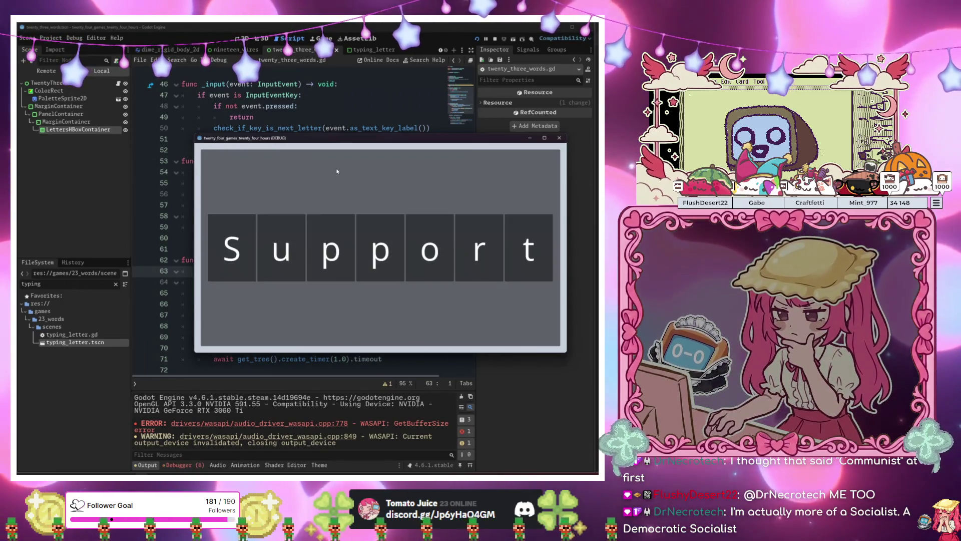
{"action": "type", "text": "surt"}
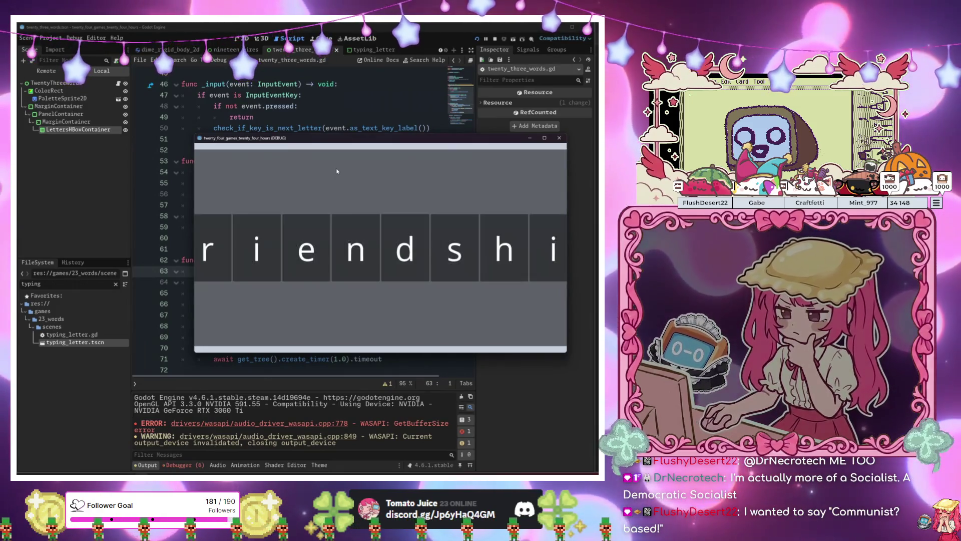
{"action": "type", "text": "rien"}
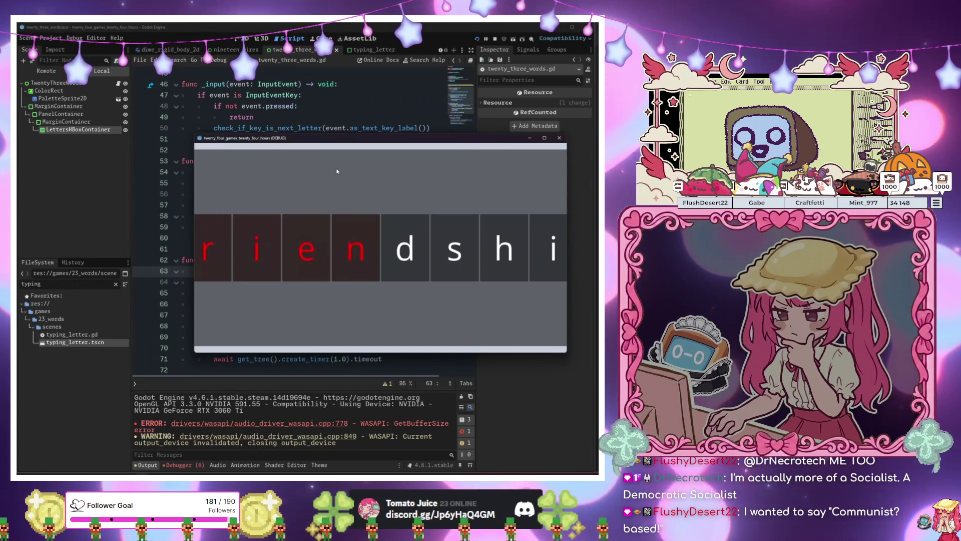
{"action": "type", "text": "ship"}
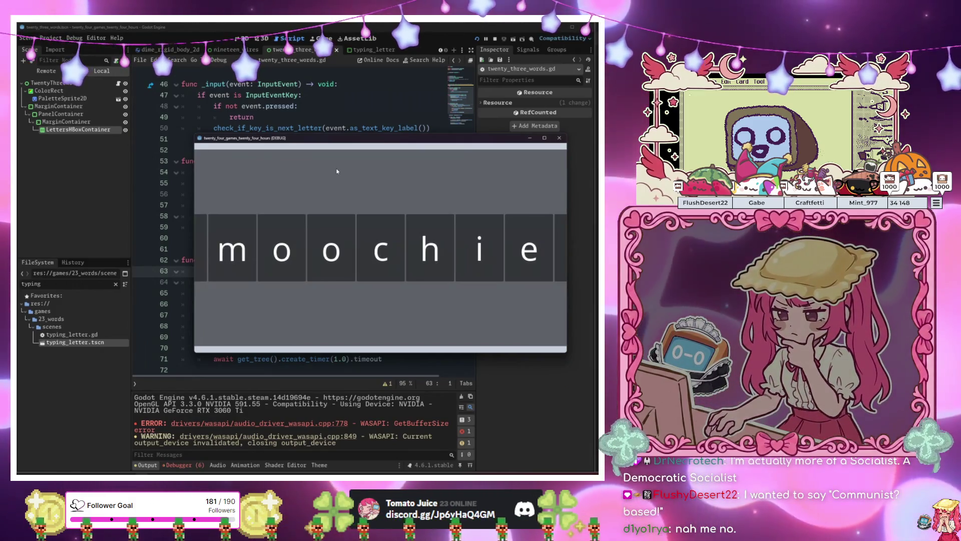
{"action": "type", "text": "moochie"}
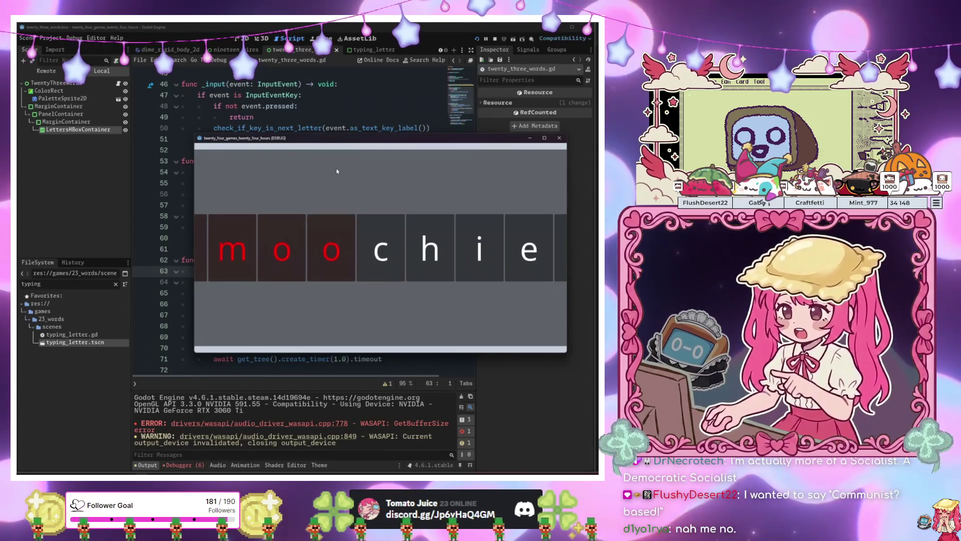
{"action": "type", "text": "s"}
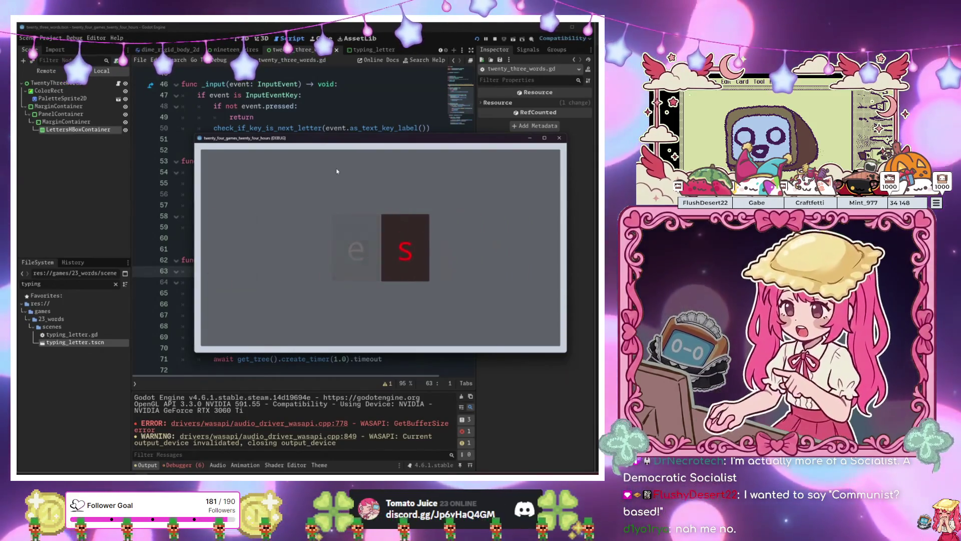
{"action": "type", "text": "l"}
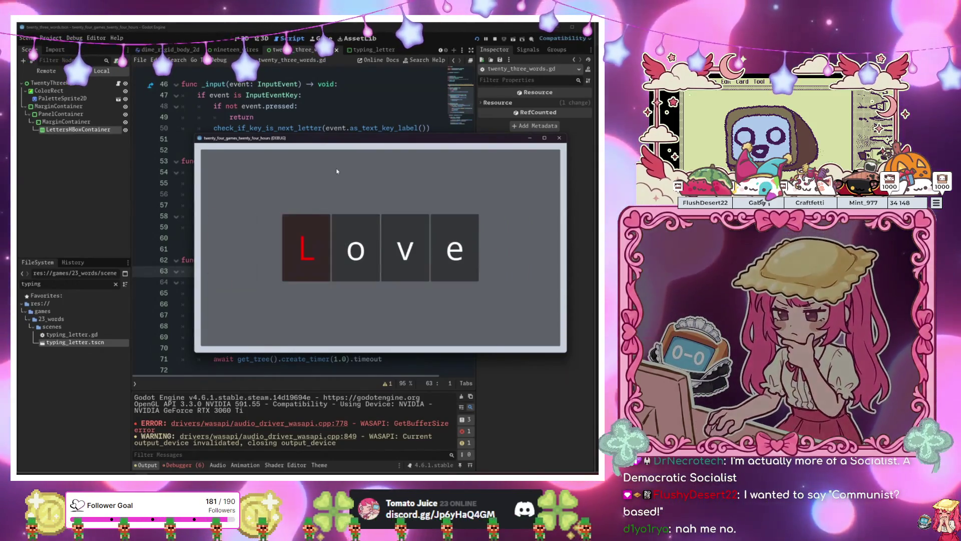
{"action": "type", "text": "ove"}
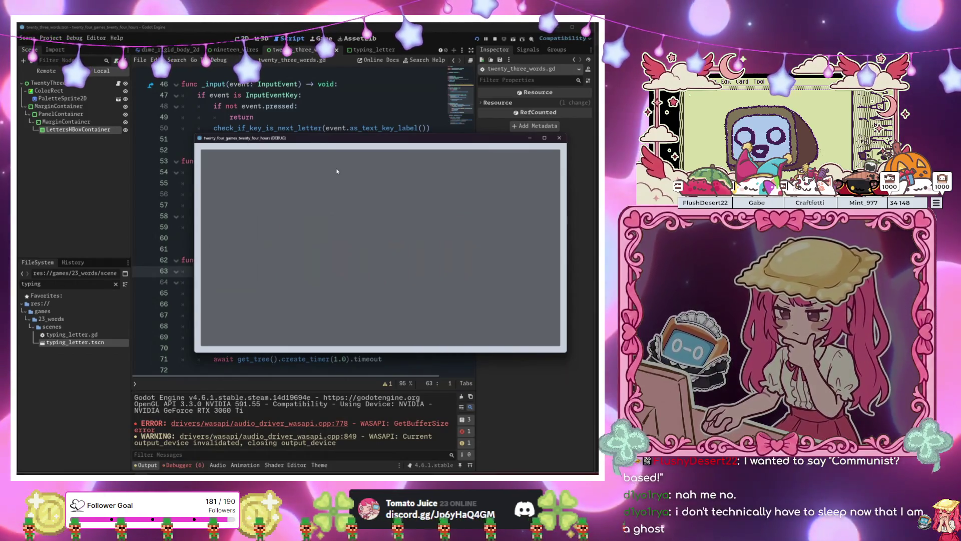
{"action": "type", "text": "audacious"}
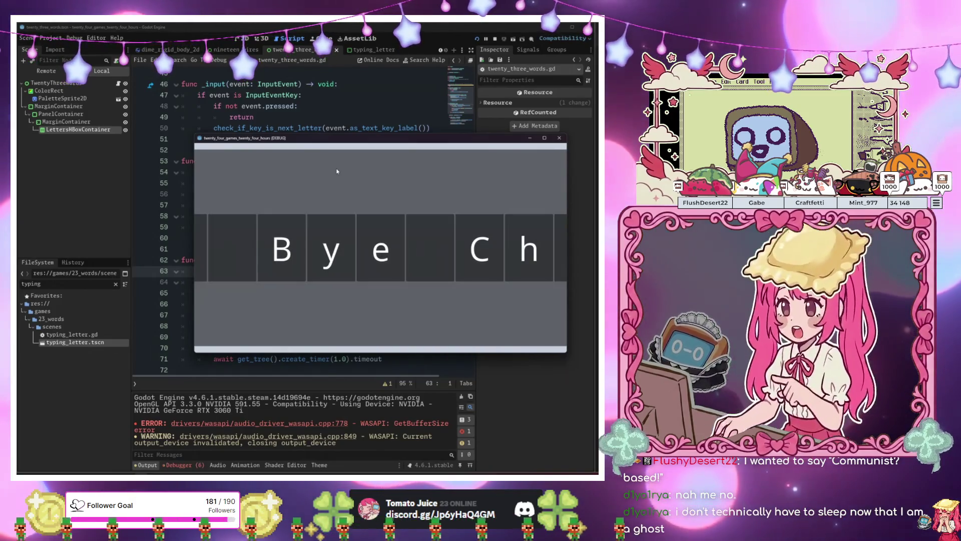
- In the typing_letter scene, narrow the TypingLetter root's custom minimum width to 76.36 px
{"action": "left_click_drag", "start_coordinate": [342, 139], "coordinate": [322, 364]}
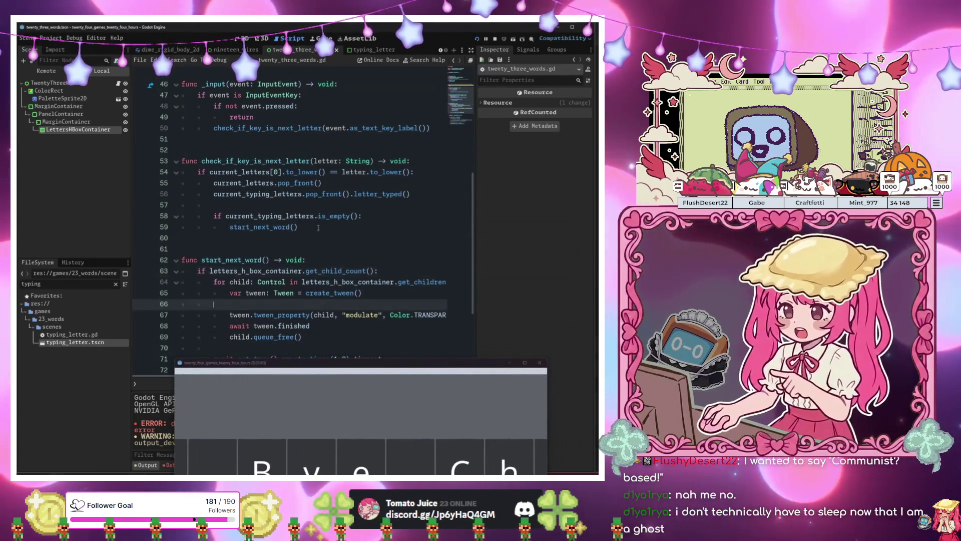
{"action": "left_click", "coordinate": [370, 49]}
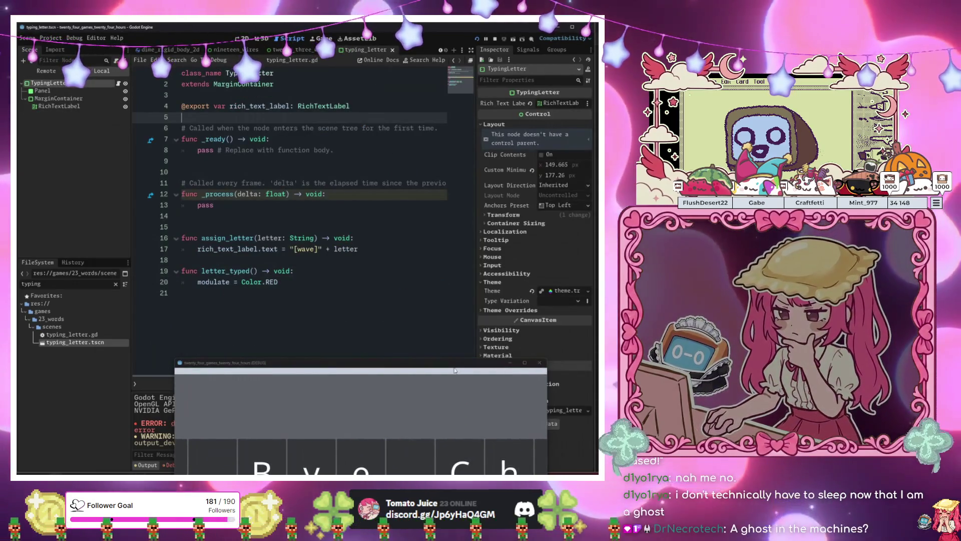
{"action": "left_click_drag", "start_coordinate": [455, 370], "coordinate": [309, 334]}
{"action": "left_click", "coordinate": [59, 107]}
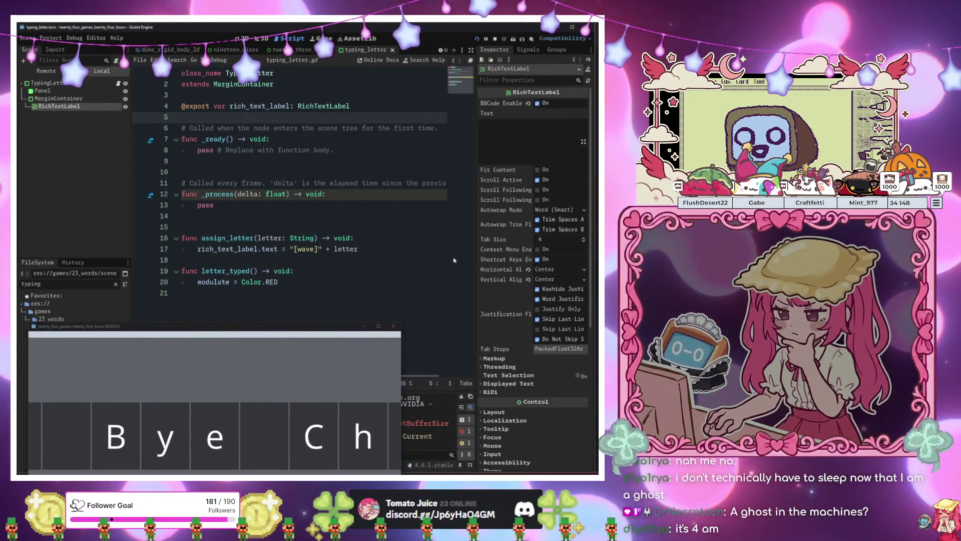
{"action": "left_click", "coordinate": [84, 85]}
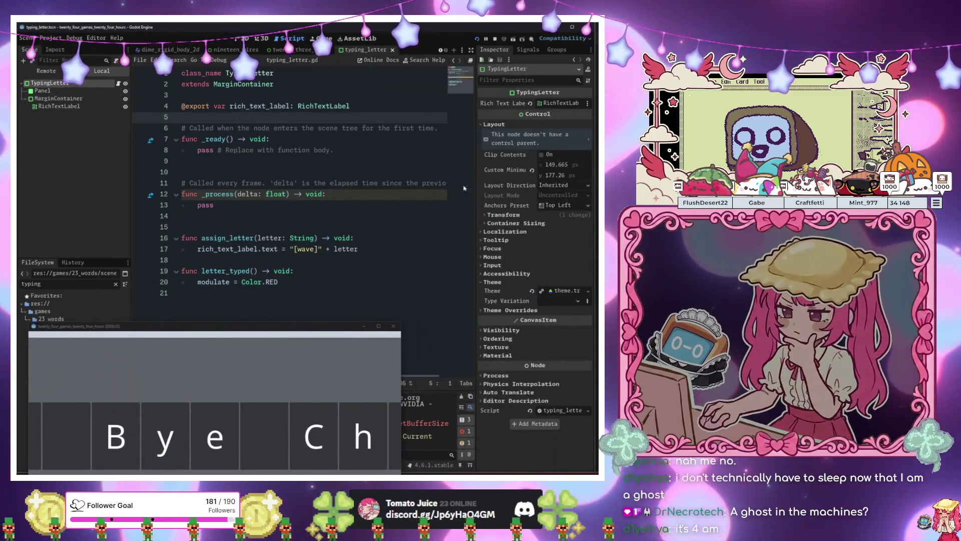
{"action": "left_click_drag", "start_coordinate": [554, 170], "coordinate": [518, 171]}
{"action": "left_click_drag", "start_coordinate": [238, 328], "coordinate": [274, 305]}
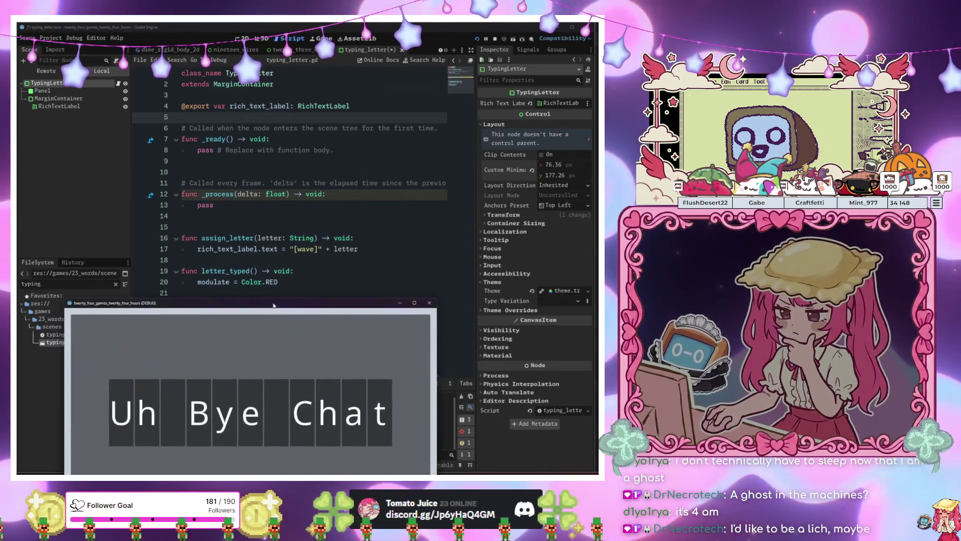
- Change Color.RED to Color.GREEN in typing_letter.gd so typed letters turn green
{"action": "left_click", "coordinate": [293, 281]}
{"action": "type", "text": ".GREEN"}
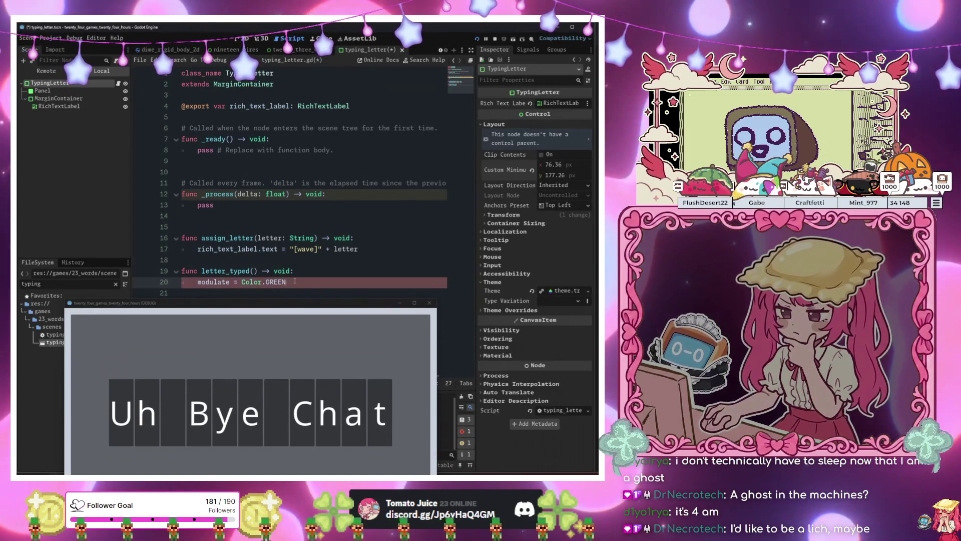
{"action": "left_click", "coordinate": [287, 270]}
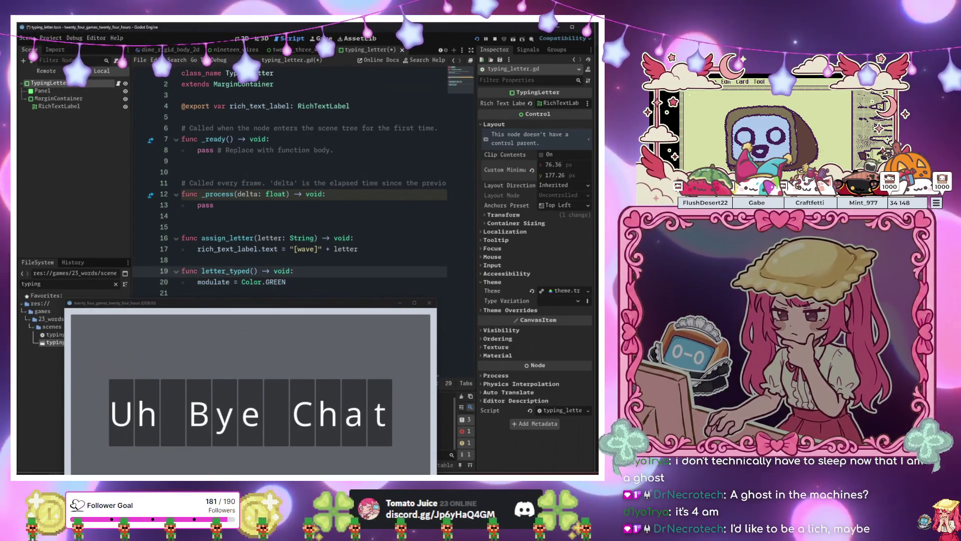
- Return to the twenty_three_words scene, type 'uh', and resume editing the word-checking code
{"action": "left_click_drag", "start_coordinate": [222, 306], "coordinate": [408, 269]}
{"action": "key", "text": "ctrl+F1"}
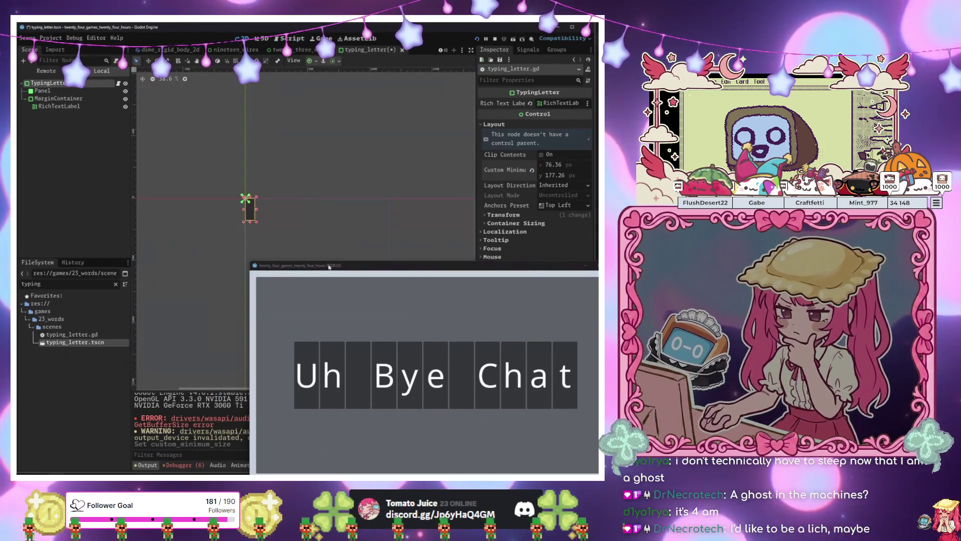
{"action": "key", "text": "ctrl+F3"}
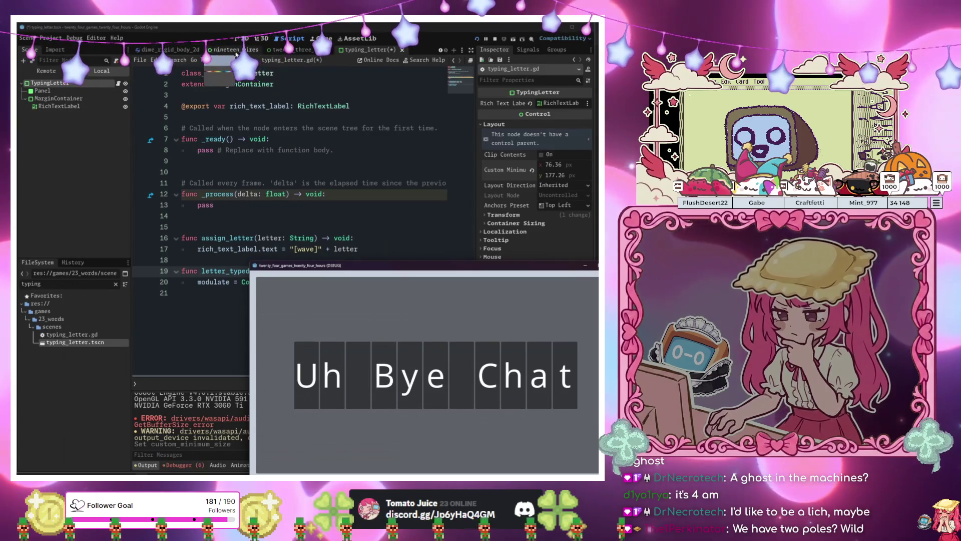
{"action": "left_click", "coordinate": [312, 52]}
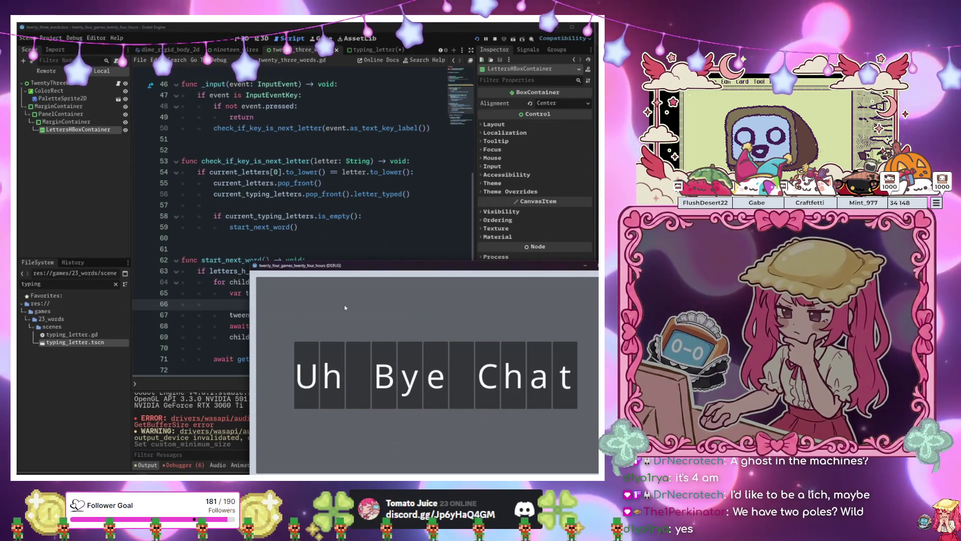
{"action": "type", "text": "uh"}
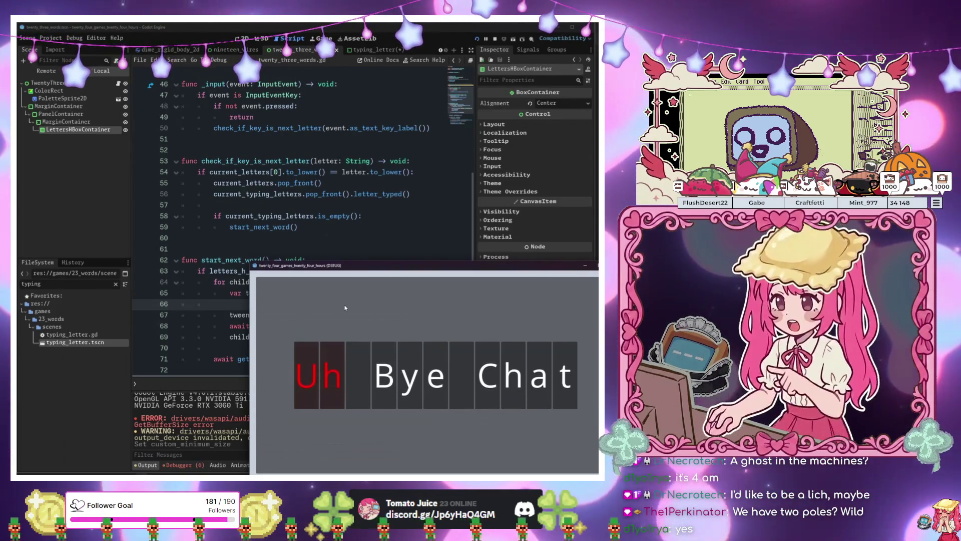
{"action": "left_click", "coordinate": [339, 172]}
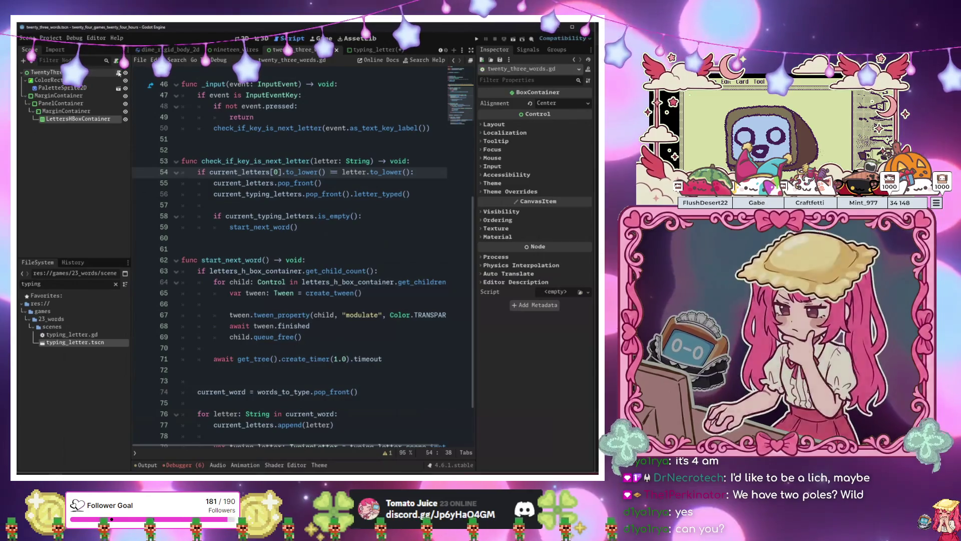
{"action": "left_click", "coordinate": [342, 271]}
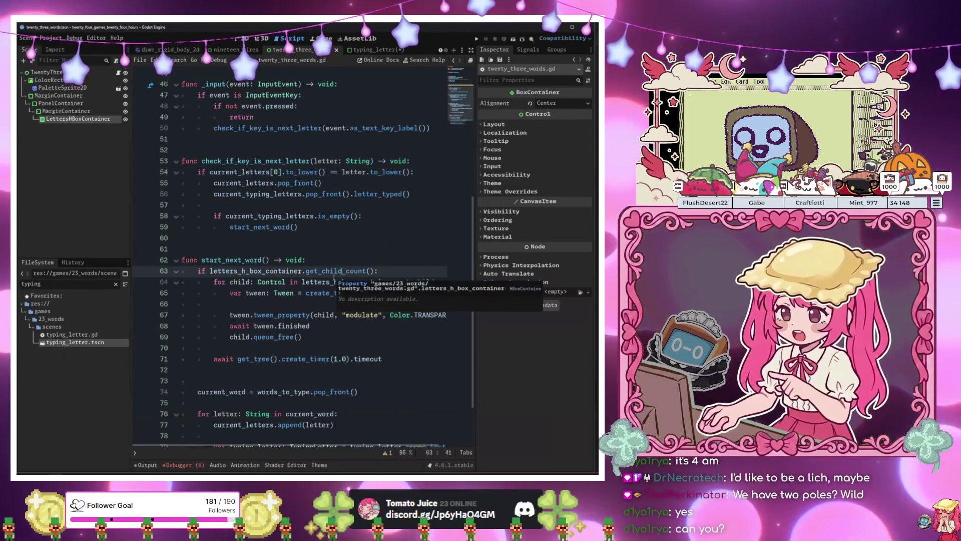
{"action": "left_click", "coordinate": [323, 325]}
{"action": "scroll", "coordinate": [304, 293], "scroll_direction": "down", "scroll_amount": 2}
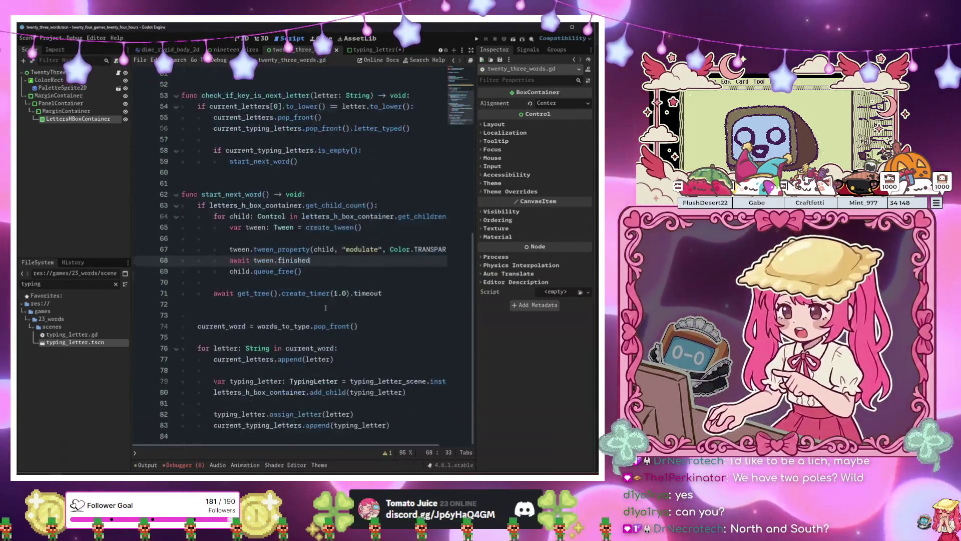
{"action": "key", "text": "Down"}
{"action": "key", "text": "Down"}
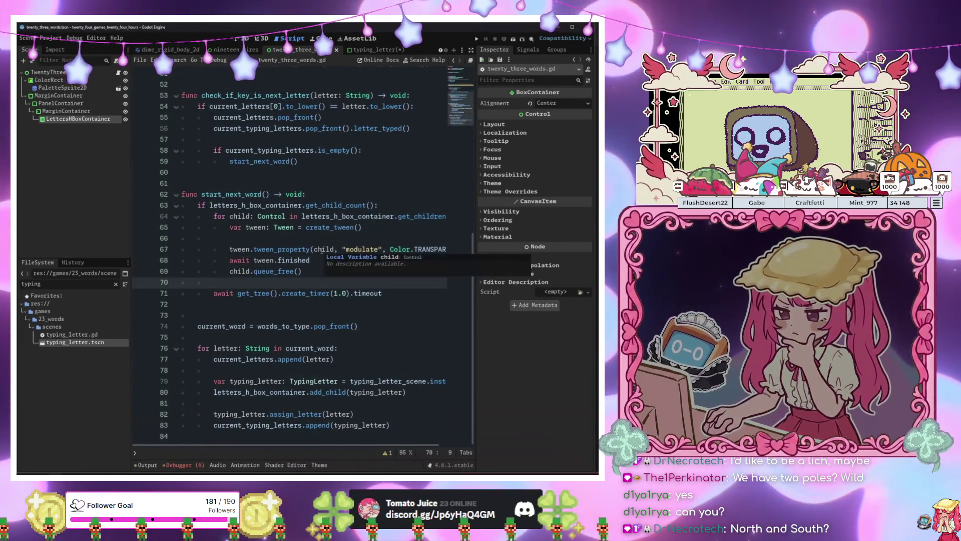
{"action": "left_click", "coordinate": [343, 303]}
{"action": "left_click", "coordinate": [341, 228]}
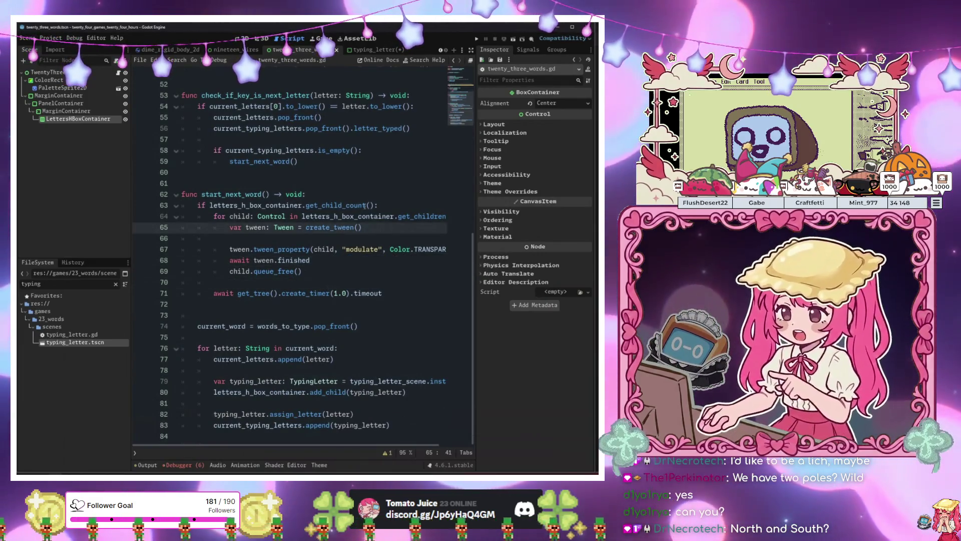
{"action": "left_click", "coordinate": [365, 205]}
{"action": "left_click", "coordinate": [358, 195]}
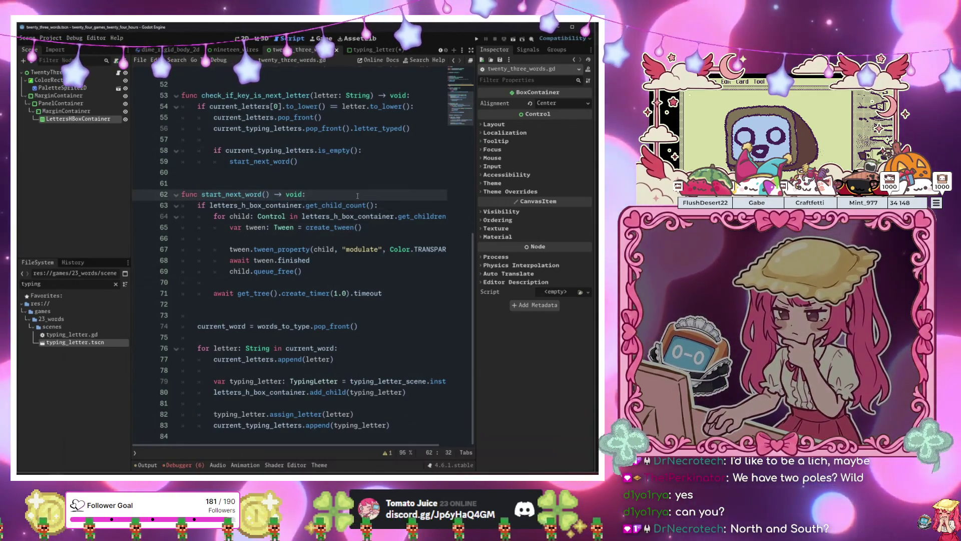
{"action": "left_click", "coordinate": [370, 271]}
{"action": "left_click", "coordinate": [399, 293]}
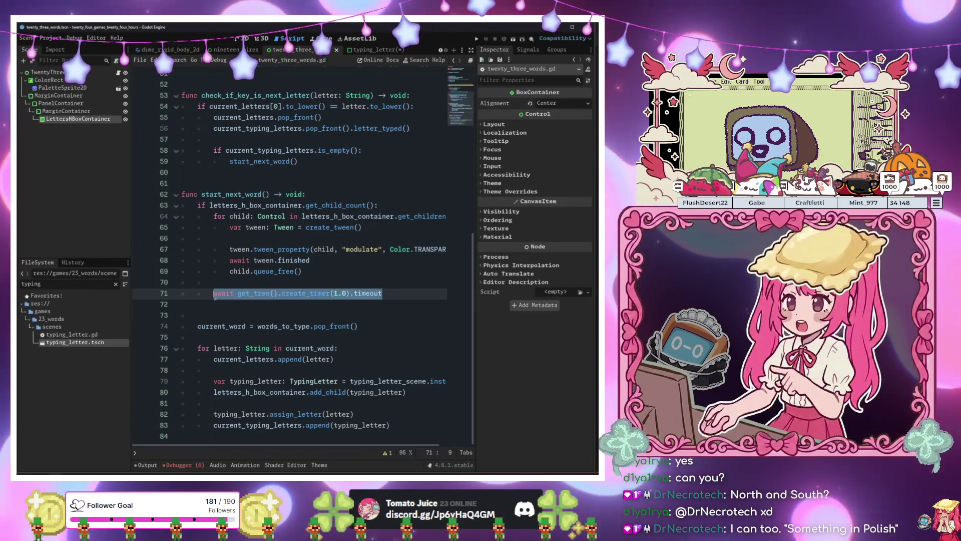
{"action": "mouse_move", "coordinate": [305, 271]}
{"action": "left_mouse_down"}
{"action": "mouse_move", "coordinate": [221, 236]}
{"action": "mouse_move", "coordinate": [213, 219]}
{"action": "left_mouse_up"}
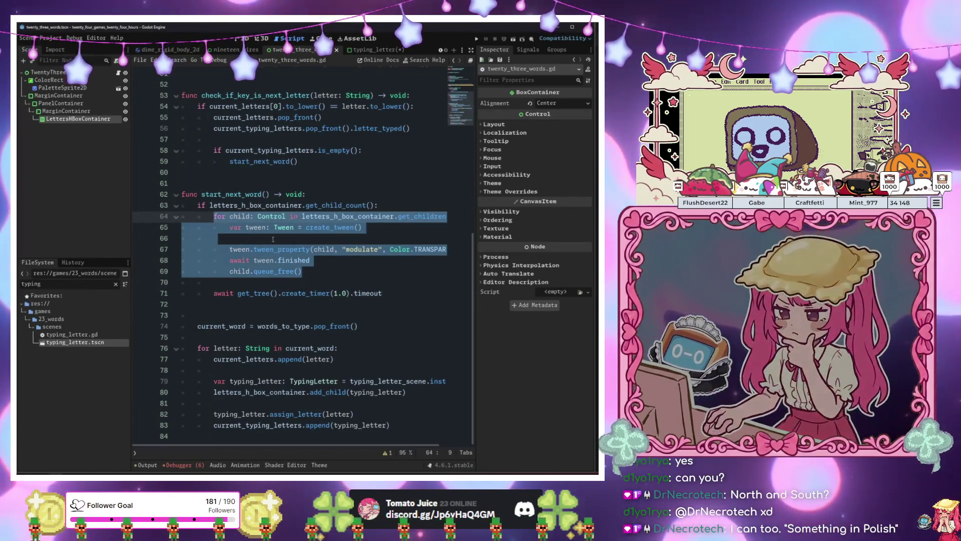
{"action": "left_click", "coordinate": [278, 238]}
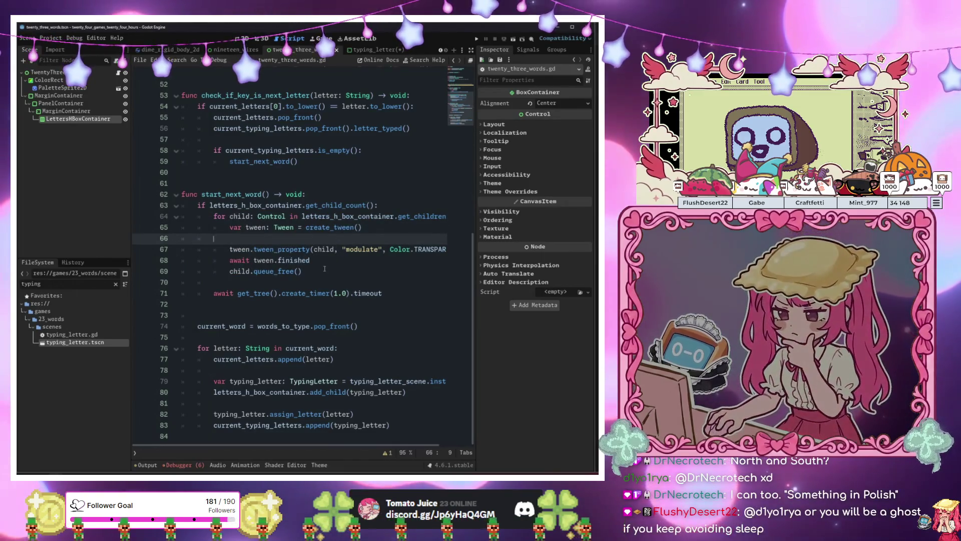
{"action": "mouse_move", "coordinate": [310, 260]}
{"action": "left_mouse_down"}
{"action": "mouse_move", "coordinate": [235, 249]}
{"action": "mouse_move", "coordinate": [229, 228]}
{"action": "left_mouse_up"}
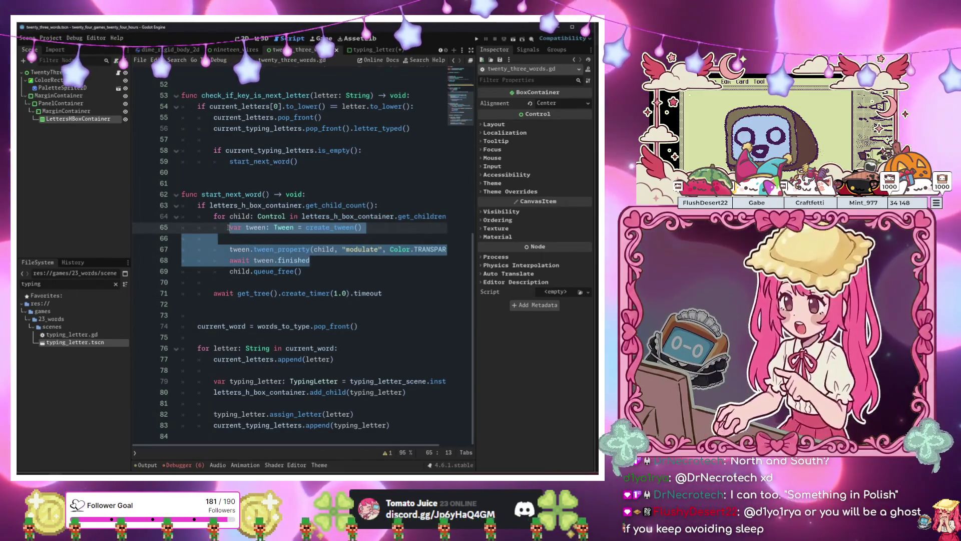
{"action": "key", "text": "BackSpace"}
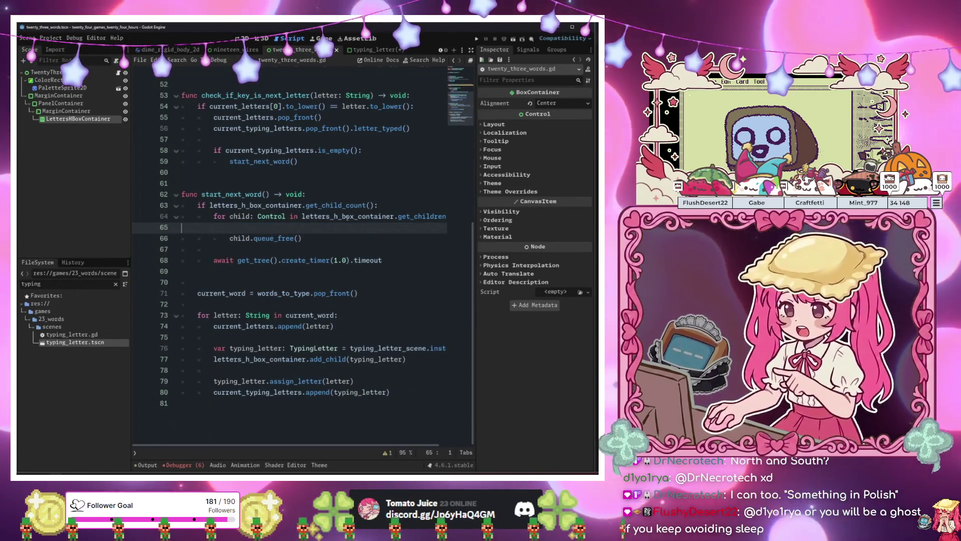
- Remove the loop's leftover blank line and undo to restore the tween lines
{"action": "key", "text": "BackSpace"}
{"action": "left_click_drag", "start_coordinate": [182, 249], "coordinate": [446, 276]}
{"action": "left_click", "coordinate": [413, 251]}
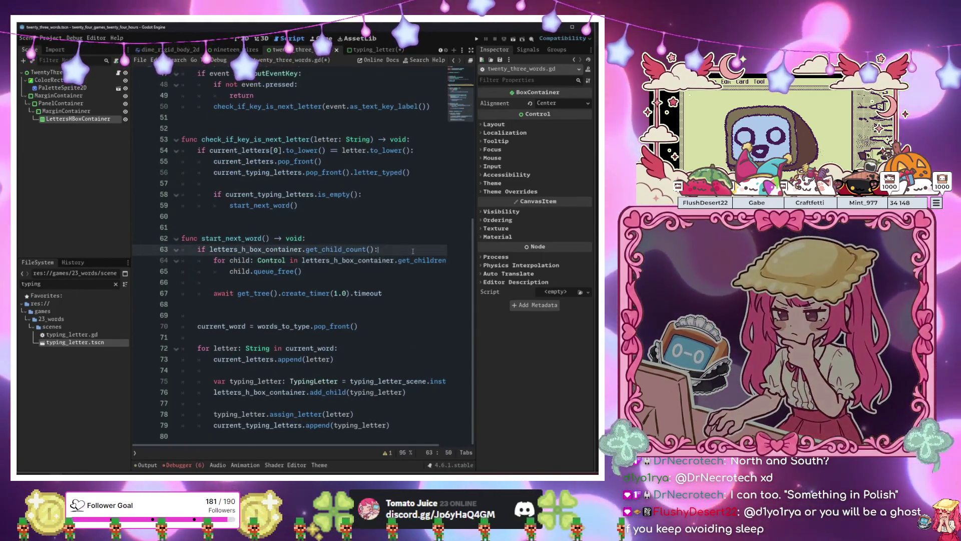
{"action": "key", "text": "Return"}
{"action": "key", "text": "Return"}
{"action": "key", "text": "Return"}
{"action": "key", "text": "Up"}
{"action": "key", "text": "Up"}
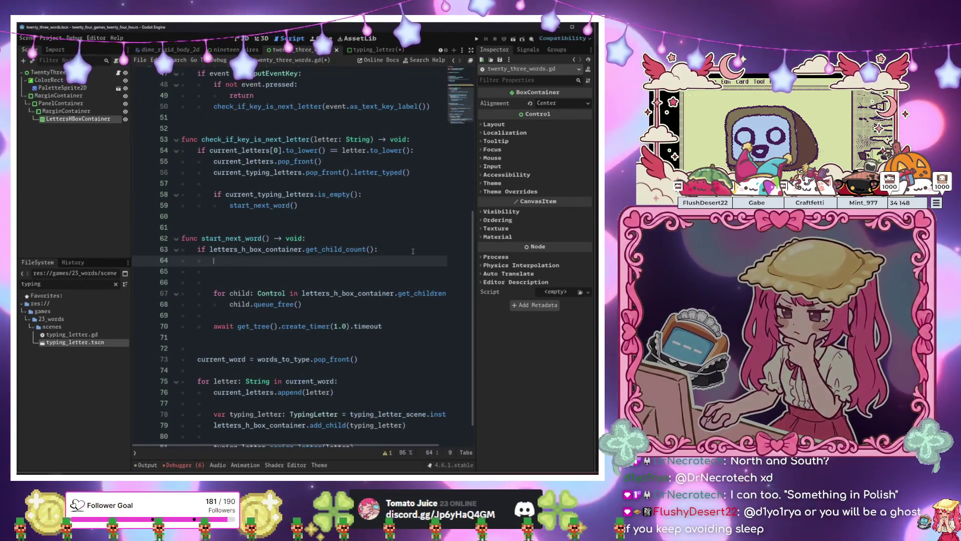
{"action": "key", "text": "ctrl+z"}
{"action": "key", "text": "ctrl+z"}
{"action": "key", "text": "ctrl+z"}
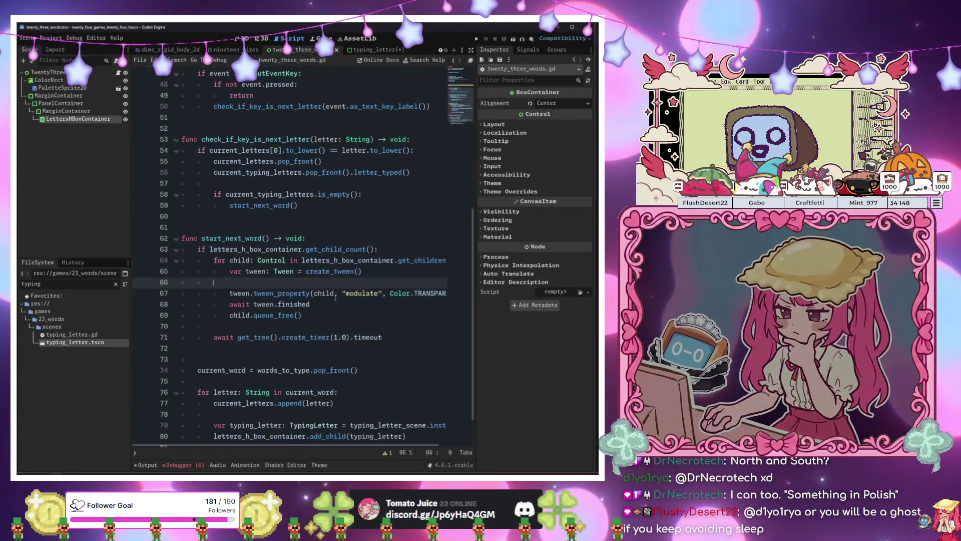
- Paste the tween creation and fade lines under the if statement, outdented one level
{"action": "mouse_move", "coordinate": [336, 300]}
{"action": "left_mouse_down"}
{"action": "mouse_move", "coordinate": [221, 292]}
{"action": "mouse_move", "coordinate": [229, 273]}
{"action": "left_mouse_up"}
{"action": "key", "text": "ctrl+c"}
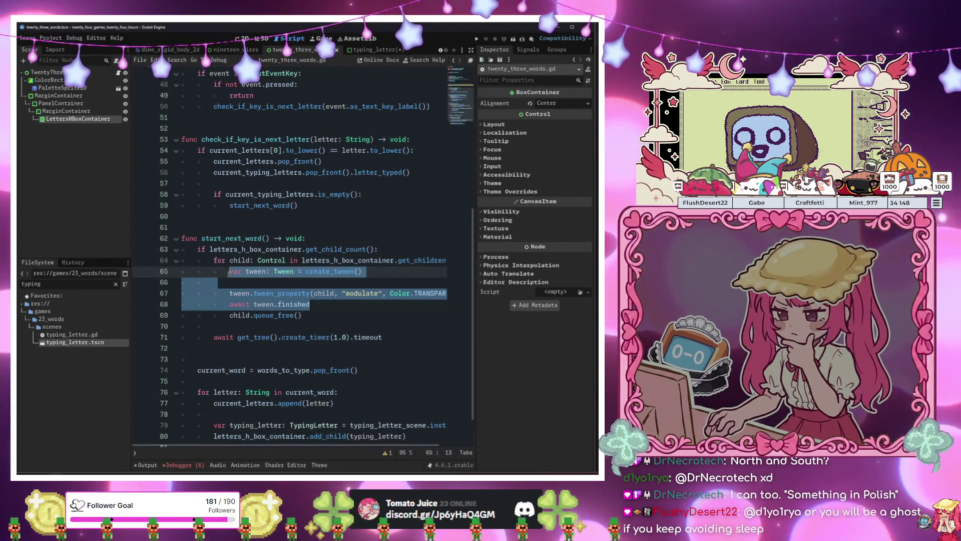
{"action": "left_click", "coordinate": [392, 250]}
{"action": "key", "text": "Return"}
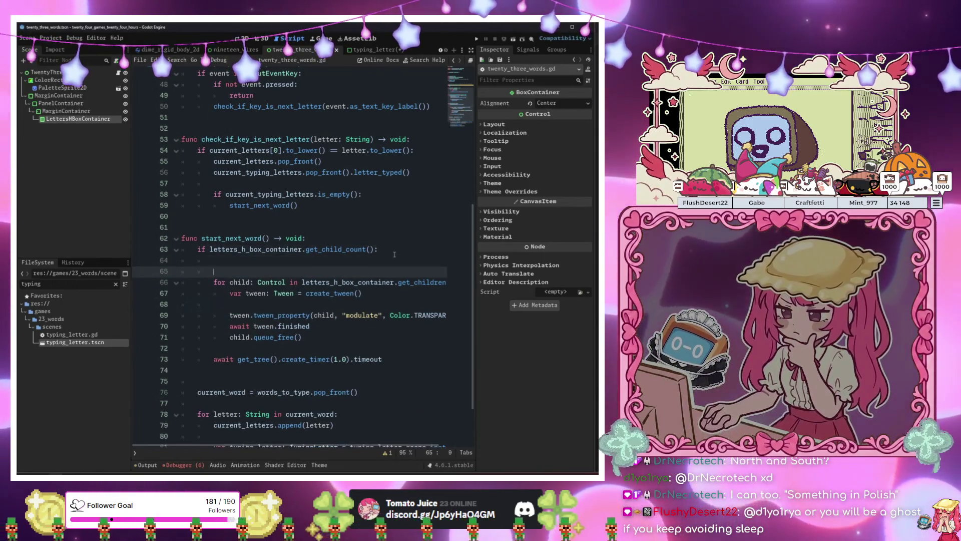
{"action": "key", "text": "ctrl+v"}
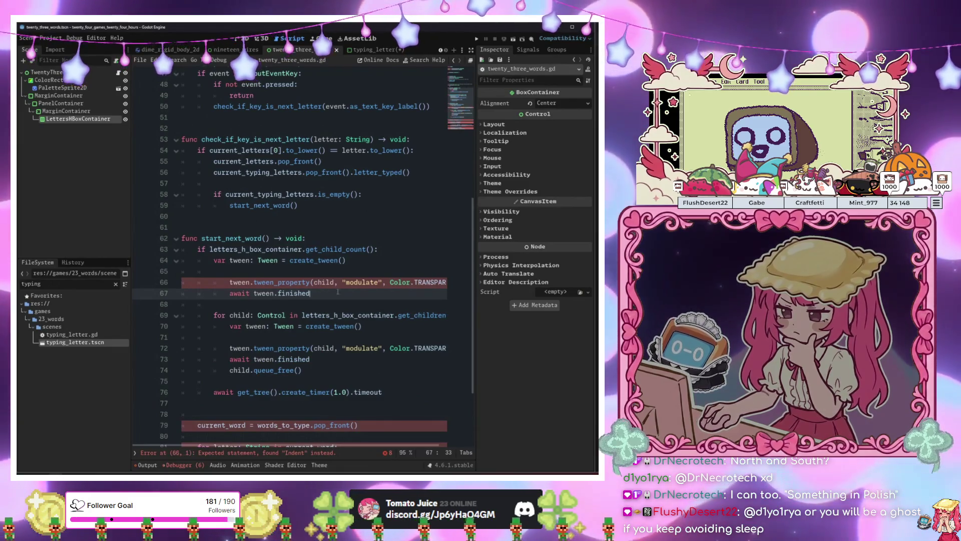
{"action": "key", "text": "shift+Tab"}
{"action": "left_click", "coordinate": [307, 293]}
{"action": "left_click", "coordinate": [302, 310]}
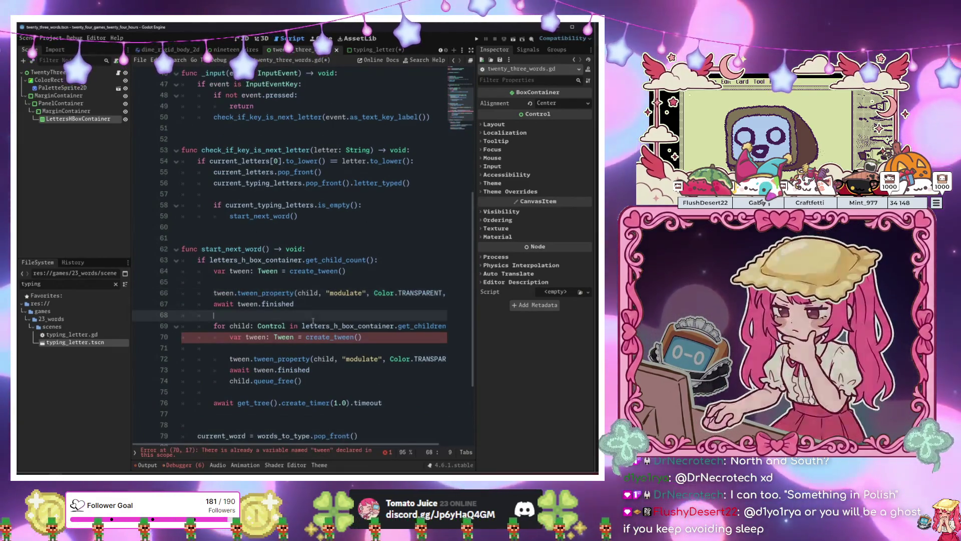
- Replace child with letters_h_box_container in the new fade line using autocomplete
{"action": "scroll", "coordinate": [302, 309], "scroll_direction": "down", "scroll_amount": 1}
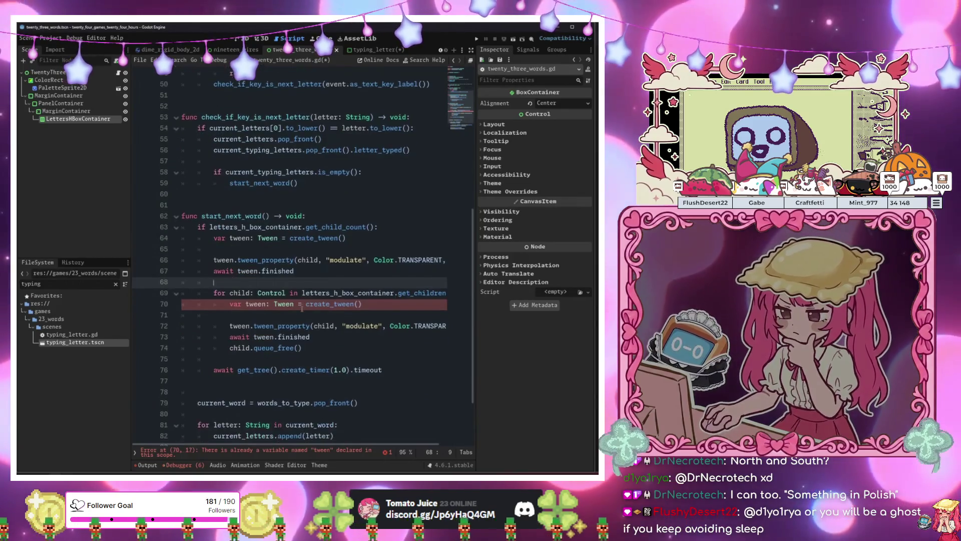
{"action": "left_click", "coordinate": [320, 271]}
{"action": "left_click", "coordinate": [315, 260]}
{"action": "key", "text": "BackSpace"}
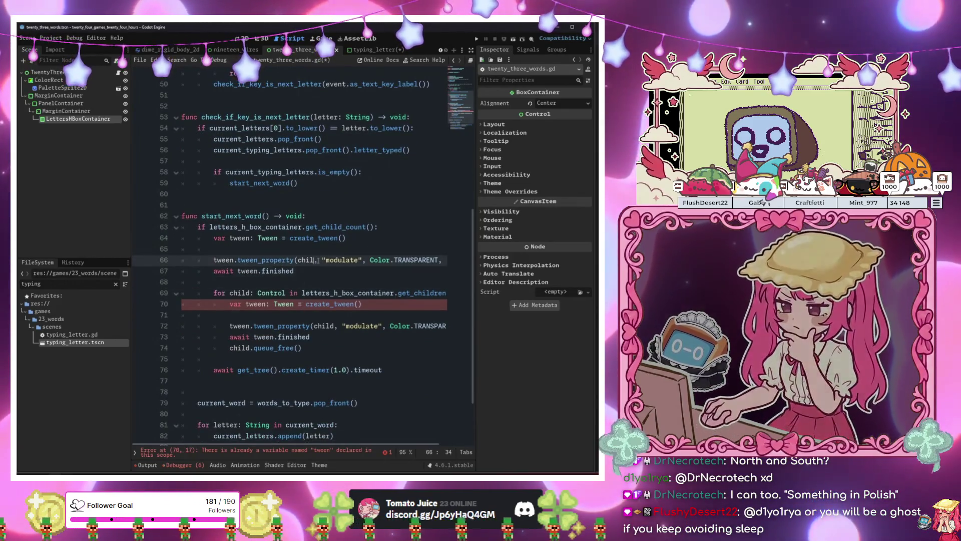
{"action": "type", "text": "hbox"}
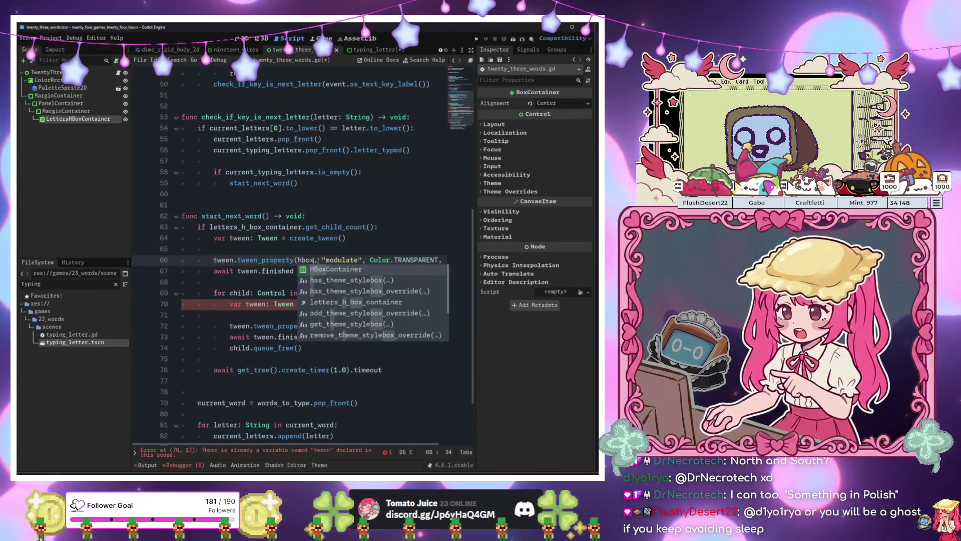
{"action": "key", "text": "Down"}
{"action": "key", "text": "Down"}
{"action": "key", "text": "Down"}
{"action": "key", "text": "Return"}
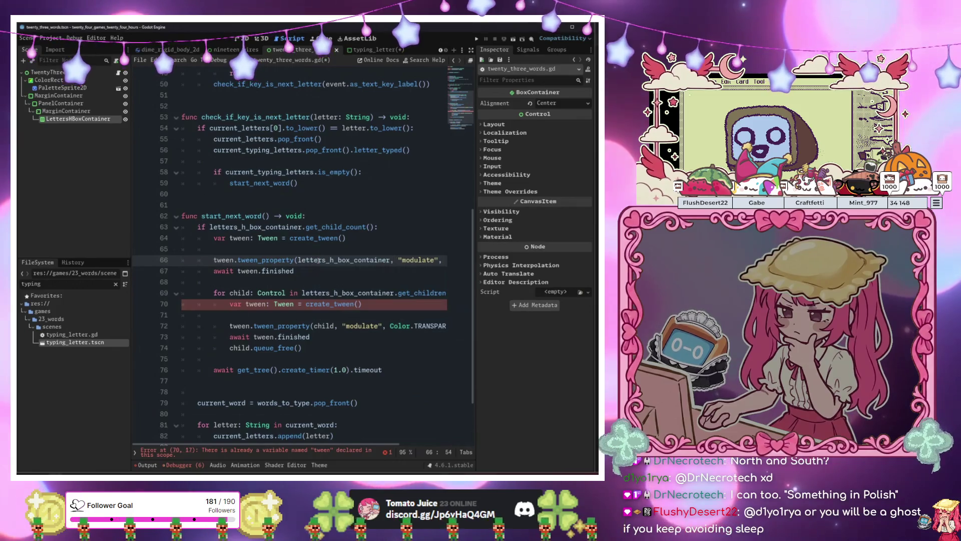
{"action": "key", "text": "shift+End"}
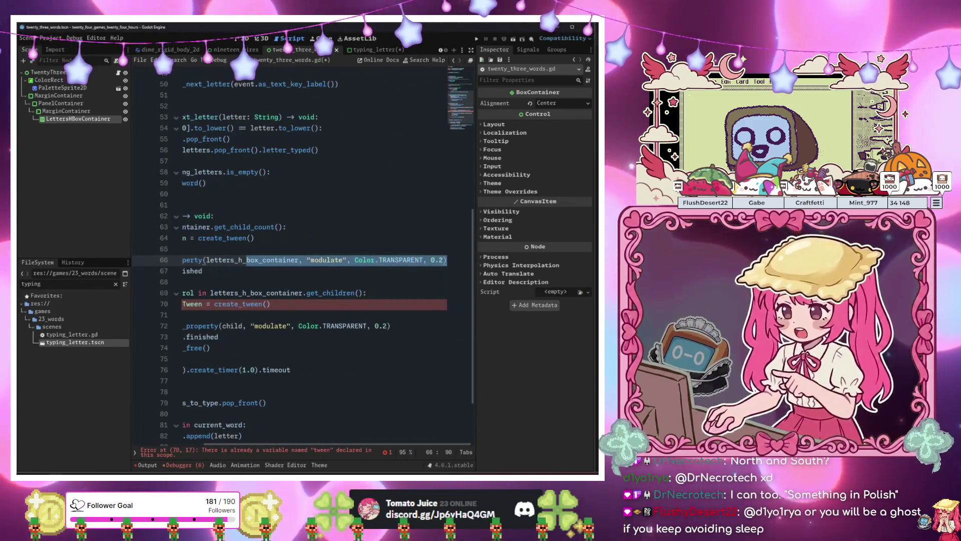
{"action": "left_click", "coordinate": [324, 260]}
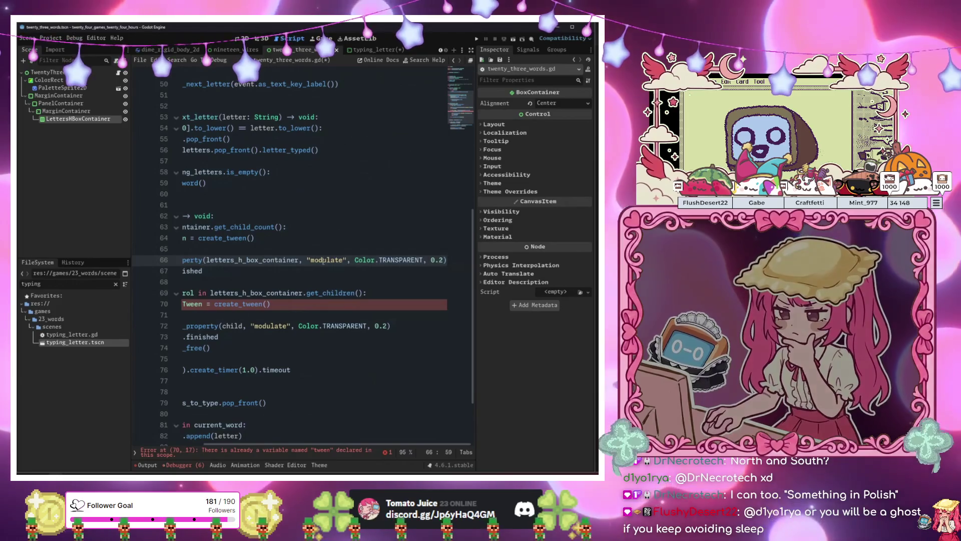
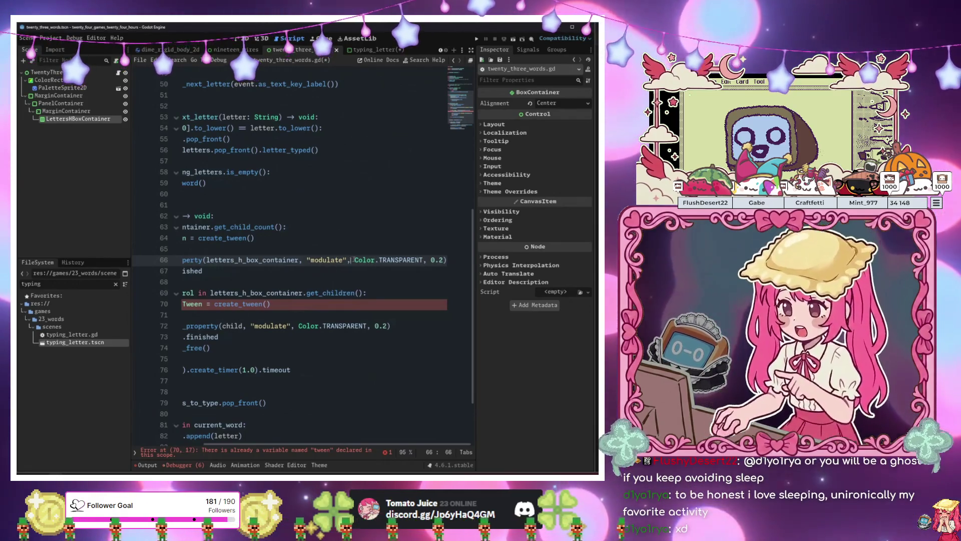
- Change the fade-out tween duration in start_next_word from 0.2 to 0.5
{"action": "left_click_drag", "start_coordinate": [352, 260], "coordinate": [183, 260]}
{"action": "left_click_drag", "start_coordinate": [377, 260], "coordinate": [447, 260]}
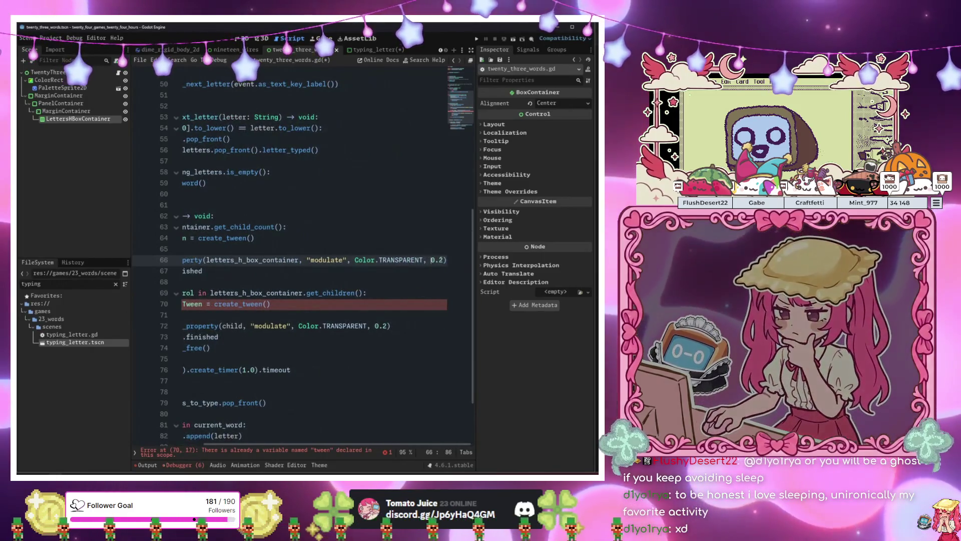
{"action": "key", "text": "Delete"}
{"action": "key", "text": "Delete"}
{"action": "key", "text": "Delete"}
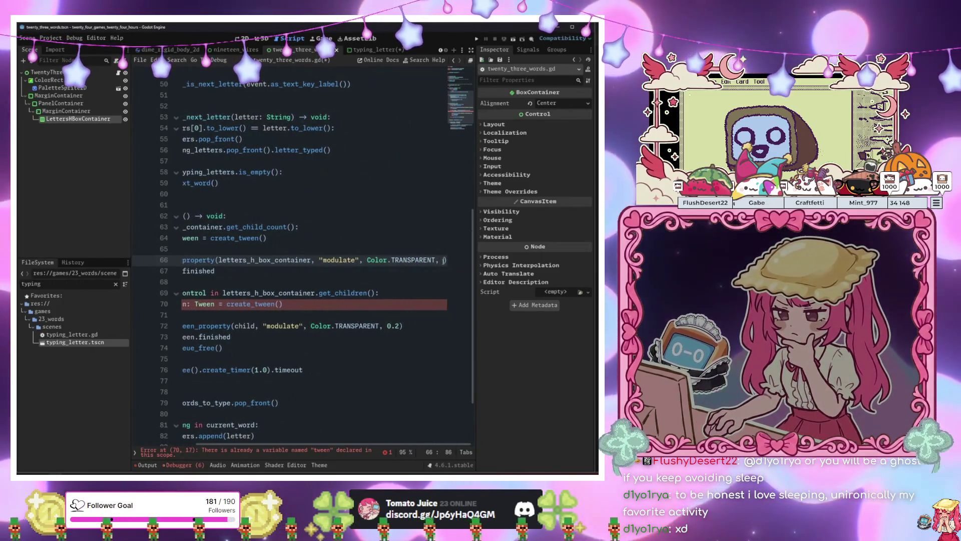
{"action": "type", "text": "0.5"}
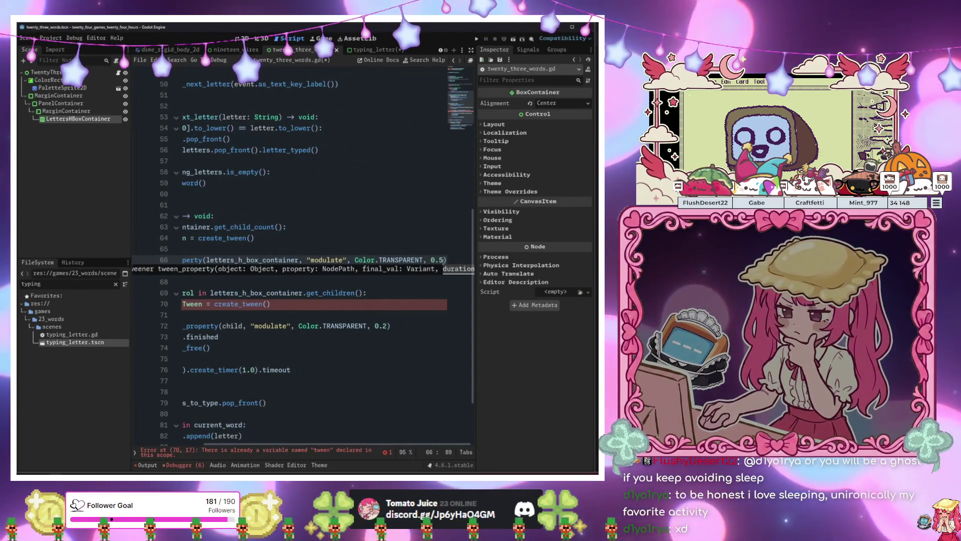
- Delete the duplicate tween declaration, the per-letter fade lines and the one-second timer wait
{"action": "left_click", "coordinate": [278, 271]}
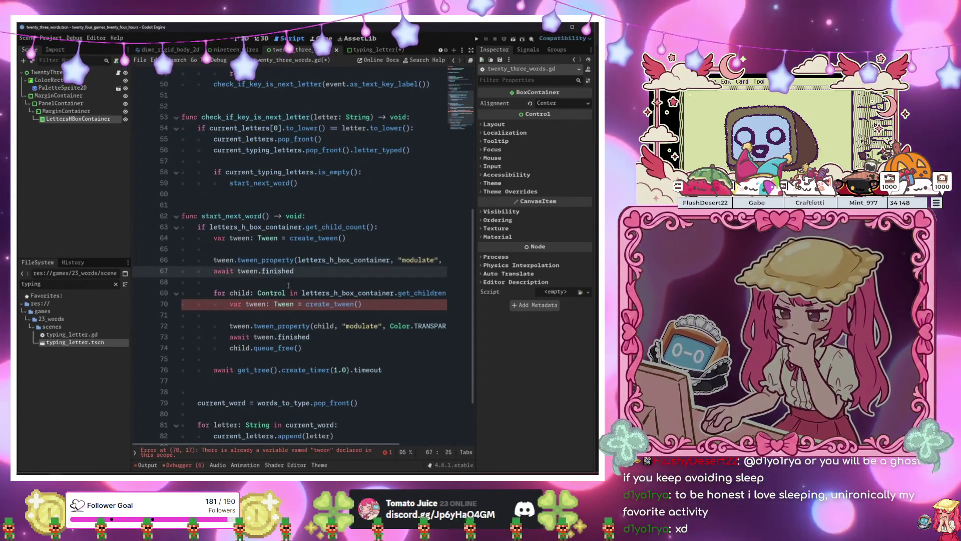
{"action": "left_click", "coordinate": [297, 304]}
{"action": "triple_click", "coordinate": [381, 304]}
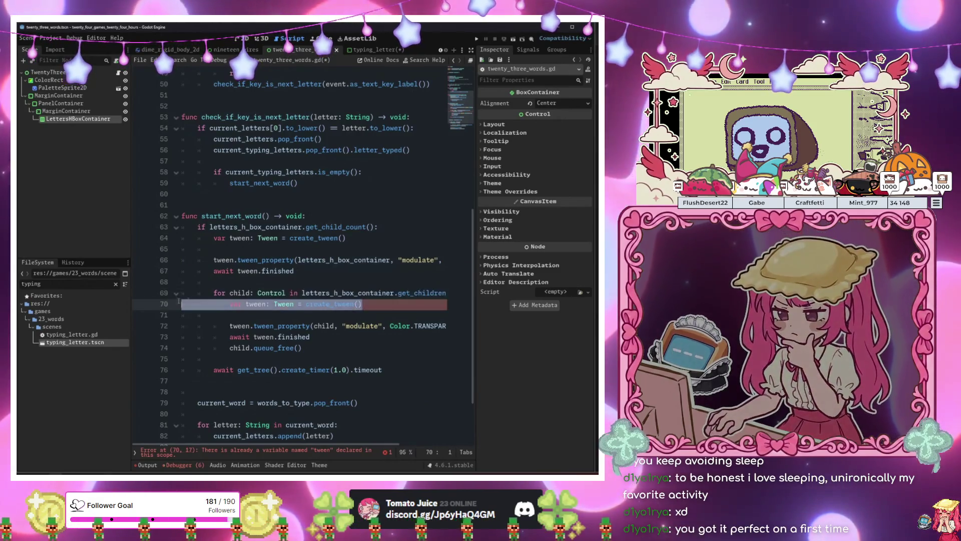
{"action": "key", "text": "Delete"}
{"action": "left_click_drag", "start_coordinate": [288, 326], "coordinate": [192, 316]}
{"action": "key", "text": "Delete"}
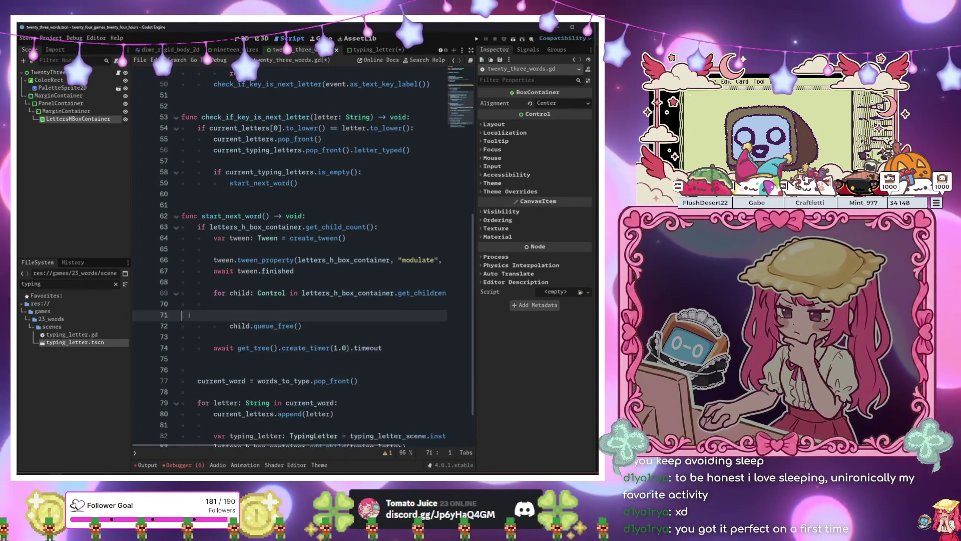
{"action": "key", "text": "BackSpace"}
{"action": "left_click", "coordinate": [283, 325]}
{"action": "scroll", "coordinate": [283, 323], "scroll_direction": "left", "scroll_amount": 2}
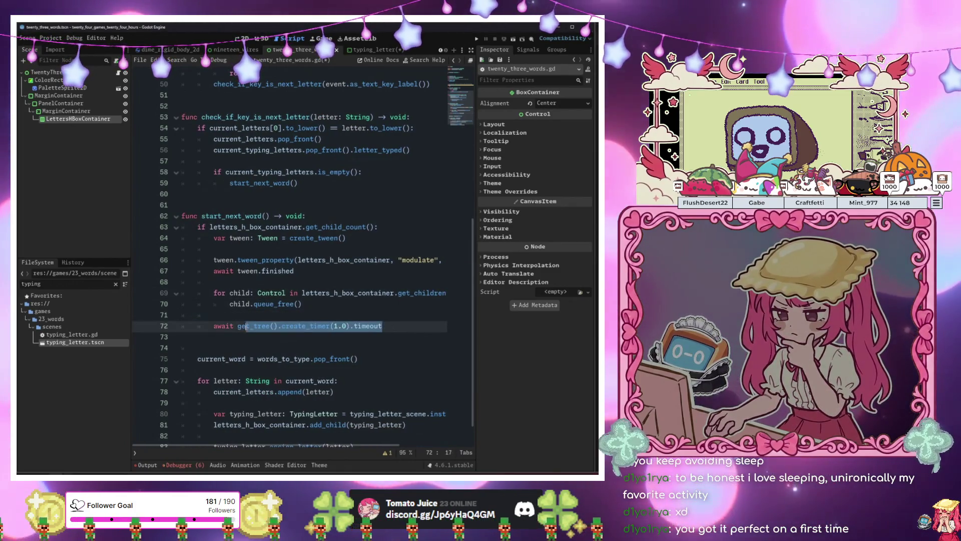
{"action": "key", "text": "Delete"}
{"action": "key", "text": "BackSpace"}
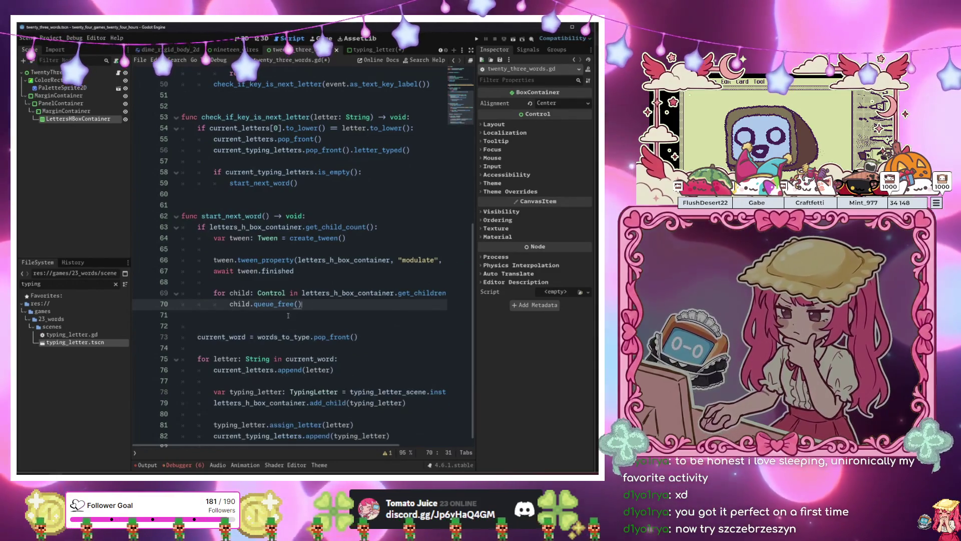
- Paste a copy of the fade tween after the letter-freeing loop, unindented, without its await line
{"action": "left_click", "coordinate": [323, 281]}
{"action": "left_click_drag", "start_coordinate": [305, 273], "coordinate": [223, 240]}
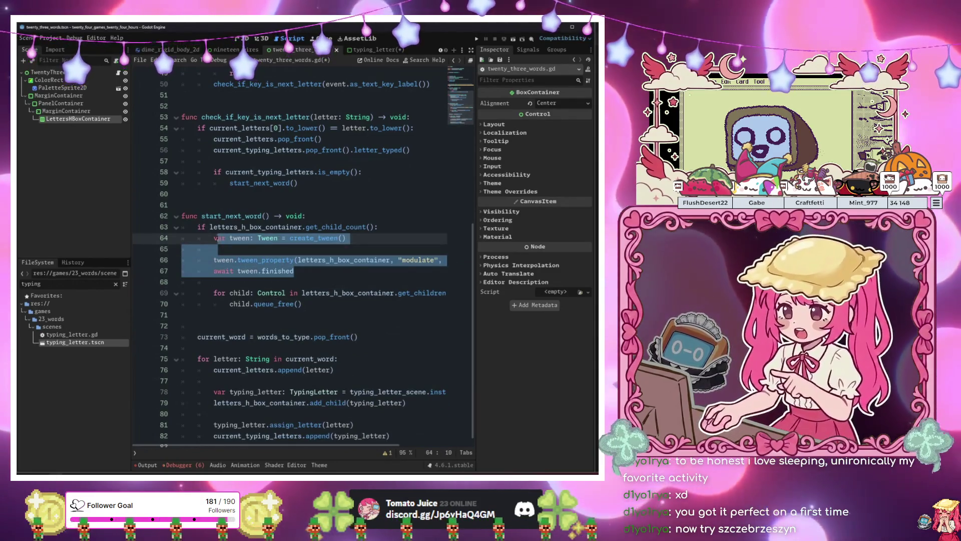
{"action": "left_click", "coordinate": [227, 315]}
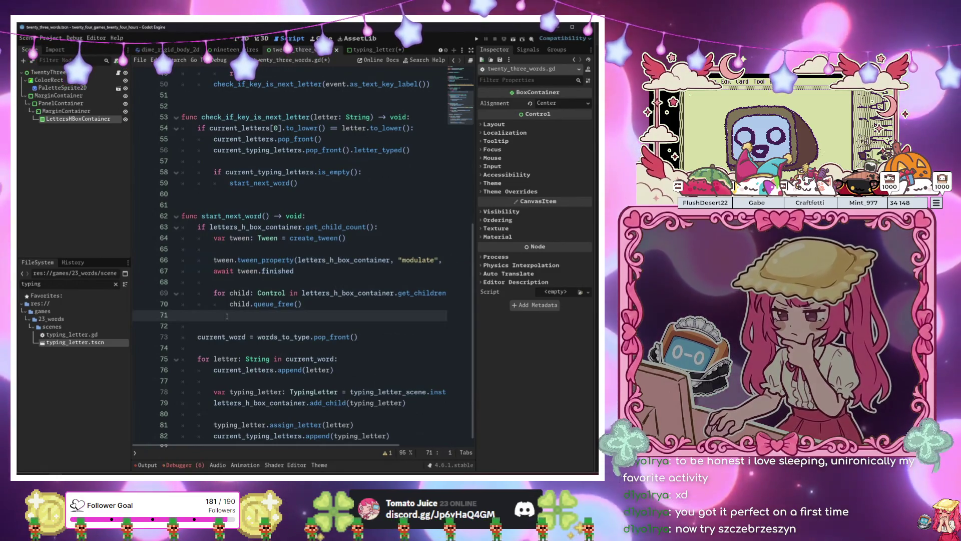
{"action": "key", "text": "ctrl+v"}
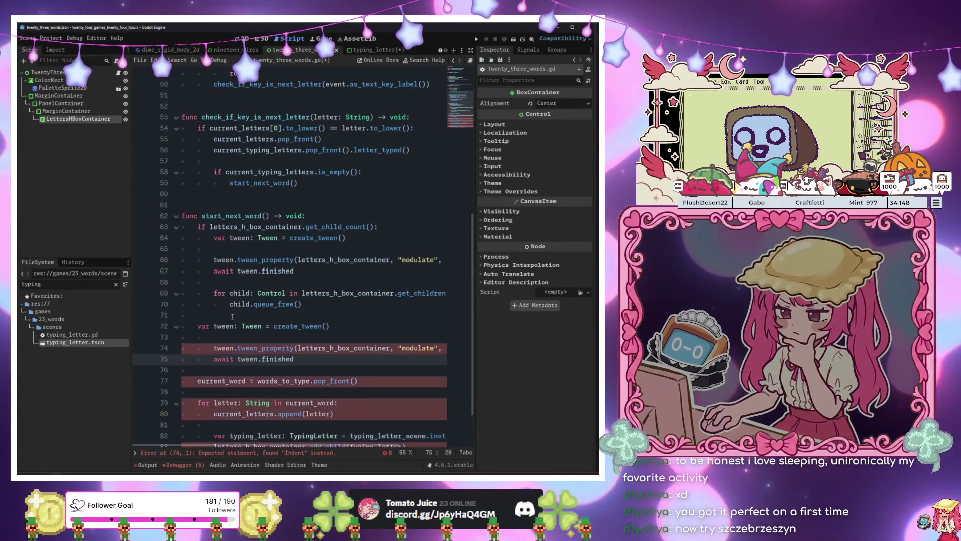
{"action": "left_click", "coordinate": [231, 348]}
{"action": "key", "text": "shift+Down"}
{"action": "key", "text": "shift+Tab"}
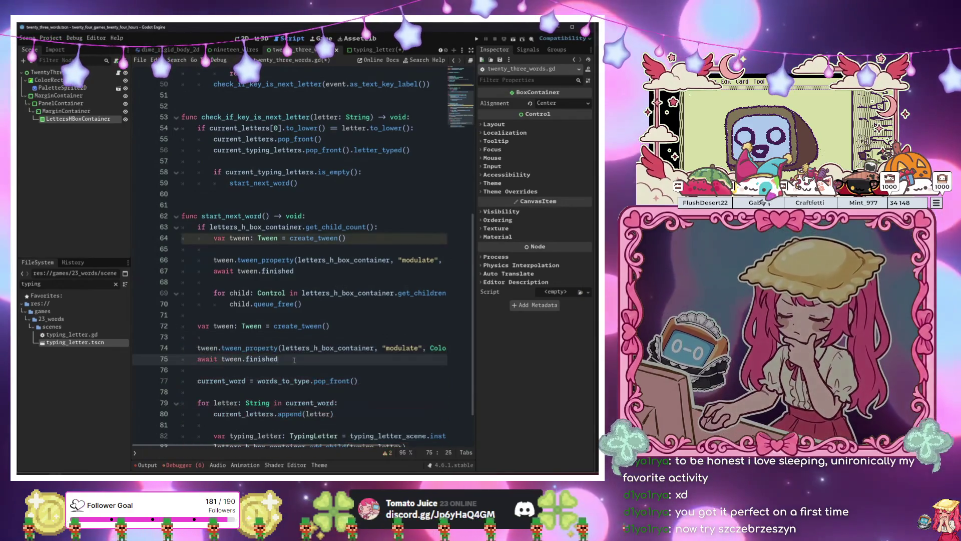
{"action": "left_click_drag", "start_coordinate": [199, 359], "coordinate": [466, 348]}
{"action": "key", "text": "BackSpace"}
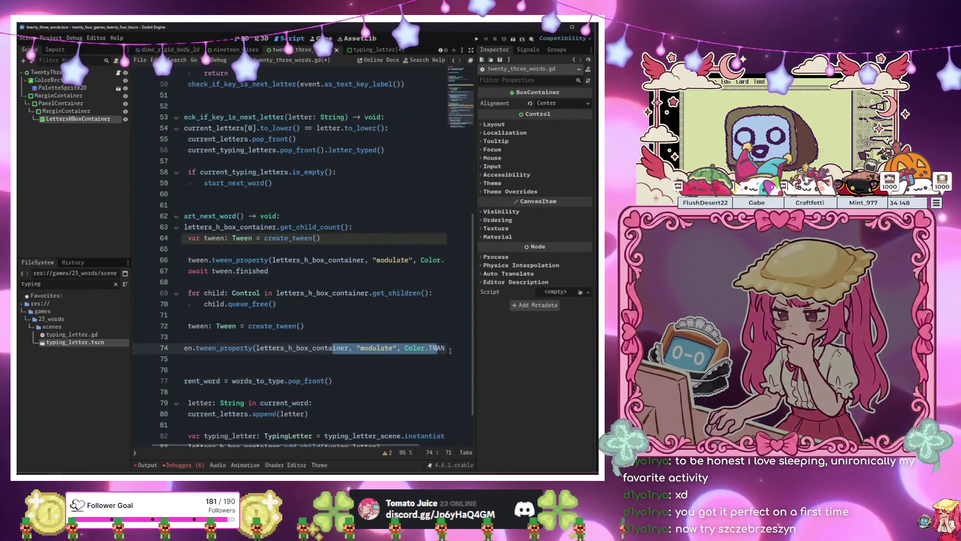
- Make the pasted tween modulate to Color.WHITE instead of TRANSPARENT, then run the game
{"action": "left_click", "coordinate": [413, 347]}
{"action": "type", "text": "White, 0.5"}
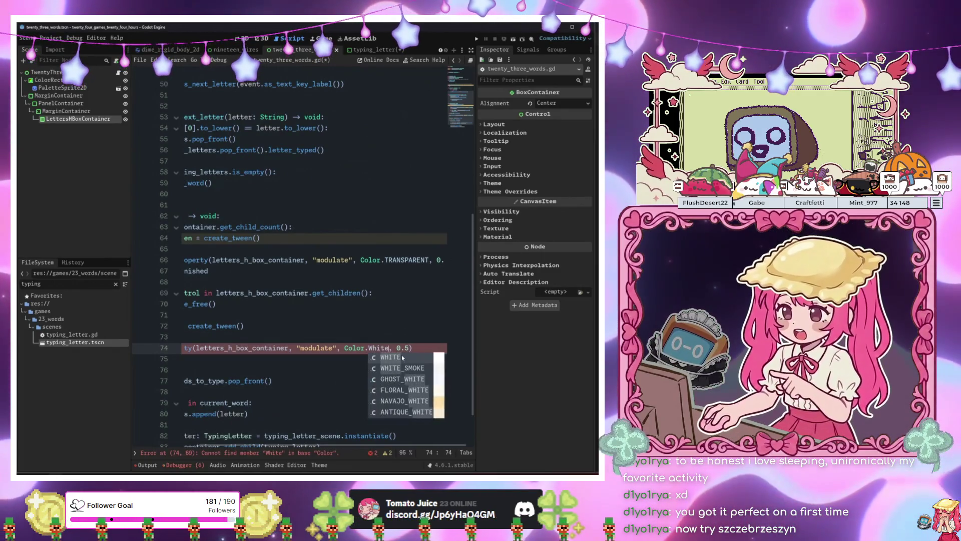
{"action": "key", "text": "Return"}
{"action": "left_click", "coordinate": [321, 327]}
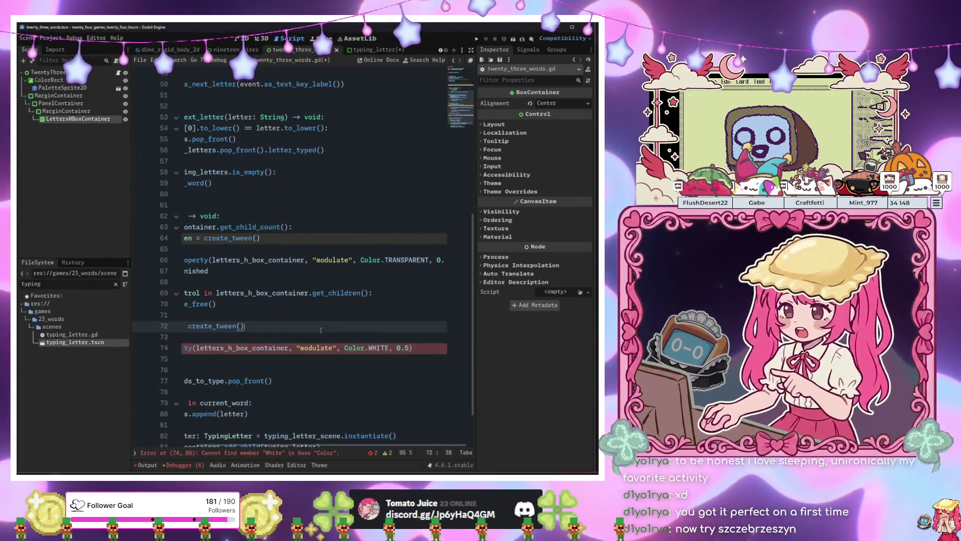
{"action": "key", "text": "F6"}
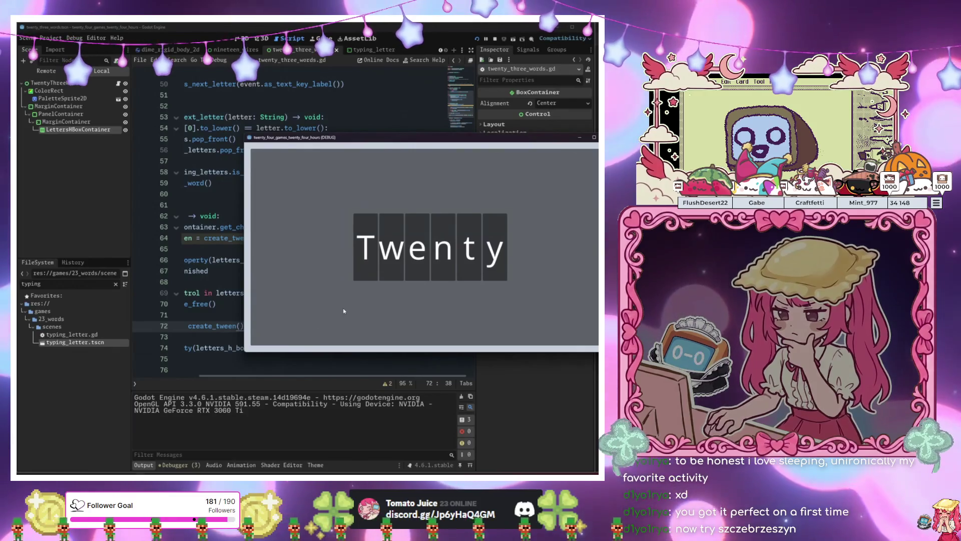
- Type through several words in the running game, then move its window to the lower left
{"action": "type", "text": "twenty_"}
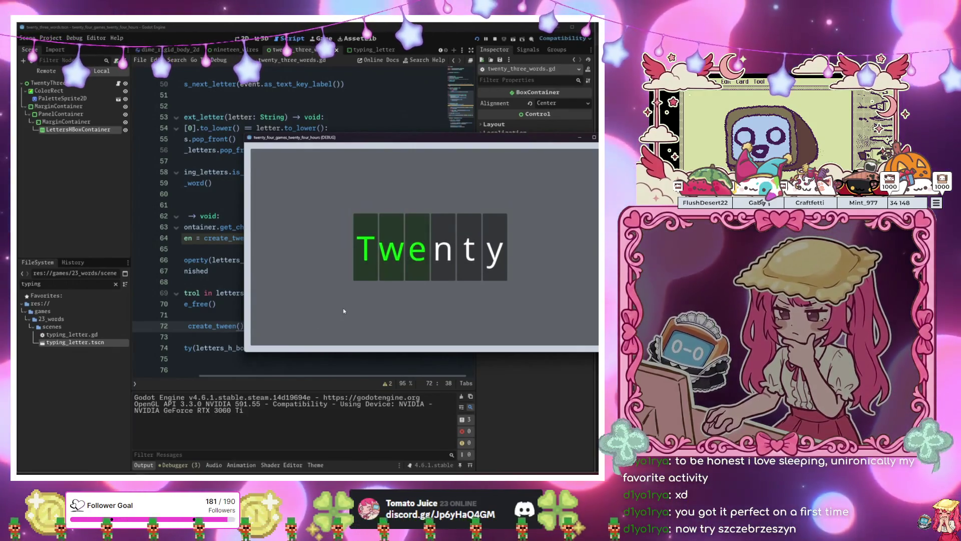
{"action": "type", "text": "three"}
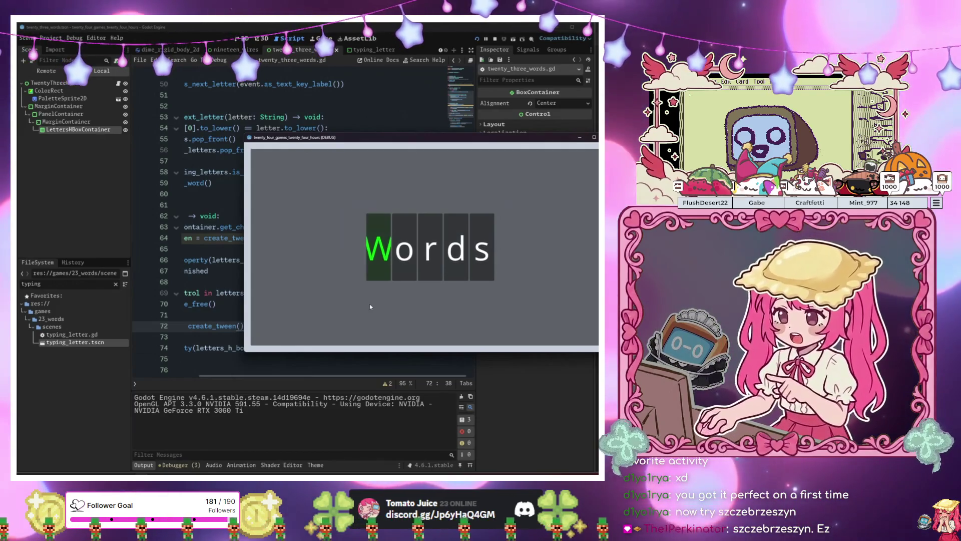
{"action": "type", "text": "dstwo"}
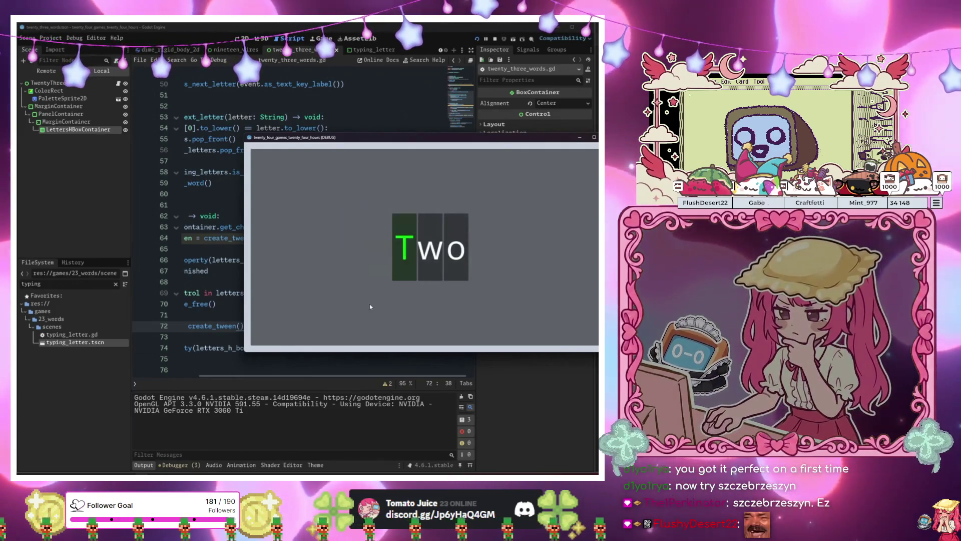
{"action": "type", "text": "type"}
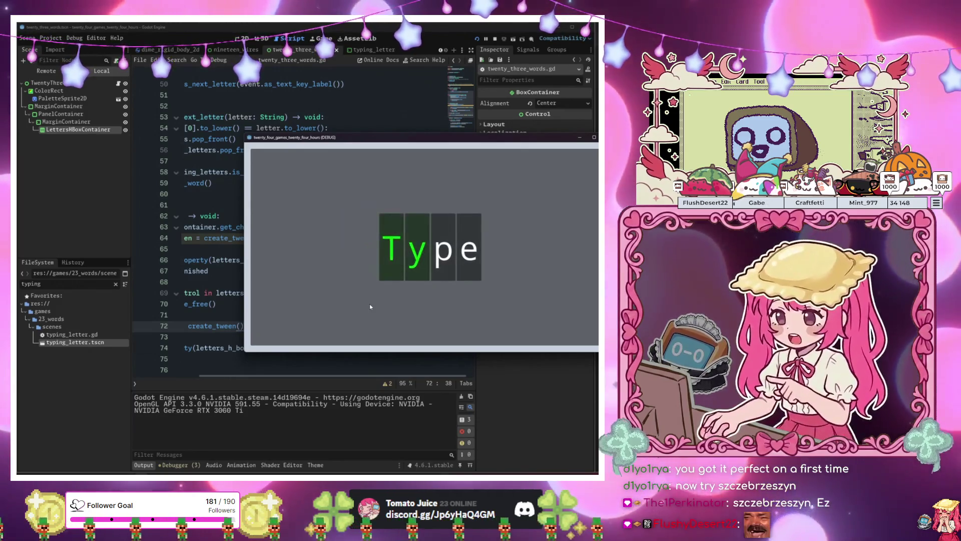
{"action": "type", "text": "hiii"}
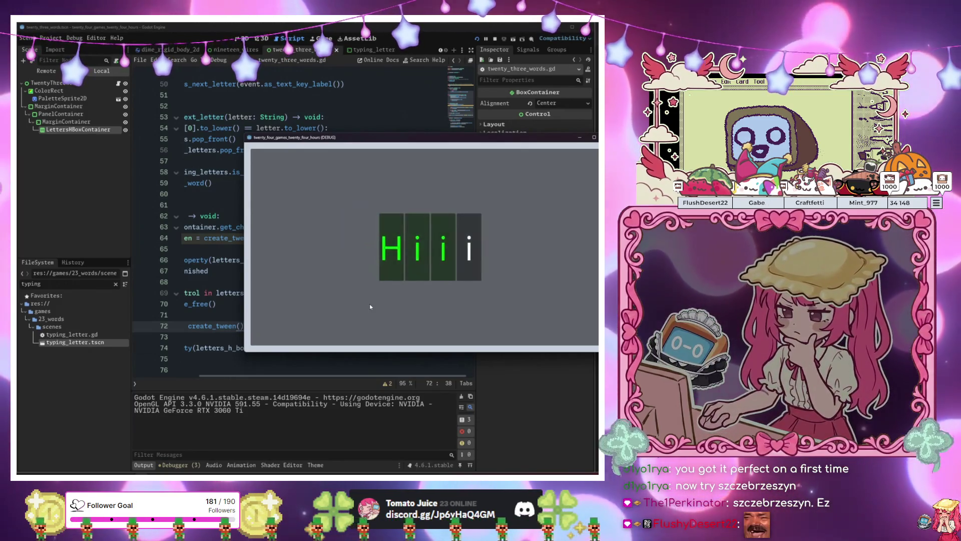
{"action": "type", "text": "thanks"}
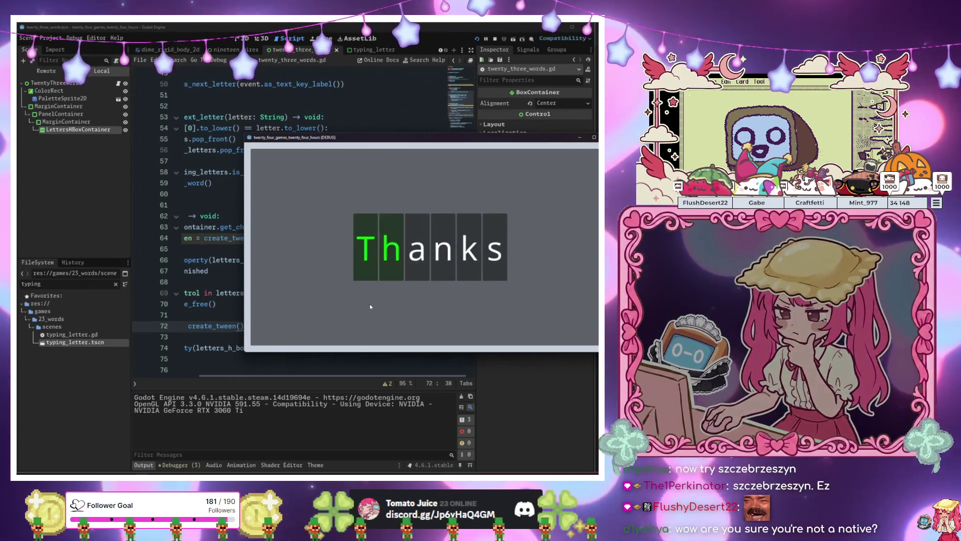
{"action": "type", "text": "time"}
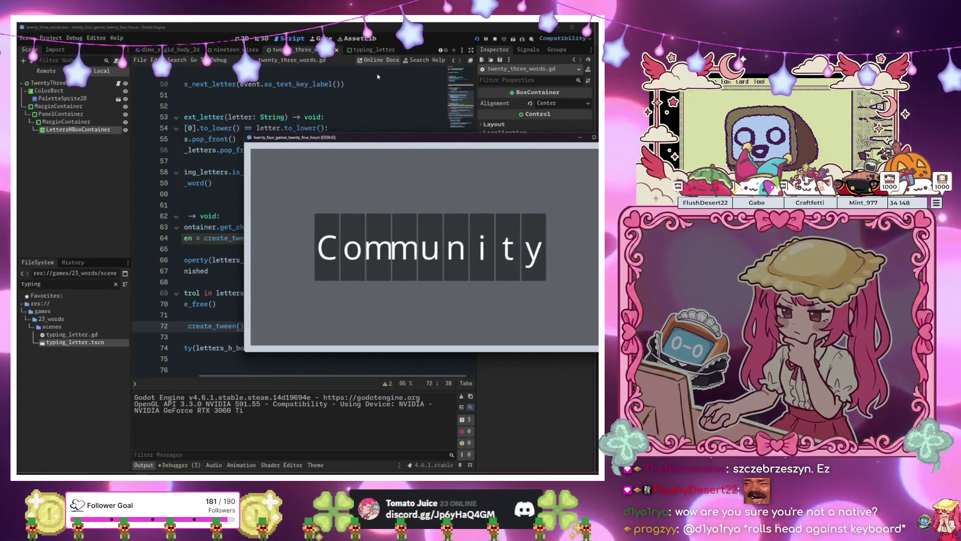
{"action": "left_click_drag", "start_coordinate": [361, 138], "coordinate": [180, 202]}
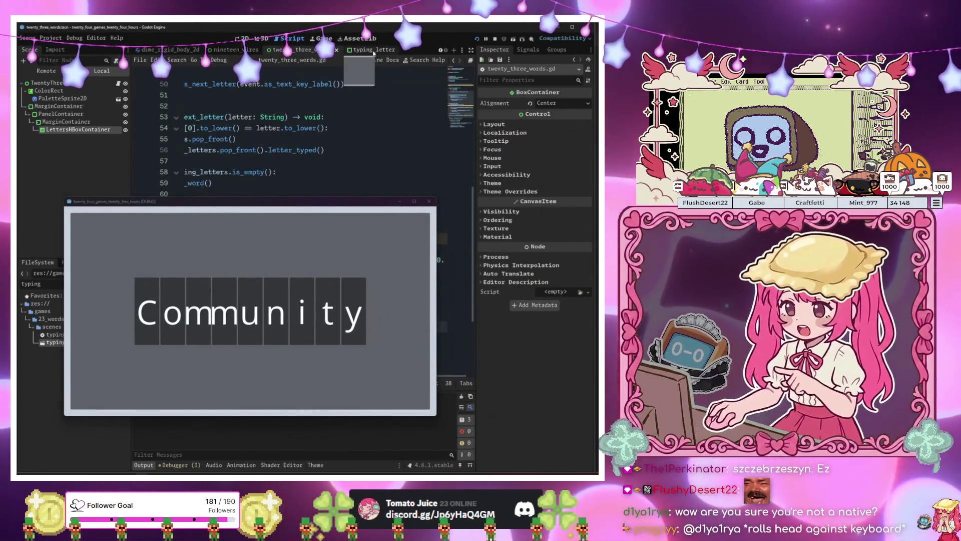
- Set the typing_letter RichTextLabel's Normal Font Size override to 74, play-test, then save and rerun
{"action": "left_click", "coordinate": [365, 49]}
{"action": "left_click", "coordinate": [59, 106]}
{"action": "scroll", "coordinate": [552, 379], "scroll_direction": "down", "scroll_amount": 5}
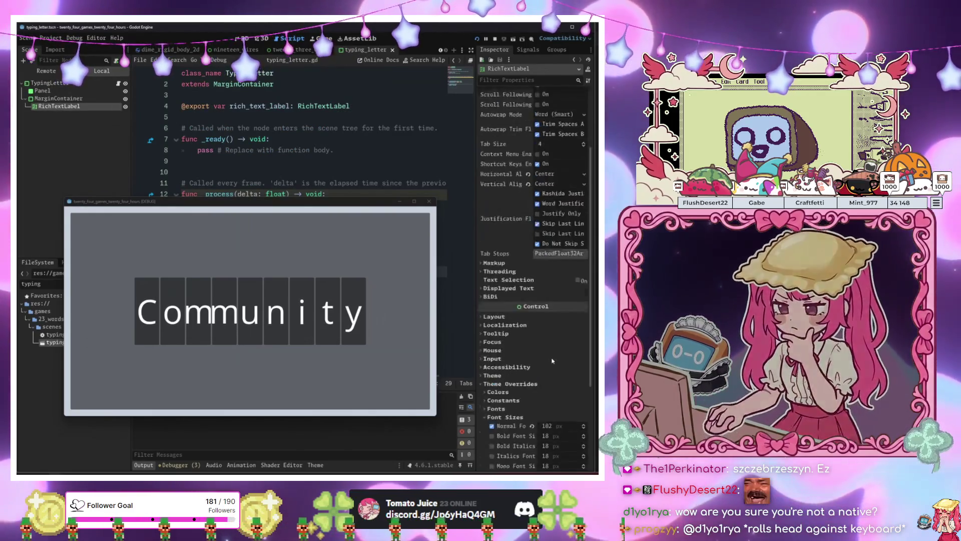
{"action": "left_click", "coordinate": [552, 380]}
{"action": "type", "text": "75"}
{"action": "key", "text": "Return"}
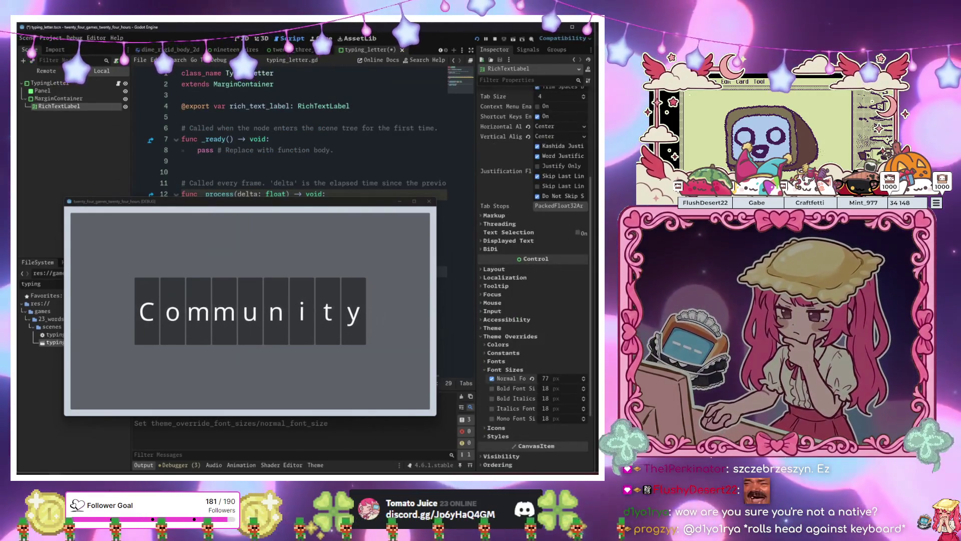
{"action": "key", "text": "Down"}
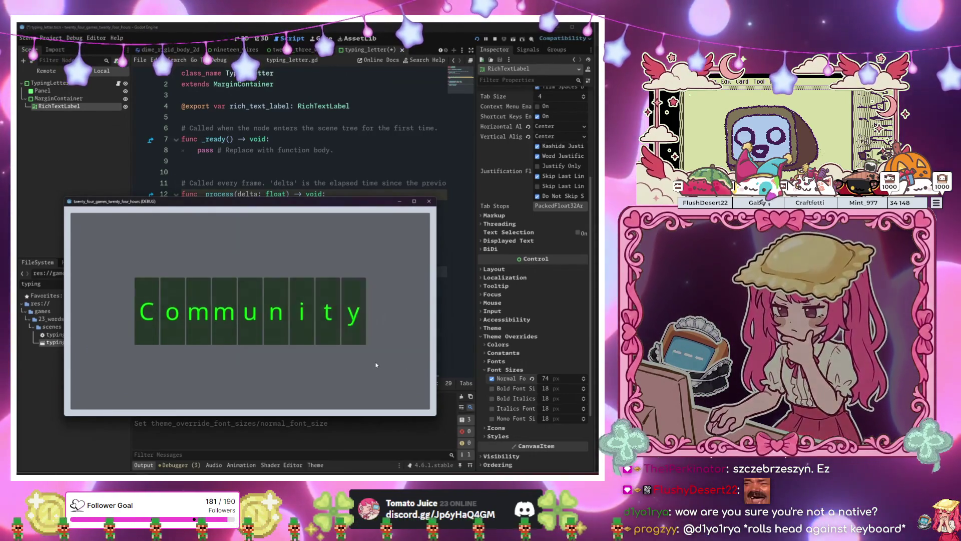
{"action": "type", "text": "are"}
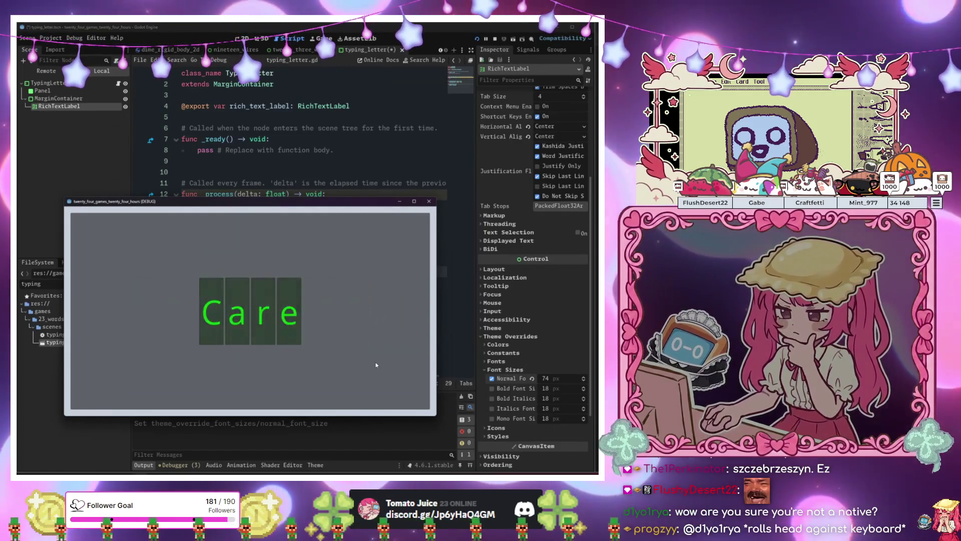
{"action": "type", "text": "Effort"}
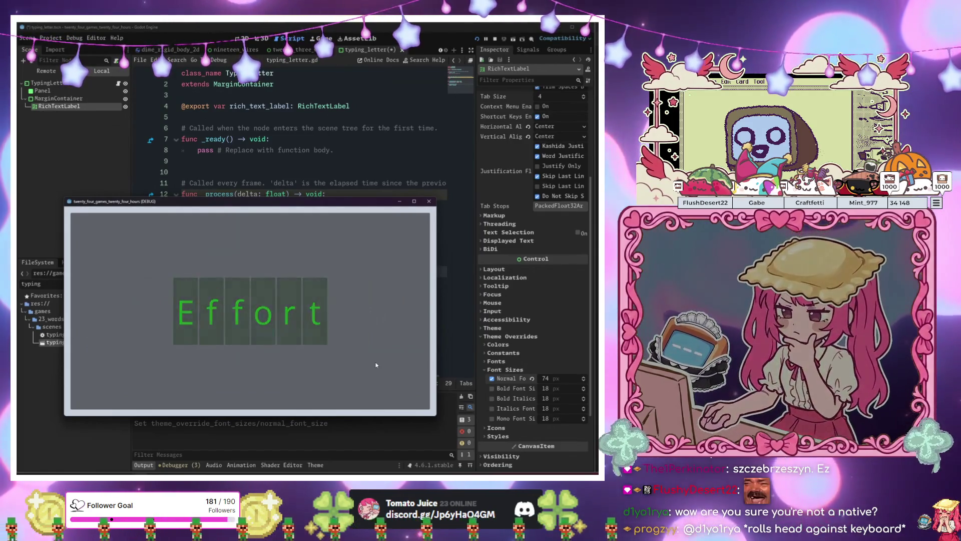
{"action": "type", "text": "Sw"}
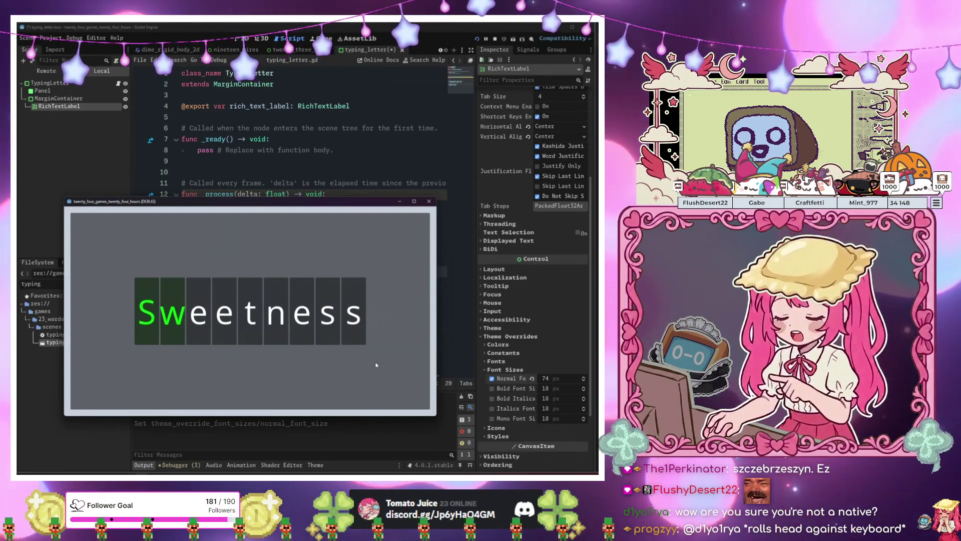
{"action": "key", "text": "F6"}
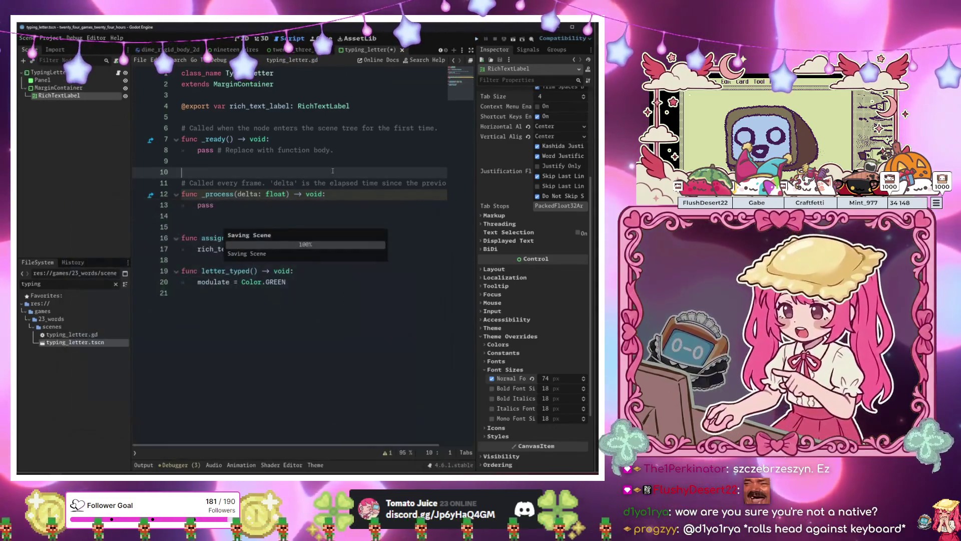
- Drag TypingLetter's Custom Minimum Size height down to about 116 px and rerun the game
{"action": "left_click", "coordinate": [51, 83]}
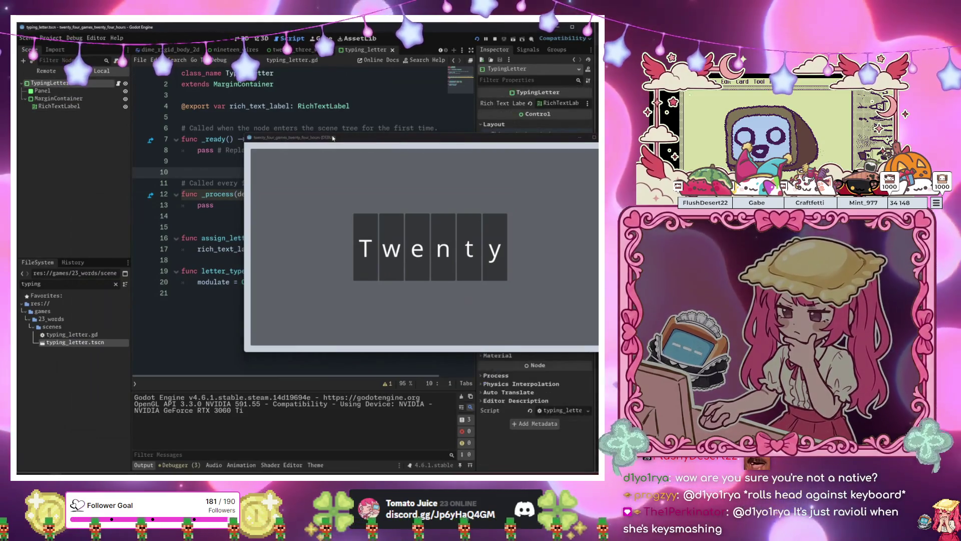
{"action": "left_click_drag", "start_coordinate": [350, 137], "coordinate": [135, 133]}
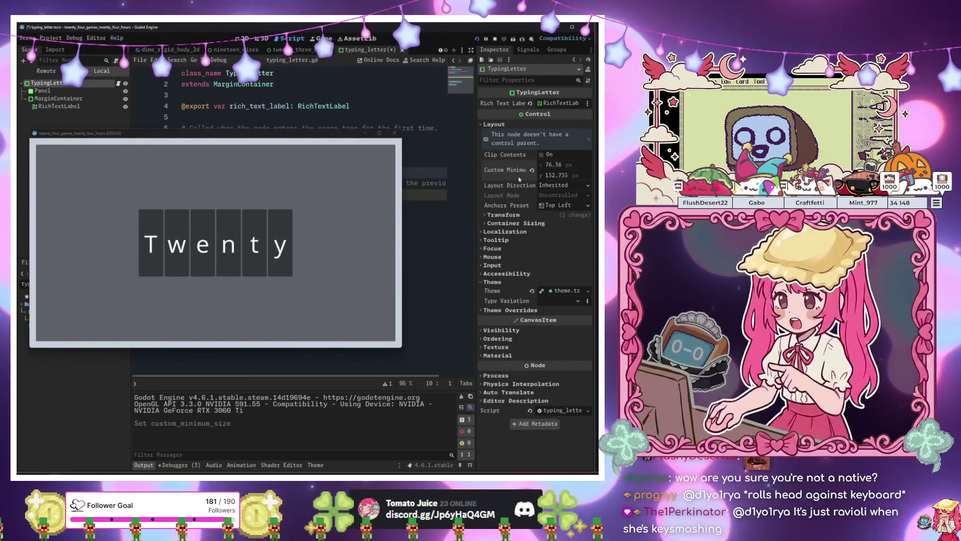
{"action": "left_click", "coordinate": [431, 106]}
{"action": "key", "text": "F8"}
{"action": "key", "text": "F5"}
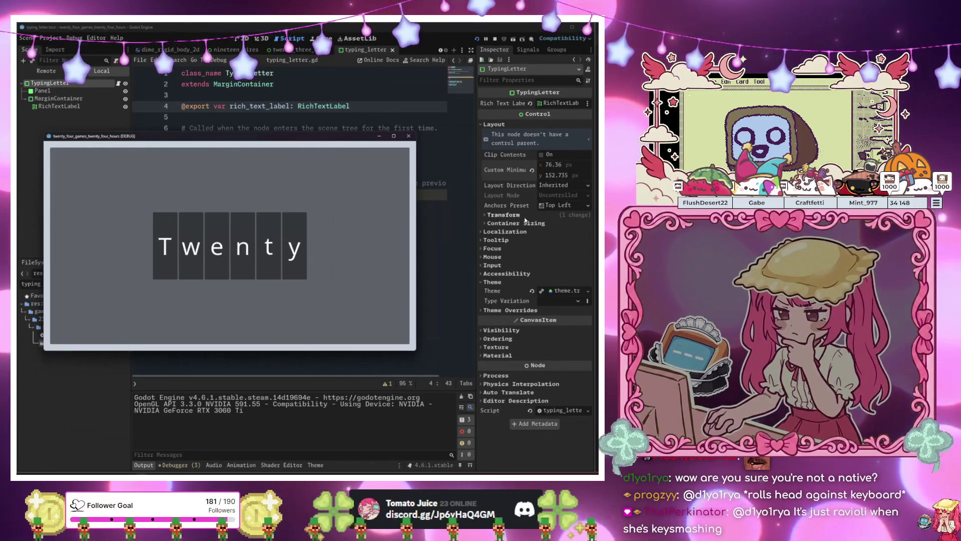
{"action": "left_click", "coordinate": [503, 215]}
{"action": "left_click_drag", "start_coordinate": [546, 237], "coordinate": [521, 237]}
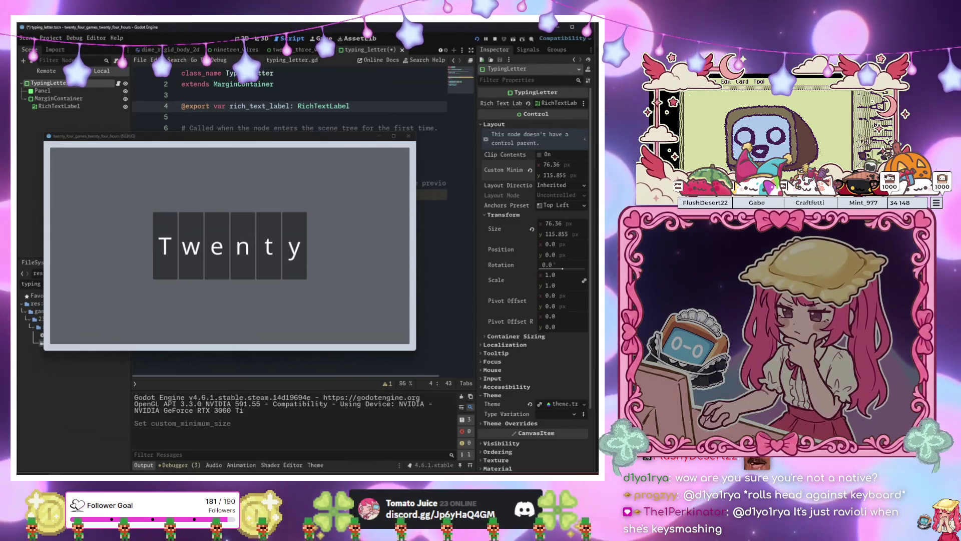
{"action": "left_click", "coordinate": [244, 39]}
{"action": "left_click_drag", "start_coordinate": [256, 139], "coordinate": [320, 260]}
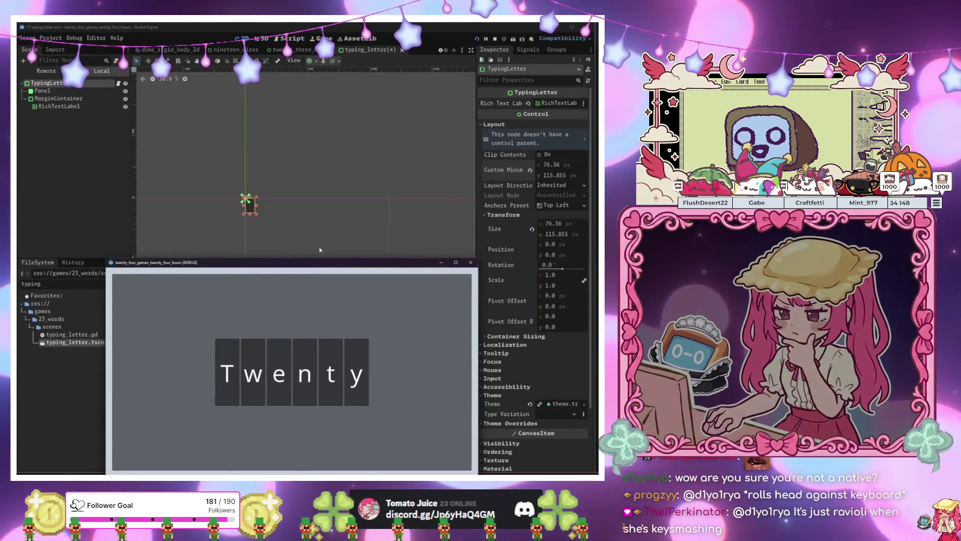
{"action": "key", "text": "F5"}
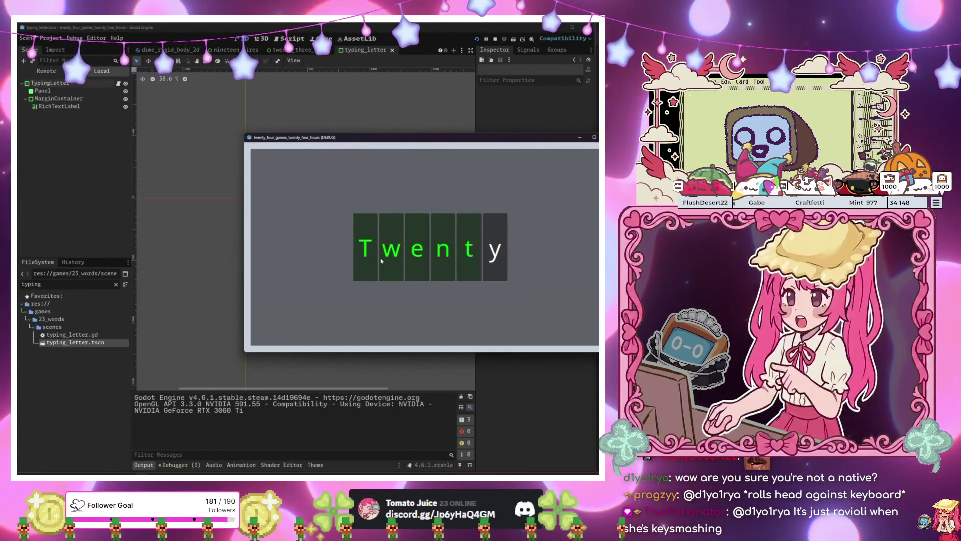
- Finish typing words in the game, stop it, and open twenty_three_words.gd
{"action": "type", "text": "y"}
{"action": "type", "text": "three"}
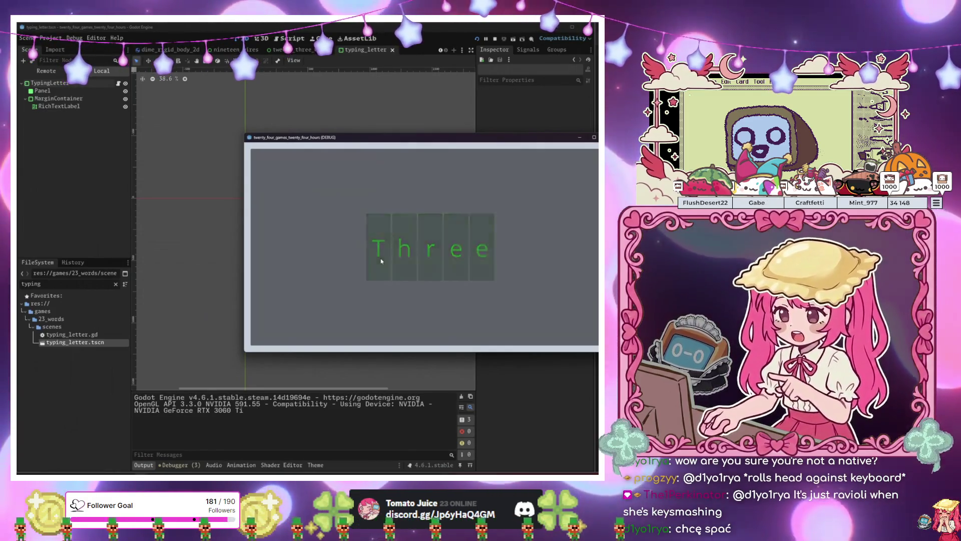
{"action": "type", "text": "words"}
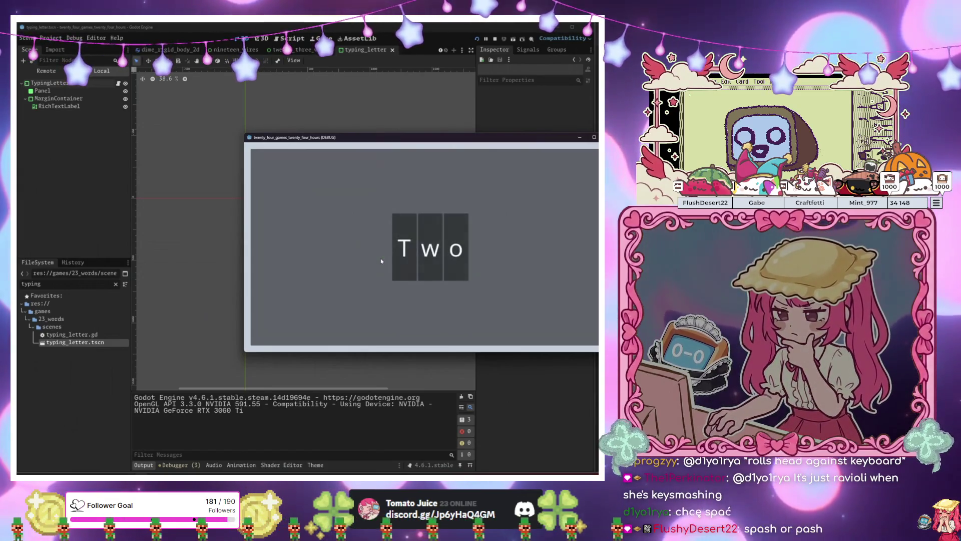
{"action": "type", "text": "two"}
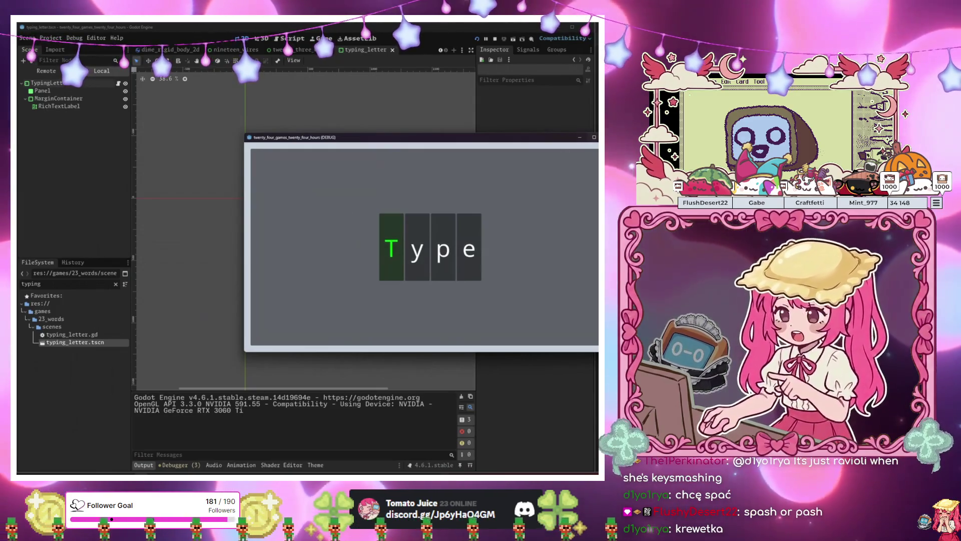
{"action": "key", "text": "F8"}
{"action": "key", "text": "ctrl+F3"}
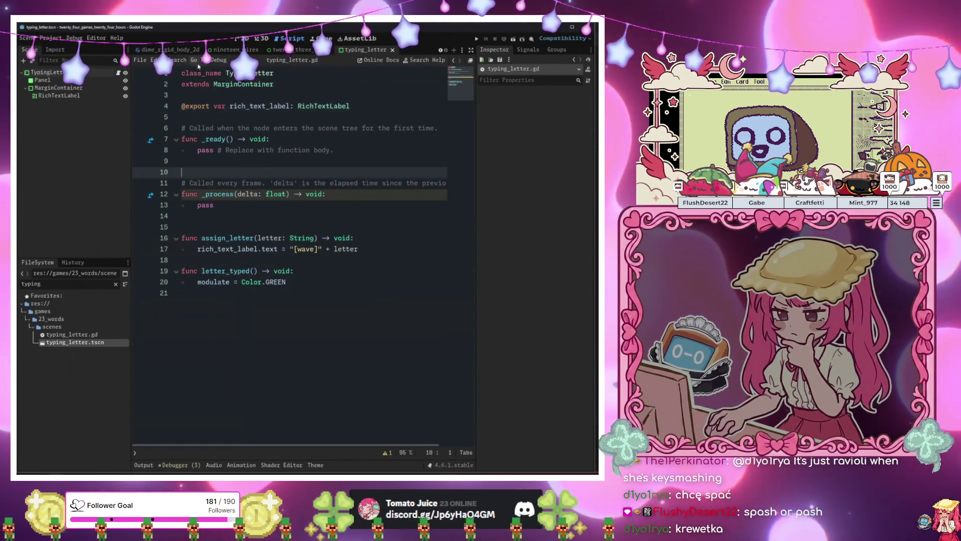
{"action": "left_click", "coordinate": [295, 50]}
{"action": "scroll", "coordinate": [245, 218], "scroll_direction": "up", "scroll_amount": 10}
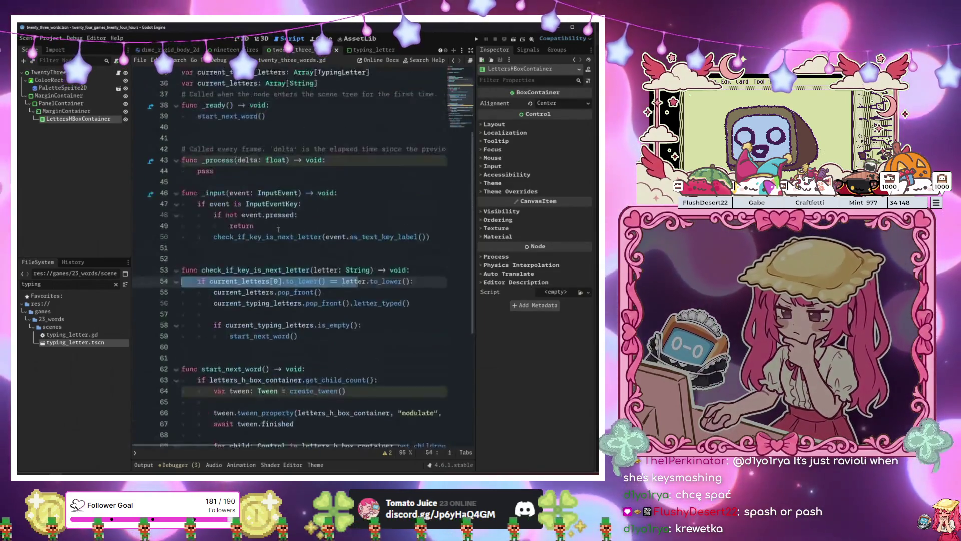
- Unfold the words_to_type list, change 'Two' to 'To', and test the game again
{"action": "left_click", "coordinate": [175, 138]}
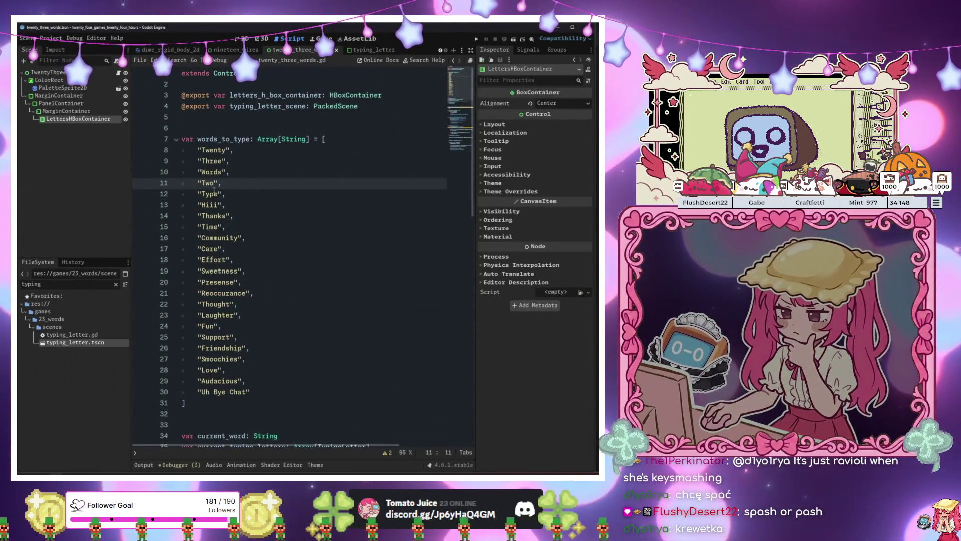
{"action": "left_click", "coordinate": [284, 205]}
{"action": "key", "text": "F6"}
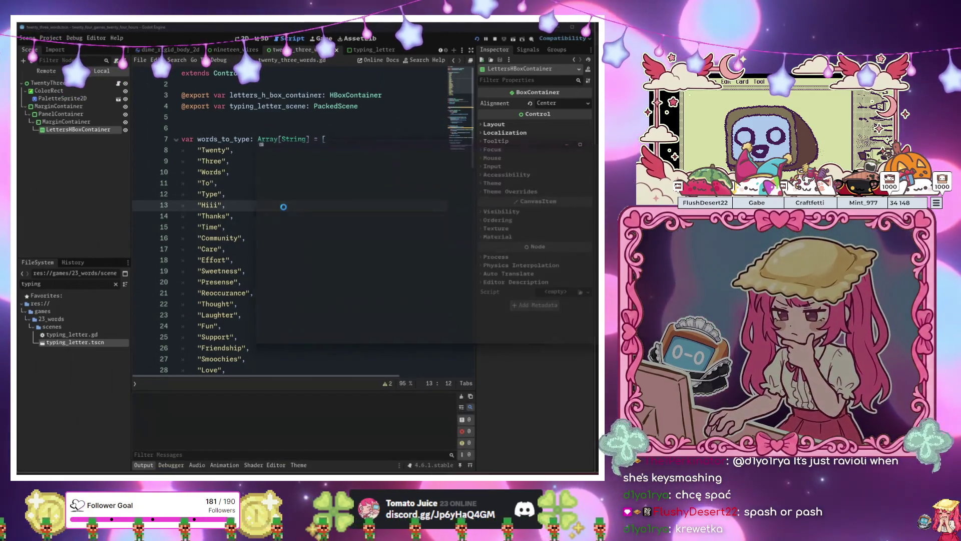
{"action": "left_click_drag", "start_coordinate": [439, 137], "coordinate": [452, 130]}
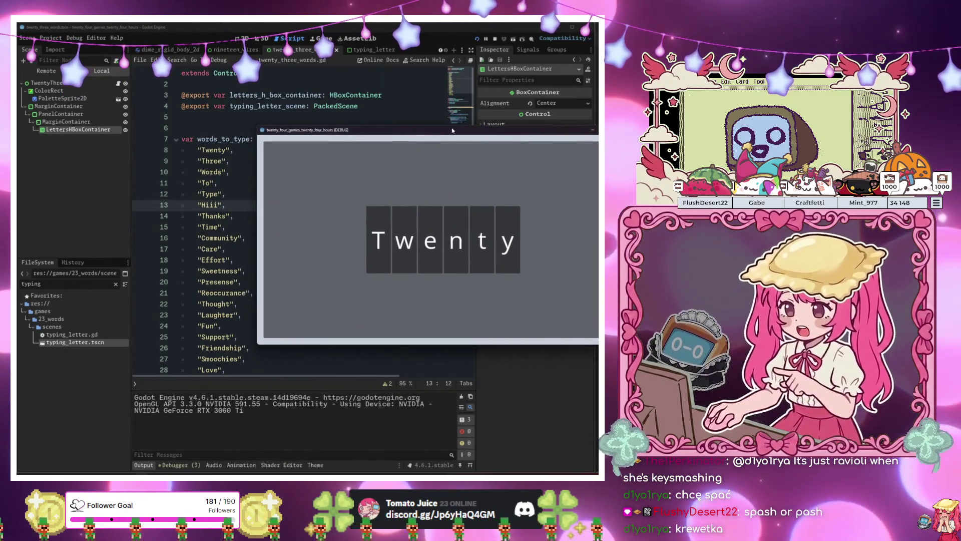
{"action": "type", "text": "t"}
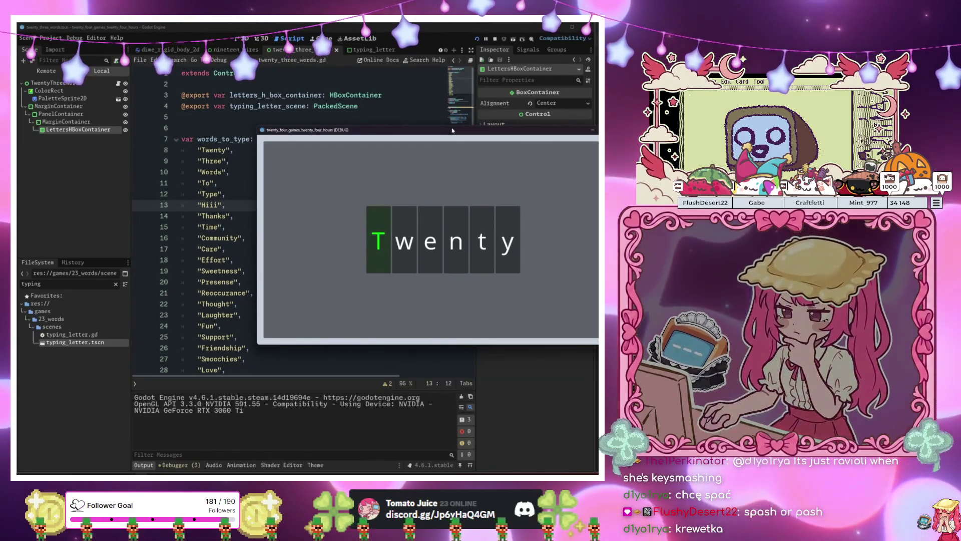
{"action": "key", "text": "F8"}
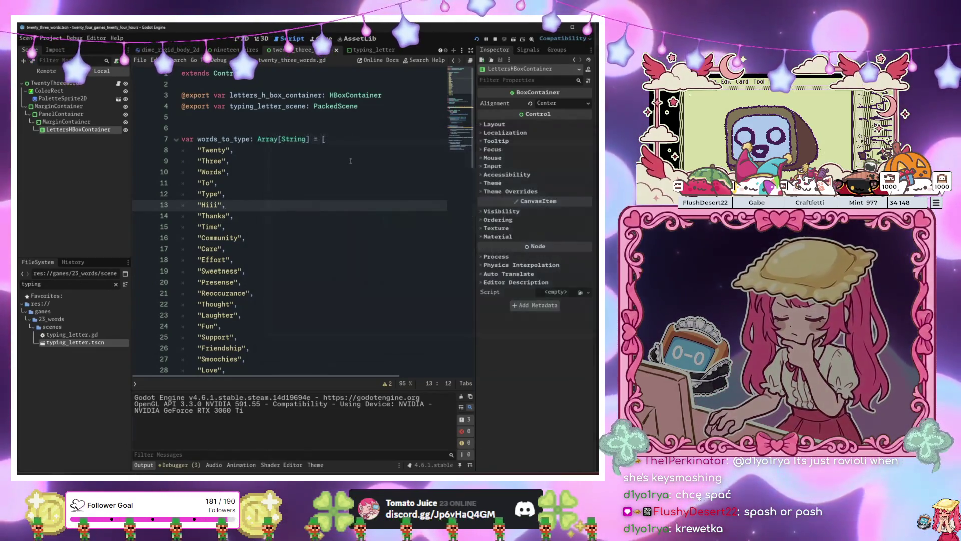
{"action": "left_click", "coordinate": [205, 151]}
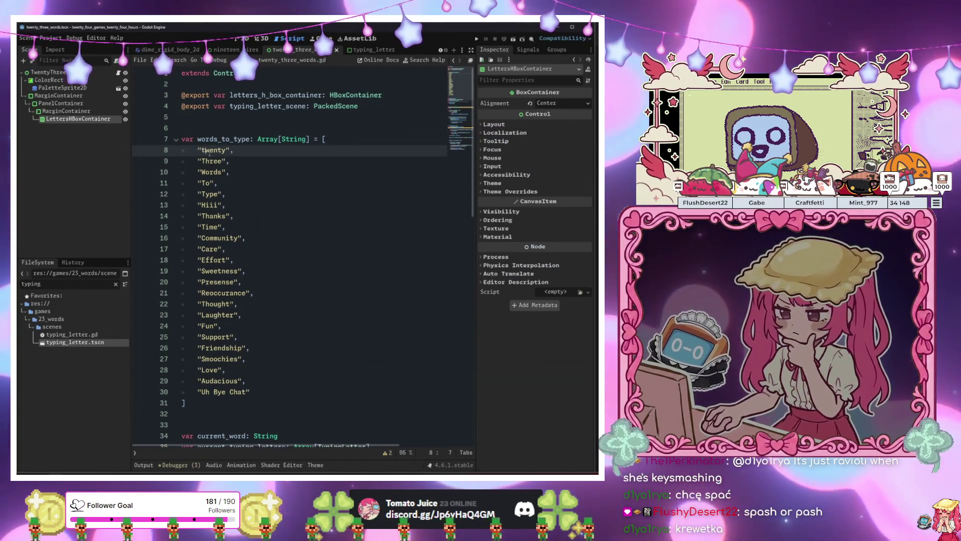
- Lowercase Three, Words, To, Type, Hiii, Thanks and Time in the word list
{"action": "left_click", "coordinate": [206, 161]}
{"action": "key", "text": "BackSpace"}
{"action": "type", "text": "t"}
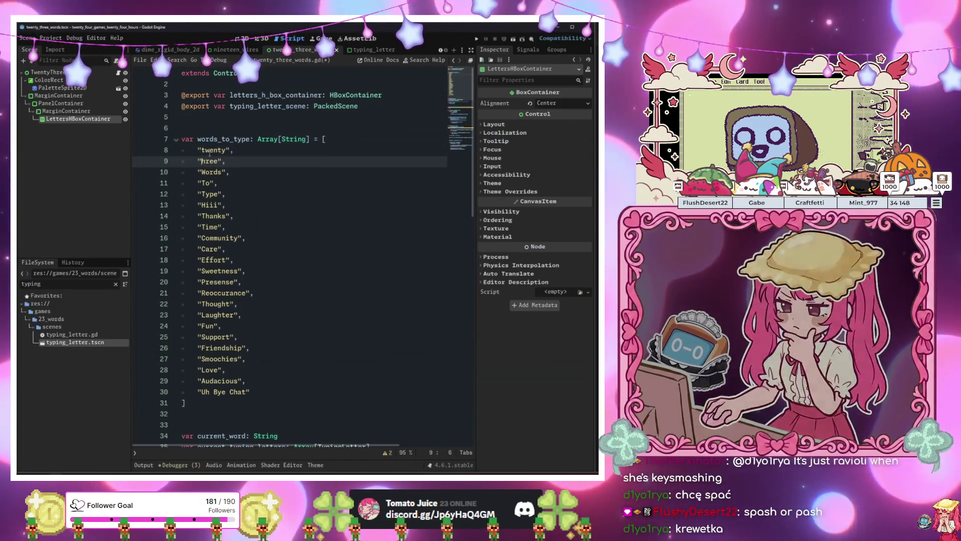
{"action": "key", "text": "Down"}
{"action": "key", "text": "BackSpace"}
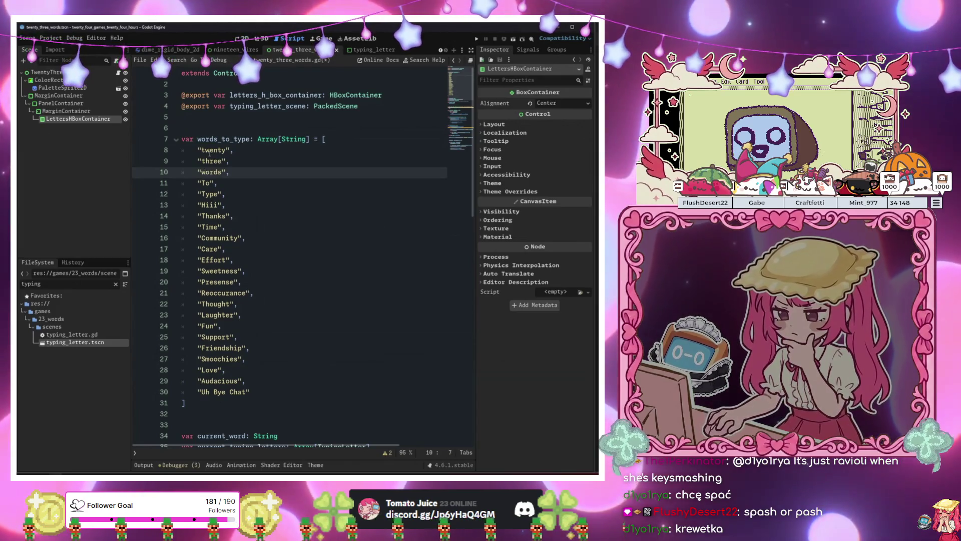
{"action": "key", "text": "Down"}
{"action": "key", "text": "BackSpace"}
{"action": "key", "text": "Down"}
{"action": "key", "text": "BackSpace"}
{"action": "type", "text": "t"}
{"action": "key", "text": "Down"}
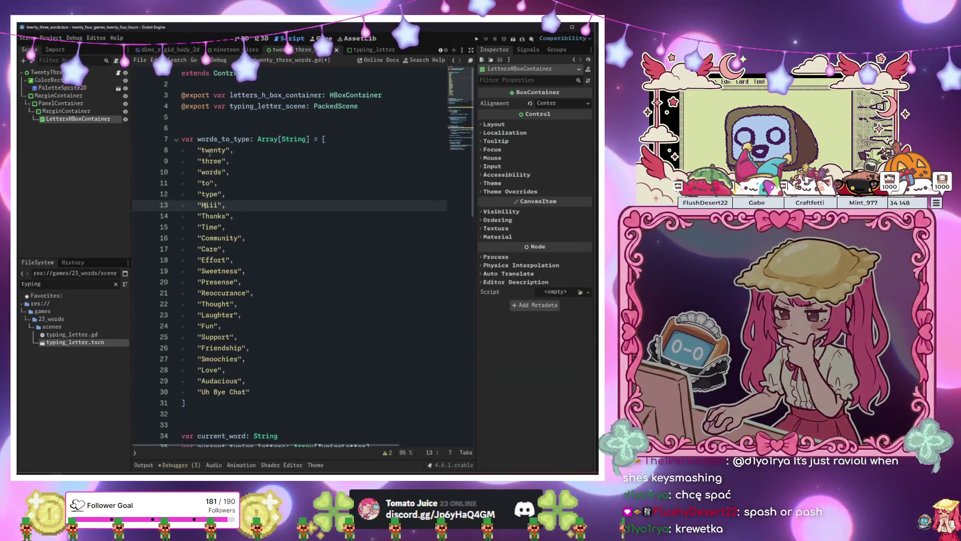
{"action": "type", "text": "h"}
{"action": "key", "text": "Down"}
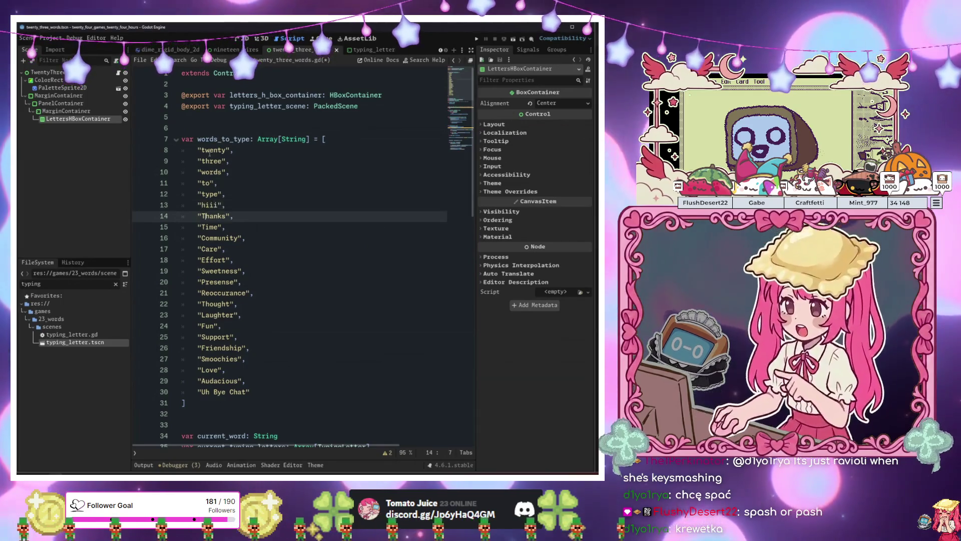
{"action": "key", "text": "BackSpace"}
{"action": "type", "text": "t"}
{"action": "key", "text": "Down"}
{"action": "key", "text": "BackSpace"}
{"action": "type", "text": "t"}
{"action": "key", "text": "Down"}
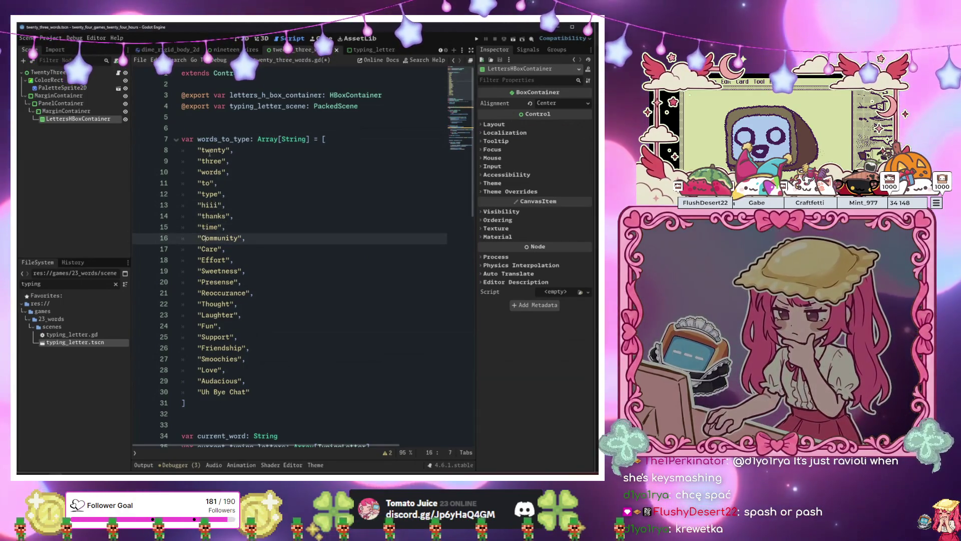
- Lowercase Effort, Sweetness, Reoccurance and Thought, also fixing the doubled w in sweetness
{"action": "key", "text": "Down"}
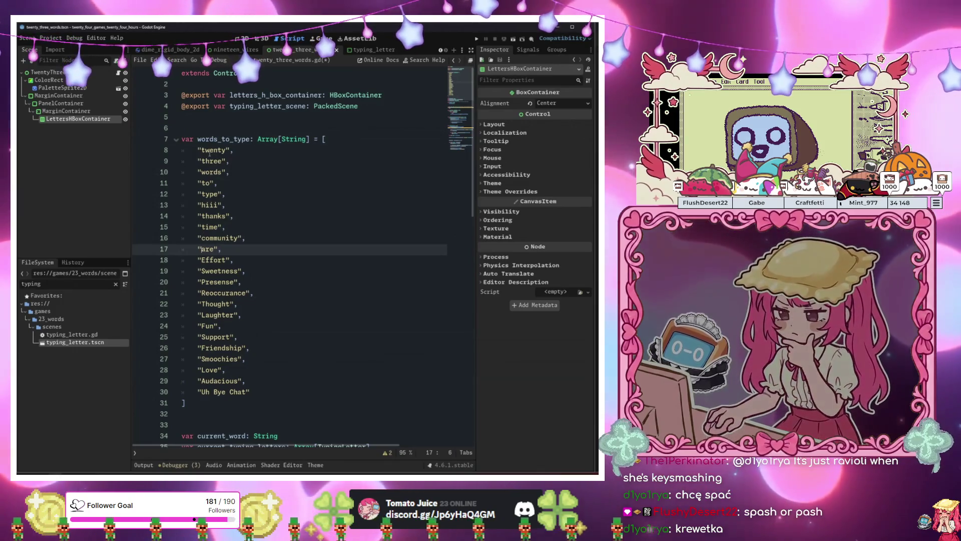
{"action": "key", "text": "Down"}
{"action": "key", "text": "BackSpace"}
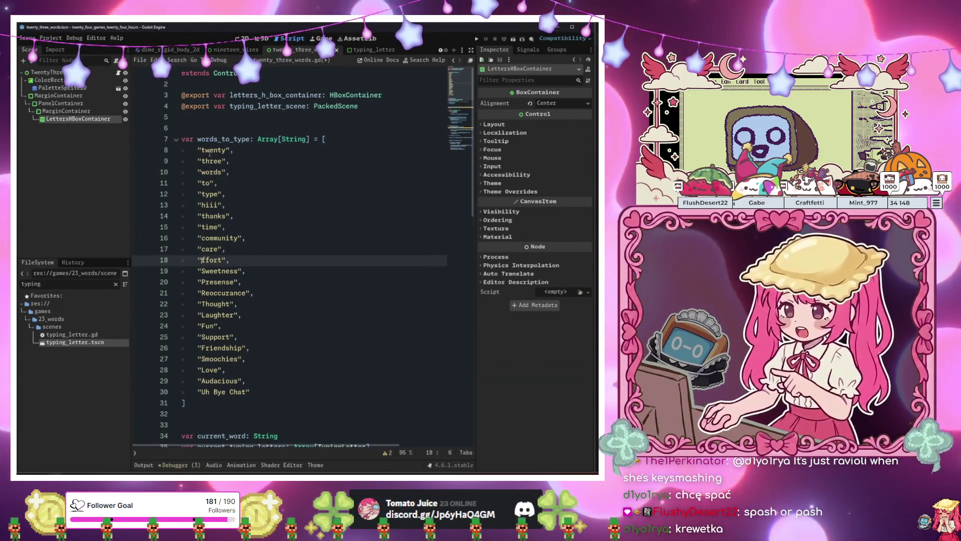
{"action": "type", "text": "e"}
{"action": "key", "text": "Down"}
{"action": "key", "text": "BackSpace"}
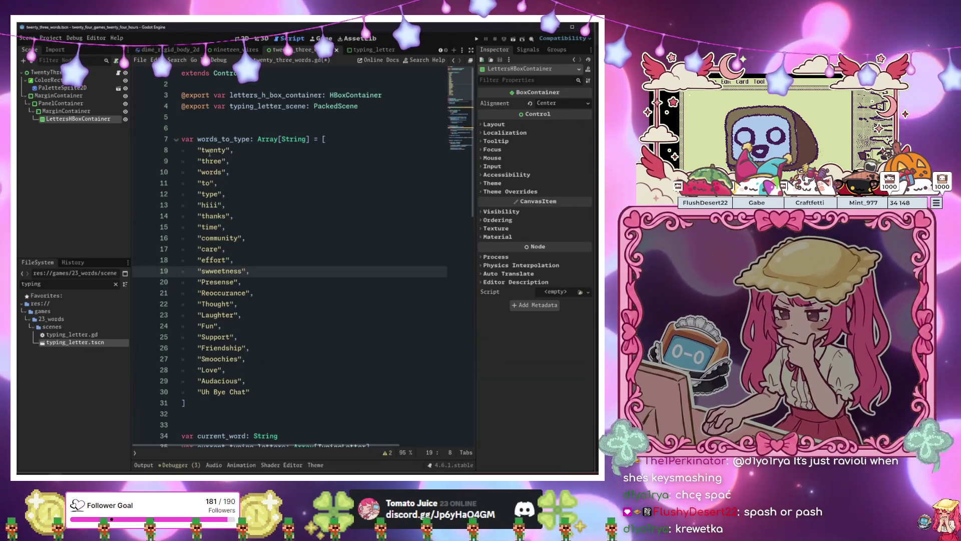
{"action": "key", "text": "BackSpace"}
{"action": "left_click", "coordinate": [204, 282]}
{"action": "left_click", "coordinate": [203, 293]}
{"action": "key", "text": "BackSpace"}
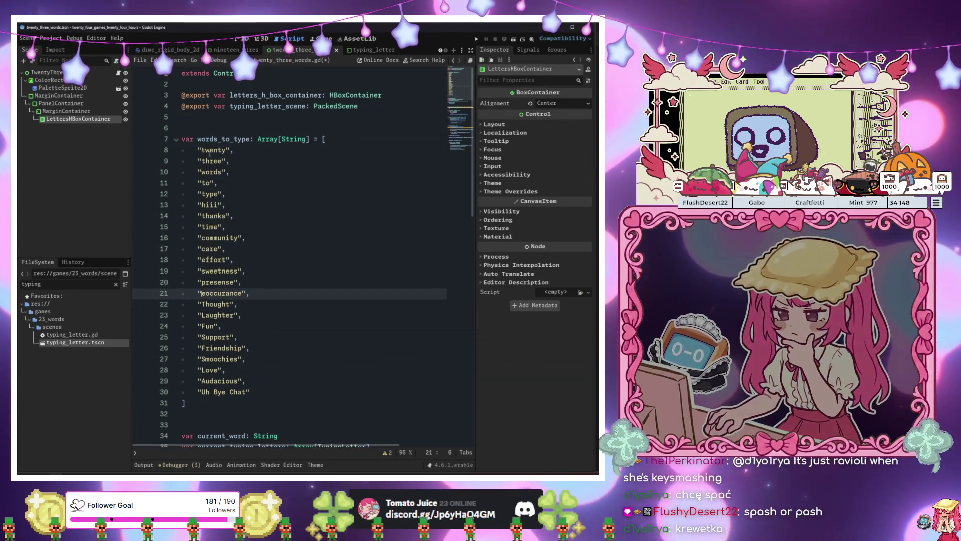
{"action": "key", "text": "Down"}
{"action": "key", "text": "BackSpace"}
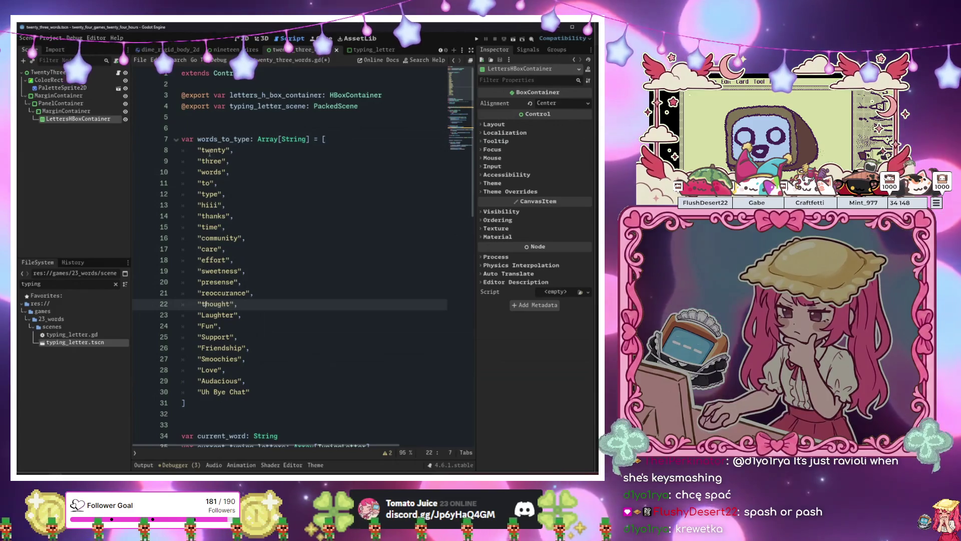
- Lowercase Support, Friendship and Smoochies, leaving Audacious capitalised
{"action": "key", "text": "Down"}
{"action": "key", "text": "Down"}
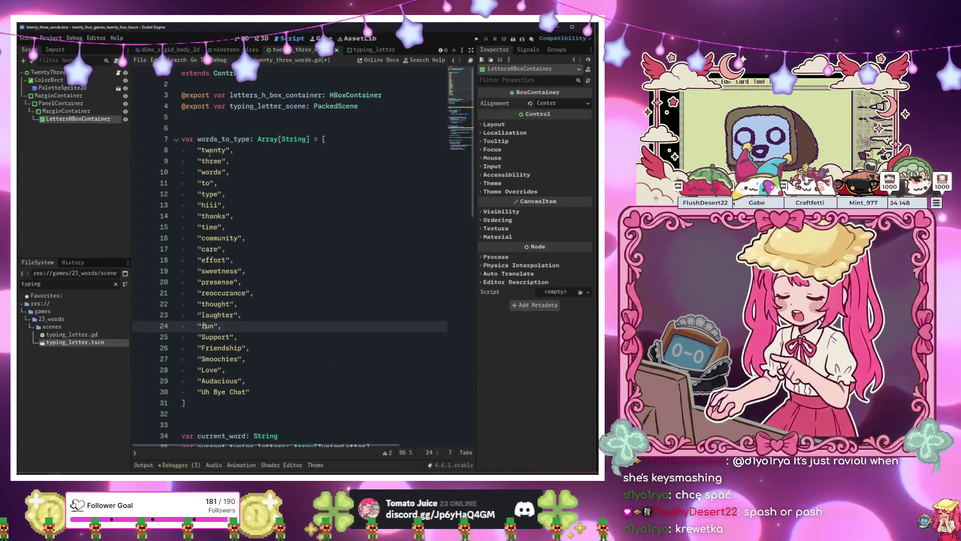
{"action": "key", "text": "Down"}
{"action": "key", "text": "BackSpace"}
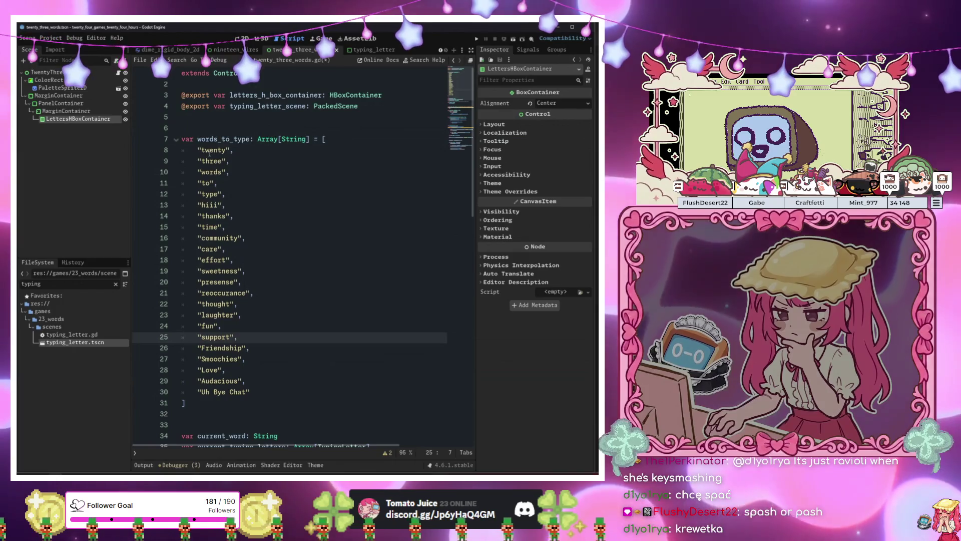
{"action": "key", "text": "Down"}
{"action": "key", "text": "BackSpace"}
{"action": "key", "text": "BackSpace"}
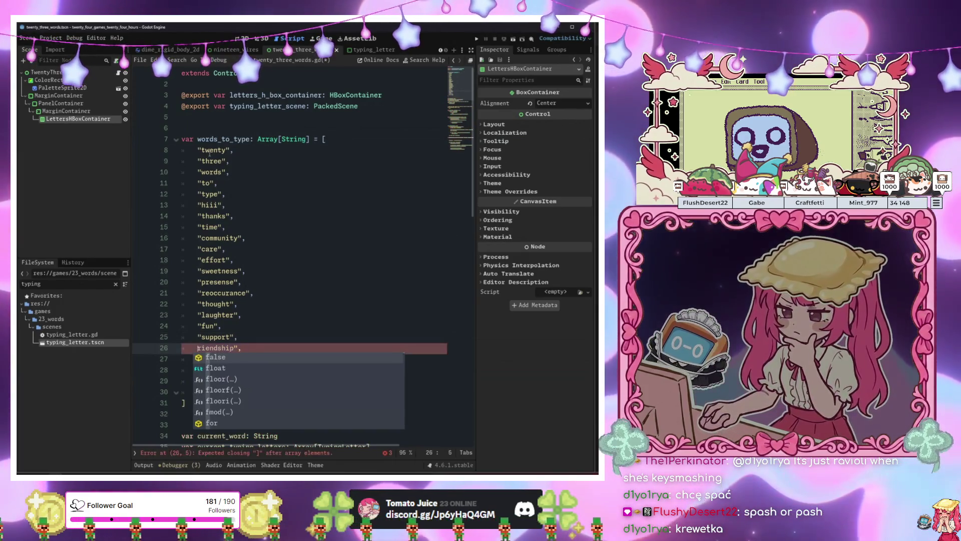
{"action": "type", "text": "\"d"}
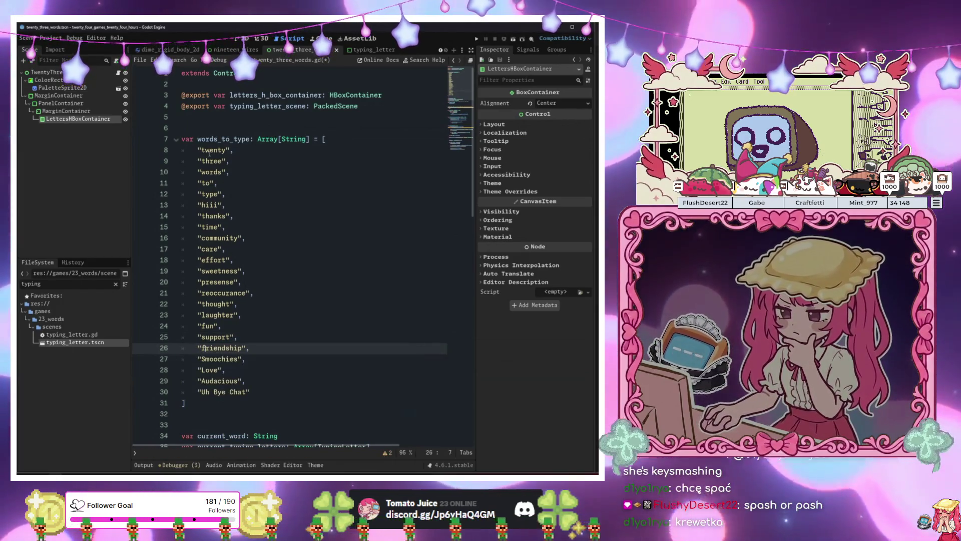
{"action": "key", "text": "Down"}
{"action": "key", "text": "BackSpace"}
{"action": "type", "text": "s"}
{"action": "key", "text": "Down"}
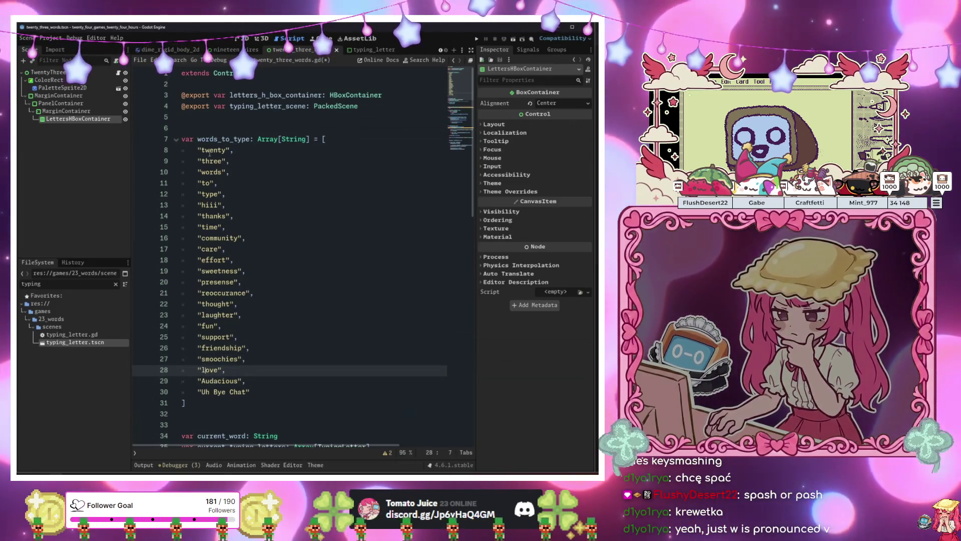
{"action": "key", "text": "Down"}
{"action": "key", "text": "Down"}
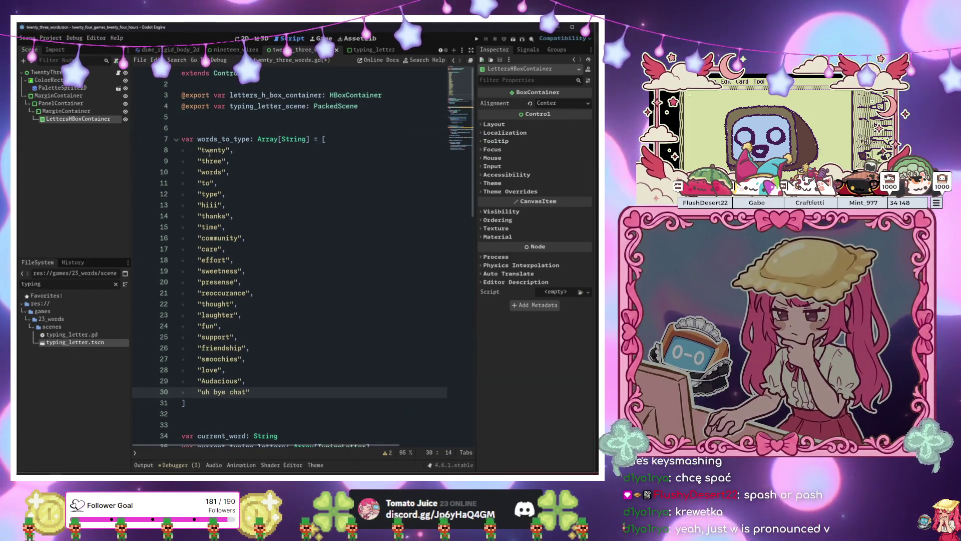
- Run the game, type the first words to test the lowercase list, then stop it
{"action": "key", "text": "F6"}
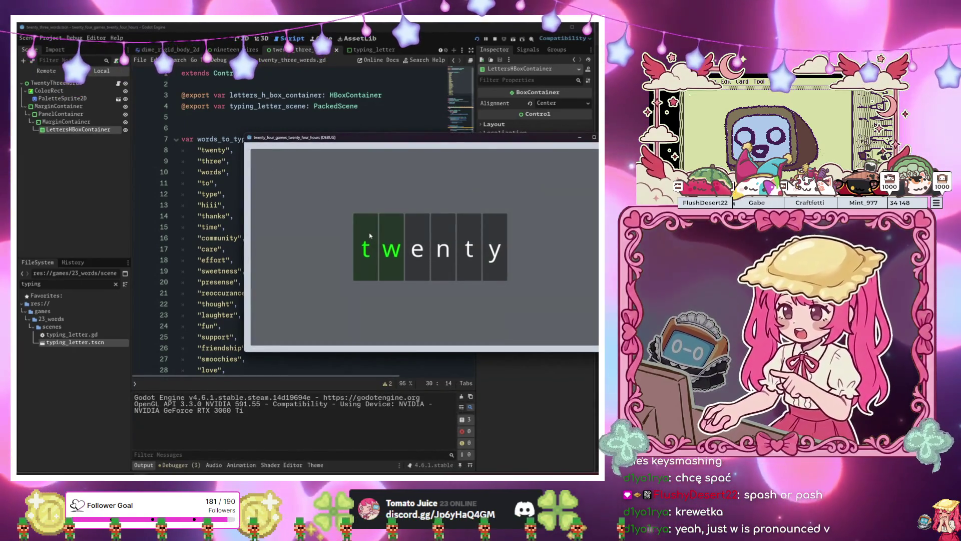
{"action": "type", "text": "entythre"}
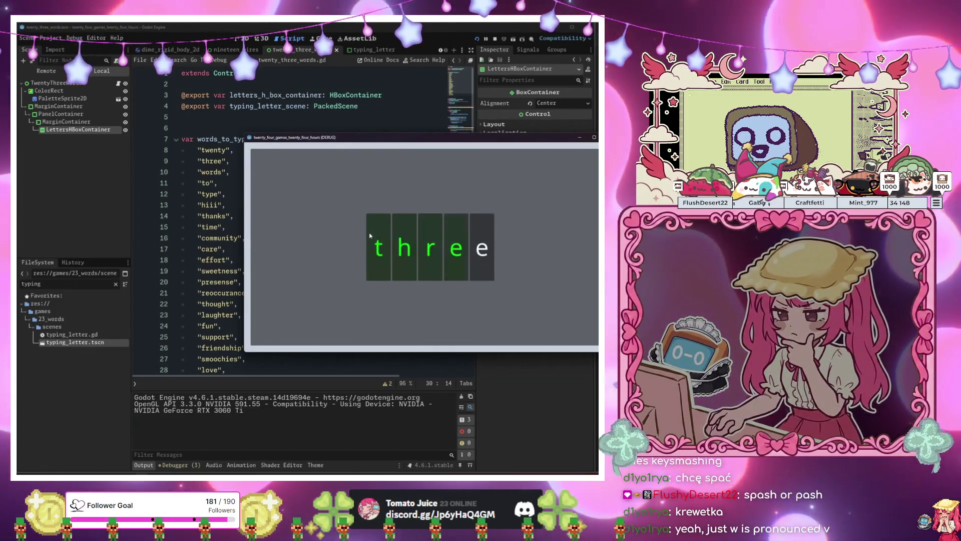
{"action": "type", "text": "e"}
{"action": "key", "text": "F8"}
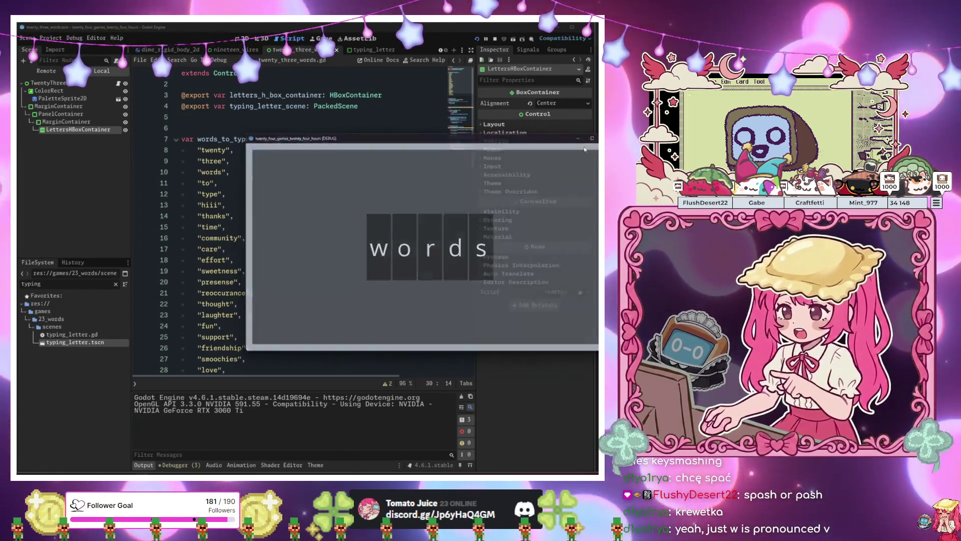
{"action": "scroll", "coordinate": [301, 250], "scroll_direction": "down", "scroll_amount": 12}
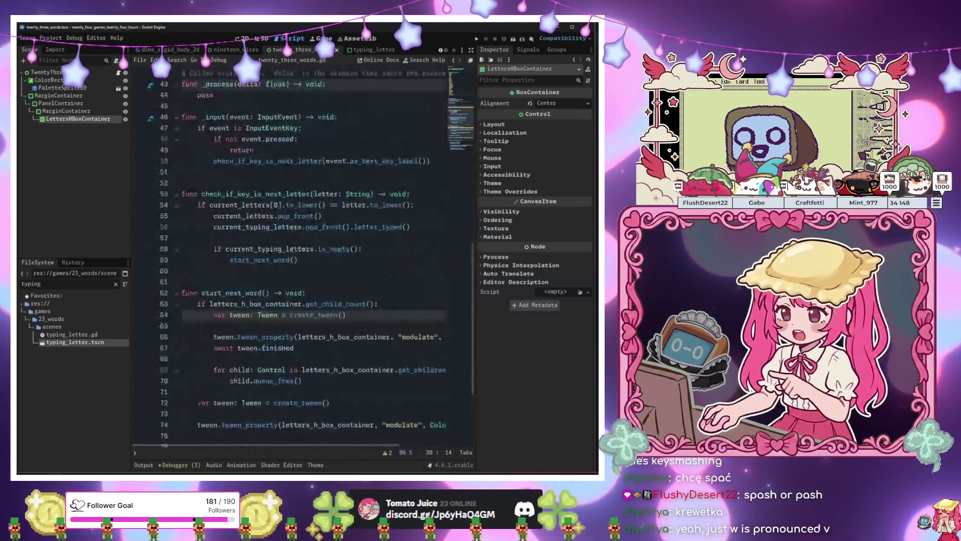
- Add 'if words_to_type.is_empty(): win()' in check_if_key_is_next_letter
{"action": "scroll", "coordinate": [300, 250], "scroll_direction": "up", "scroll_amount": 5}
{"action": "scroll", "coordinate": [300, 251], "scroll_direction": "down", "scroll_amount": 6}
{"action": "left_click", "coordinate": [182, 150]}
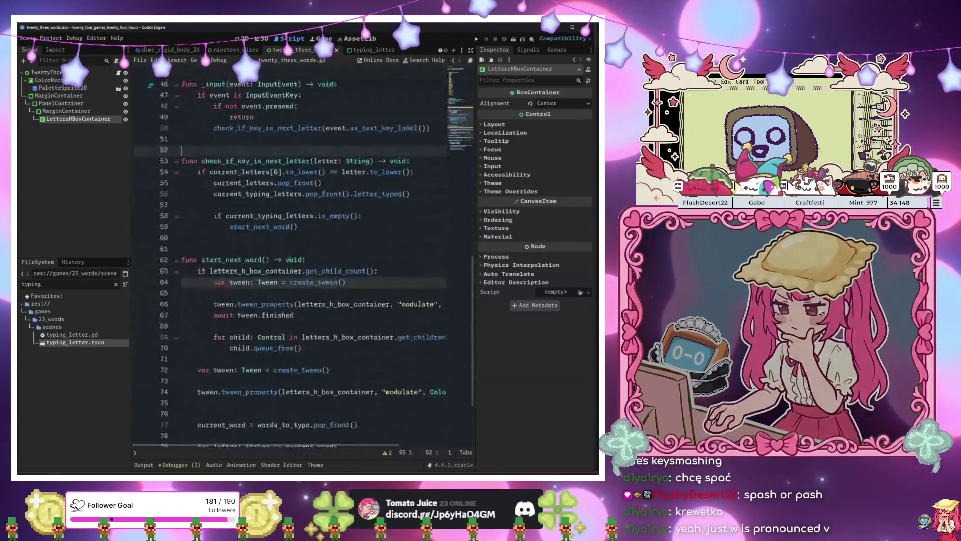
{"action": "left_click", "coordinate": [358, 231]}
{"action": "left_click", "coordinate": [382, 220]}
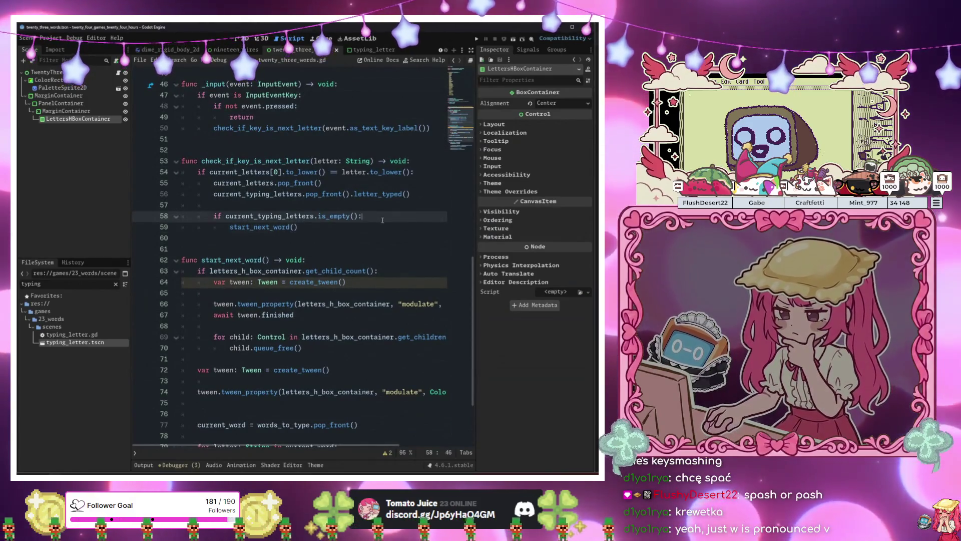
{"action": "key", "text": "Return"}
{"action": "key", "text": "Return"}
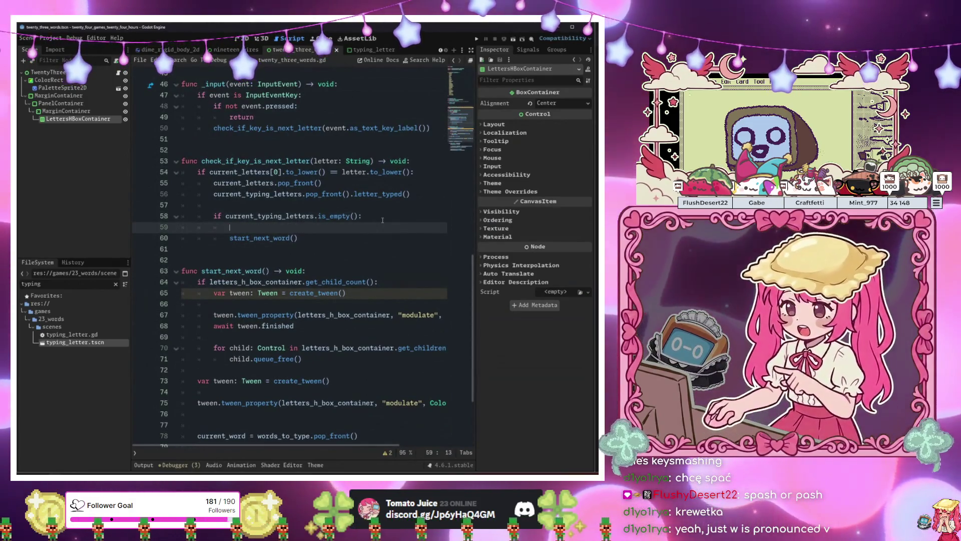
{"action": "type", "text": "if"}
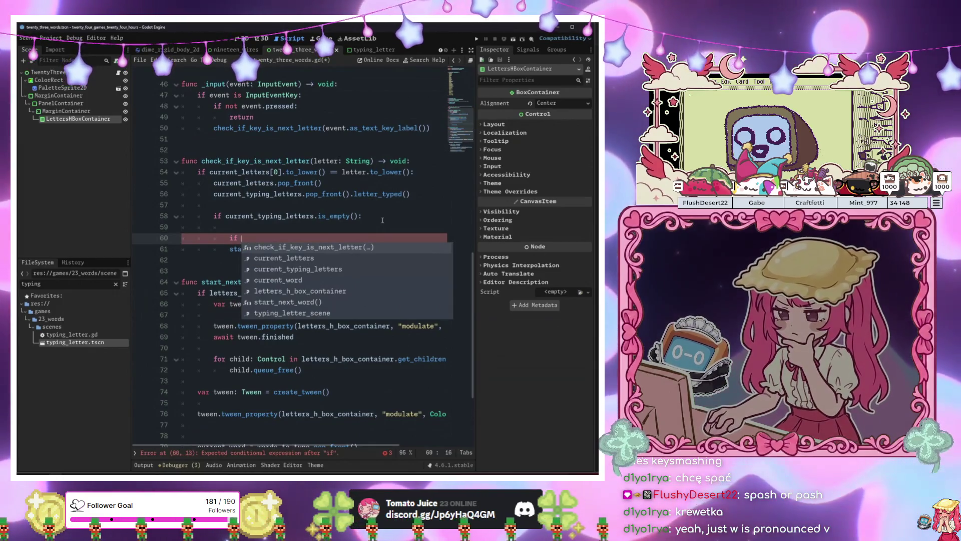
{"action": "scroll", "coordinate": [382, 220], "scroll_direction": "up", "scroll_amount": 7}
{"action": "scroll", "coordinate": [382, 221], "scroll_direction": "up", "scroll_amount": 7}
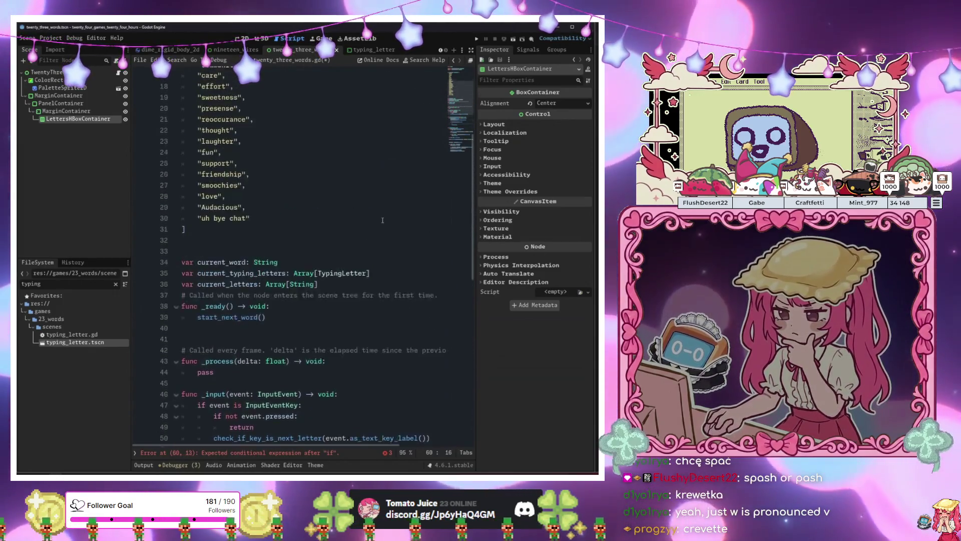
{"action": "scroll", "coordinate": [382, 220], "scroll_direction": "down", "scroll_amount": 13}
{"action": "type", "text": "words_to_type.is"}
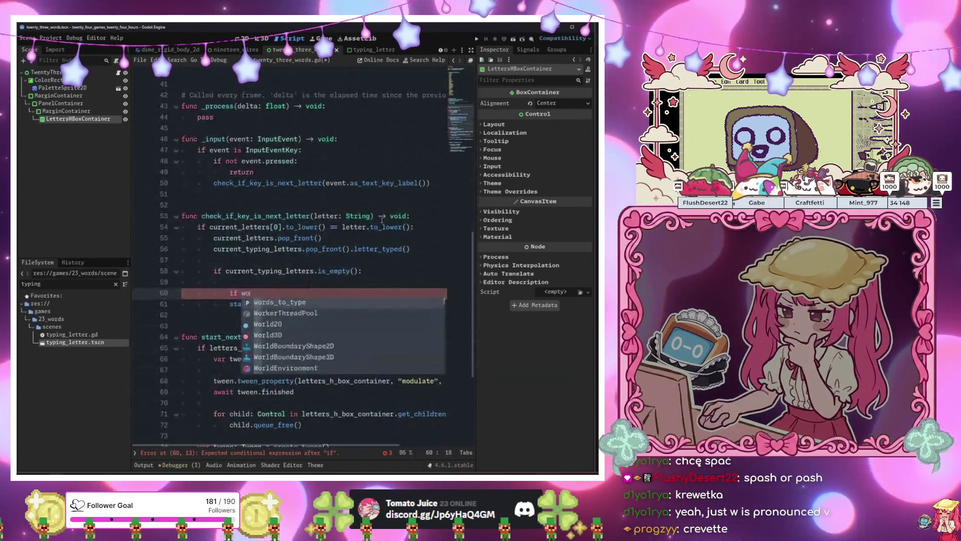
{"action": "key", "text": "Return"}
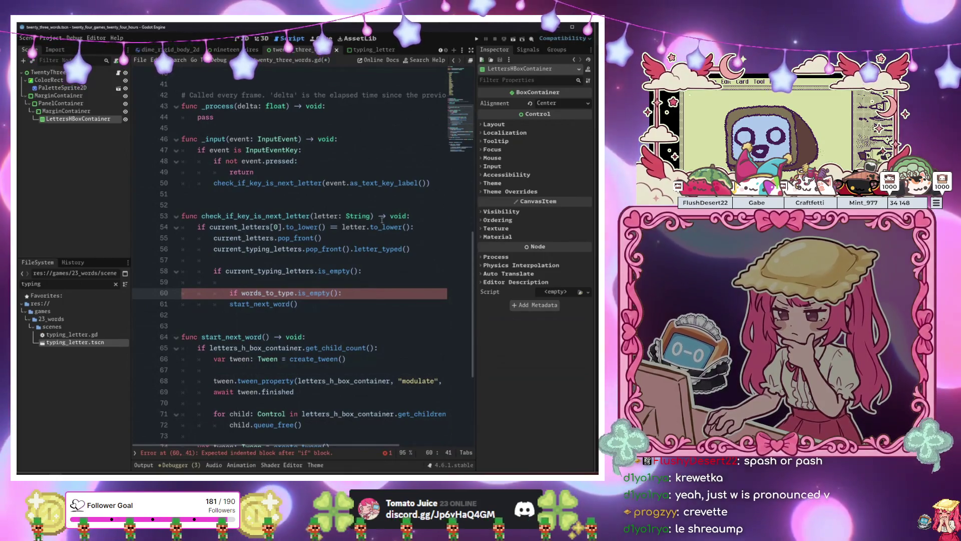
{"action": "key", "text": "Return"}
{"action": "type", "text": "win()"}
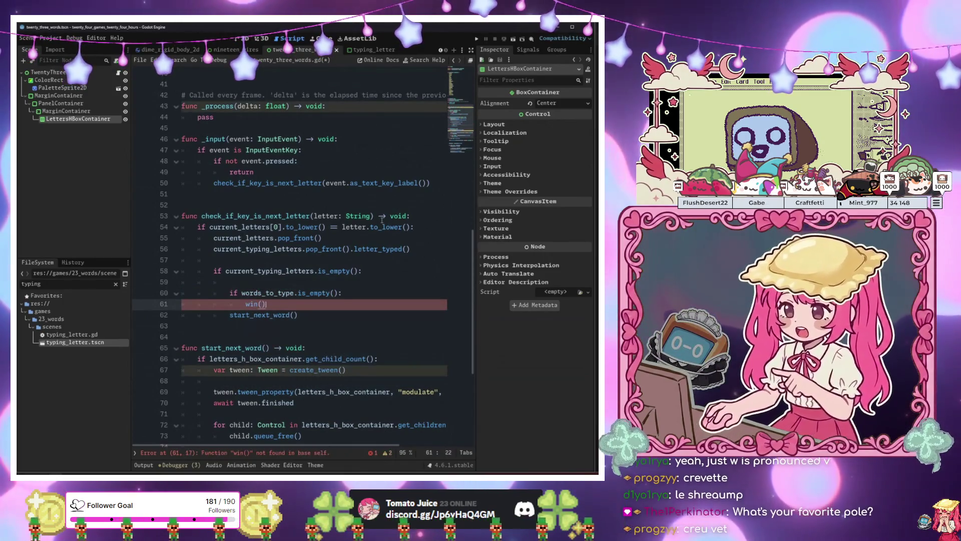
- Add an else: branch so start_next_word() runs only when words remain
{"action": "key", "text": "Return"}
{"action": "key", "text": "BackSpace"}
{"action": "type", "text": "else:"}
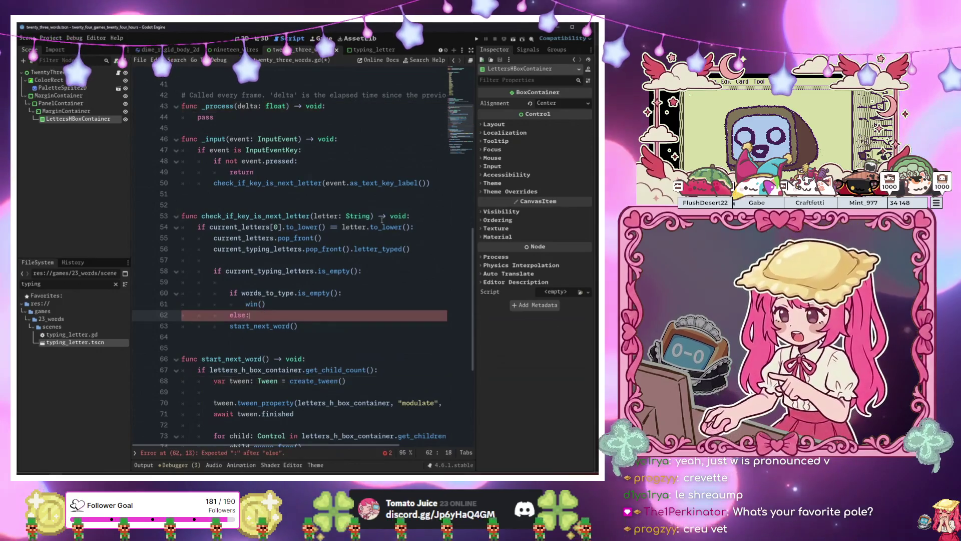
{"action": "key", "text": "Down"}
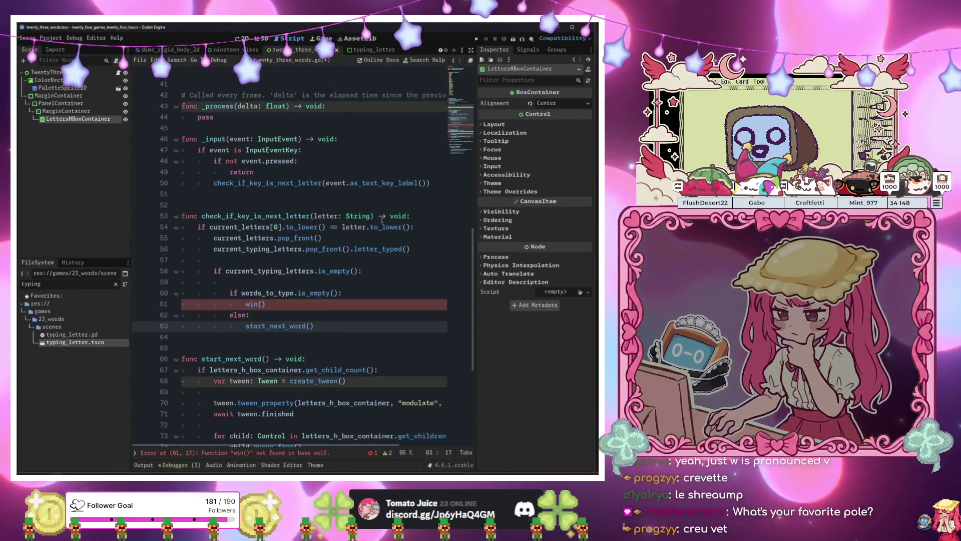
{"action": "scroll", "coordinate": [253, 264], "scroll_direction": "up", "scroll_amount": 2}
{"action": "left_click", "coordinate": [252, 260]}
- Write 'func win() -> void:' printing "You win!" above check_if_key_is_next_letter, then run the game
{"action": "key", "text": "Return"}
{"action": "key", "text": "Return"}
{"action": "key", "text": "Return"}
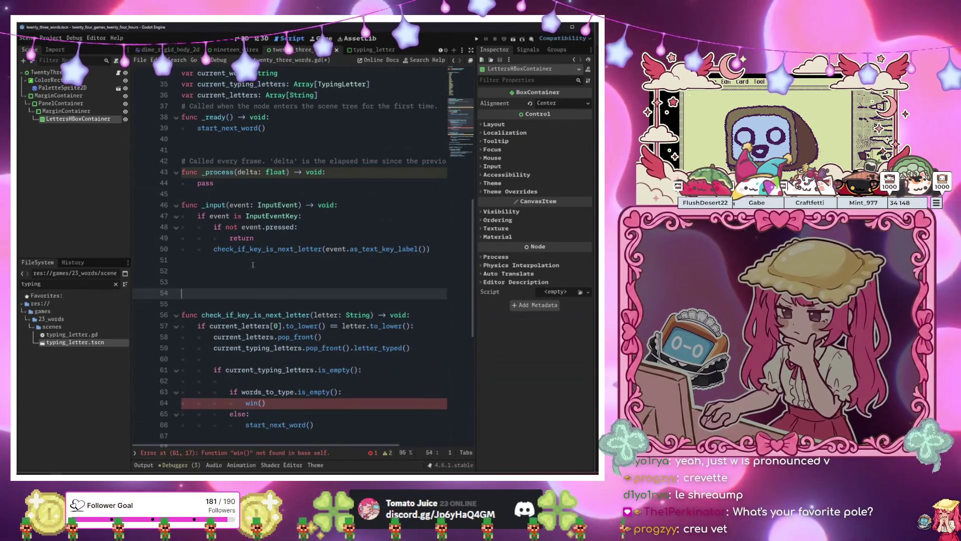
{"action": "key", "text": "Up"}
{"action": "key", "text": "Up"}
{"action": "type", "text": "func win() -> void:"}
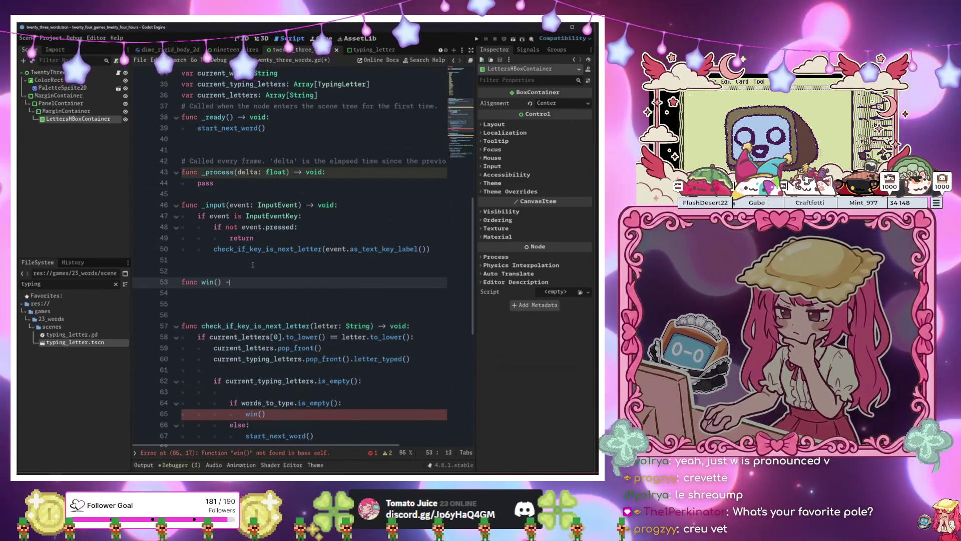
{"action": "key", "text": "Return"}
{"action": "type", "text": "as"}
{"action": "key", "text": "BackSpace"}
{"action": "key", "text": "BackSpace"}
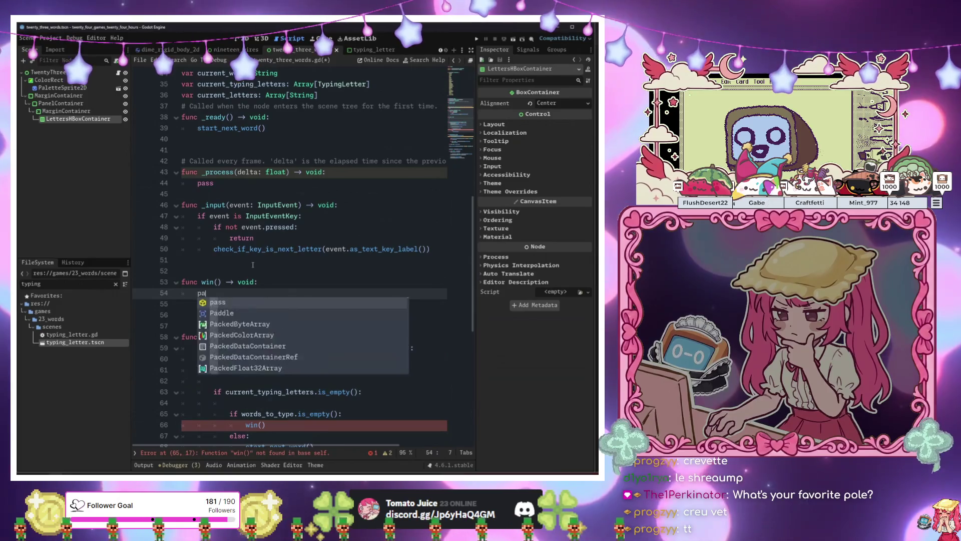
{"action": "type", "text": "pass"}
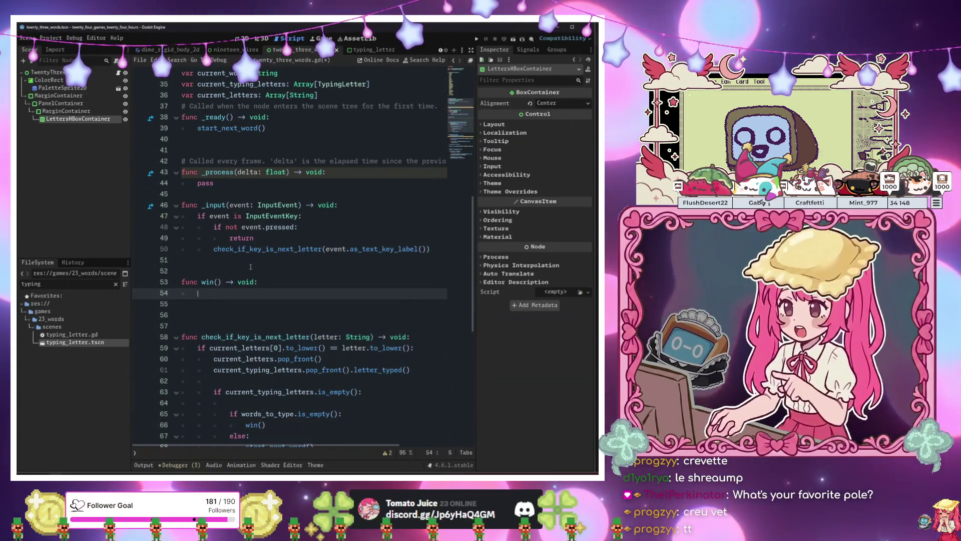
{"action": "type", "text": "print(\"You win!"}
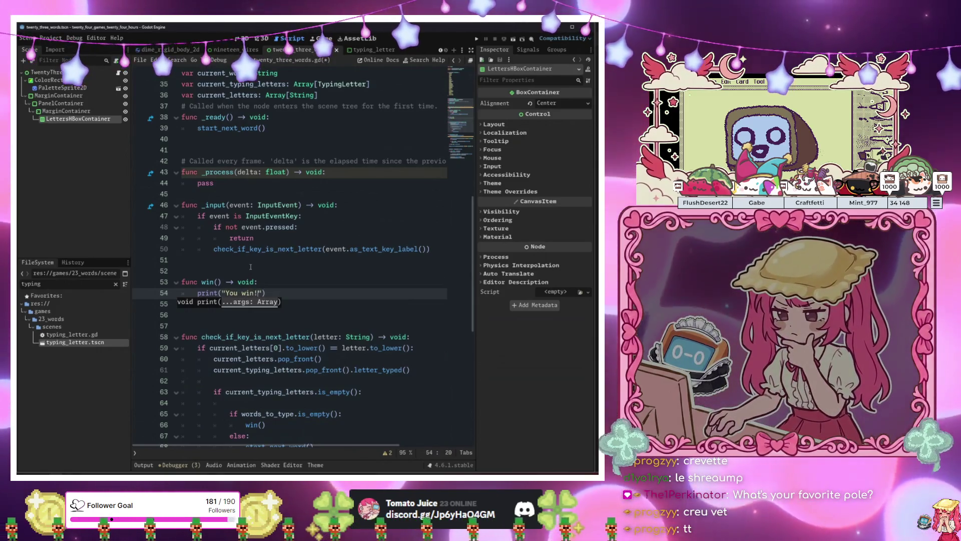
{"action": "key", "text": "F6"}
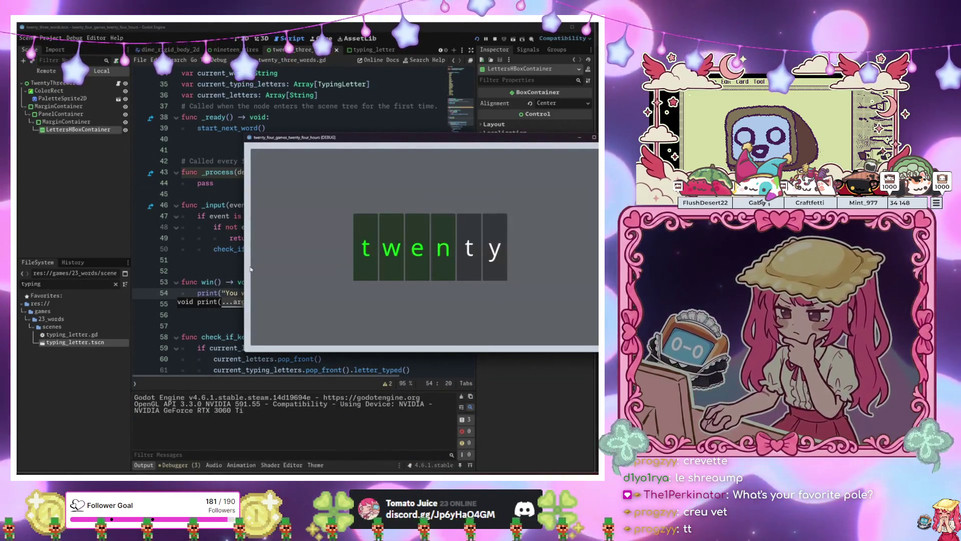
- Type each game word through to the final phrase 'uh bye chat', then stop the test run
{"action": "type", "text": "ty"}
{"action": "type", "text": "three"}
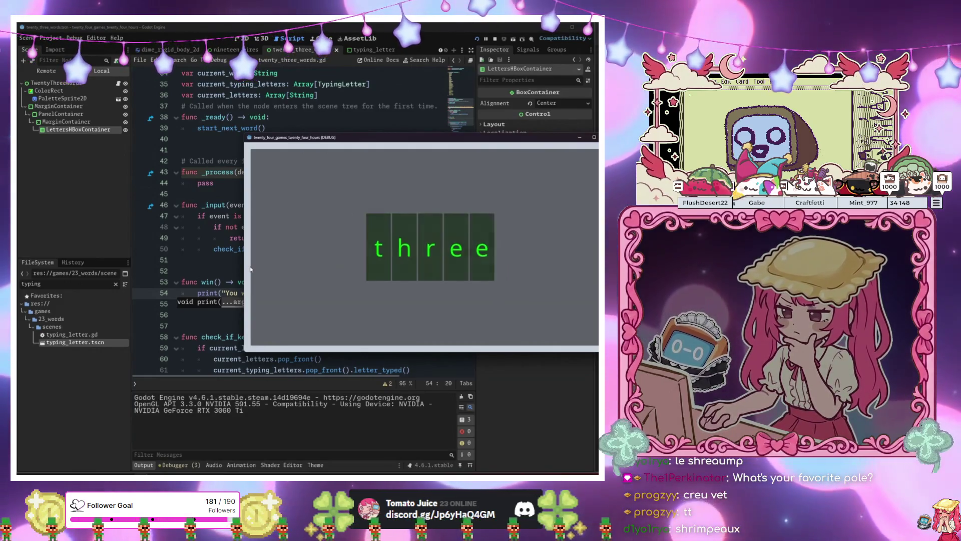
{"action": "type", "text": "words"}
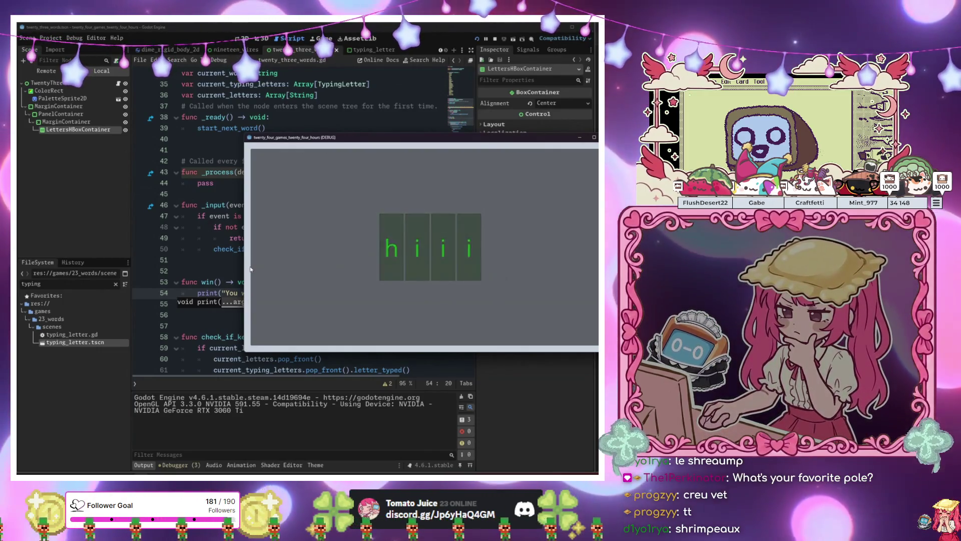
{"action": "type", "text": "nks"}
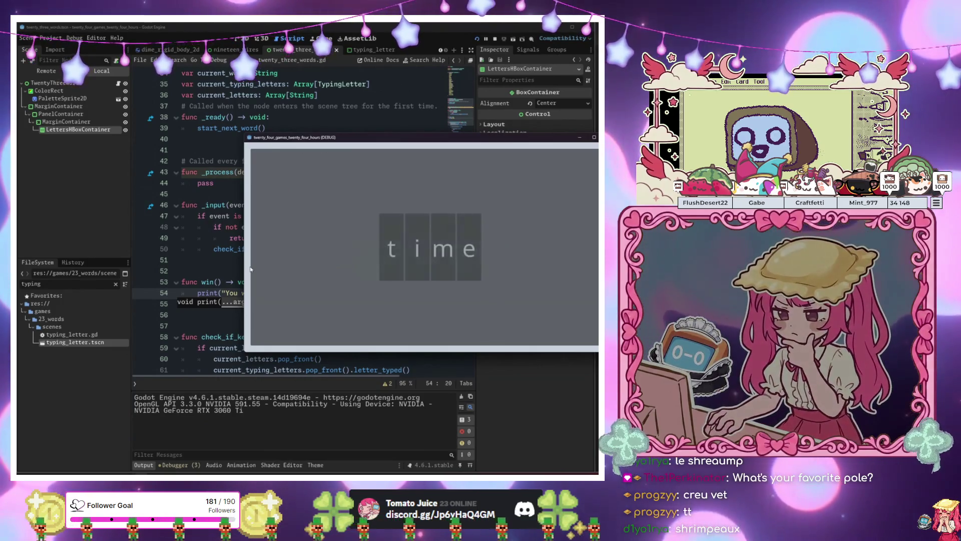
{"action": "type", "text": "time"}
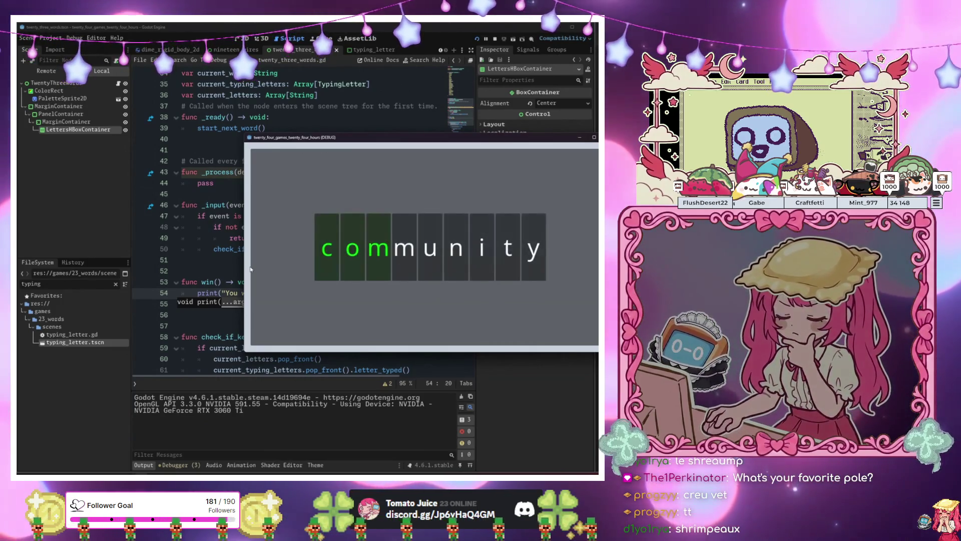
{"action": "type", "text": "ity"}
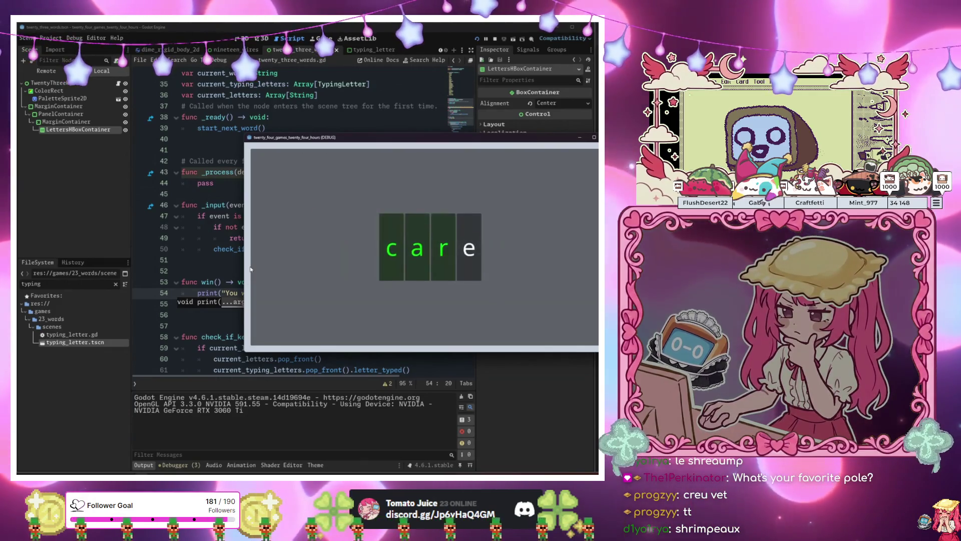
{"action": "type", "text": "e"}
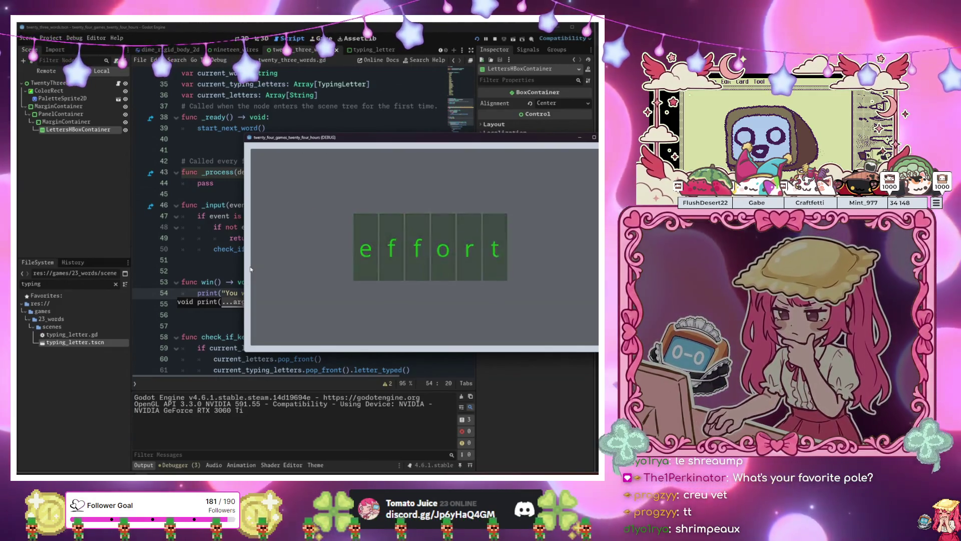
{"action": "type", "text": "sweetness"}
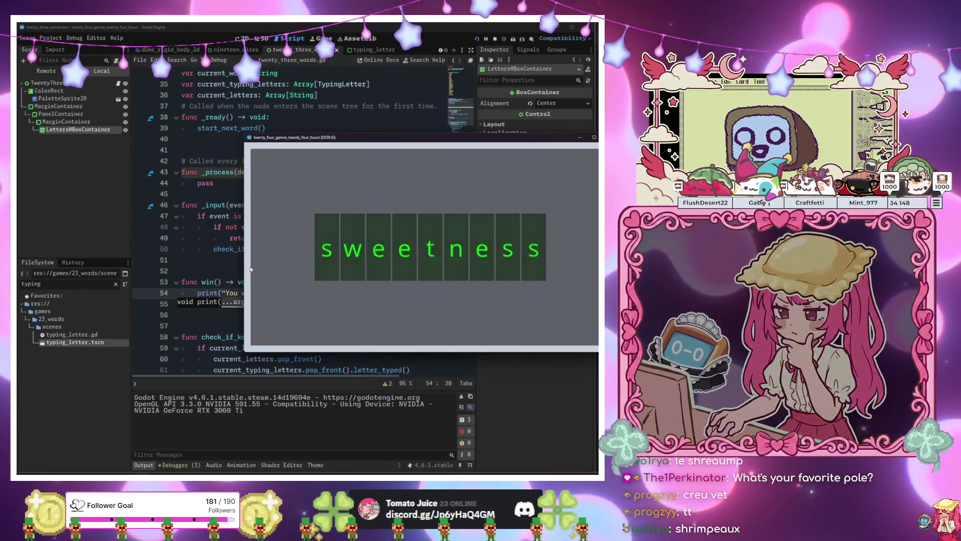
{"action": "type", "text": "nse"}
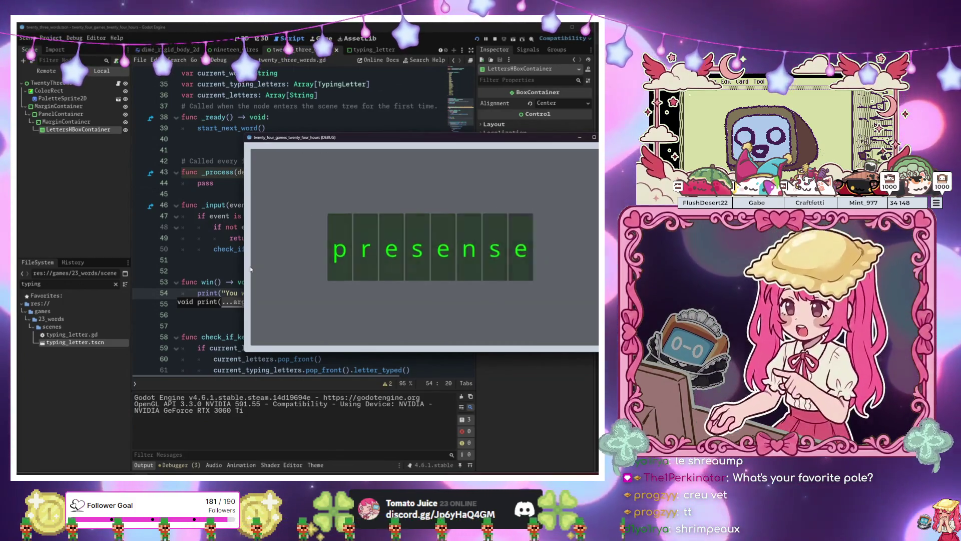
{"action": "type", "text": "re"}
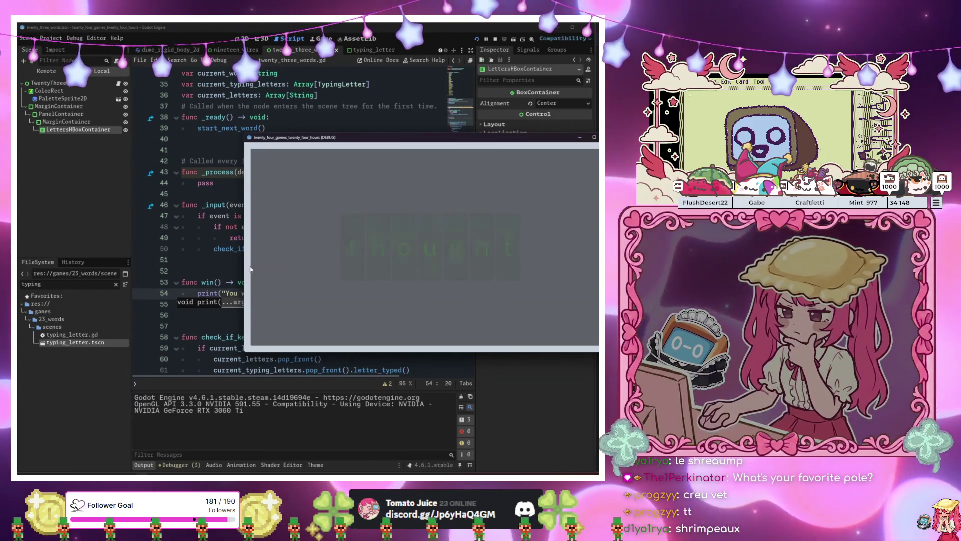
{"action": "type", "text": "laugh"}
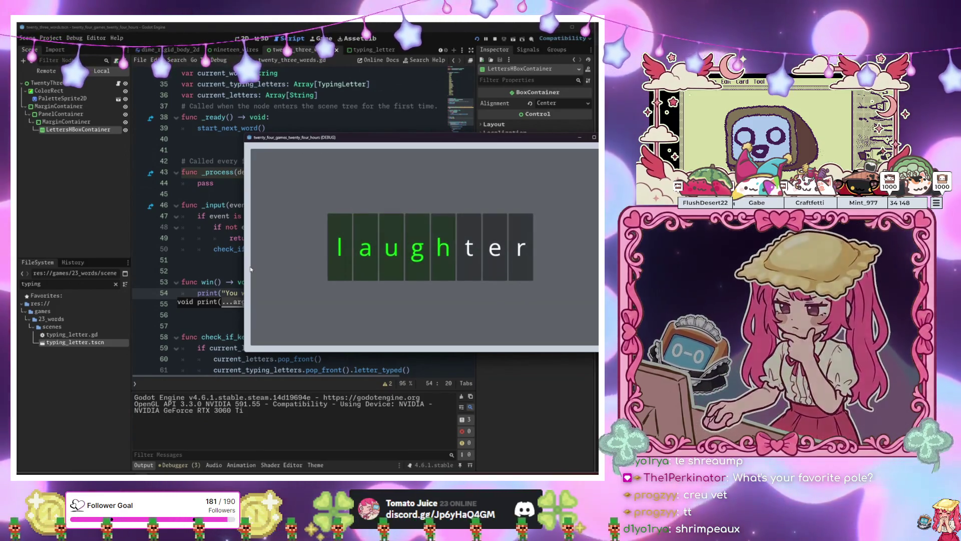
{"action": "type", "text": "ter"}
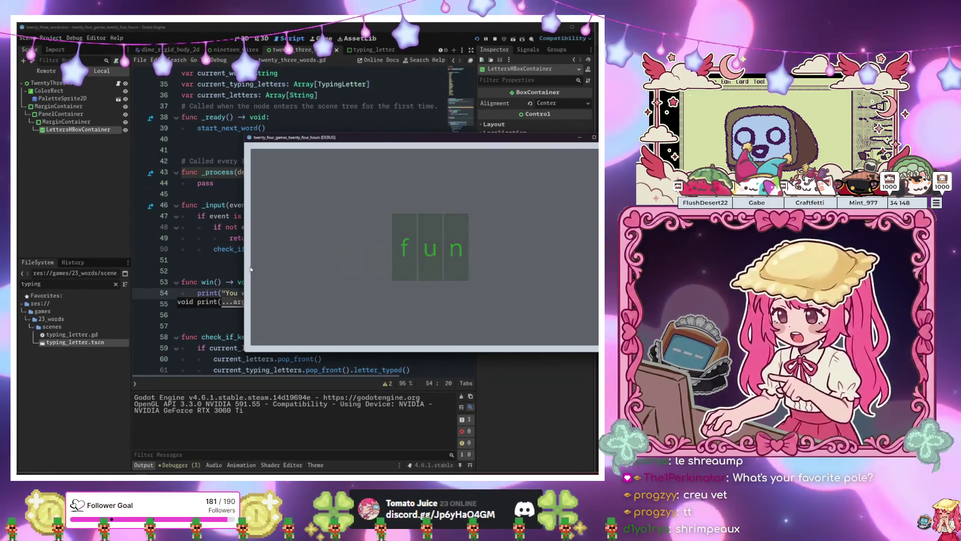
{"action": "type", "text": "support"}
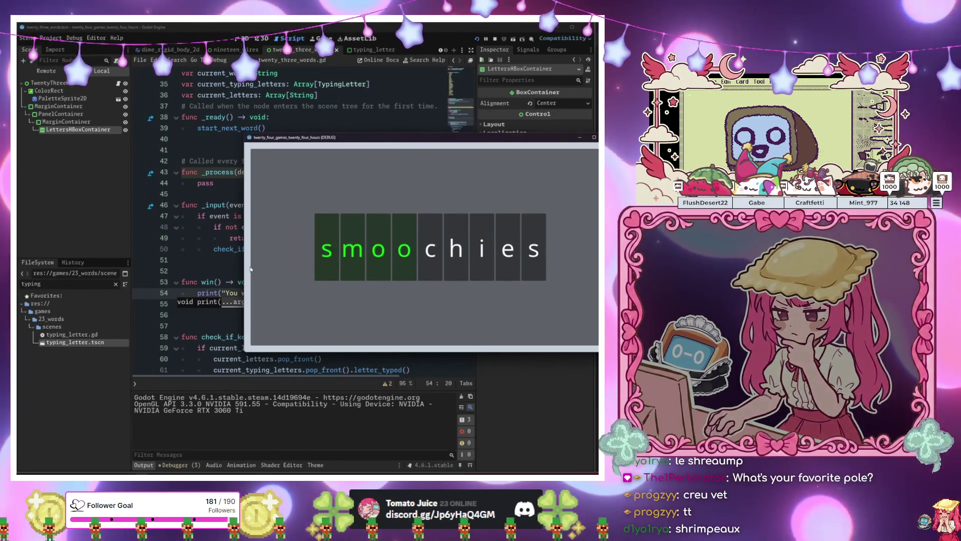
{"action": "type", "text": "love"}
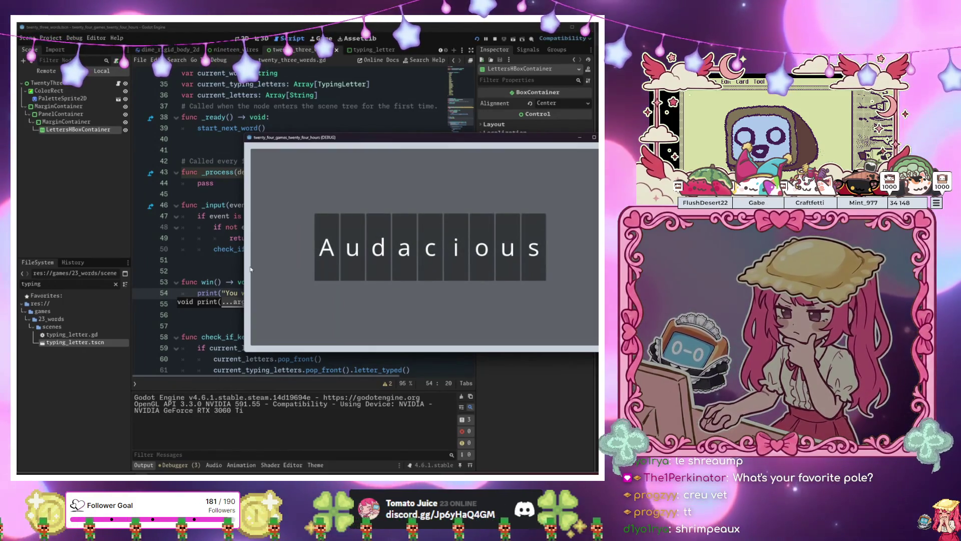
{"action": "type", "text": "ious"}
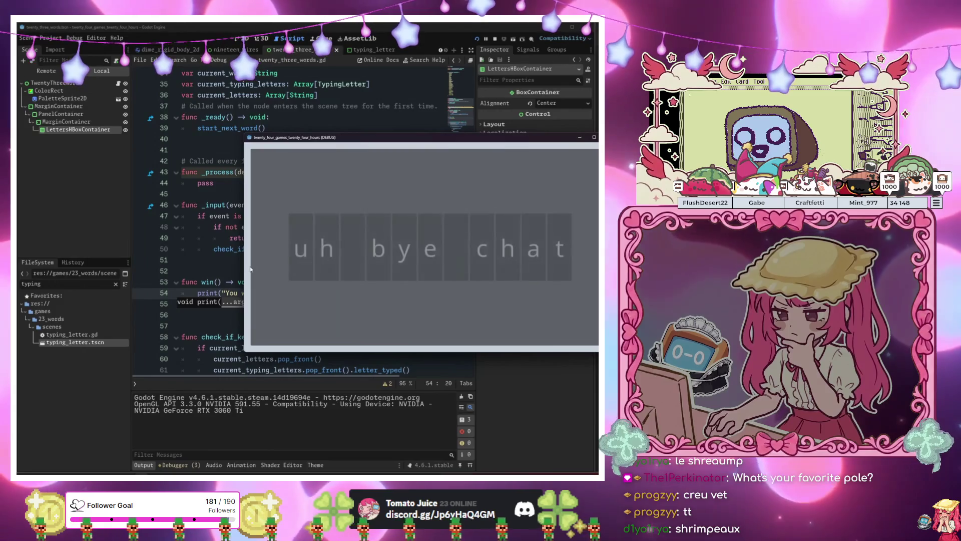
{"action": "type", "text": "uh"}
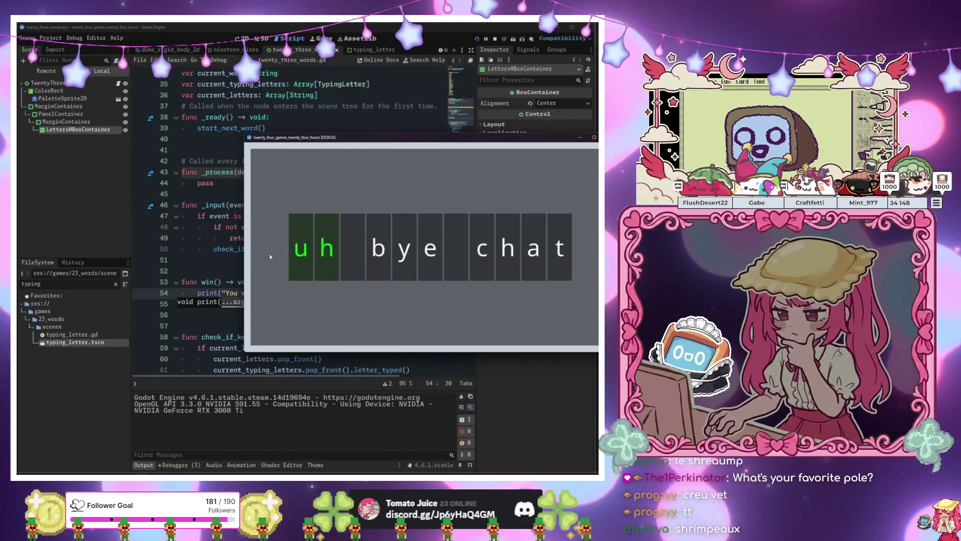
{"action": "key", "text": "F8"}
- Change the last two words to 'audacious' and 'uhbyechat' in words_to_type
{"action": "scroll", "coordinate": [252, 202], "scroll_direction": "up", "scroll_amount": 7}
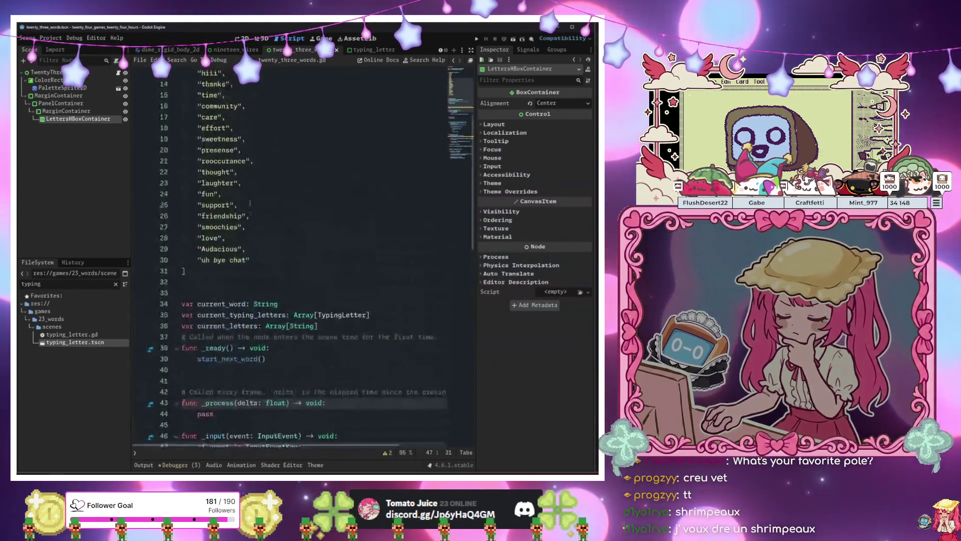
{"action": "left_click", "coordinate": [215, 238]}
{"action": "left_click", "coordinate": [214, 260]}
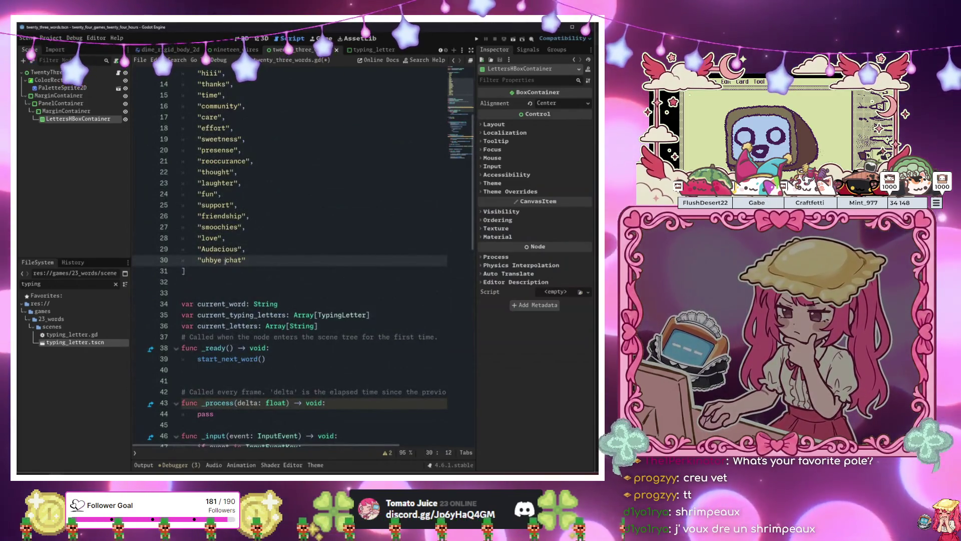
{"action": "left_click", "coordinate": [207, 249]}
{"action": "key", "text": "BackSpace"}
{"action": "type", "text": "a"}
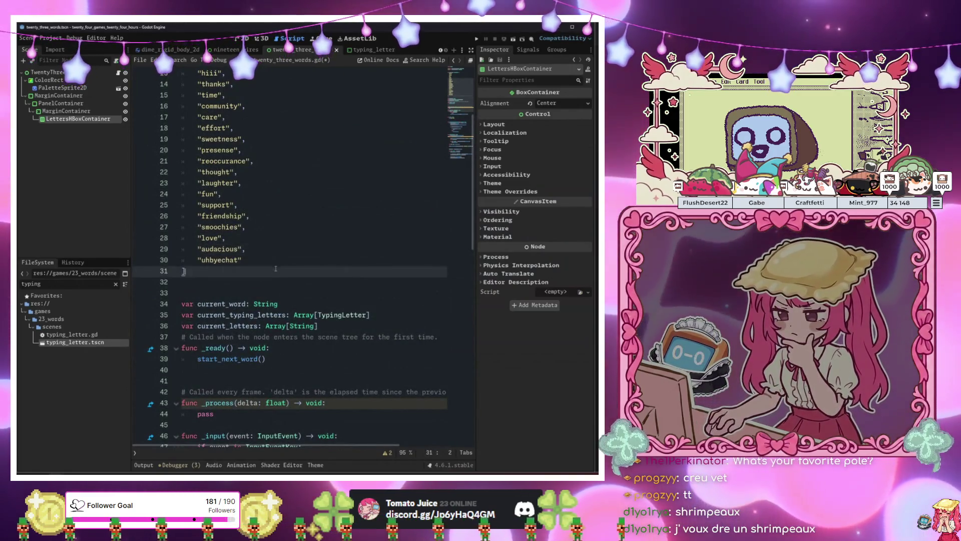
{"action": "left_click", "coordinate": [279, 264]}
- Run the game briefly to test the edited word list, then stop it
{"action": "key", "text": "F6"}
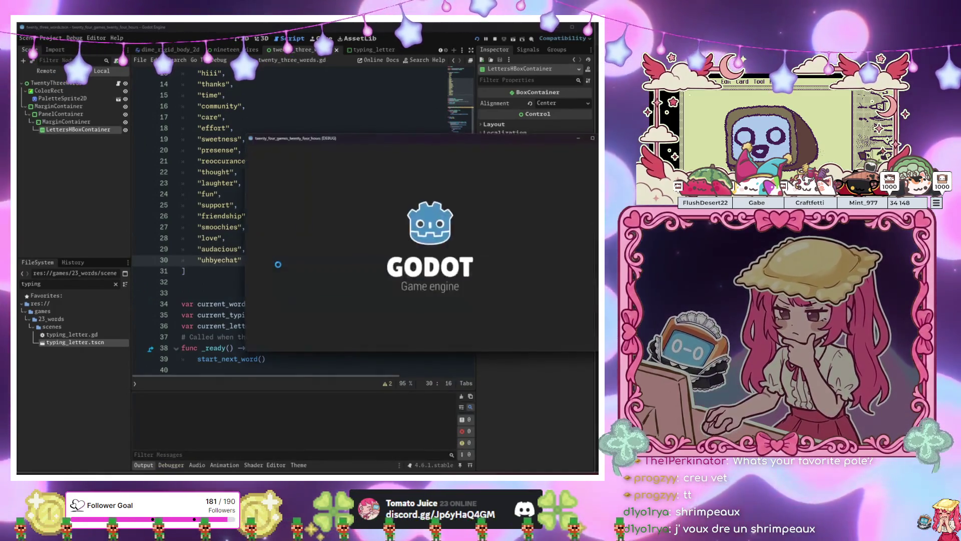
{"action": "type", "text": "nty"}
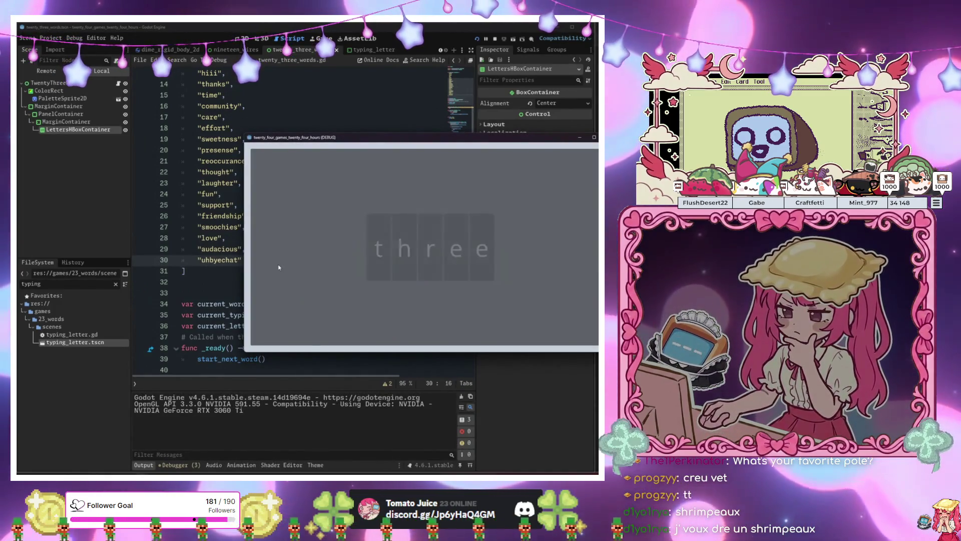
{"action": "type", "text": "thre"}
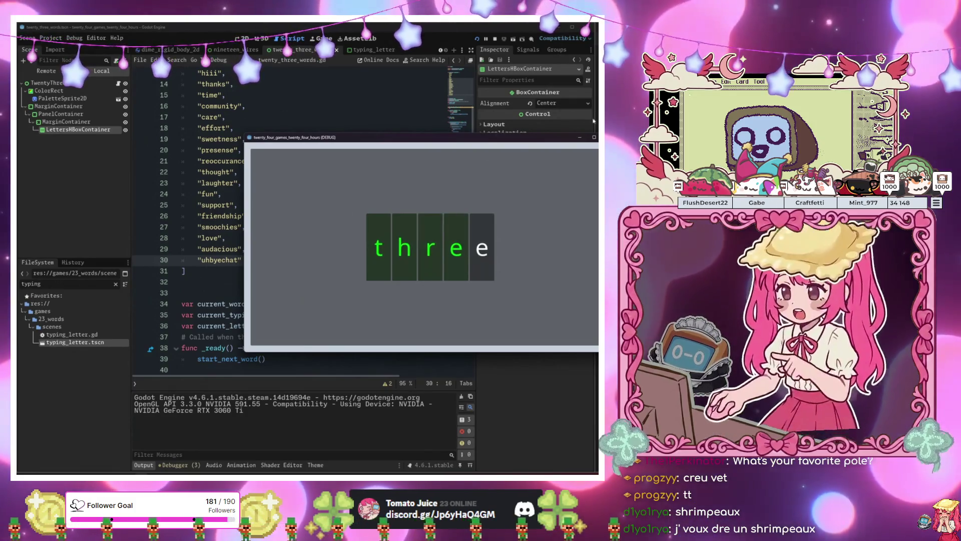
{"action": "left_click", "coordinate": [594, 137]}
{"action": "left_click", "coordinate": [225, 117]}
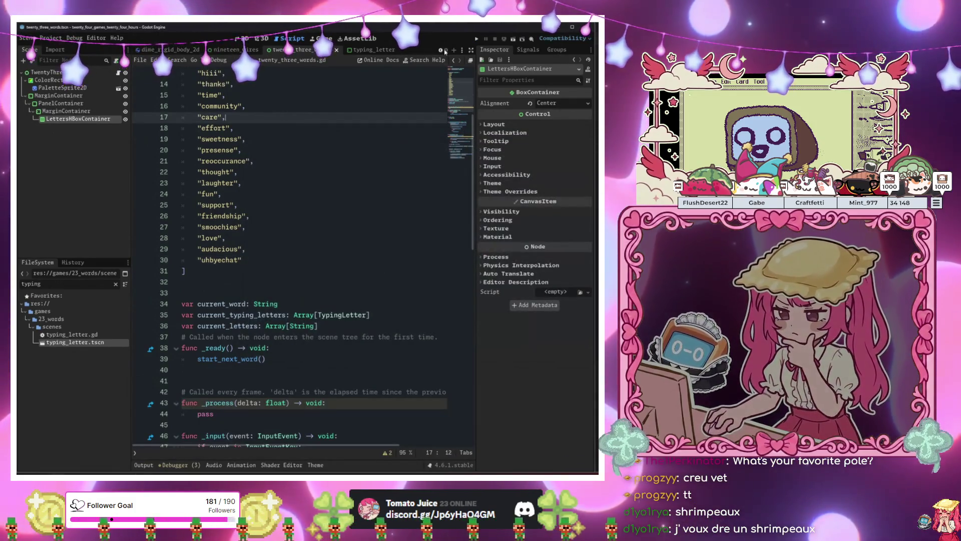
- Copy YouWinRichTextLabel from two_dollars_and_twenty_two_cents and paste it under the twenty_three_words root
{"action": "left_click", "coordinate": [215, 51]}
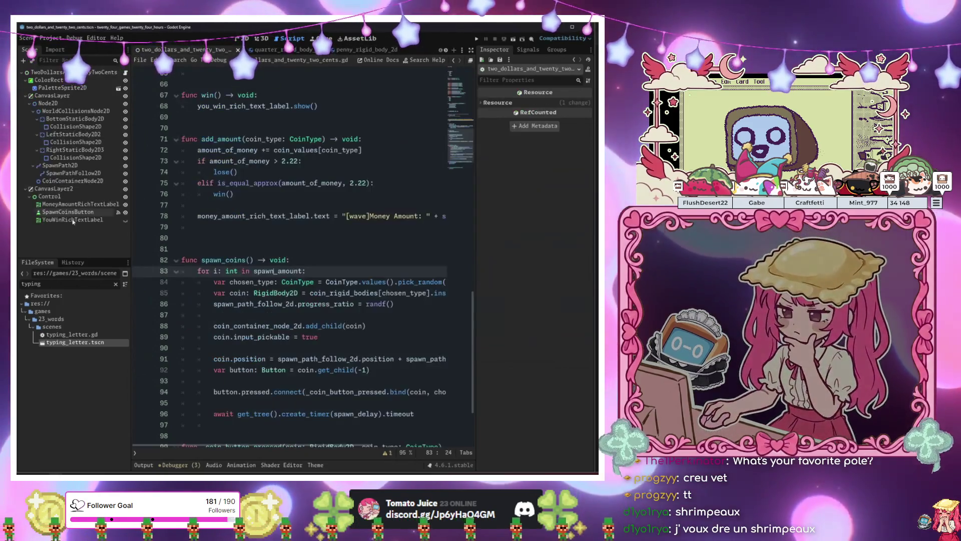
{"action": "left_click", "coordinate": [73, 220]}
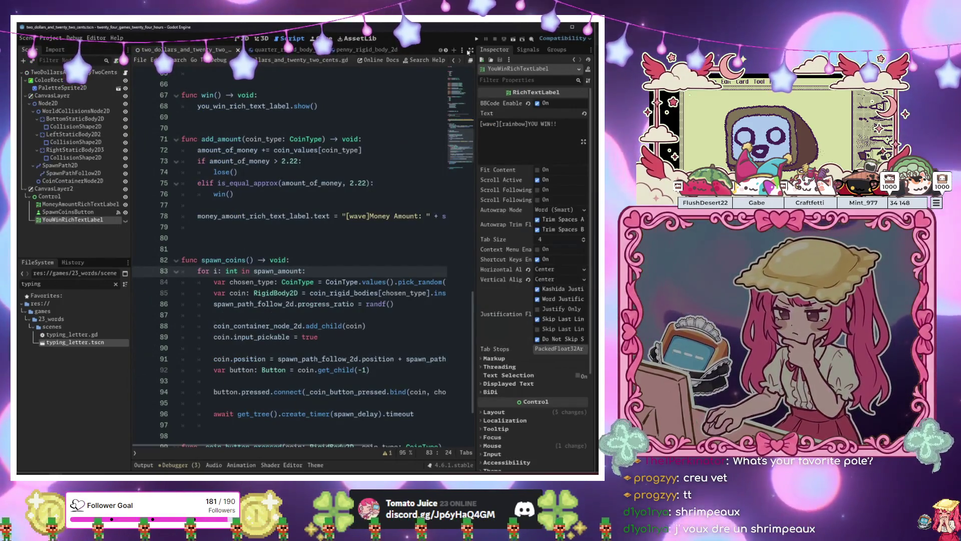
{"action": "scroll", "coordinate": [449, 51], "scroll_direction": "down", "scroll_amount": 4}
{"action": "left_click", "coordinate": [288, 50]}
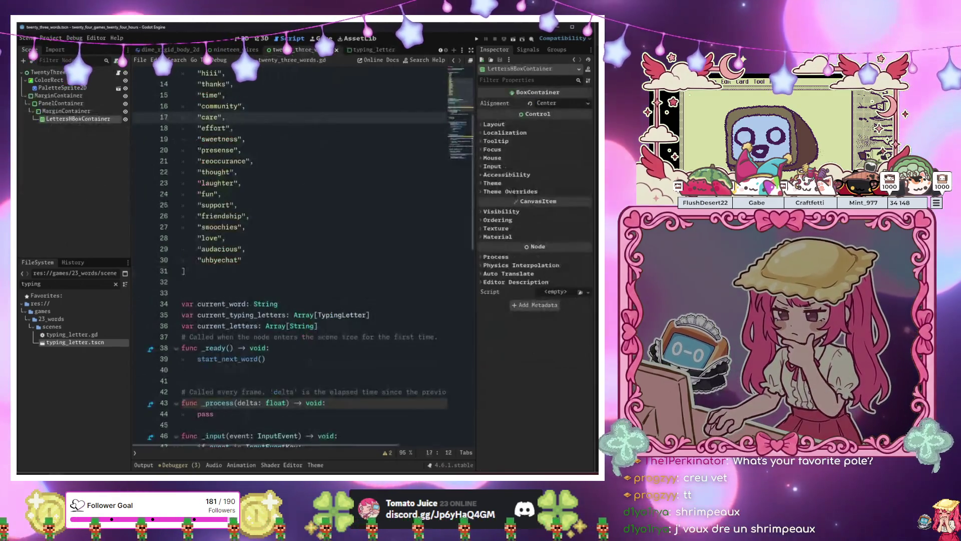
{"action": "scroll", "coordinate": [255, 151], "scroll_direction": "down", "scroll_amount": 5}
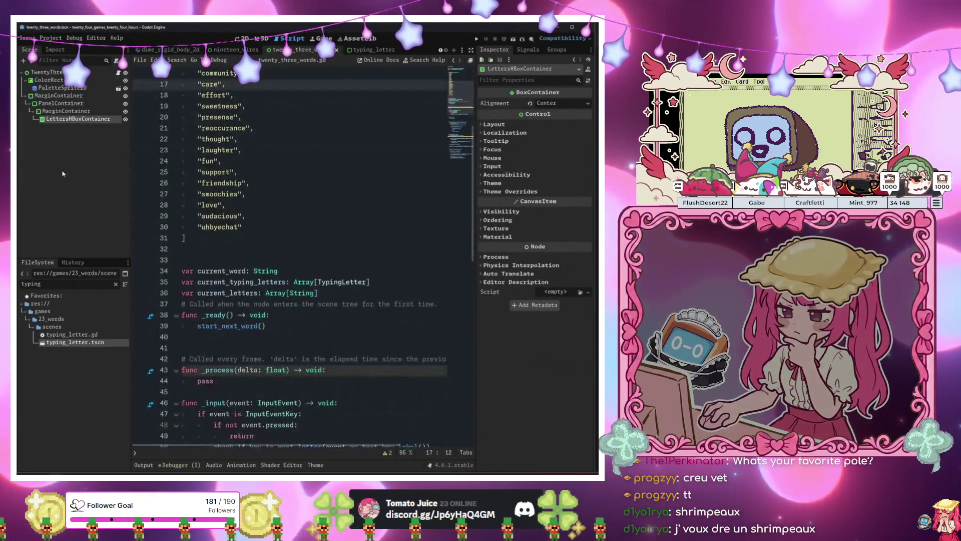
{"action": "left_click", "coordinate": [58, 73]}
{"action": "key", "text": "ctrl+v"}
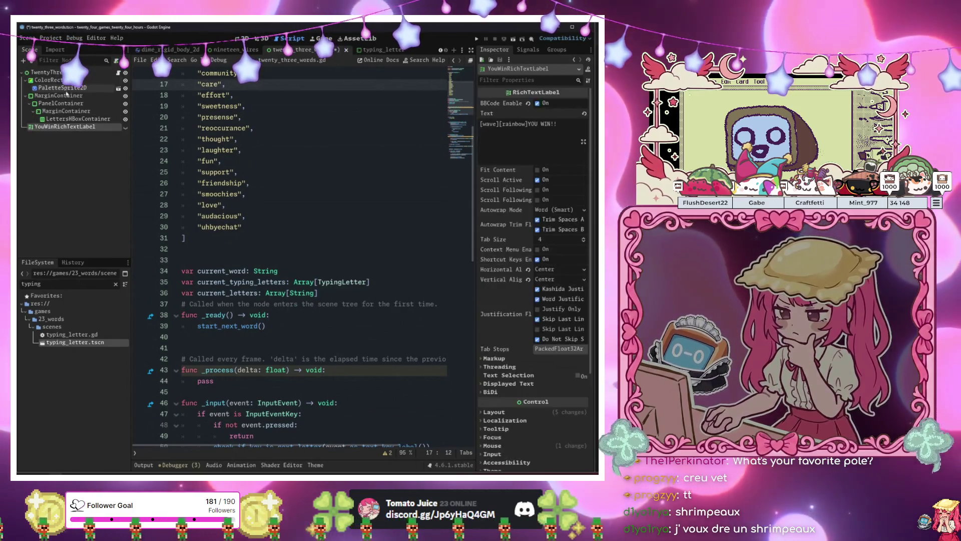
- Move to the empty line after win() in the word list script
{"action": "scroll", "coordinate": [217, 253], "scroll_direction": "up", "scroll_amount": 5}
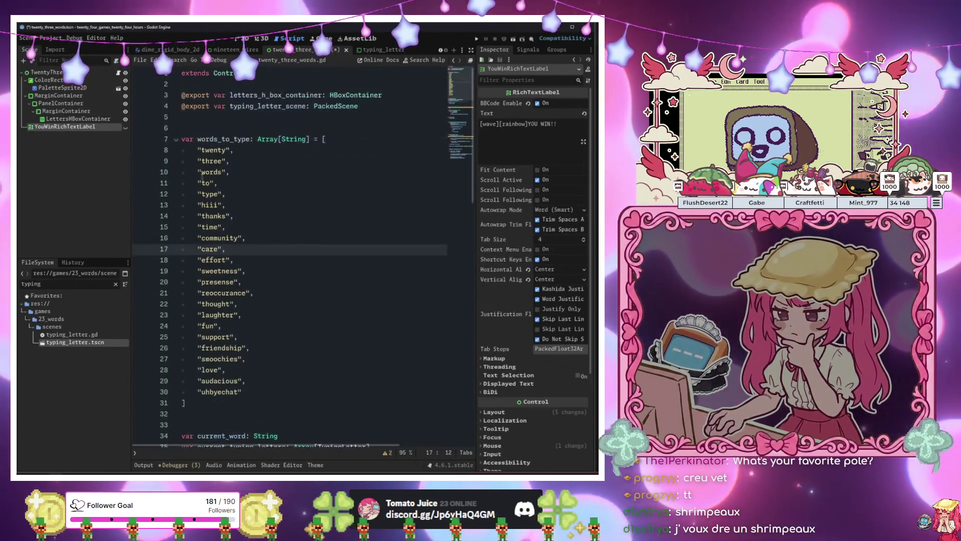
{"action": "scroll", "coordinate": [250, 250], "scroll_direction": "down", "scroll_amount": 9}
{"action": "left_click", "coordinate": [261, 260]}
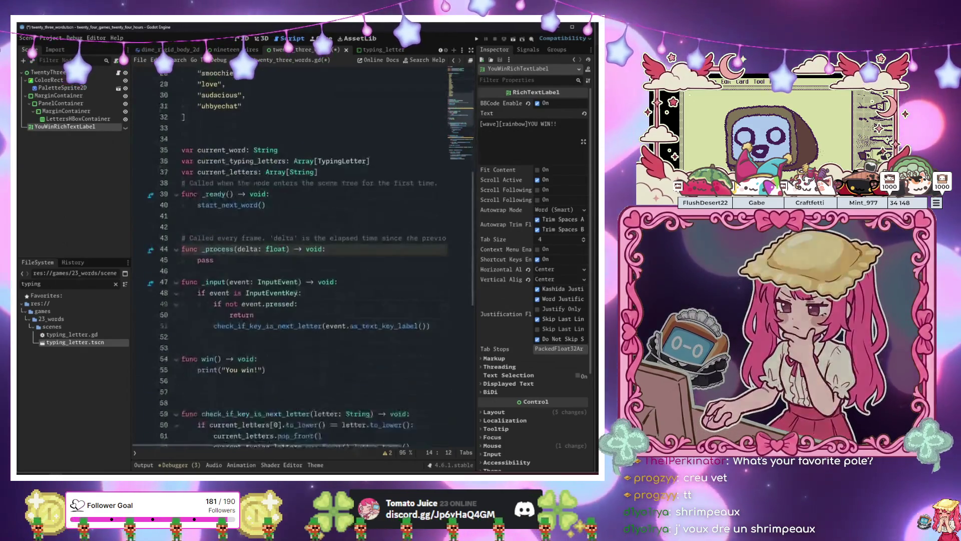
{"action": "scroll", "coordinate": [280, 284], "scroll_direction": "down", "scroll_amount": 3}
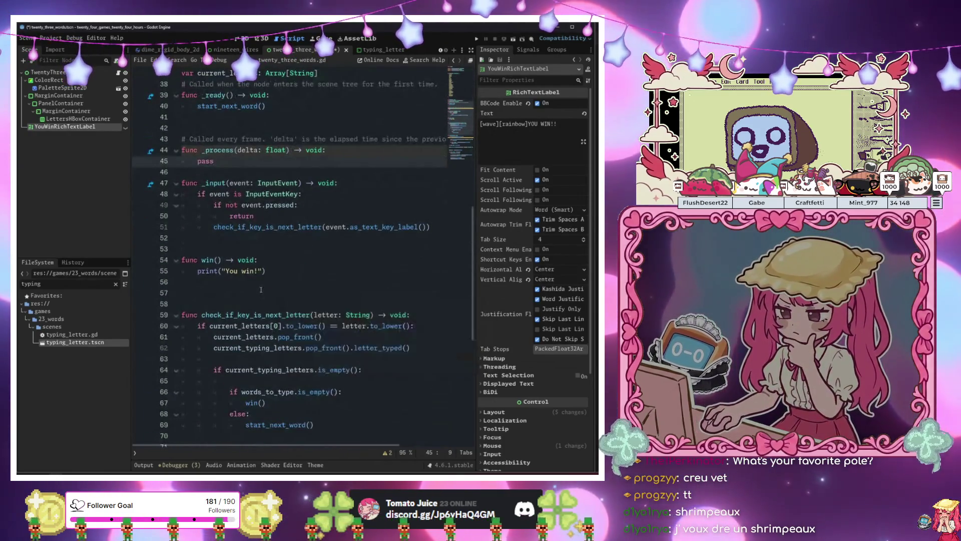
{"action": "left_click", "coordinate": [279, 284]}
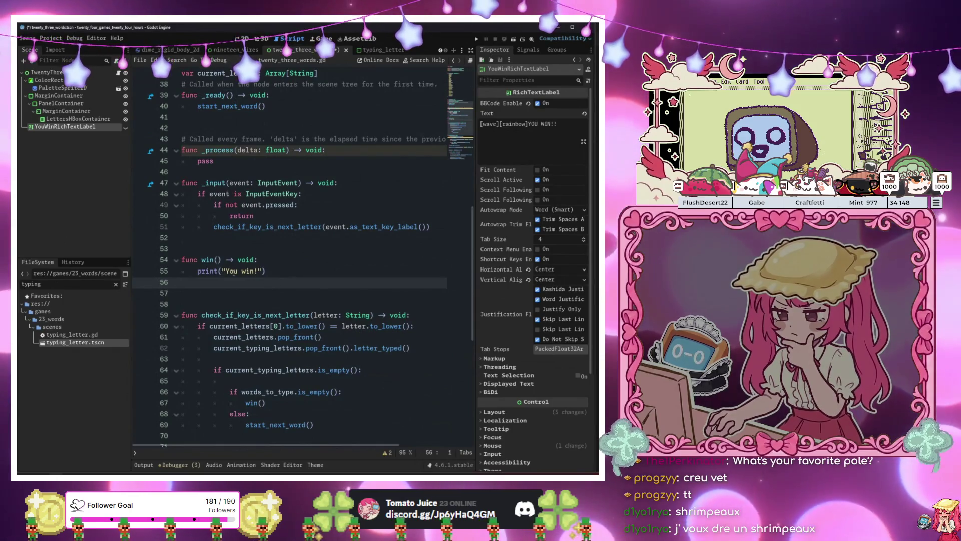
- Replace win()'s print with you_win_rich_text_label.show() and relaunch the game, typing the opening words
{"action": "left_click", "coordinate": [279, 271]}
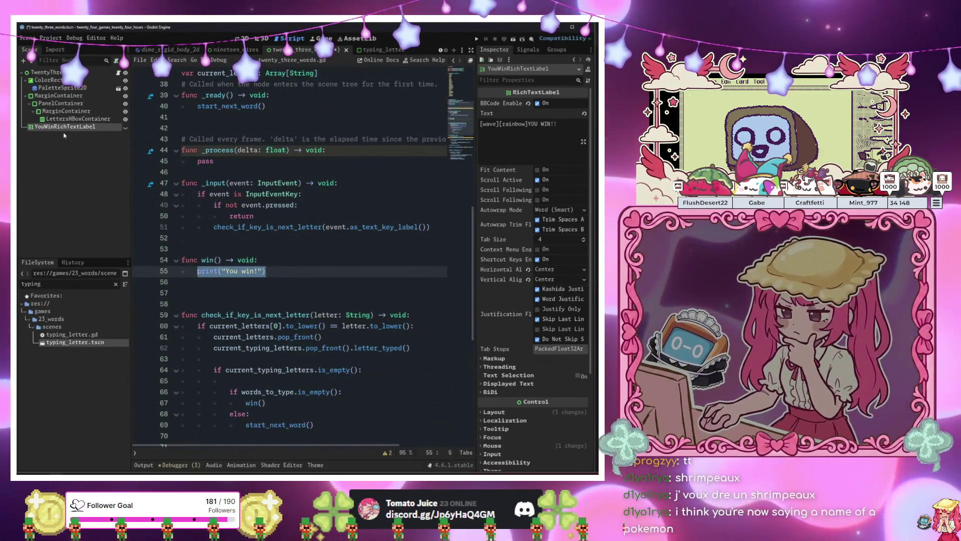
{"action": "type", "text": "you"}
{"action": "key", "text": "Return"}
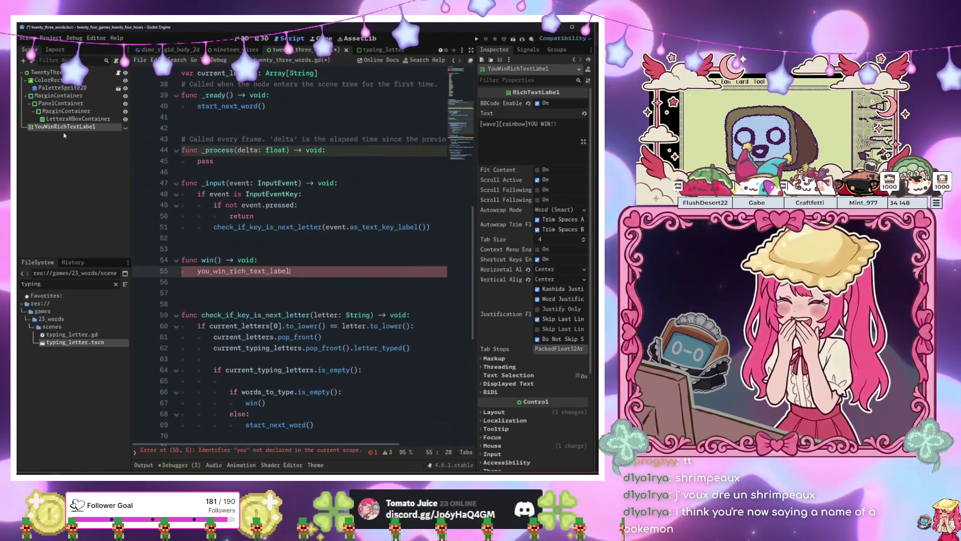
{"action": "type", "text": ".sh"}
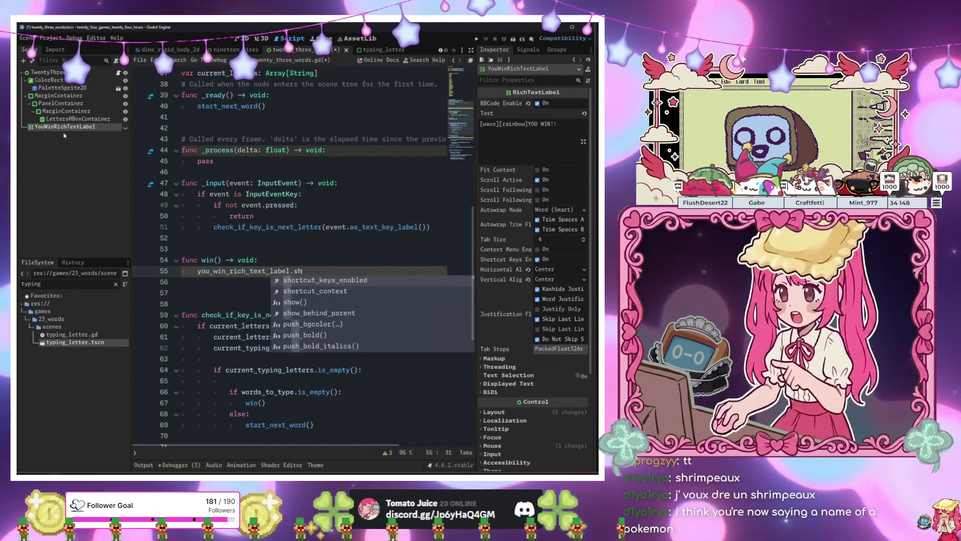
{"action": "key", "text": "Return"}
{"action": "key", "text": "F6"}
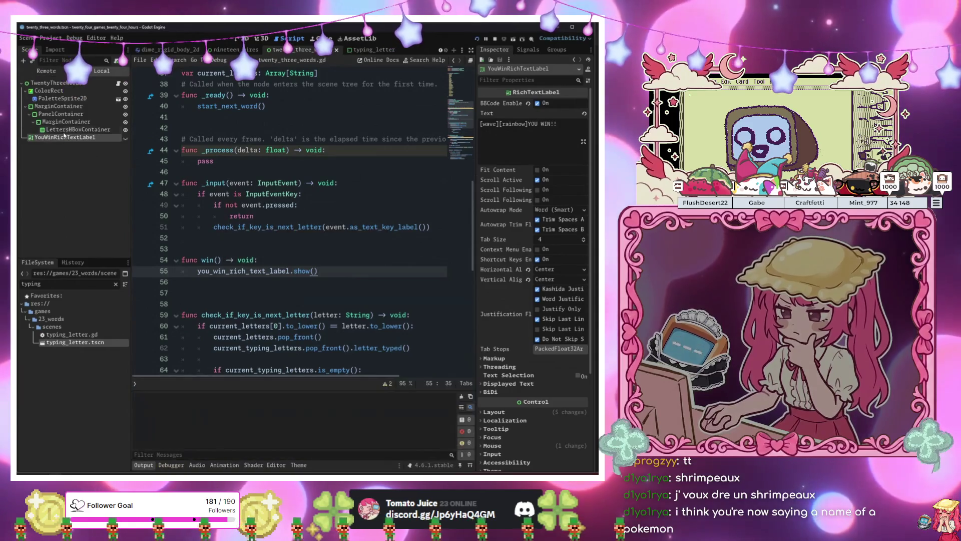
{"action": "type", "text": "twe"}
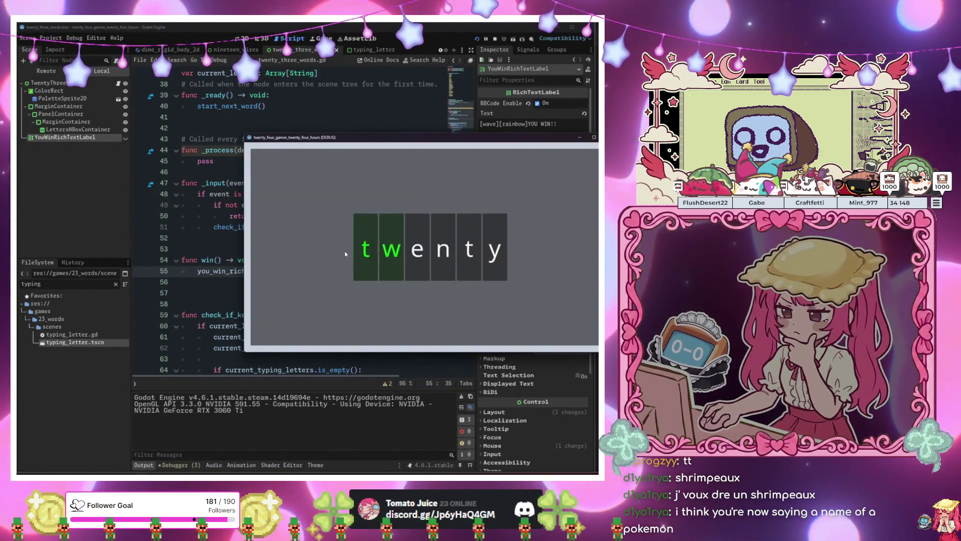
{"action": "type", "text": "ntythree"}
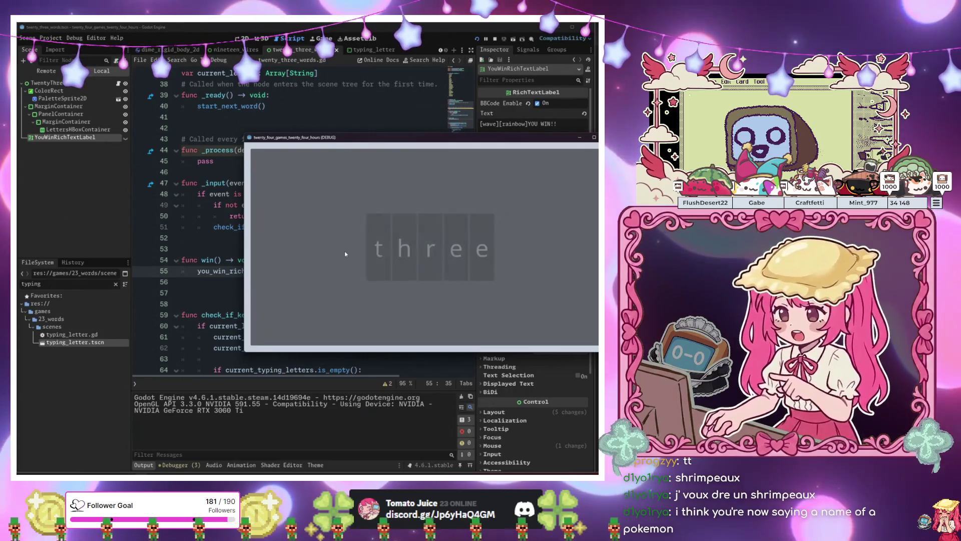
{"action": "type", "text": "words"}
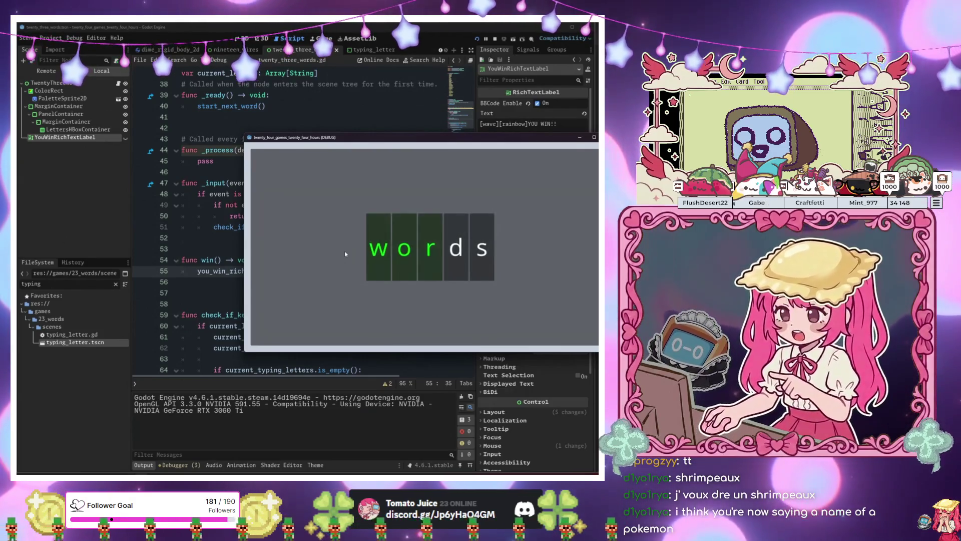
{"action": "type", "text": "totyp"}
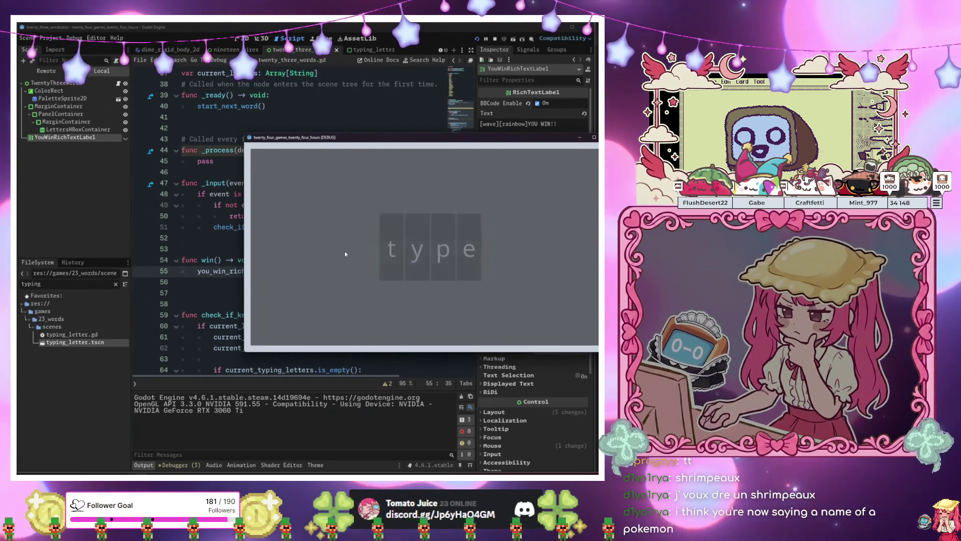
{"action": "type", "text": "e"}
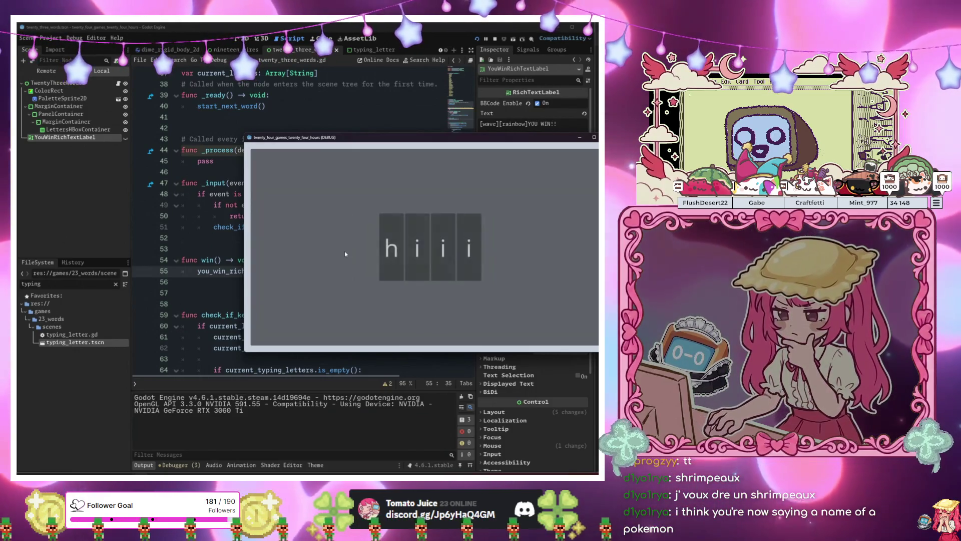
{"action": "type", "text": "hiii"}
{"action": "type", "text": "thanks"}
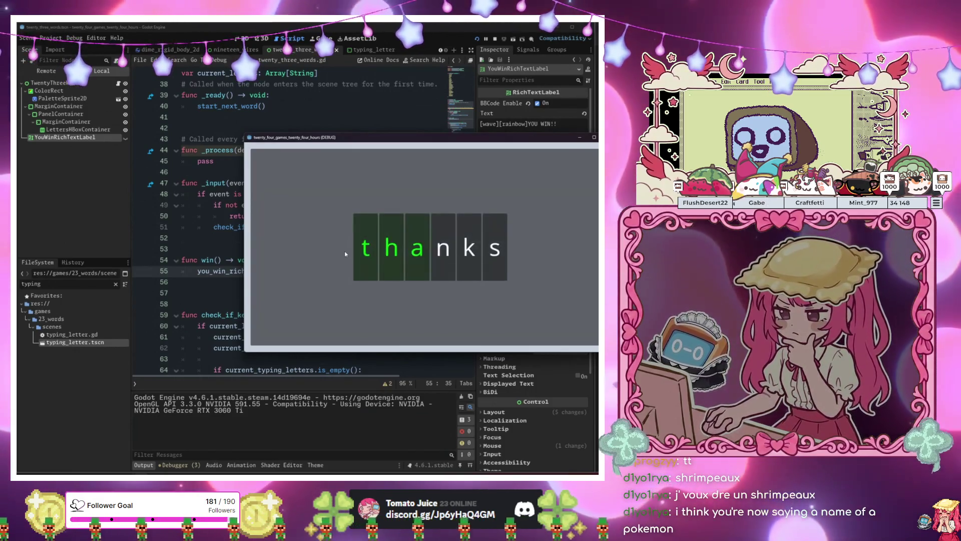
{"action": "type", "text": "time"}
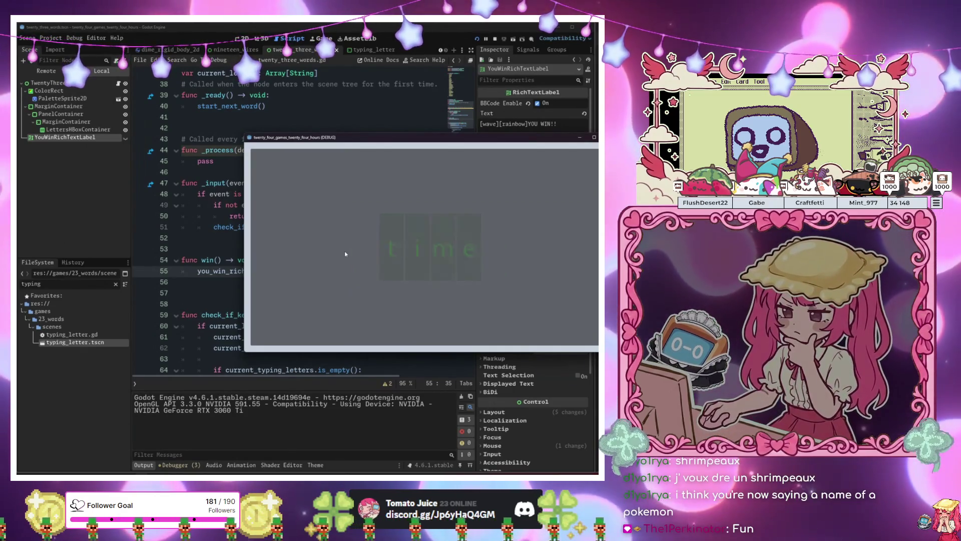
{"action": "type", "text": "community"}
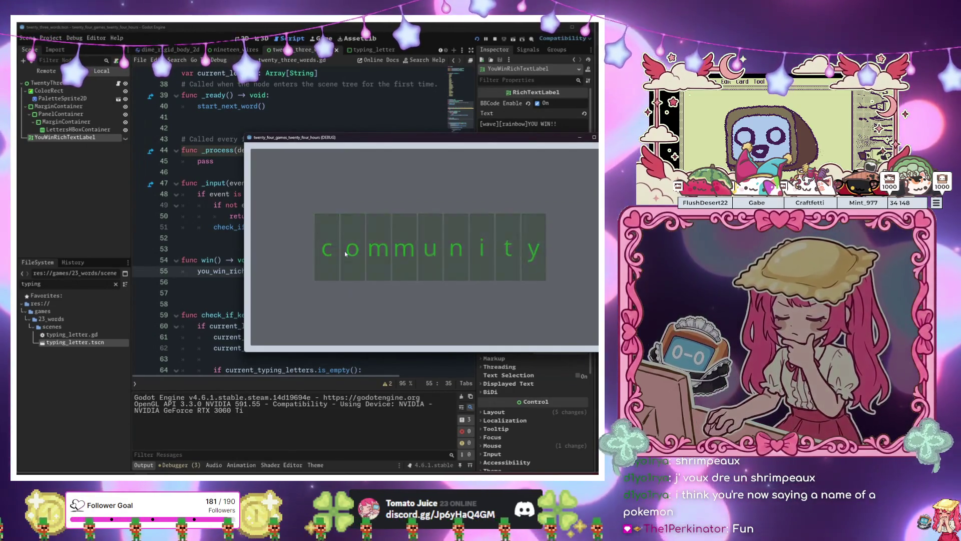
{"action": "type", "text": "care"}
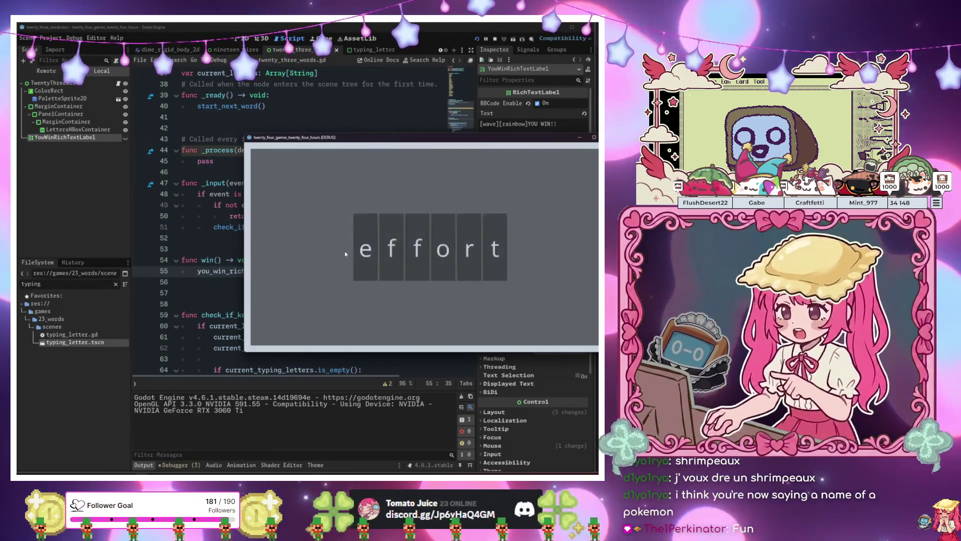
{"action": "type", "text": "effort"}
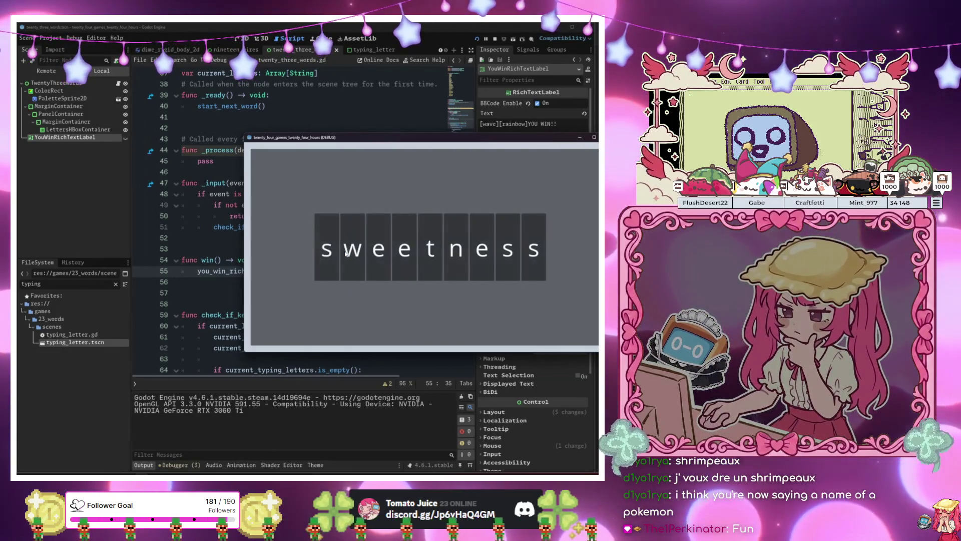
{"action": "type", "text": "s"}
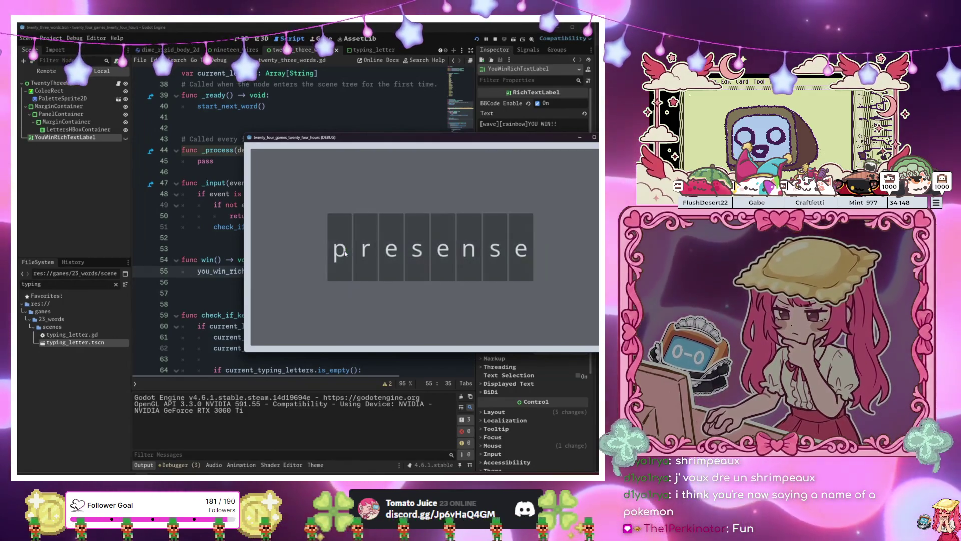
{"action": "type", "text": "presense"}
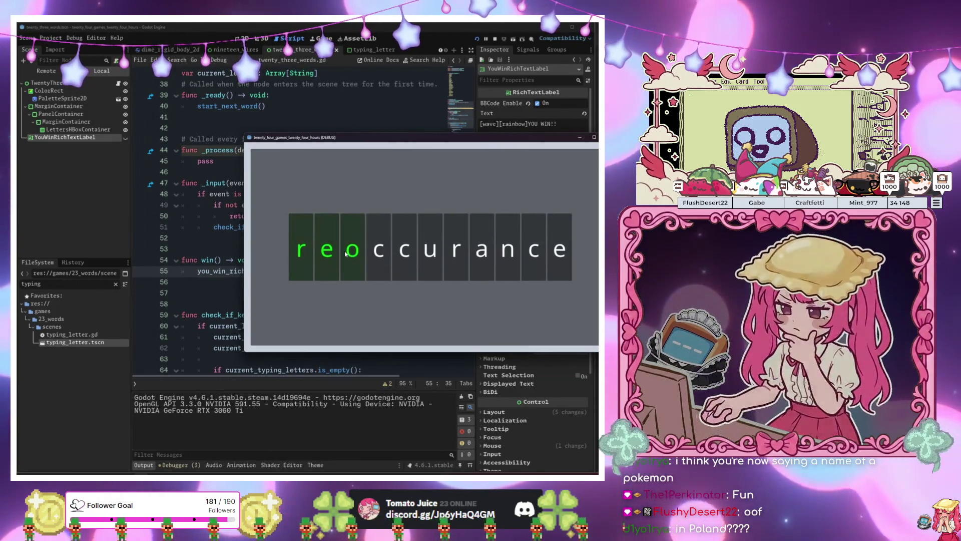
{"action": "type", "text": "ccurance"}
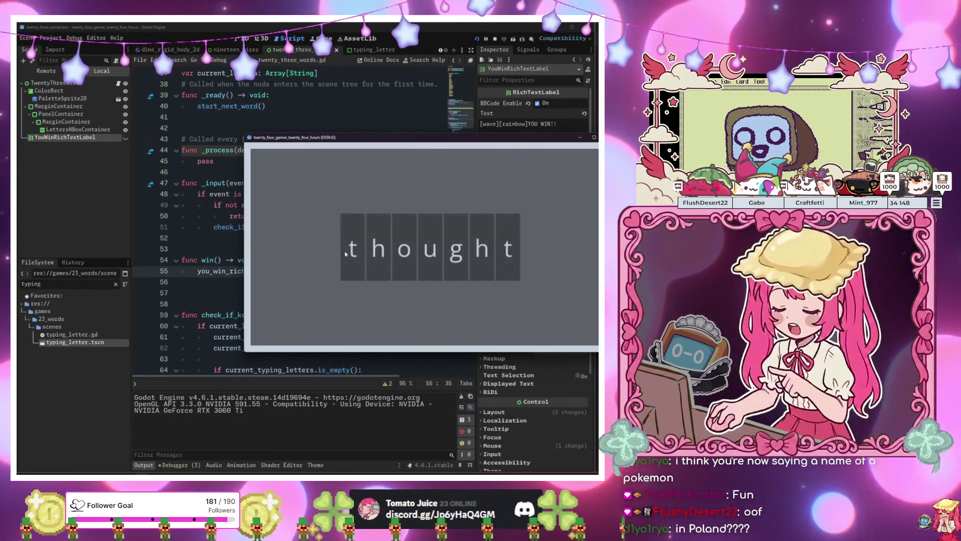
{"action": "type", "text": "thought"}
{"action": "type", "text": "la"}
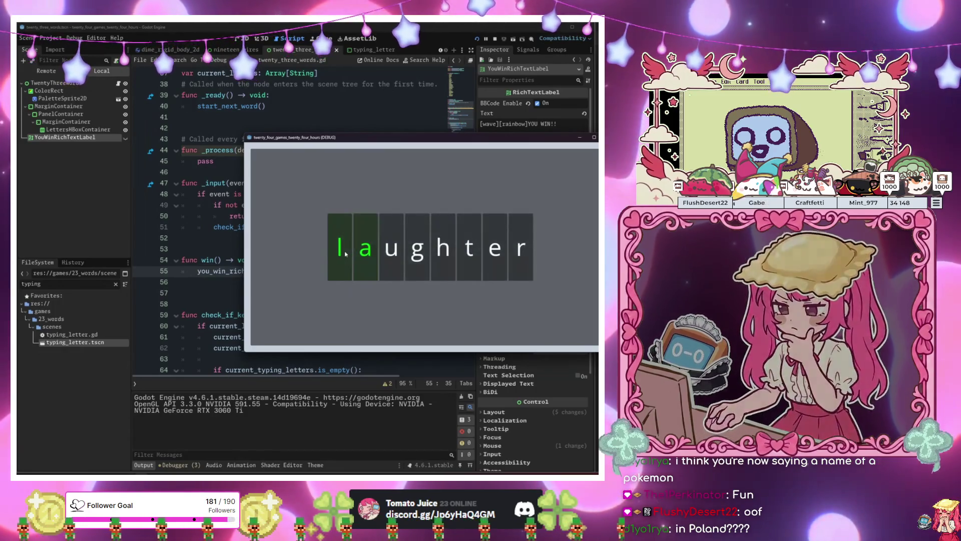
{"action": "type", "text": "er"}
{"action": "type", "text": "fun"}
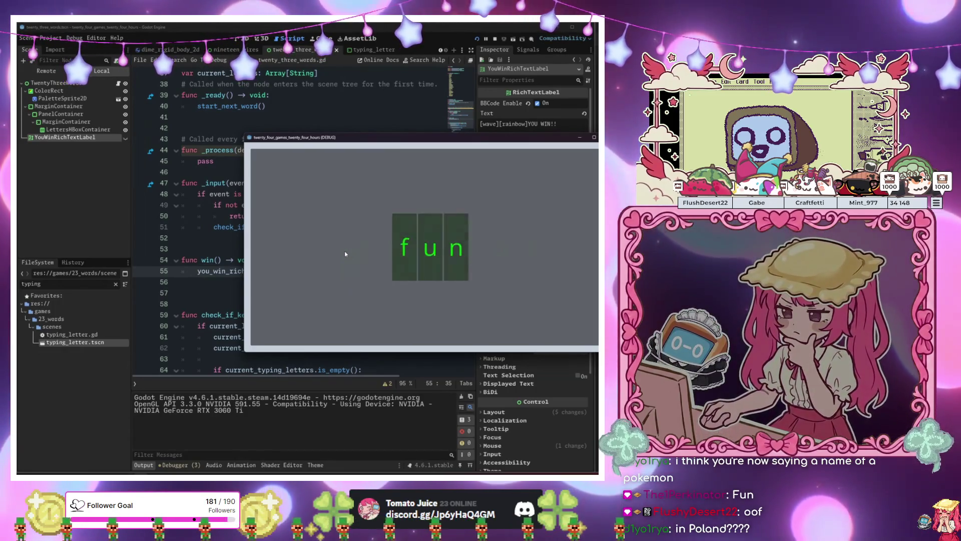
{"action": "type", "text": "support"}
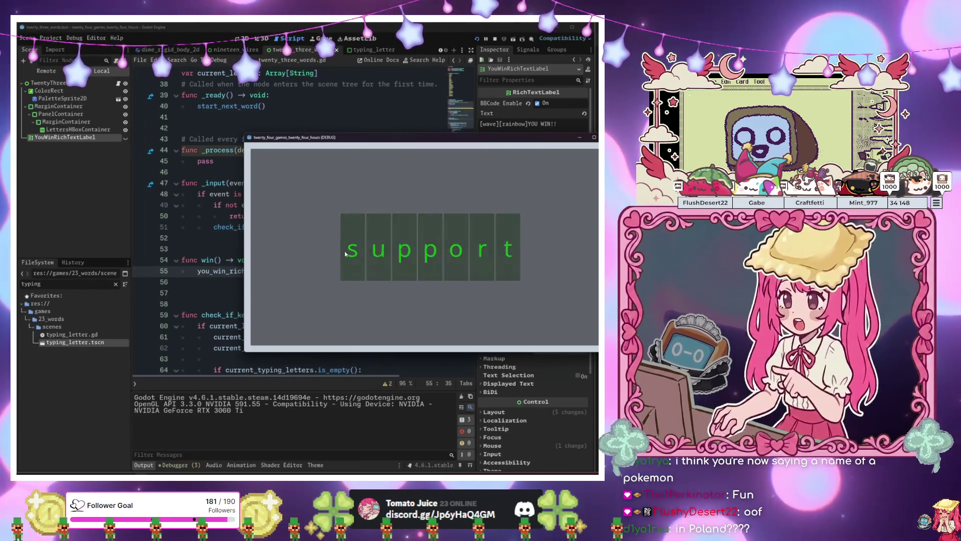
{"action": "type", "text": "friendshi"}
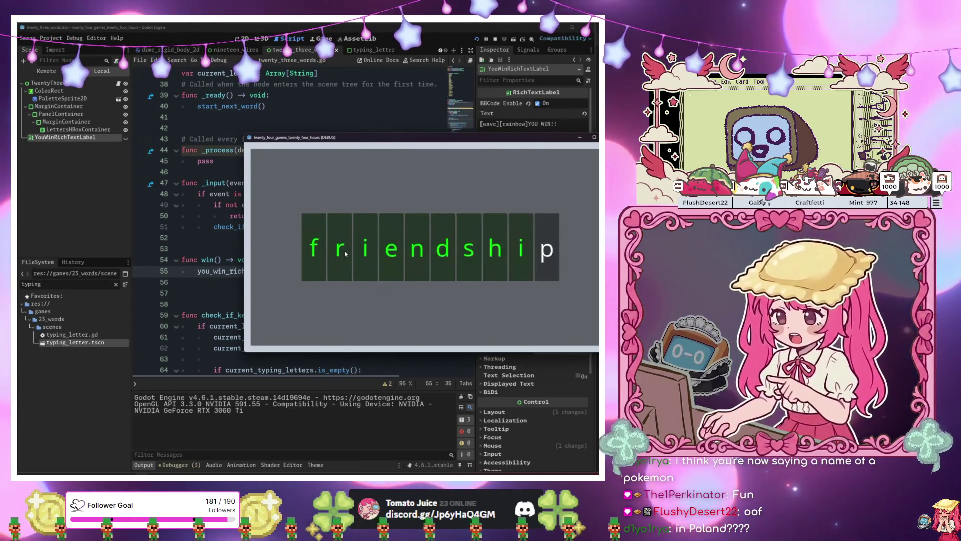
{"action": "type", "text": "p"}
{"action": "type", "text": "smooc"}
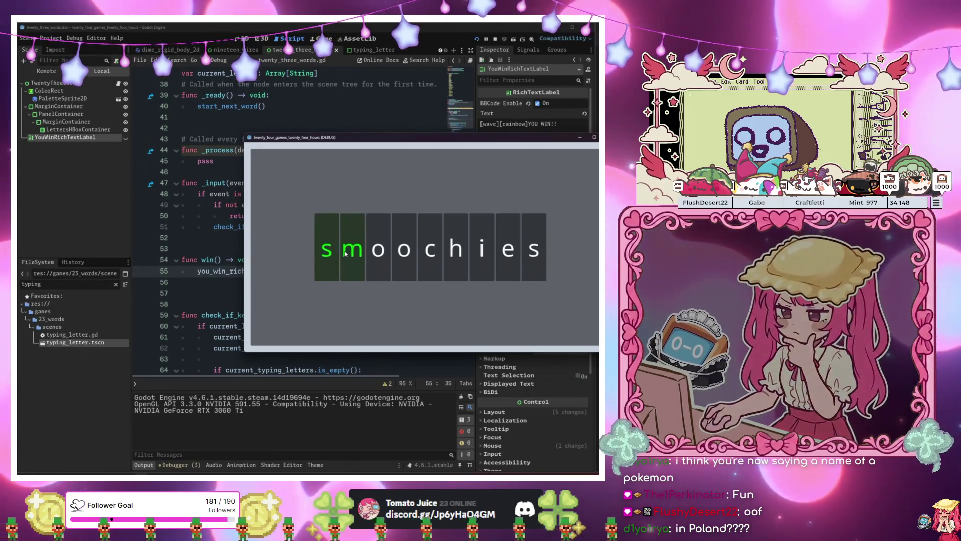
{"action": "type", "text": "hies"}
{"action": "type", "text": "love"}
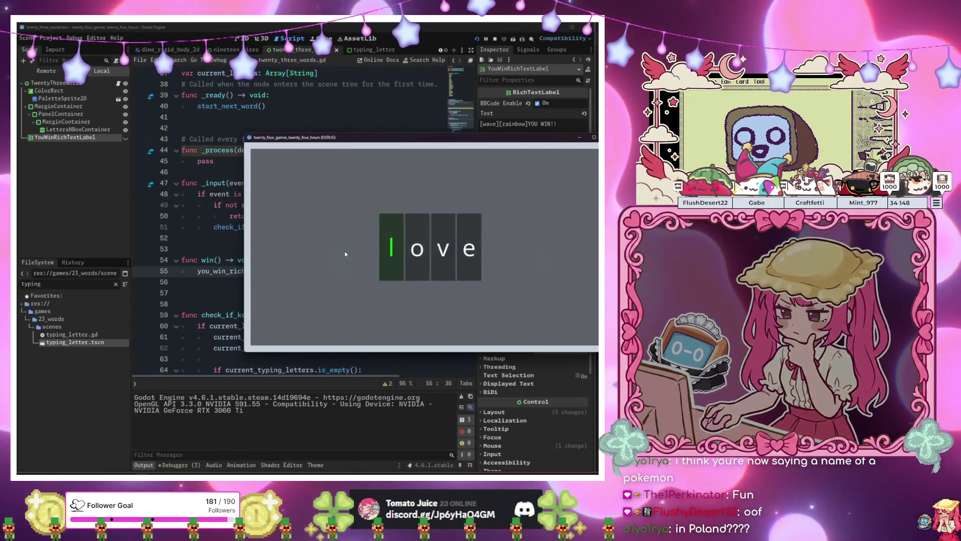
{"action": "type", "text": "audacio"}
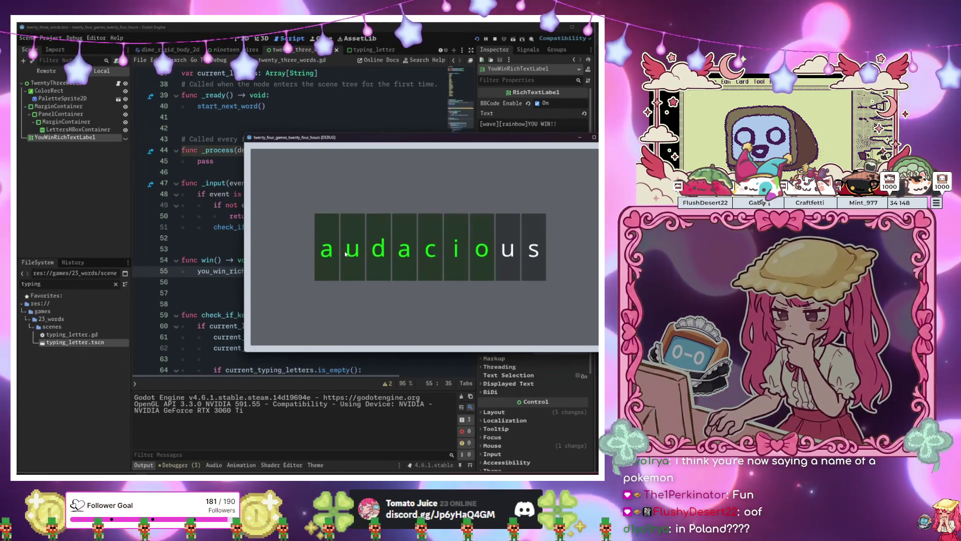
{"action": "type", "text": "us"}
{"action": "type", "text": "uhbye"}
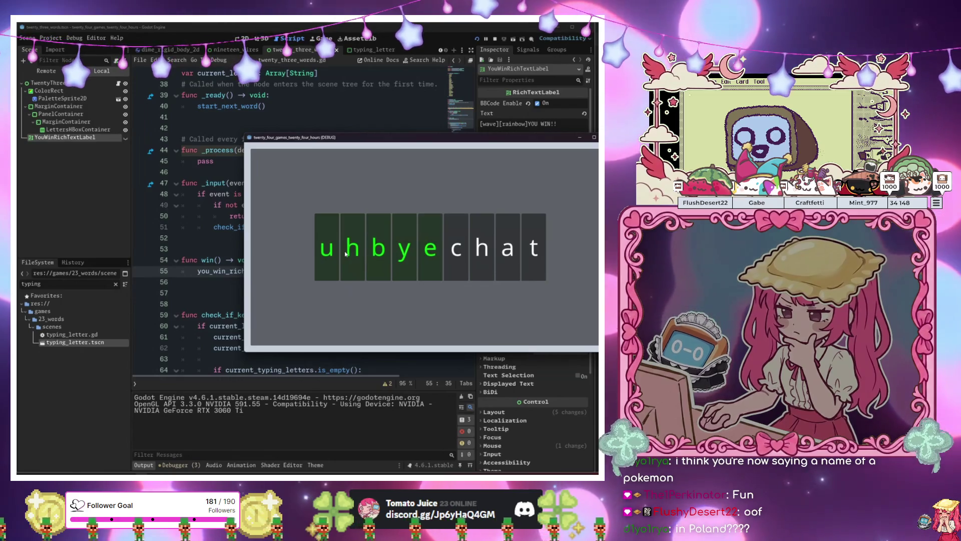
- Type the final word 'chat' to trigger YOU WIN!!, then move the game window aside
{"action": "type", "text": "chat"}
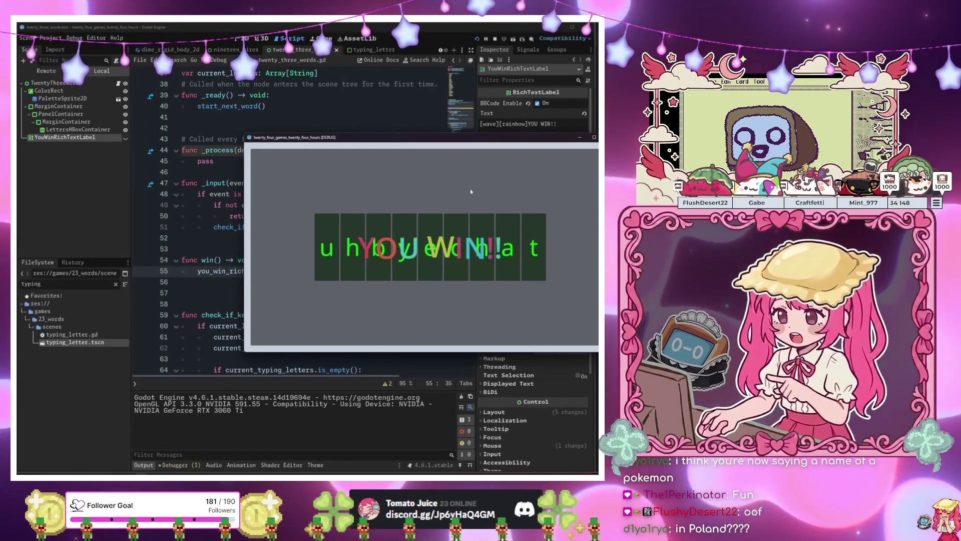
{"action": "mouse_move", "coordinate": [443, 142]}
{"action": "left_mouse_down"}
{"action": "mouse_move", "coordinate": [495, 142]}
{"action": "mouse_move", "coordinate": [427, 129]}
{"action": "mouse_move", "coordinate": [599, 162]}
{"action": "left_mouse_up"}
- Copy the fade-out tween code on lines 74–77 from start_next_word
{"action": "scroll", "coordinate": [301, 226], "scroll_direction": "down", "scroll_amount": 8}
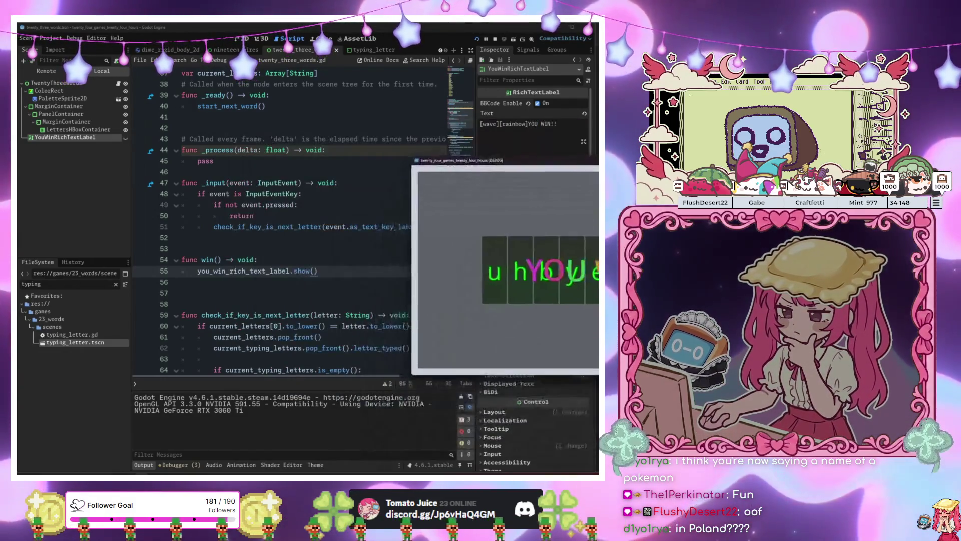
{"action": "left_click", "coordinate": [329, 260]}
{"action": "scroll", "coordinate": [329, 260], "scroll_direction": "down", "scroll_amount": 2}
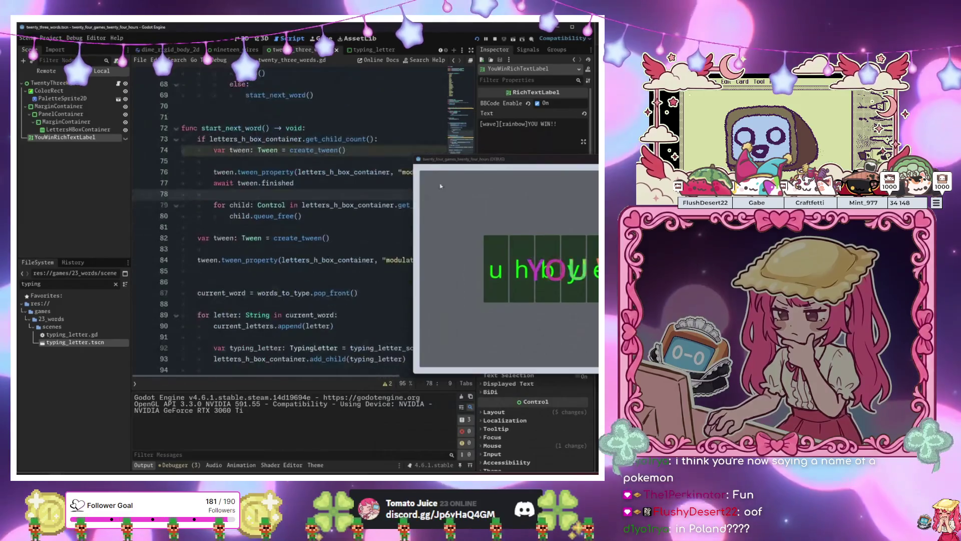
{"action": "left_click", "coordinate": [342, 248]}
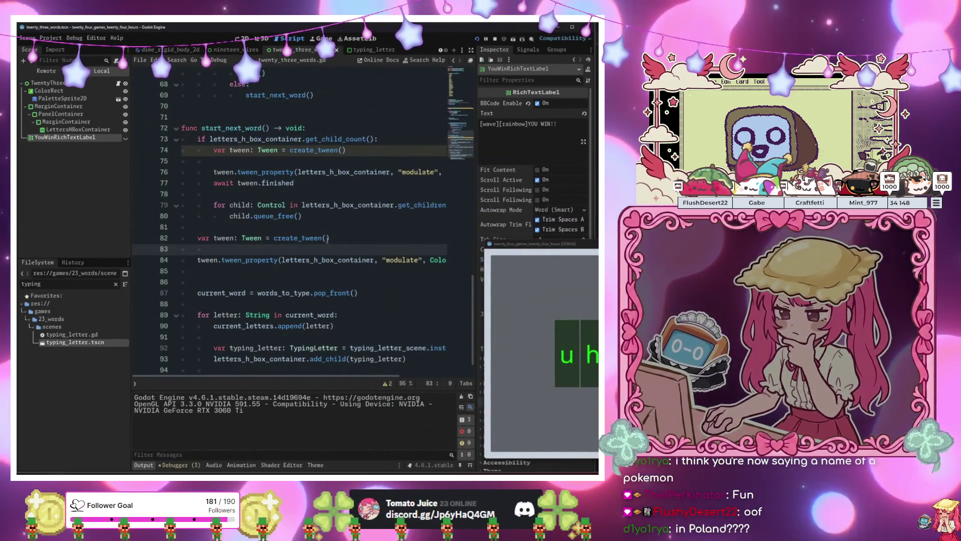
{"action": "mouse_move", "coordinate": [315, 185]}
{"action": "left_mouse_down"}
{"action": "mouse_move", "coordinate": [225, 150]}
{"action": "mouse_move", "coordinate": [452, 174]}
{"action": "left_mouse_up"}
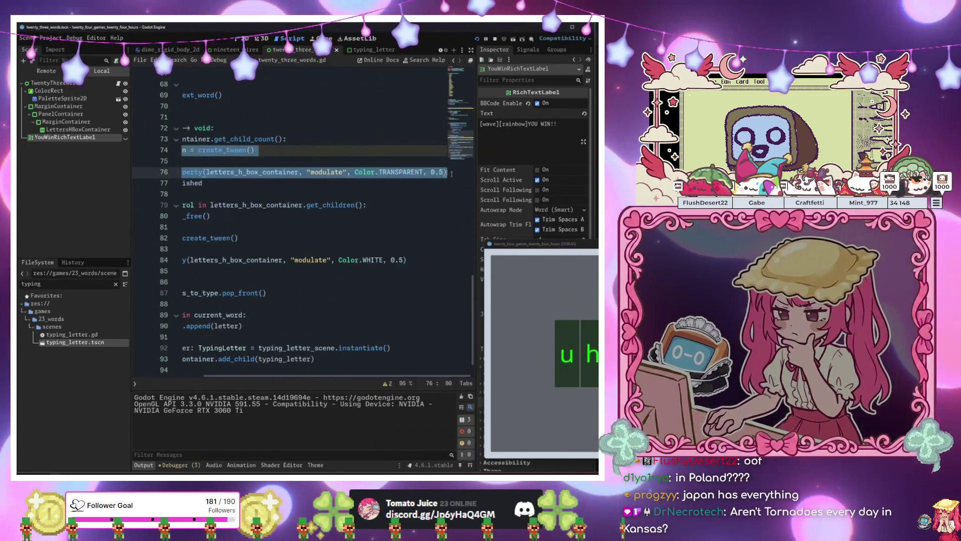
{"action": "left_click", "coordinate": [317, 195]}
- Paste the tween code under you_win_rich_text_label.show() in win() and fix its indentation
{"action": "scroll", "coordinate": [317, 207], "scroll_direction": "up", "scroll_amount": 8}
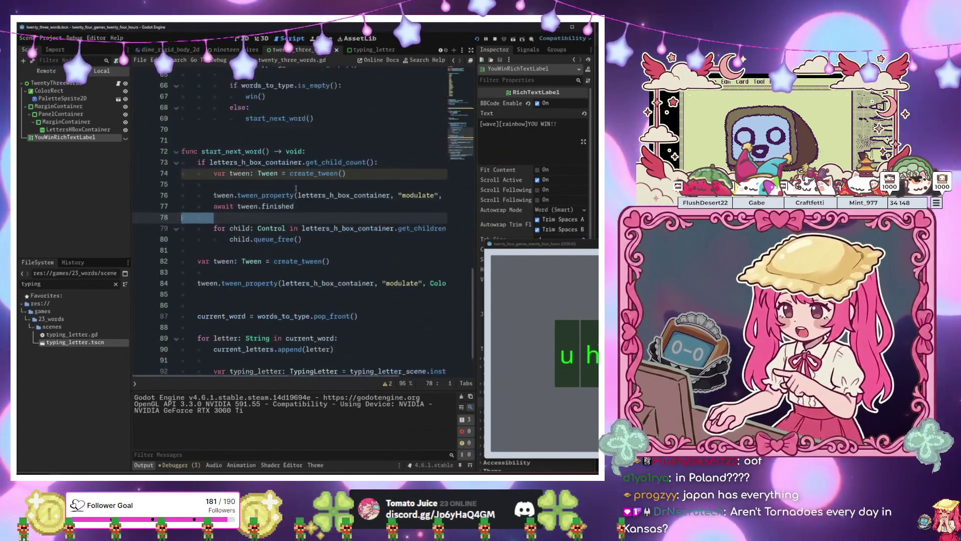
{"action": "left_click", "coordinate": [317, 205]}
{"action": "key", "text": "ctrl+v"}
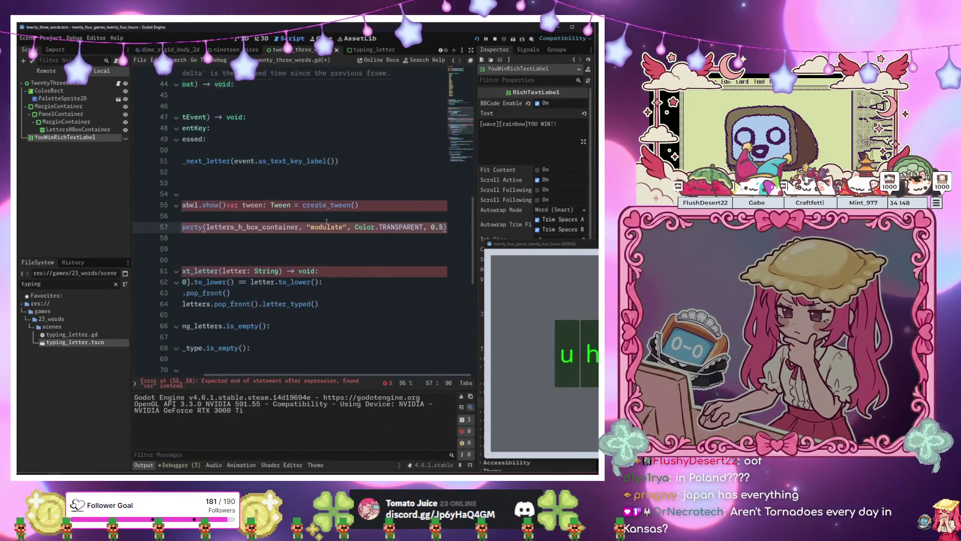
{"action": "key", "text": "ctrl+z"}
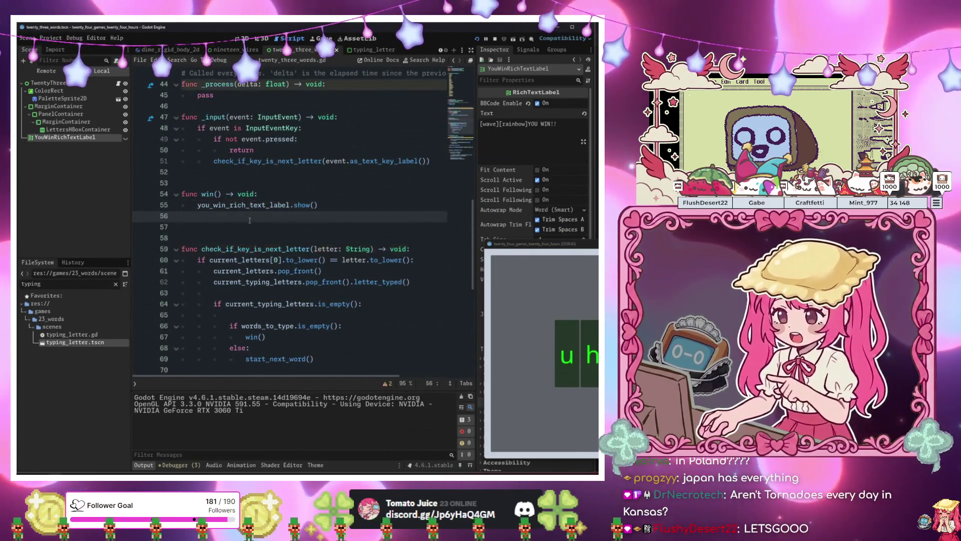
{"action": "type", "text": "var tween: Tween = create_tween() \t\t \t\ttween.tween_property(letters_h_box_container, \"modulate\", Color.TRANSPARENT, 0.5)"}
{"action": "left_click_drag", "start_coordinate": [446, 237], "coordinate": [151, 227]}
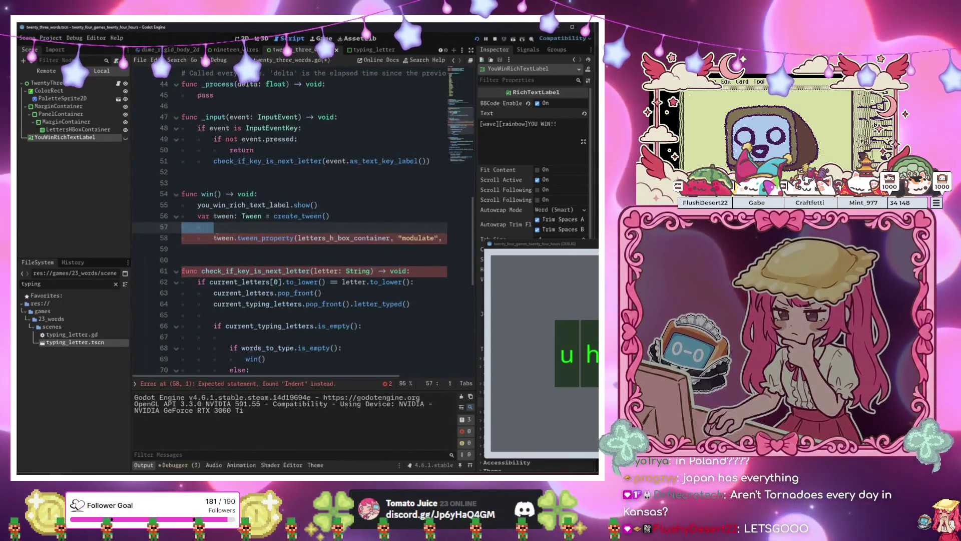
{"action": "key", "text": "shift+Tab"}
{"action": "left_click", "coordinate": [282, 227]}
{"action": "key", "text": "BackSpace"}
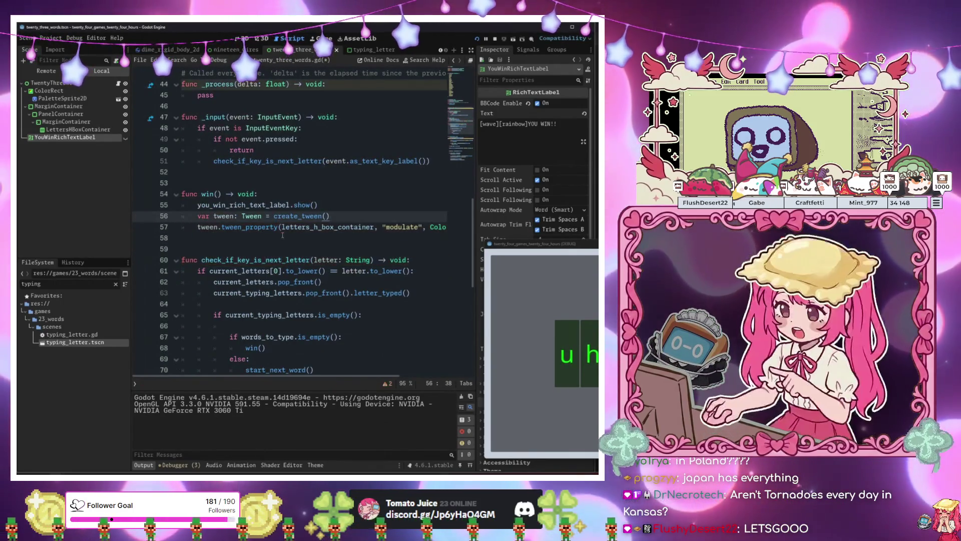
{"action": "left_click", "coordinate": [309, 227]}
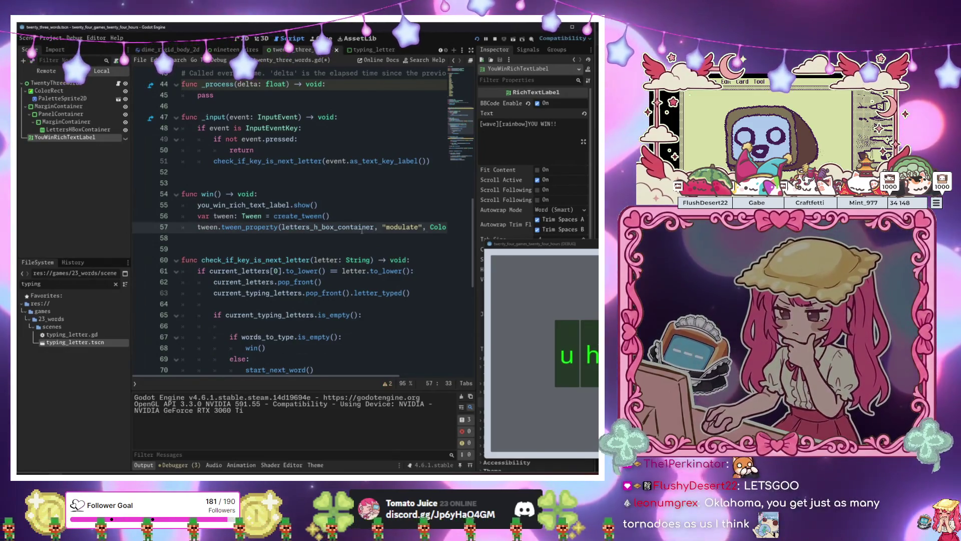
- Stop the running game and open a new empty scene
{"action": "mouse_move", "coordinate": [526, 244]}
{"action": "left_mouse_down"}
{"action": "mouse_move", "coordinate": [335, 232]}
{"action": "mouse_move", "coordinate": [271, 217]}
{"action": "left_mouse_up"}
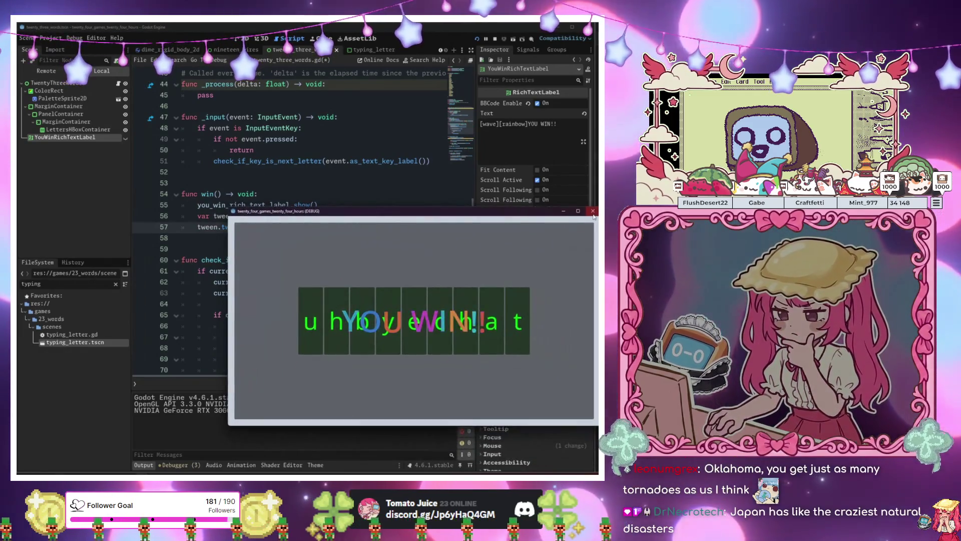
{"action": "key", "text": "F8"}
{"action": "left_click", "coordinate": [293, 216]}
{"action": "scroll", "coordinate": [281, 210], "scroll_direction": "up", "scroll_amount": 8}
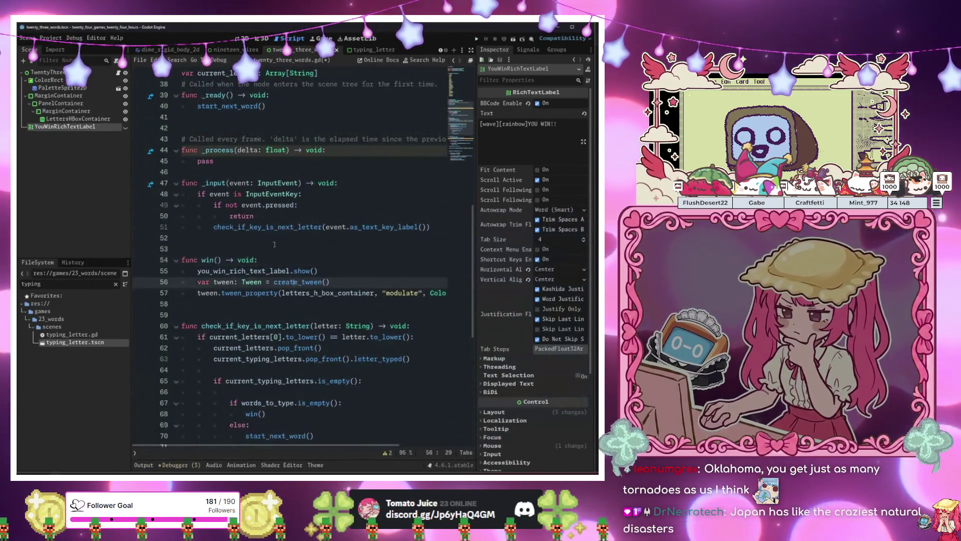
{"action": "scroll", "coordinate": [266, 215], "scroll_direction": "up", "scroll_amount": 7}
{"action": "left_click", "coordinate": [315, 227]}
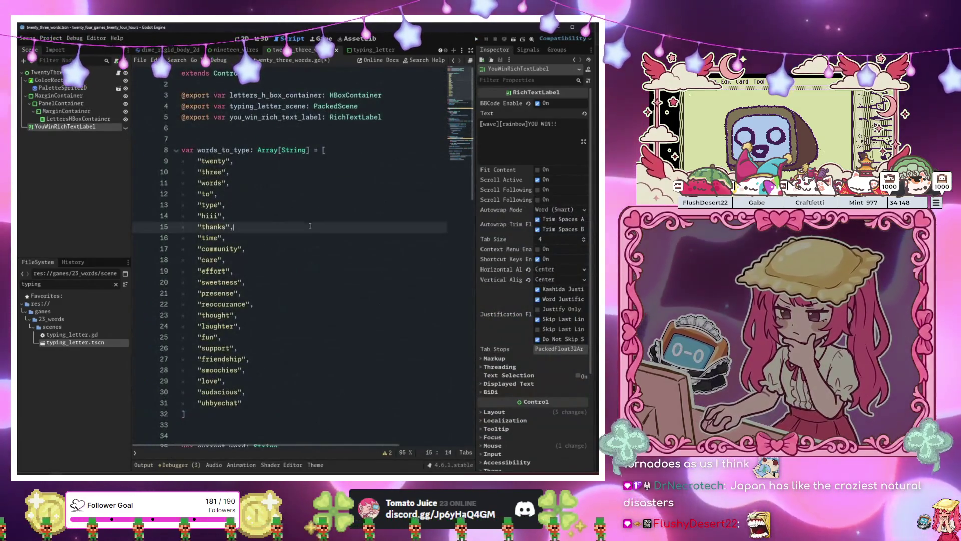
{"action": "left_click", "coordinate": [454, 51]}
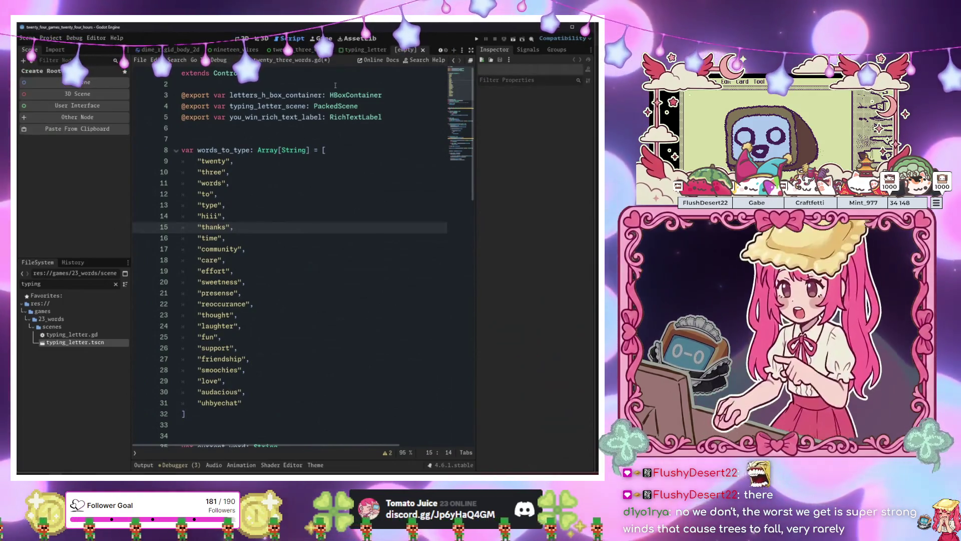
- Create a plain Node as the scene root and rename it TwentyFourGames
{"action": "key", "text": "ctrl+a"}
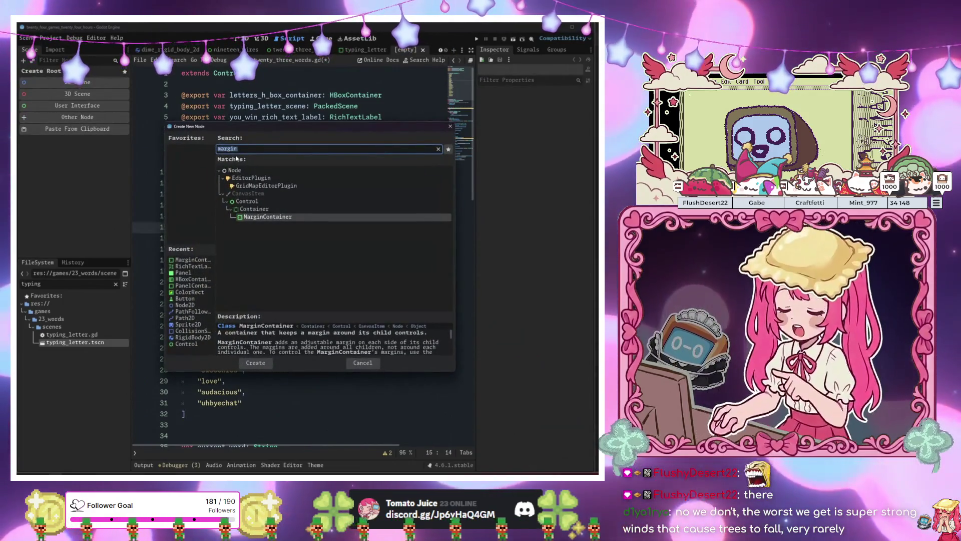
{"action": "key", "text": "BackSpace"}
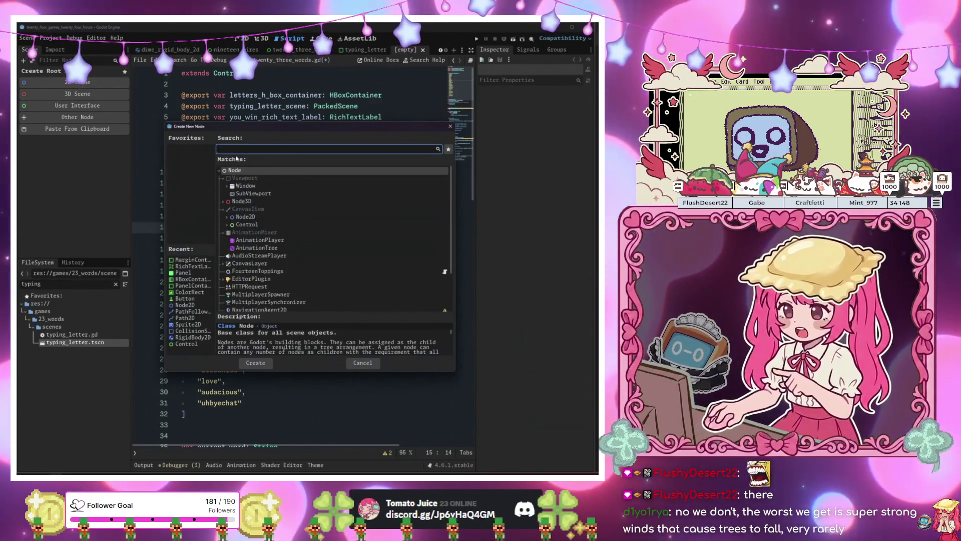
{"action": "type", "text": "Twenty"}
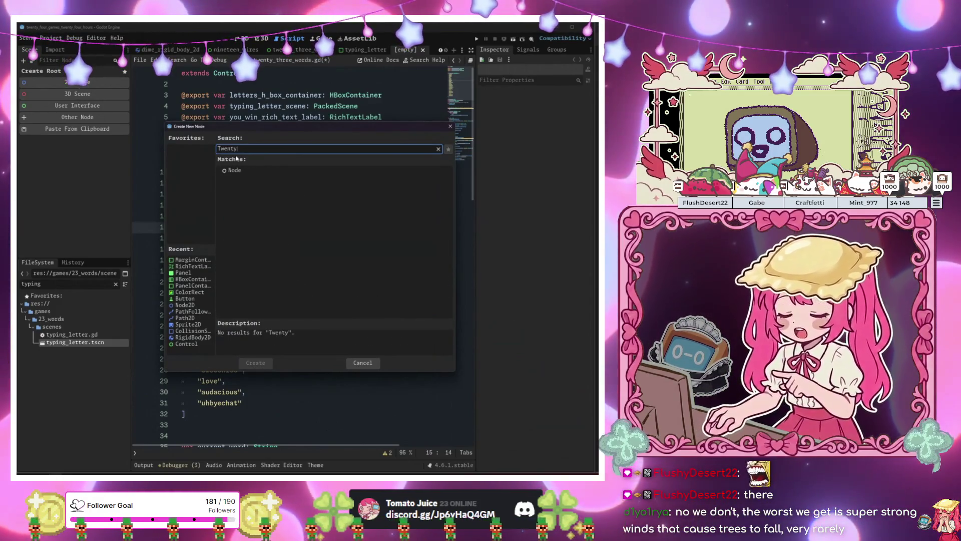
{"action": "key", "text": "Down"}
{"action": "key", "text": "Return"}
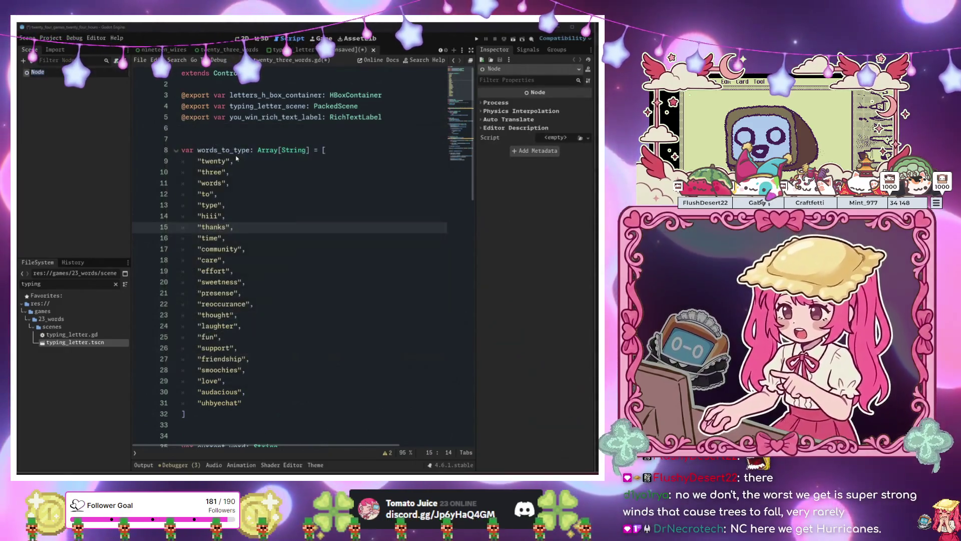
{"action": "type", "text": "FourGames"}
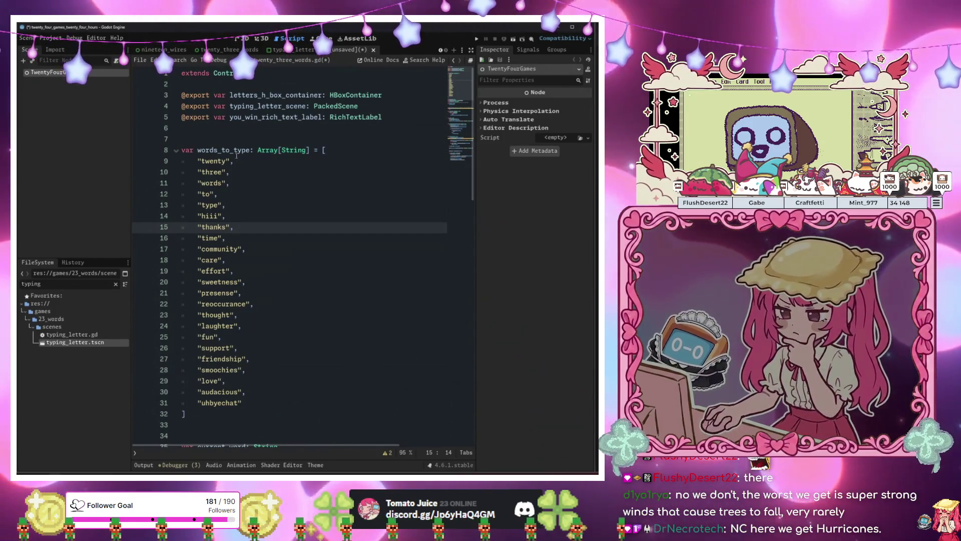
- Clear the FileSystem filter and browse to the 23_words scenes folder
{"action": "left_click", "coordinate": [45, 319]}
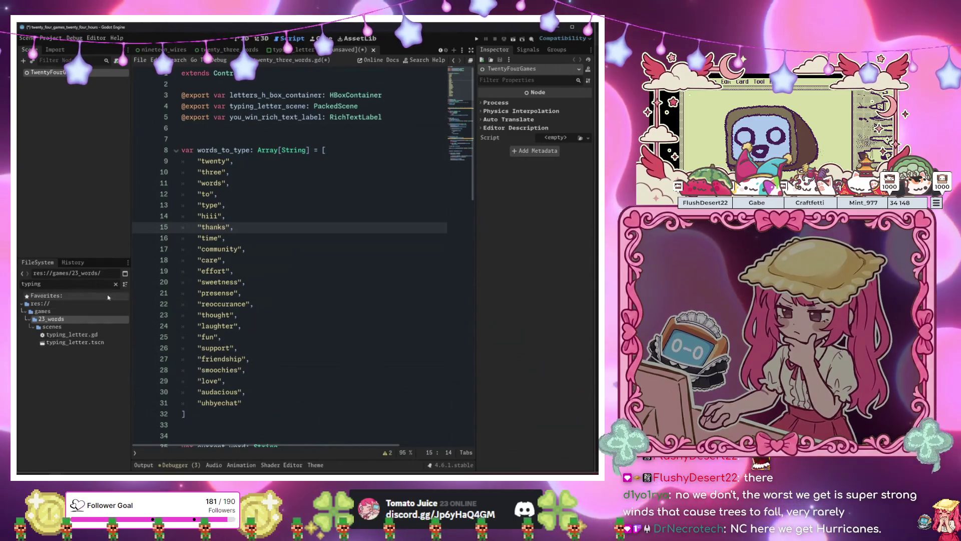
{"action": "left_click", "coordinate": [116, 284]}
{"action": "left_click", "coordinate": [52, 394]}
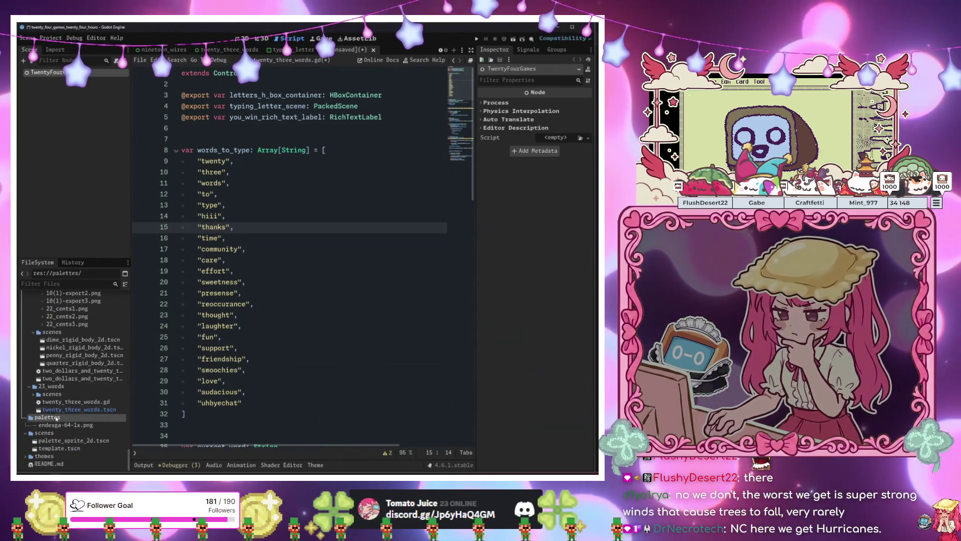
{"action": "scroll", "coordinate": [64, 407], "scroll_direction": "up", "scroll_amount": 2}
{"action": "scroll", "coordinate": [70, 391], "scroll_direction": "up", "scroll_amount": 6}
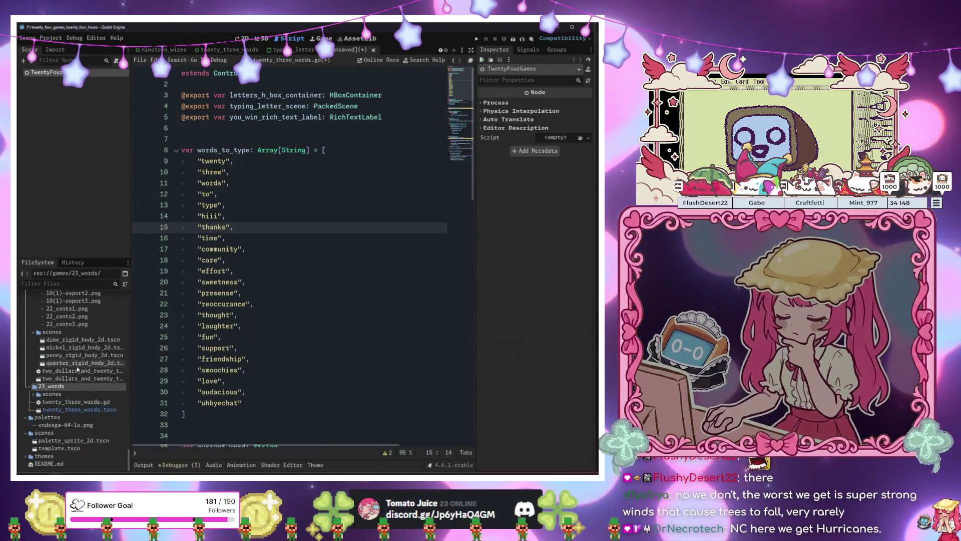
{"action": "scroll", "coordinate": [78, 369], "scroll_direction": "up", "scroll_amount": 10}
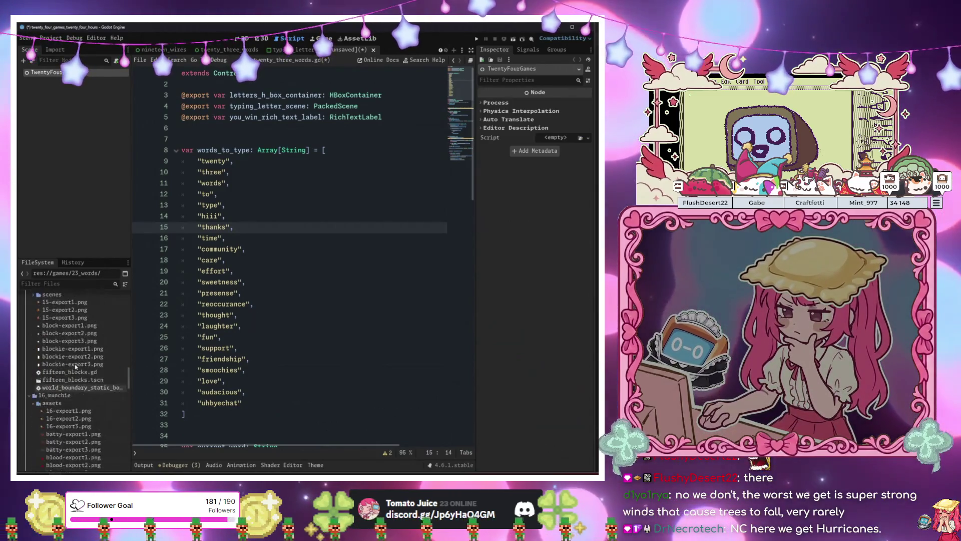
- Create a new 24_games folder under res://games in the save dialog
{"action": "left_click", "coordinate": [101, 157]}
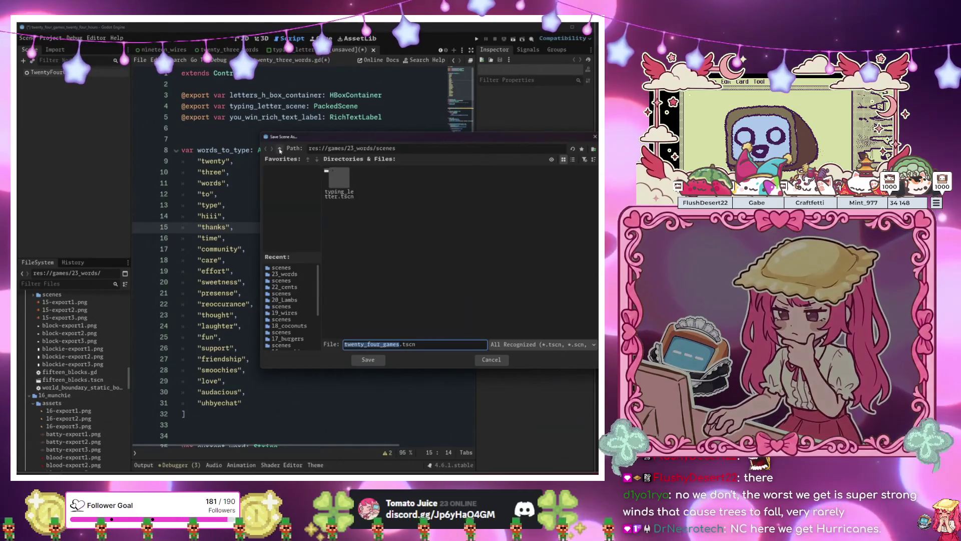
{"action": "left_click", "coordinate": [280, 149]}
{"action": "left_click", "coordinate": [280, 149]}
{"action": "left_click", "coordinate": [581, 322]}
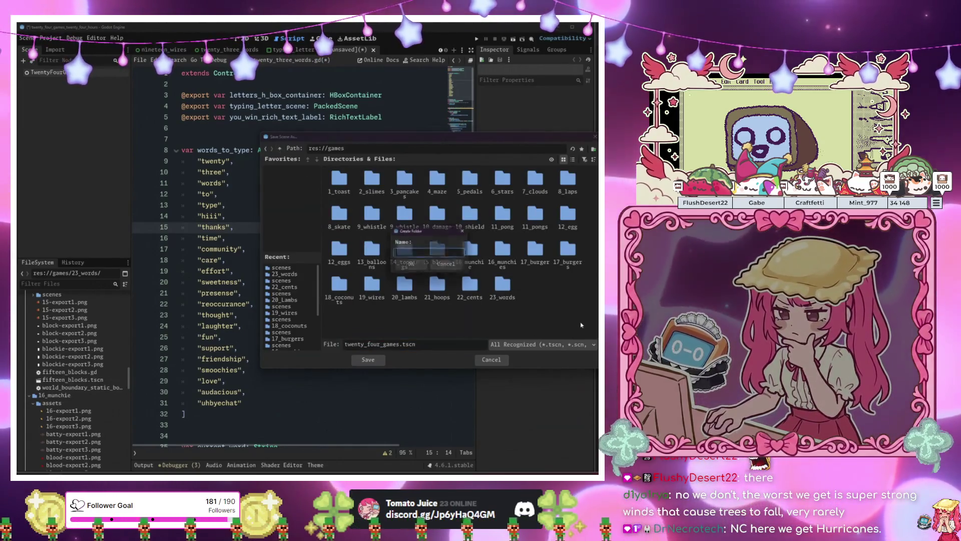
{"action": "type", "text": "24_G"}
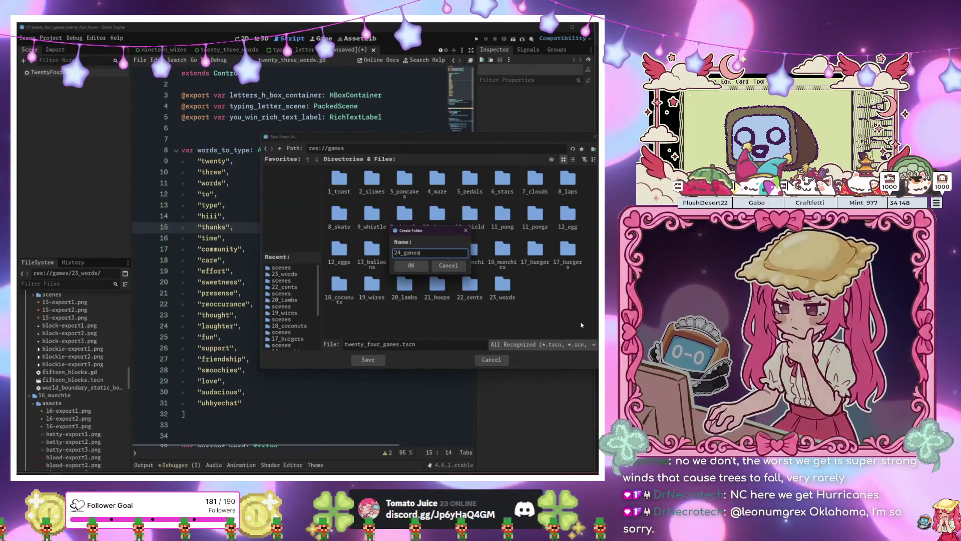
{"action": "key", "text": "Return"}
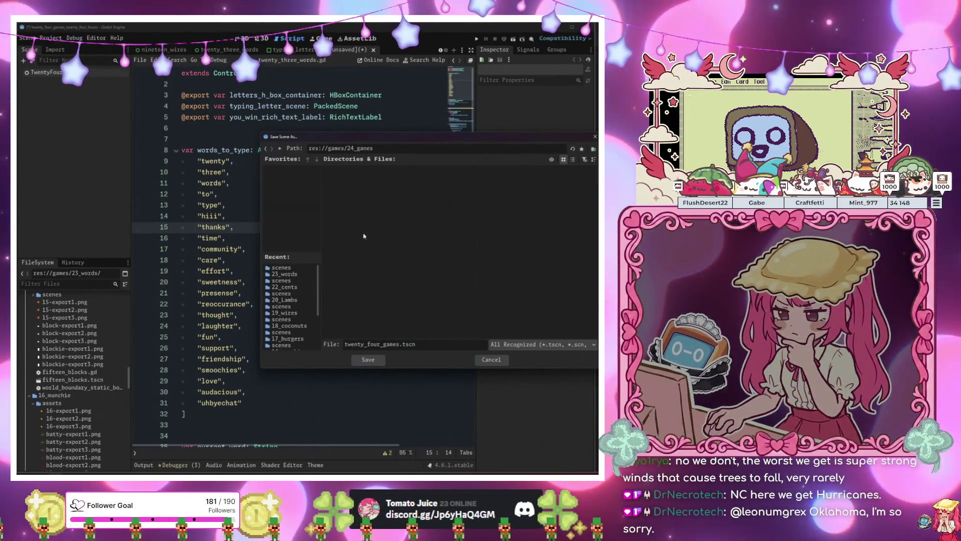
- Save the scene as twenty_four_games.tscn inside the 24_games folder
{"action": "left_click", "coordinate": [280, 148]}
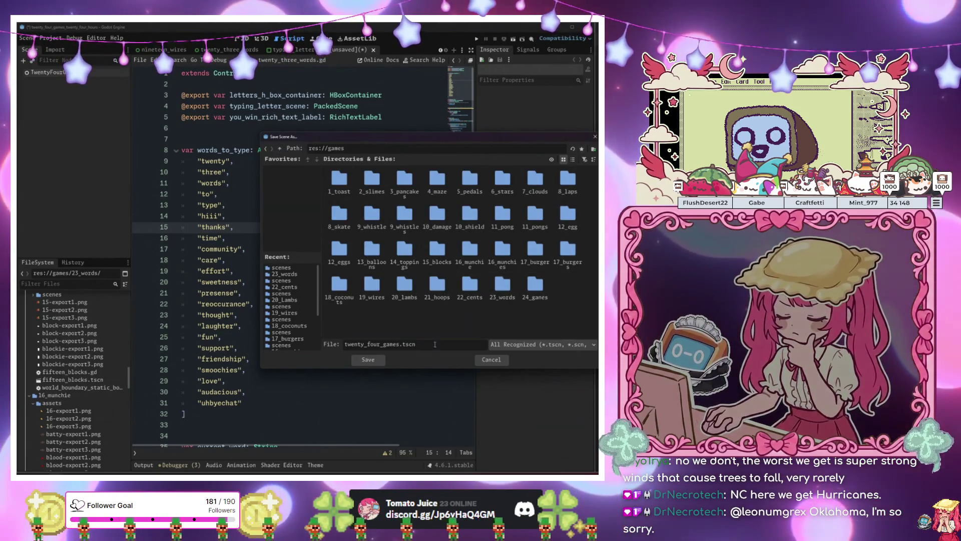
{"action": "double_click", "coordinate": [535, 284]}
{"action": "left_click", "coordinate": [368, 360]}
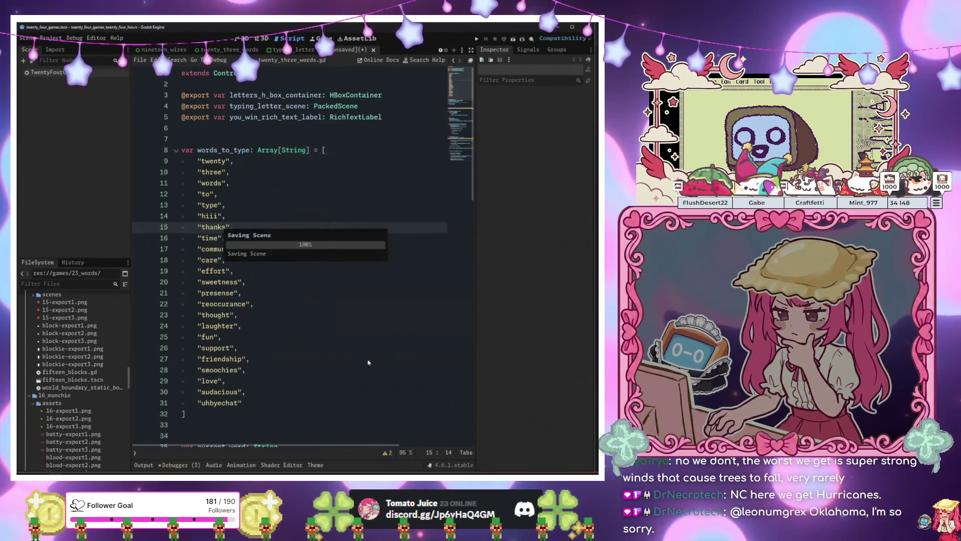
{"action": "scroll", "coordinate": [84, 399], "scroll_direction": "down", "scroll_amount": 10}
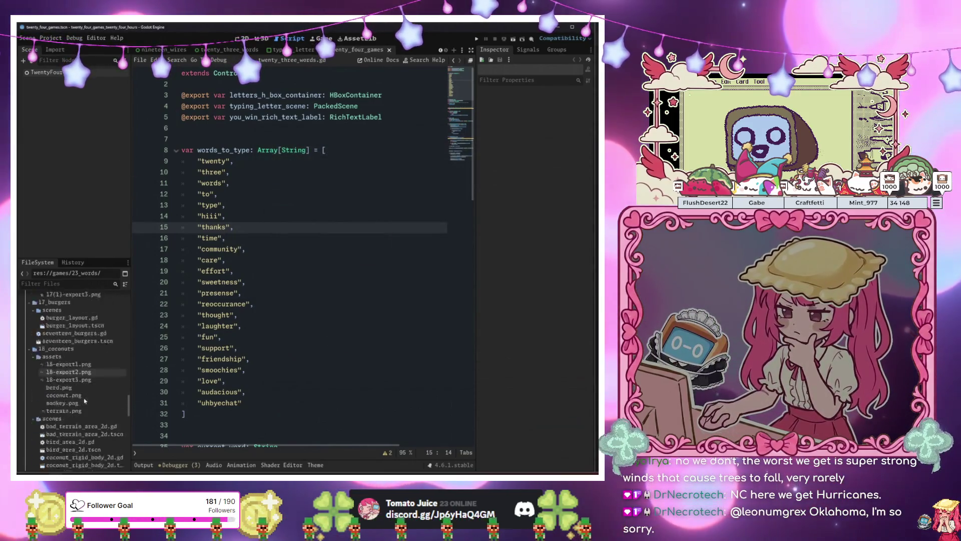
- Select the new 24_games folder in the FileSystem dock and begin renaming it
{"action": "left_click", "coordinate": [85, 399]}
{"action": "scroll", "coordinate": [84, 401], "scroll_direction": "down", "scroll_amount": 3}
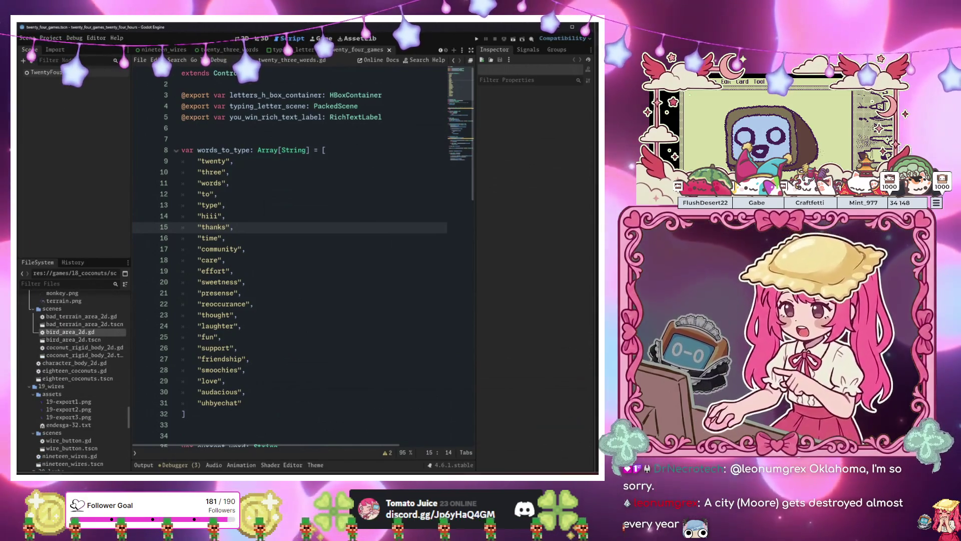
{"action": "scroll", "coordinate": [60, 399], "scroll_direction": "down", "scroll_amount": 10}
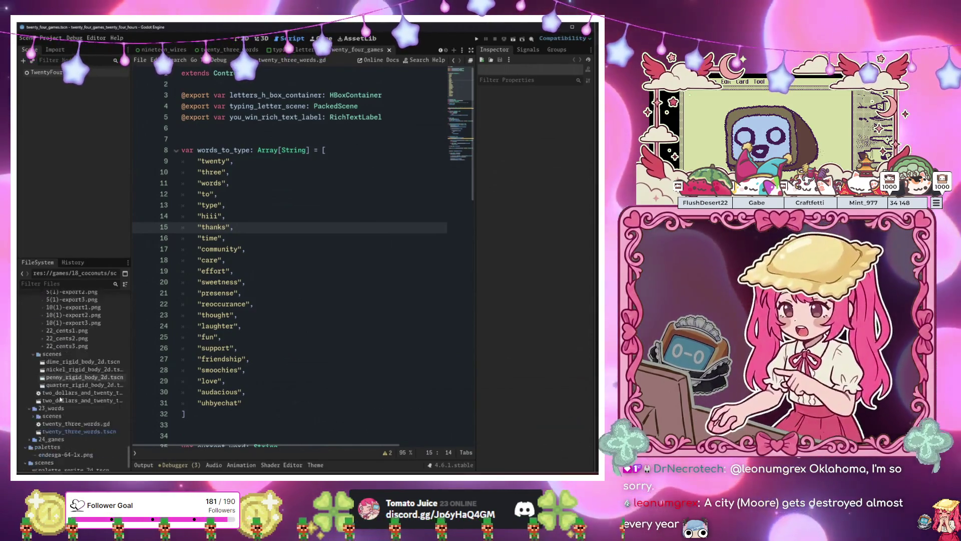
{"action": "scroll", "coordinate": [60, 399], "scroll_direction": "down", "scroll_amount": 2}
{"action": "left_click", "coordinate": [64, 410]}
{"action": "left_click", "coordinate": [63, 410]}
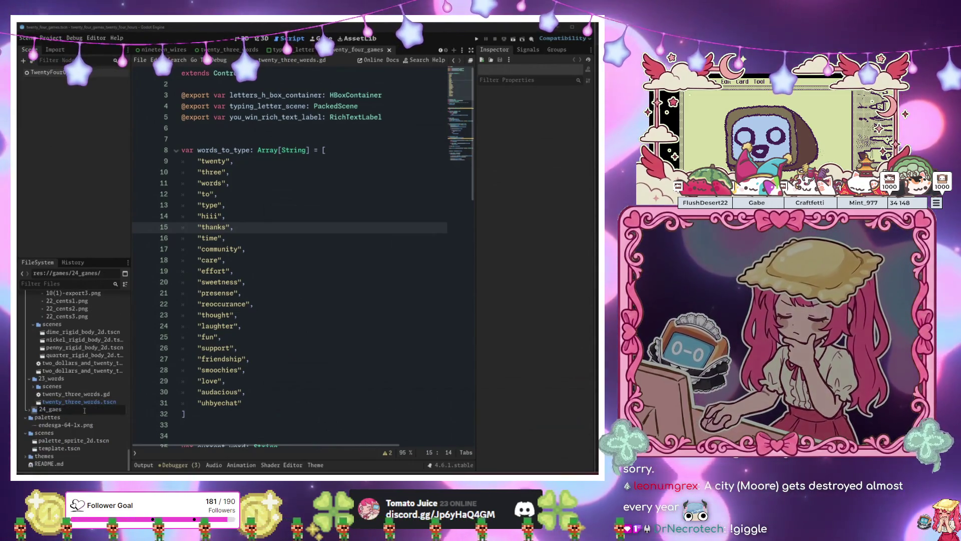
{"action": "scroll", "coordinate": [75, 409], "scroll_direction": "up", "scroll_amount": 10}
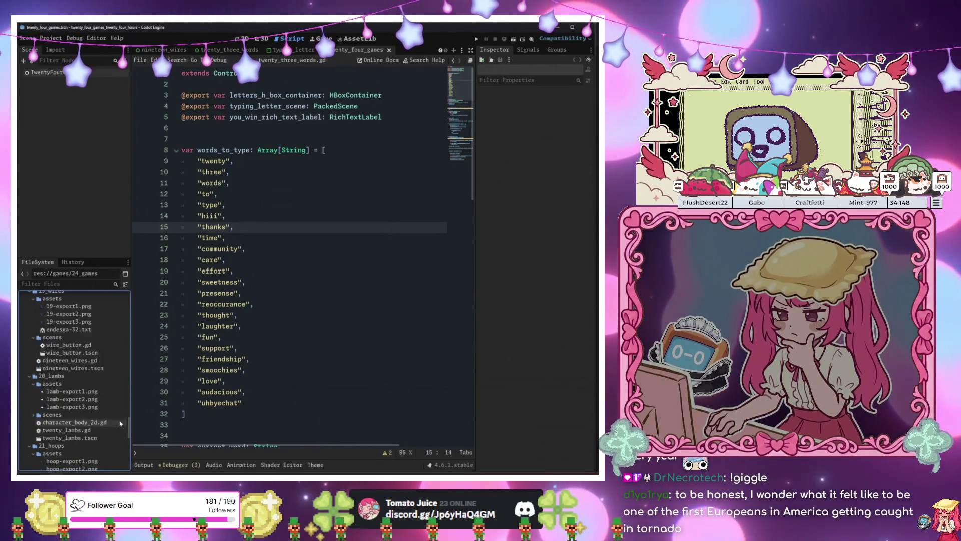
{"action": "scroll", "coordinate": [127, 426], "scroll_direction": "up", "scroll_amount": 15}
- Open the toast scene and start typing an emit call on line 3 of toast.gd
{"action": "left_click", "coordinate": [30, 337]}
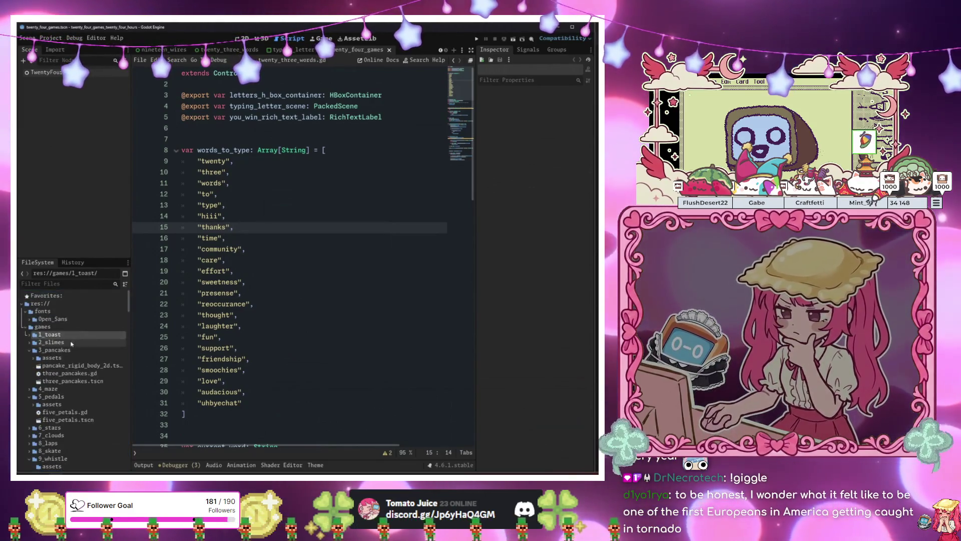
{"action": "double_click", "coordinate": [59, 358]}
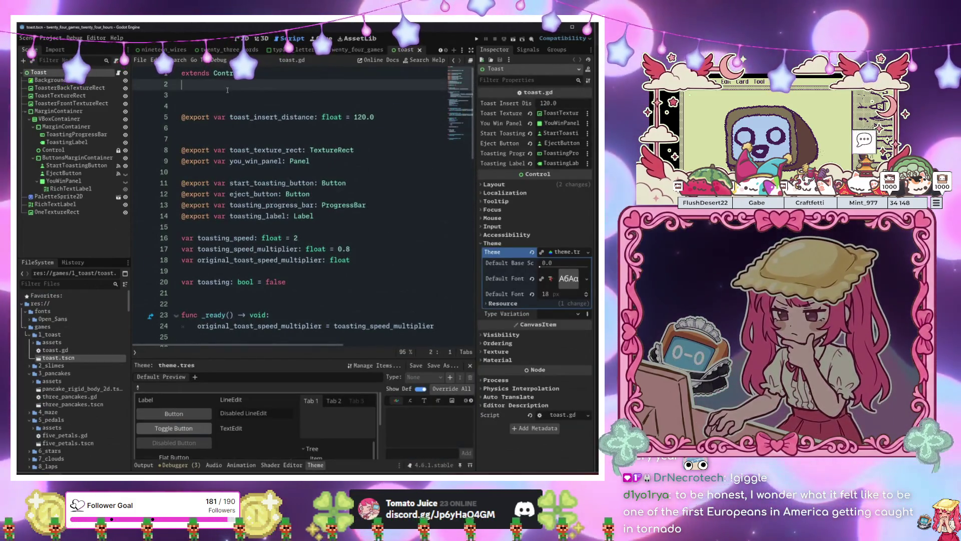
{"action": "left_click", "coordinate": [240, 100]}
{"action": "type", "text": "emit w"}
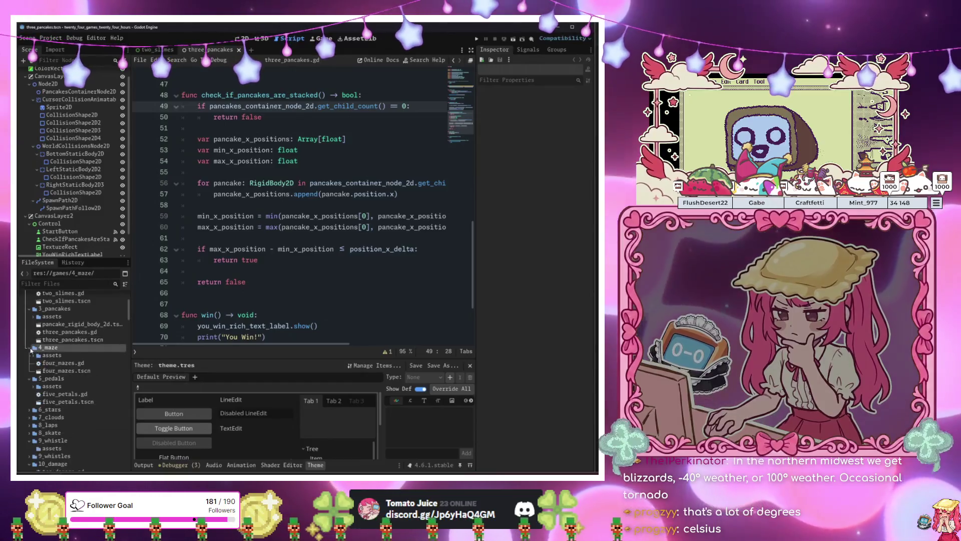
- Open the three_pancakes, four_mazes, five_petals, six_stars, seven_clouds and eight_laps scenes
{"action": "double_click", "coordinate": [63, 371]}
{"action": "double_click", "coordinate": [66, 402]}
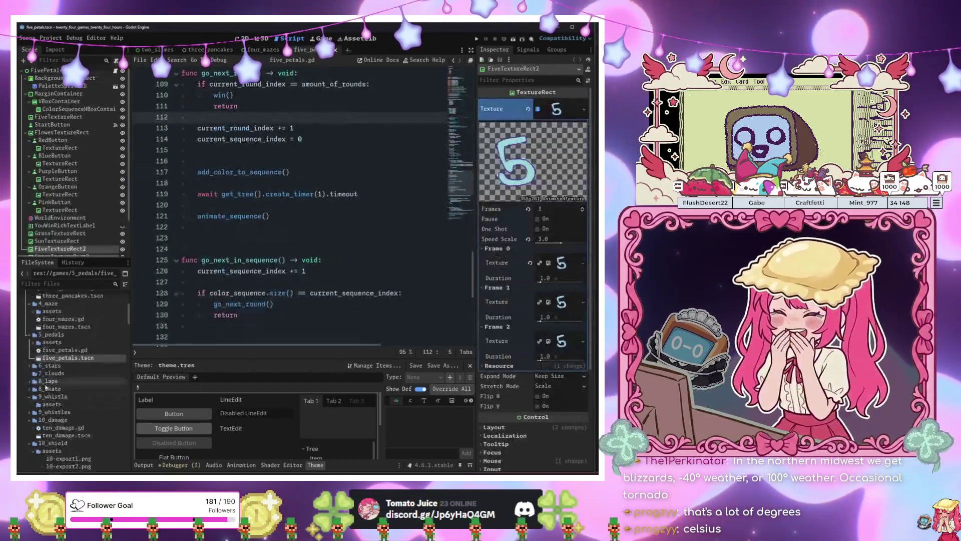
{"action": "double_click", "coordinate": [53, 409]}
{"action": "scroll", "coordinate": [61, 394], "scroll_direction": "down", "scroll_amount": 2}
{"action": "scroll", "coordinate": [61, 394], "scroll_direction": "down", "scroll_amount": 3}
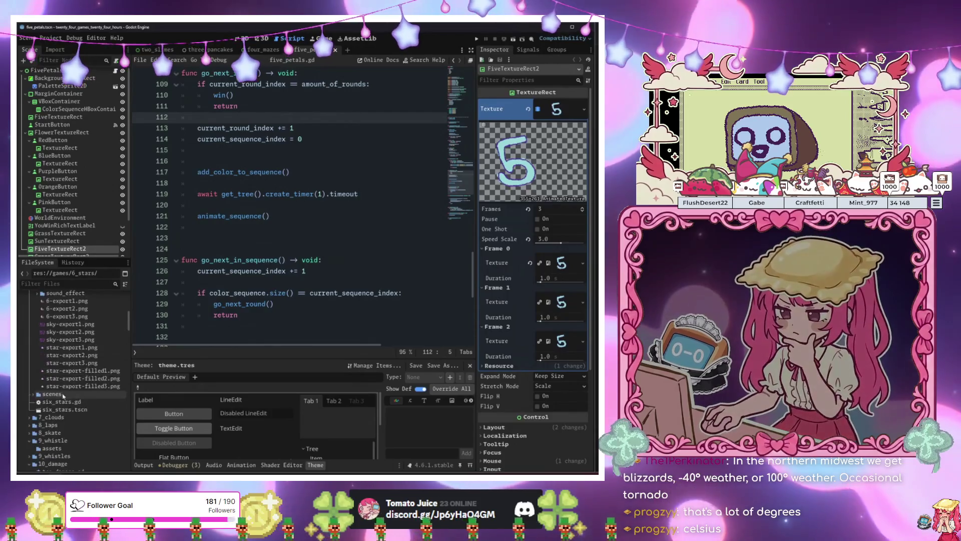
{"action": "double_click", "coordinate": [50, 409]}
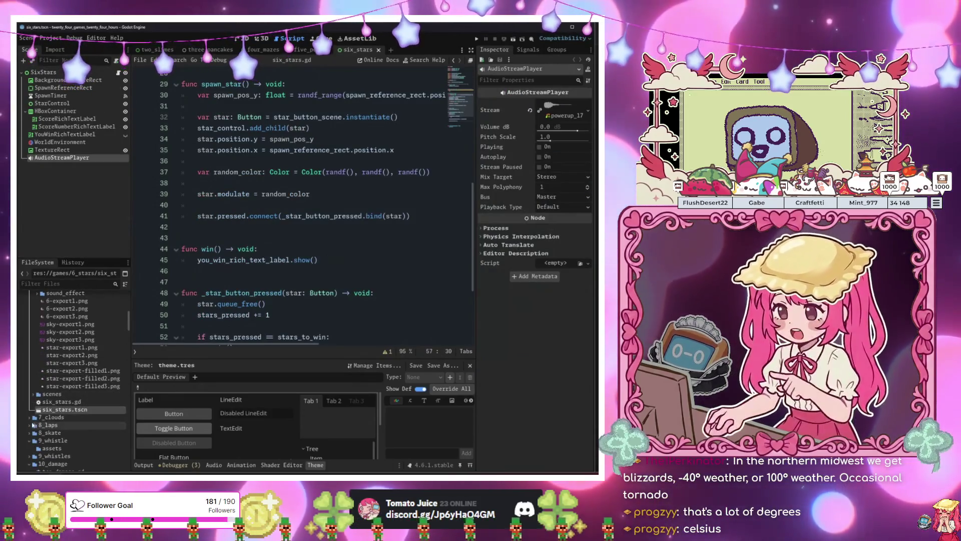
{"action": "left_click", "coordinate": [30, 417]}
{"action": "scroll", "coordinate": [30, 396], "scroll_direction": "down", "scroll_amount": 3}
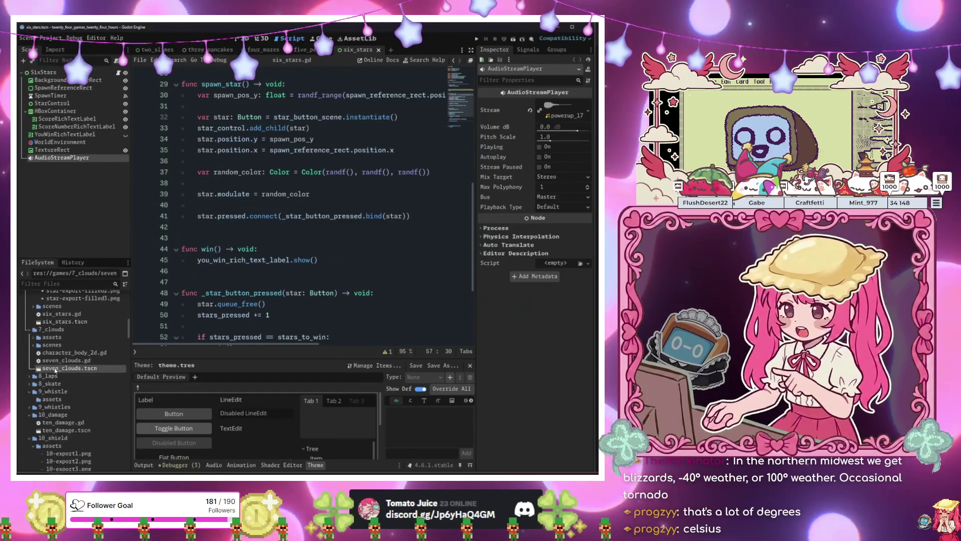
{"action": "double_click", "coordinate": [31, 368]}
{"action": "left_click", "coordinate": [30, 376]}
{"action": "double_click", "coordinate": [57, 407]}
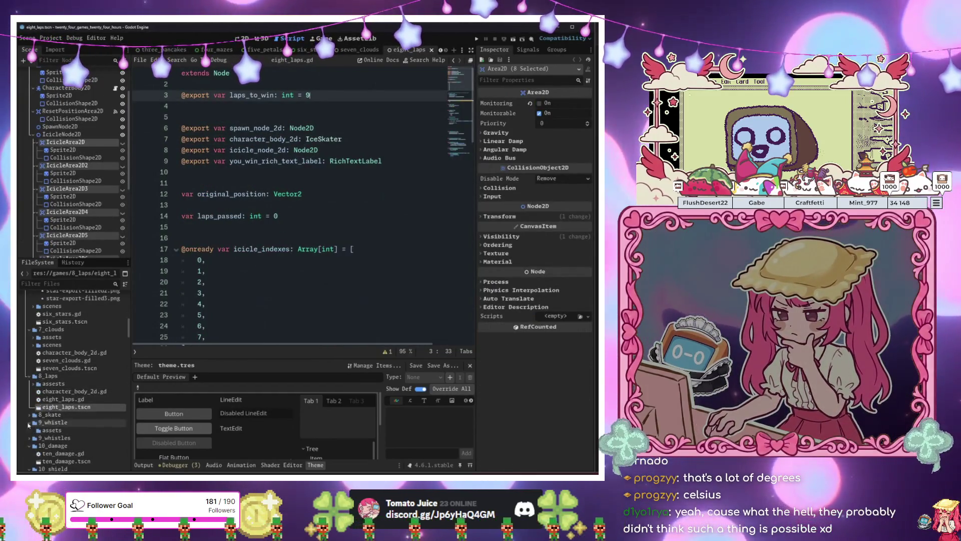
- Open the nine_whistles and ten_damage scenes
{"action": "left_click", "coordinate": [30, 423]}
{"action": "scroll", "coordinate": [70, 421], "scroll_direction": "down", "scroll_amount": 1}
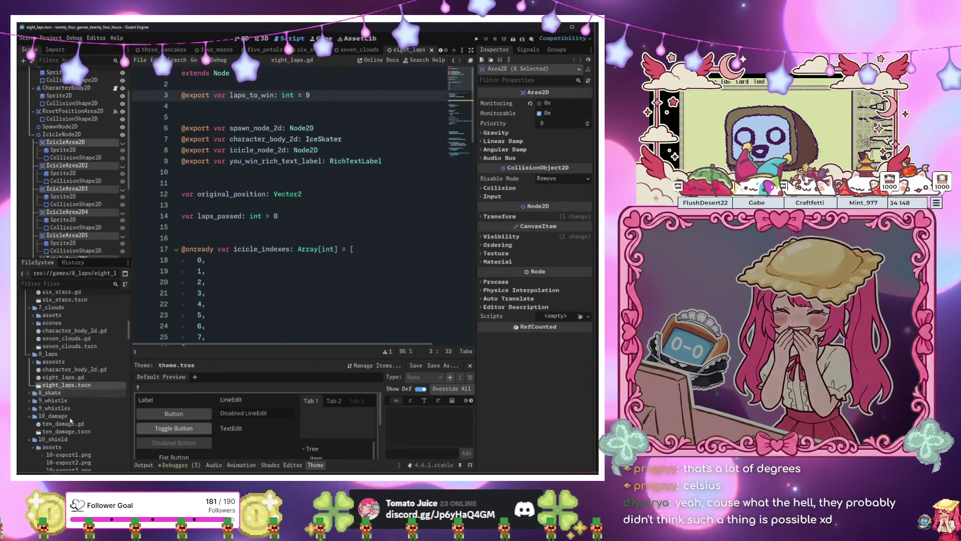
{"action": "left_click", "coordinate": [30, 408]}
{"action": "scroll", "coordinate": [51, 416], "scroll_direction": "down", "scroll_amount": 5}
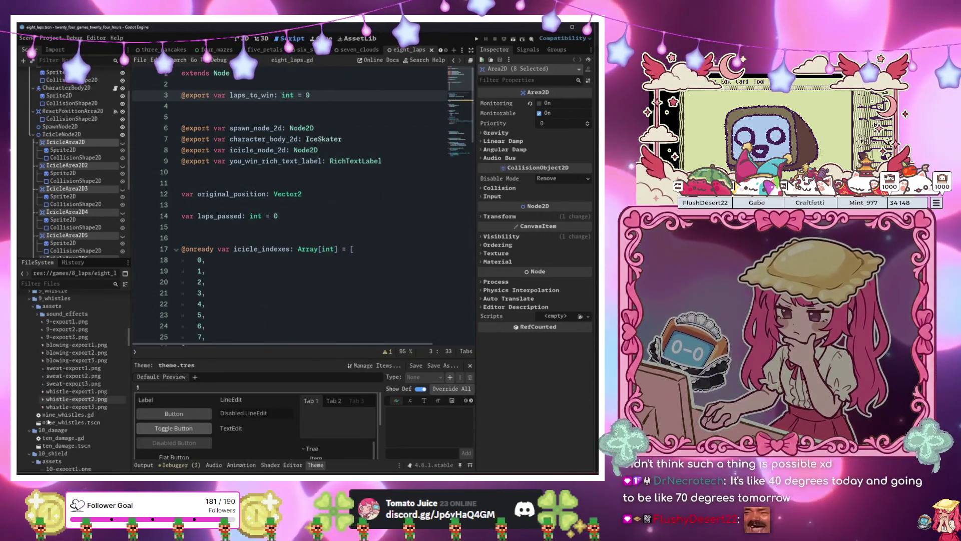
{"action": "left_click", "coordinate": [53, 424]}
{"action": "double_click", "coordinate": [53, 424]}
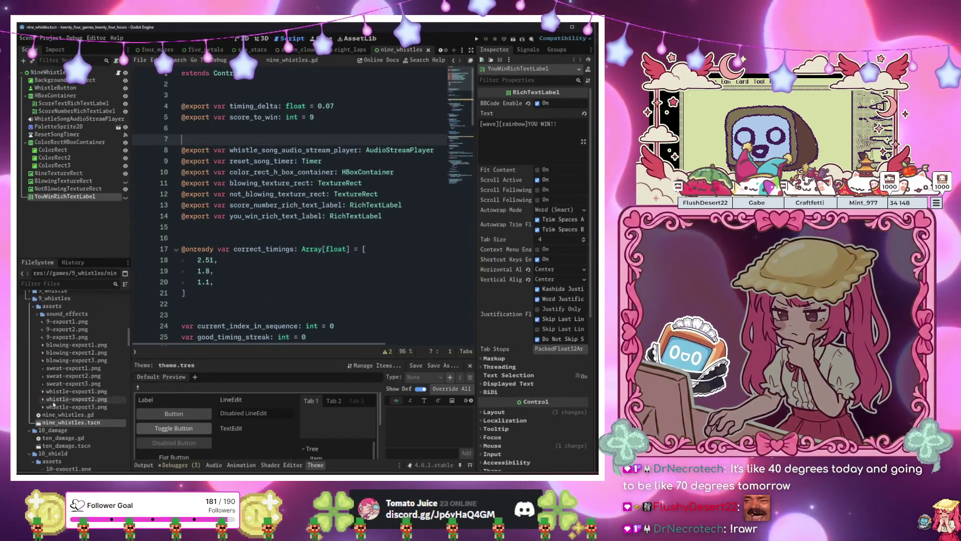
{"action": "scroll", "coordinate": [52, 404], "scroll_direction": "down", "scroll_amount": 2}
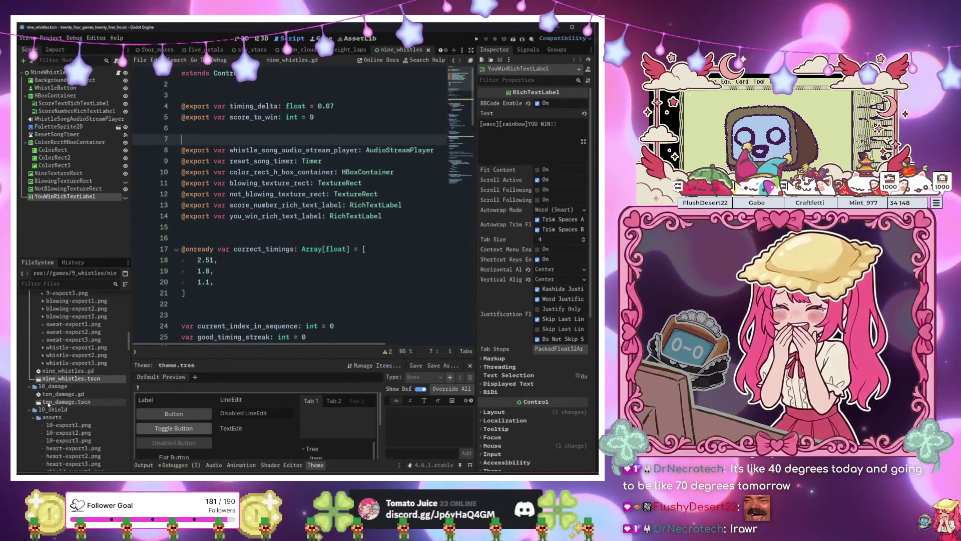
{"action": "double_click", "coordinate": [54, 402]}
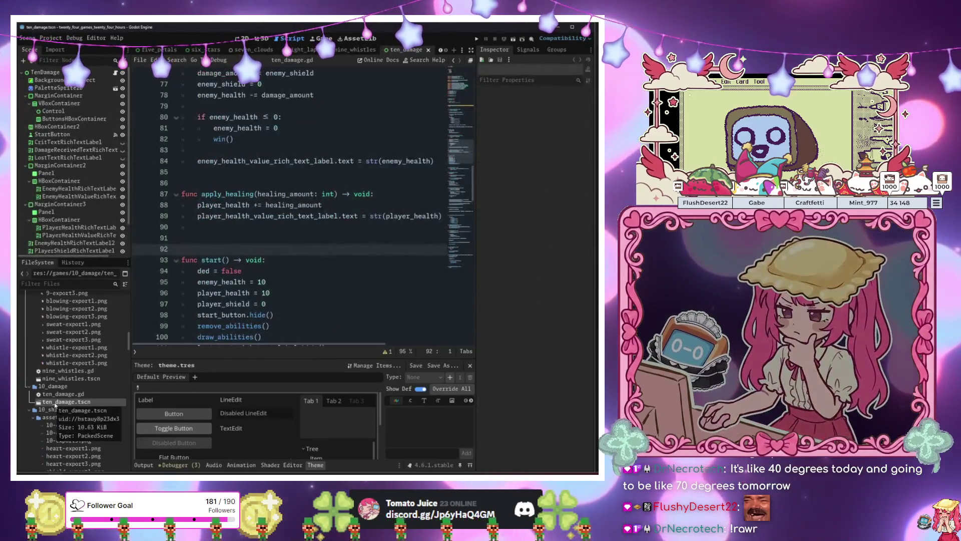
- Cycle the scene tabs back to three_pancakes
{"action": "scroll", "coordinate": [103, 426], "scroll_direction": "down", "scroll_amount": 5}
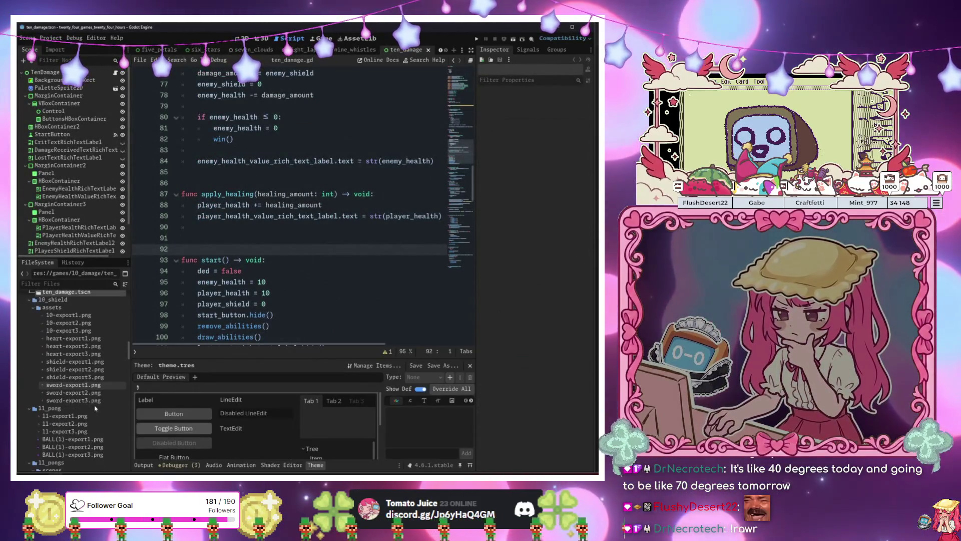
{"action": "scroll", "coordinate": [96, 409], "scroll_direction": "down", "scroll_amount": 3}
{"action": "scroll", "coordinate": [240, 252], "scroll_direction": "up", "scroll_amount": 10}
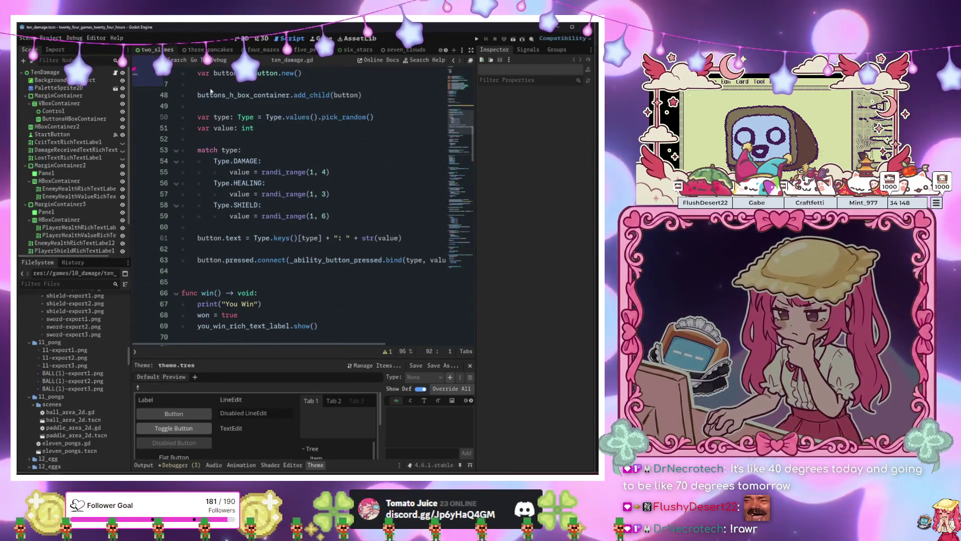
{"action": "key", "text": "ctrl+Tab"}
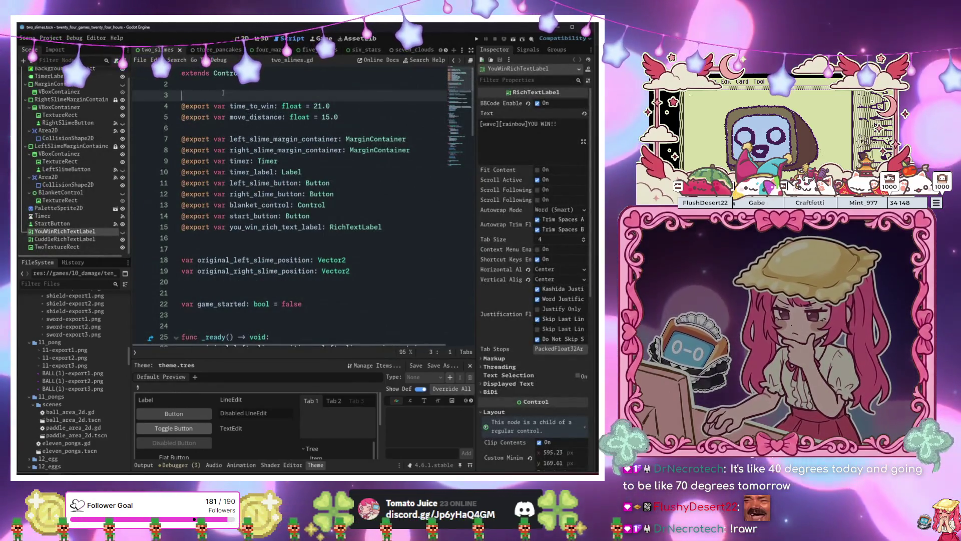
{"action": "left_click", "coordinate": [214, 50]}
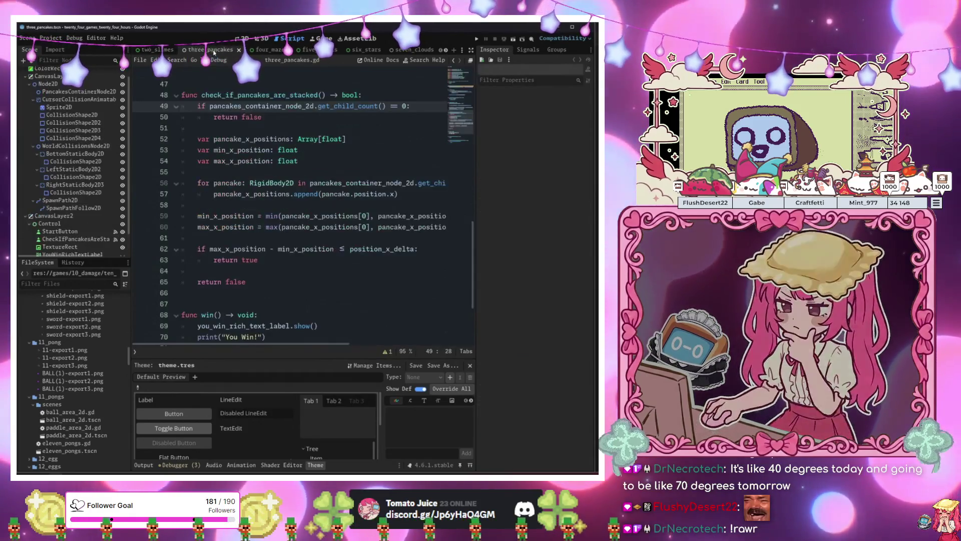
- Declare 'signal game_won' below extends Node in the current minigame script
{"action": "scroll", "coordinate": [226, 106], "scroll_direction": "up", "scroll_amount": 15}
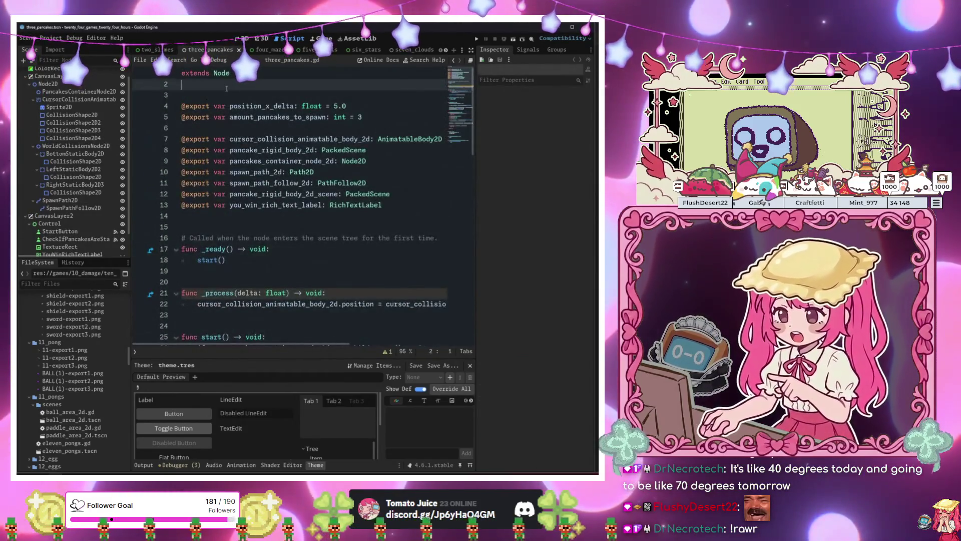
{"action": "type", "text": "signal game_won"}
{"action": "key", "text": "Return"}
{"action": "key", "text": "BackSpace"}
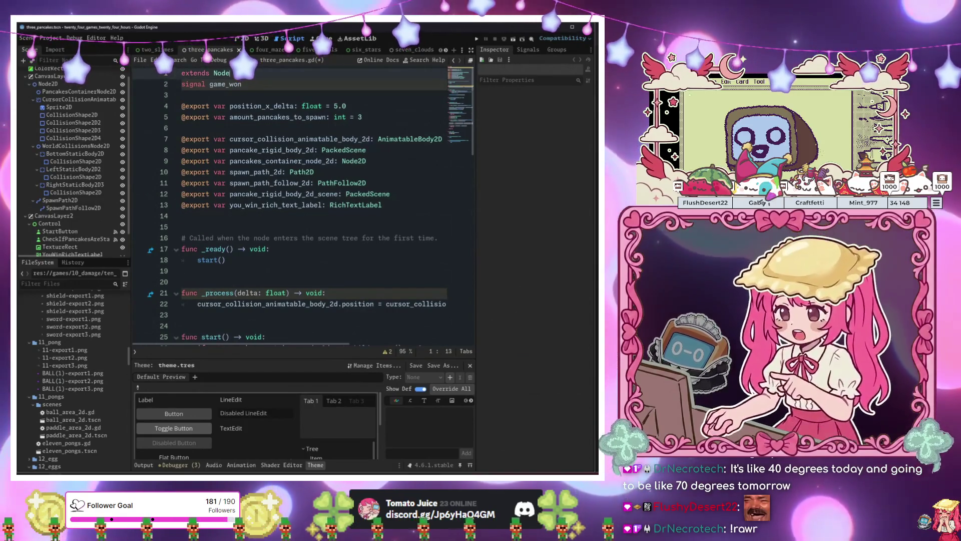
{"action": "key", "text": "Return"}
- Add 'signal game_won' at the top of four_mazes.gd
{"action": "left_click", "coordinate": [260, 50]}
{"action": "scroll", "coordinate": [301, 201], "scroll_direction": "up", "scroll_amount": 15}
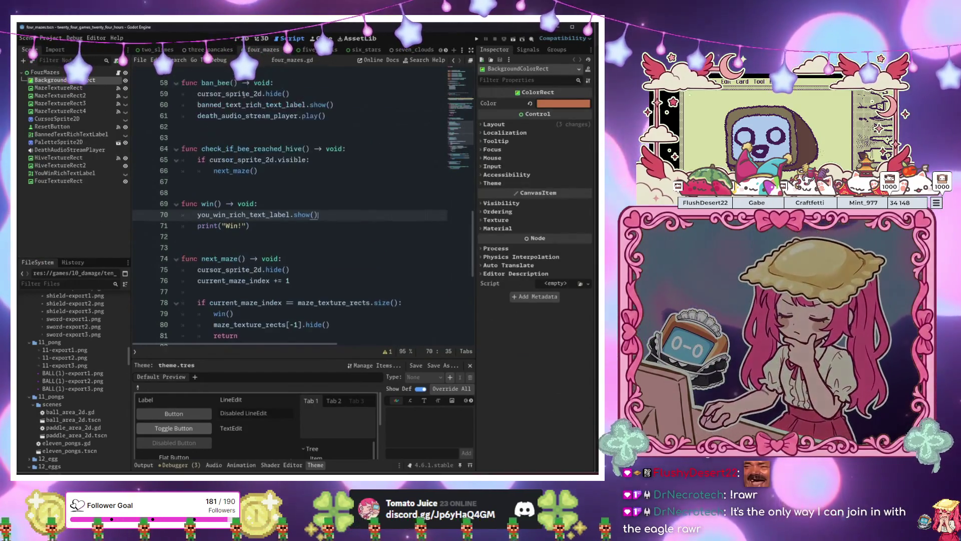
{"action": "scroll", "coordinate": [216, 100], "scroll_direction": "up", "scroll_amount": 2}
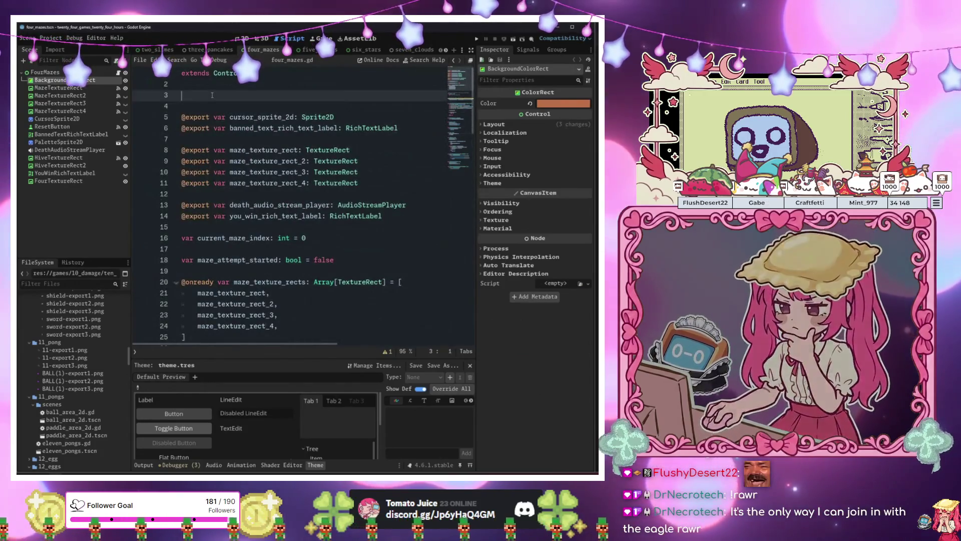
{"action": "type", "text": "signal game_won"}
{"action": "key", "text": "Return"}
- Insert 'signal game_won' on its own line near the top of five_petals.gd
{"action": "left_click", "coordinate": [307, 52]}
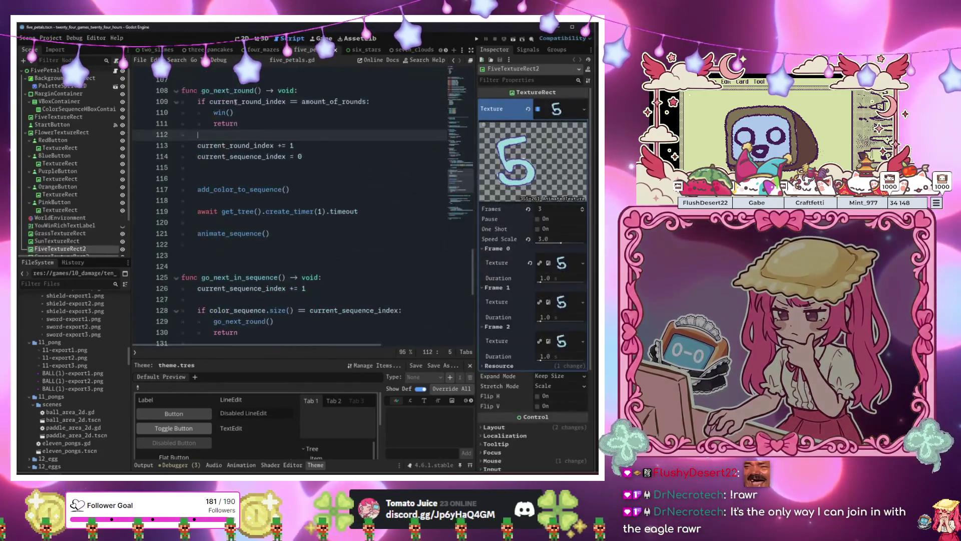
{"action": "scroll", "coordinate": [348, 77], "scroll_direction": "up", "scroll_amount": 20}
{"action": "scroll", "coordinate": [373, 124], "scroll_direction": "up", "scroll_amount": 2}
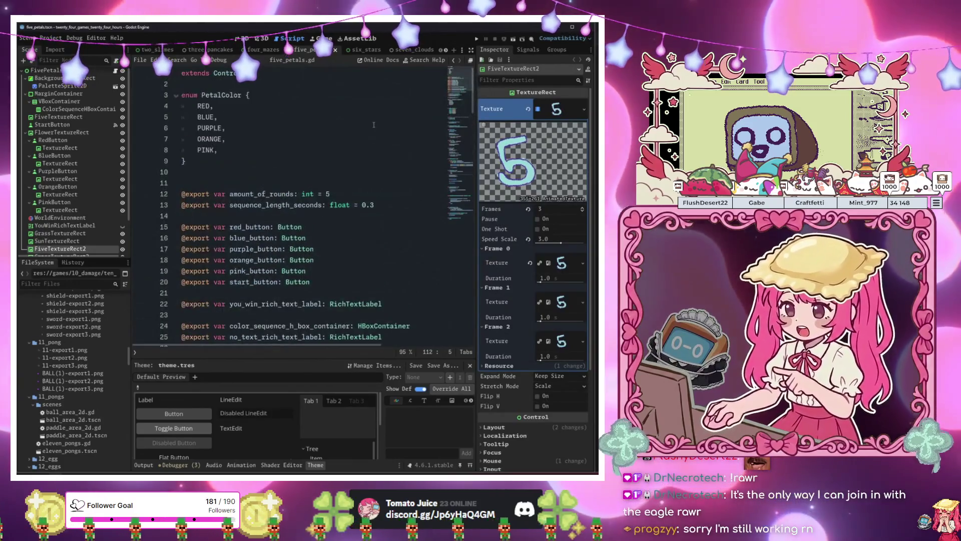
{"action": "left_click", "coordinate": [213, 86]}
{"action": "key", "text": "Return"}
{"action": "key", "text": "Return"}
{"action": "key", "text": "Return"}
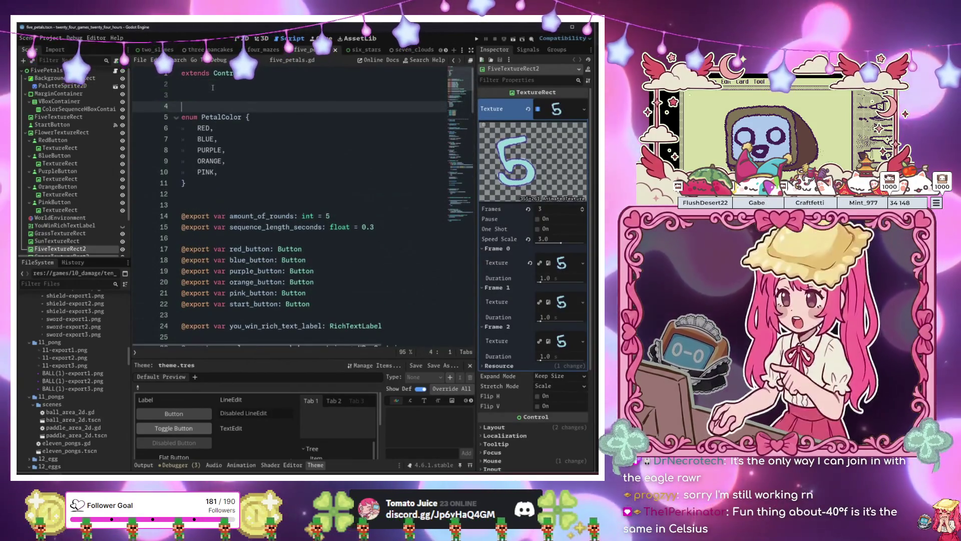
{"action": "key", "text": "Up"}
{"action": "key", "text": "Up"}
{"action": "type", "text": "signal game_won"}
{"action": "key", "text": "Down"}
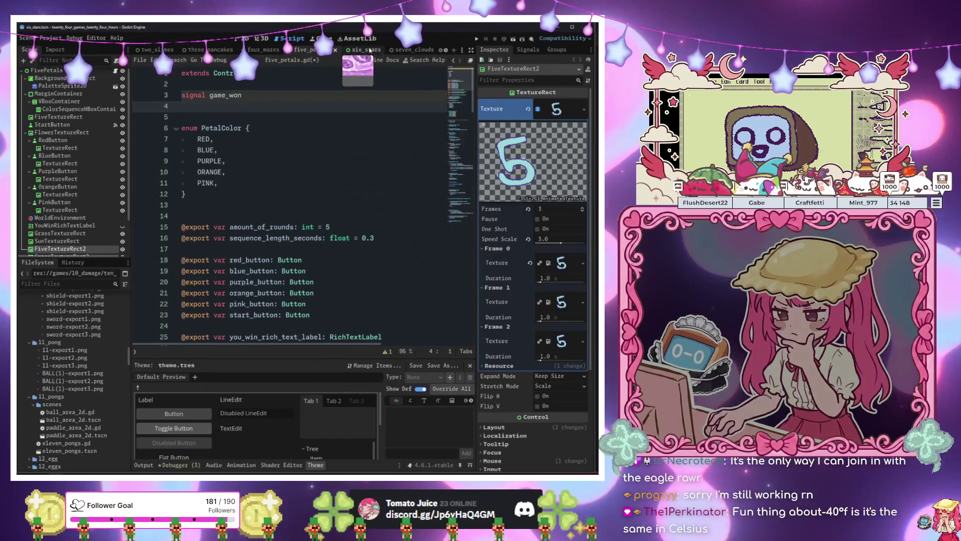
- Add the 'signal game_won' declaration near the top of six_stars.gd
{"action": "key", "text": "ctrl+Tab"}
{"action": "scroll", "coordinate": [452, 101], "scroll_direction": "up", "scroll_amount": 10}
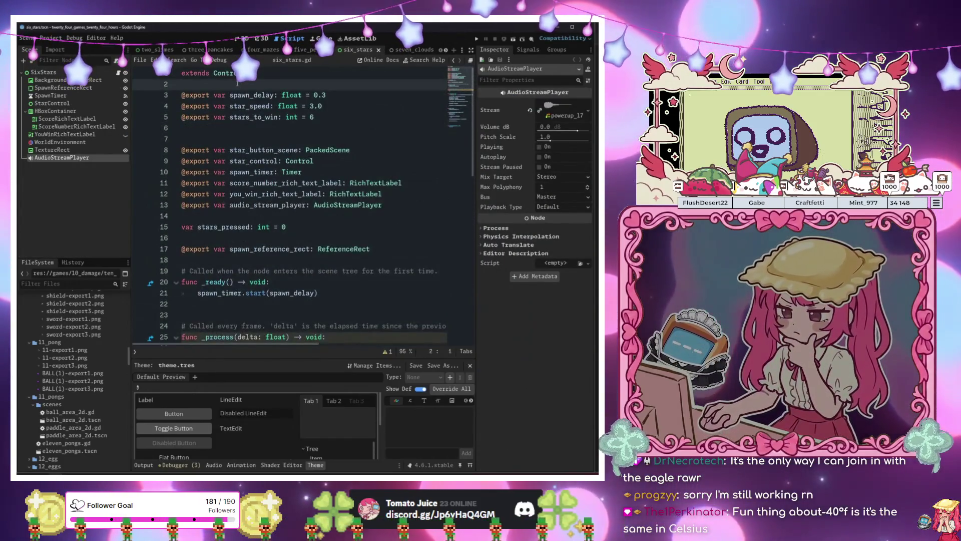
{"action": "key", "text": "Return"}
{"action": "type", "text": "signal game_won"}
{"action": "key", "text": "Return"}
{"action": "key", "text": "Return"}
{"action": "key", "text": "Up"}
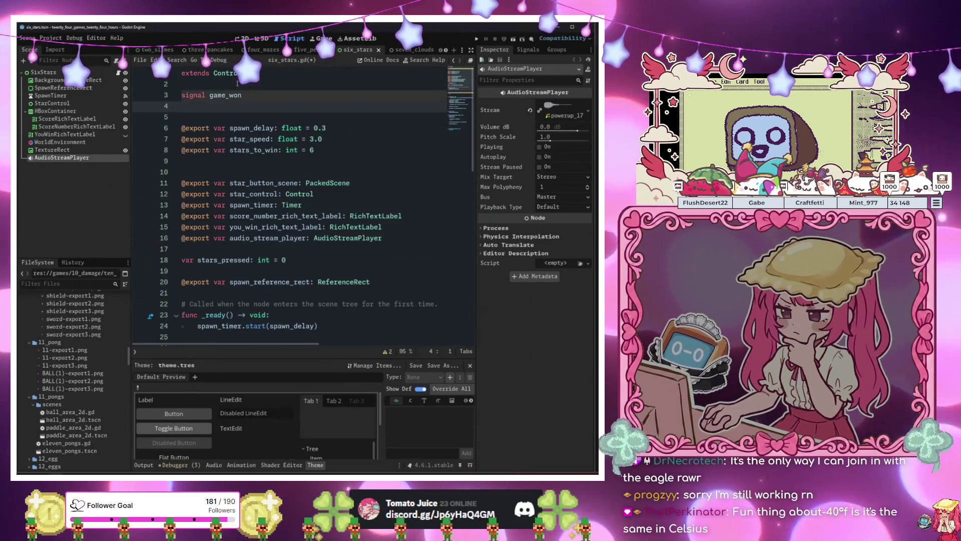
- Declare 'signal game_won' below the extends line in eight_laps.gd
{"action": "key", "text": "ctrl+Tab"}
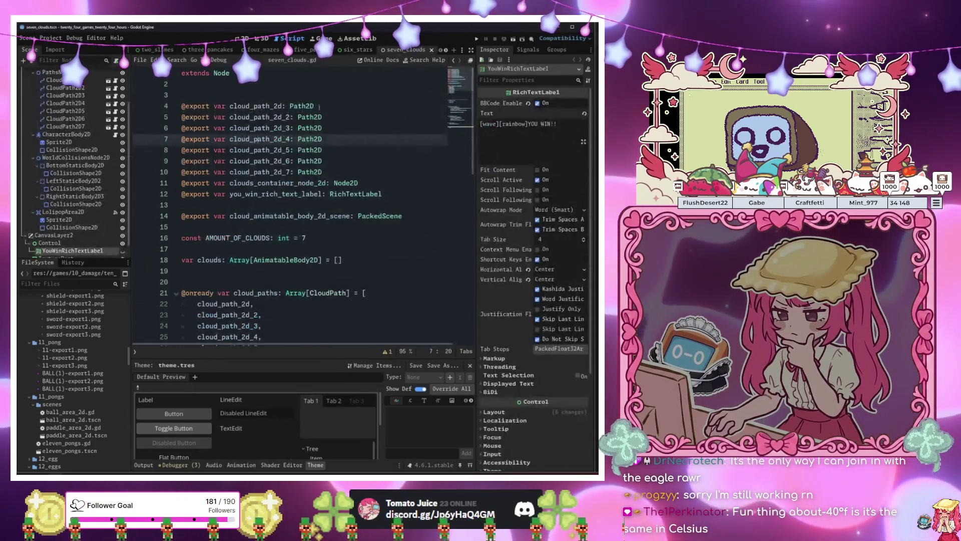
{"action": "left_click", "coordinate": [445, 50]}
{"action": "left_click", "coordinate": [427, 51]}
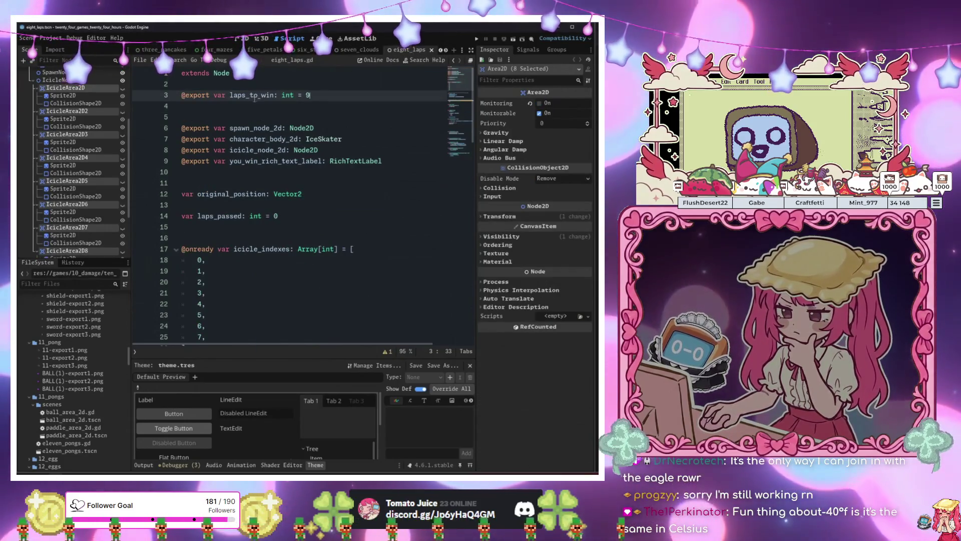
{"action": "left_click", "coordinate": [248, 86]}
{"action": "key", "text": "Return"}
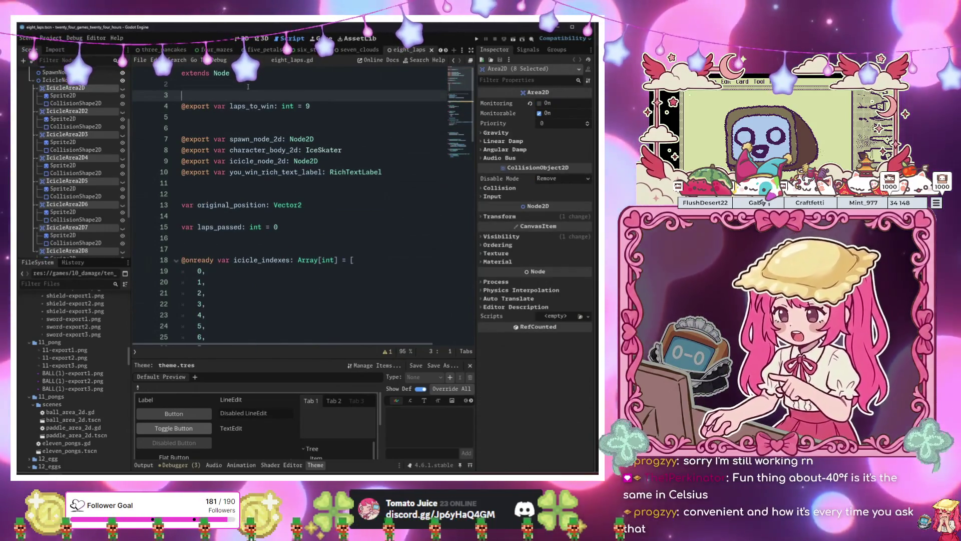
{"action": "type", "text": "signal game_won"}
{"action": "key", "text": "Return"}
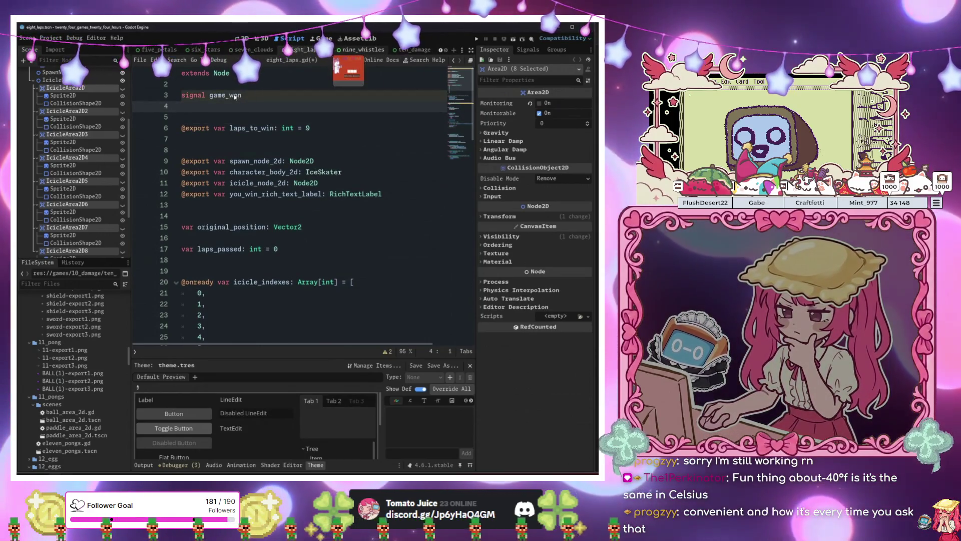
- Paste the 'signal game_won' declaration below extends in nine_whistles.gd
{"action": "left_click", "coordinate": [360, 50]}
{"action": "left_click", "coordinate": [230, 84]}
{"action": "key", "text": "ctrl+v"}
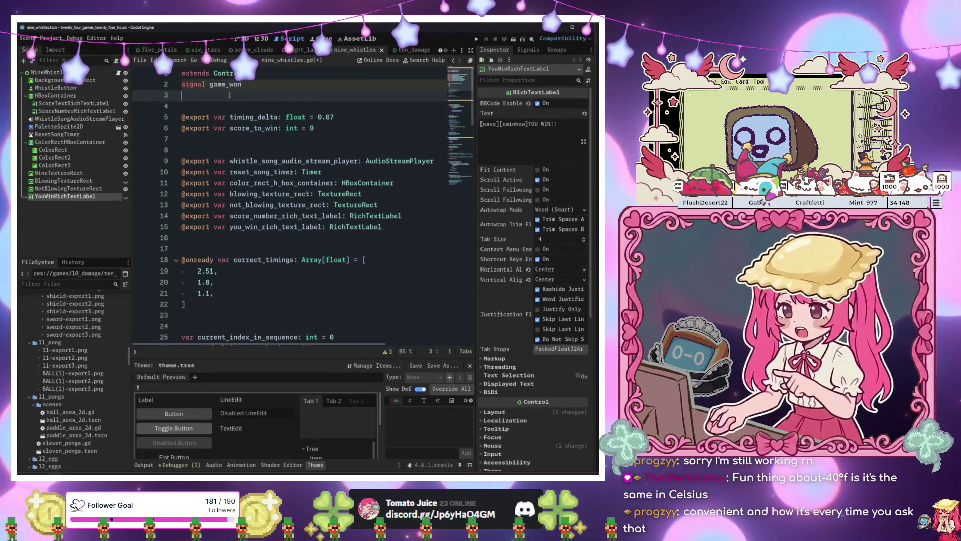
{"action": "key", "text": "alt+Up"}
- Paste 'signal game_won' below the extends line in ten_damage.gd
{"action": "left_click", "coordinate": [415, 50]}
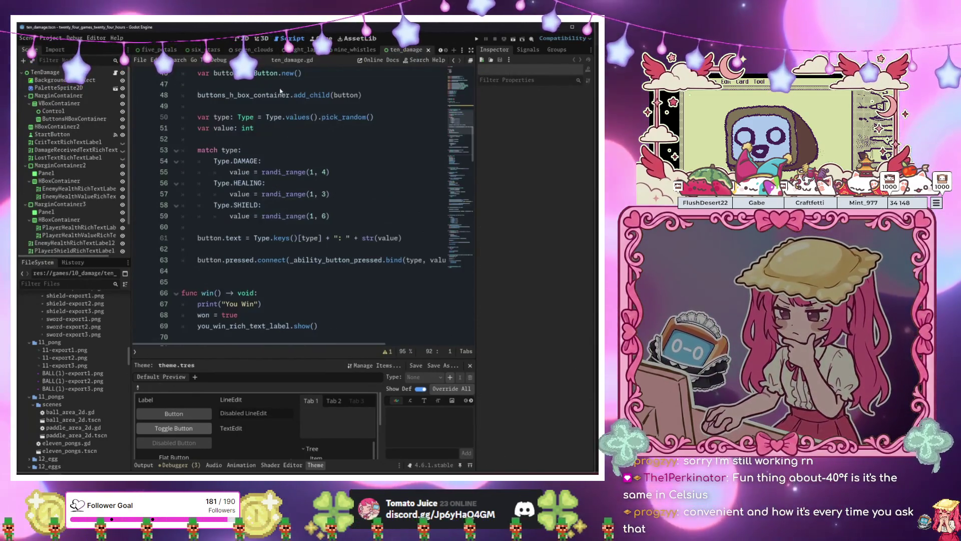
{"action": "scroll", "coordinate": [460, 74], "scroll_direction": "up", "scroll_amount": 15}
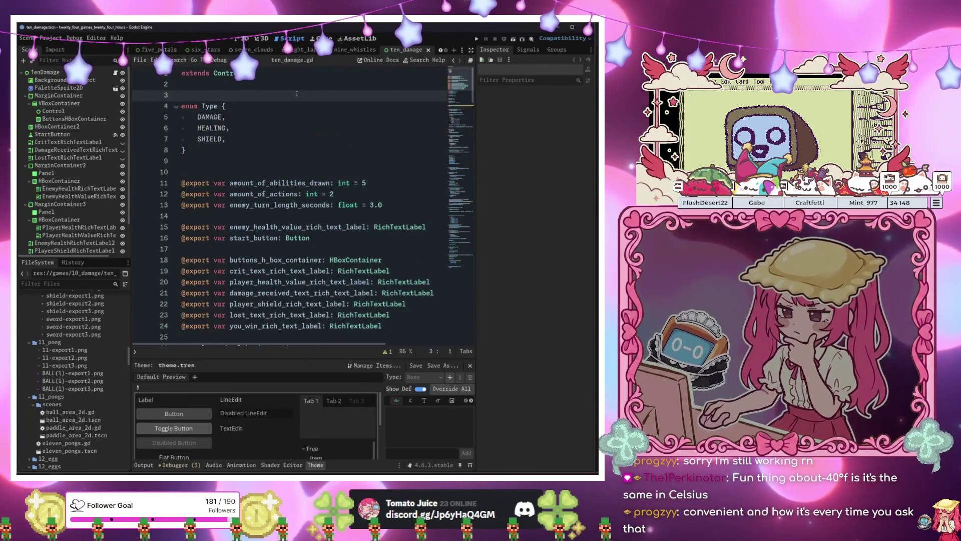
{"action": "key", "text": "Return"}
{"action": "key", "text": "Return"}
{"action": "key", "text": "Up"}
{"action": "key", "text": "Up"}
{"action": "type", "text": "signal game_won"}
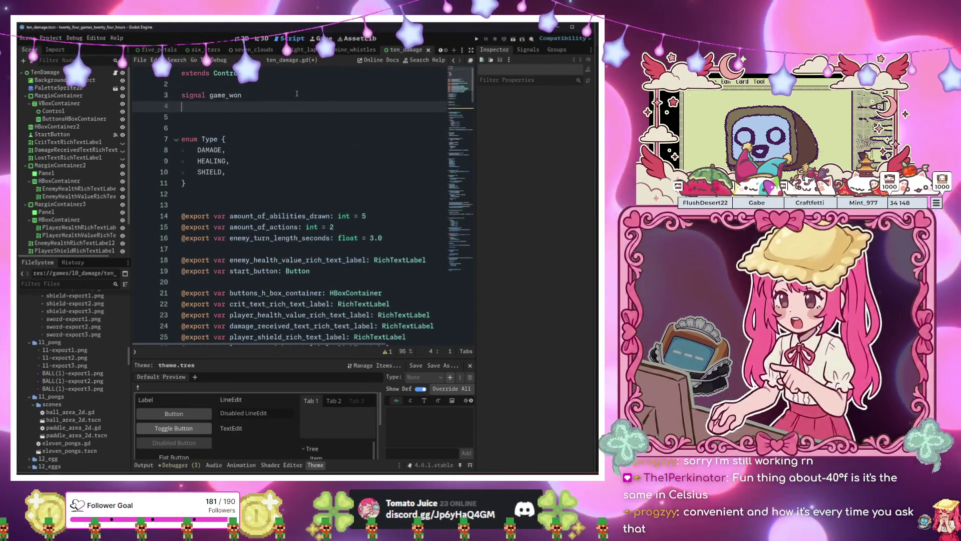
{"action": "key", "text": "BackSpace"}
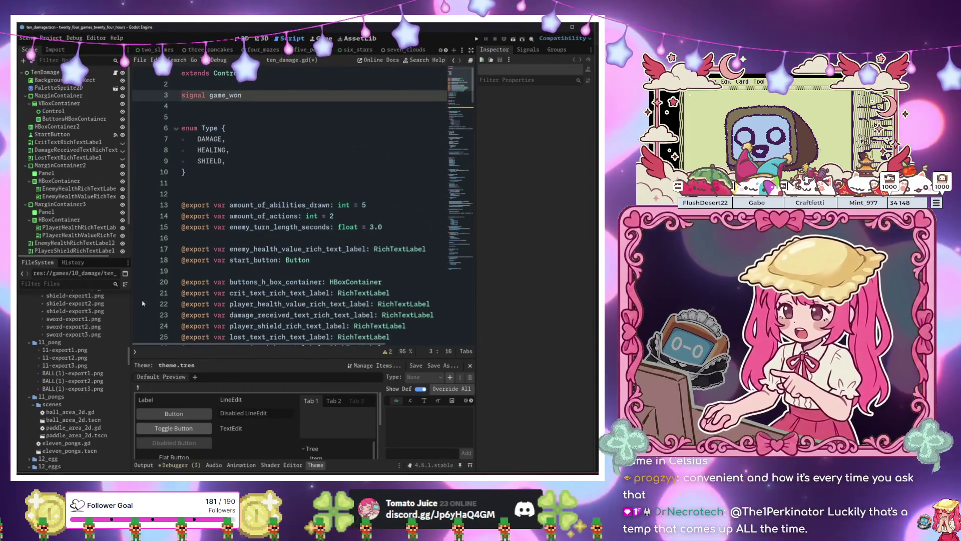
- Open the toast minigame scene from the FileSystem dock
{"action": "scroll", "coordinate": [61, 337], "scroll_direction": "up", "scroll_amount": 15}
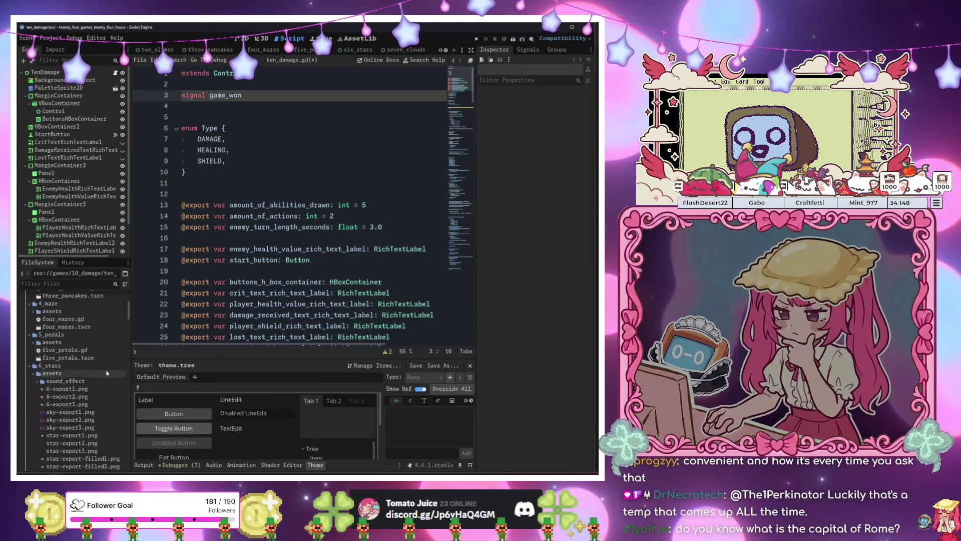
{"action": "left_click_drag", "start_coordinate": [128, 320], "coordinate": [129, 298]}
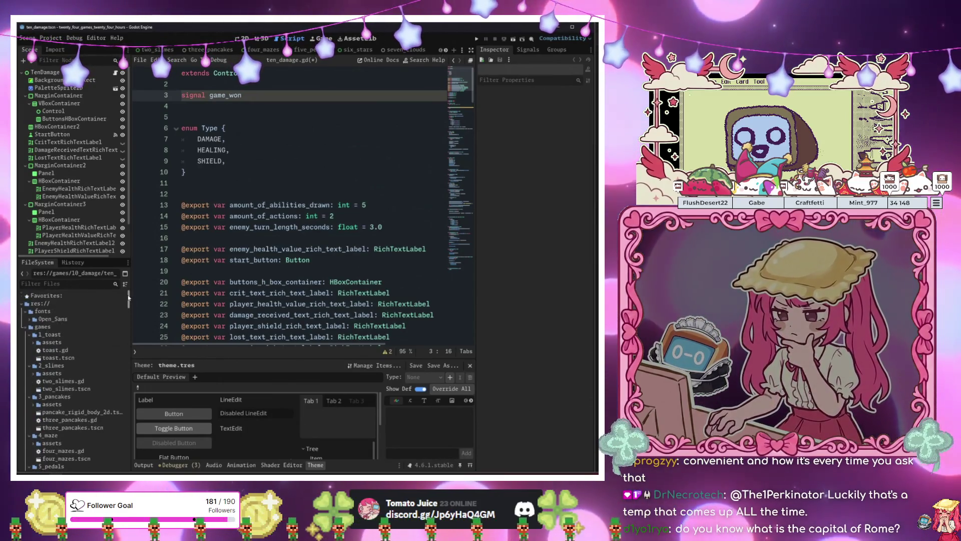
{"action": "double_click", "coordinate": [91, 356]}
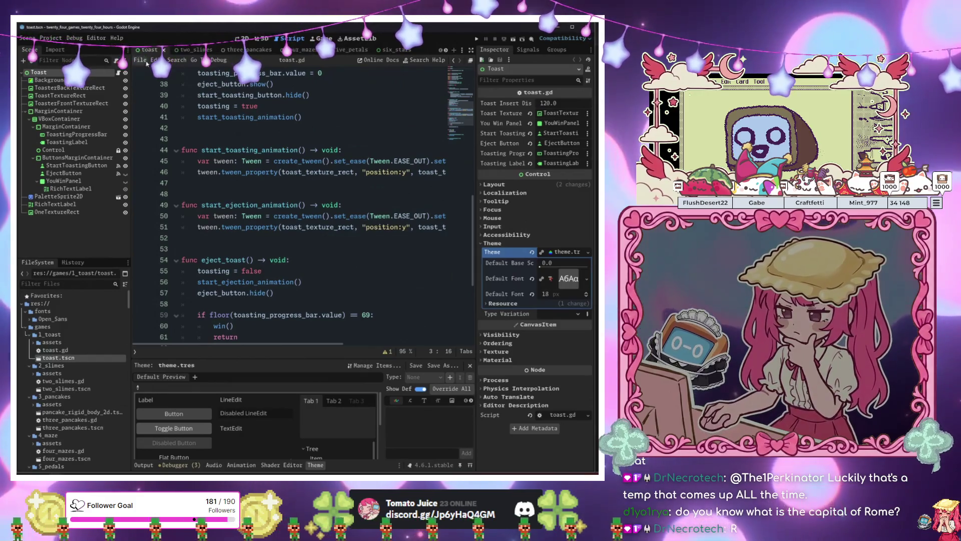
- Add emit_signal("game_won") at the end of win() in toast.gd
{"action": "scroll", "coordinate": [310, 200], "scroll_direction": "up", "scroll_amount": 10}
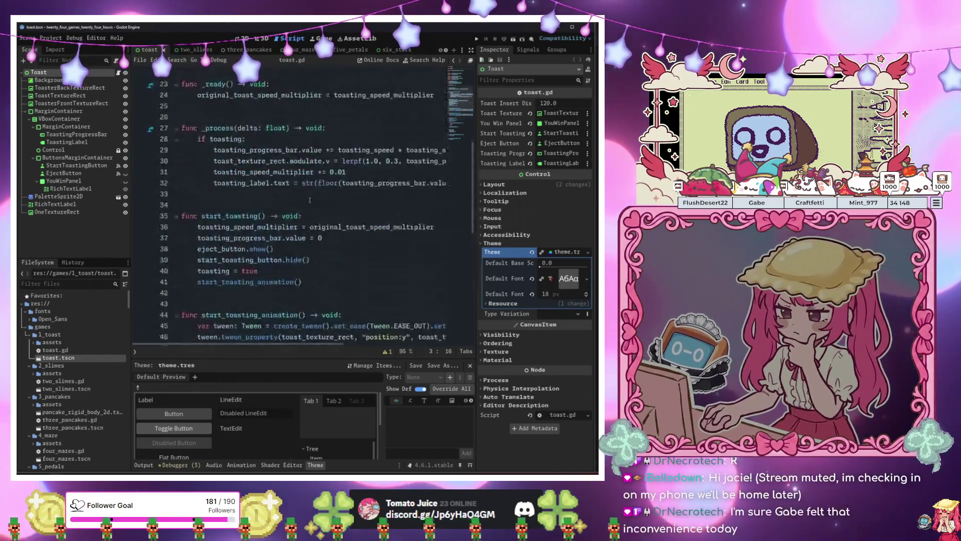
{"action": "scroll", "coordinate": [301, 210], "scroll_direction": "down", "scroll_amount": 12}
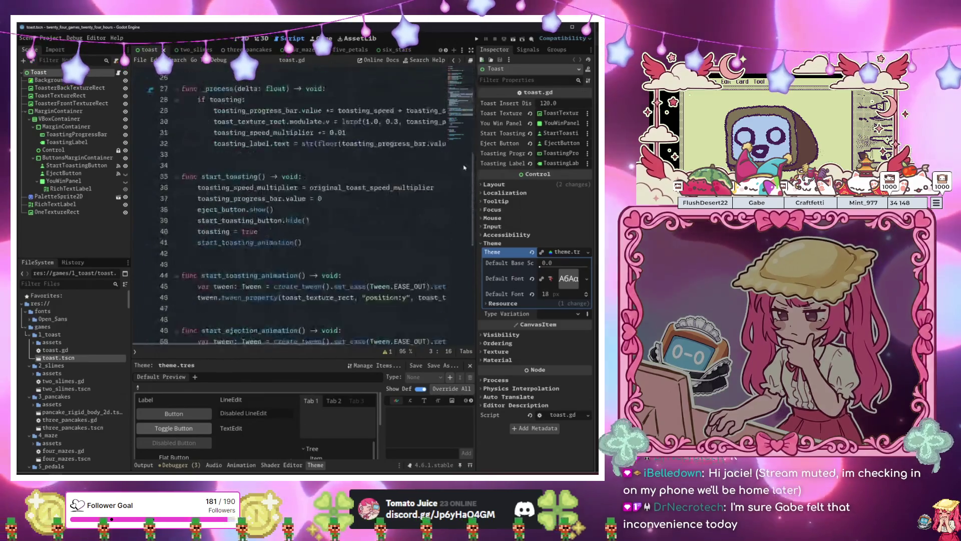
{"action": "scroll", "coordinate": [456, 125], "scroll_direction": "down", "scroll_amount": 4}
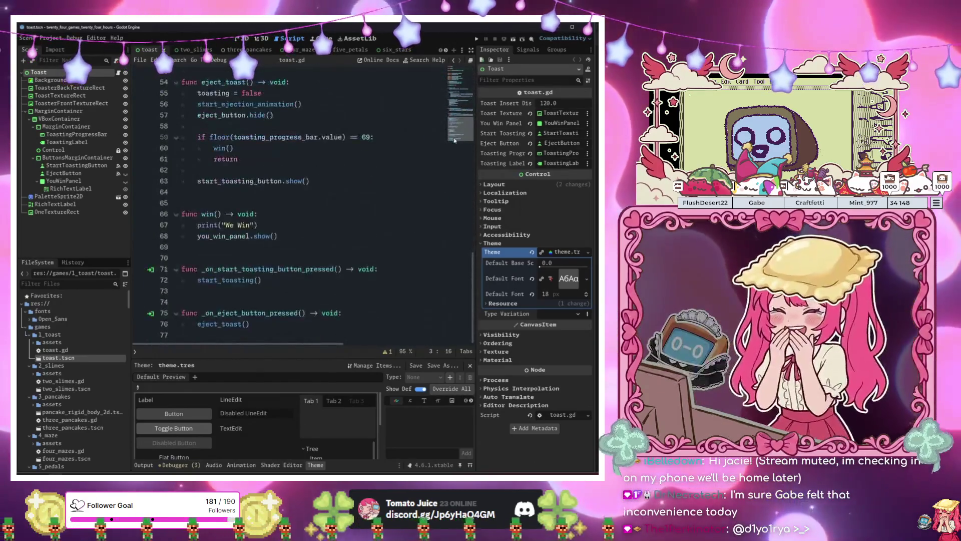
{"action": "left_click", "coordinate": [333, 235]}
{"action": "key", "text": "Return"}
{"action": "type", "text": "emi"}
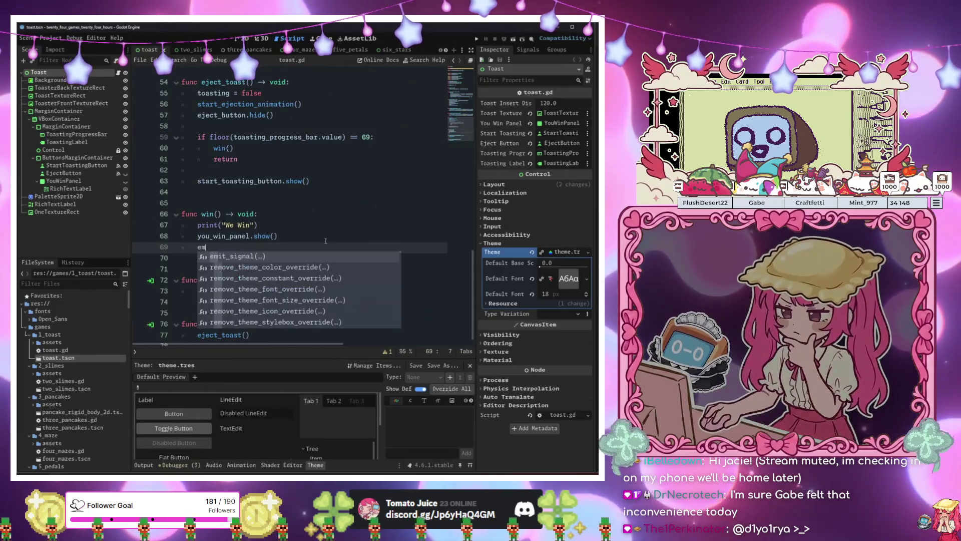
{"action": "key", "text": "Return"}
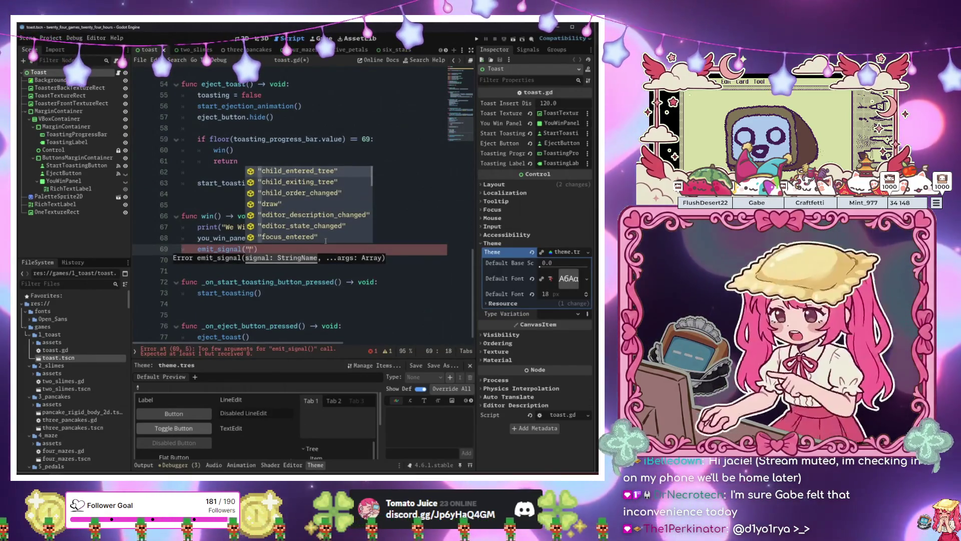
{"action": "type", "text": "\"w"}
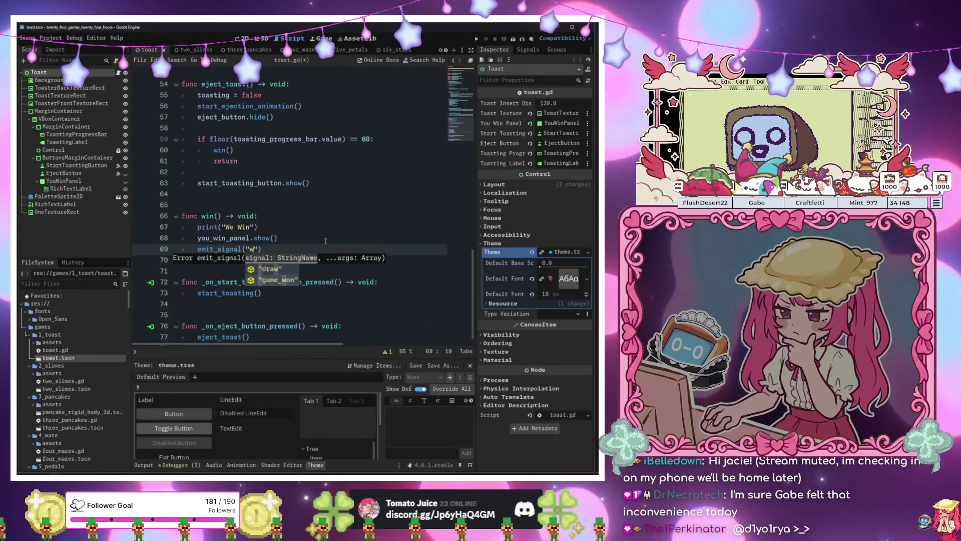
{"action": "key", "text": "Down"}
{"action": "key", "text": "Return"}
{"action": "type", "text": ")"}
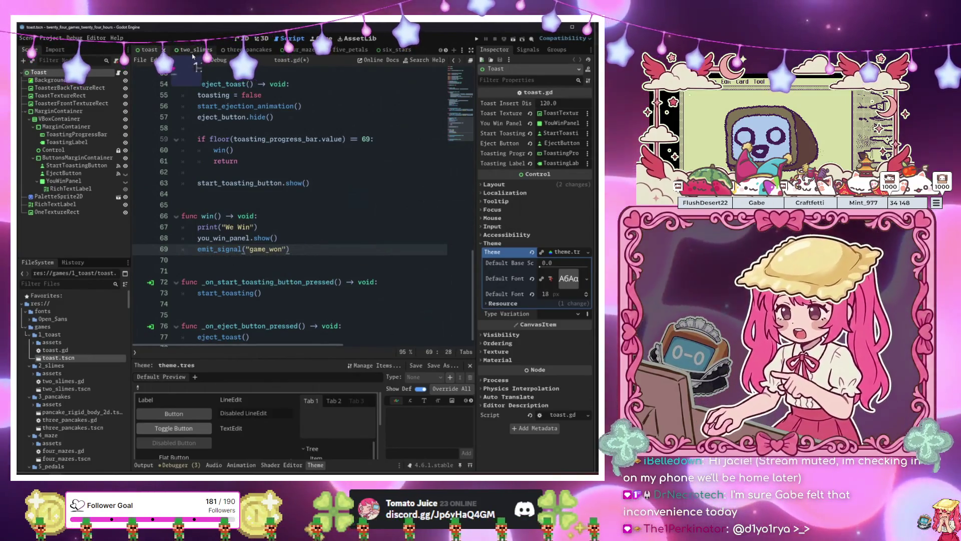
- Paste the same emit_signal("game_won") line into two_slimes.gd's win(), then open three_pancakes.gd
{"action": "left_click", "coordinate": [193, 49]}
{"action": "left_click", "coordinate": [296, 205]}
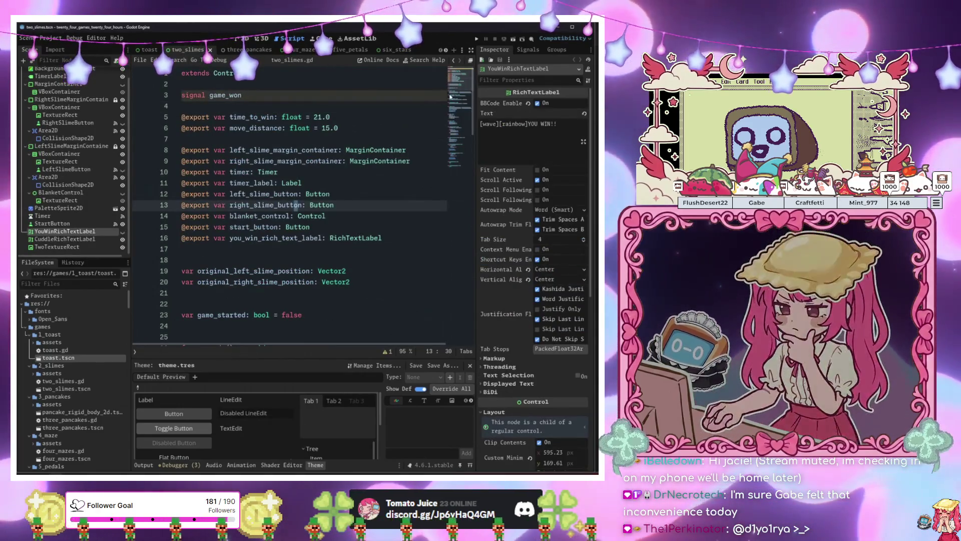
{"action": "left_click_drag", "start_coordinate": [450, 97], "coordinate": [459, 129]}
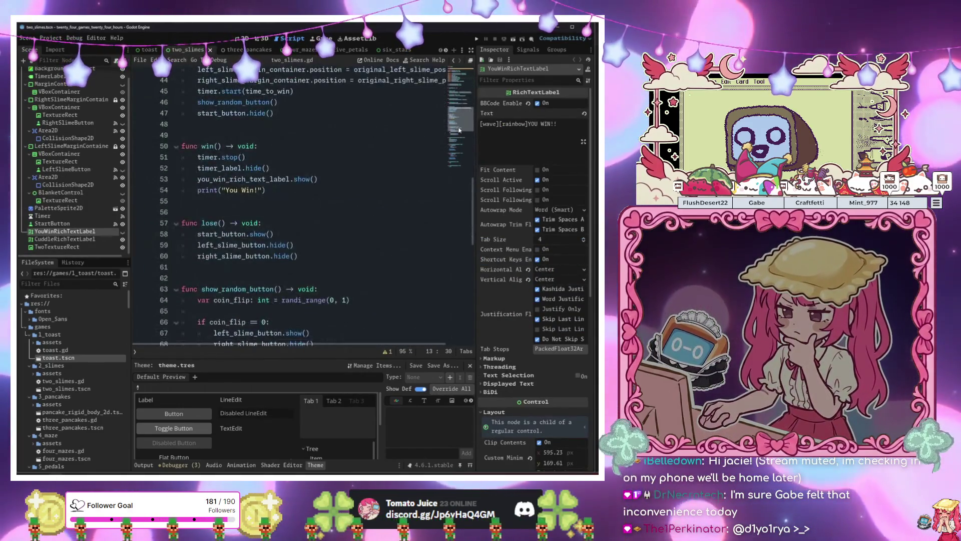
{"action": "left_click", "coordinate": [299, 193]}
{"action": "key", "text": "Return"}
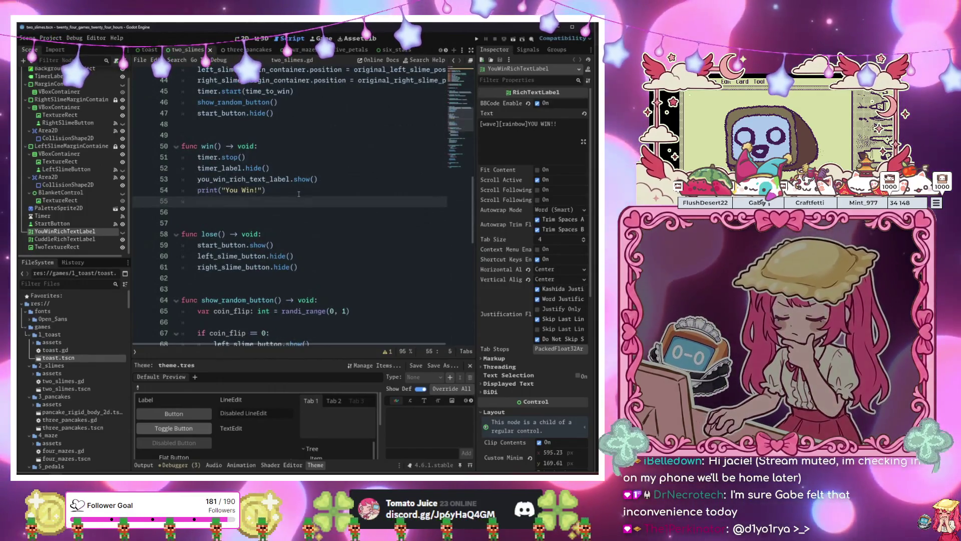
{"action": "type", "text": "emit_signal(\"game_won\")"}
{"action": "left_click", "coordinate": [213, 201]}
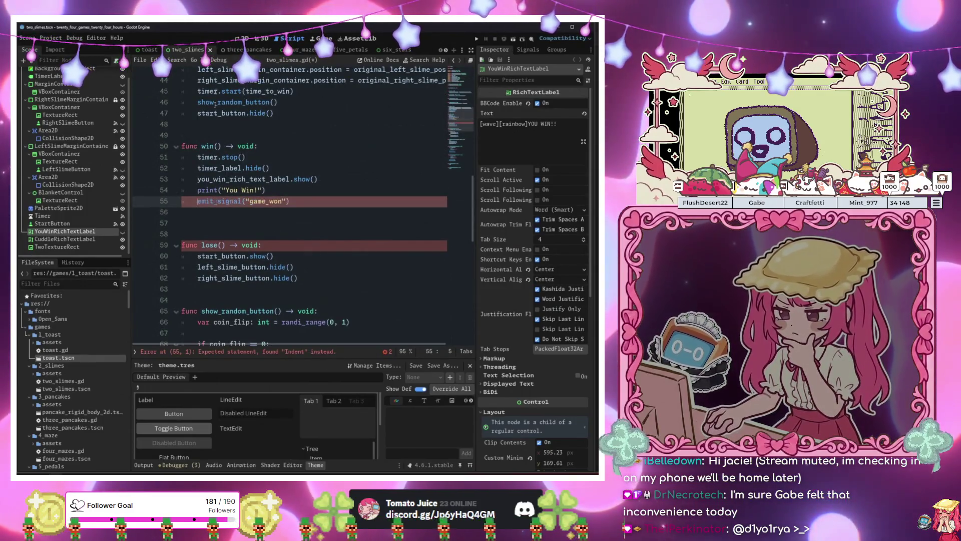
{"action": "left_click", "coordinate": [243, 49]}
{"action": "scroll", "coordinate": [302, 225], "scroll_direction": "down", "scroll_amount": 12}
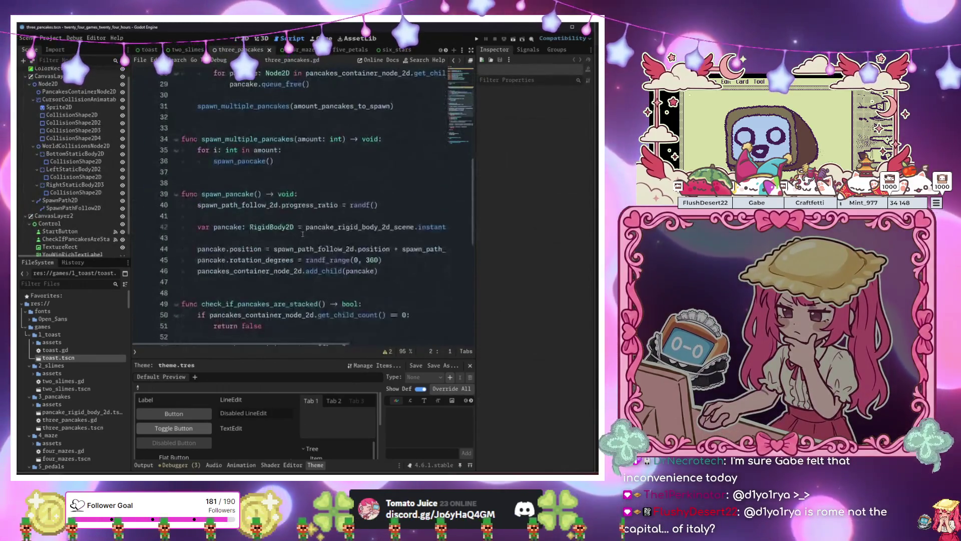
- Add emit_signal("game_won") after the You Win print in three_pancakes.gd and fix its indentation
{"action": "scroll", "coordinate": [303, 234], "scroll_direction": "down", "scroll_amount": 6}
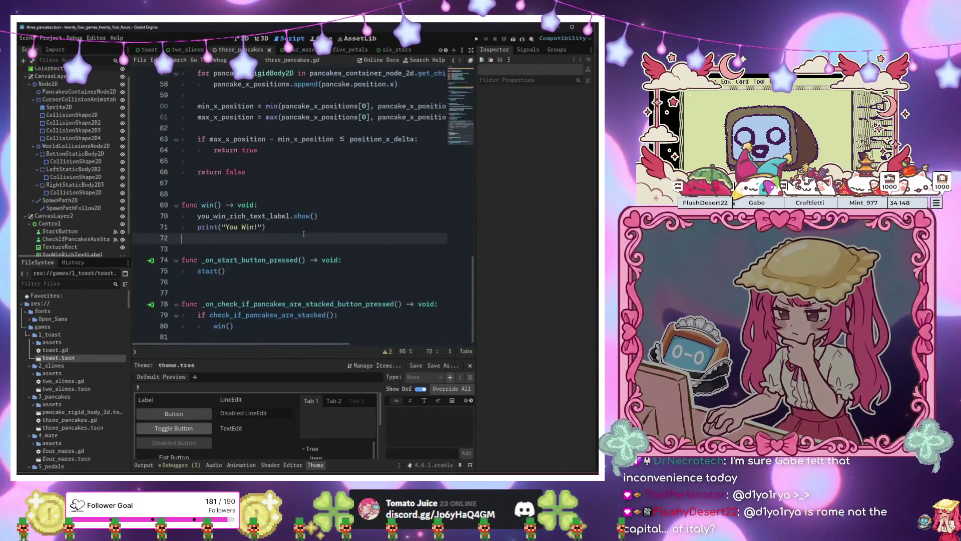
{"action": "left_click", "coordinate": [310, 228]}
{"action": "key", "text": "Return"}
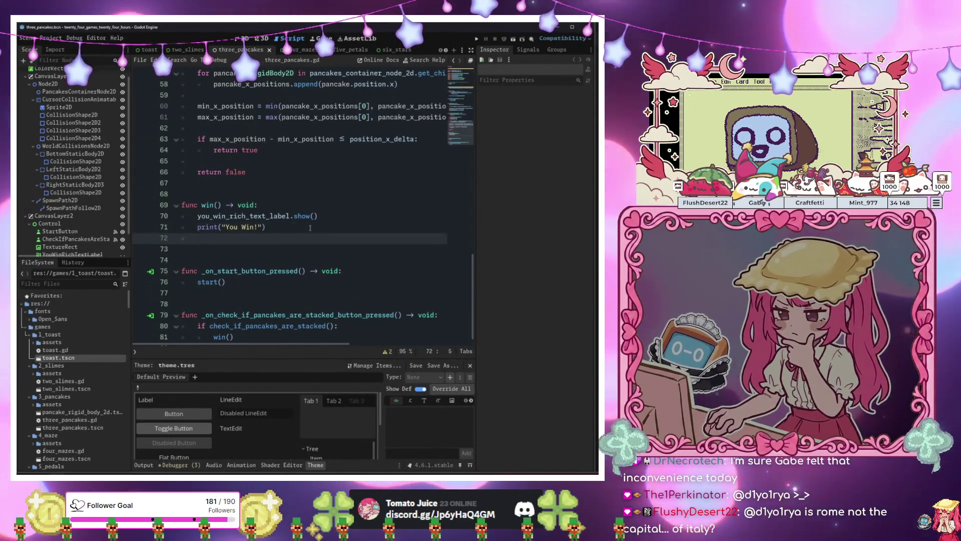
{"action": "type", "text": "emit_signal(\"game_won\")"}
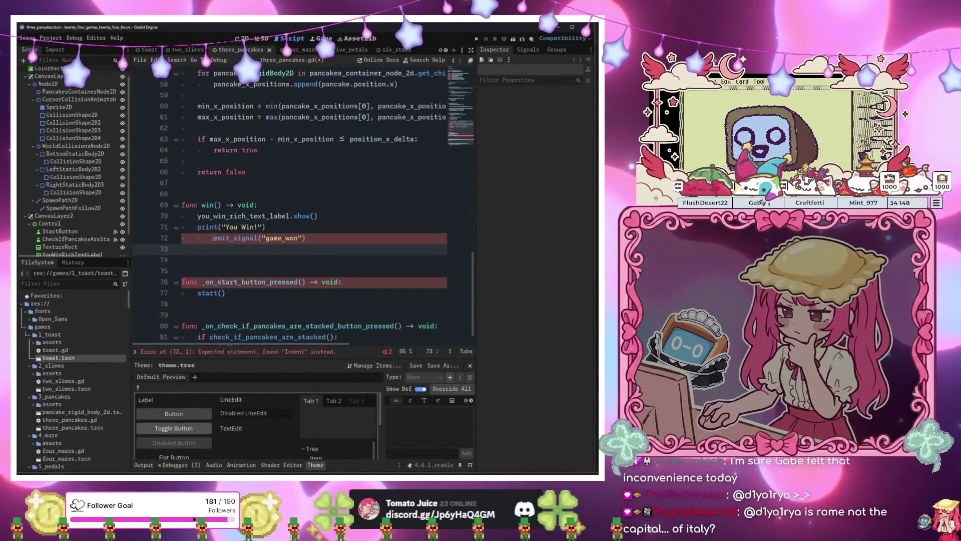
{"action": "key", "text": "Up"}
{"action": "key", "text": "shift+Tab"}
{"action": "left_click_drag", "start_coordinate": [291, 238], "coordinate": [198, 238]}
{"action": "key", "text": "ctrl+c"}
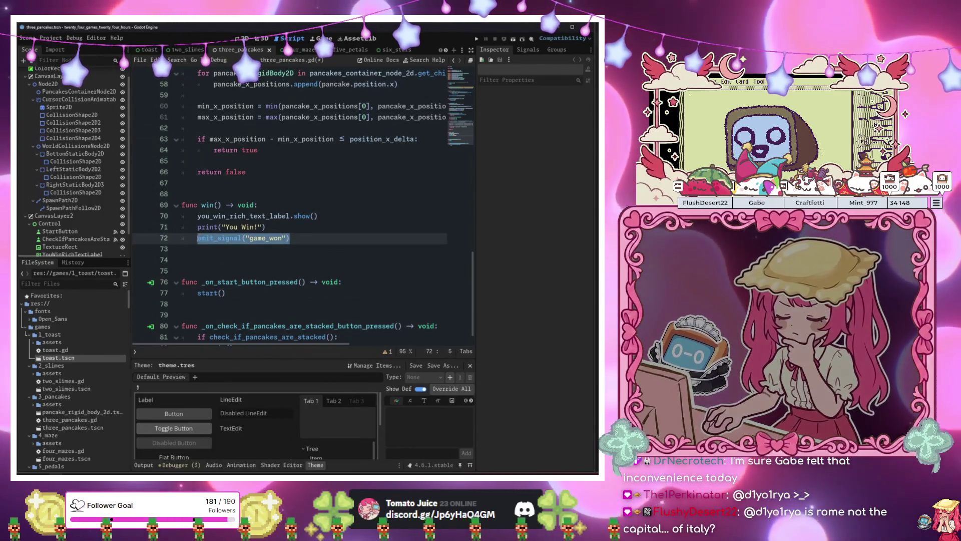
- Insert the emit_signal("game_won") line after the Win! print in four_mazes.gd's win()
{"action": "key", "text": "ctrl+Tab"}
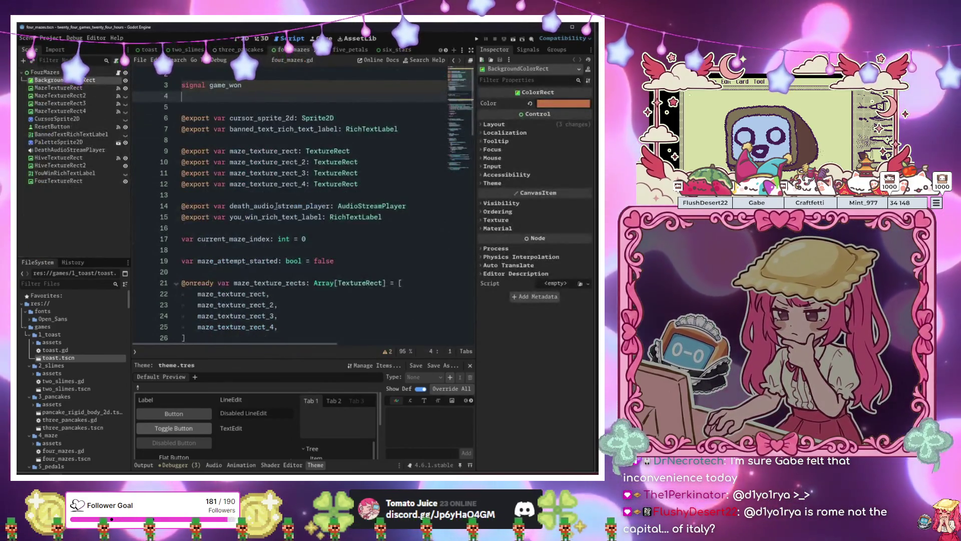
{"action": "scroll", "coordinate": [283, 207], "scroll_direction": "down", "scroll_amount": 10}
{"action": "scroll", "coordinate": [283, 207], "scroll_direction": "down", "scroll_amount": 9}
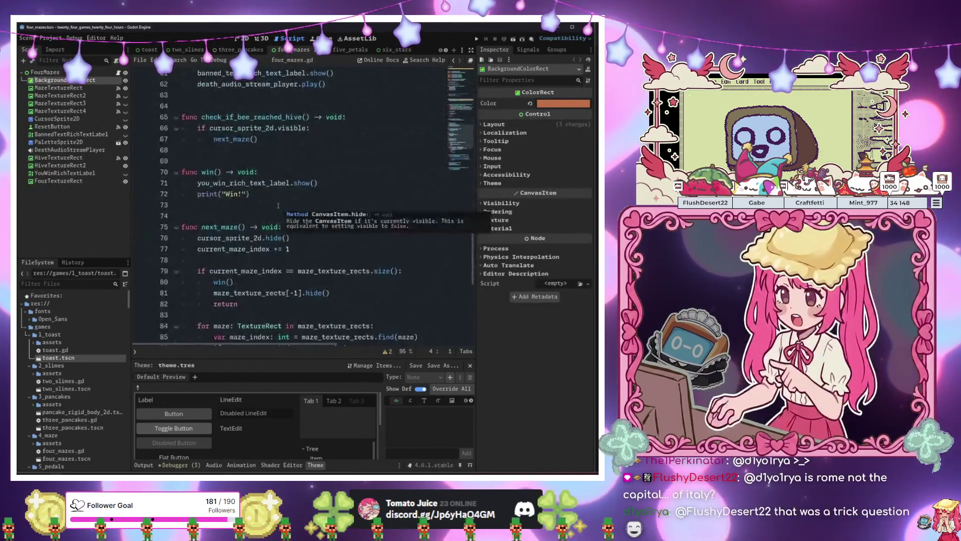
{"action": "left_click", "coordinate": [280, 197]}
{"action": "key", "text": "Return"}
{"action": "key", "text": "ctrl+v"}
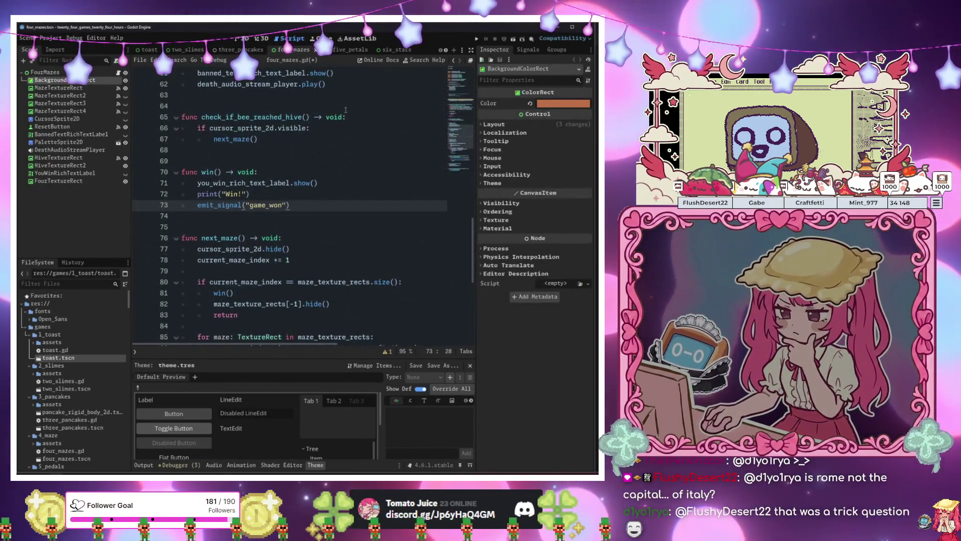
- Extend win() in five_petals.gd after the You win! print for the game_won emit
{"action": "left_click", "coordinate": [346, 50]}
{"action": "scroll", "coordinate": [244, 238], "scroll_direction": "down", "scroll_amount": 16}
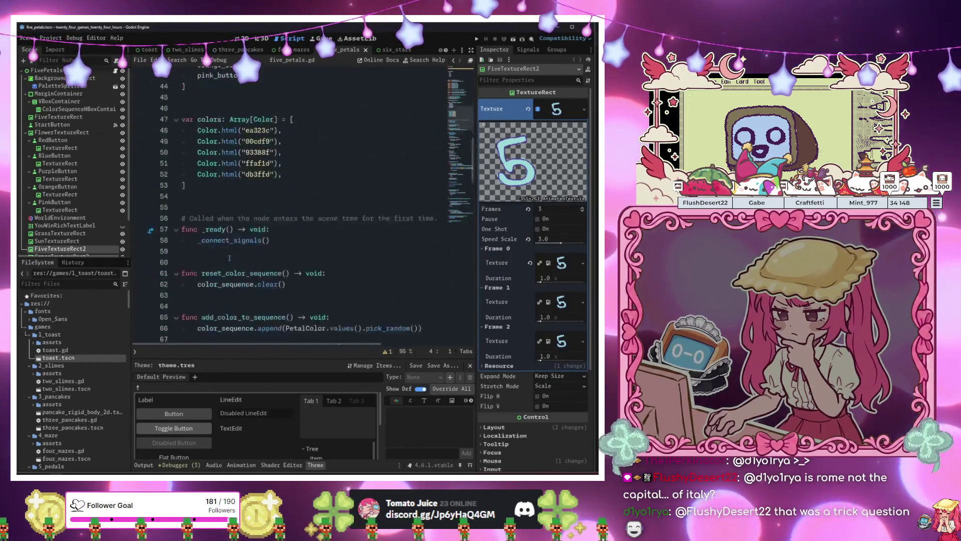
{"action": "scroll", "coordinate": [244, 238], "scroll_direction": "down", "scroll_amount": 8}
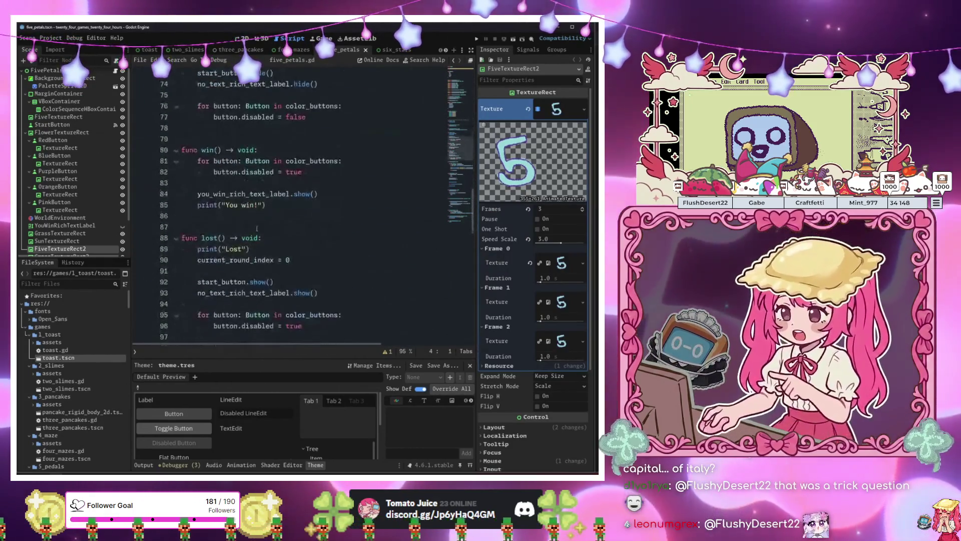
{"action": "left_click", "coordinate": [305, 205]}
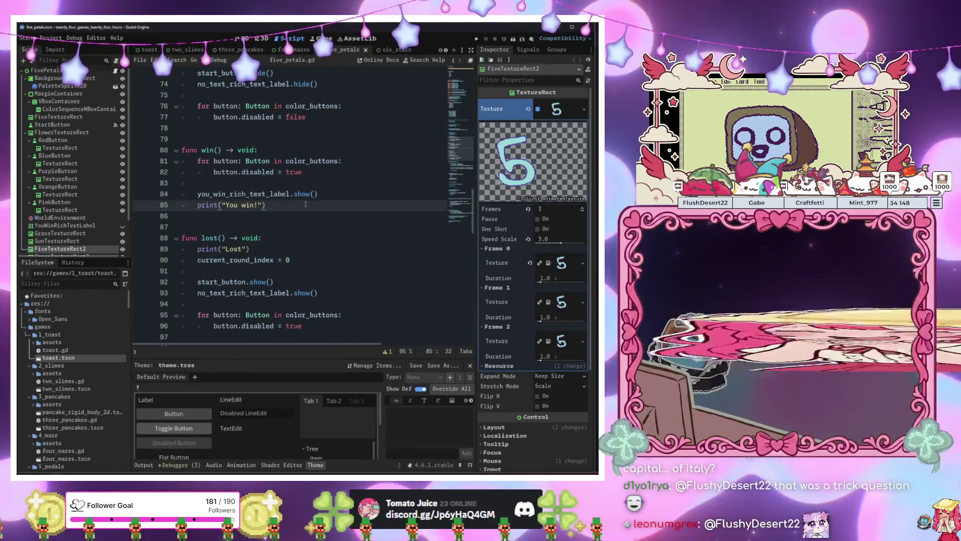
{"action": "key", "text": "Return"}
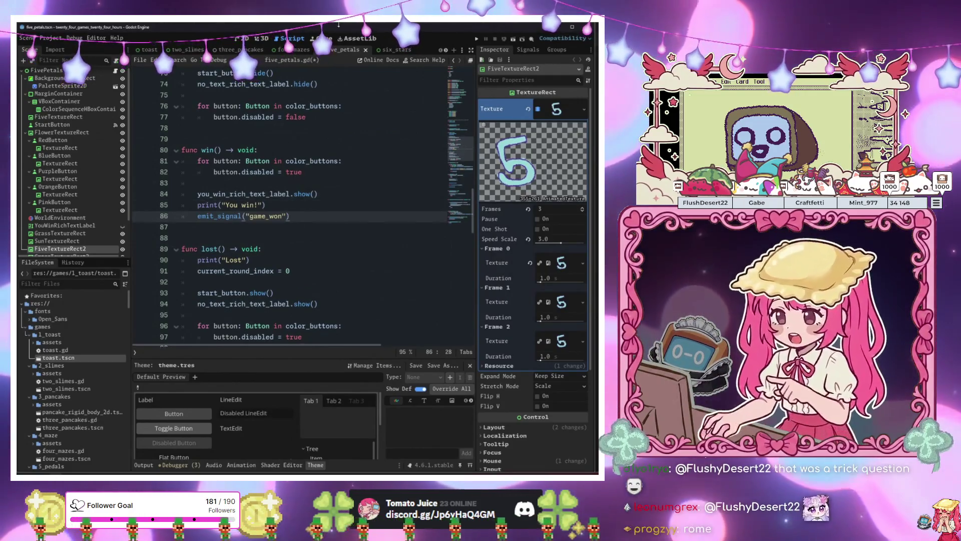
- Extend win() in six_stars.gd after the label show line for the game_won emit
{"action": "left_click", "coordinate": [390, 49]}
{"action": "scroll", "coordinate": [263, 212], "scroll_direction": "down", "scroll_amount": 6}
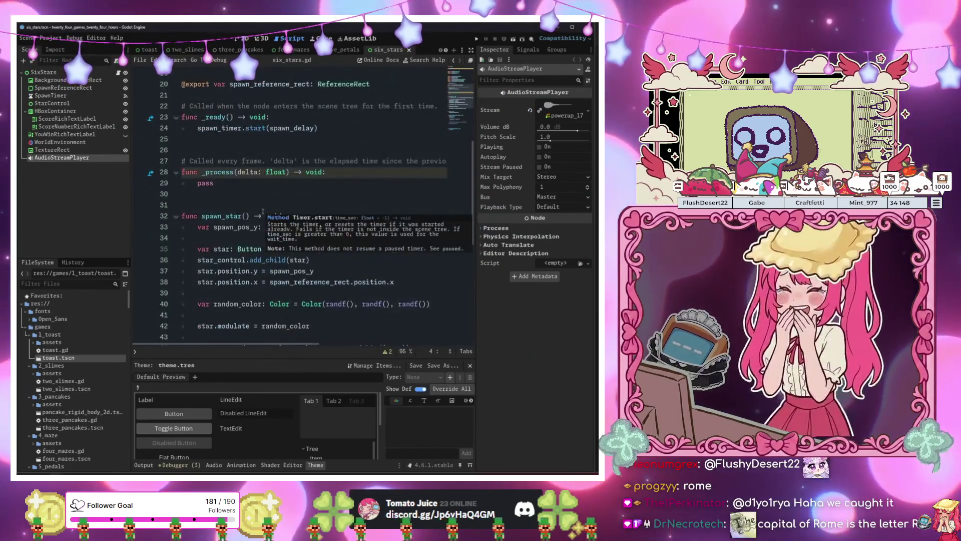
{"action": "scroll", "coordinate": [263, 213], "scroll_direction": "down", "scroll_amount": 6}
{"action": "left_click", "coordinate": [337, 194]}
{"action": "key", "text": "Return"}
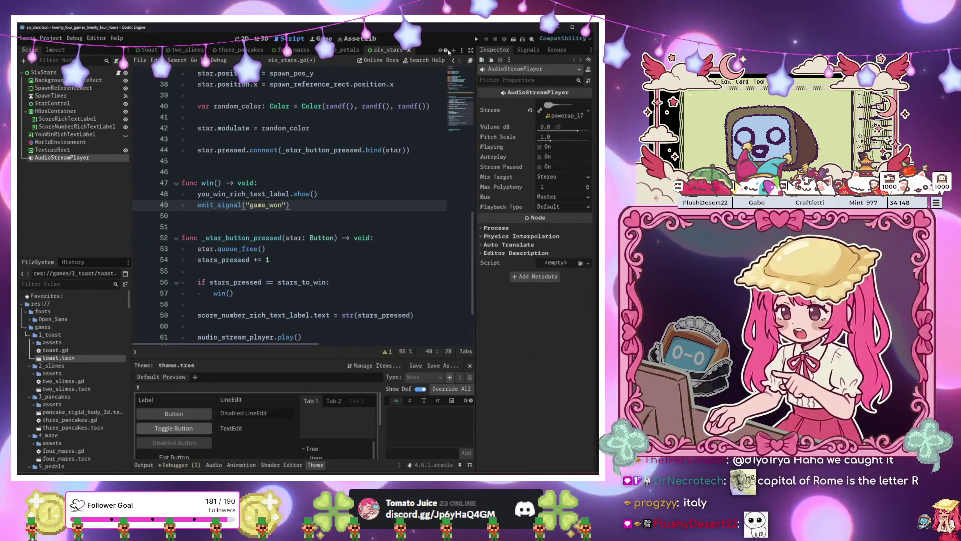
{"action": "key", "text": "ctrl+Tab"}
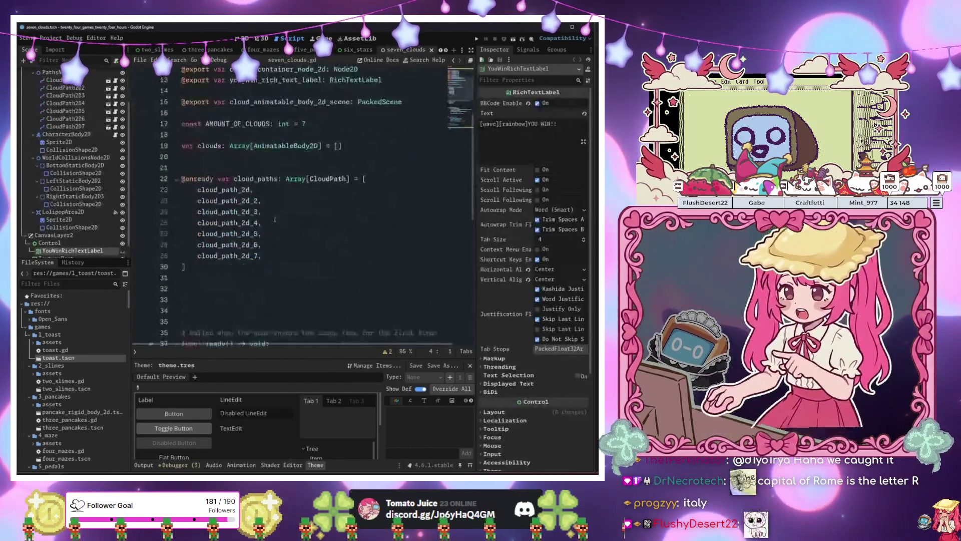
- Type emit_signal("game_won") at the end of win() in seven_clouds.gd
{"action": "scroll", "coordinate": [274, 226], "scroll_direction": "down", "scroll_amount": 10}
{"action": "left_click", "coordinate": [322, 279]}
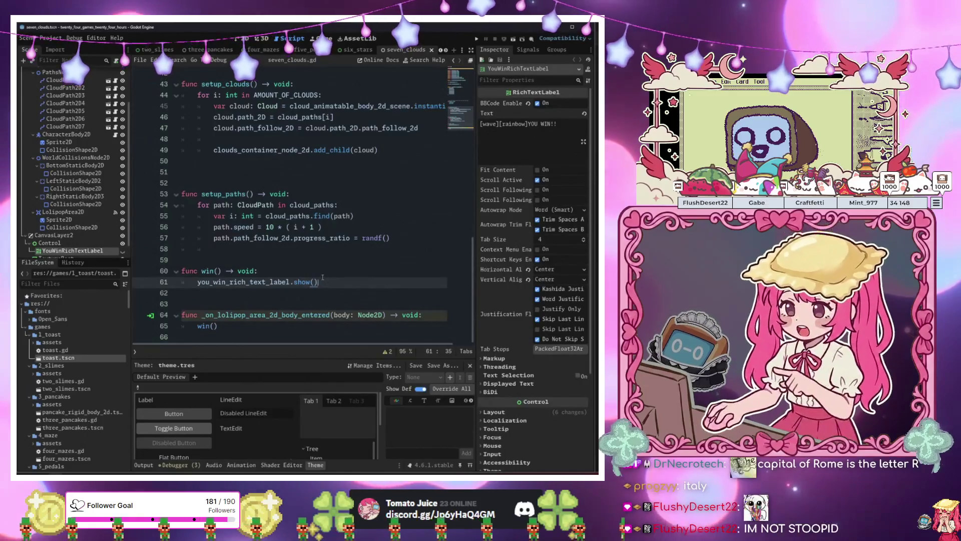
{"action": "key", "text": "Return"}
{"action": "type", "text": "emit_signal(\"game_won\")"}
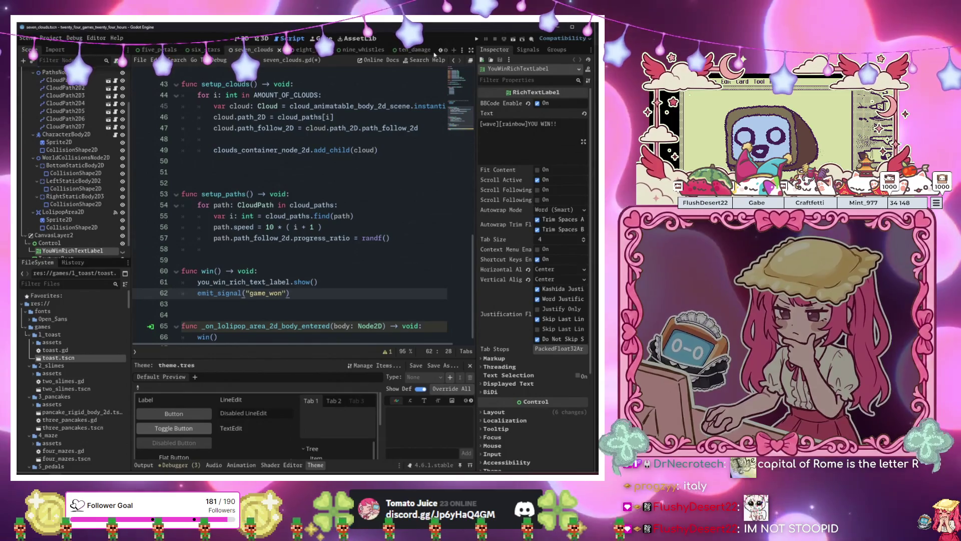
- Paste the emit_signal("game_won") line at the end of win() in eight_laps.gd and nine_whistles.gd
{"action": "left_click", "coordinate": [314, 51]}
{"action": "scroll", "coordinate": [308, 173], "scroll_direction": "down", "scroll_amount": 12}
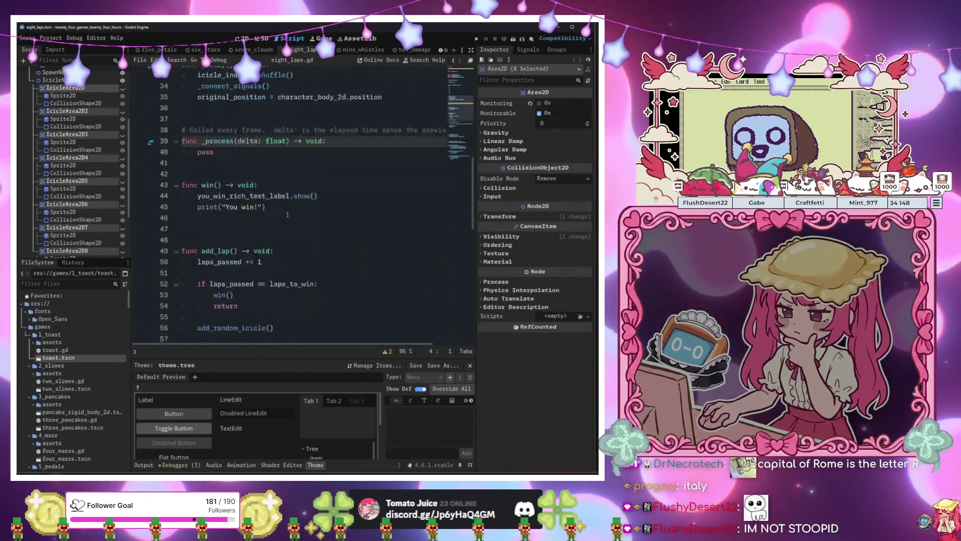
{"action": "left_click", "coordinate": [308, 162]}
{"action": "key", "text": "Return"}
{"action": "key", "text": "ctrl+v"}
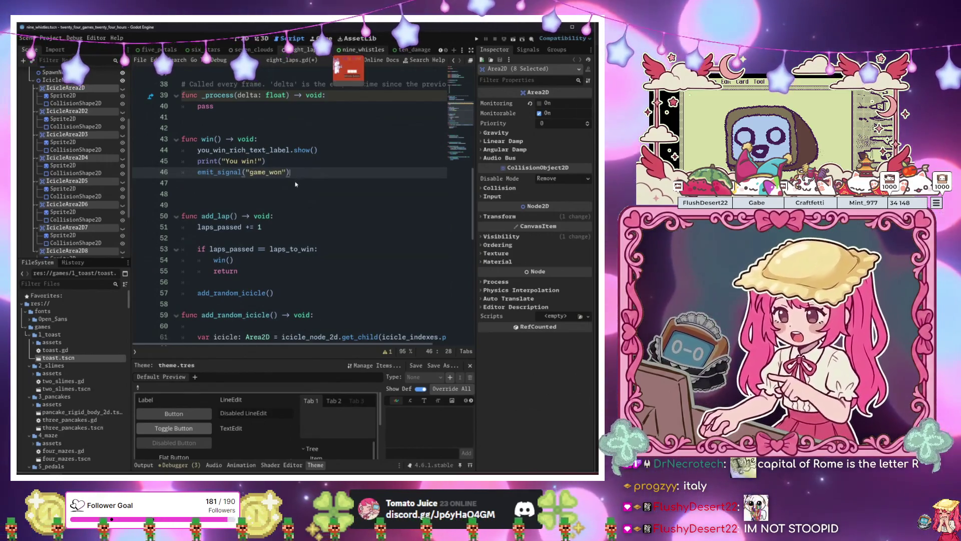
{"action": "left_click", "coordinate": [360, 50]}
{"action": "scroll", "coordinate": [295, 200], "scroll_direction": "down", "scroll_amount": 8}
{"action": "left_click", "coordinate": [298, 218]}
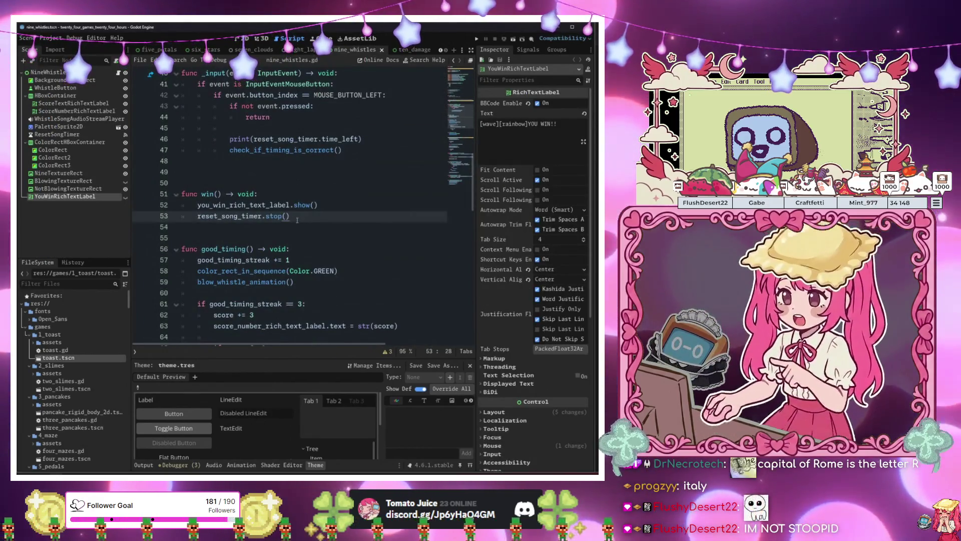
{"action": "key", "text": "Return"}
{"action": "key", "text": "ctrl+v"}
- Add the emit line to ten_damage.gd's win() and close the ten_damage scene tab
{"action": "left_click", "coordinate": [408, 50]}
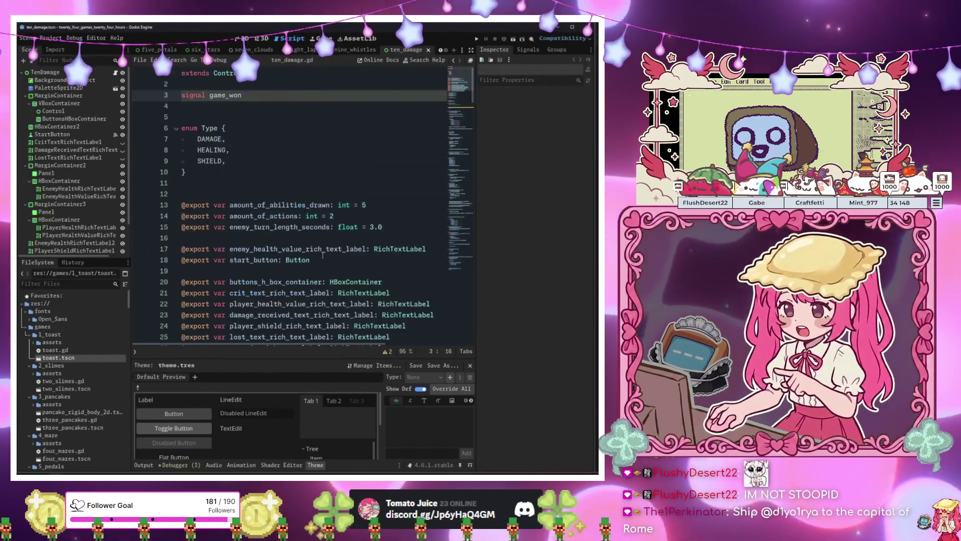
{"action": "scroll", "coordinate": [319, 260], "scroll_direction": "down", "scroll_amount": 15}
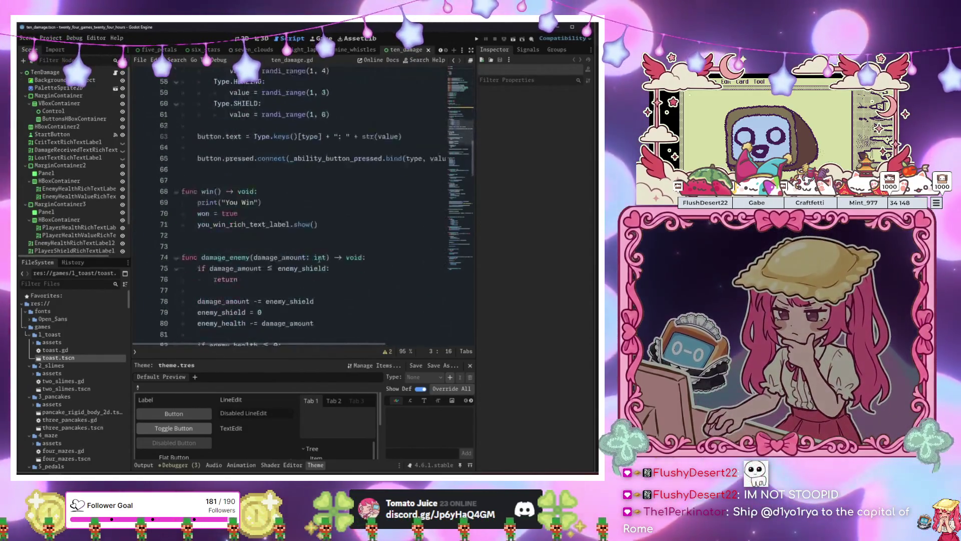
{"action": "scroll", "coordinate": [319, 260], "scroll_direction": "down", "scroll_amount": 2}
{"action": "left_click", "coordinate": [325, 183]}
{"action": "key", "text": "Return"}
{"action": "key", "text": "ctrl+v"}
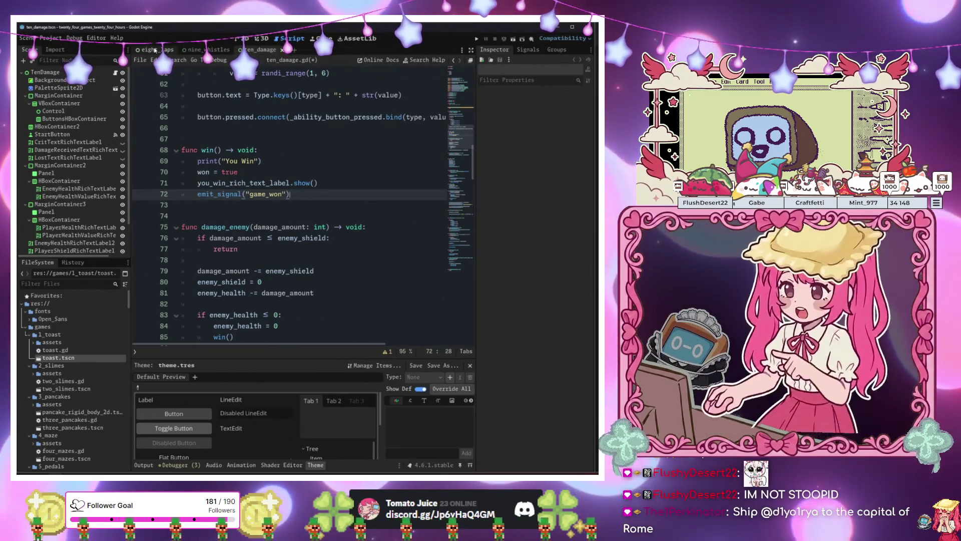
{"action": "middle_click", "coordinate": [155, 50]}
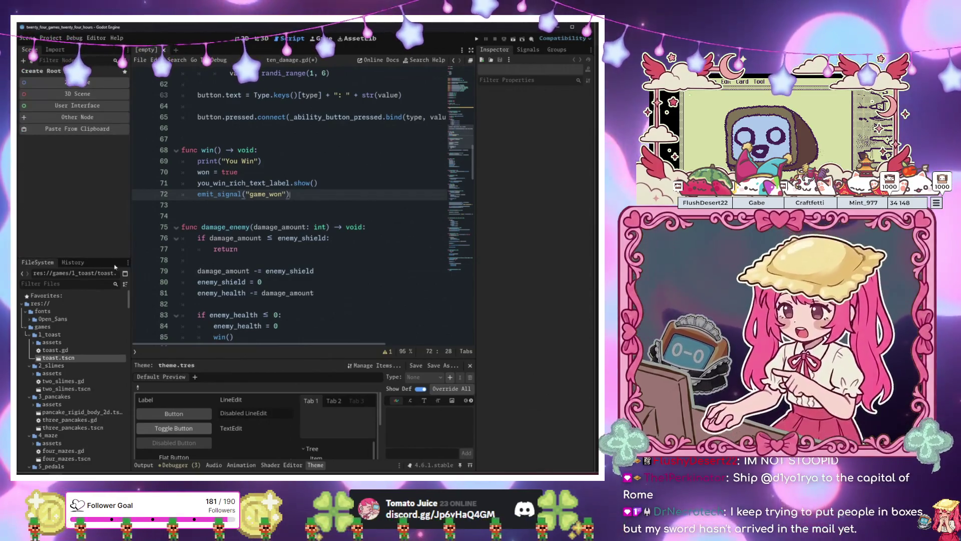
- Open the eleven_pongs, twelve_eggs, thirdteen_balloons, fourteen_toppings and fifteen_blocks scenes
{"action": "scroll", "coordinate": [73, 375], "scroll_direction": "down", "scroll_amount": 10}
{"action": "scroll", "coordinate": [74, 376], "scroll_direction": "down", "scroll_amount": 10}
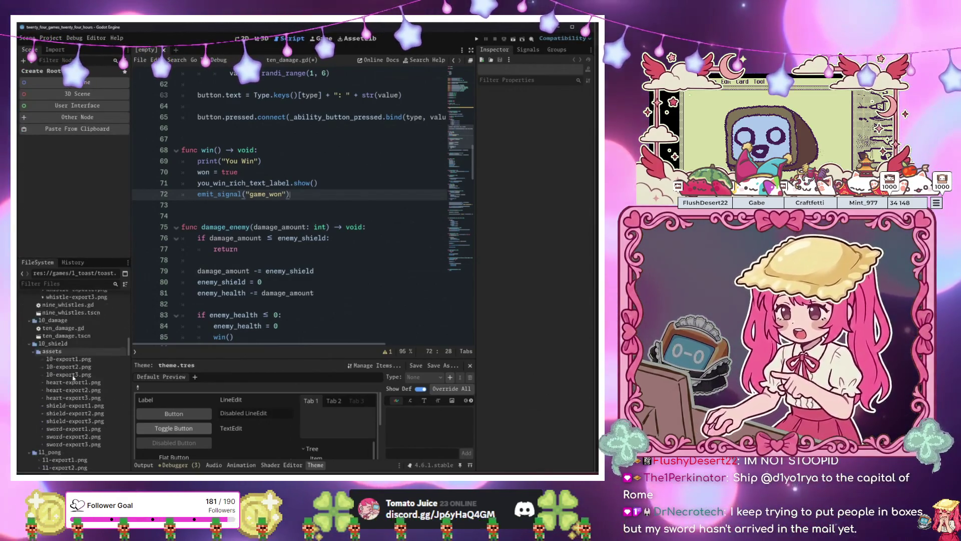
{"action": "scroll", "coordinate": [74, 375], "scroll_direction": "down", "scroll_amount": 6}
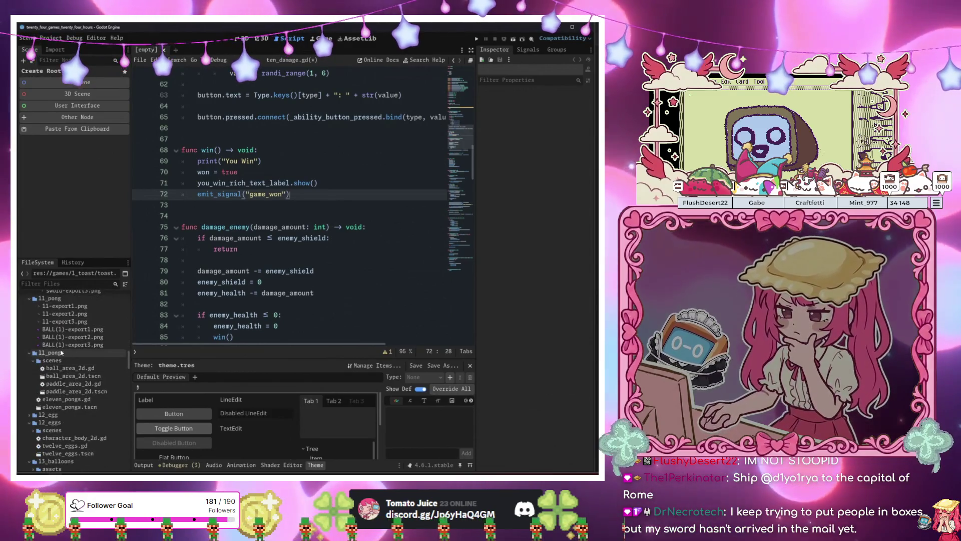
{"action": "double_click", "coordinate": [71, 406]}
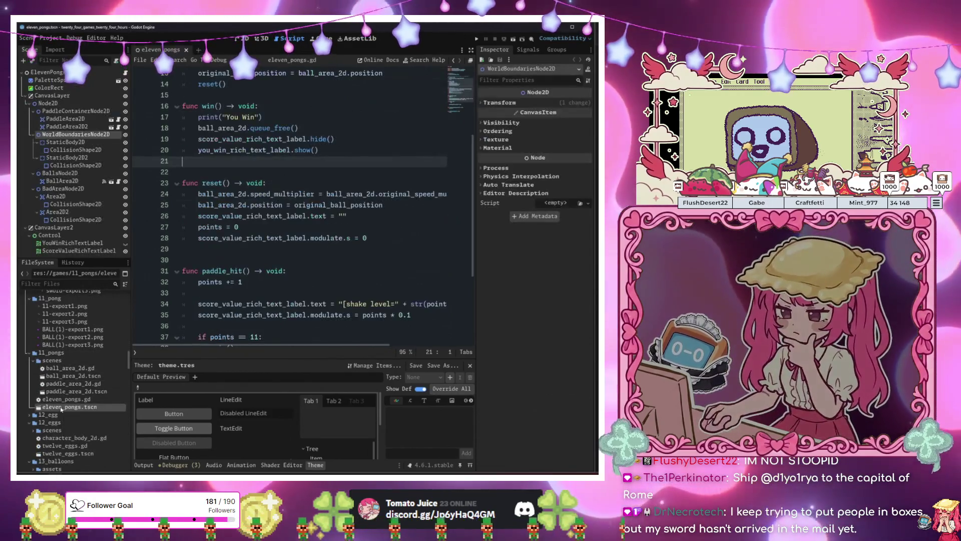
{"action": "scroll", "coordinate": [39, 409], "scroll_direction": "down", "scroll_amount": 2}
{"action": "double_click", "coordinate": [65, 387]}
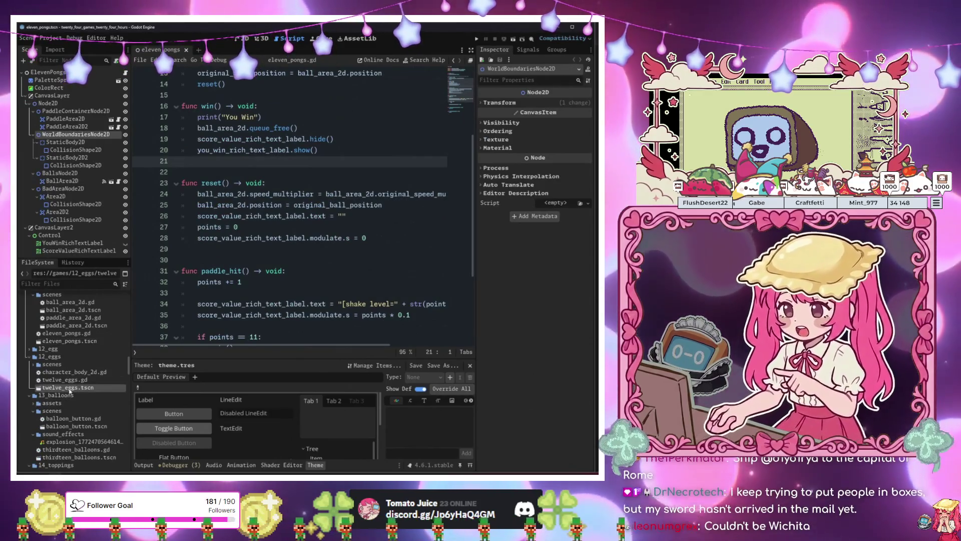
{"action": "scroll", "coordinate": [55, 399], "scroll_direction": "down", "scroll_amount": 3}
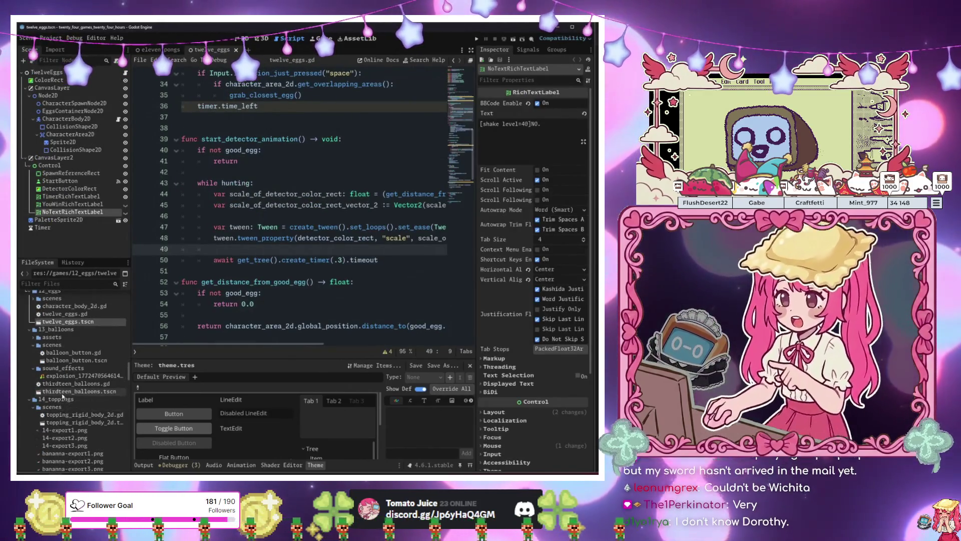
{"action": "double_click", "coordinate": [63, 392]}
{"action": "scroll", "coordinate": [63, 396], "scroll_direction": "down", "scroll_amount": 7}
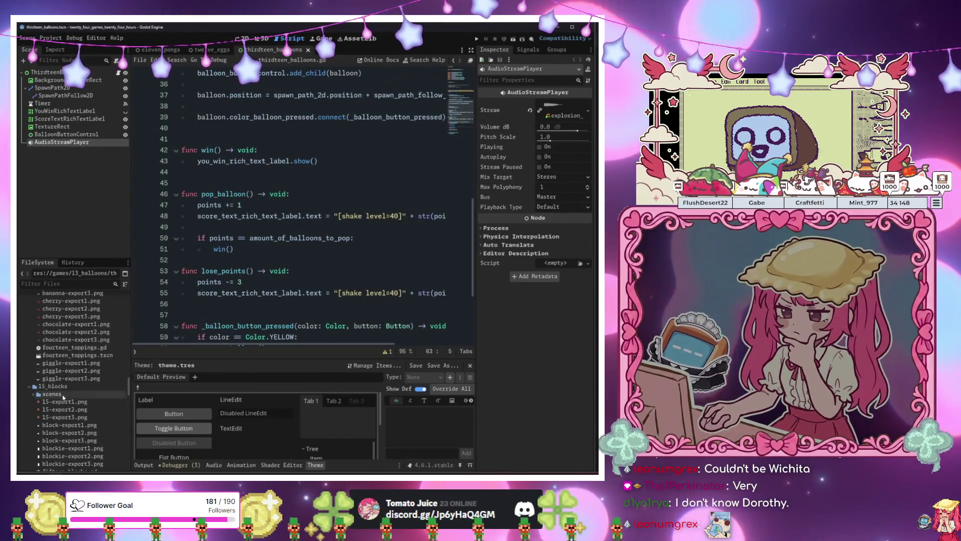
{"action": "scroll", "coordinate": [64, 385], "scroll_direction": "up", "scroll_amount": 2}
{"action": "double_click", "coordinate": [71, 378]}
{"action": "scroll", "coordinate": [70, 379], "scroll_direction": "down", "scroll_amount": 8}
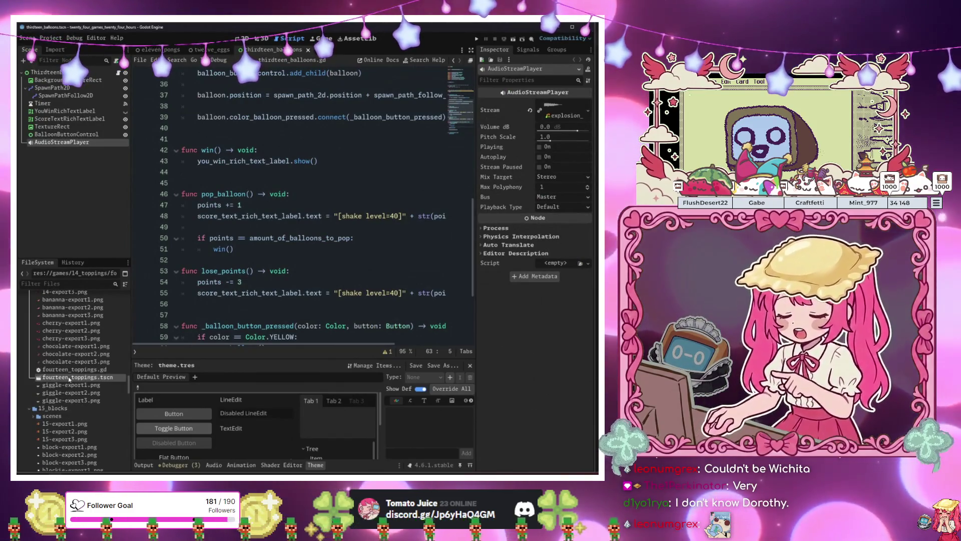
{"action": "scroll", "coordinate": [69, 380], "scroll_direction": "down", "scroll_amount": 3}
{"action": "double_click", "coordinate": [67, 392]}
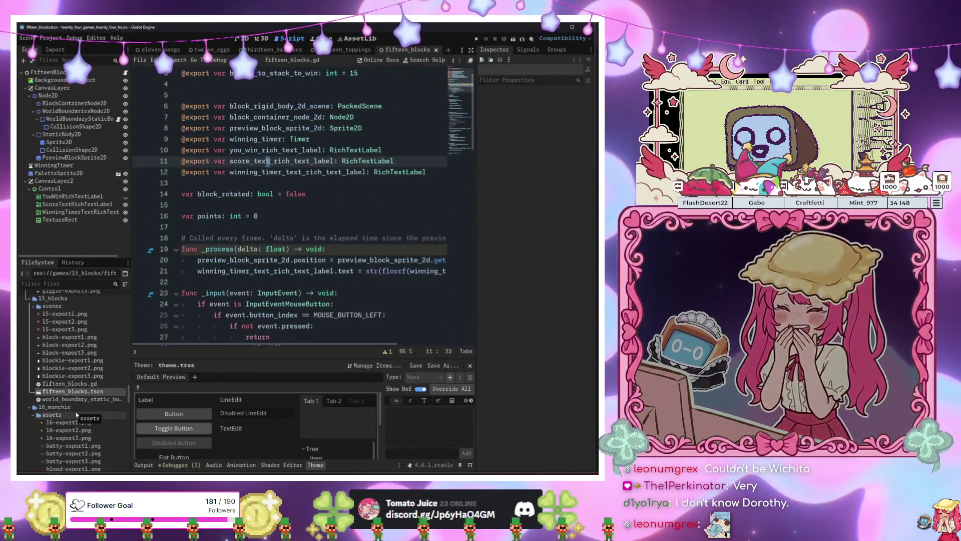
- Open the sixteen_munchies, seventeen_burgers, eighteen_coconuts, twenty_lambs and twenty_hoops scenes
{"action": "scroll", "coordinate": [70, 400], "scroll_direction": "down", "scroll_amount": 5}
{"action": "scroll", "coordinate": [77, 414], "scroll_direction": "down", "scroll_amount": 3}
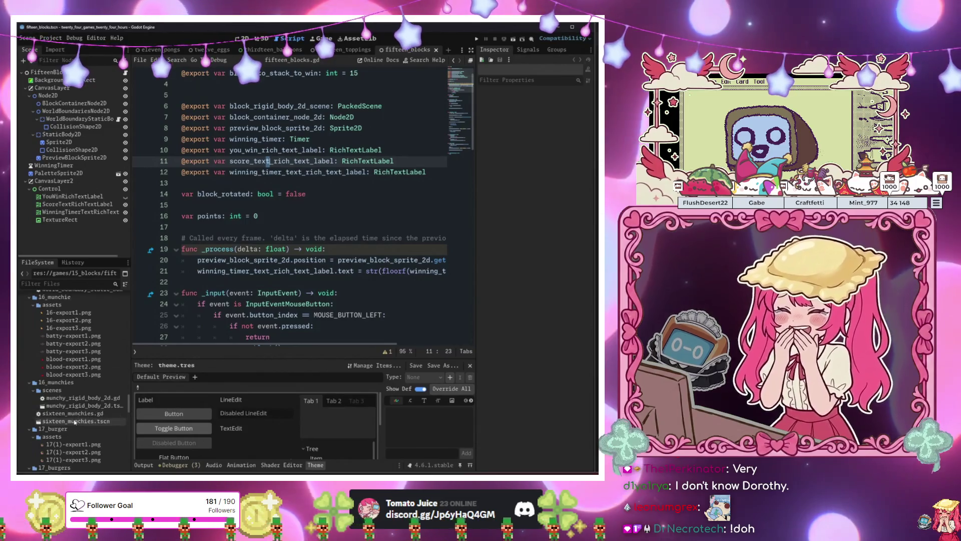
{"action": "double_click", "coordinate": [74, 422]}
{"action": "scroll", "coordinate": [74, 417], "scroll_direction": "down", "scroll_amount": 2}
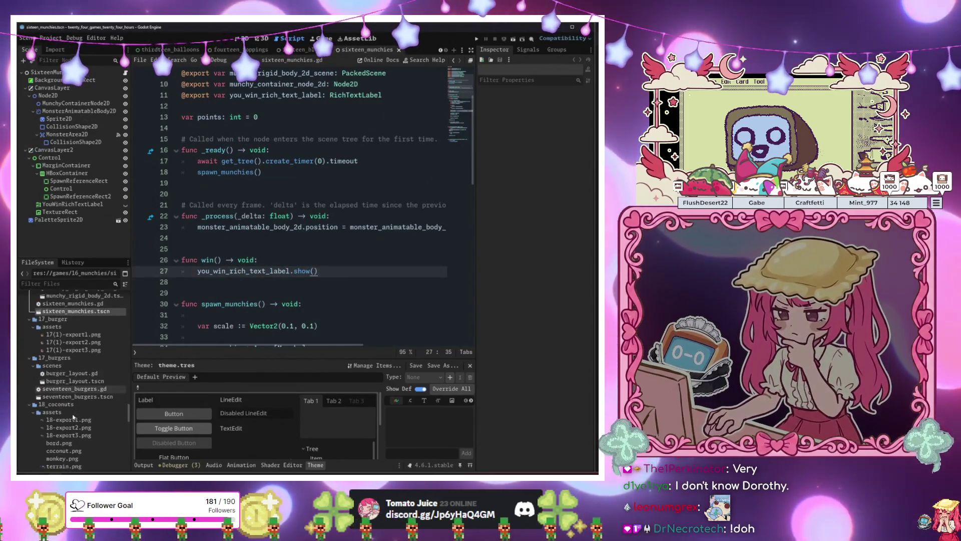
{"action": "double_click", "coordinate": [76, 401]}
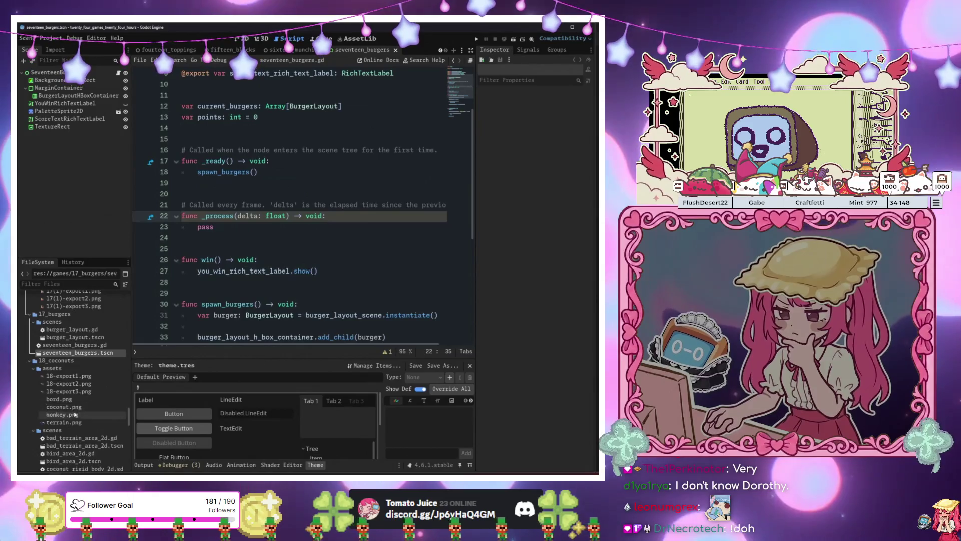
{"action": "scroll", "coordinate": [70, 426], "scroll_direction": "down", "scroll_amount": 3}
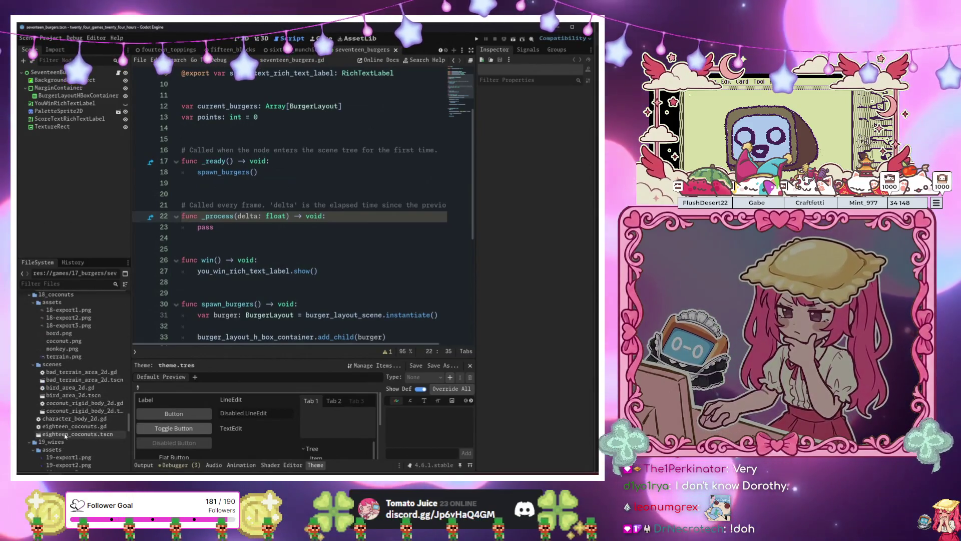
{"action": "double_click", "coordinate": [65, 435]}
{"action": "scroll", "coordinate": [65, 434], "scroll_direction": "down", "scroll_amount": 4}
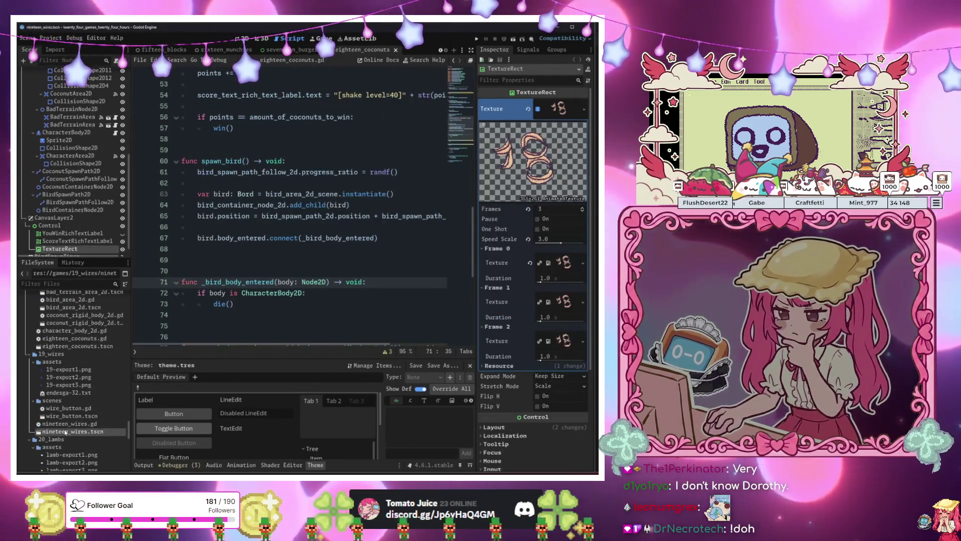
{"action": "scroll", "coordinate": [65, 433], "scroll_direction": "down", "scroll_amount": 4}
{"action": "double_click", "coordinate": [73, 415]}
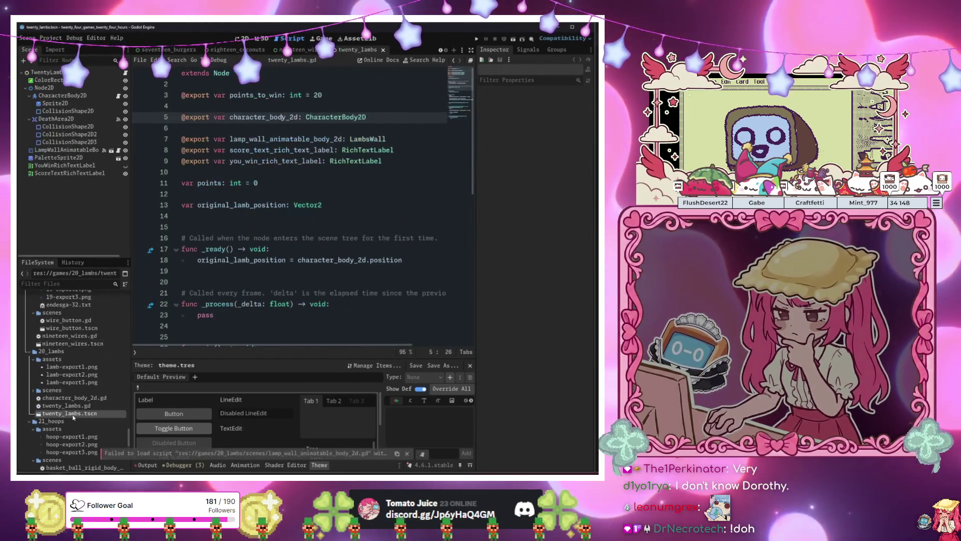
{"action": "scroll", "coordinate": [73, 415], "scroll_direction": "down", "scroll_amount": 5}
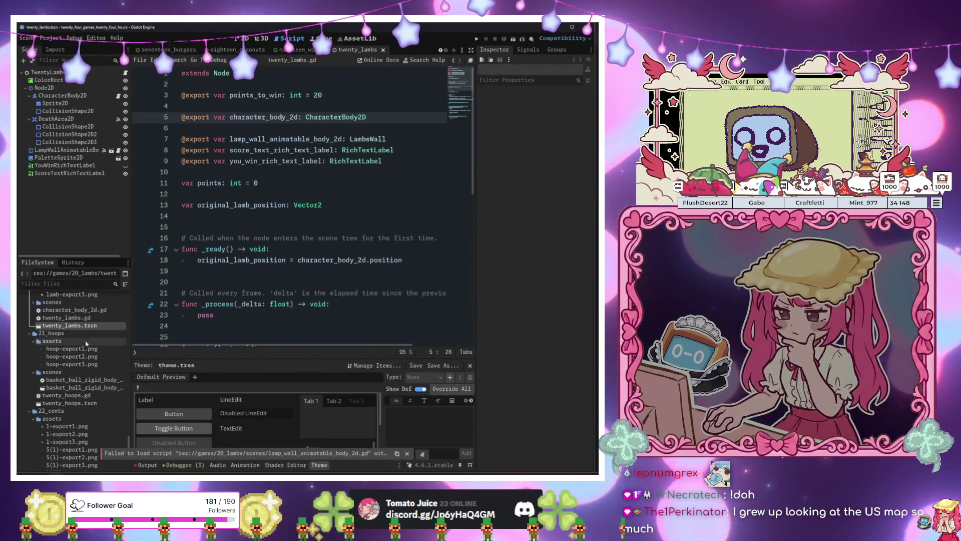
{"action": "double_click", "coordinate": [68, 403]}
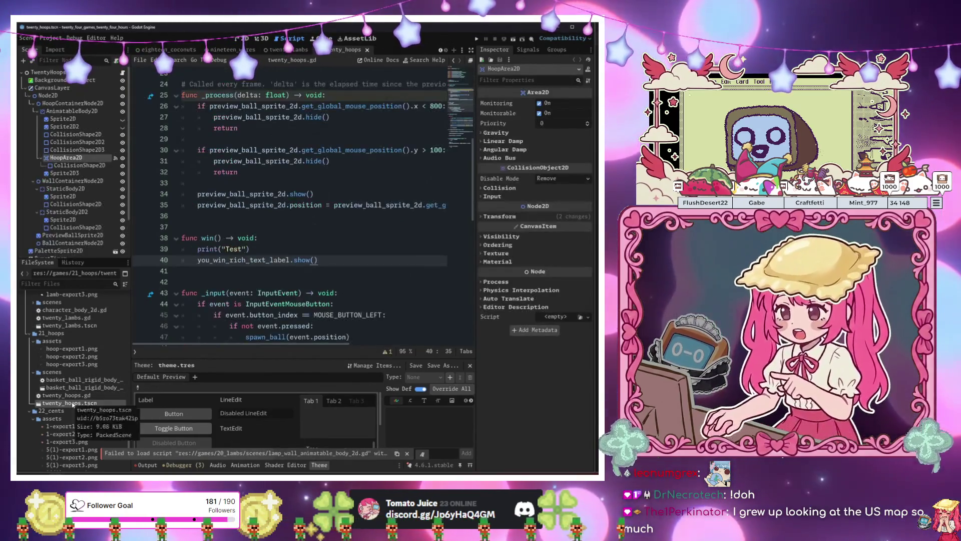
- In twenty_lambs, follow the Output parse error to lamp_wall_animatable_body_2d.gd line 1
{"action": "left_click", "coordinate": [288, 49]}
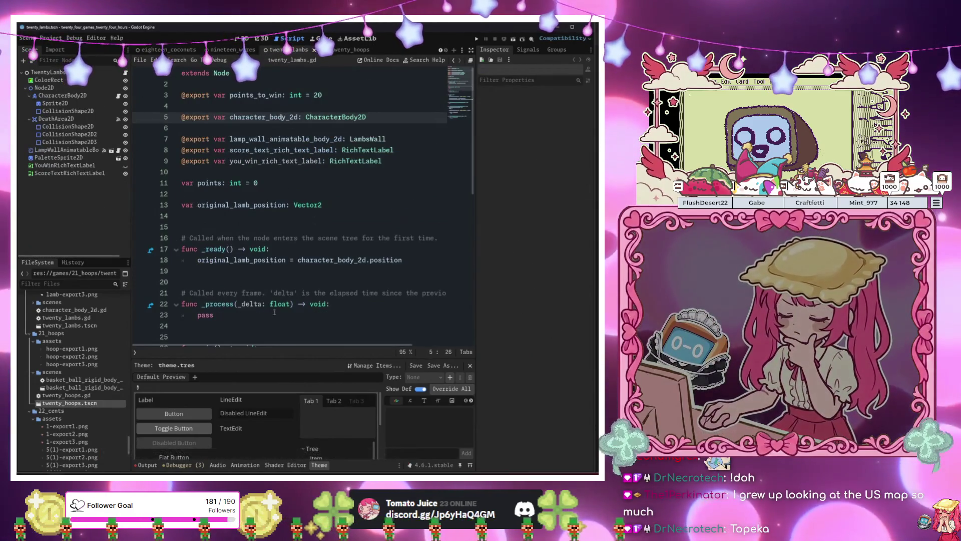
{"action": "scroll", "coordinate": [292, 236], "scroll_direction": "down", "scroll_amount": 4}
{"action": "scroll", "coordinate": [292, 236], "scroll_direction": "down", "scroll_amount": 5}
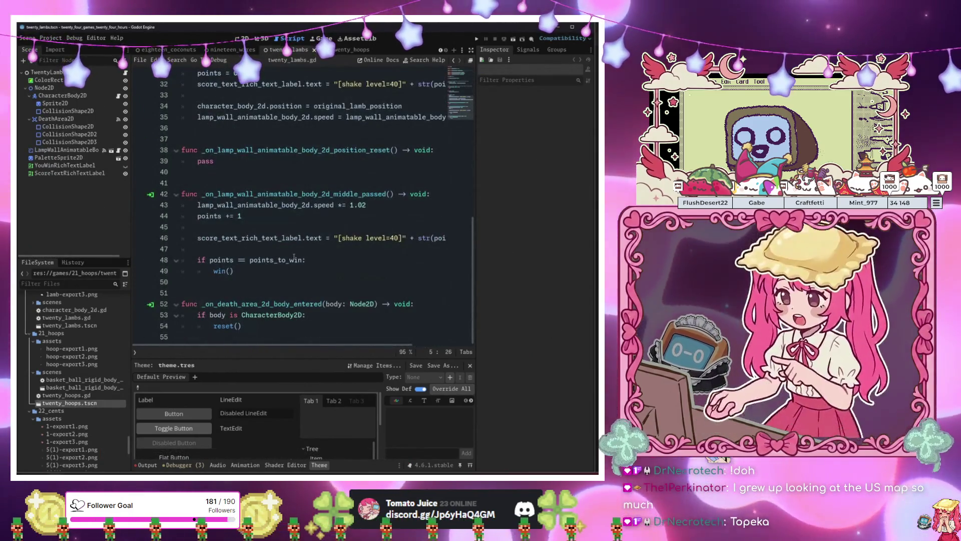
{"action": "left_click", "coordinate": [287, 260]}
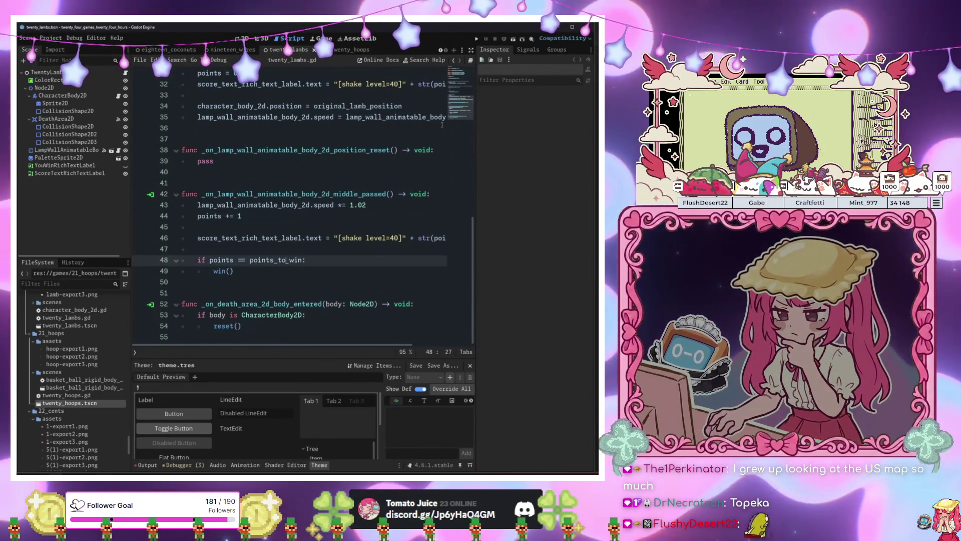
{"action": "left_click", "coordinate": [137, 465]}
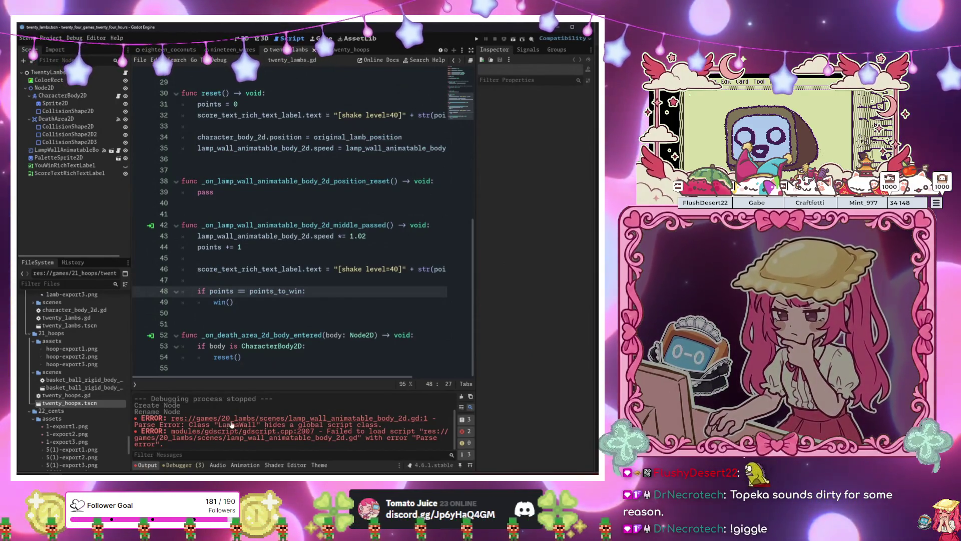
{"action": "left_click", "coordinate": [323, 419]}
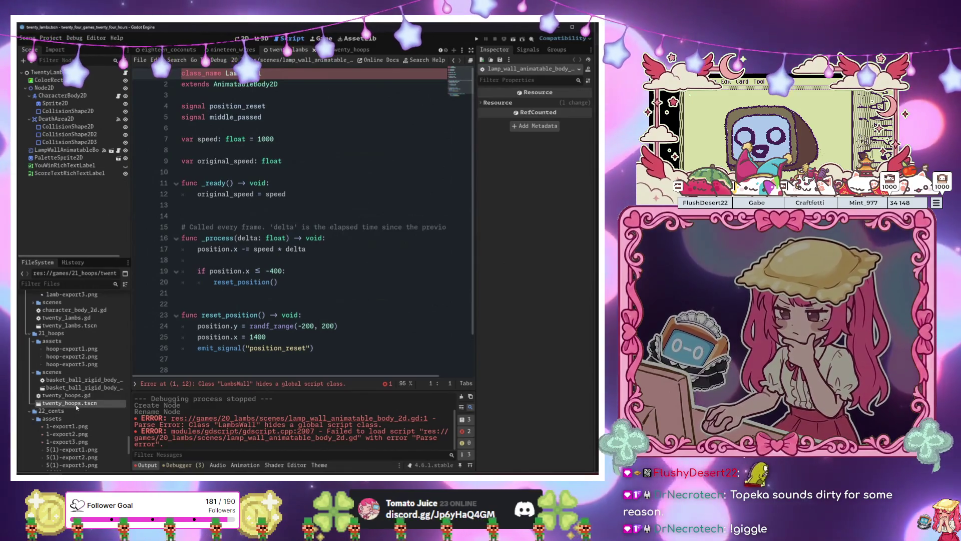
- From the lamp wall node's script, begin a Find in Files search for 'labswal'
{"action": "left_click", "coordinate": [241, 40]}
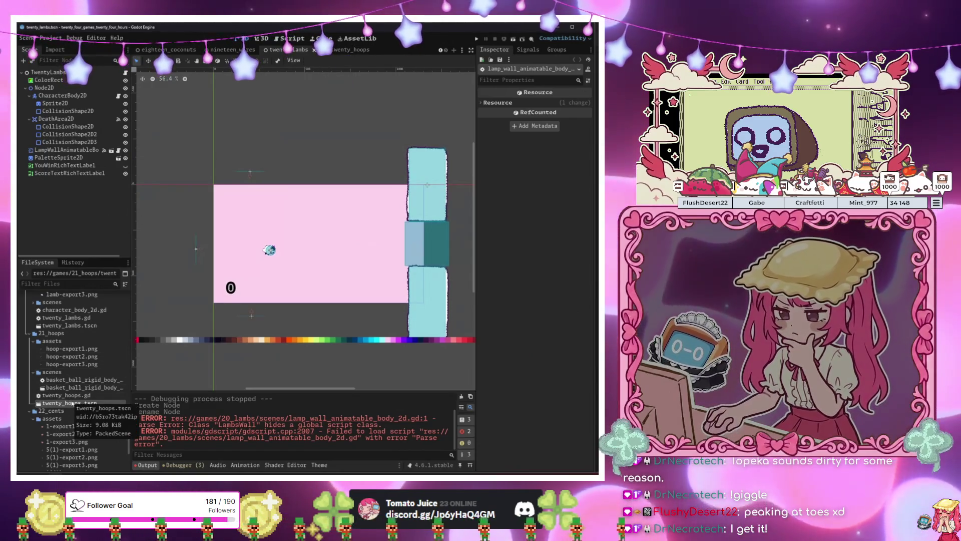
{"action": "left_click", "coordinate": [118, 150]}
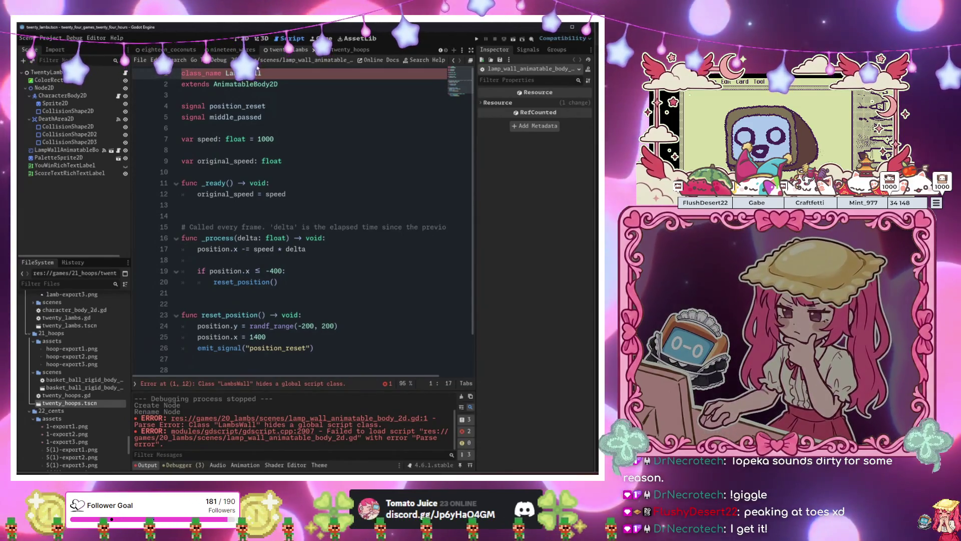
{"action": "left_click", "coordinate": [233, 300]}
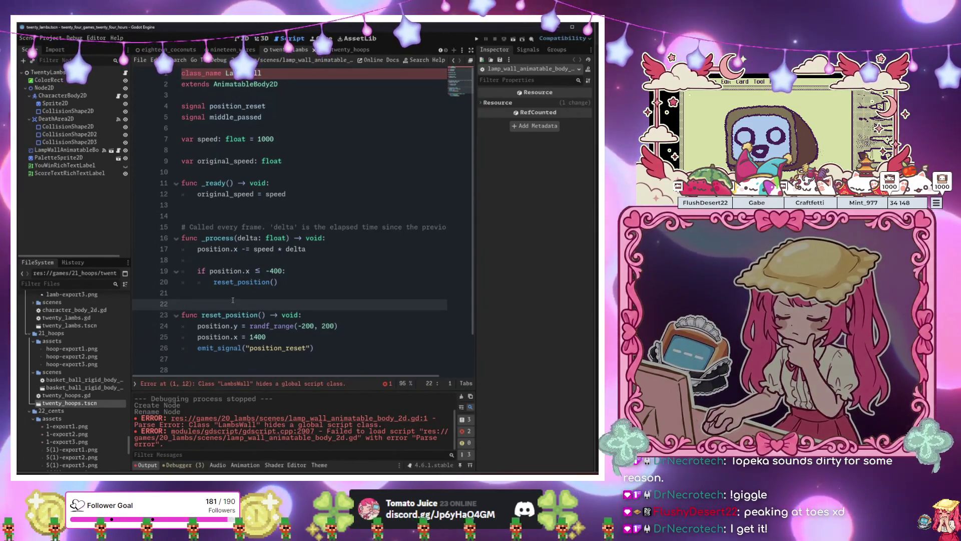
{"action": "key", "text": "ctrl+shift+f"}
{"action": "type", "text": "labswal"}
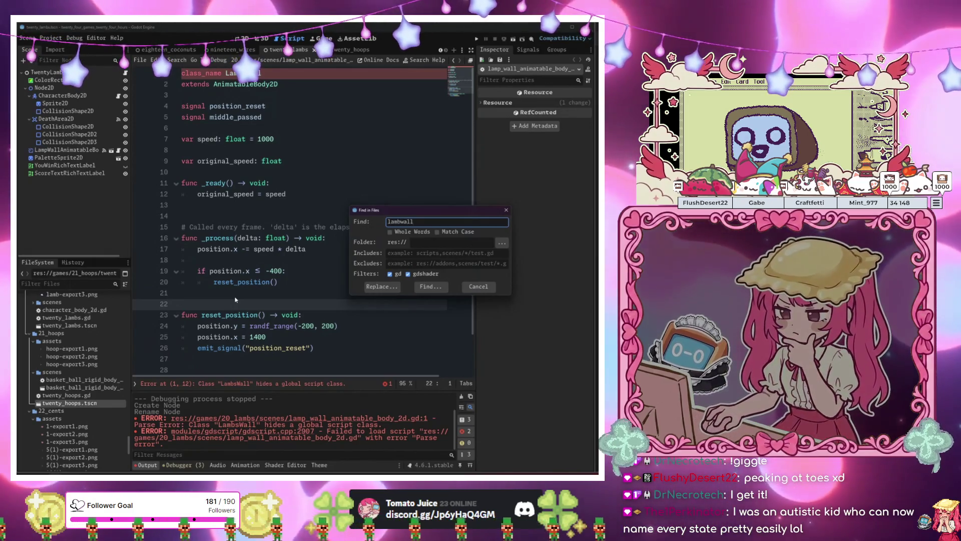
- Search the project for 'lambswall' and jump to the class_name LambsWall declaration
{"action": "key", "text": "Return"}
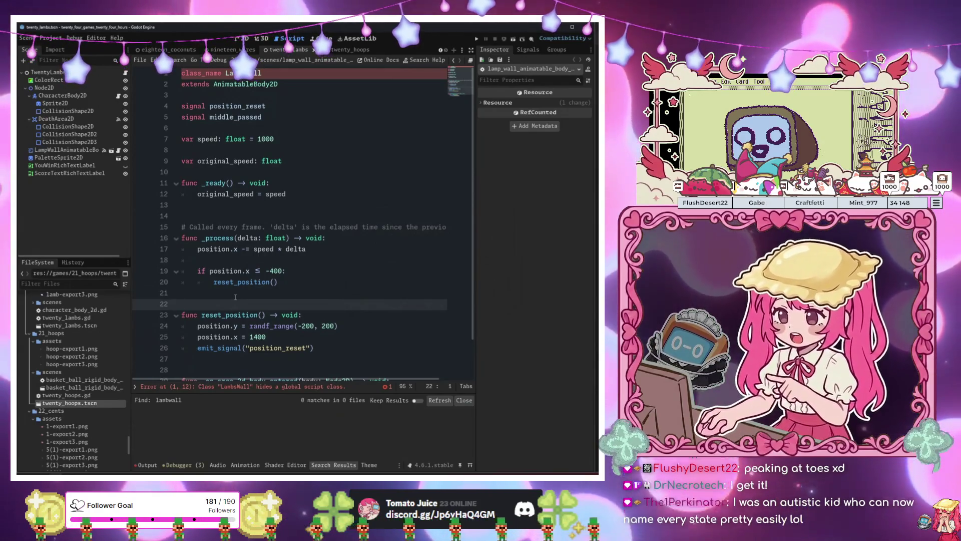
{"action": "key", "text": "ctrl+shift+f"}
{"action": "type", "text": "lambswall"}
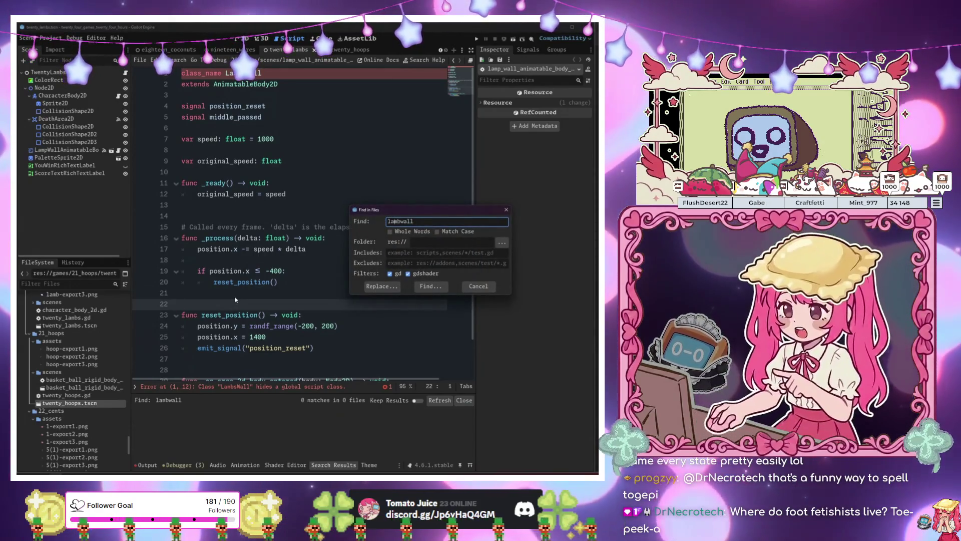
{"action": "key", "text": "Return"}
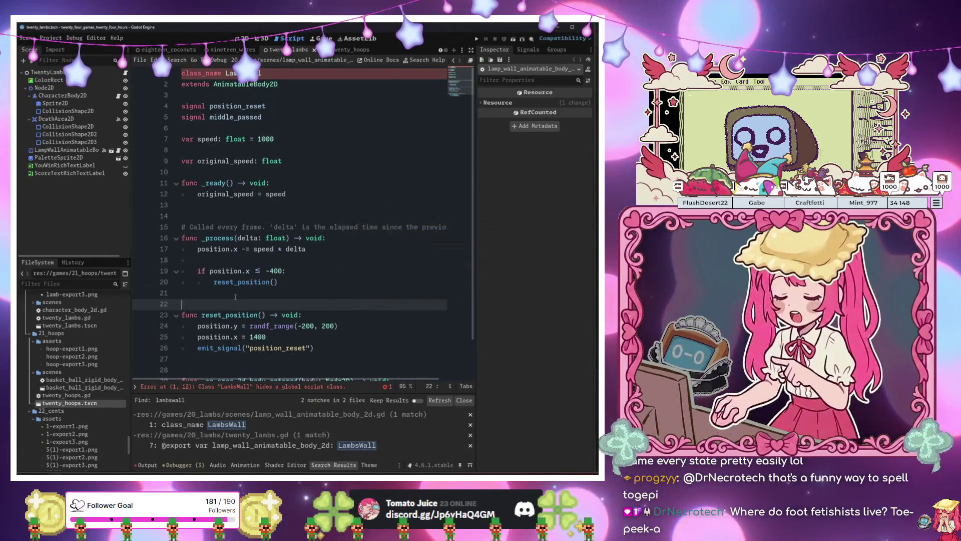
{"action": "left_click", "coordinate": [251, 426]}
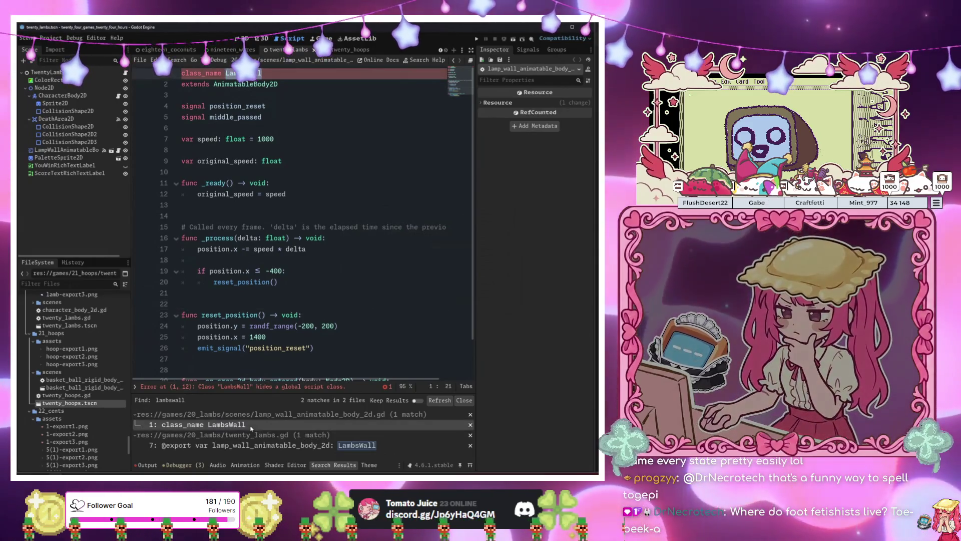
- Save the script and dismiss the accidentally opened Voice access window
{"action": "left_click", "coordinate": [351, 270]}
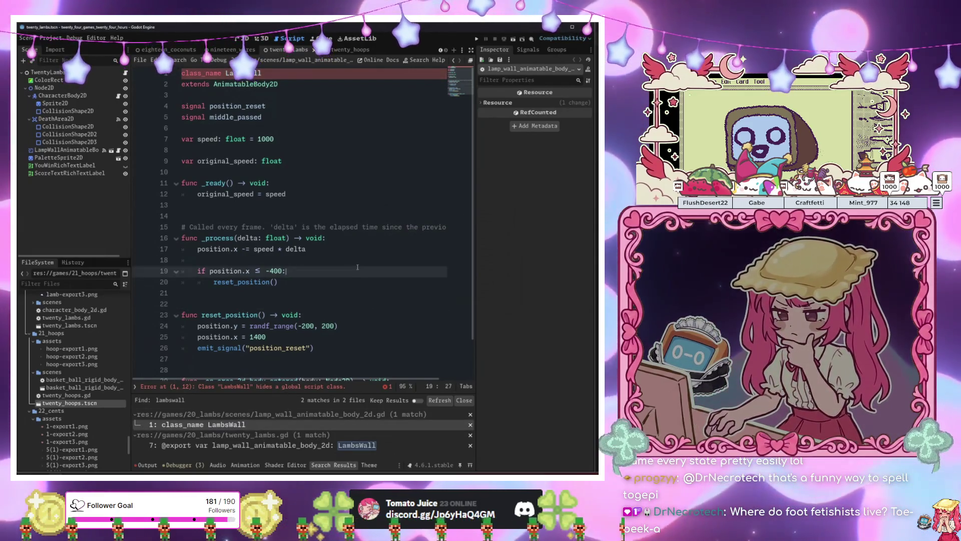
{"action": "key", "text": "ctrl+super+s"}
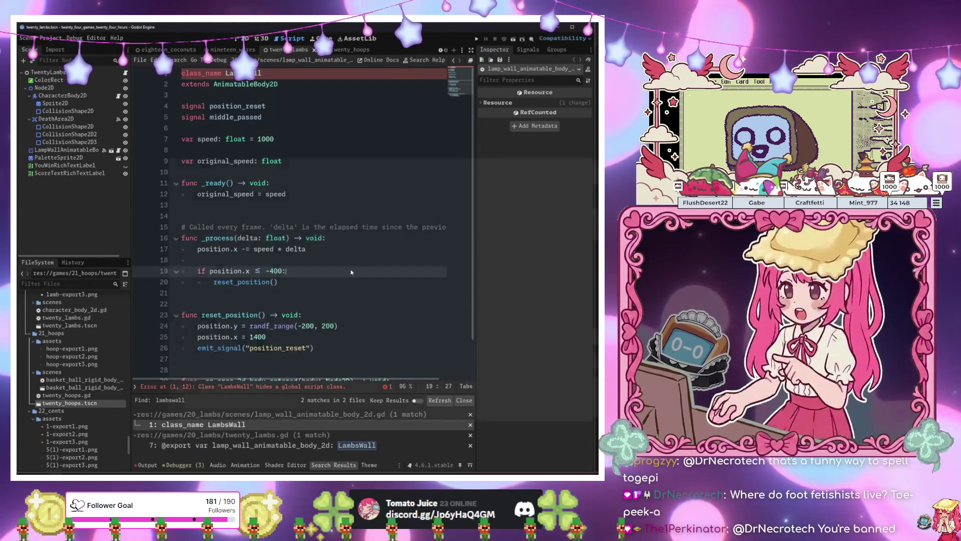
{"action": "key", "text": "Escape"}
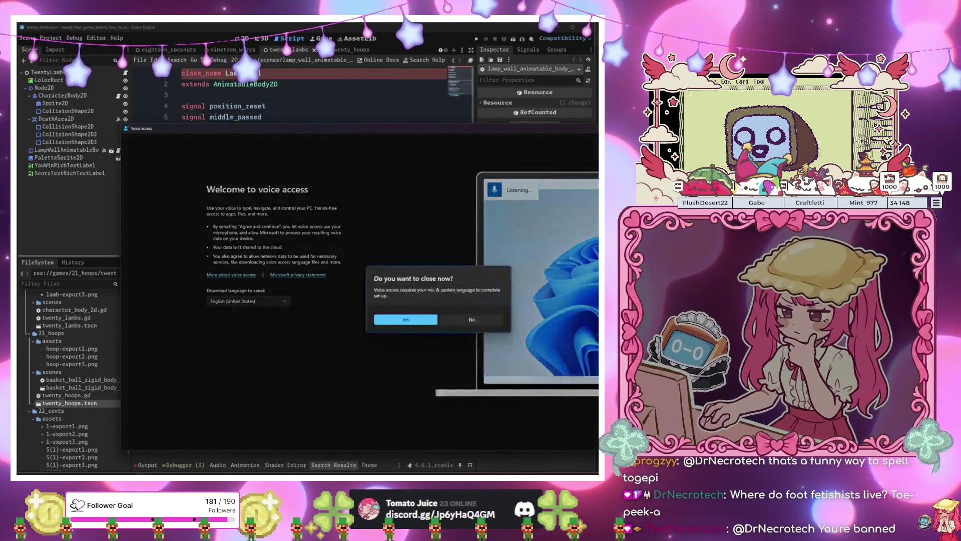
{"action": "key", "text": "Return"}
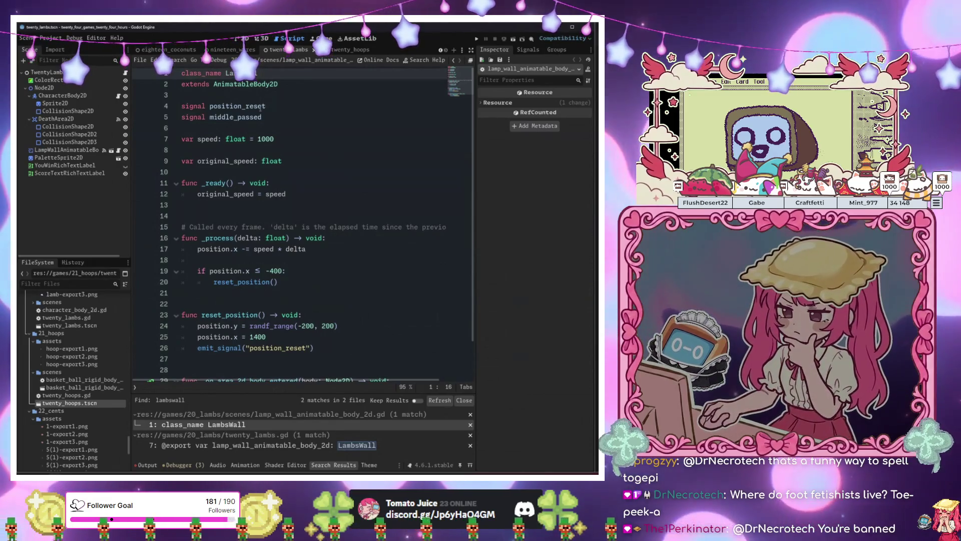
{"action": "key", "text": "Right"}
{"action": "key", "text": "Right"}
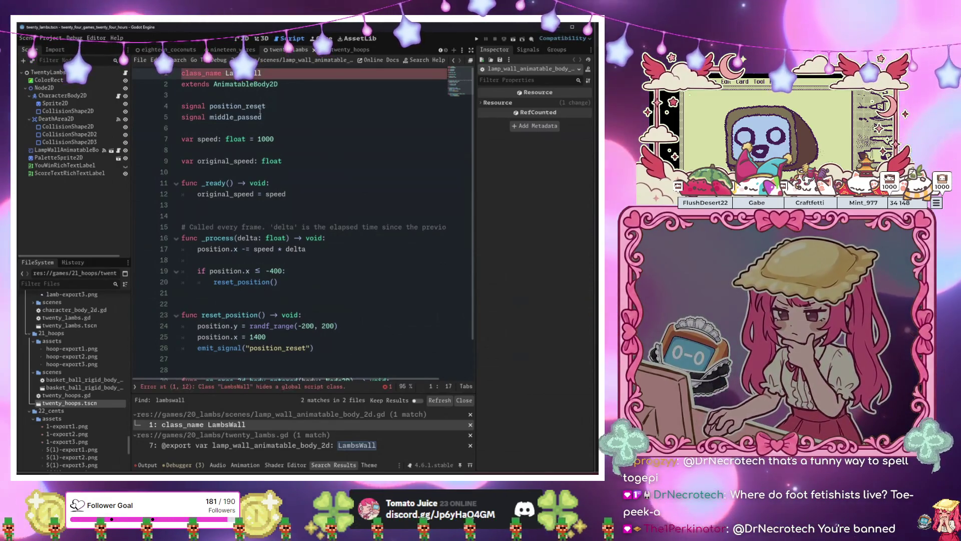
{"action": "left_click", "coordinate": [280, 304]}
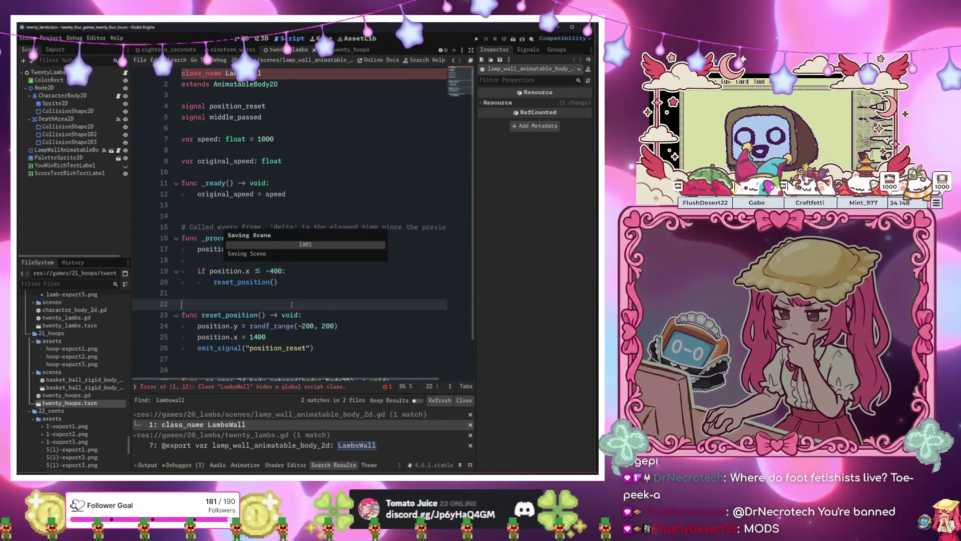
- Minimize the editor and reopen twenty_four_games_twenty_four_hours from the Project Manager
{"action": "left_click", "coordinate": [210, 171]}
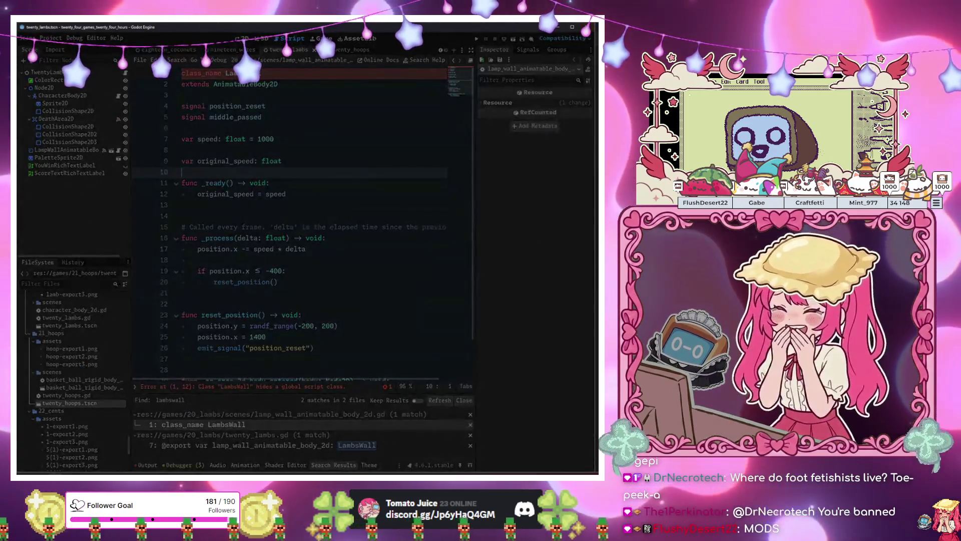
{"action": "mouse_move", "coordinate": [121, 471]}
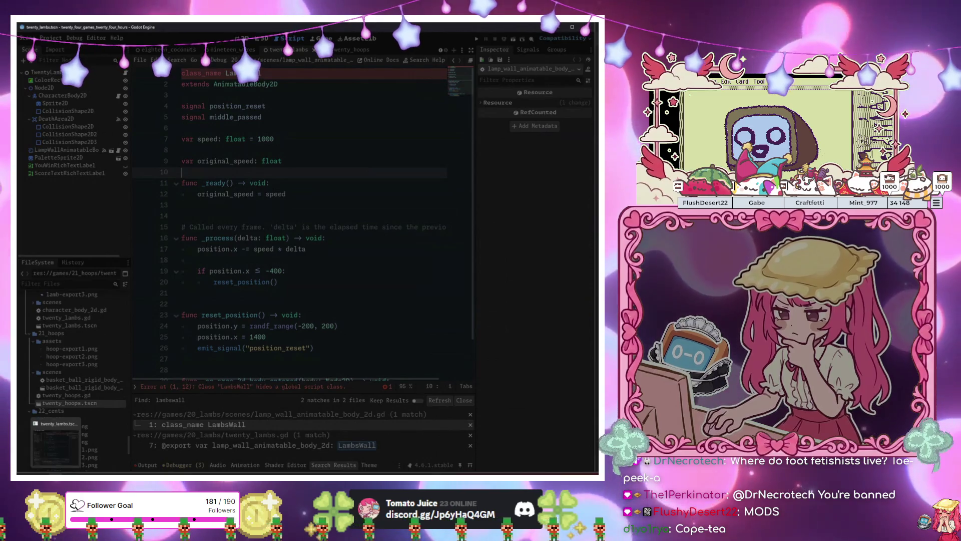
{"action": "left_click", "coordinate": [53, 470]}
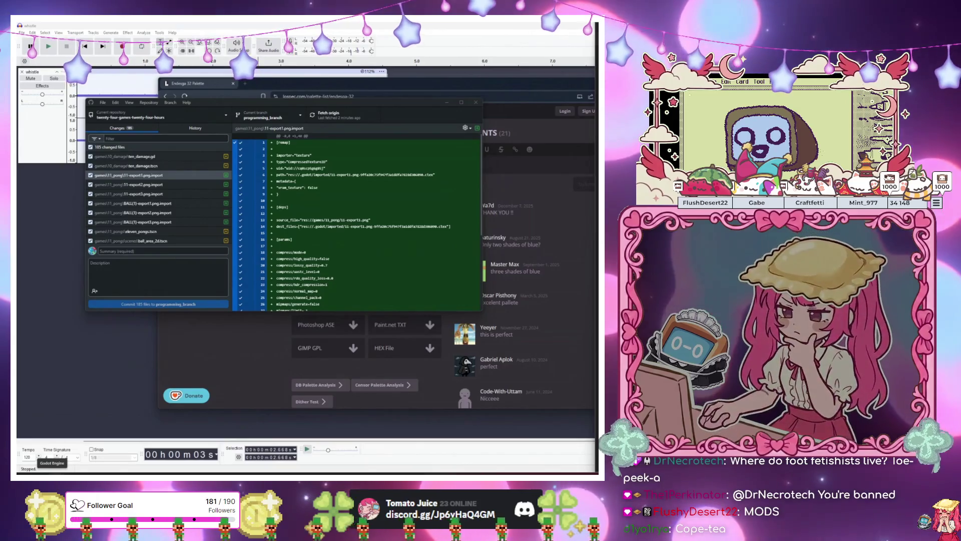
{"action": "right_click", "coordinate": [52, 470]}
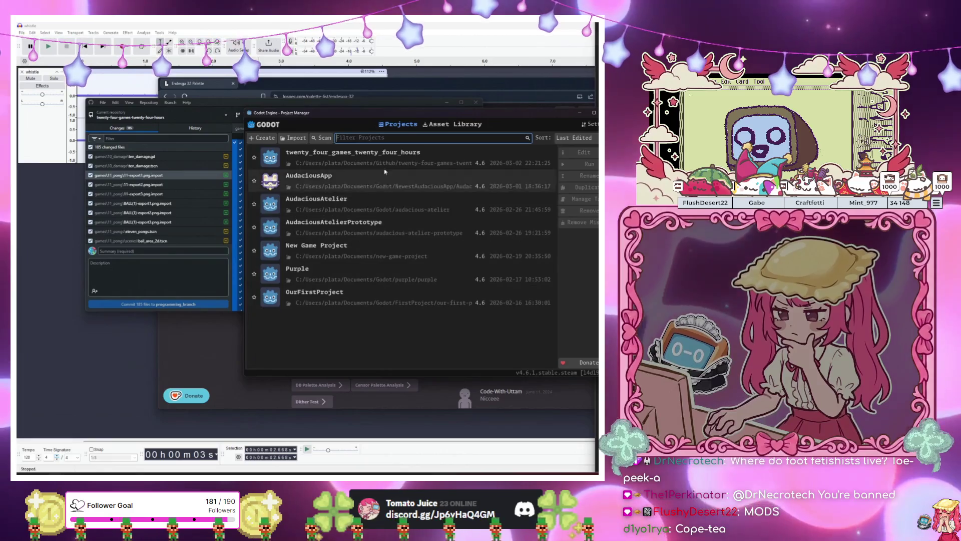
{"action": "double_click", "coordinate": [384, 160]}
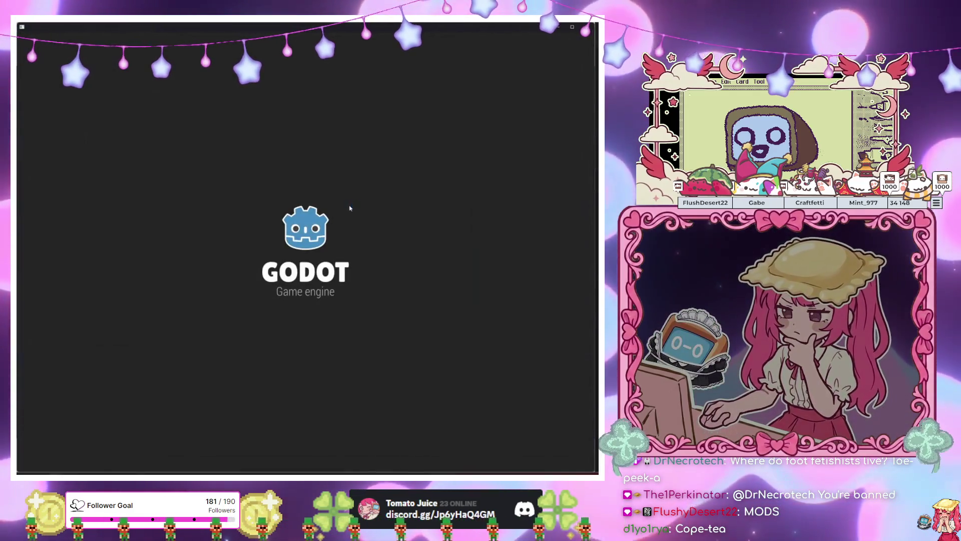
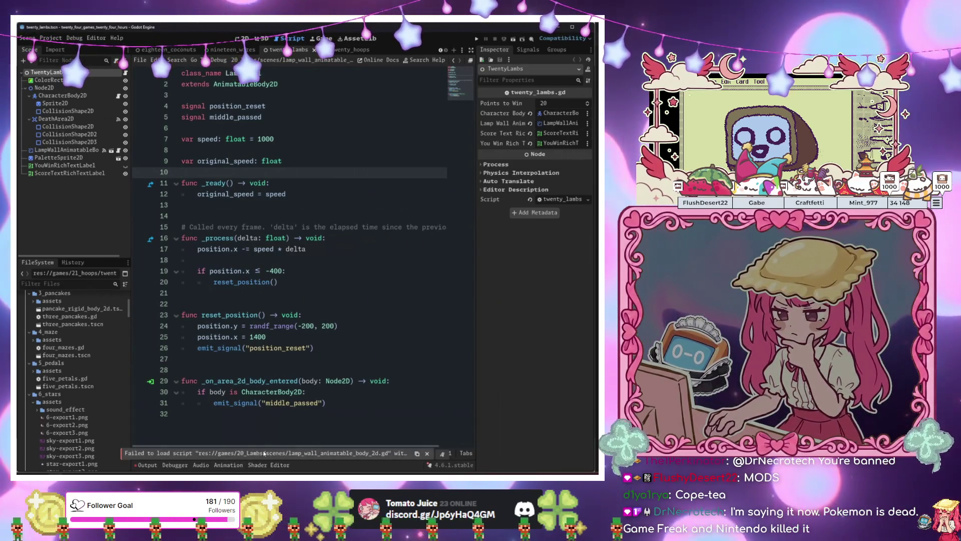
- Filter the FileSystem for 'lamp' and open the lamp_wall scene
{"action": "left_click", "coordinate": [73, 283]}
{"action": "type", "text": "lamp"}
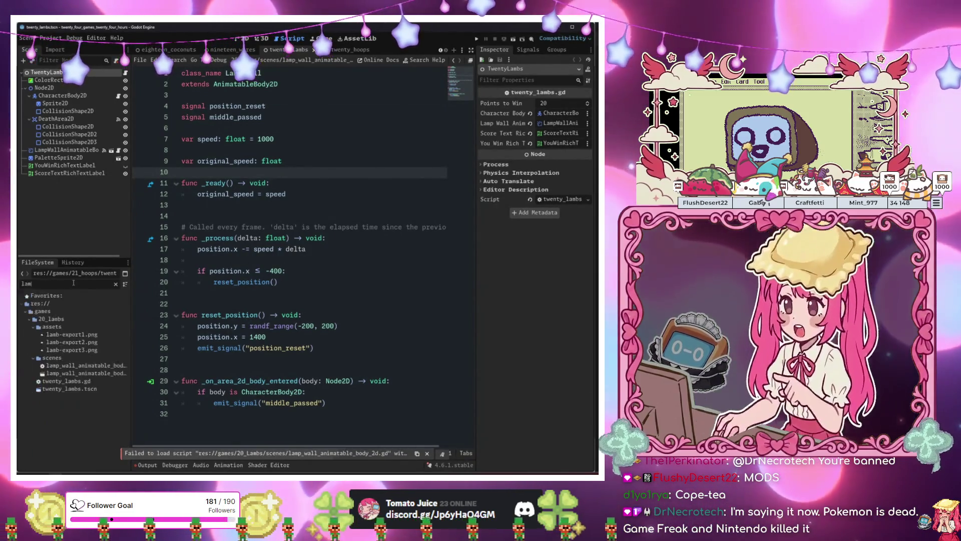
{"action": "double_click", "coordinate": [84, 342]}
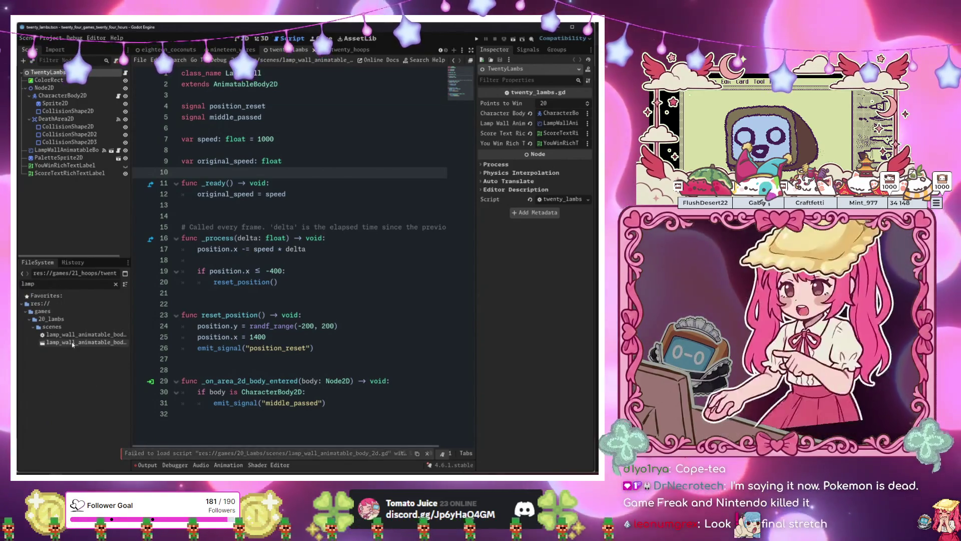
- Read the lamp wall script's LambsWall parse error in Output, then close the scene and clear the filter
{"action": "left_click", "coordinate": [241, 73]}
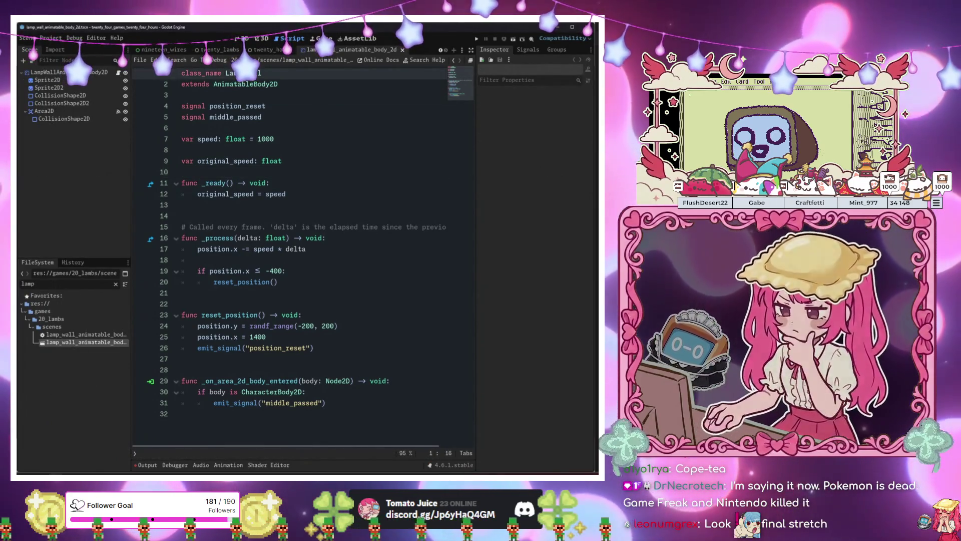
{"action": "left_click", "coordinate": [150, 468]}
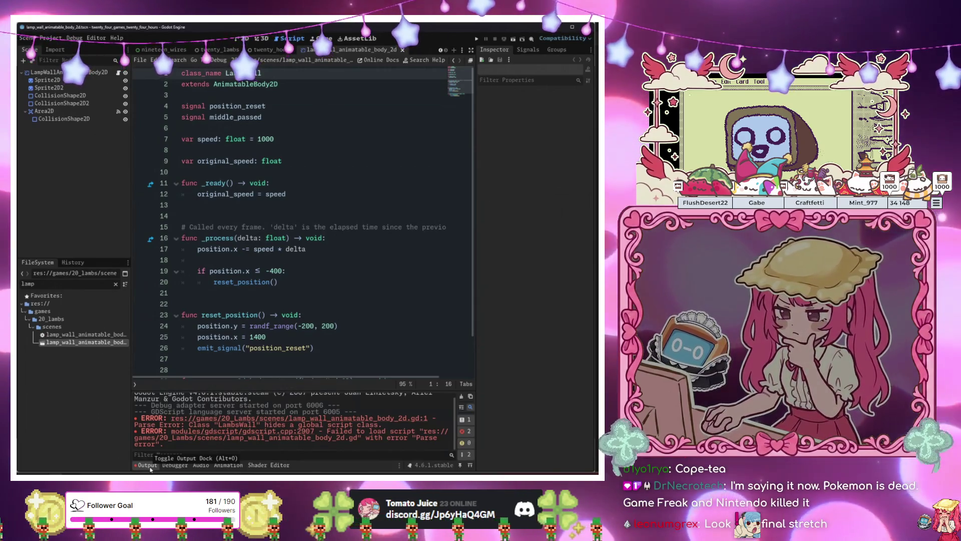
{"action": "left_click", "coordinate": [288, 183]}
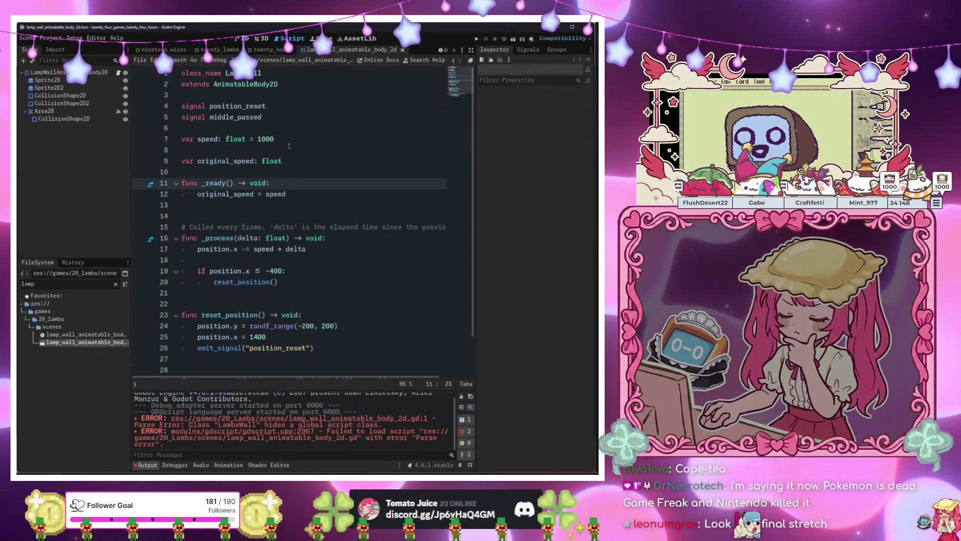
{"action": "scroll", "coordinate": [289, 146], "scroll_direction": "down", "scroll_amount": 2}
{"action": "scroll", "coordinate": [289, 145], "scroll_direction": "up", "scroll_amount": 2}
{"action": "left_click", "coordinate": [254, 139]}
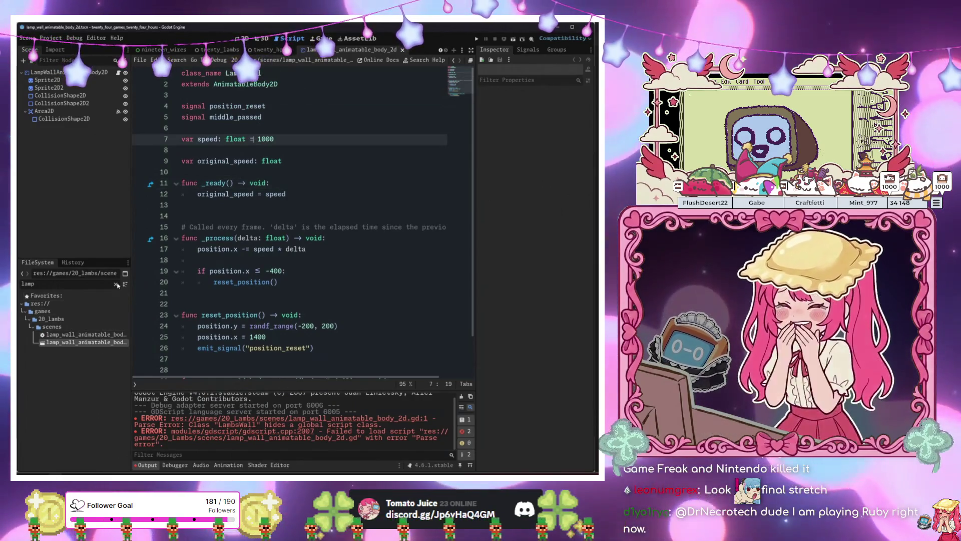
{"action": "left_click", "coordinate": [117, 284]}
{"action": "left_click", "coordinate": [402, 50]}
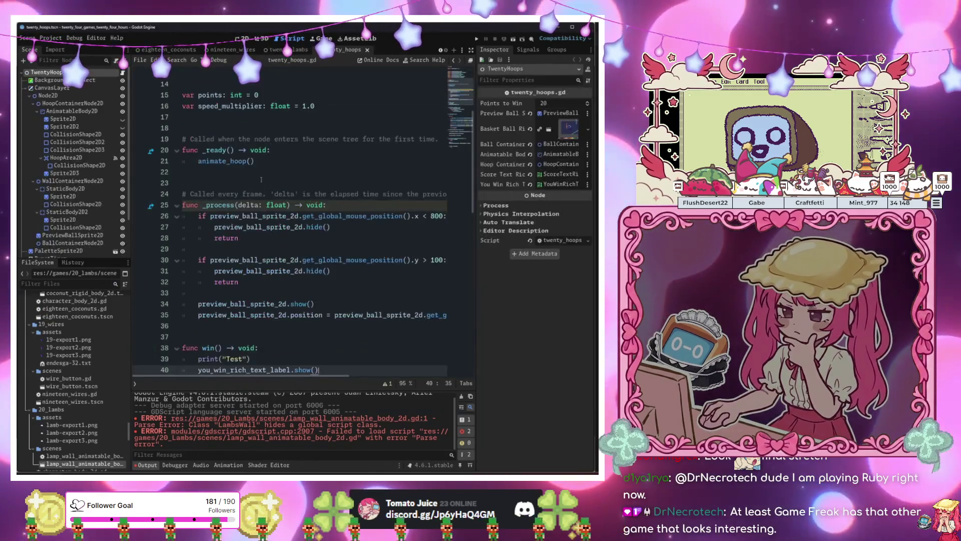
- Open two_dollars_and_twenty_two_cents.tscn and twenty_three_words.tscn from the FileSystem dock
{"action": "scroll", "coordinate": [96, 376], "scroll_direction": "down", "scroll_amount": 3}
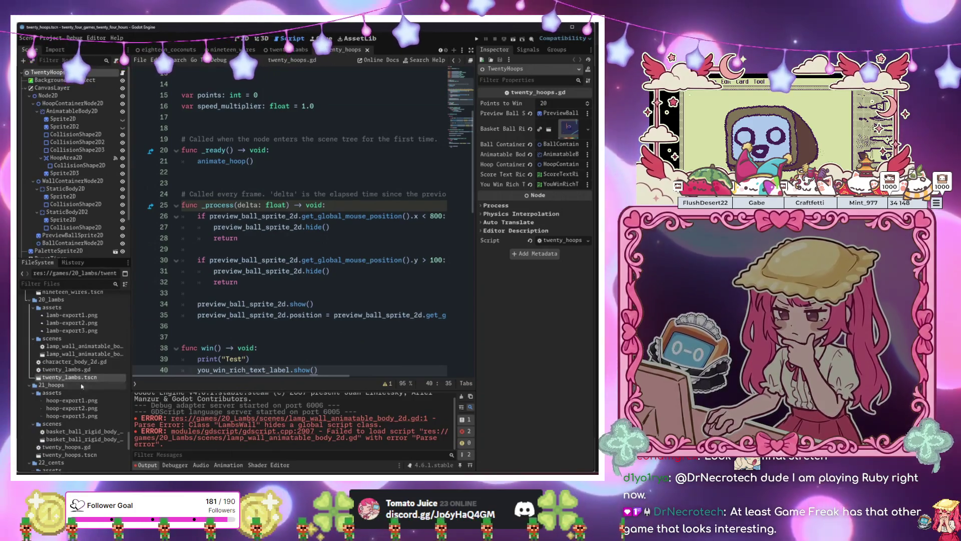
{"action": "left_click", "coordinate": [70, 416]}
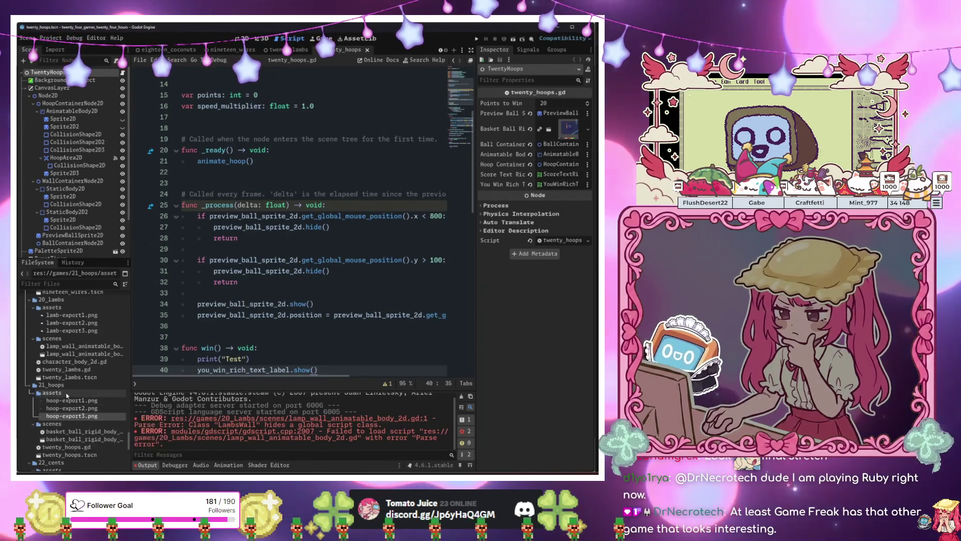
{"action": "scroll", "coordinate": [74, 410], "scroll_direction": "down", "scroll_amount": 2}
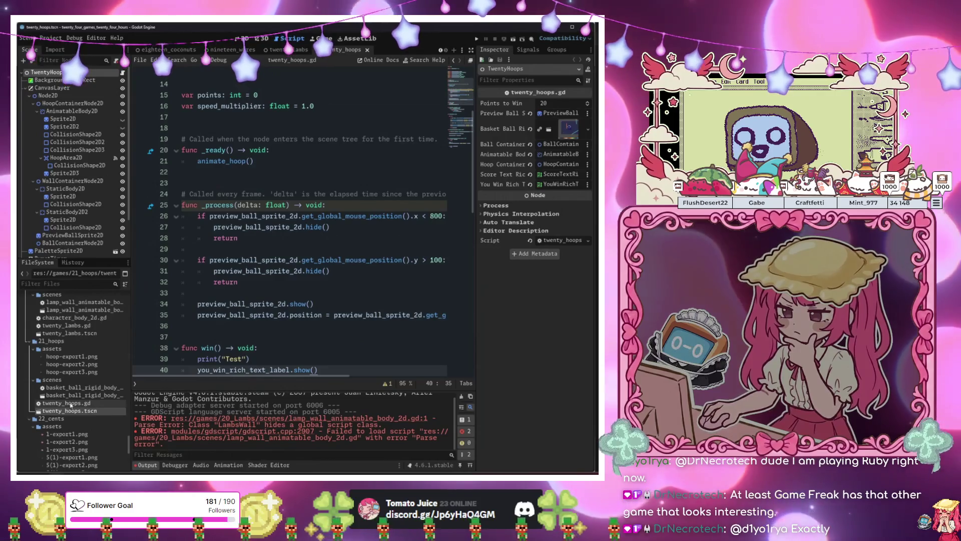
{"action": "scroll", "coordinate": [70, 406], "scroll_direction": "down", "scroll_amount": 4}
{"action": "scroll", "coordinate": [72, 404], "scroll_direction": "down", "scroll_amount": 1}
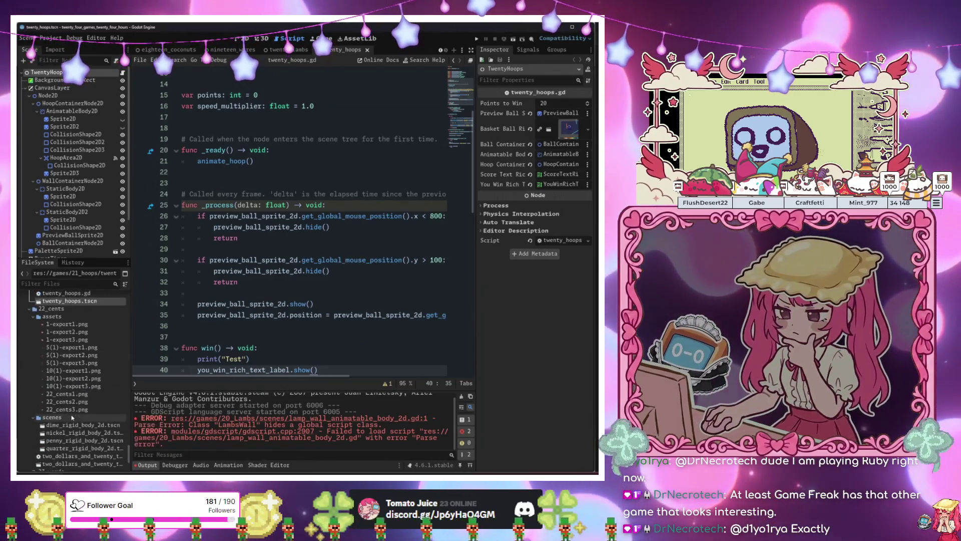
{"action": "scroll", "coordinate": [74, 416], "scroll_direction": "down", "scroll_amount": 3}
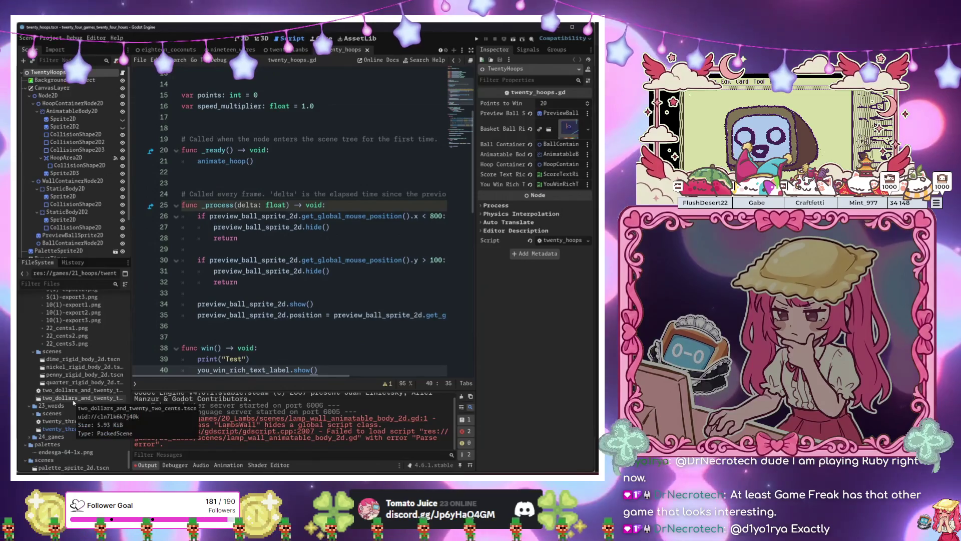
{"action": "double_click", "coordinate": [74, 398]}
{"action": "scroll", "coordinate": [68, 406], "scroll_direction": "down", "scroll_amount": 1}
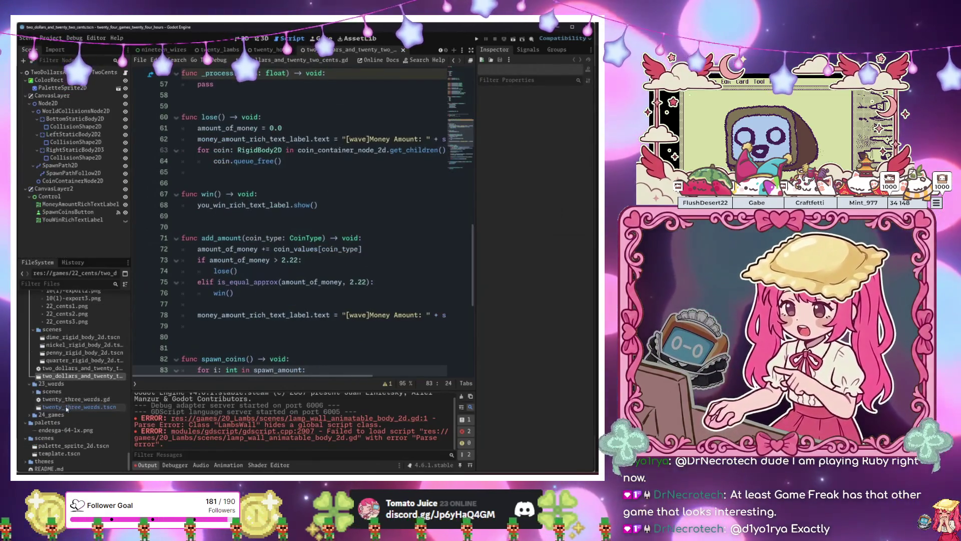
{"action": "double_click", "coordinate": [66, 407]}
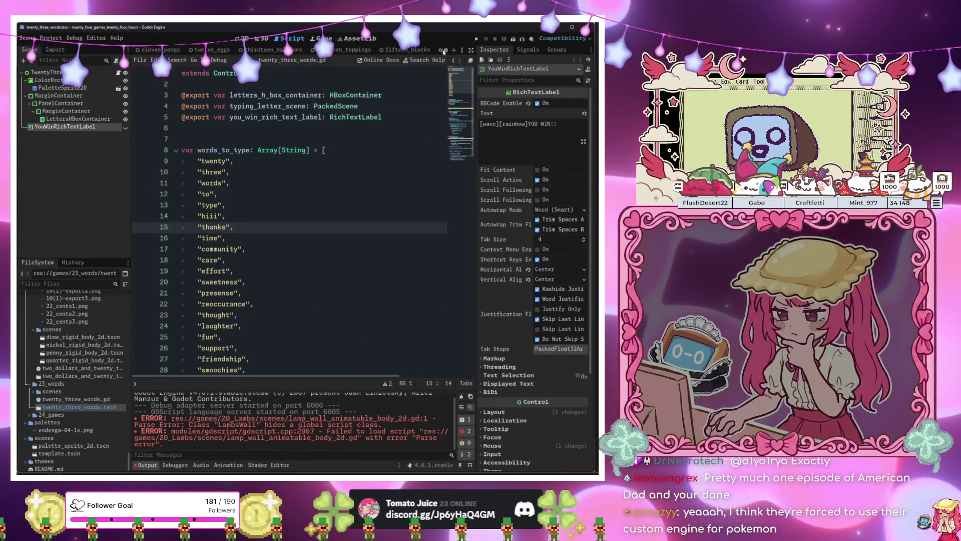
- In eleven_pongs.gd, add blank lines under line 1, type 'singnal' and save
{"action": "left_click", "coordinate": [161, 50]}
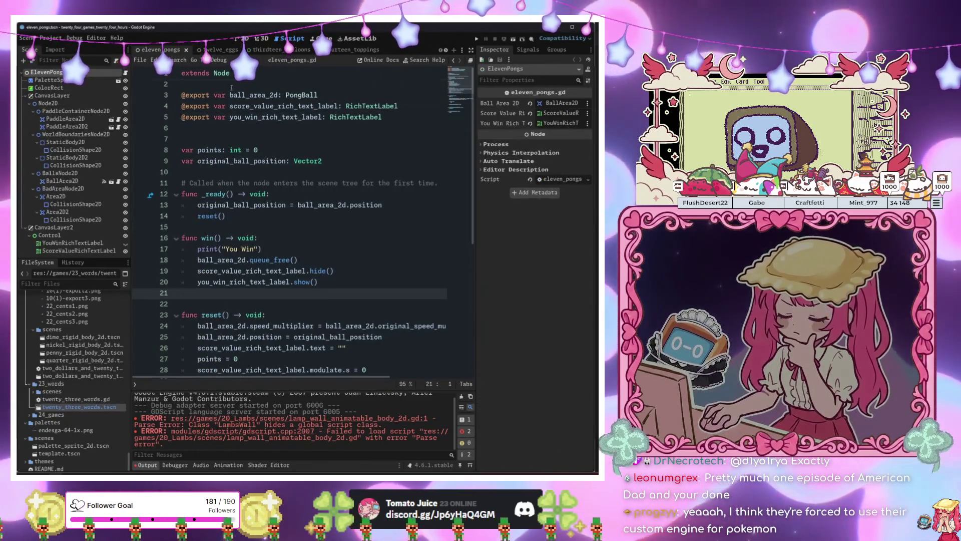
{"action": "left_click", "coordinate": [231, 87]}
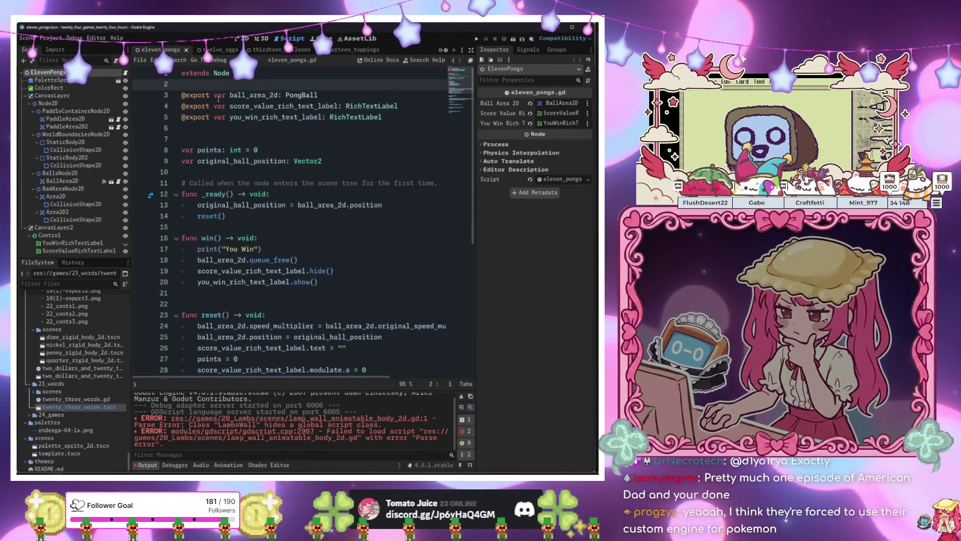
{"action": "key", "text": "Return"}
{"action": "key", "text": "Return"}
{"action": "key", "text": "Up"}
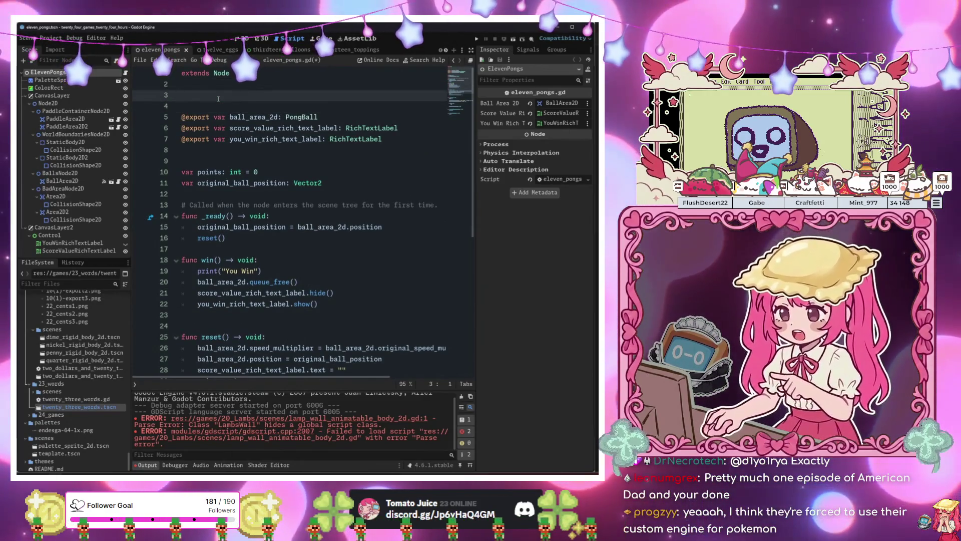
{"action": "type", "text": "sin"}
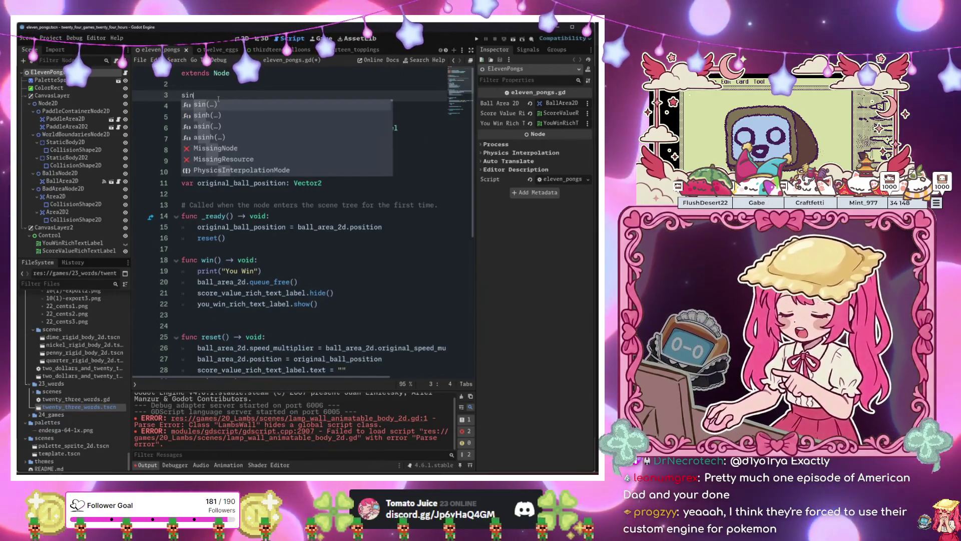
{"action": "type", "text": "gnal"}
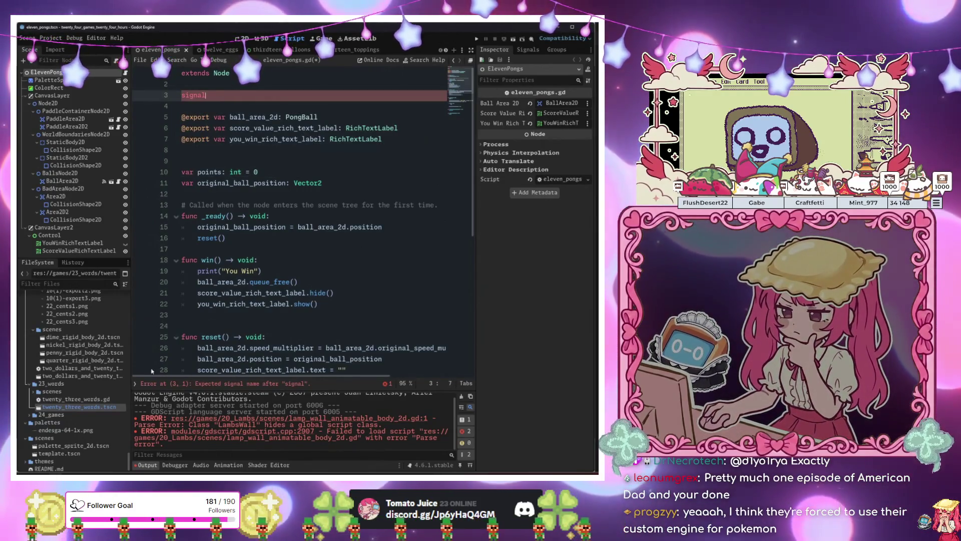
{"action": "key", "text": "ctrl+s"}
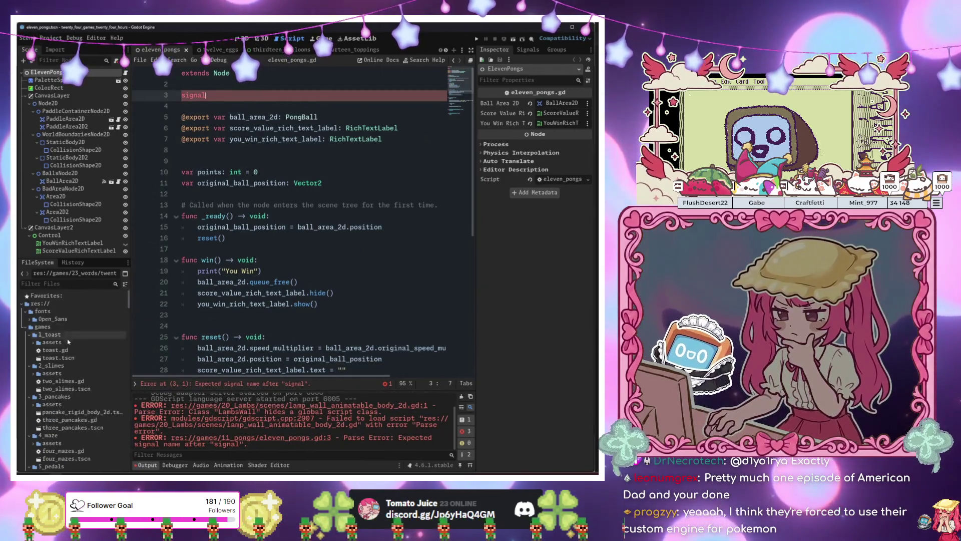
- Open the toast scene and select its 'signal game_won' line
{"action": "double_click", "coordinate": [58, 358]}
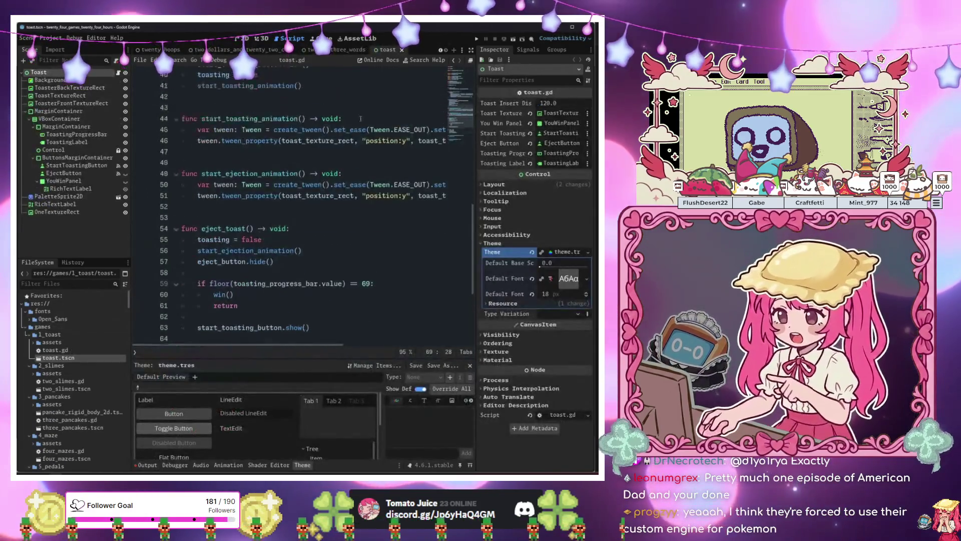
{"action": "scroll", "coordinate": [360, 118], "scroll_direction": "up", "scroll_amount": 10}
{"action": "triple_click", "coordinate": [284, 95]}
{"action": "key", "text": "ctrl+c"}
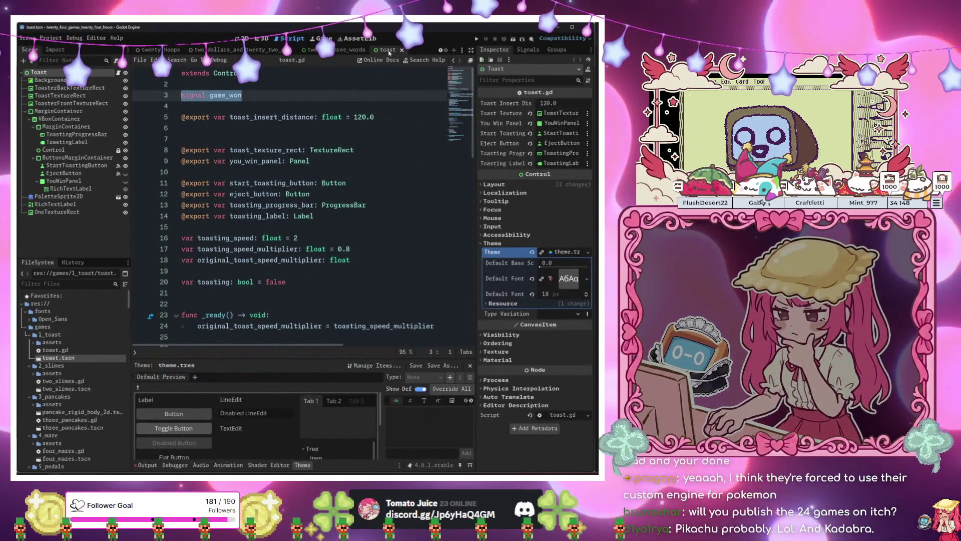
- Cycle through the scene tabs to bring up the twelve_eggs script
{"action": "left_click", "coordinate": [345, 50]}
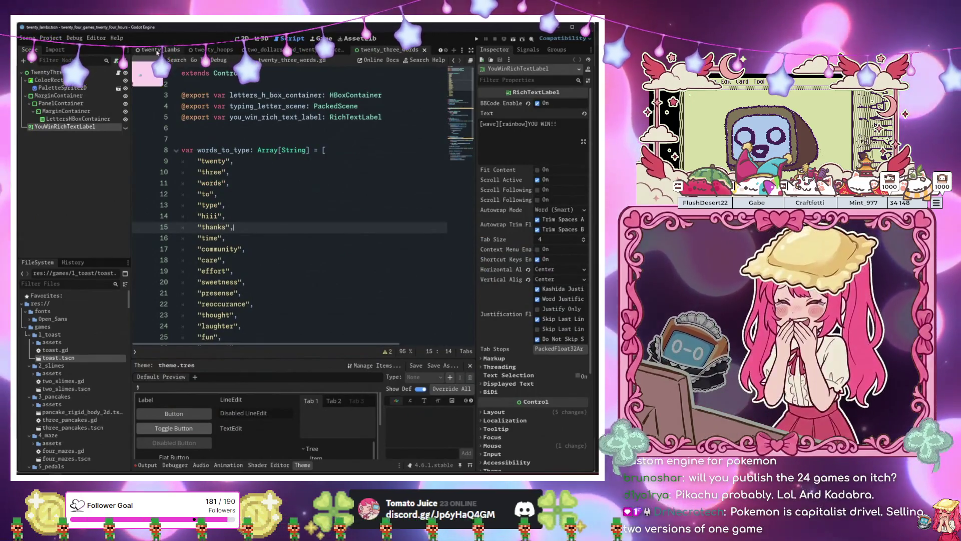
{"action": "left_click", "coordinate": [443, 51]}
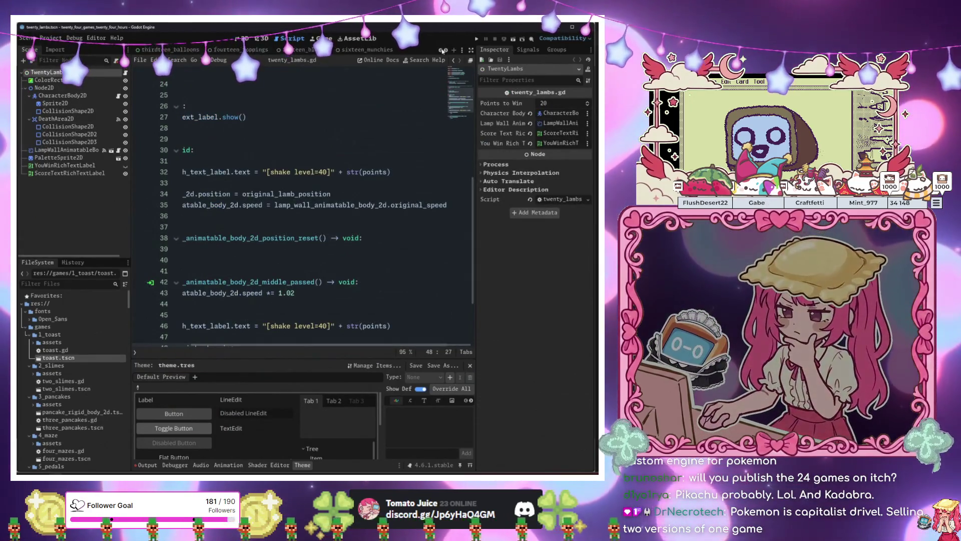
{"action": "left_click", "coordinate": [158, 49]}
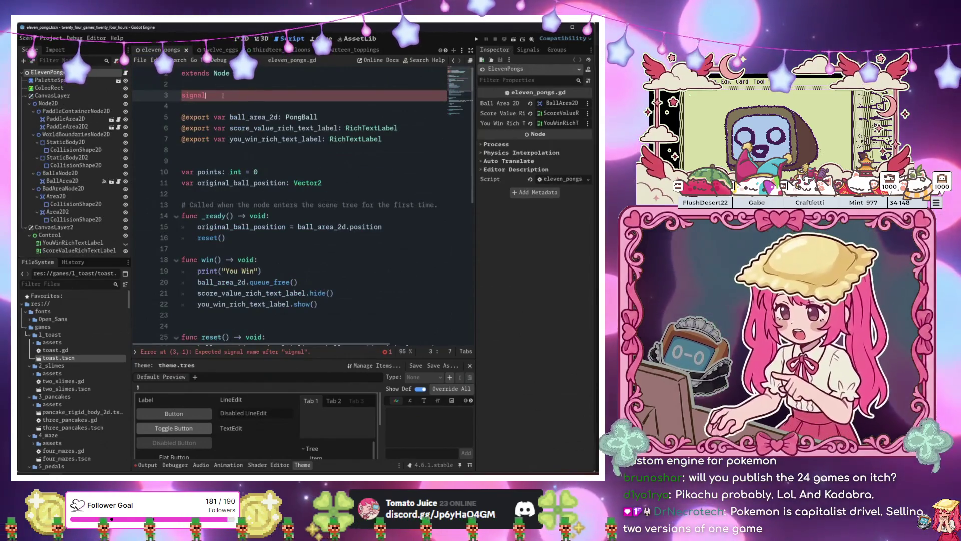
{"action": "left_click", "coordinate": [212, 49]}
{"action": "scroll", "coordinate": [232, 102], "scroll_direction": "up", "scroll_amount": 10}
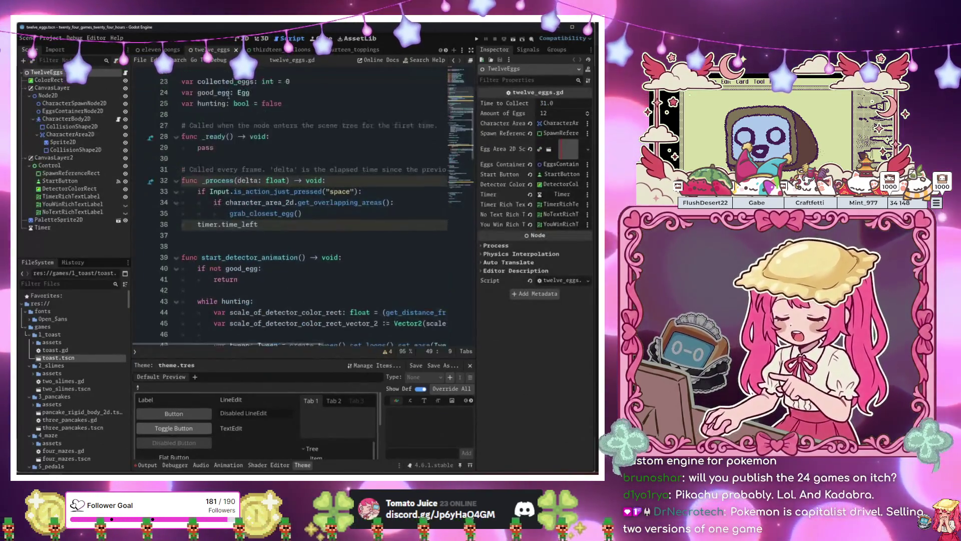
- Add blank lines near the top of twelve_eggs.gd and thirdteen_balloons.gd
{"action": "left_click", "coordinate": [230, 91]}
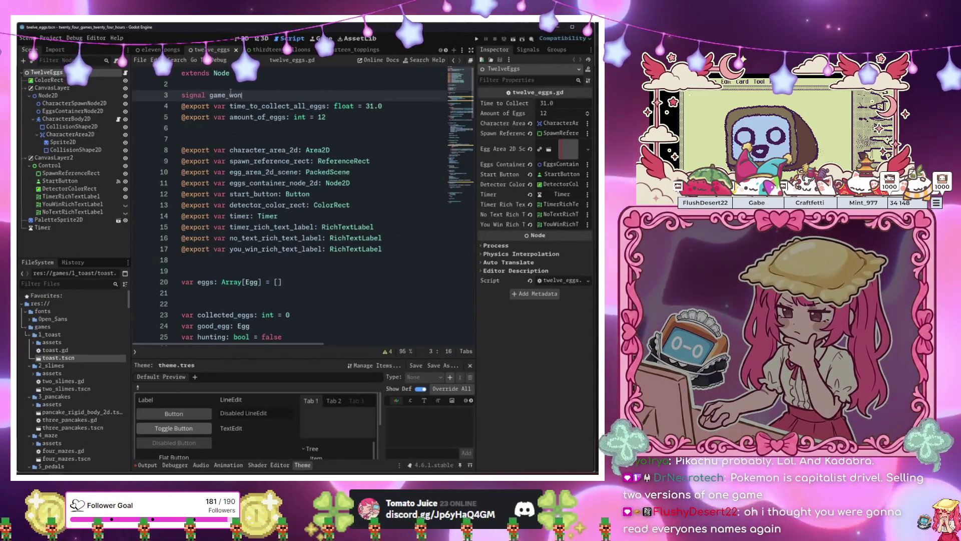
{"action": "key", "text": "Return"}
{"action": "key", "text": "Up"}
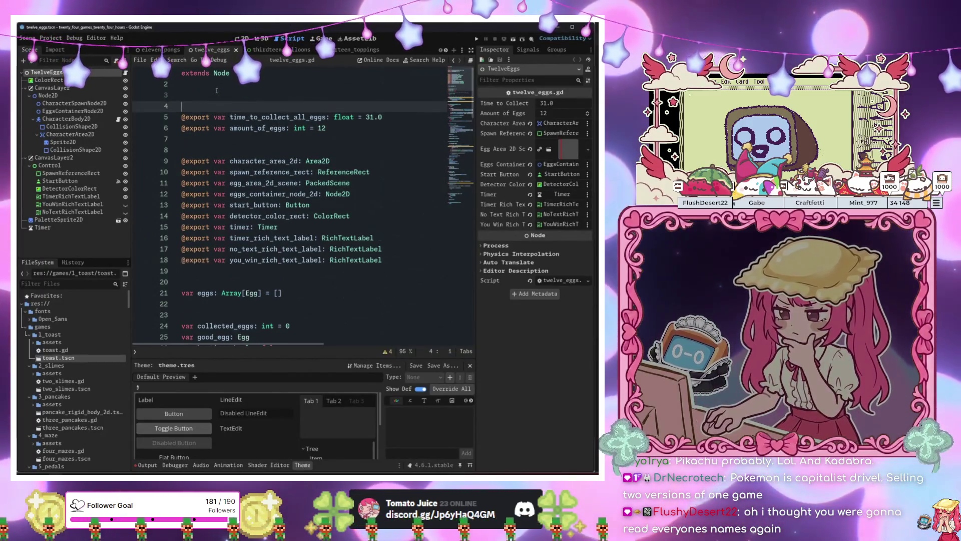
{"action": "left_click", "coordinate": [270, 49]}
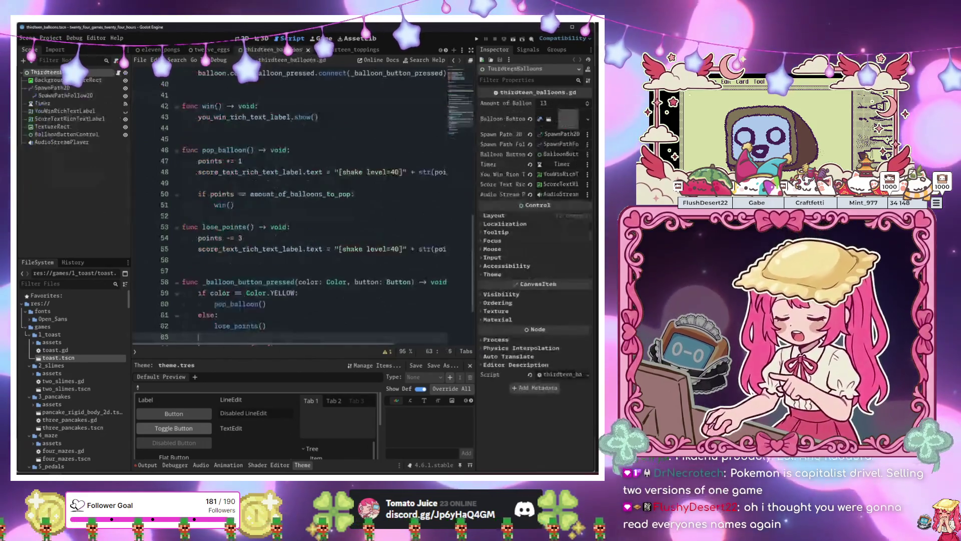
{"action": "scroll", "coordinate": [301, 175], "scroll_direction": "up", "scroll_amount": 10}
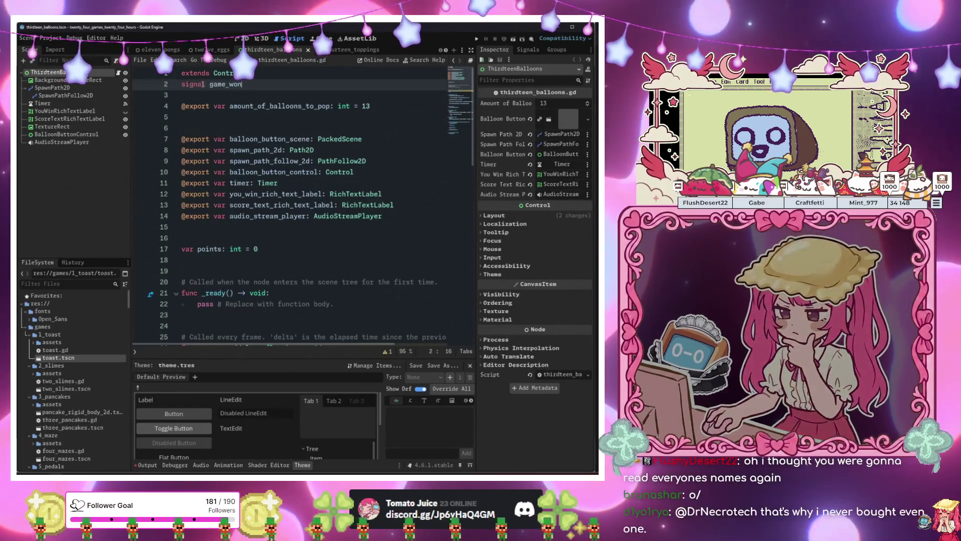
{"action": "key", "text": "Return"}
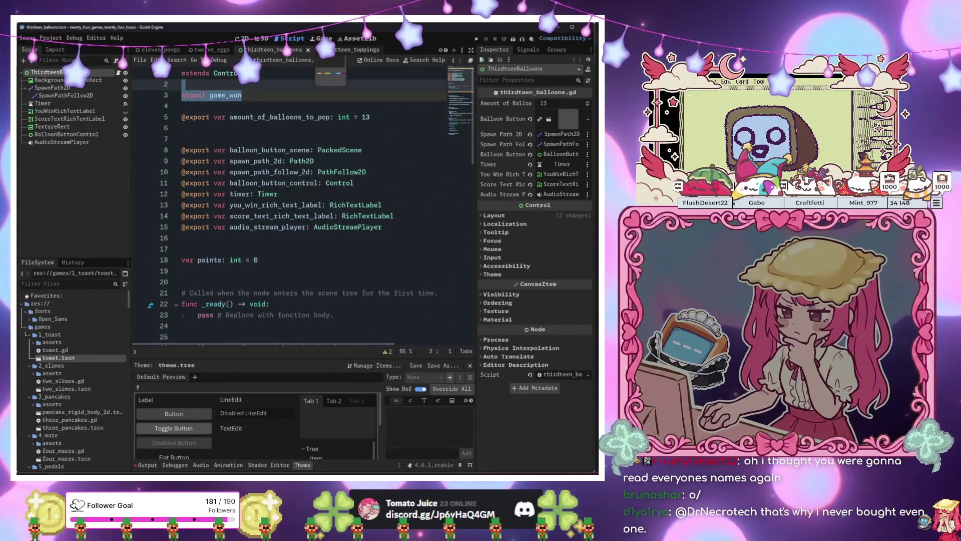
- Declare 'signal game_won' at the top of fourteen_toppings.gd and fifteen_blocks.gd
{"action": "left_click", "coordinate": [350, 50]}
{"action": "scroll", "coordinate": [251, 176], "scroll_direction": "up", "scroll_amount": 10}
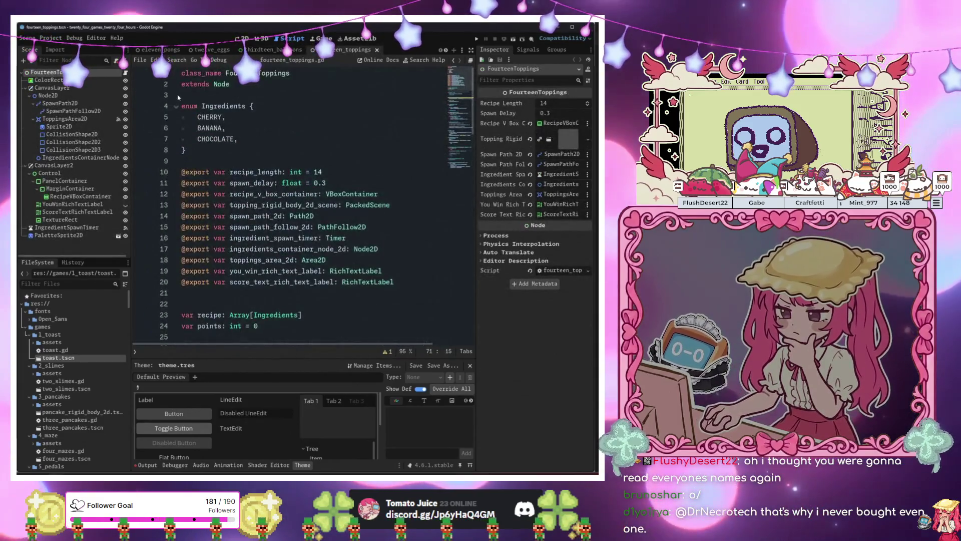
{"action": "key", "text": "Return"}
{"action": "type", "text": "signal game_won"}
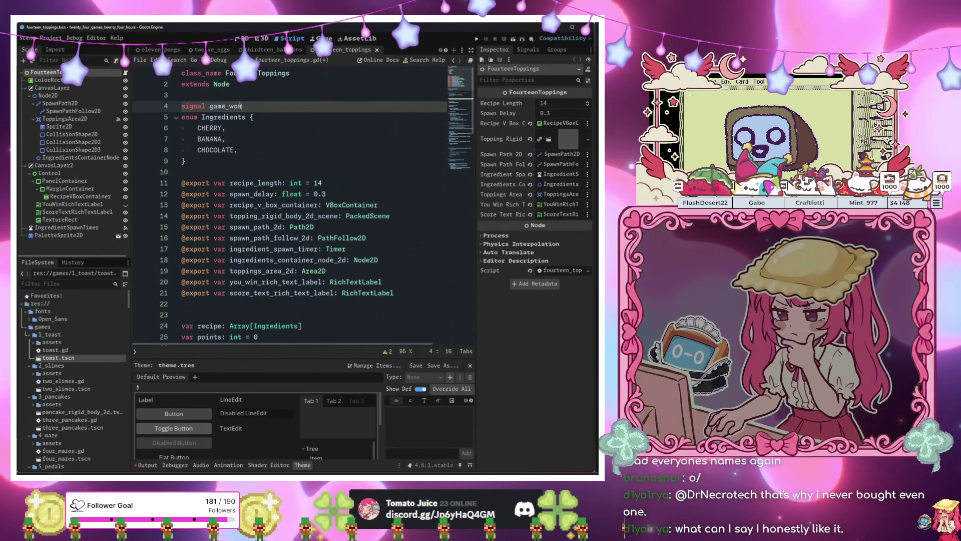
{"action": "key", "text": "Return"}
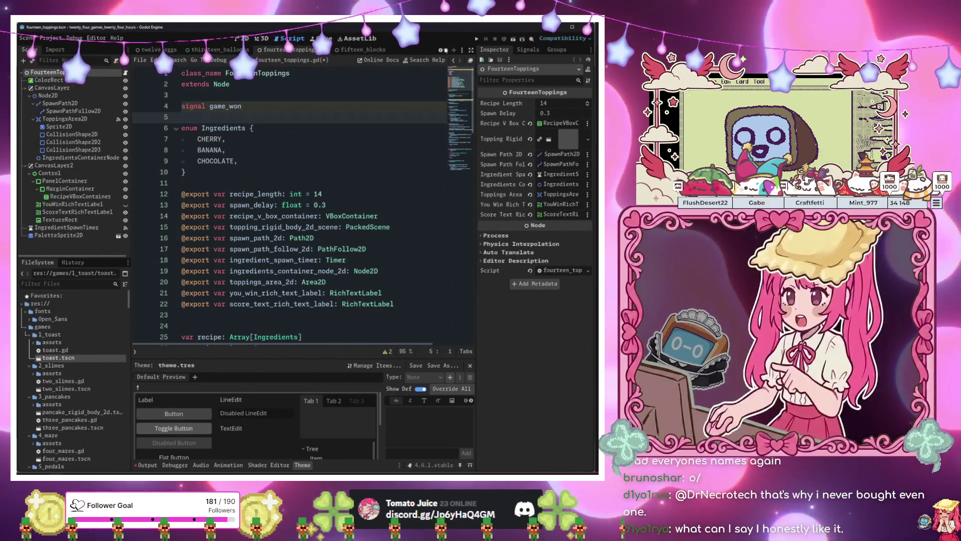
{"action": "key", "text": "ctrl+Tab"}
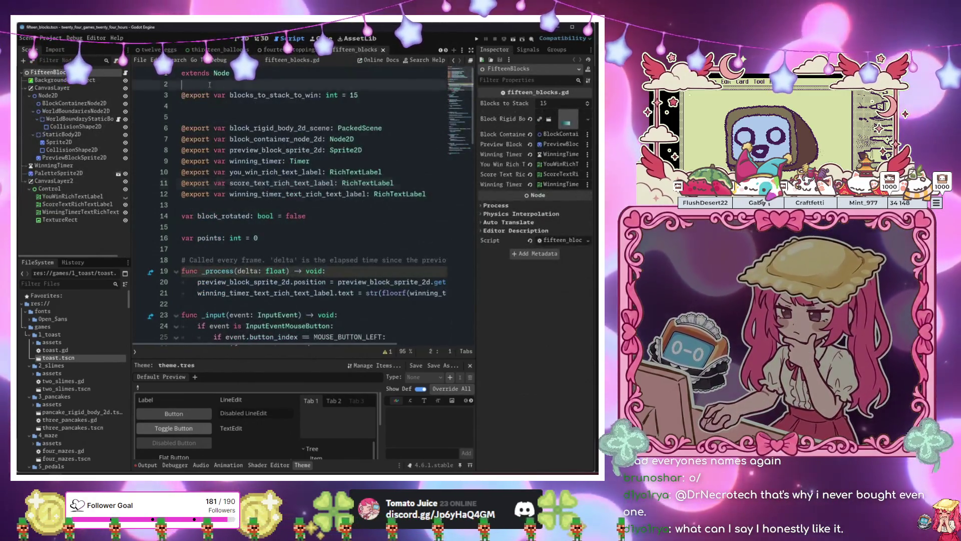
{"action": "key", "text": "Return"}
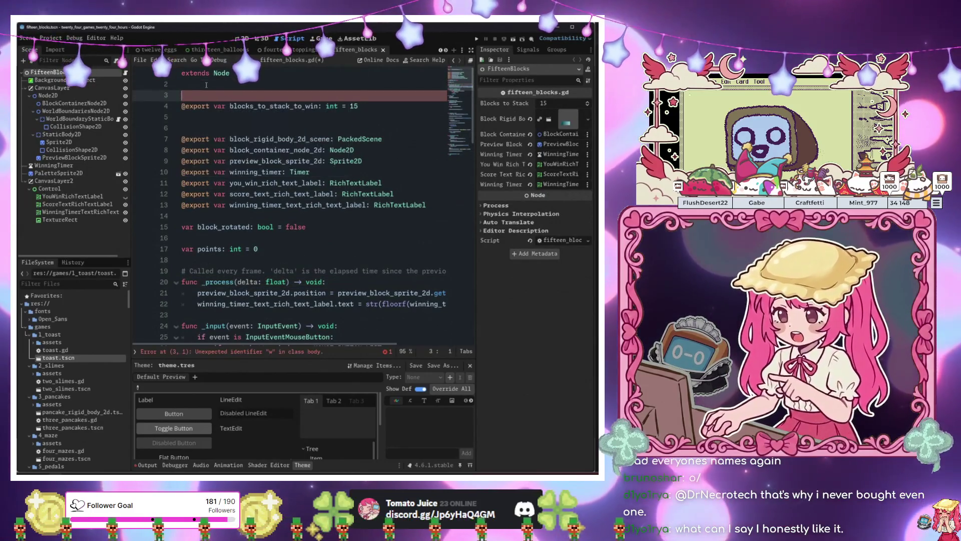
{"action": "key", "text": "Return"}
{"action": "key", "text": "ctrl+v"}
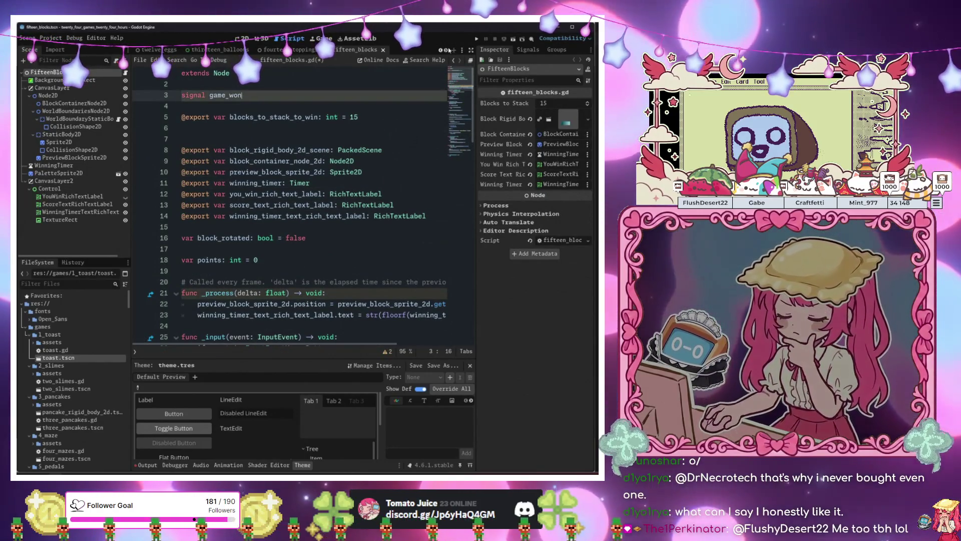
- Paste 'signal game_won' below the extends line in sixteen_munchies.gd and seventeen_burgers.gd
{"action": "left_click", "coordinate": [392, 50]}
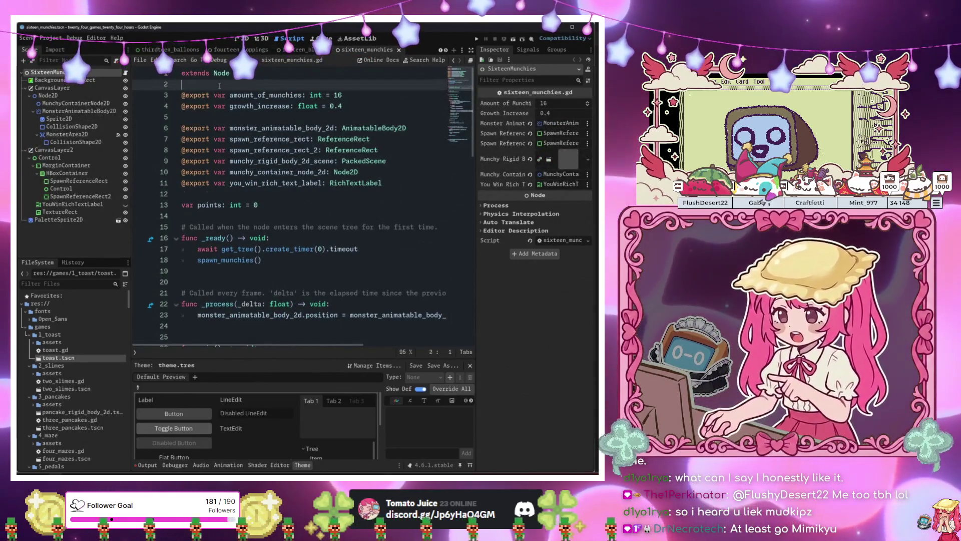
{"action": "key", "text": "Return"}
{"action": "key", "text": "Return"}
{"action": "key", "text": "Return"}
{"action": "key", "text": "Up"}
{"action": "key", "text": "ctrl+v"}
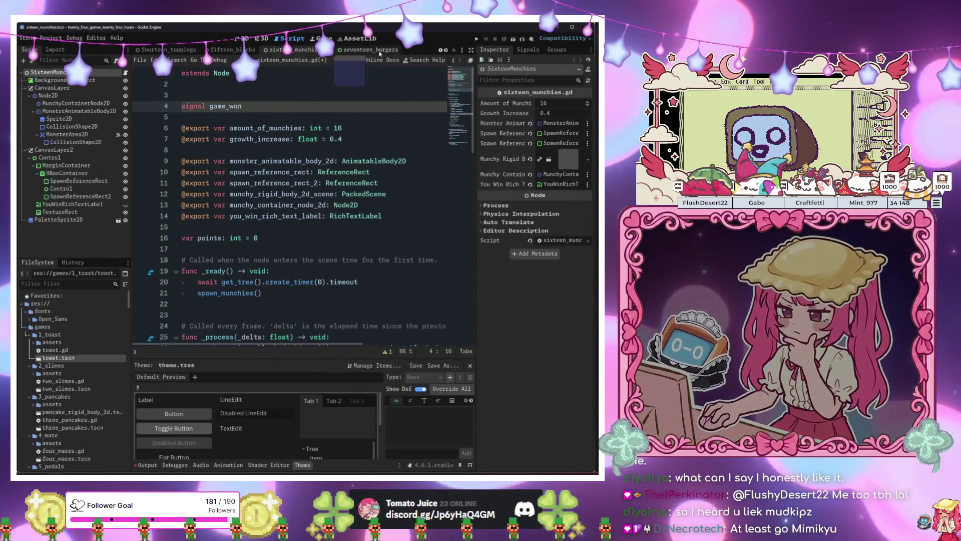
{"action": "left_click", "coordinate": [380, 52]}
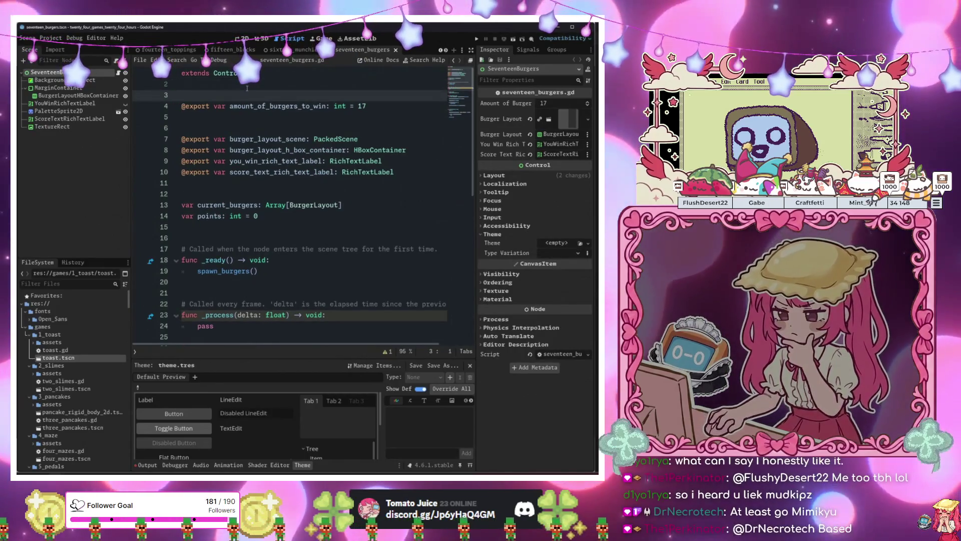
{"action": "left_click", "coordinate": [247, 88]}
{"action": "key", "text": "Return"}
{"action": "key", "text": "ctrl+v"}
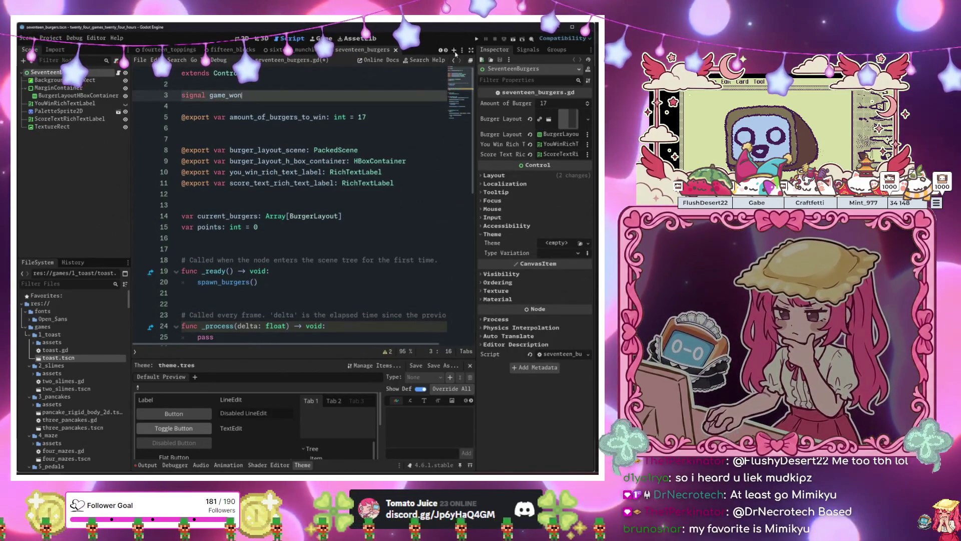
- Paste 'signal game_won' at the top of eighteen_coconuts.gd and nineteen_wires.gd
{"action": "left_click", "coordinate": [370, 50]}
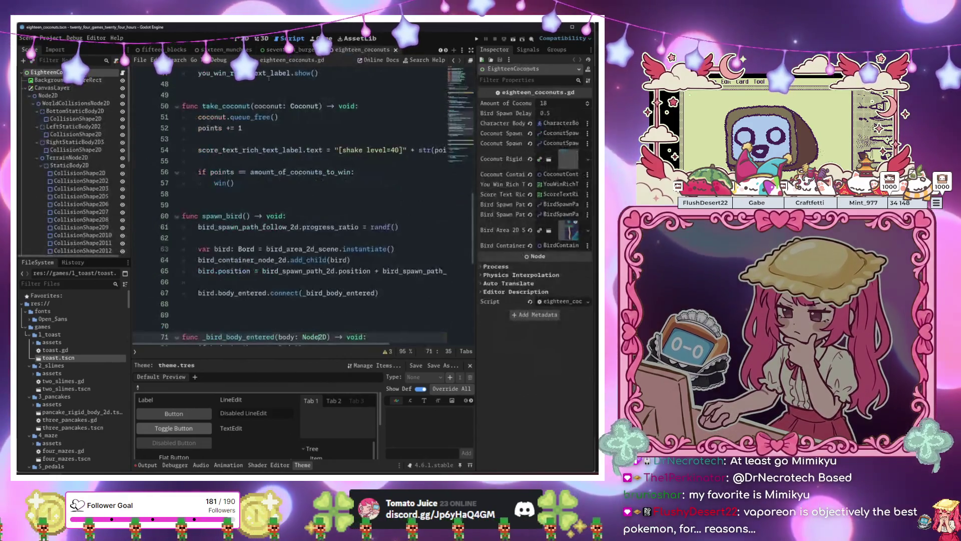
{"action": "scroll", "coordinate": [206, 91], "scroll_direction": "up", "scroll_amount": 15}
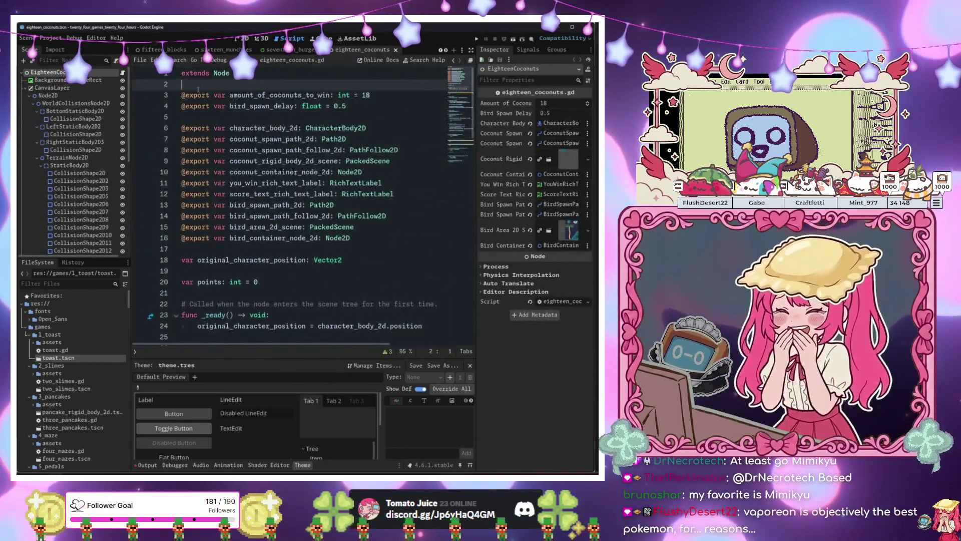
{"action": "left_click", "coordinate": [198, 88]}
{"action": "key", "text": "Return"}
{"action": "key", "text": "Return"}
{"action": "type", "text": "signal game_won"}
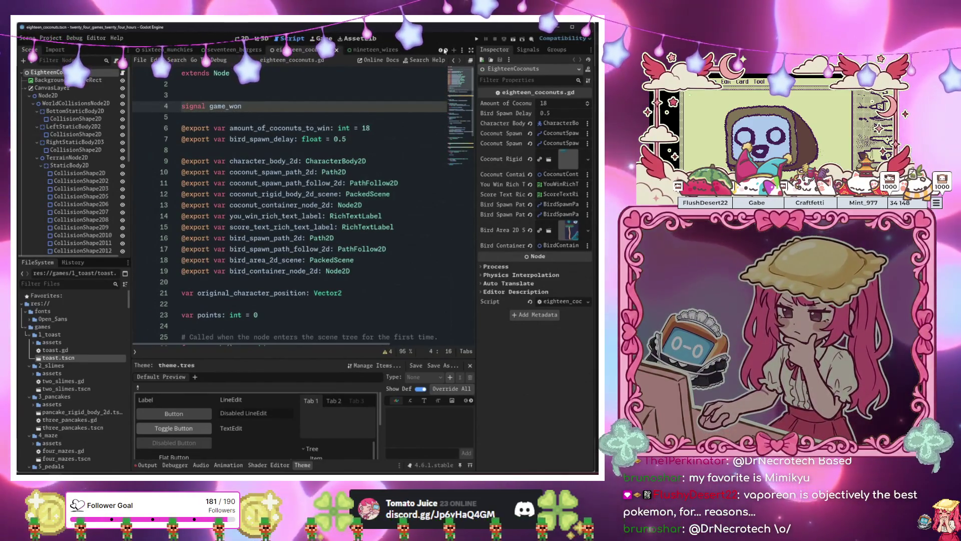
{"action": "left_click", "coordinate": [373, 49]}
{"action": "scroll", "coordinate": [209, 95], "scroll_direction": "up", "scroll_amount": 10}
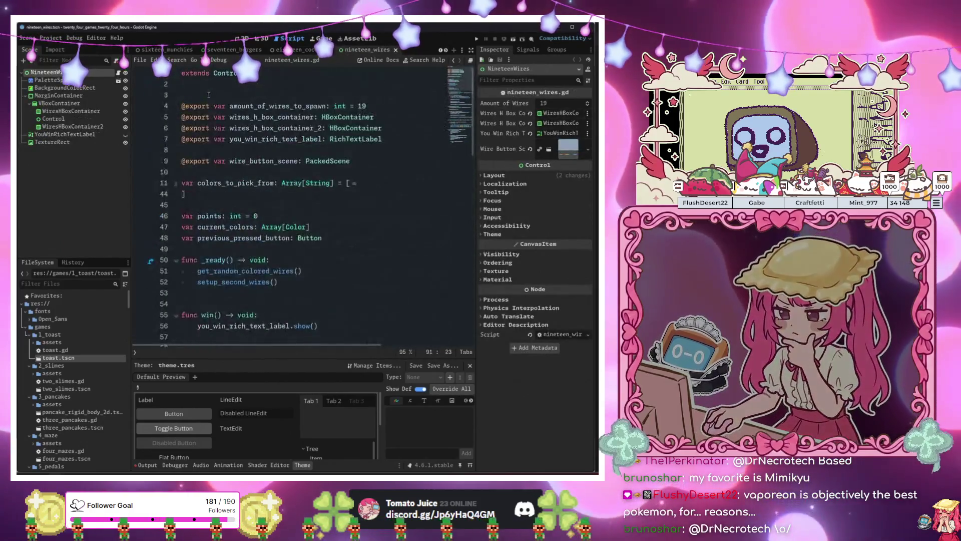
{"action": "left_click", "coordinate": [209, 95]}
{"action": "type", "text": "signal game_won"}
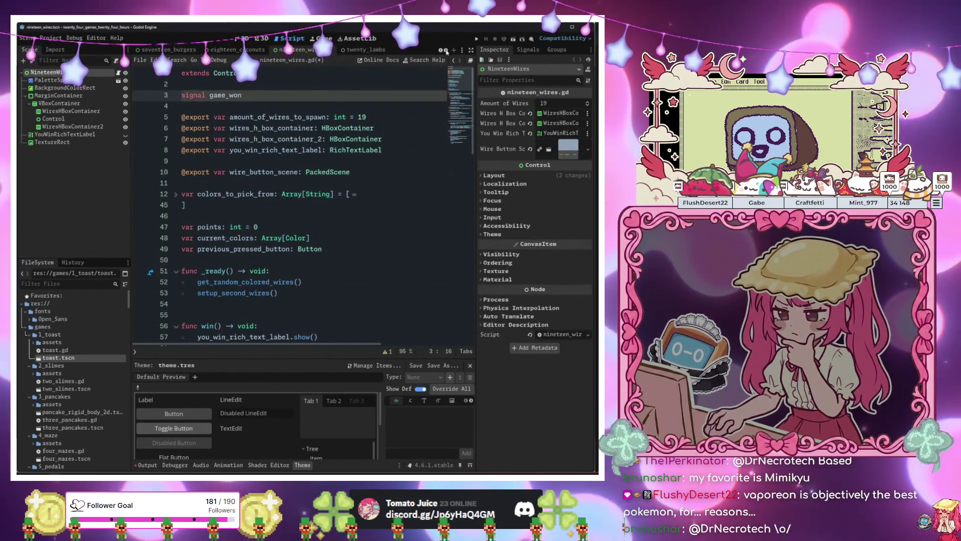
- Paste 'signal game_won' into twenty_lambs.gd and twenty_hoops.gd, setting points_to_win to 21
{"action": "left_click", "coordinate": [365, 50]}
{"action": "scroll", "coordinate": [200, 150], "scroll_direction": "up", "scroll_amount": 10}
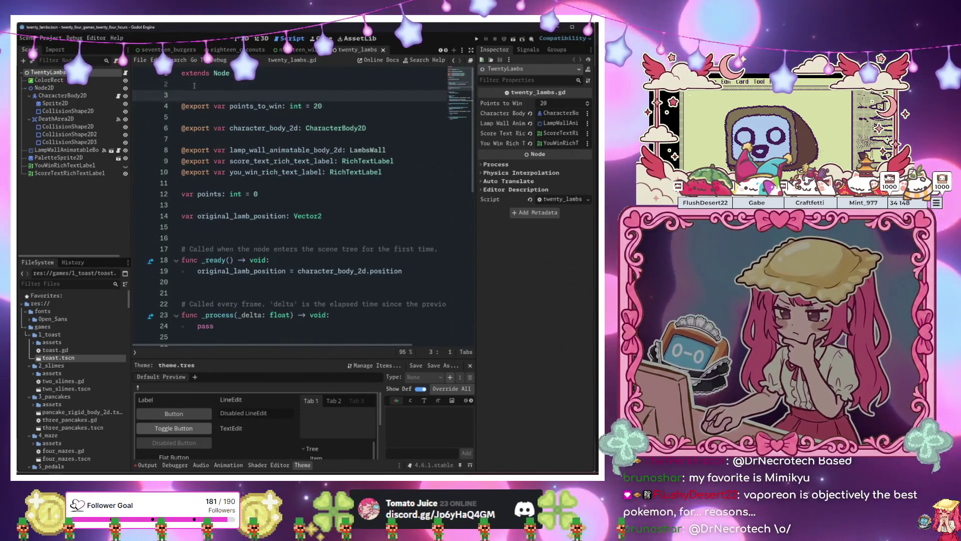
{"action": "type", "text": "signal game_won"}
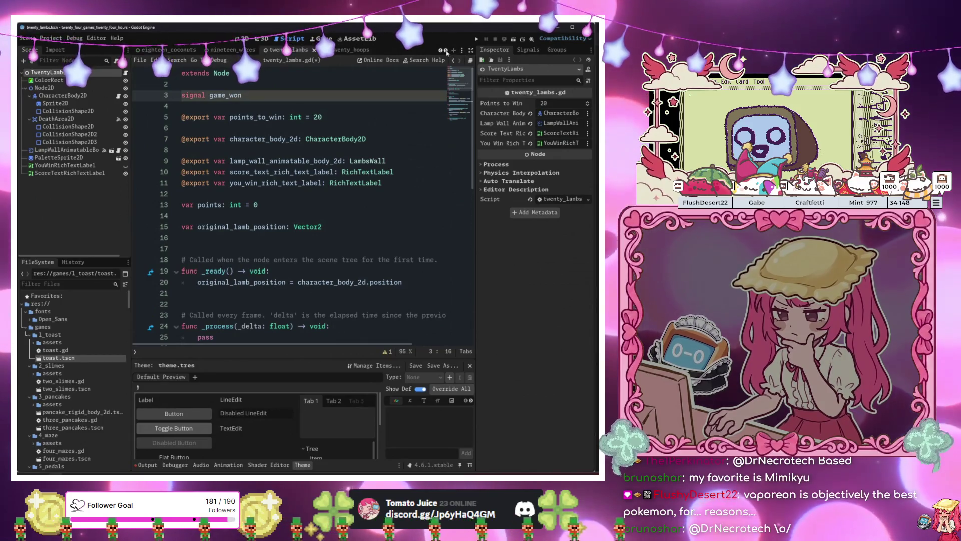
{"action": "left_click", "coordinate": [353, 50]}
{"action": "scroll", "coordinate": [251, 200], "scroll_direction": "up", "scroll_amount": 10}
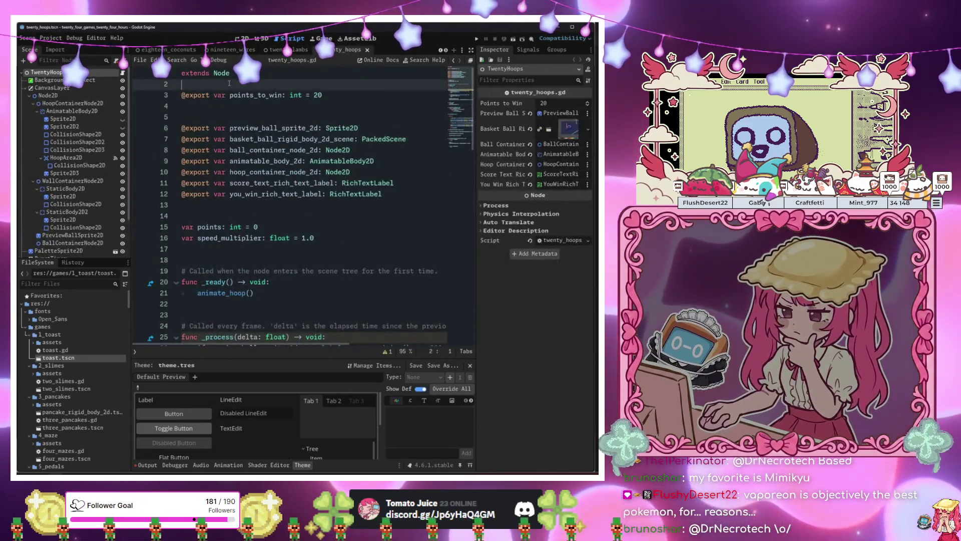
{"action": "left_click", "coordinate": [229, 83]}
{"action": "type", "text": "signal game_won"}
{"action": "key", "text": "Return"}
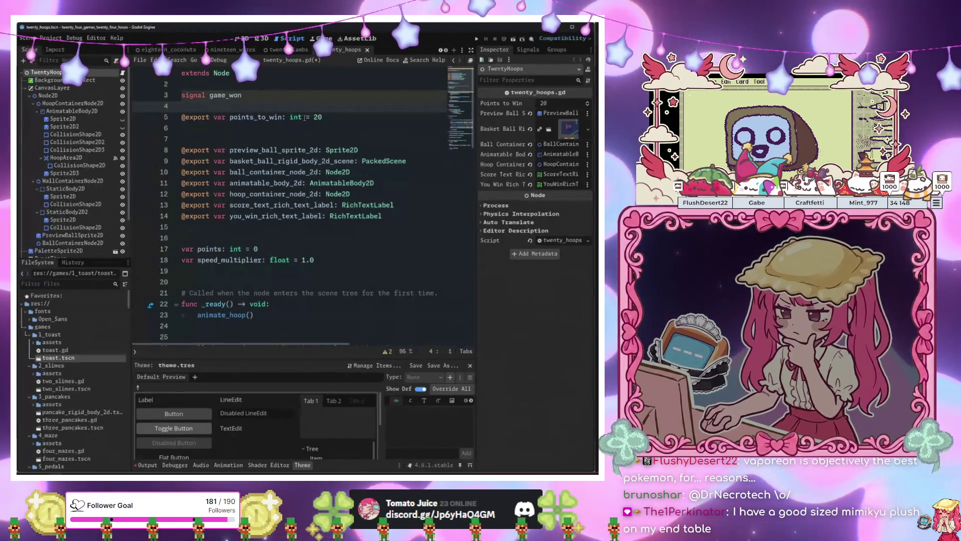
{"action": "left_click", "coordinate": [326, 117]}
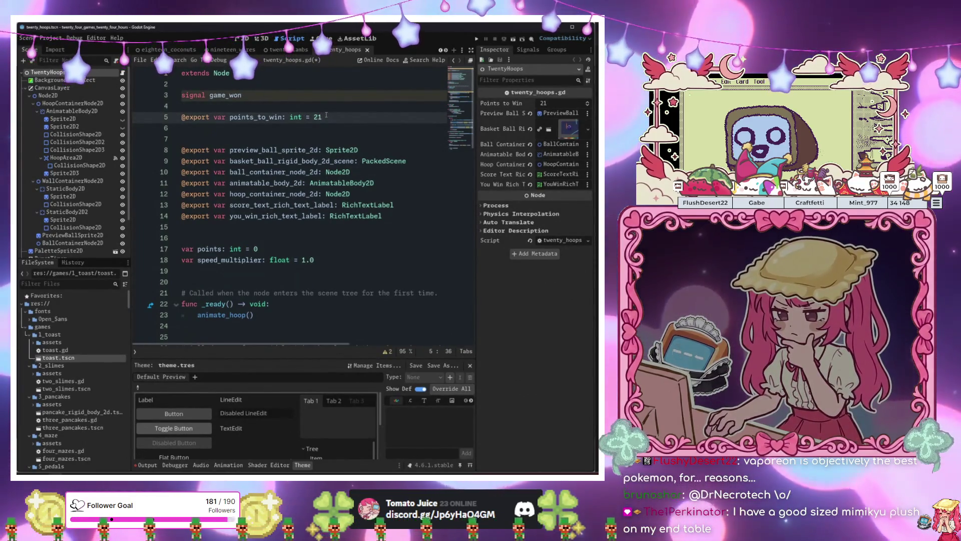
- Type 'signal game_won' at the top of two_dollars_and_twenty_two_cents.gd and twenty_three_words.gd
{"action": "left_click", "coordinate": [445, 50]}
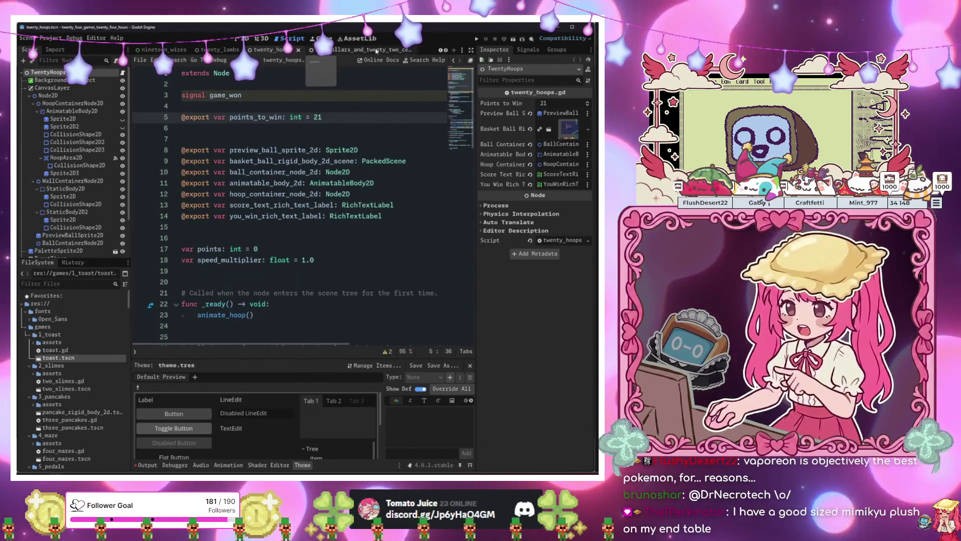
{"action": "left_click", "coordinate": [377, 50]}
{"action": "scroll", "coordinate": [243, 98], "scroll_direction": "up", "scroll_amount": 10}
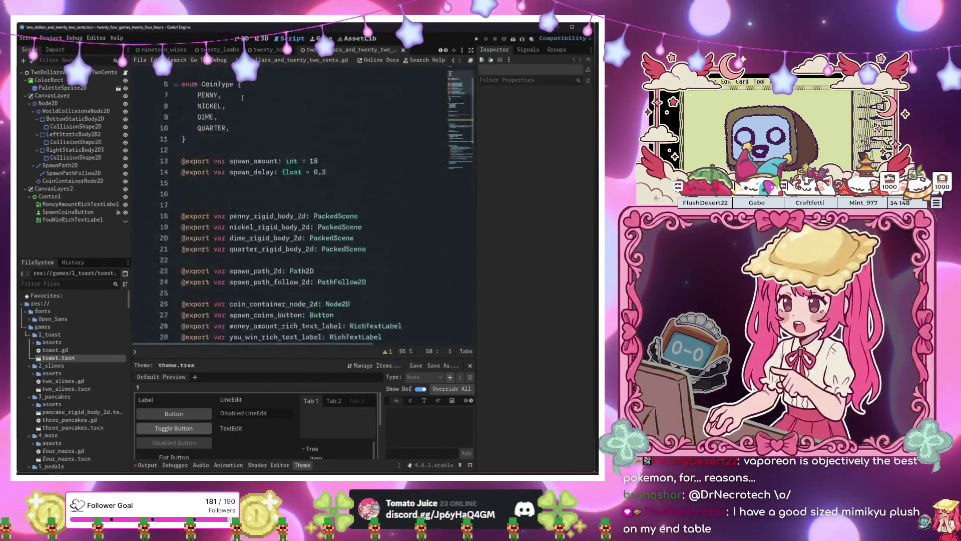
{"action": "scroll", "coordinate": [242, 98], "scroll_direction": "up", "scroll_amount": 2}
{"action": "key", "text": "Return"}
{"action": "type", "text": "signal game_won"}
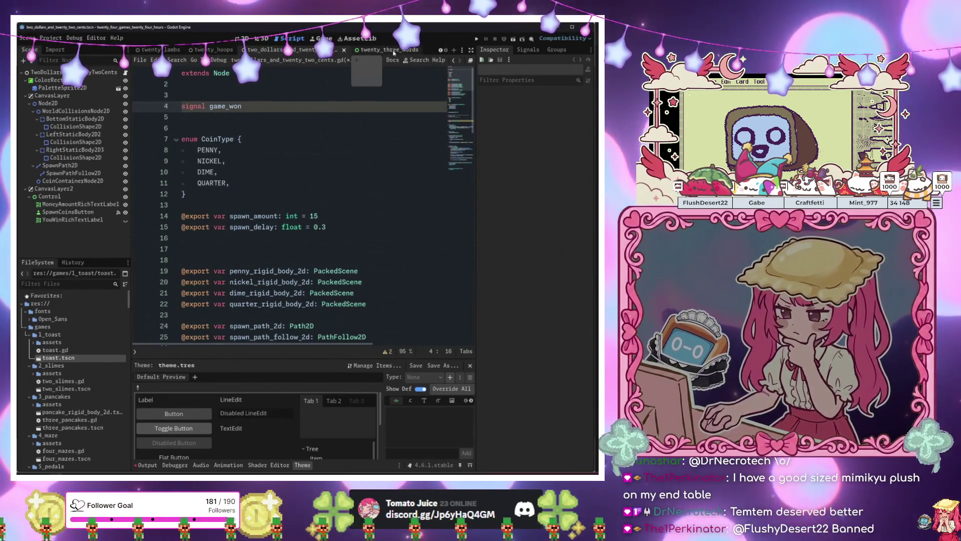
{"action": "left_click", "coordinate": [390, 50]}
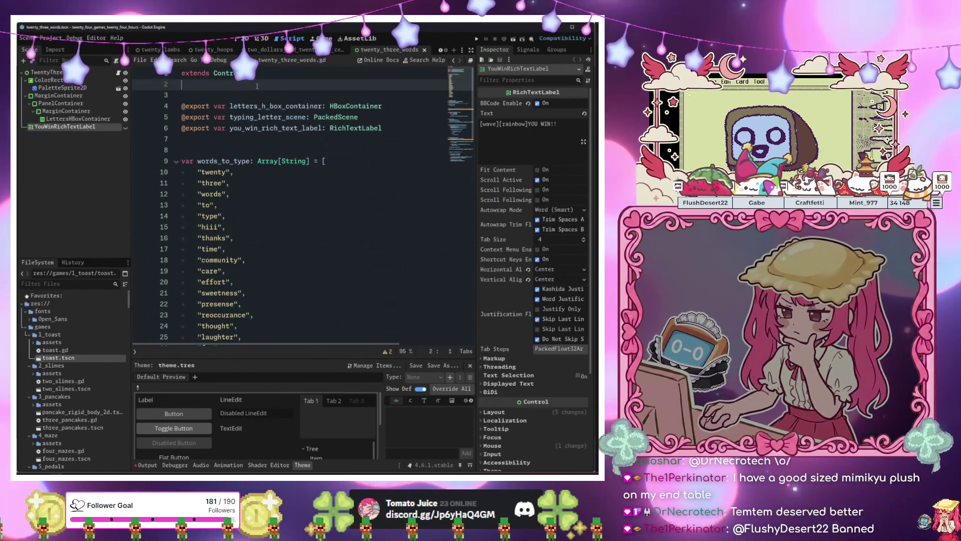
{"action": "key", "text": "Return"}
{"action": "type", "text": "signal game_won"}
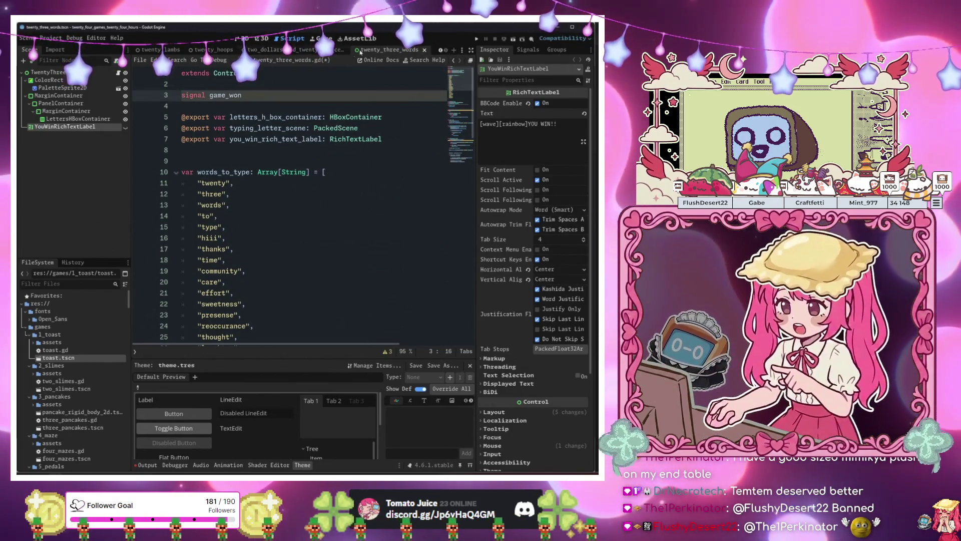
{"action": "scroll", "coordinate": [440, 52], "scroll_direction": "up", "scroll_amount": 5}
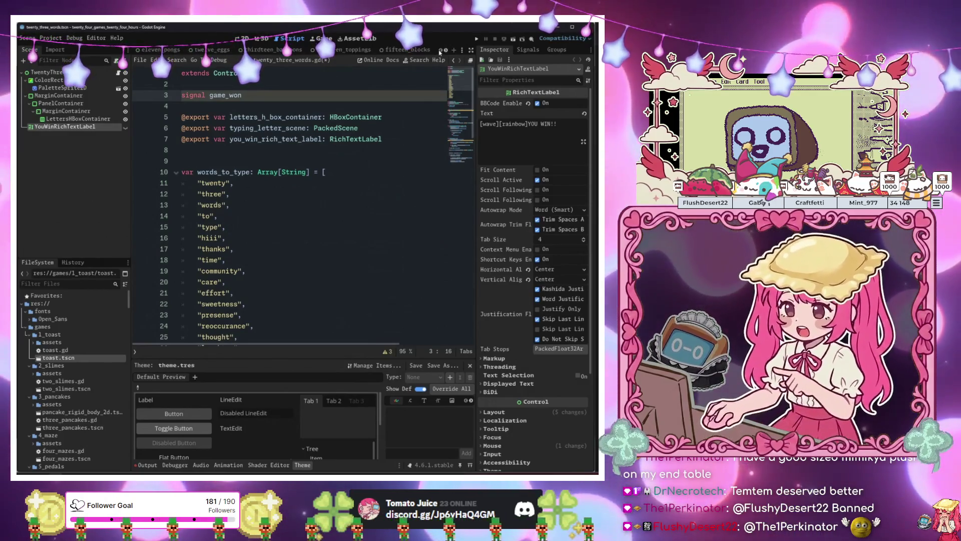
- Add emit_signal("game_won") at the end of eleven_pongs' win function and select it
{"action": "left_click", "coordinate": [167, 50]}
{"action": "scroll", "coordinate": [283, 237], "scroll_direction": "down", "scroll_amount": 8}
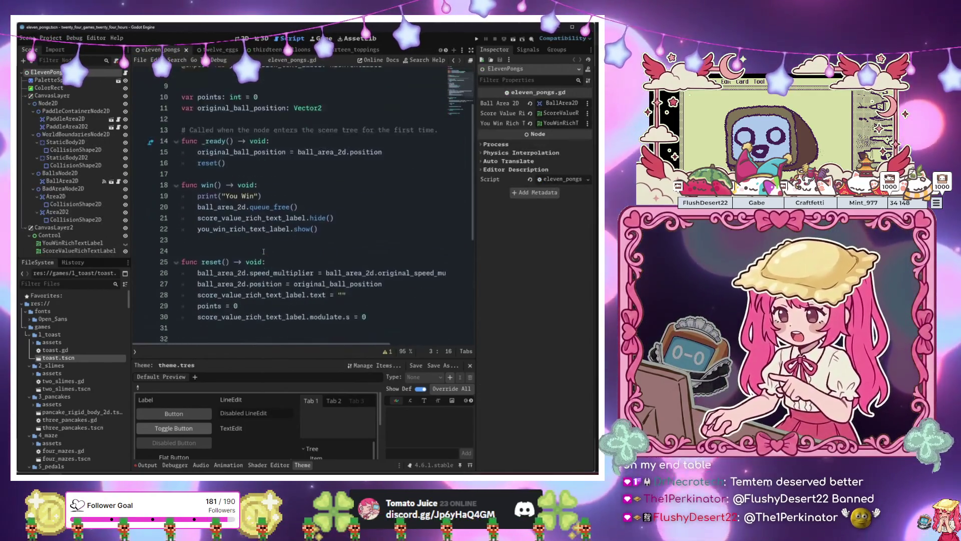
{"action": "scroll", "coordinate": [284, 237], "scroll_direction": "down", "scroll_amount": 1}
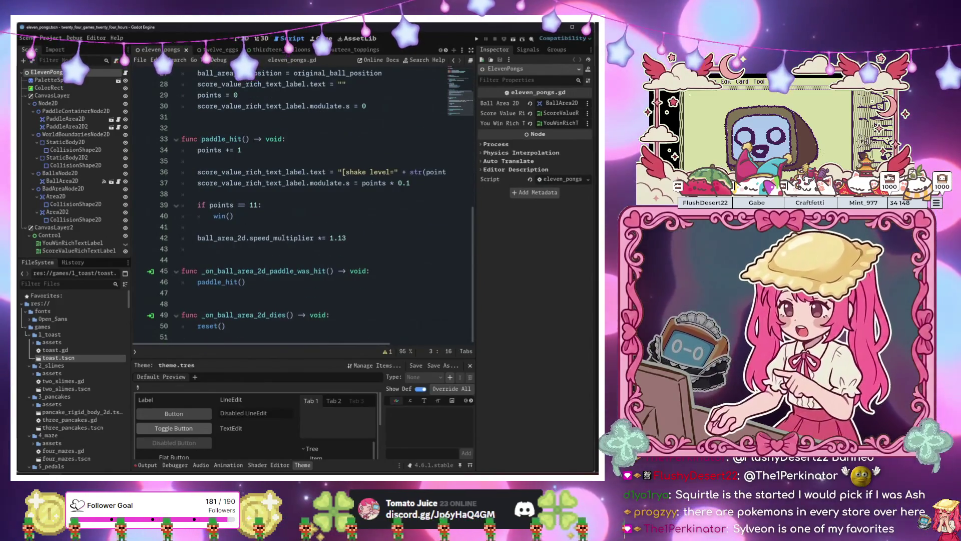
{"action": "scroll", "coordinate": [333, 219], "scroll_direction": "up", "scroll_amount": 6}
{"action": "left_click", "coordinate": [333, 219]}
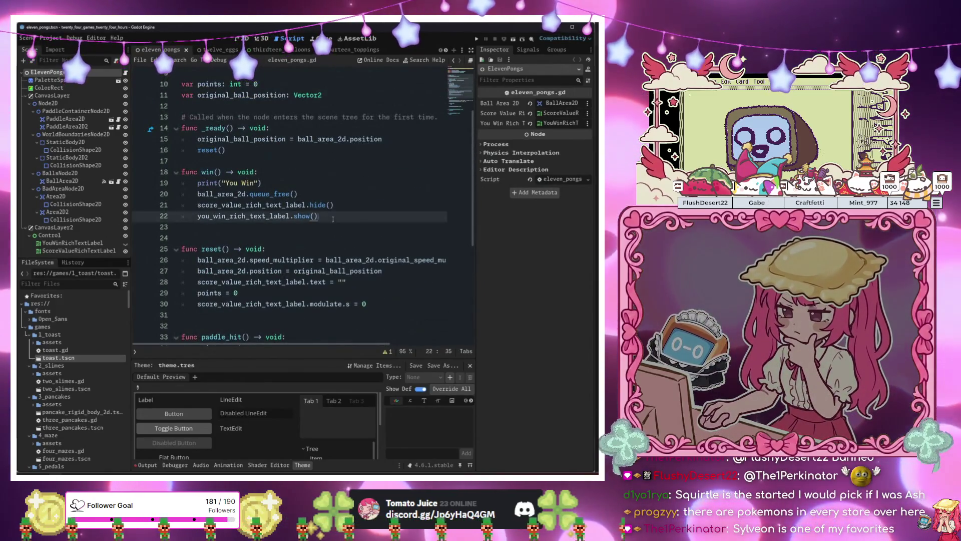
{"action": "key", "text": "Return"}
{"action": "type", "text": "em"}
{"action": "key", "text": "Return"}
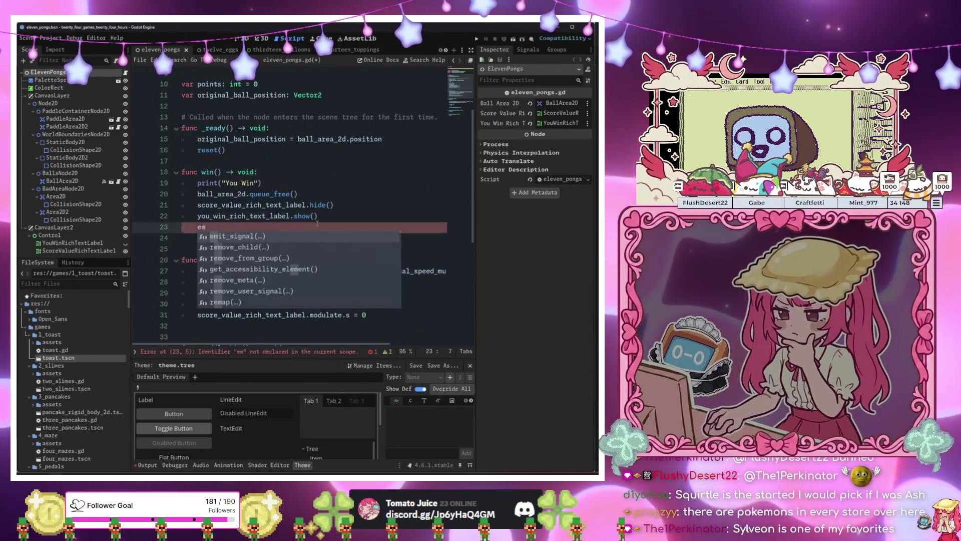
{"action": "type", "text": "\"game_won\")"}
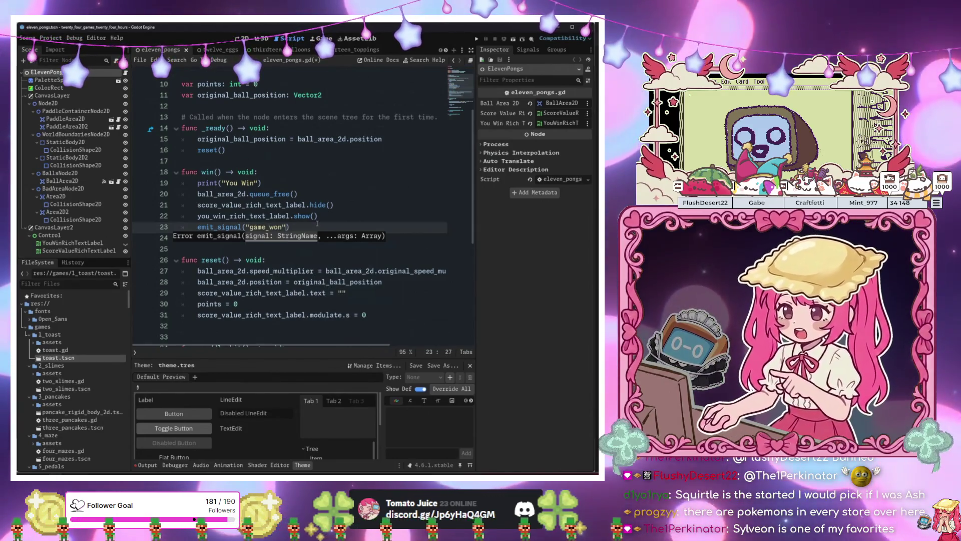
{"action": "left_click_drag", "start_coordinate": [317, 225], "coordinate": [198, 228]}
{"action": "key", "text": "ctrl+c"}
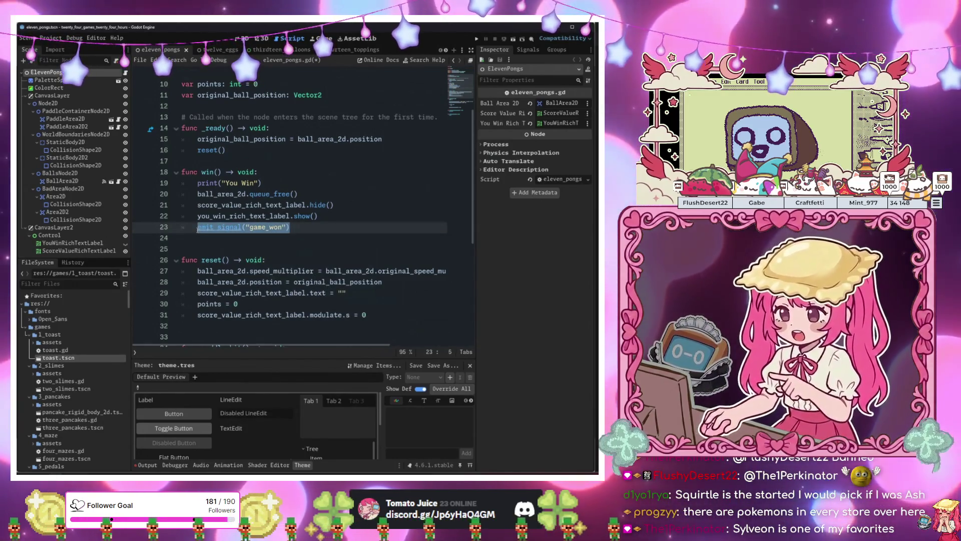
- Open a new line after the win label line in twelve_eggs' win() for the game_won emit
{"action": "left_click", "coordinate": [219, 52]}
{"action": "scroll", "coordinate": [243, 235], "scroll_direction": "down", "scroll_amount": 13}
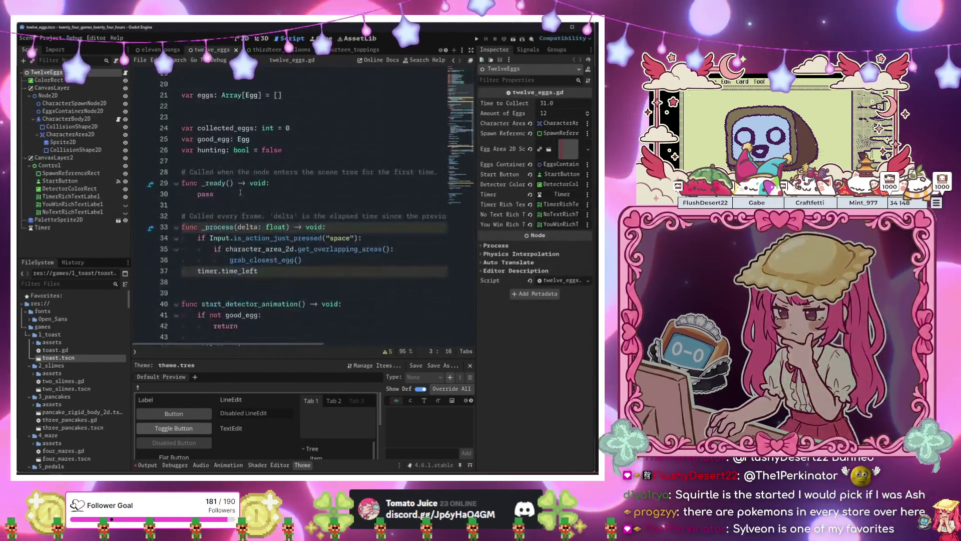
{"action": "scroll", "coordinate": [243, 235], "scroll_direction": "down", "scroll_amount": 17}
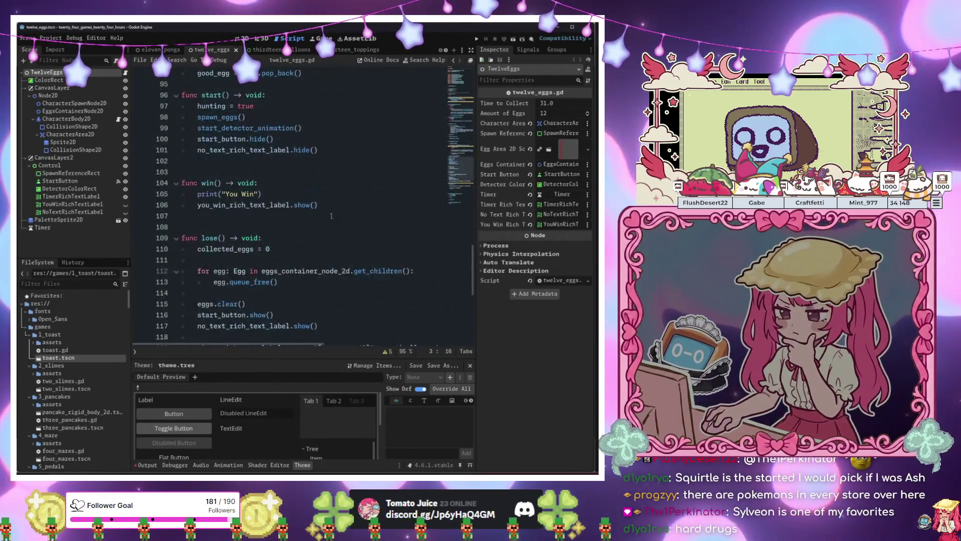
{"action": "left_click", "coordinate": [337, 206]}
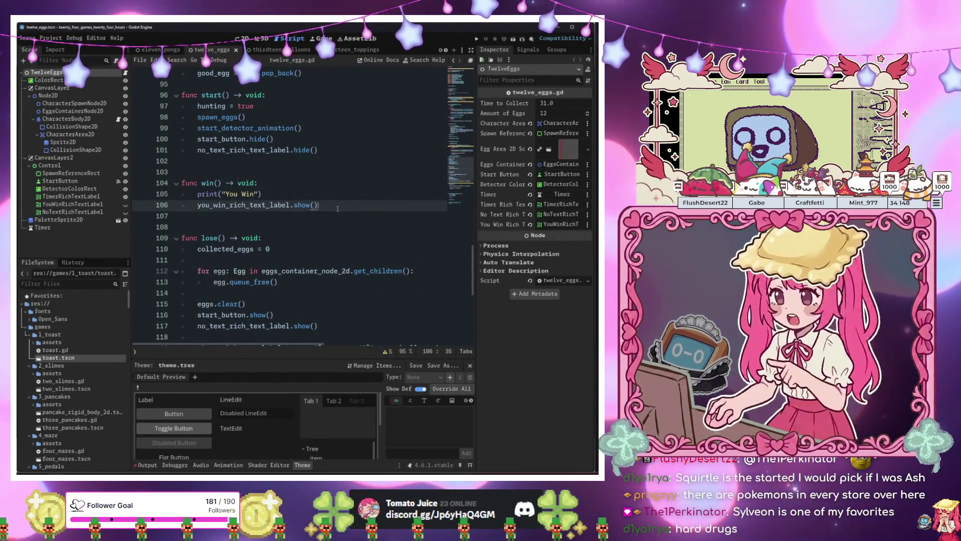
{"action": "key", "text": "Return"}
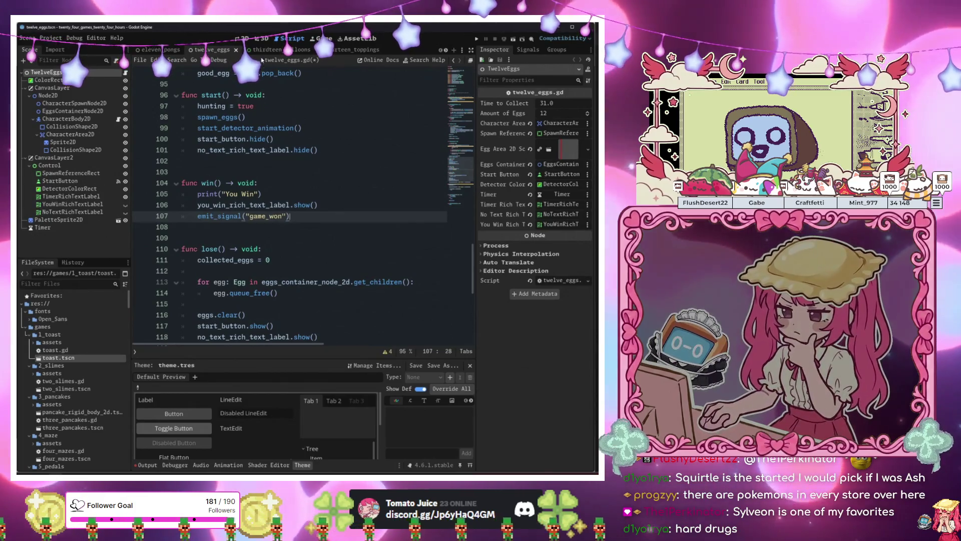
{"action": "left_click", "coordinate": [264, 50]}
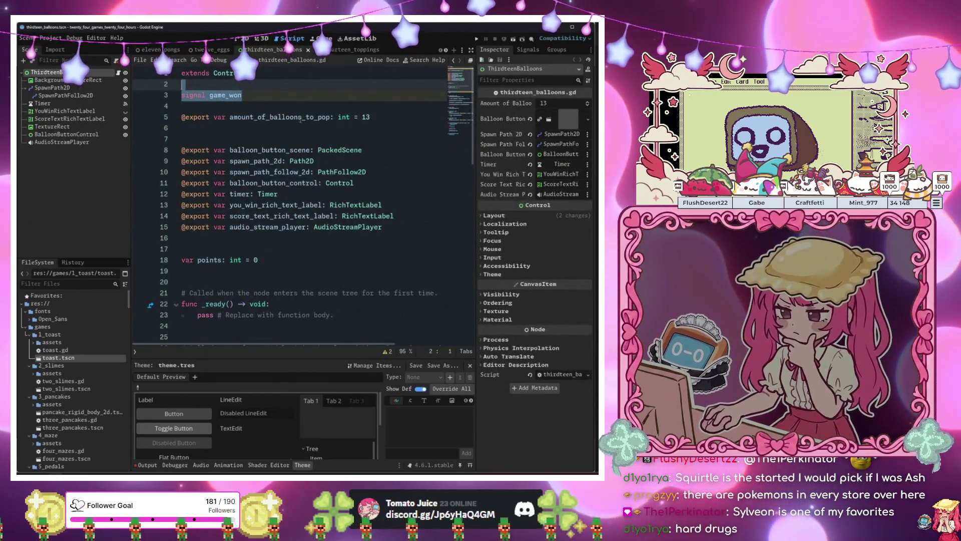
- Paste the game_won emit line into win() in the current script and indent it
{"action": "scroll", "coordinate": [301, 120], "scroll_direction": "down", "scroll_amount": 15}
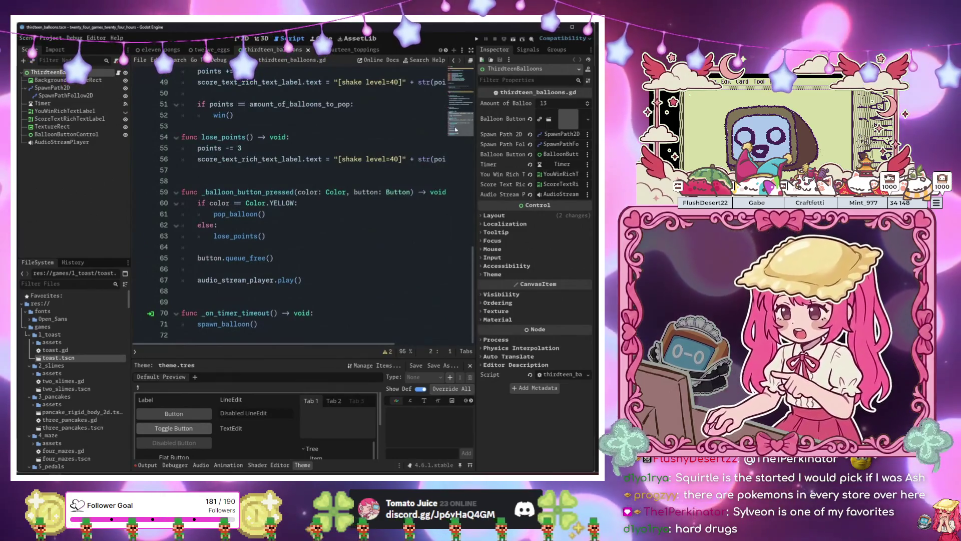
{"action": "left_click_drag", "start_coordinate": [455, 129], "coordinate": [459, 73]}
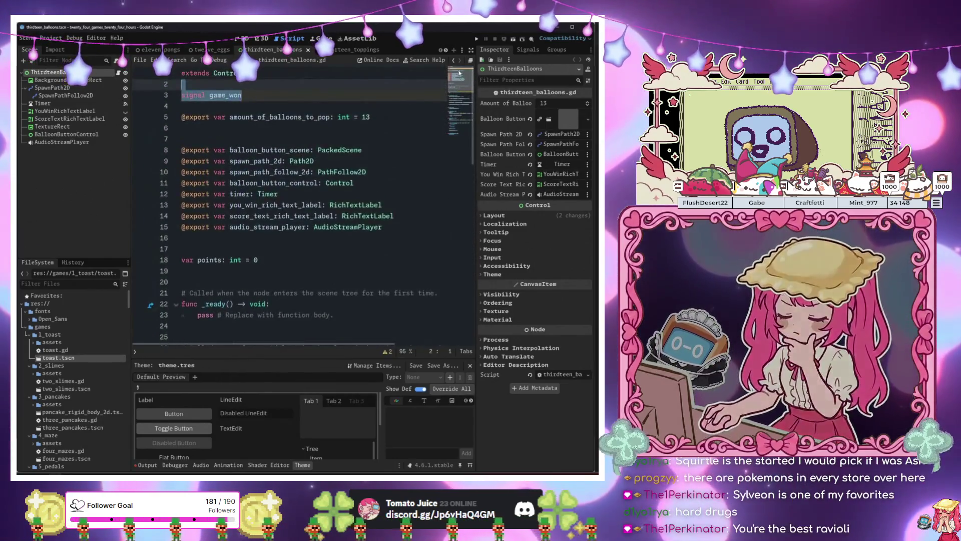
{"action": "scroll", "coordinate": [326, 200], "scroll_direction": "down", "scroll_amount": 10}
{"action": "left_click", "coordinate": [342, 223]}
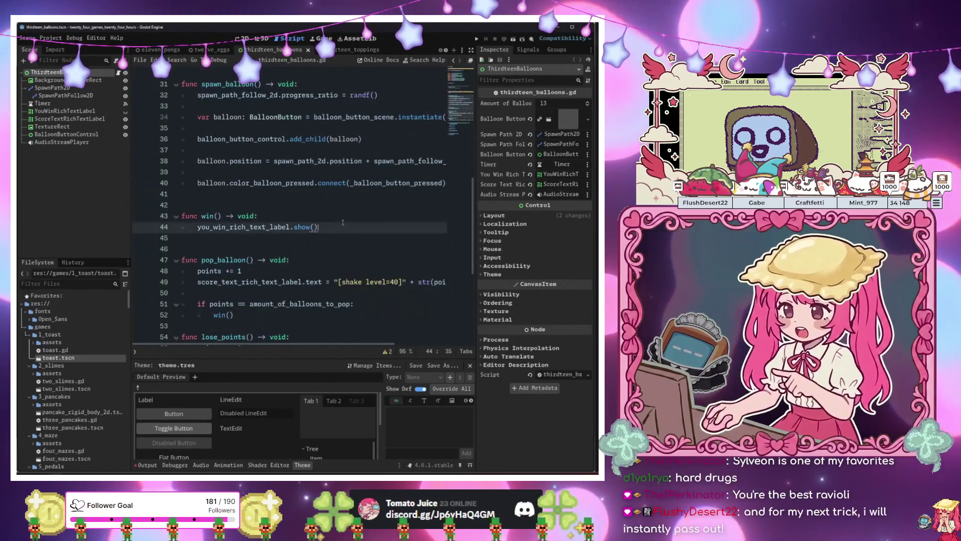
{"action": "key", "text": "ctrl+v"}
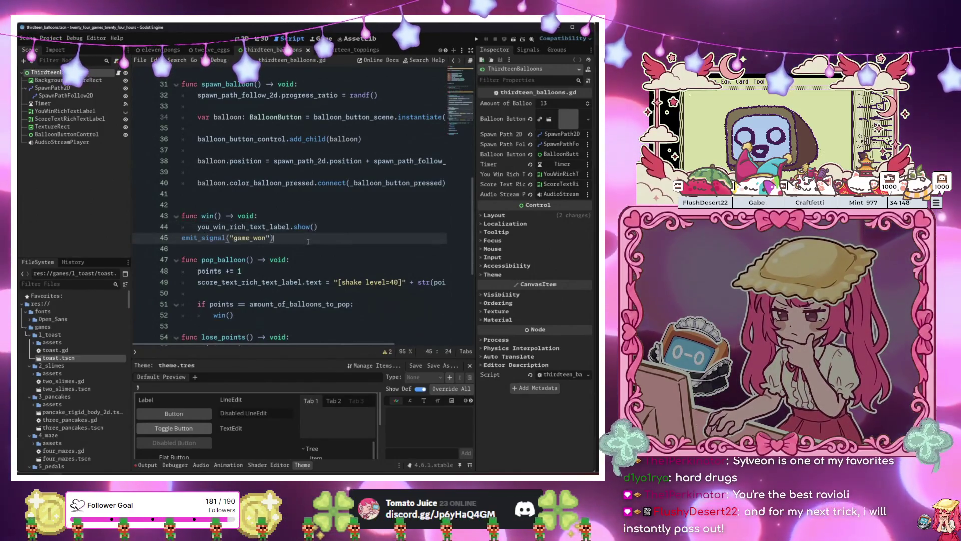
{"action": "key", "text": "Return"}
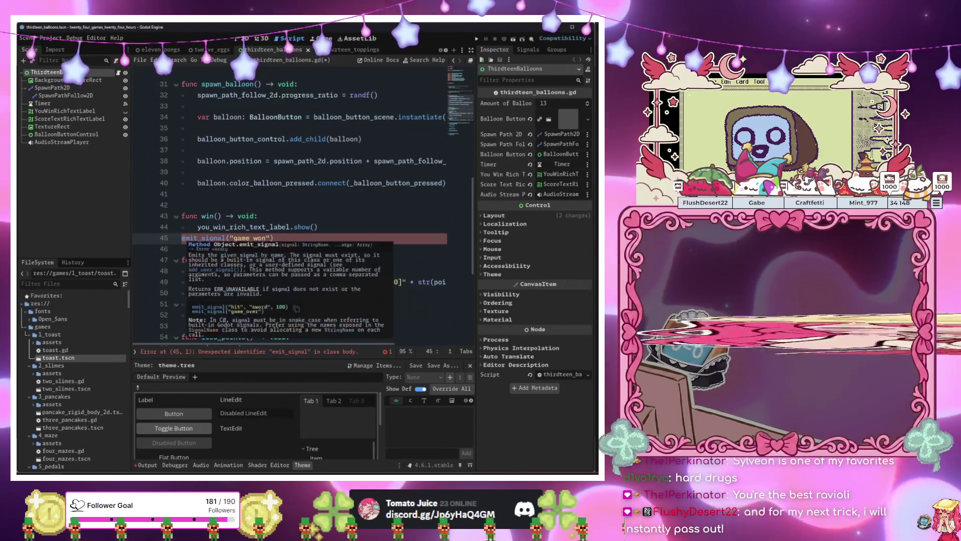
{"action": "key", "text": "Tab"}
{"action": "left_click_drag", "start_coordinate": [290, 249], "coordinate": [239, 239]}
{"action": "key", "text": "ctrl+c"}
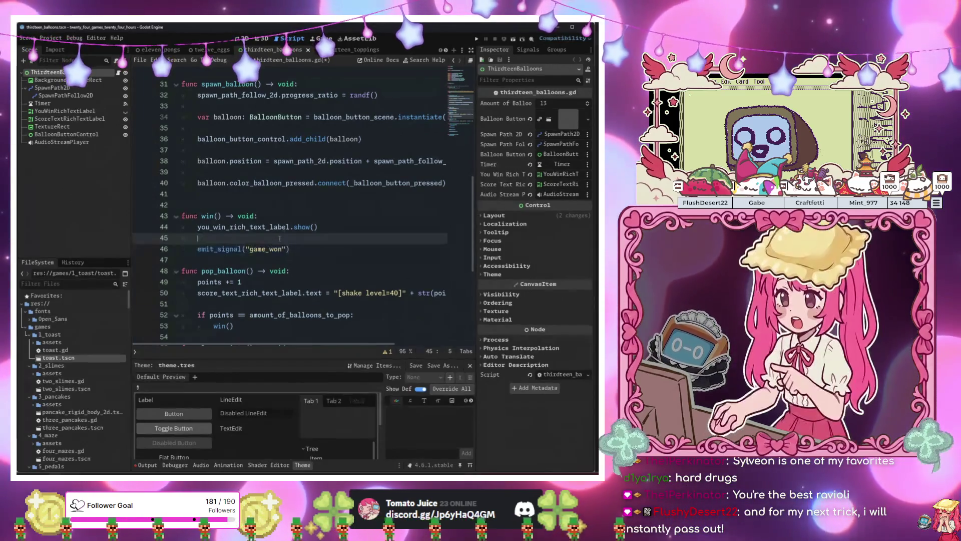
- Add the game_won emit line to win() in fourteen_toppings and fifteen_blocks
{"action": "left_click", "coordinate": [335, 50]}
{"action": "scroll", "coordinate": [305, 219], "scroll_direction": "down", "scroll_amount": 10}
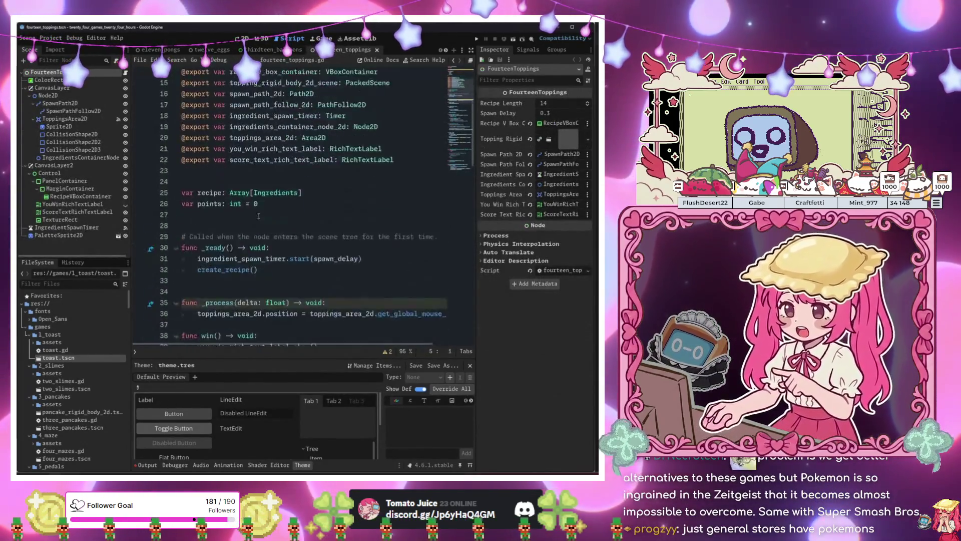
{"action": "left_click", "coordinate": [330, 194]}
{"action": "key", "text": "Return"}
{"action": "key", "text": "ctrl+v"}
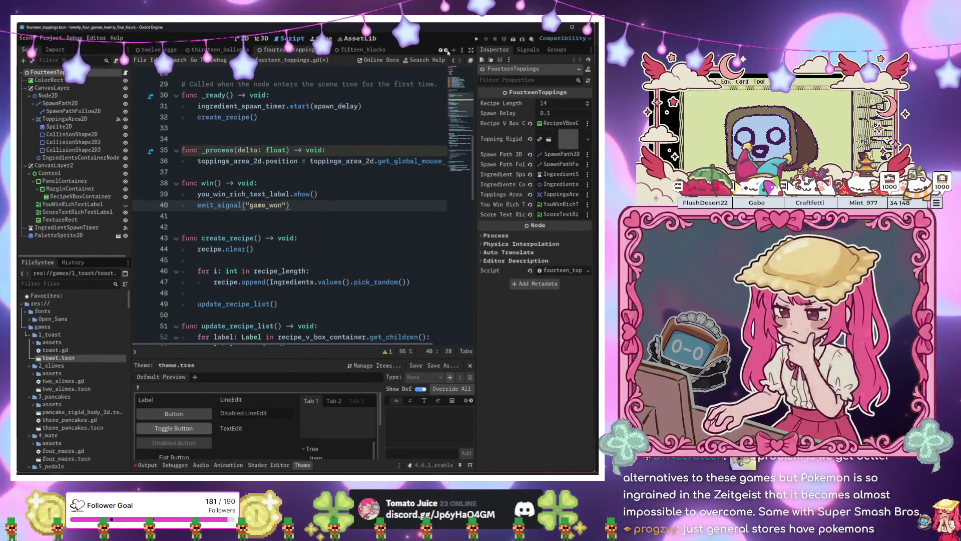
{"action": "left_click", "coordinate": [355, 50]}
{"action": "scroll", "coordinate": [336, 202], "scroll_direction": "down", "scroll_amount": 8}
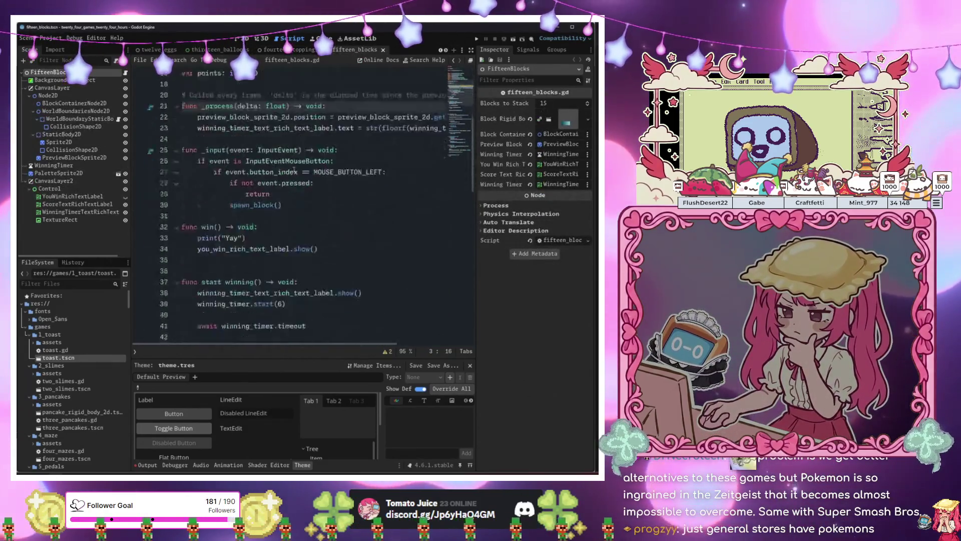
{"action": "left_click", "coordinate": [336, 205]}
{"action": "key", "text": "Return"}
{"action": "key", "text": "ctrl+v"}
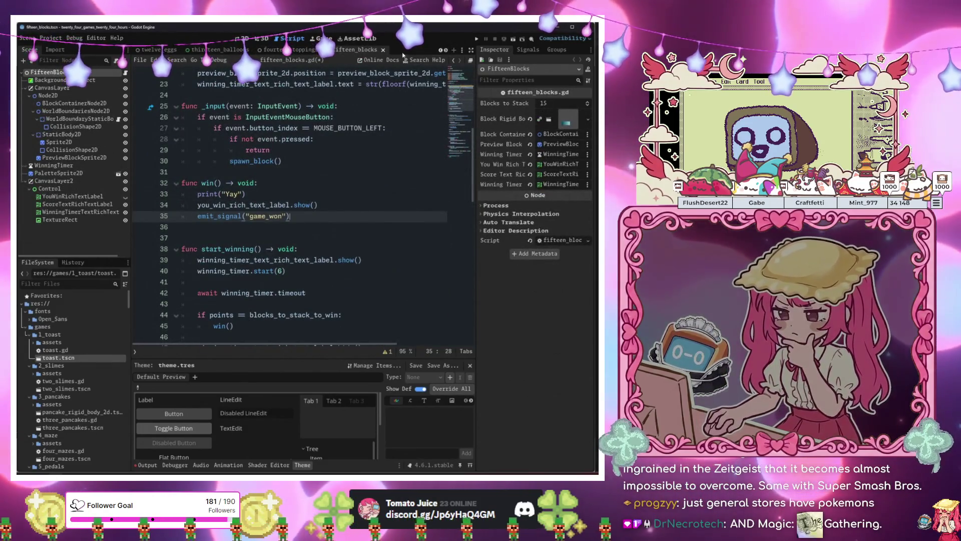
- Add the game_won emit line to win() in sixteen_munchies and seventeen_burgers
{"action": "left_click", "coordinate": [375, 50]}
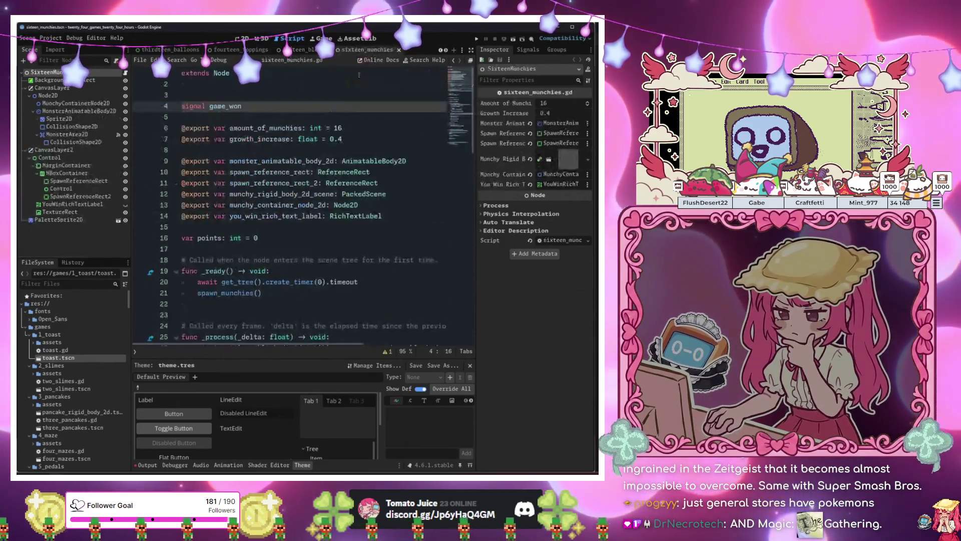
{"action": "scroll", "coordinate": [334, 200], "scroll_direction": "down", "scroll_amount": 6}
{"action": "left_click", "coordinate": [335, 194]}
{"action": "key", "text": "Return"}
{"action": "key", "text": "ctrl+v"}
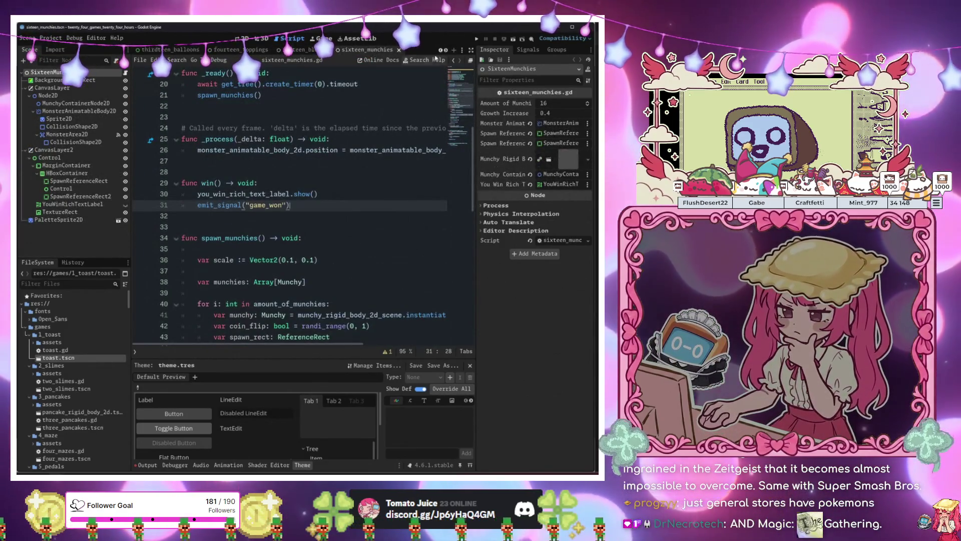
{"action": "left_click", "coordinate": [371, 50]}
{"action": "scroll", "coordinate": [292, 192], "scroll_direction": "down", "scroll_amount": 5}
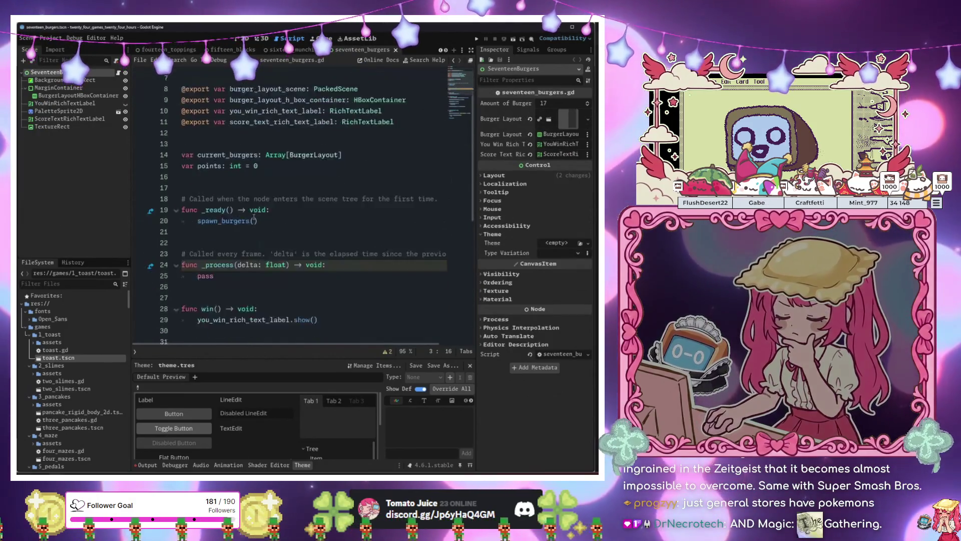
{"action": "left_click", "coordinate": [330, 215]}
{"action": "key", "text": "Return"}
{"action": "key", "text": "ctrl+v"}
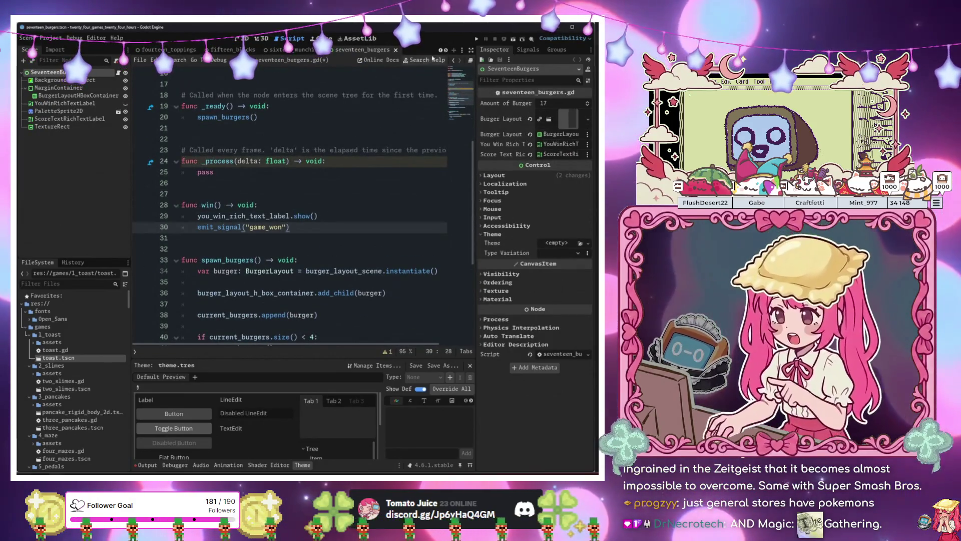
- Add the game_won emit line to win() in eighteen_coconuts and nineteen_wires
{"action": "left_click", "coordinate": [370, 51]}
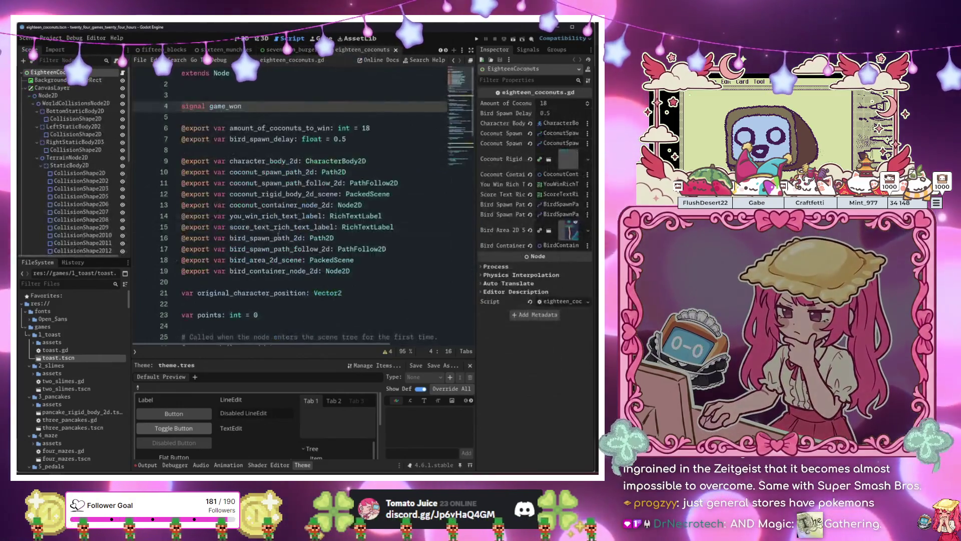
{"action": "scroll", "coordinate": [276, 240], "scroll_direction": "down", "scroll_amount": 10}
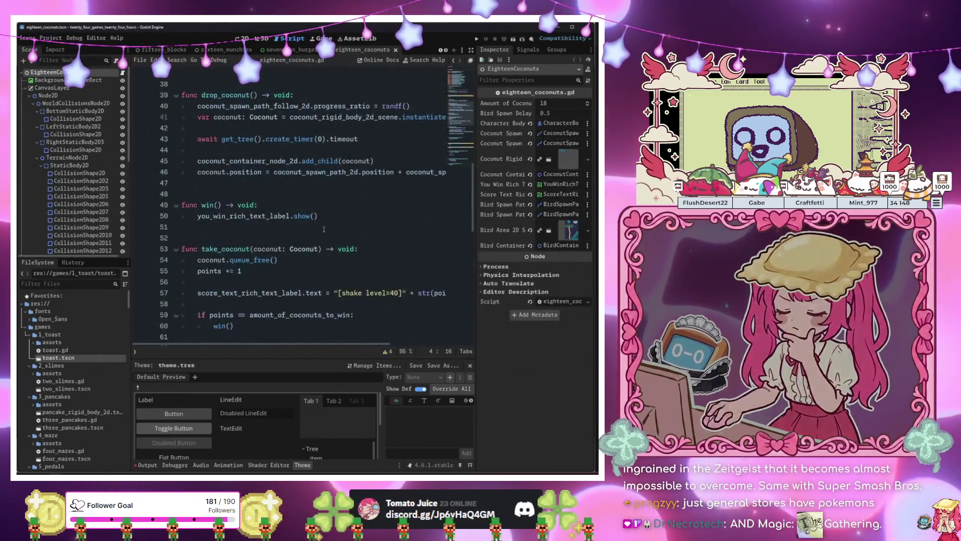
{"action": "left_click", "coordinate": [324, 215]}
{"action": "key", "text": "Return"}
{"action": "key", "text": "ctrl+v"}
{"action": "left_click", "coordinate": [375, 50]}
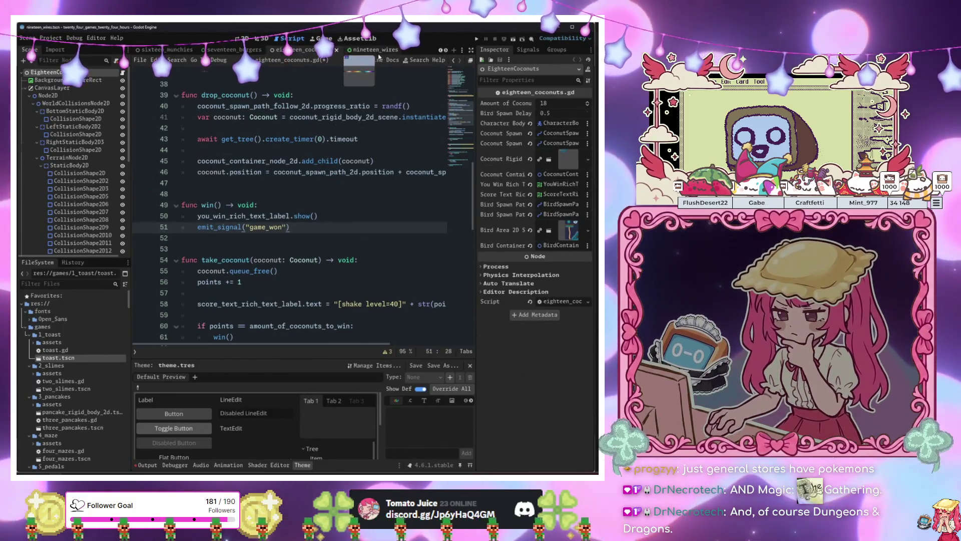
{"action": "scroll", "coordinate": [302, 205], "scroll_direction": "down", "scroll_amount": 15}
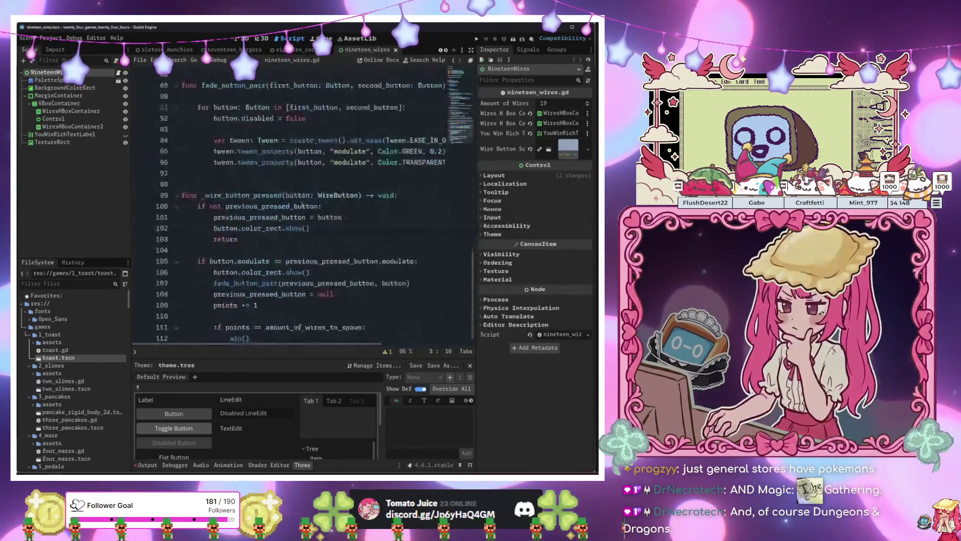
{"action": "scroll", "coordinate": [302, 206], "scroll_direction": "up", "scroll_amount": 10}
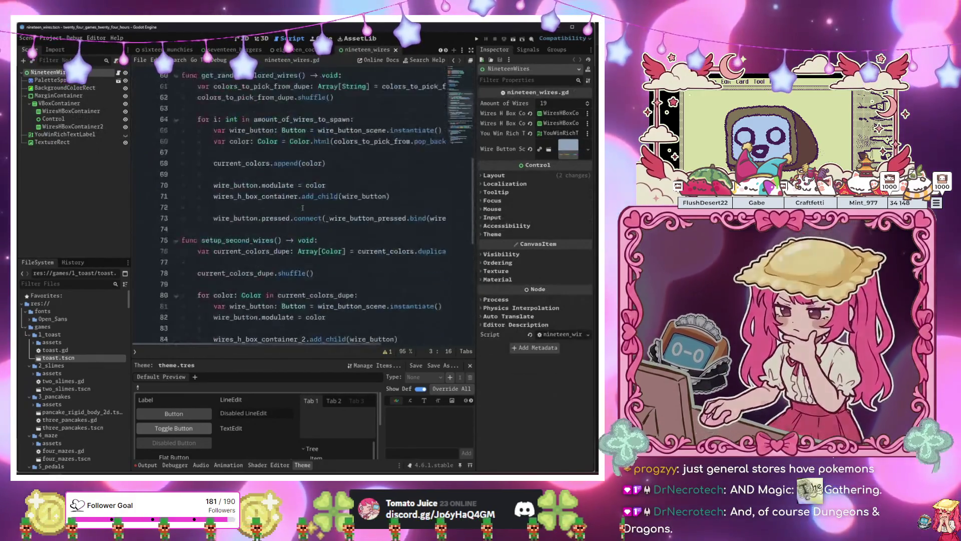
{"action": "scroll", "coordinate": [302, 208], "scroll_direction": "up", "scroll_amount": 3}
{"action": "left_click", "coordinate": [360, 150]}
{"action": "key", "text": "Return"}
{"action": "key", "text": "ctrl+v"}
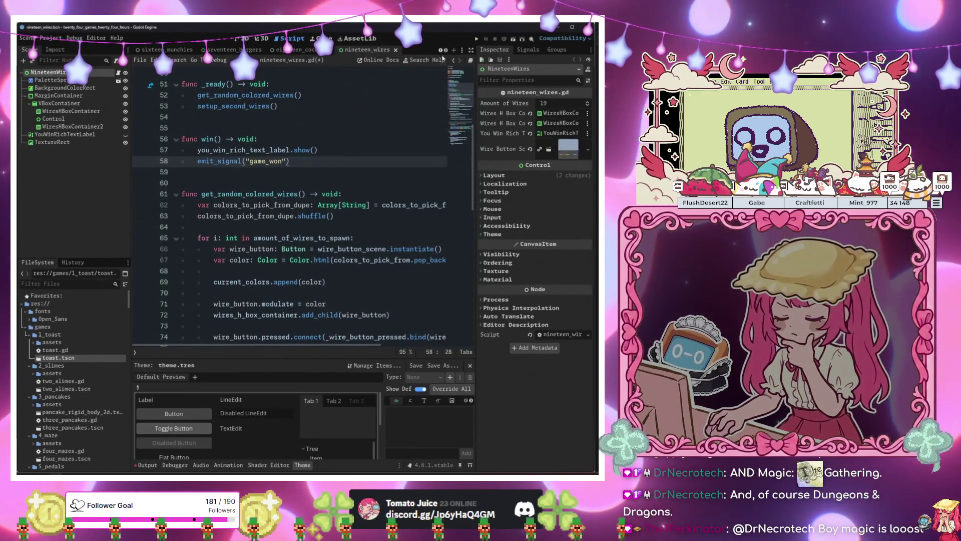
- Add the game_won emit line to win() in twenty_lambs and twenty_hoops
{"action": "left_click", "coordinate": [363, 52]}
{"action": "scroll", "coordinate": [300, 201], "scroll_direction": "down", "scroll_amount": 7}
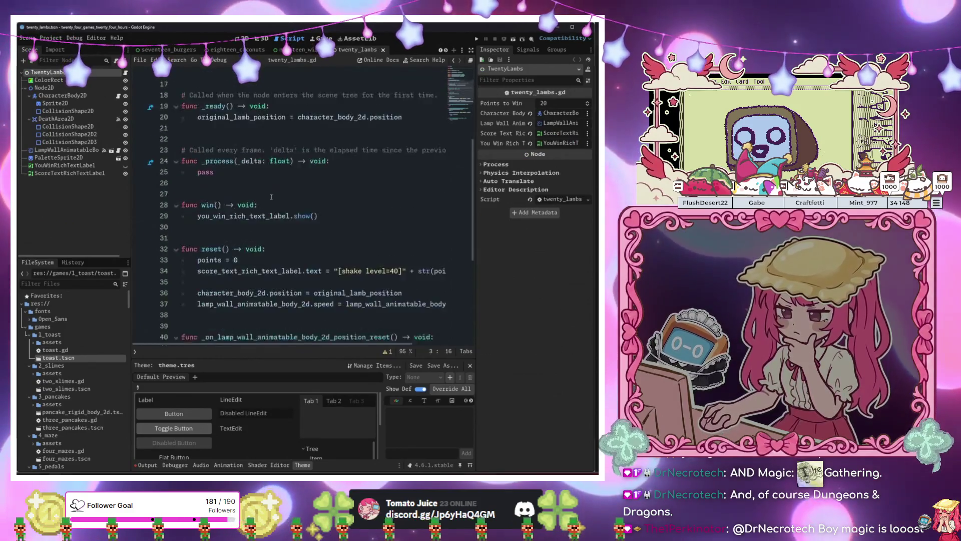
{"action": "left_click", "coordinate": [346, 183]}
{"action": "key", "text": "Return"}
{"action": "key", "text": "ctrl+v"}
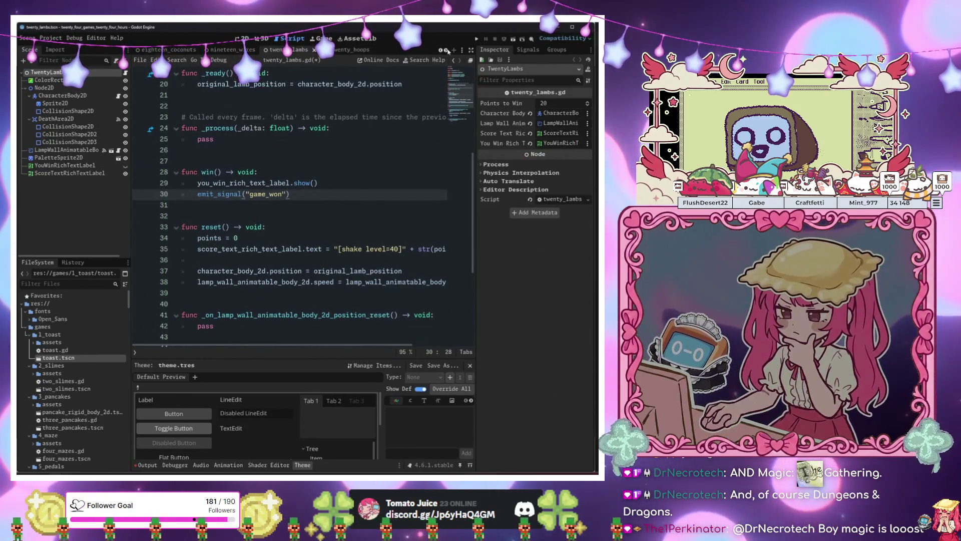
{"action": "left_click", "coordinate": [345, 49]}
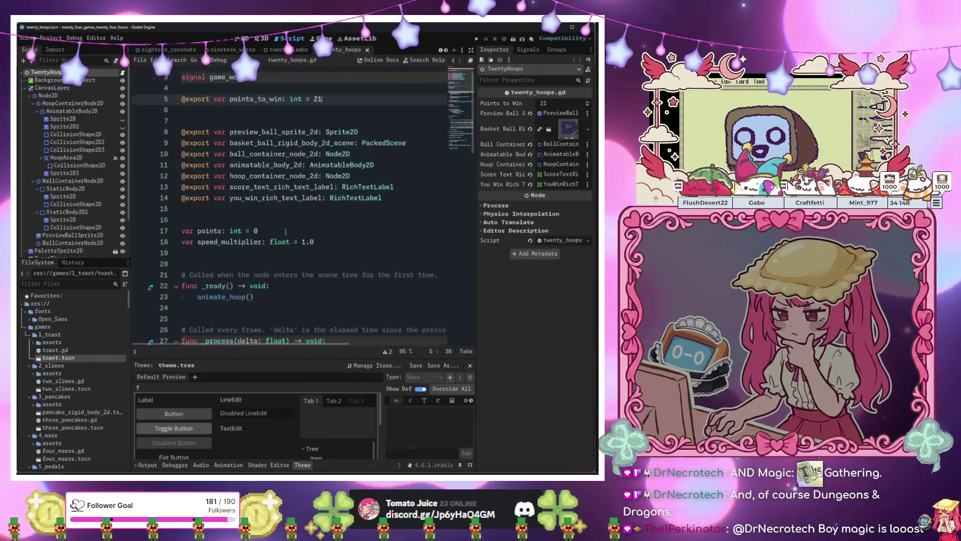
{"action": "scroll", "coordinate": [285, 232], "scroll_direction": "down", "scroll_amount": 10}
{"action": "left_click", "coordinate": [329, 196]}
{"action": "key", "text": "Return"}
{"action": "key", "text": "ctrl+v"}
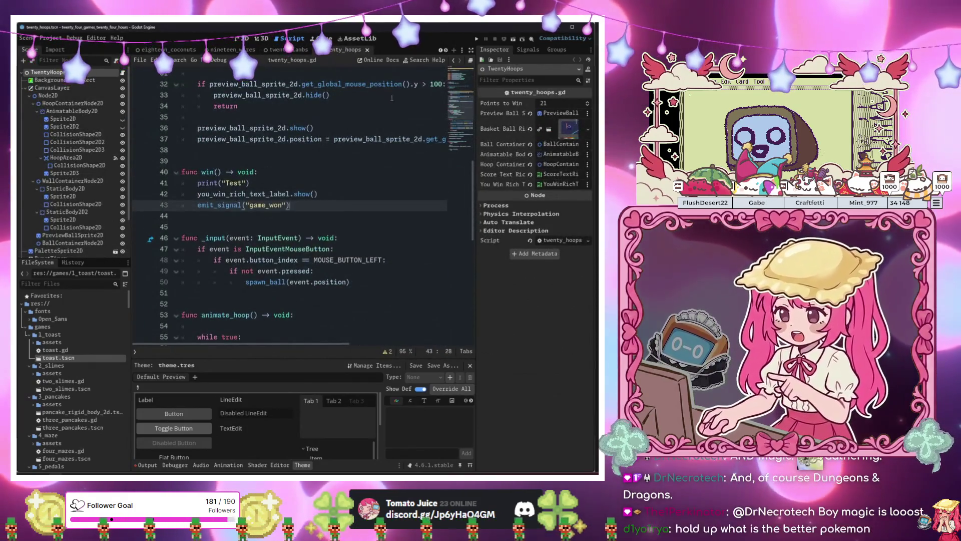
- Add the game_won emit line to win() in two_dollars_and_twenty_two_cents
{"action": "left_click", "coordinate": [379, 51]}
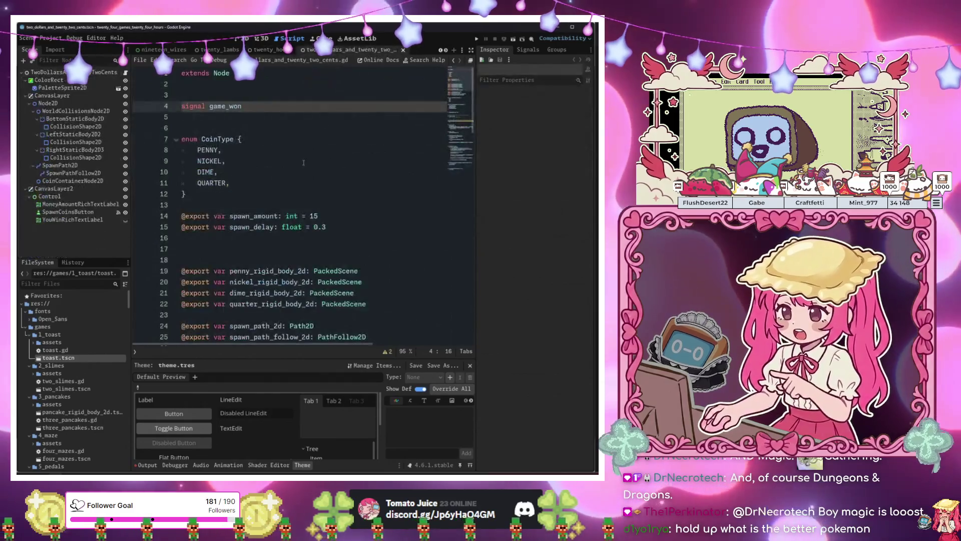
{"action": "scroll", "coordinate": [279, 214], "scroll_direction": "down", "scroll_amount": 12}
{"action": "scroll", "coordinate": [279, 214], "scroll_direction": "down", "scroll_amount": 5}
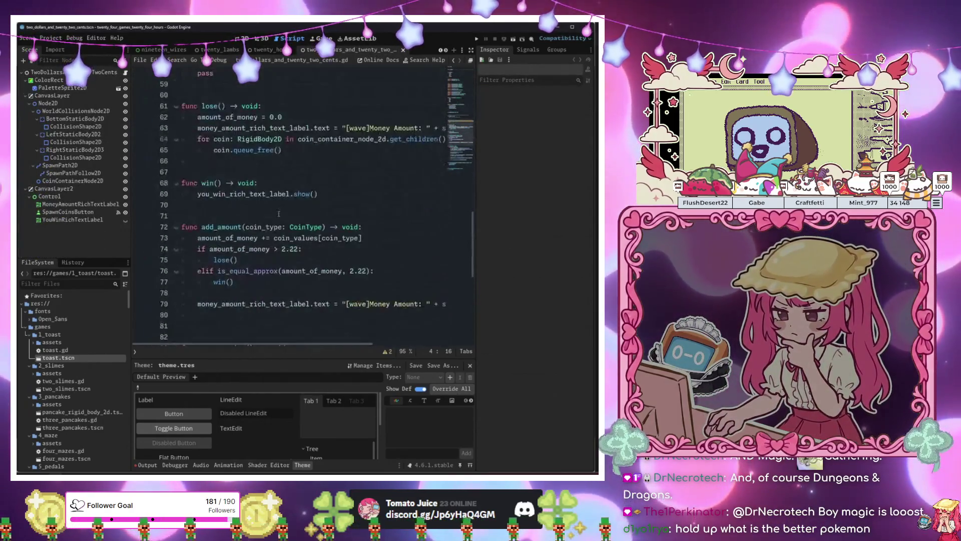
{"action": "left_click", "coordinate": [316, 195]}
{"action": "key", "text": "Return"}
{"action": "type", "text": "emit_signal(\"game_won\")"}
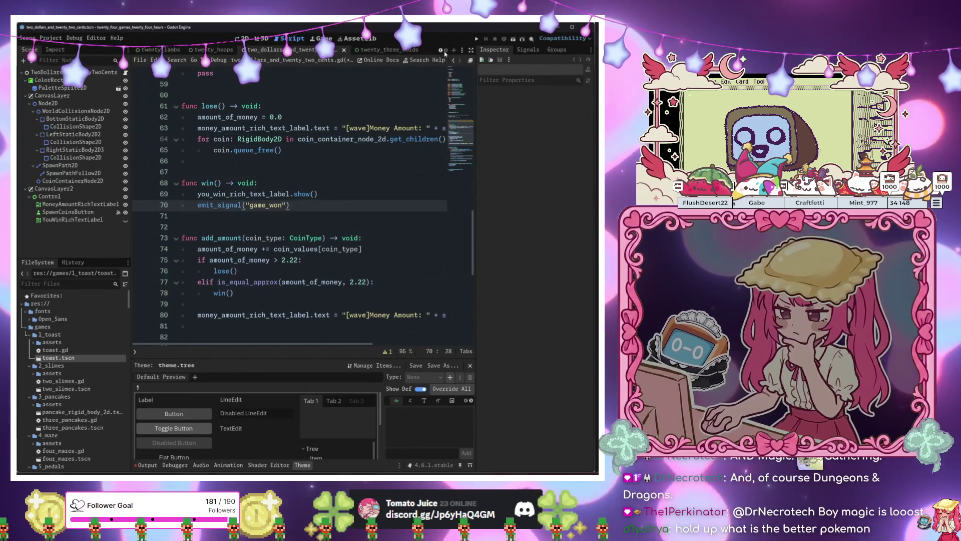
- In twenty_three_words, add game_finished.emit("won") after the fade-out tween in win()
{"action": "key", "text": "ctrl+Tab"}
{"action": "scroll", "coordinate": [279, 223], "scroll_direction": "down", "scroll_amount": 4}
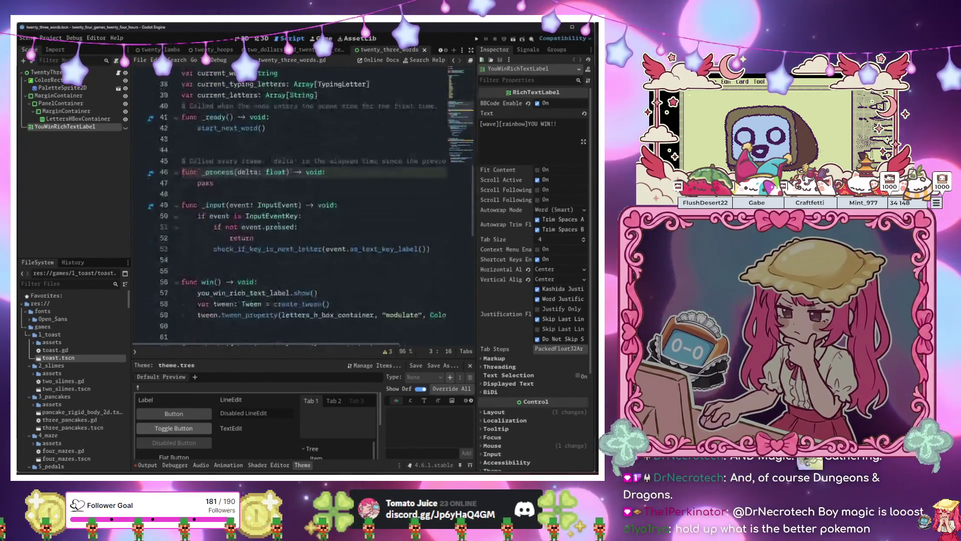
{"action": "scroll", "coordinate": [261, 273], "scroll_direction": "down", "scroll_amount": 4}
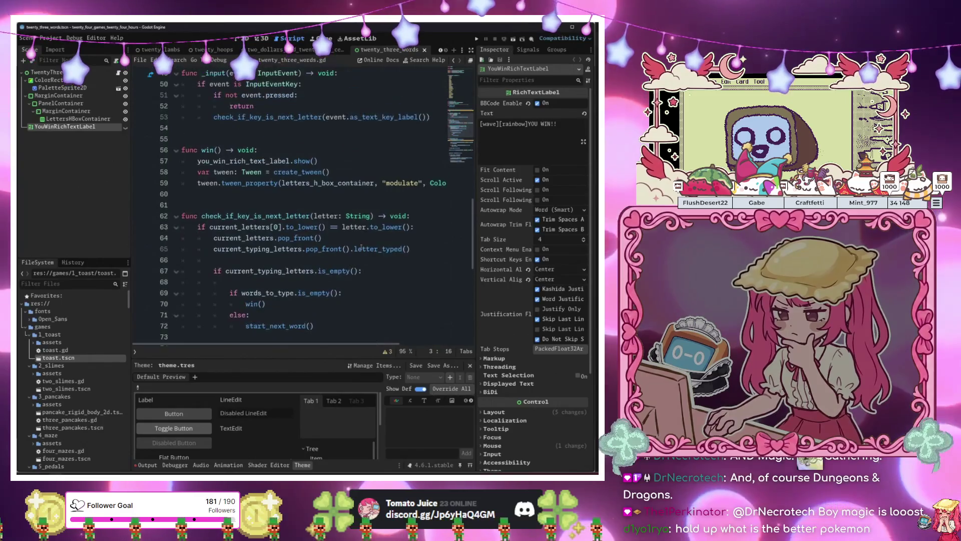
{"action": "left_click", "coordinate": [359, 190]}
{"action": "type", "text": "game_finished.emit(\"won\")"}
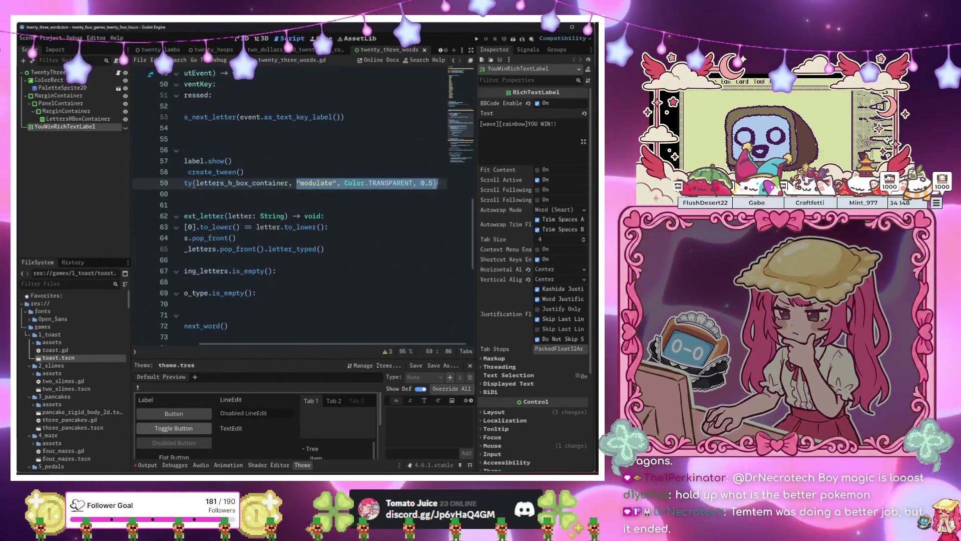
{"action": "left_click", "coordinate": [366, 216]}
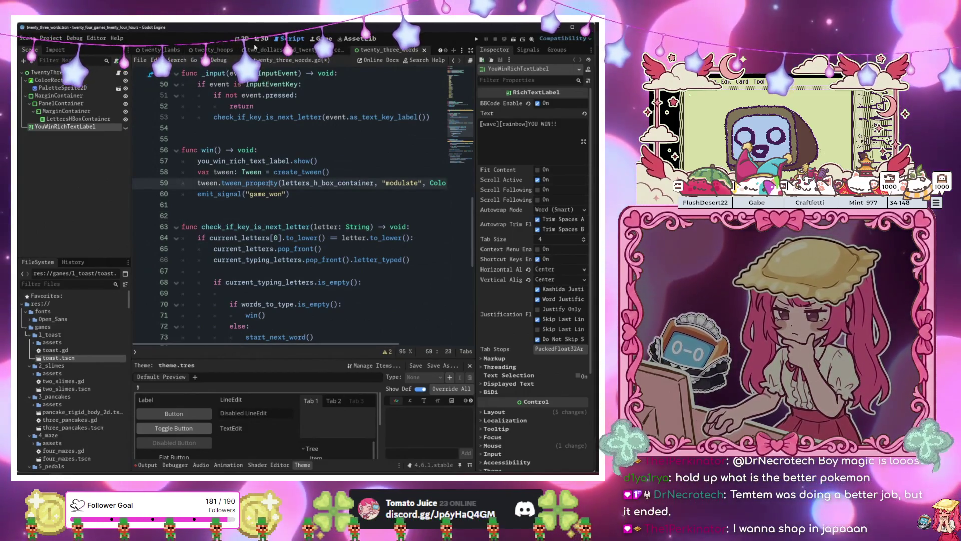
- Check the new signal line in the script, then return to the 2D scene view
{"action": "left_click", "coordinate": [244, 40]}
{"action": "left_click", "coordinate": [118, 73]}
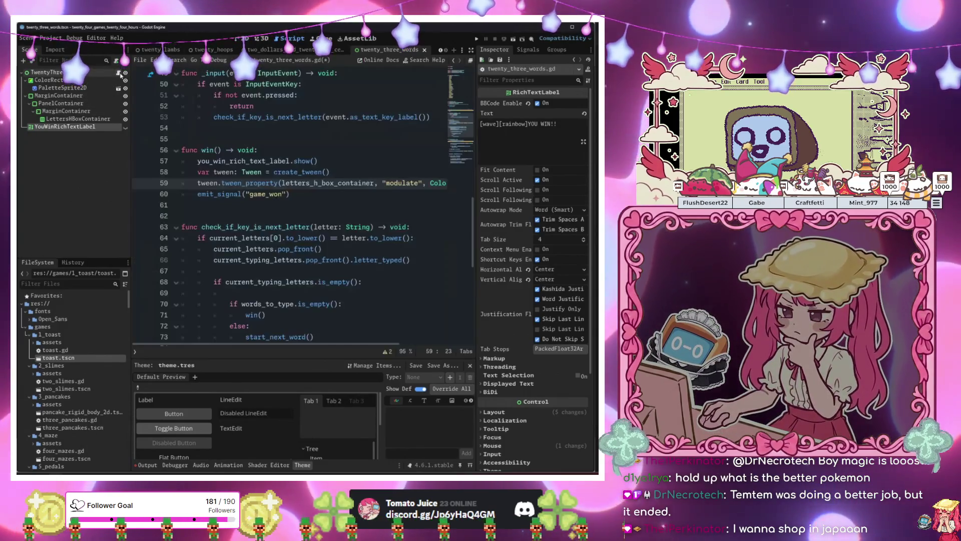
{"action": "left_click", "coordinate": [259, 194]}
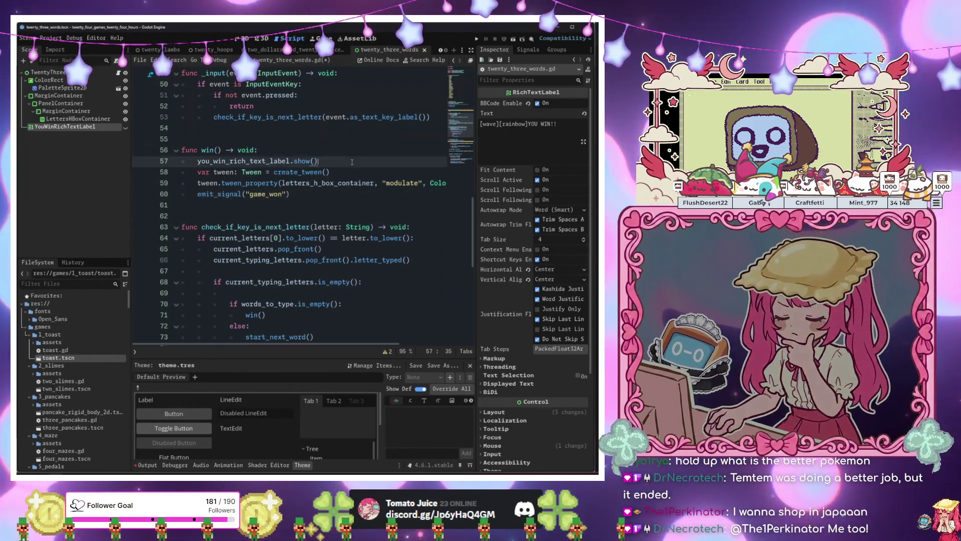
{"action": "left_click", "coordinate": [245, 39]}
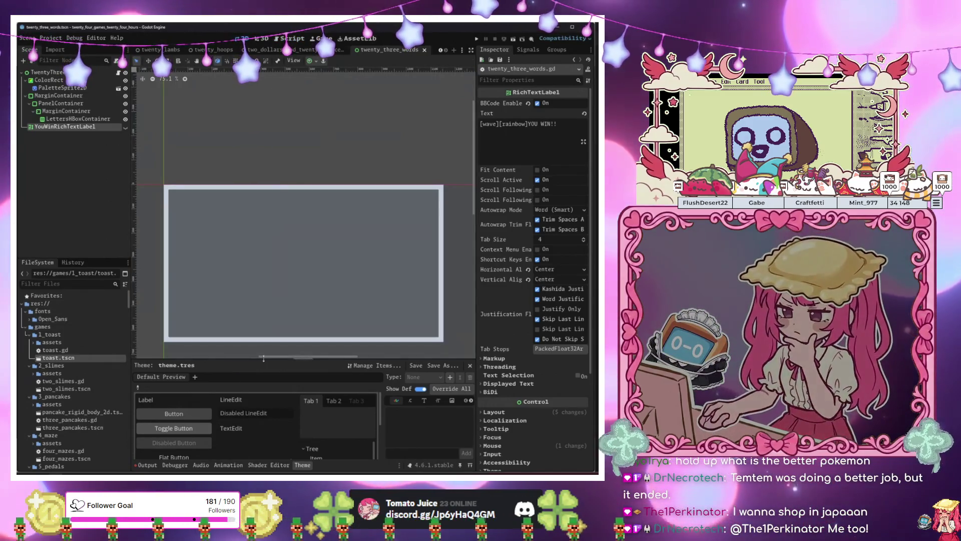
- Close the twenty_lambs scene and every remaining minigame tab, leaving only [empty]
{"action": "left_click_drag", "start_coordinate": [263, 358], "coordinate": [141, 358]}
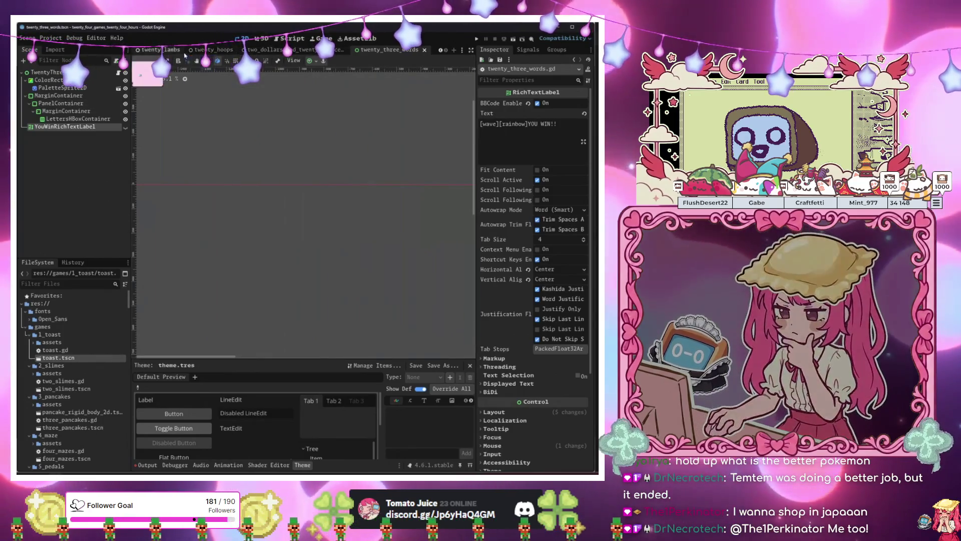
{"action": "left_click", "coordinate": [181, 50]}
{"action": "left_click_drag", "start_coordinate": [312, 357], "coordinate": [129, 293]}
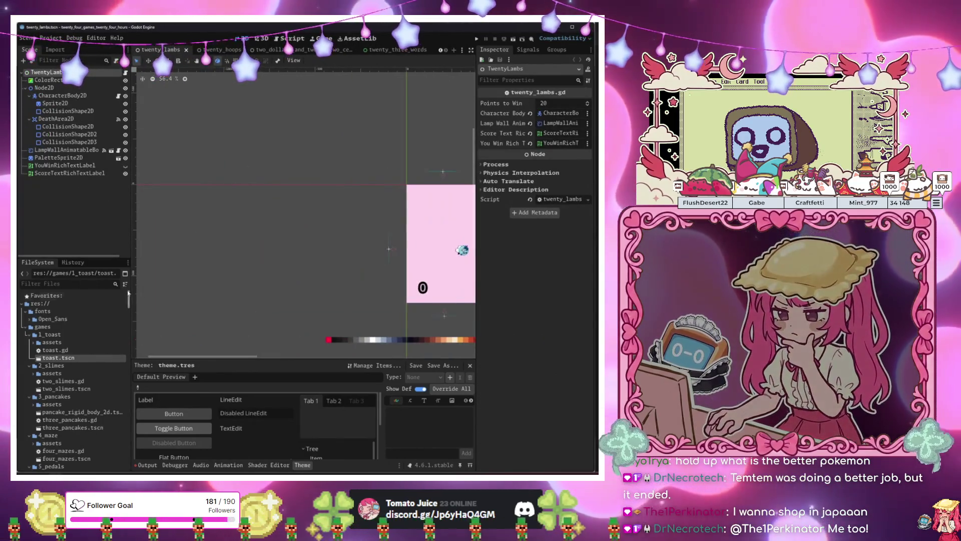
{"action": "middle_click", "coordinate": [162, 51]}
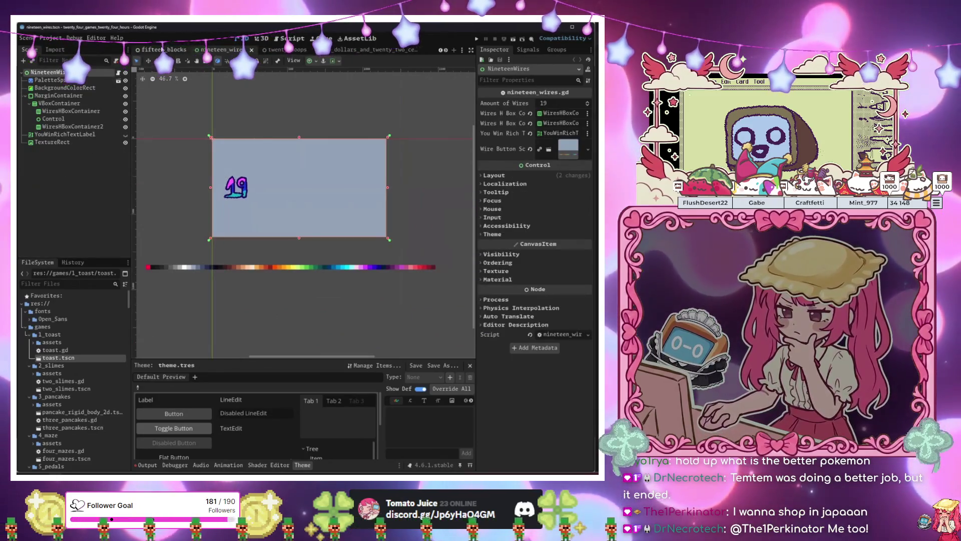
{"action": "middle_click", "coordinate": [162, 51]}
{"action": "middle_click", "coordinate": [162, 50]}
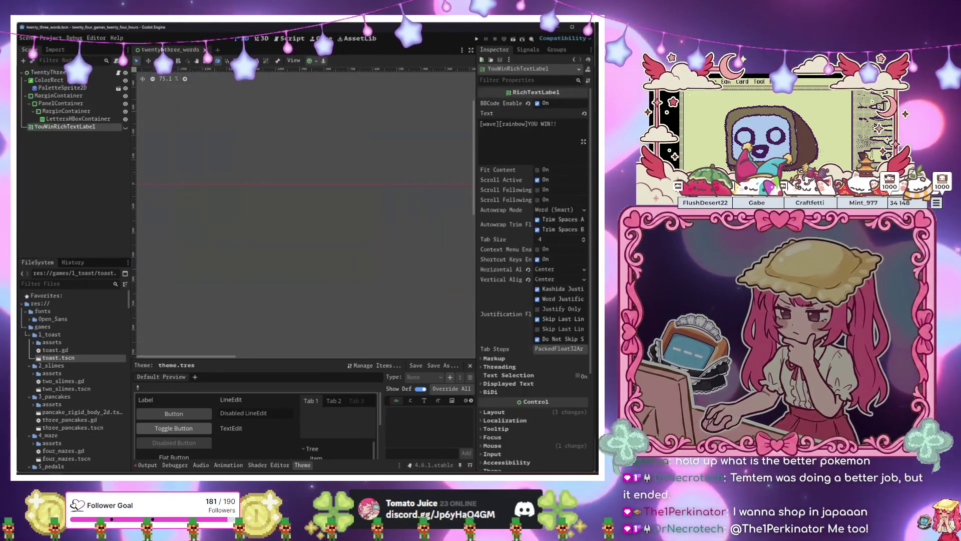
{"action": "scroll", "coordinate": [113, 333], "scroll_direction": "down", "scroll_amount": 3}
{"action": "mouse_move", "coordinate": [129, 303]}
{"action": "left_mouse_down"}
{"action": "mouse_move", "coordinate": [132, 398]}
{"action": "mouse_move", "coordinate": [77, 430]}
{"action": "left_mouse_up"}
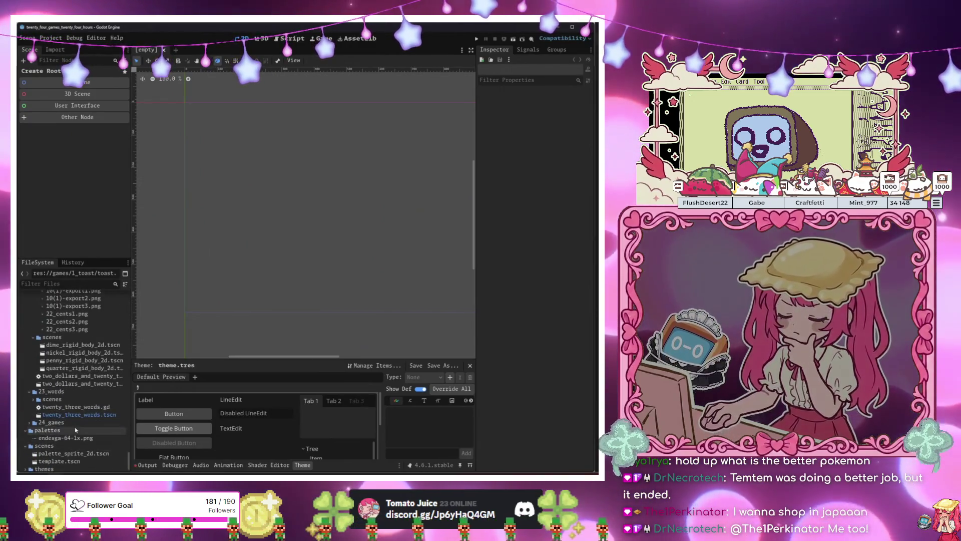
{"action": "scroll", "coordinate": [45, 435], "scroll_direction": "down", "scroll_amount": 1}
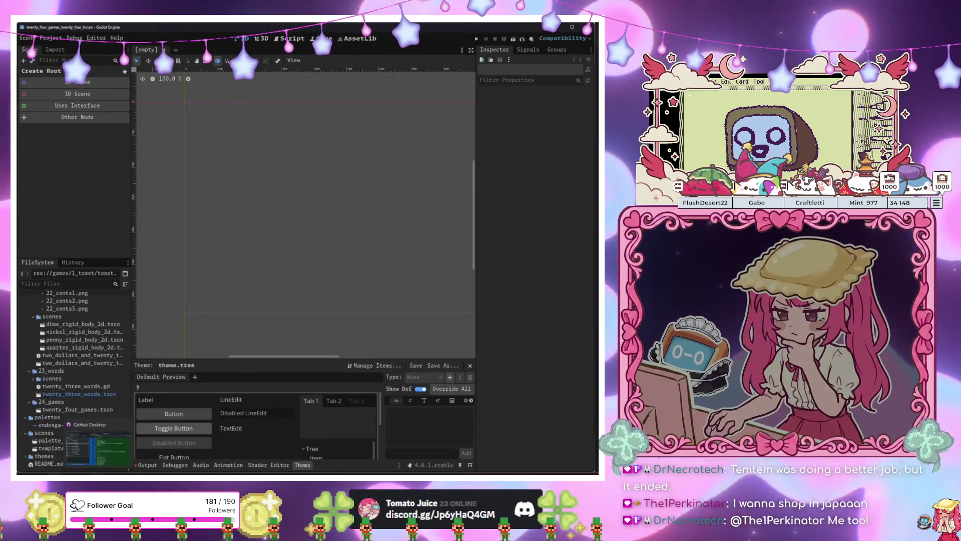
{"action": "left_click", "coordinate": [98, 448]}
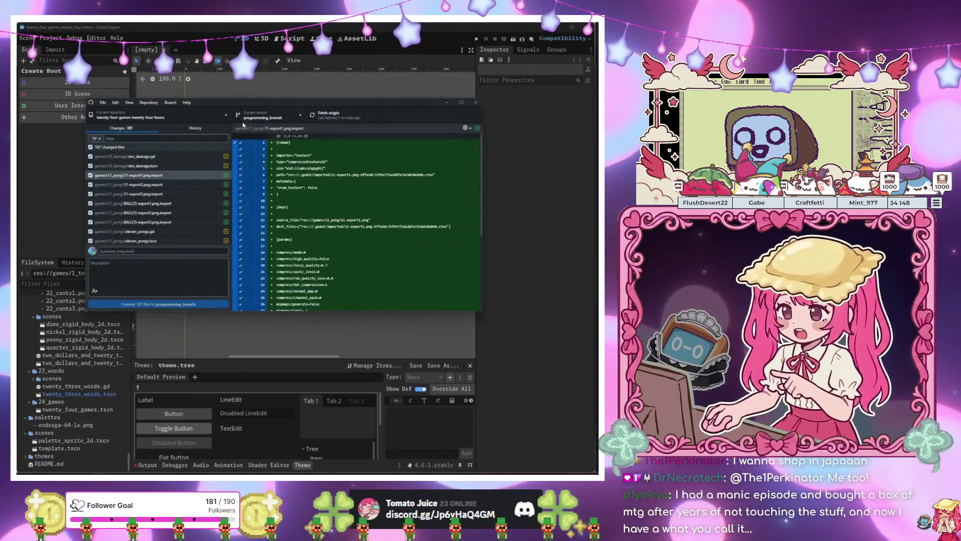
{"action": "left_click", "coordinate": [263, 115]}
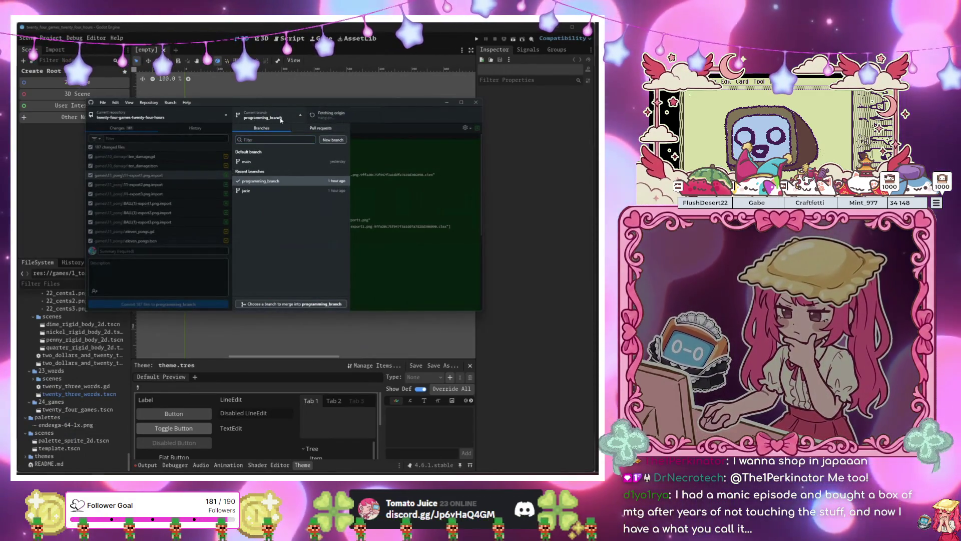
{"action": "left_click", "coordinate": [299, 304]}
{"action": "left_click", "coordinate": [279, 201]}
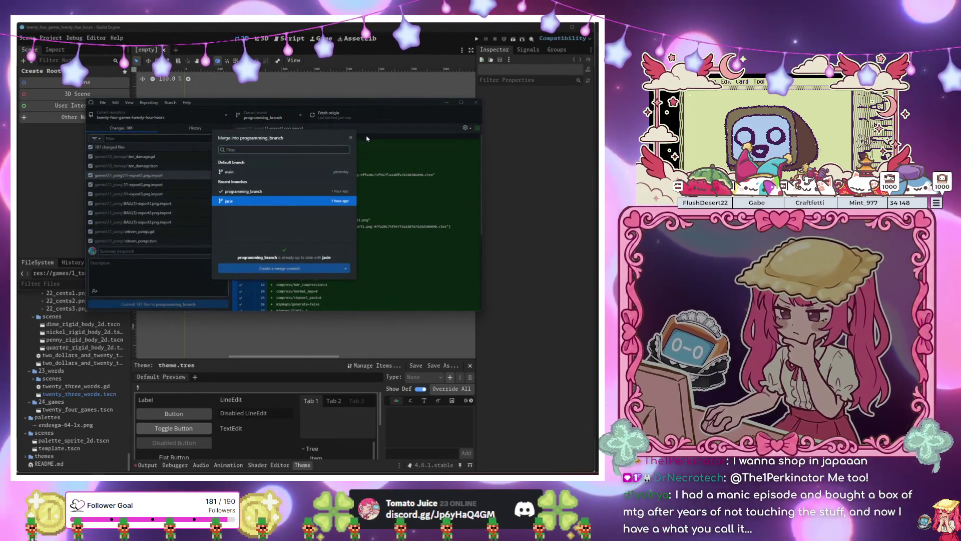
{"action": "left_click", "coordinate": [351, 138]}
{"action": "left_click", "coordinate": [344, 95]}
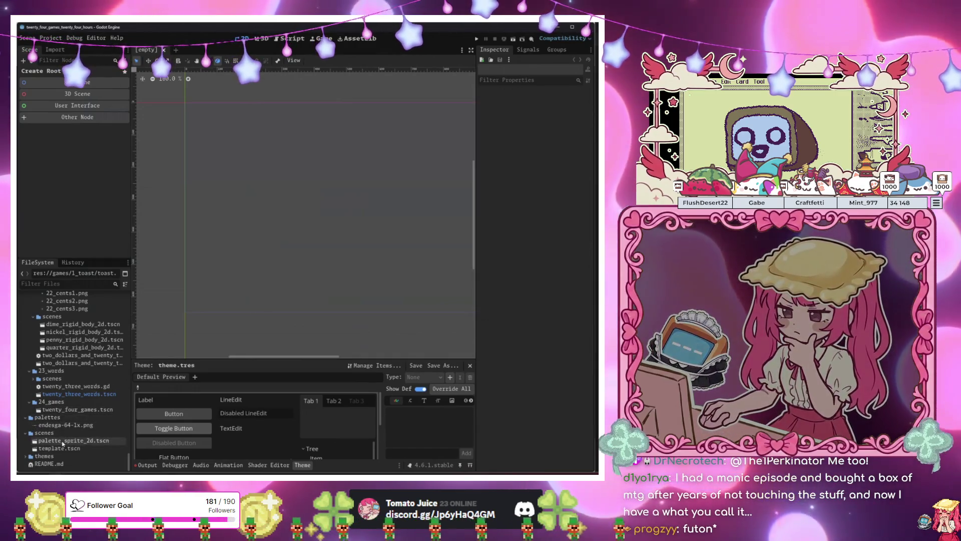
- Open twenty_four_games.tscn and give its TwentyFourGames root a new twenty_four_games.gd script
{"action": "scroll", "coordinate": [62, 443], "scroll_direction": "up", "scroll_amount": 10}
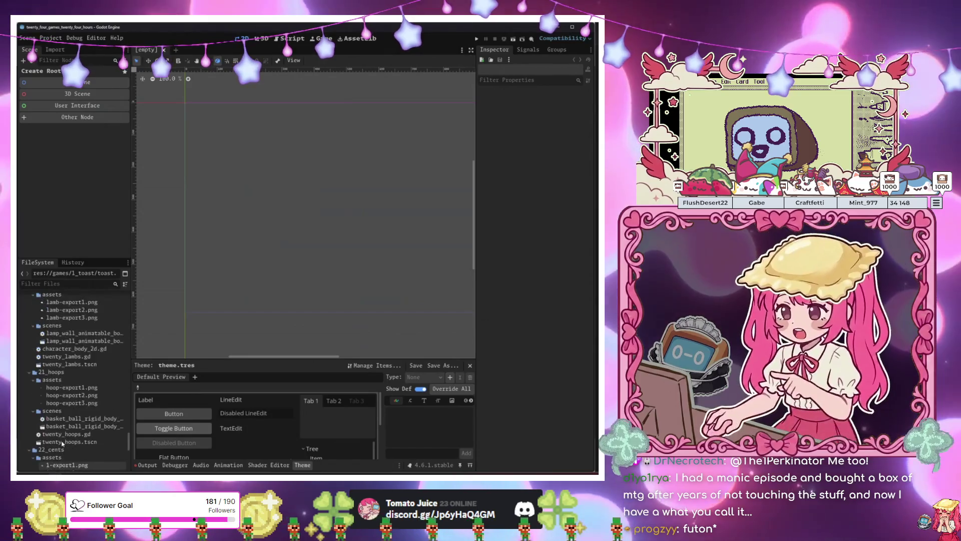
{"action": "scroll", "coordinate": [63, 444], "scroll_direction": "up", "scroll_amount": 5}
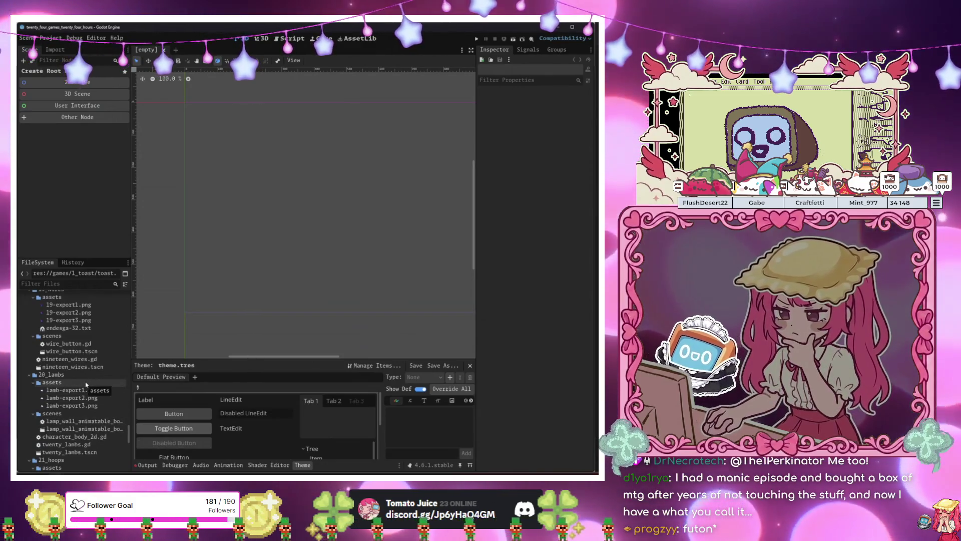
{"action": "scroll", "coordinate": [80, 391], "scroll_direction": "down", "scroll_amount": 10}
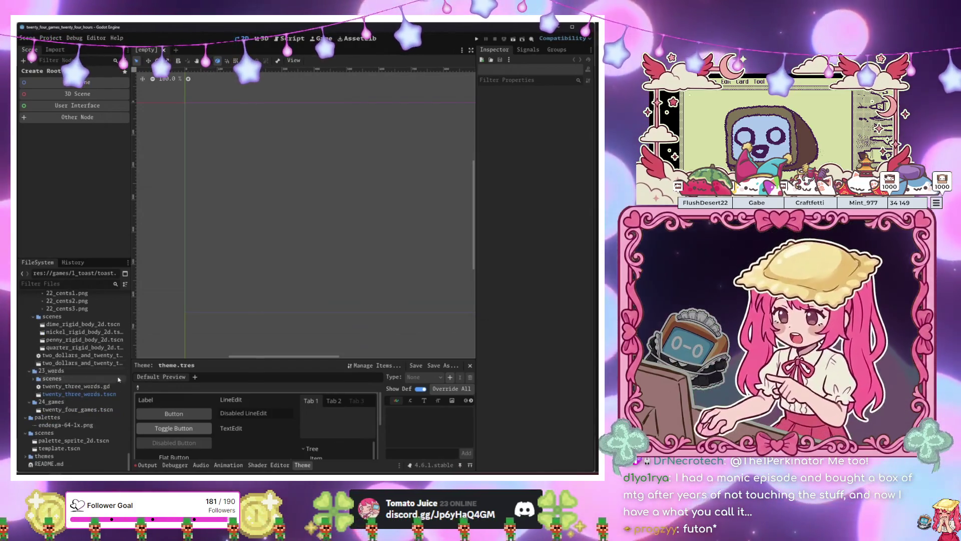
{"action": "double_click", "coordinate": [80, 409]}
{"action": "left_click", "coordinate": [100, 73]}
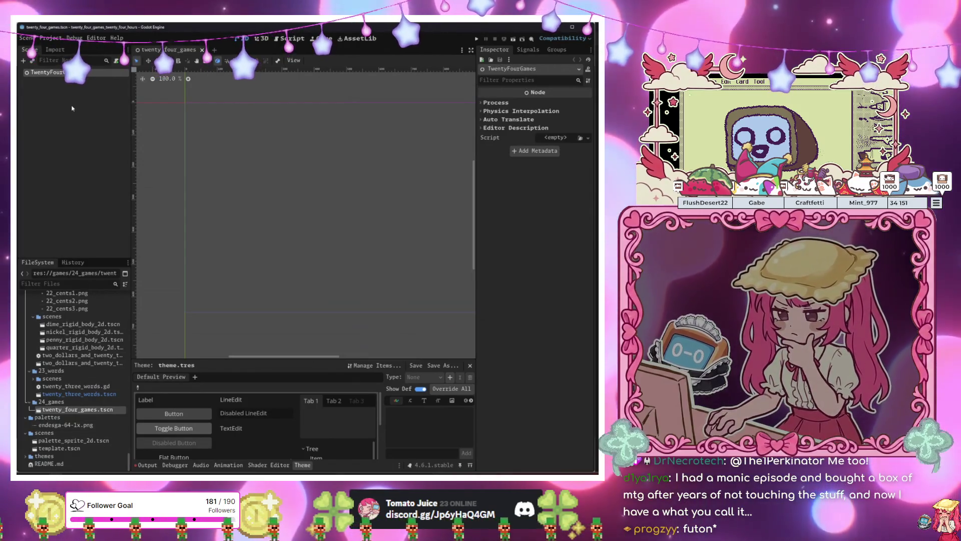
{"action": "left_click", "coordinate": [117, 63]}
{"action": "left_click", "coordinate": [395, 356]}
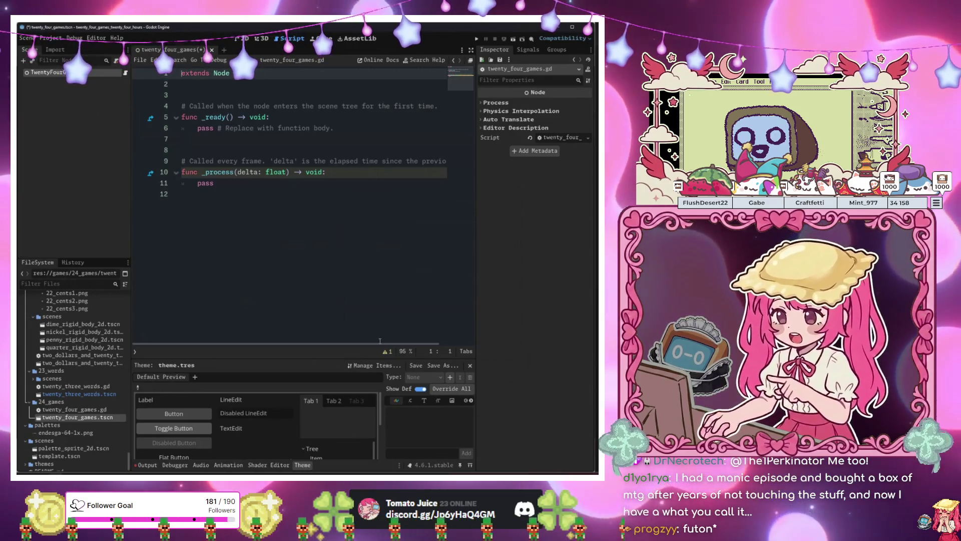
- Export toast, two_slimes and three_pancakes as PackedScene variables at the script's end
{"action": "left_click", "coordinate": [283, 271]}
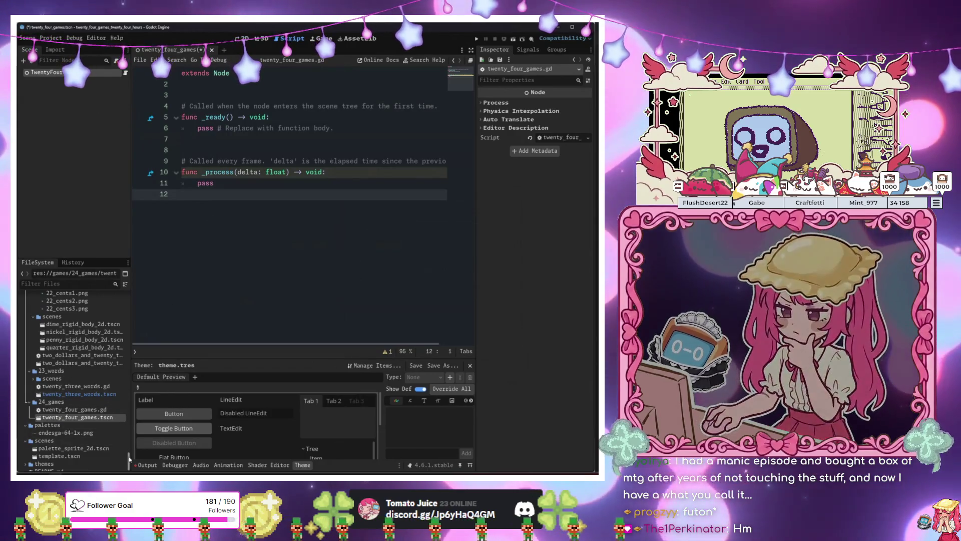
{"action": "scroll", "coordinate": [86, 346], "scroll_direction": "up", "scroll_amount": 10}
{"action": "left_click", "coordinate": [77, 357]}
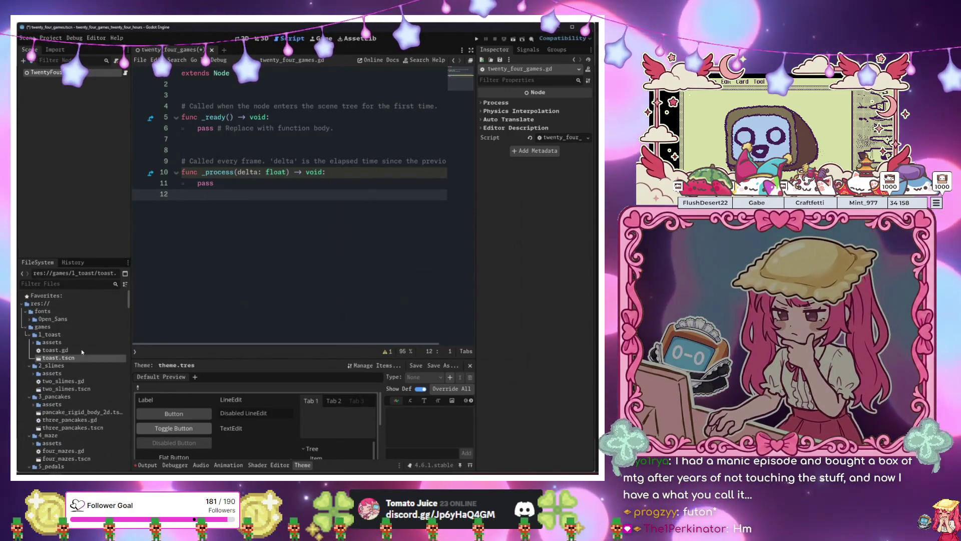
{"action": "mouse_move", "coordinate": [81, 352]}
{"action": "left_mouse_down"}
{"action": "mouse_move", "coordinate": [211, 151]}
{"action": "mouse_move", "coordinate": [213, 95]}
{"action": "left_mouse_up"}
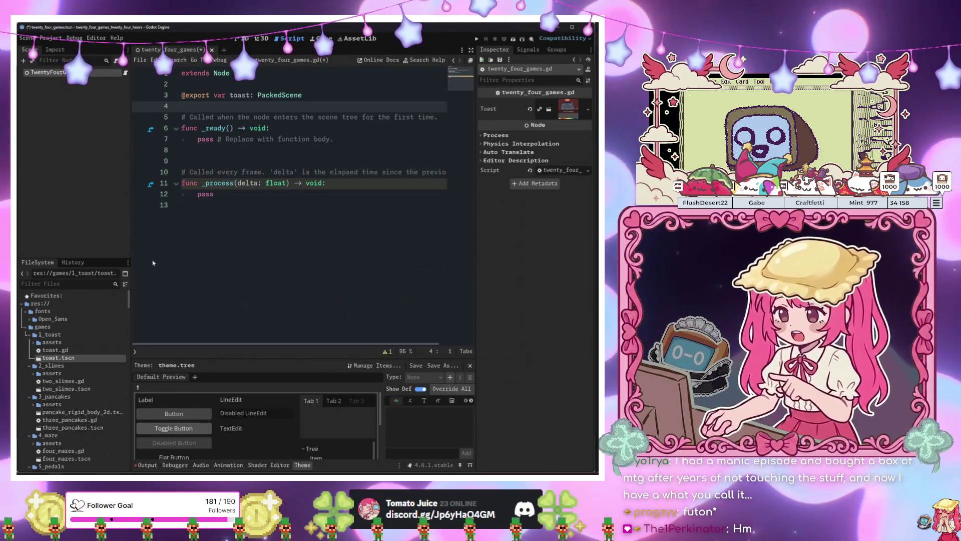
{"action": "left_click_drag", "start_coordinate": [65, 389], "coordinate": [210, 106]}
{"action": "left_click_drag", "start_coordinate": [72, 427], "coordinate": [205, 118]}
- Add exported slots for four_mazes, five_petals and the next two minigame scenes
{"action": "scroll", "coordinate": [90, 373], "scroll_direction": "down", "scroll_amount": 4}
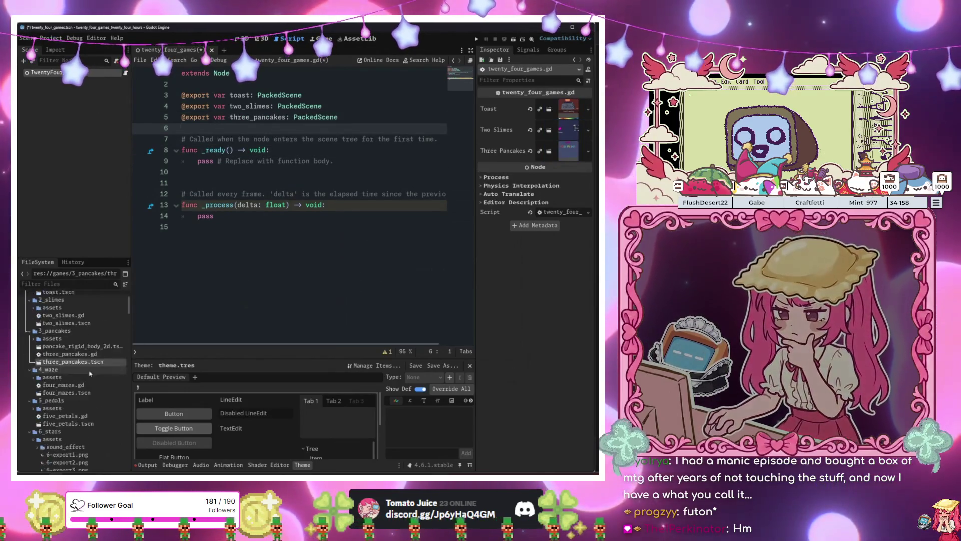
{"action": "scroll", "coordinate": [85, 371], "scroll_direction": "down", "scroll_amount": 2}
{"action": "left_click_drag", "start_coordinate": [207, 131], "coordinate": [207, 131]}
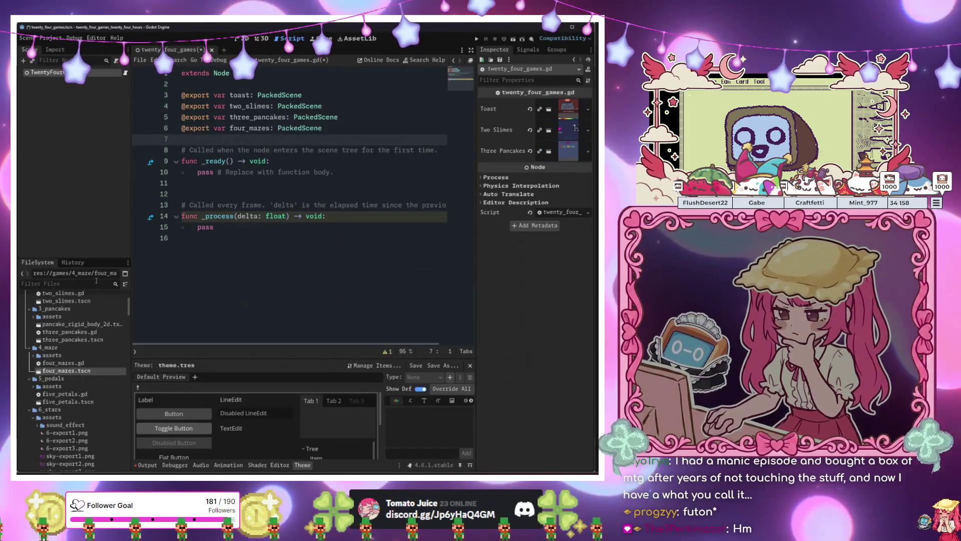
{"action": "scroll", "coordinate": [76, 351], "scroll_direction": "down", "scroll_amount": 2}
{"action": "mouse_move", "coordinate": [68, 379]}
{"action": "left_mouse_down"}
{"action": "mouse_move", "coordinate": [199, 181]}
{"action": "mouse_move", "coordinate": [200, 140]}
{"action": "left_mouse_up"}
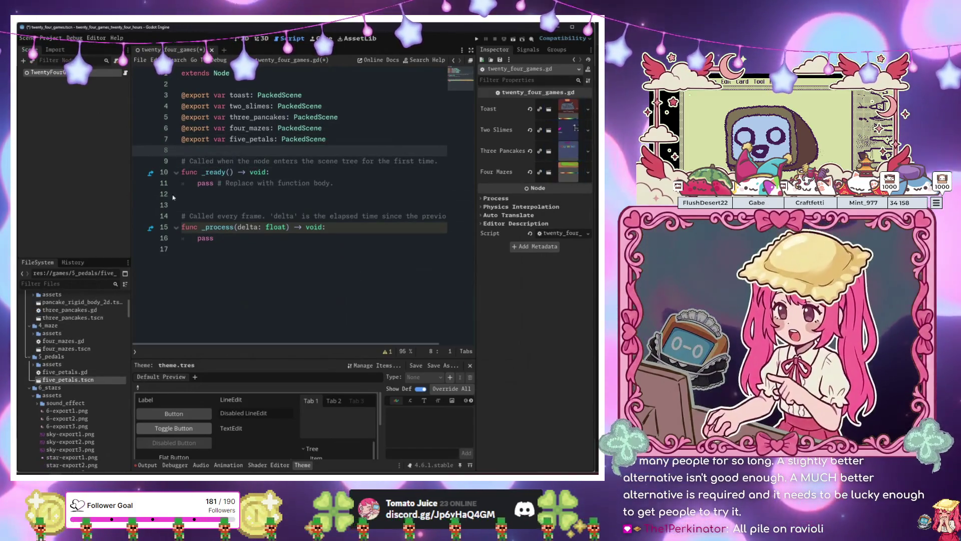
{"action": "scroll", "coordinate": [81, 393], "scroll_direction": "down", "scroll_amount": 6}
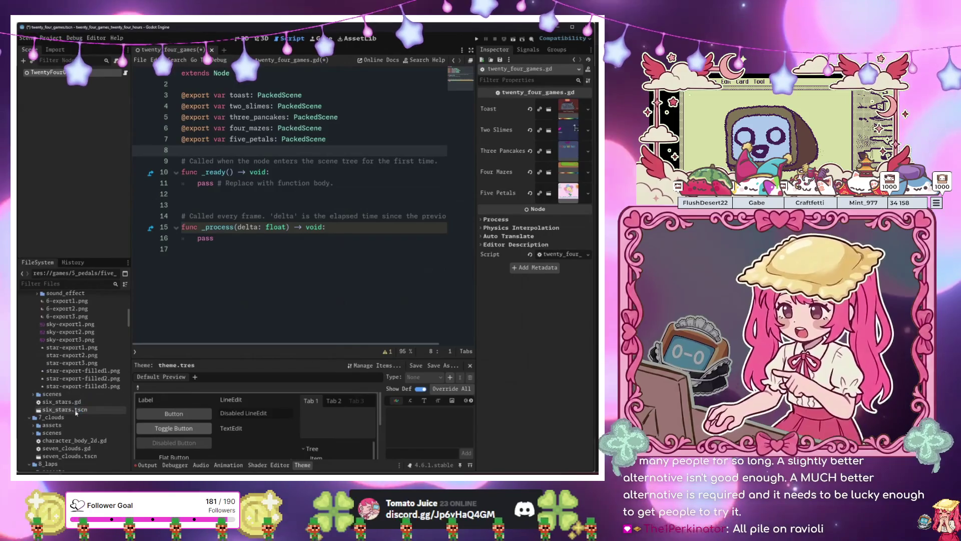
{"action": "left_click_drag", "start_coordinate": [211, 151], "coordinate": [211, 151]}
{"action": "scroll", "coordinate": [85, 390], "scroll_direction": "down", "scroll_amount": 6}
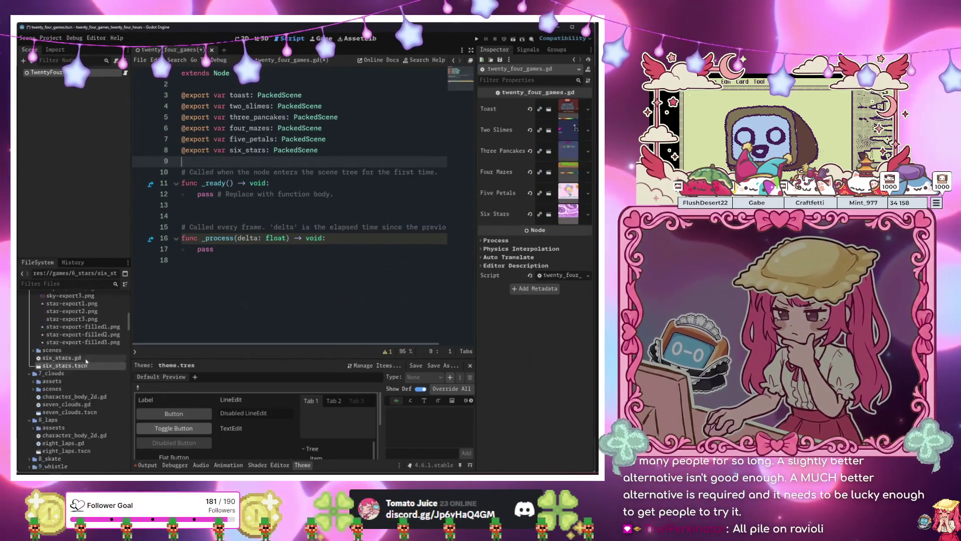
{"action": "mouse_move", "coordinate": [85, 390]}
{"action": "left_mouse_down"}
{"action": "mouse_move", "coordinate": [130, 301]}
{"action": "mouse_move", "coordinate": [210, 183]}
{"action": "mouse_move", "coordinate": [210, 160]}
{"action": "left_mouse_up"}
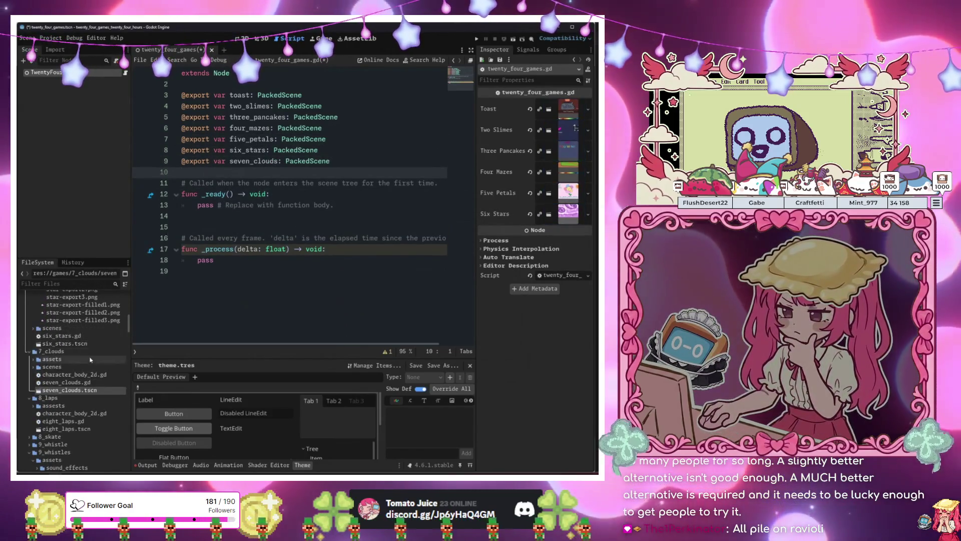
- Continue the exports with the next two minigames, ten_damage and eleven_pongs
{"action": "scroll", "coordinate": [89, 363], "scroll_direction": "down", "scroll_amount": 4}
{"action": "mouse_move", "coordinate": [89, 363]}
{"action": "left_mouse_down"}
{"action": "mouse_move", "coordinate": [214, 190]}
{"action": "mouse_move", "coordinate": [210, 172]}
{"action": "left_mouse_up"}
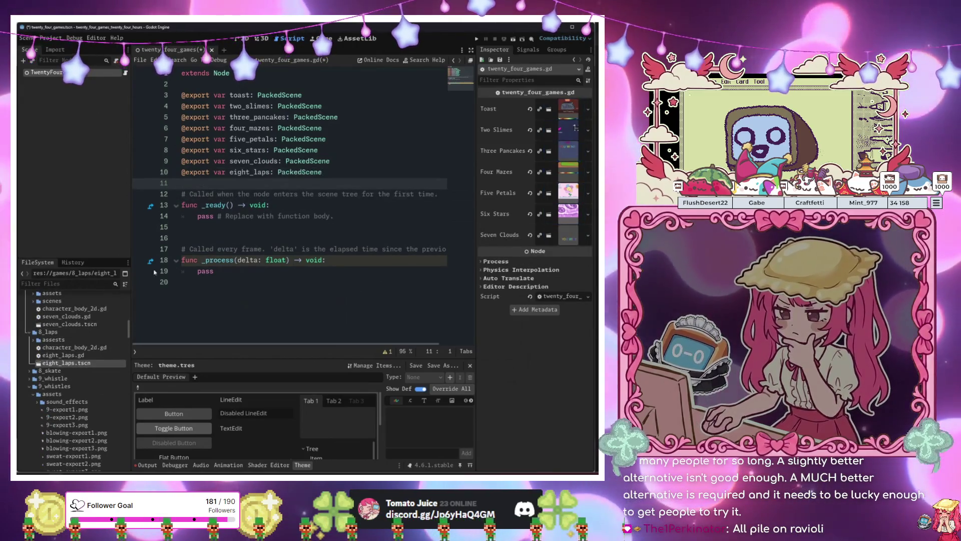
{"action": "scroll", "coordinate": [92, 361], "scroll_direction": "down", "scroll_amount": 4}
{"action": "scroll", "coordinate": [92, 361], "scroll_direction": "down", "scroll_amount": 4}
{"action": "mouse_move", "coordinate": [70, 400]}
{"action": "left_mouse_down"}
{"action": "mouse_move", "coordinate": [207, 214]}
{"action": "mouse_move", "coordinate": [211, 182]}
{"action": "left_mouse_up"}
{"action": "scroll", "coordinate": [84, 335], "scroll_direction": "down", "scroll_amount": 4}
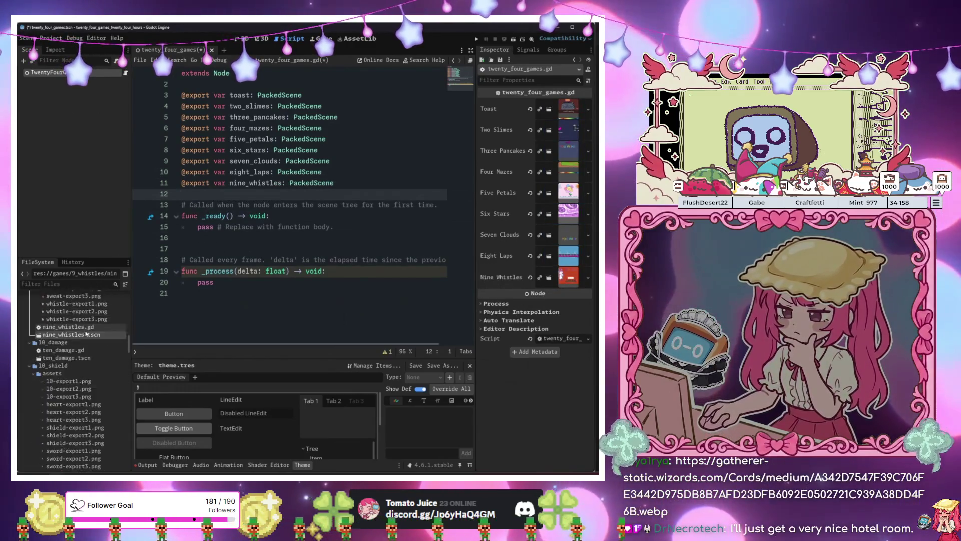
{"action": "mouse_move", "coordinate": [84, 334]}
{"action": "left_mouse_down"}
{"action": "mouse_move", "coordinate": [125, 301]}
{"action": "mouse_move", "coordinate": [211, 195]}
{"action": "left_mouse_up"}
{"action": "scroll", "coordinate": [80, 360], "scroll_direction": "down", "scroll_amount": 5}
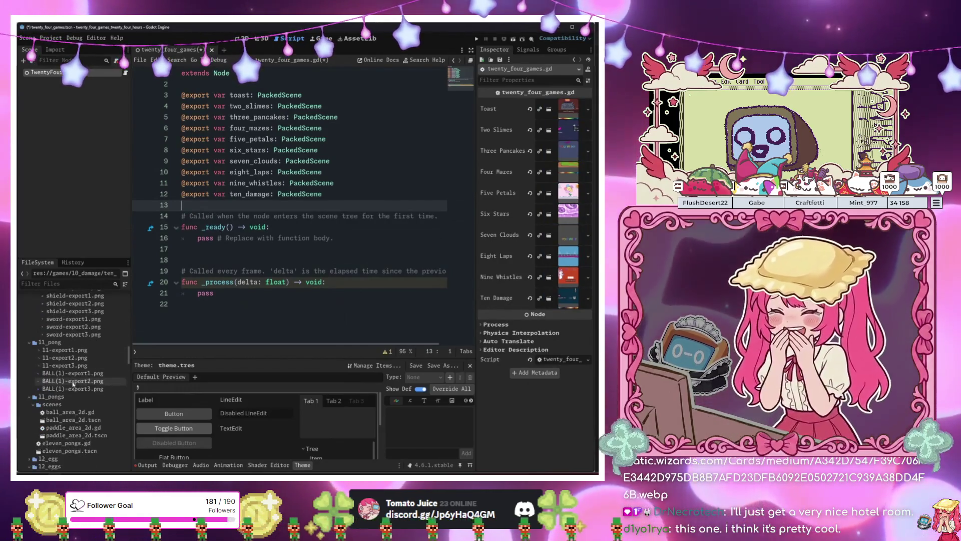
{"action": "left_click_drag", "start_coordinate": [66, 451], "coordinate": [231, 210]}
{"action": "scroll", "coordinate": [78, 365], "scroll_direction": "down", "scroll_amount": 5}
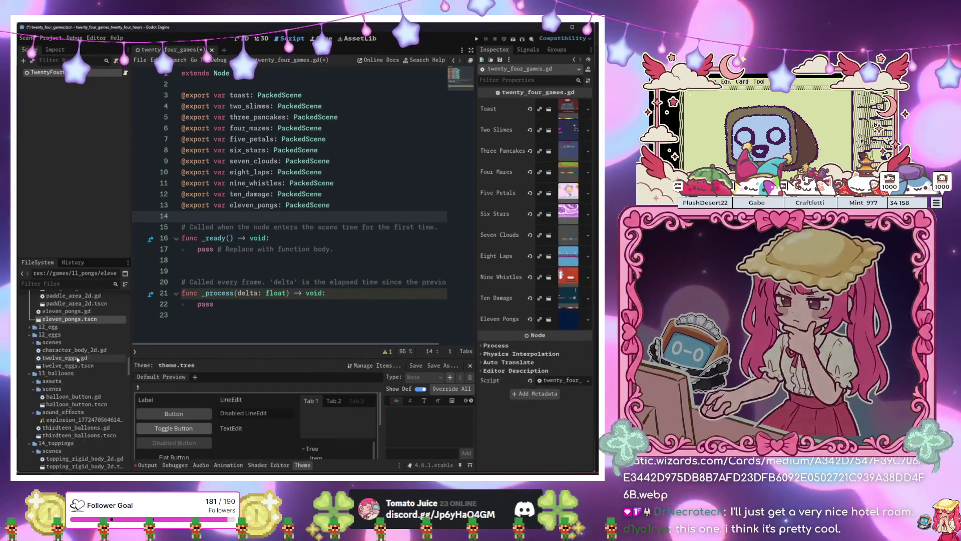
- Export twelve_eggs and the following three minigame scenes as PackedScene variables
{"action": "left_click", "coordinate": [78, 365]}
{"action": "left_click_drag", "start_coordinate": [78, 367], "coordinate": [228, 216]}
{"action": "scroll", "coordinate": [80, 351], "scroll_direction": "down", "scroll_amount": 5}
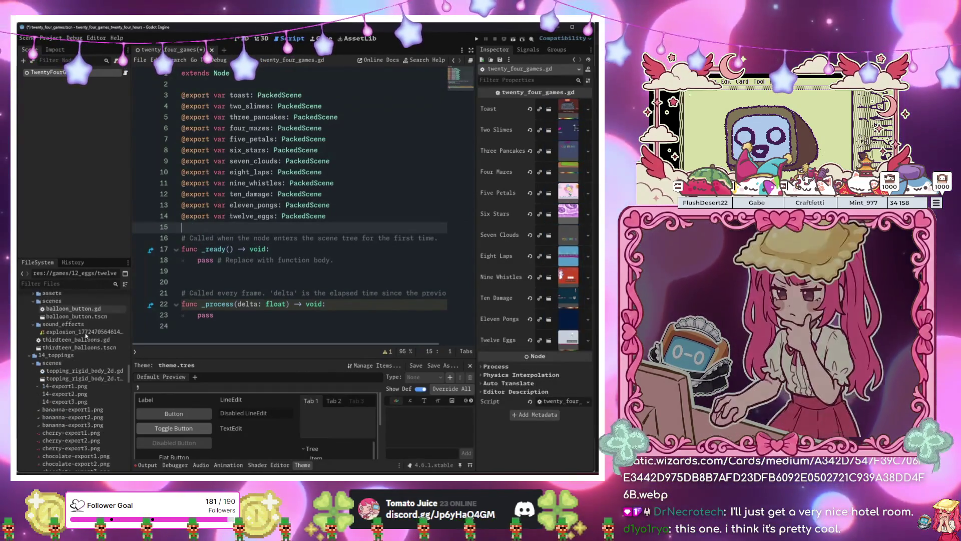
{"action": "scroll", "coordinate": [82, 345], "scroll_direction": "up", "scroll_amount": 3}
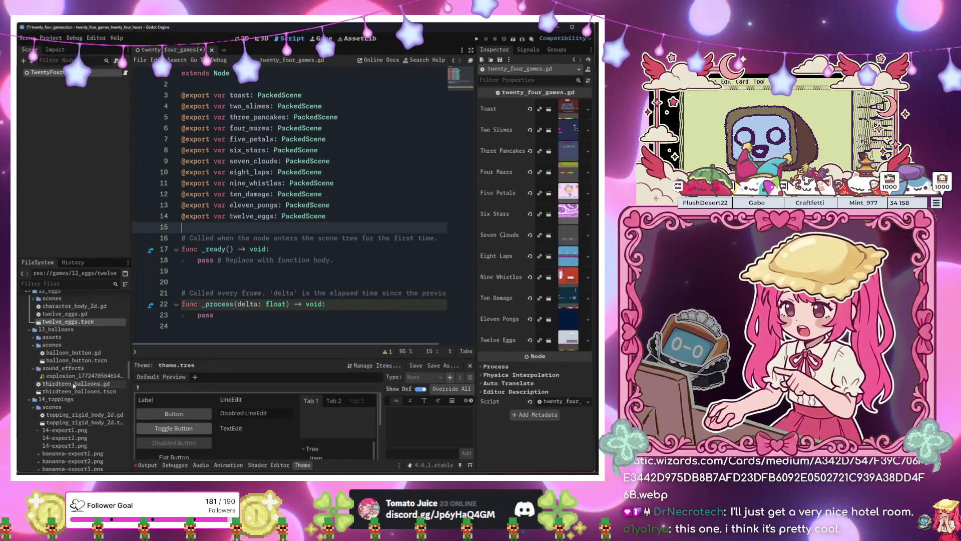
{"action": "mouse_move", "coordinate": [75, 391]}
{"action": "left_mouse_down"}
{"action": "mouse_move", "coordinate": [125, 326]}
{"action": "mouse_move", "coordinate": [225, 248]}
{"action": "mouse_move", "coordinate": [227, 227]}
{"action": "left_mouse_up"}
{"action": "scroll", "coordinate": [92, 369], "scroll_direction": "down", "scroll_amount": 4}
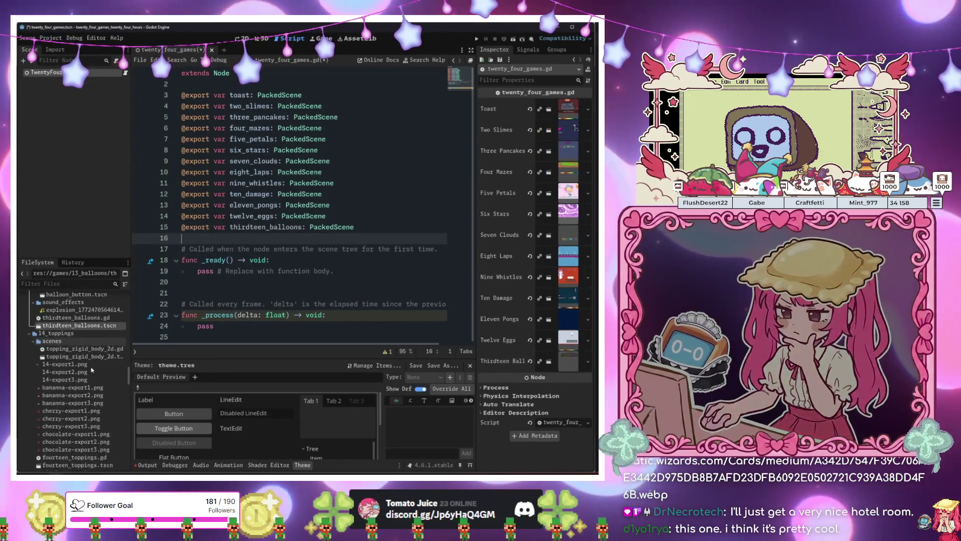
{"action": "scroll", "coordinate": [92, 370], "scroll_direction": "down", "scroll_amount": 3}
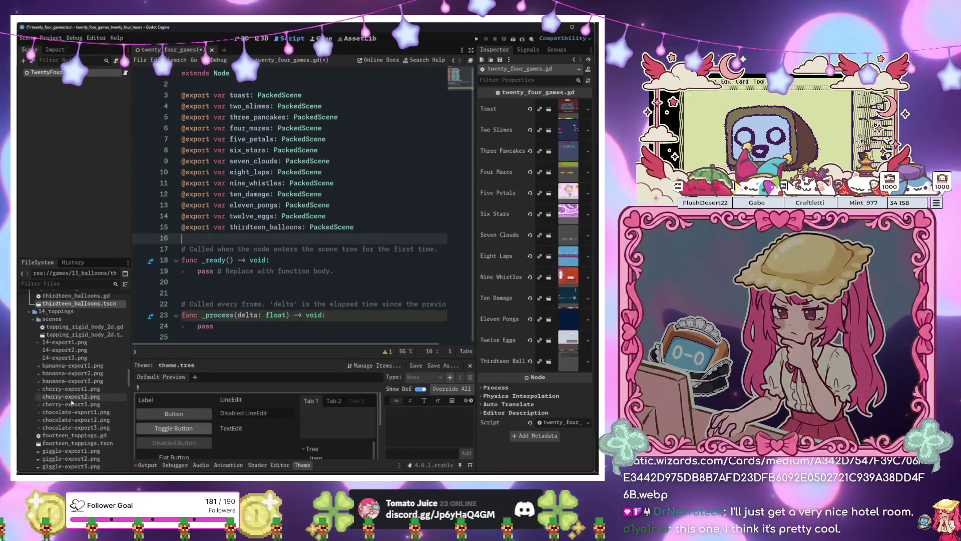
{"action": "scroll", "coordinate": [71, 402], "scroll_direction": "down", "scroll_amount": 3}
{"action": "left_click_drag", "start_coordinate": [82, 313], "coordinate": [201, 241]}
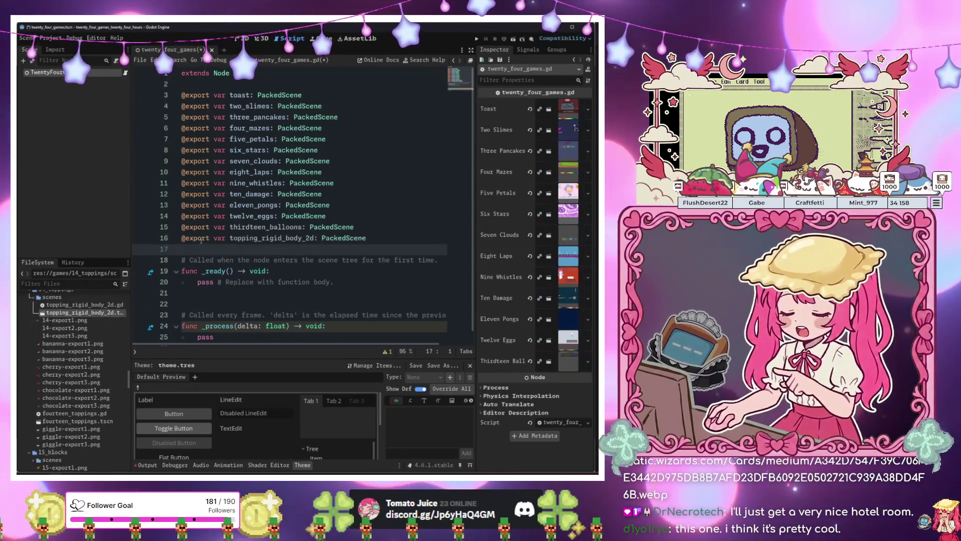
{"action": "scroll", "coordinate": [74, 376], "scroll_direction": "down", "scroll_amount": 10}
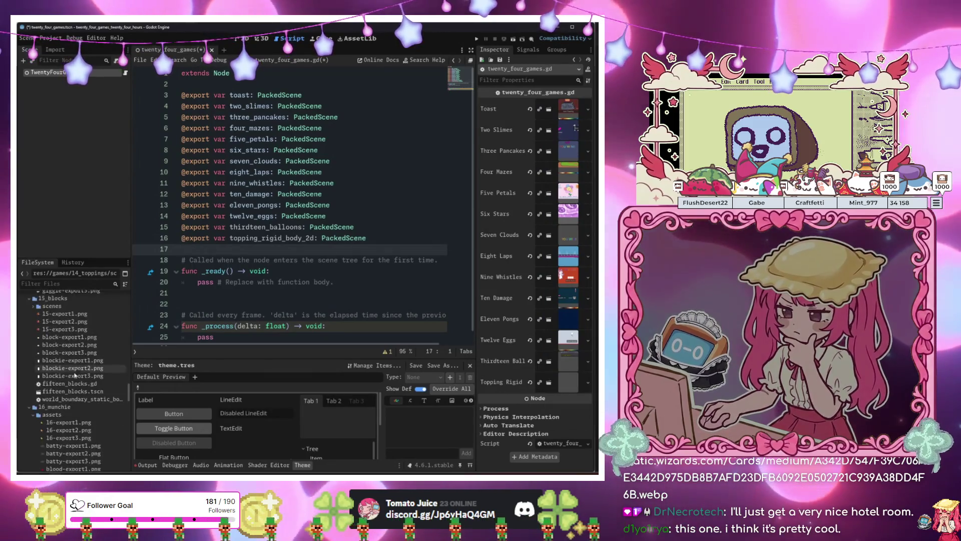
{"action": "left_click_drag", "start_coordinate": [162, 307], "coordinate": [185, 249]}
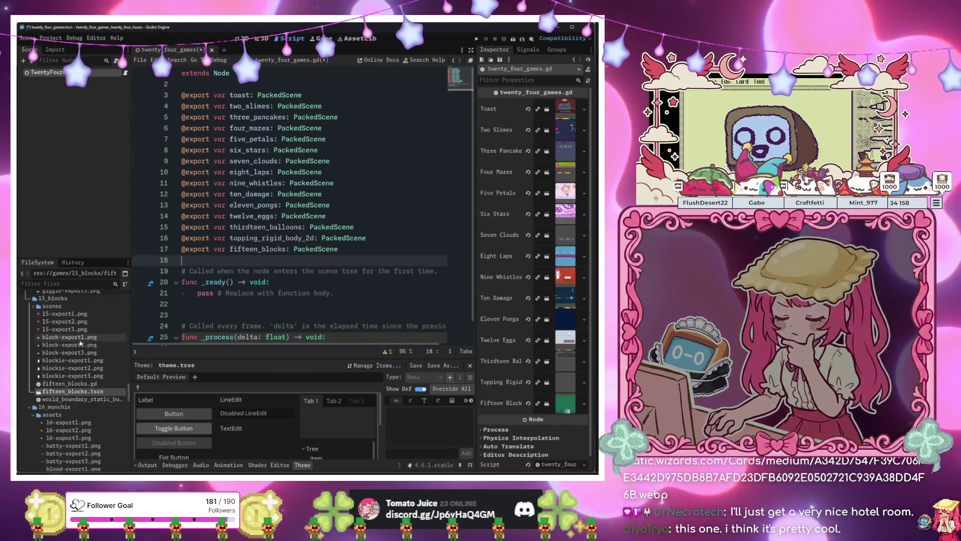
{"action": "scroll", "coordinate": [77, 352], "scroll_direction": "down", "scroll_amount": 10}
- Export sixteen_munchies through nineteen_wires, plus the hoops scene, as script variables
{"action": "mouse_move", "coordinate": [75, 377]}
{"action": "left_mouse_down"}
{"action": "mouse_move", "coordinate": [90, 396]}
{"action": "mouse_move", "coordinate": [150, 300]}
{"action": "mouse_move", "coordinate": [190, 266]}
{"action": "left_mouse_up"}
{"action": "scroll", "coordinate": [123, 337], "scroll_direction": "down", "scroll_amount": 4}
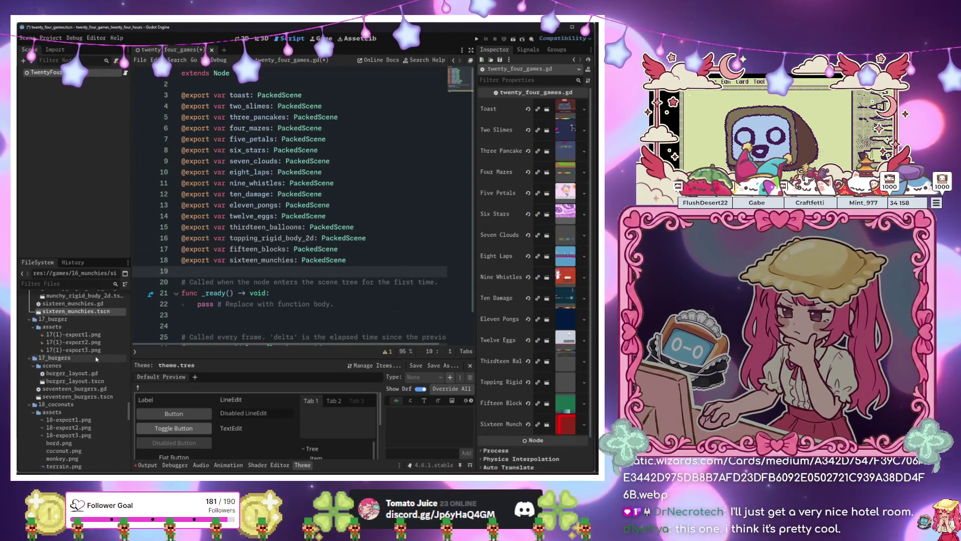
{"action": "scroll", "coordinate": [79, 354], "scroll_direction": "down", "scroll_amount": 3}
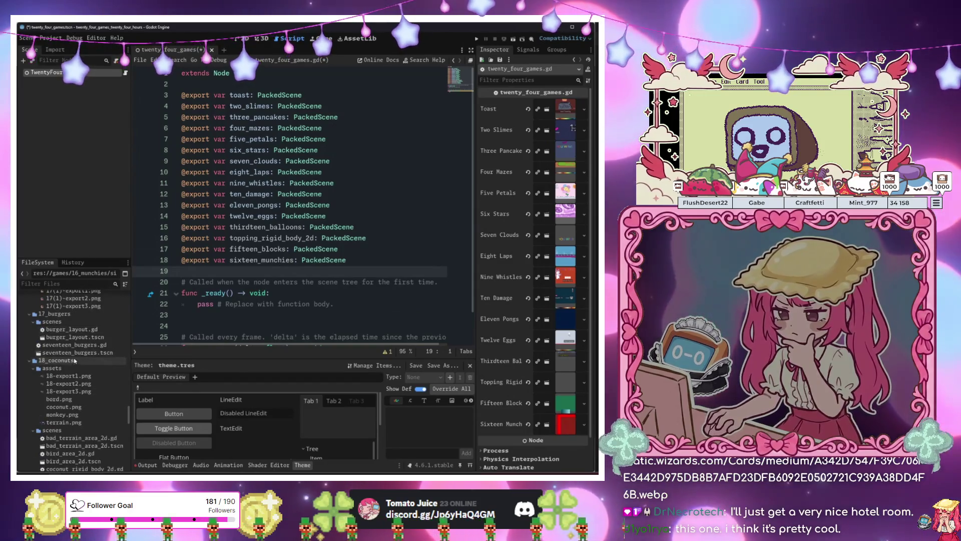
{"action": "mouse_move", "coordinate": [75, 353]}
{"action": "left_mouse_down"}
{"action": "mouse_move", "coordinate": [165, 281]}
{"action": "mouse_move", "coordinate": [200, 271]}
{"action": "left_mouse_up"}
{"action": "scroll", "coordinate": [78, 346], "scroll_direction": "down", "scroll_amount": 4}
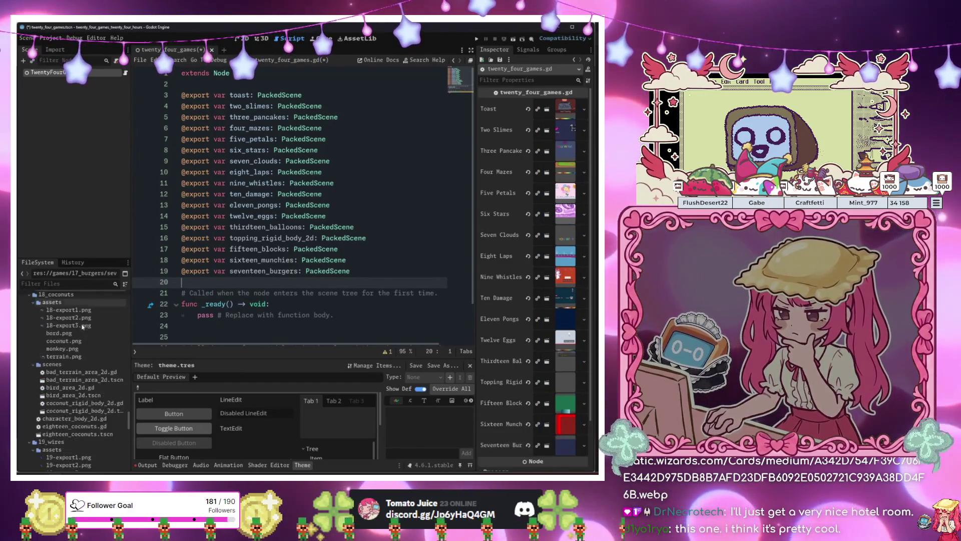
{"action": "scroll", "coordinate": [78, 350], "scroll_direction": "down", "scroll_amount": 2}
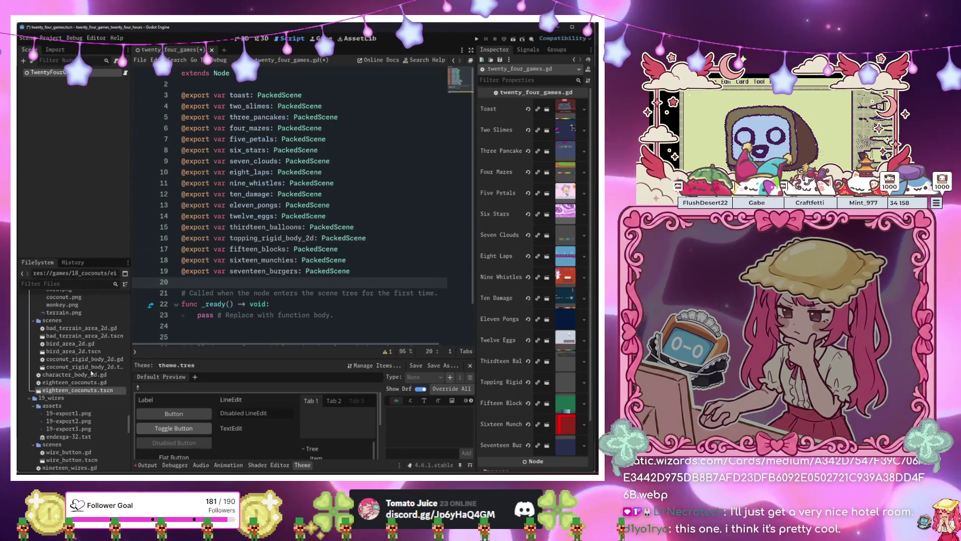
{"action": "left_click_drag", "start_coordinate": [75, 390], "coordinate": [190, 282]}
{"action": "scroll", "coordinate": [70, 361], "scroll_direction": "down", "scroll_amount": 5}
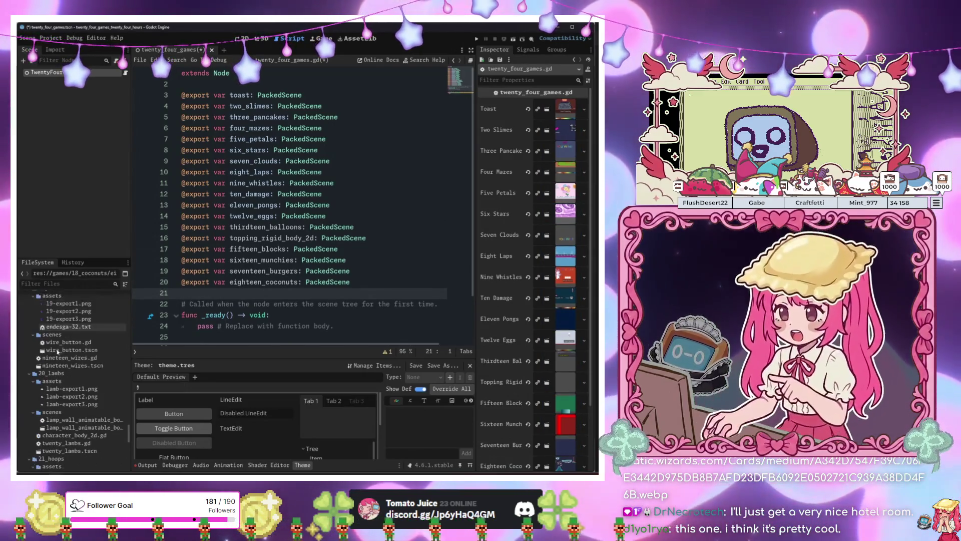
{"action": "left_click_drag", "start_coordinate": [66, 370], "coordinate": [190, 293]}
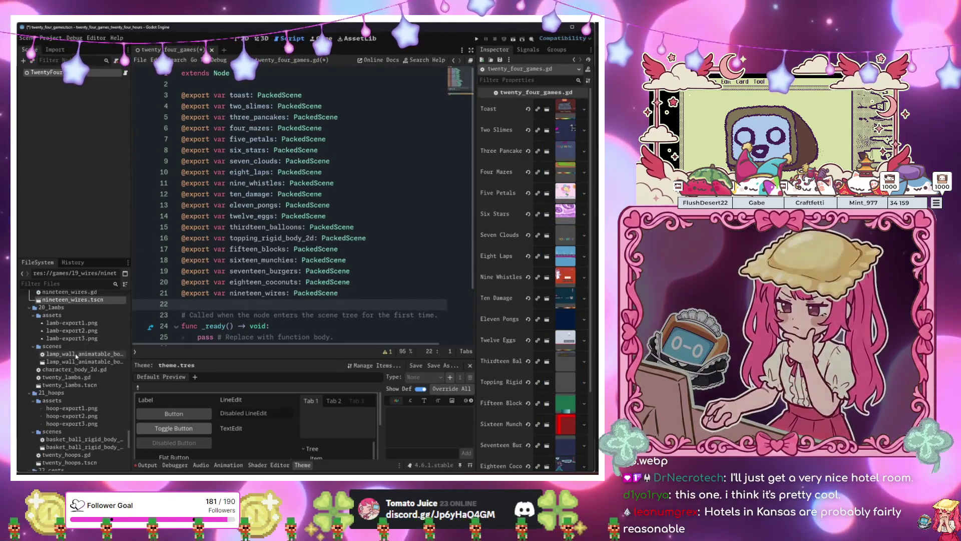
{"action": "left_click_drag", "start_coordinate": [86, 385], "coordinate": [210, 304]}
{"action": "scroll", "coordinate": [72, 362], "scroll_direction": "down", "scroll_amount": 2}
{"action": "scroll", "coordinate": [71, 362], "scroll_direction": "down", "scroll_amount": 2}
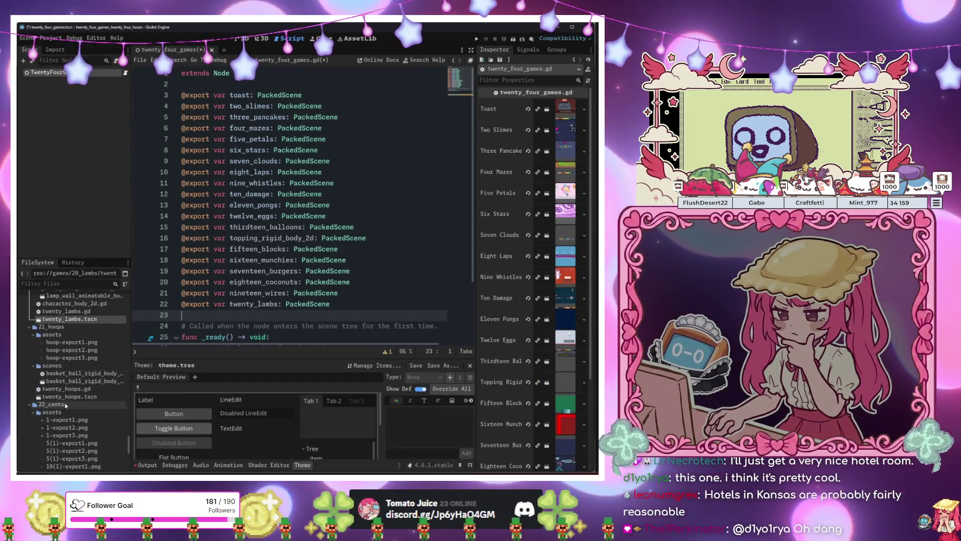
- Rename the hoops scene to twenty_one_hoops.tscn and paste a new line below its export
{"action": "left_click", "coordinate": [64, 399]}
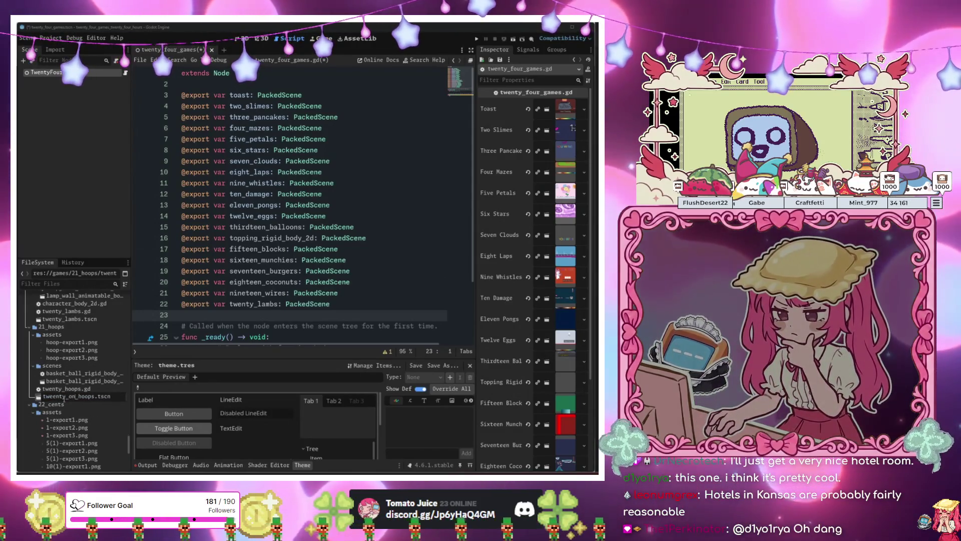
{"action": "type", "text": "e"}
{"action": "key", "text": "Return"}
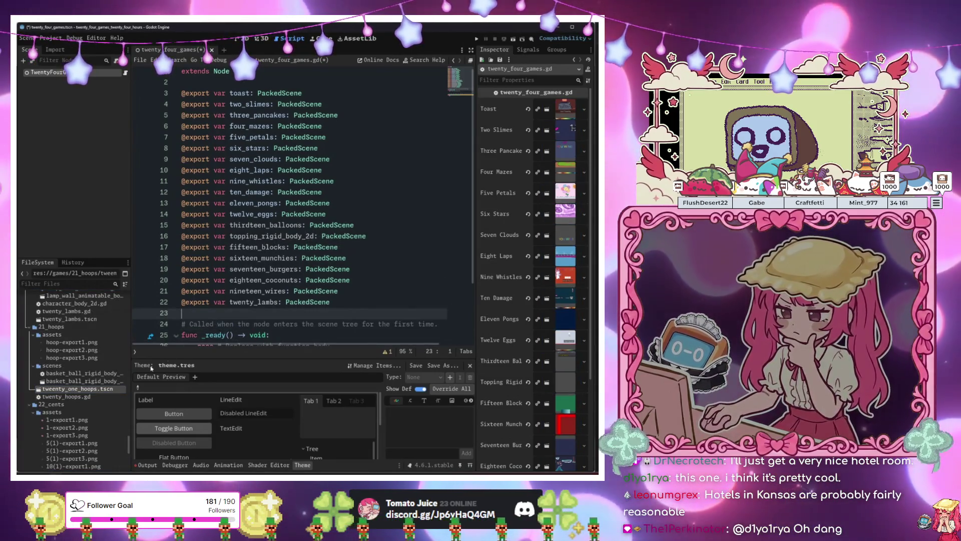
{"action": "type", "text": "@export var tweenty_one_hoops: PackedScene"}
{"action": "scroll", "coordinate": [301, 201], "scroll_direction": "down", "scroll_amount": 3}
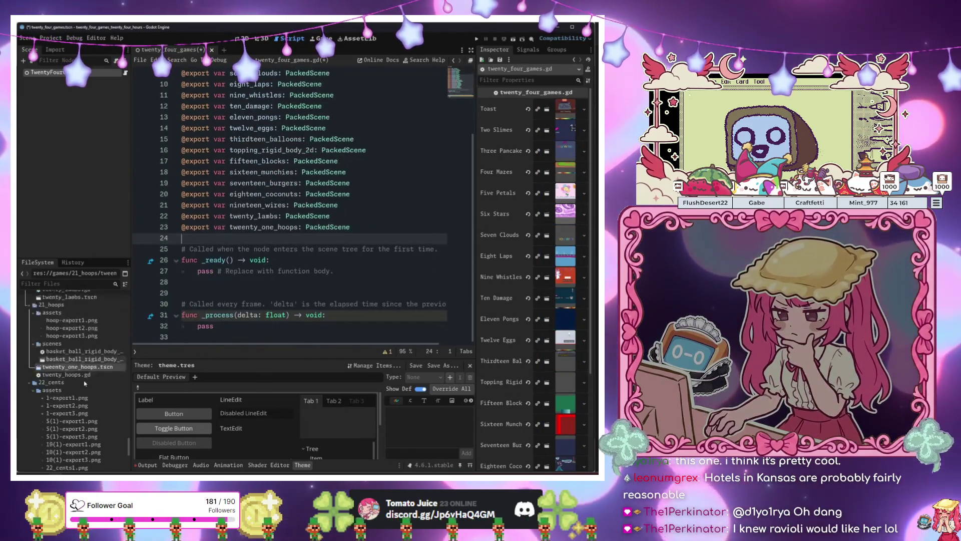
{"action": "scroll", "coordinate": [80, 387], "scroll_direction": "down", "scroll_amount": 5}
{"action": "left_click", "coordinate": [74, 428]}
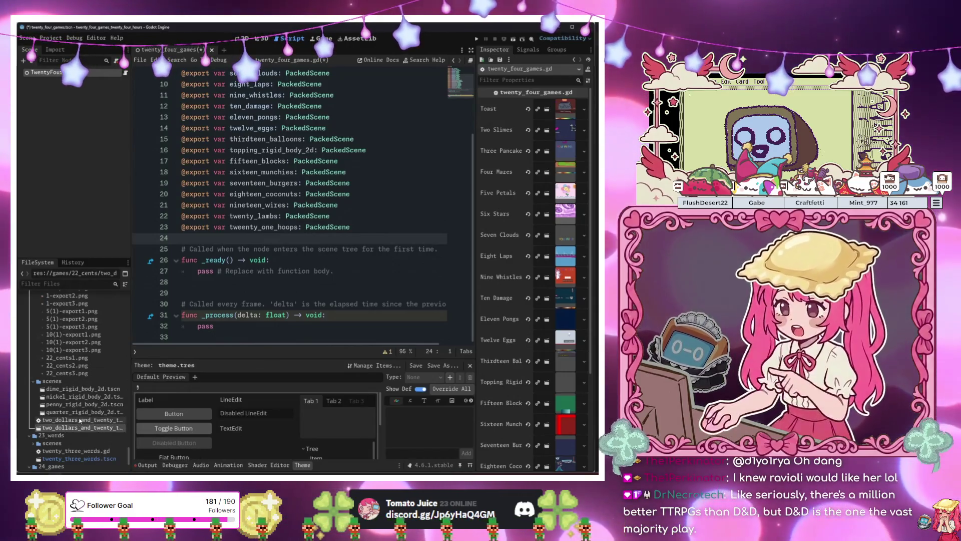
{"action": "type", "text": "@export var two_dollars_and_twenty_two_cents: PackedScene"}
{"action": "key", "text": "Return"}
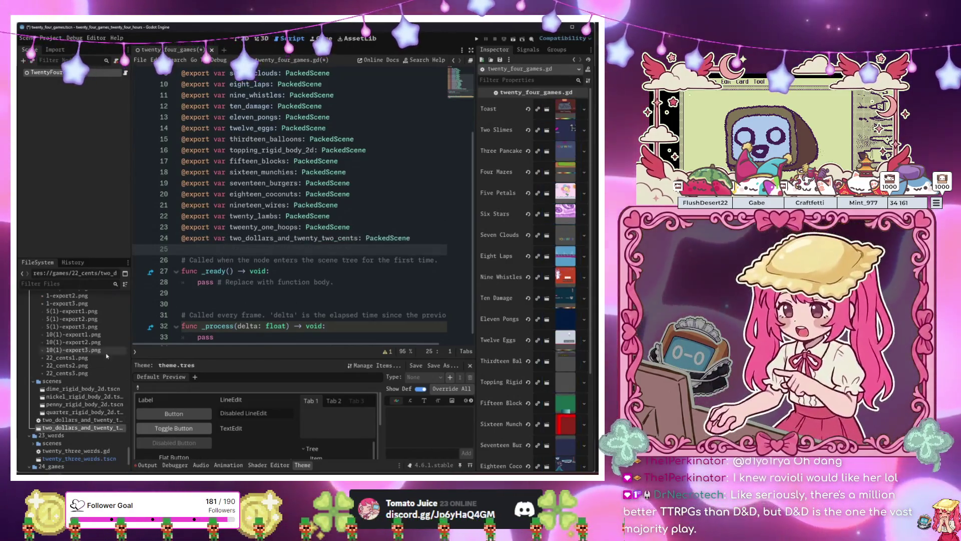
{"action": "scroll", "coordinate": [76, 386], "scroll_direction": "down", "scroll_amount": 5}
{"action": "mouse_move", "coordinate": [76, 386]}
{"action": "left_mouse_down"}
{"action": "mouse_move", "coordinate": [201, 293]}
{"action": "mouse_move", "coordinate": [205, 251]}
{"action": "left_mouse_up"}
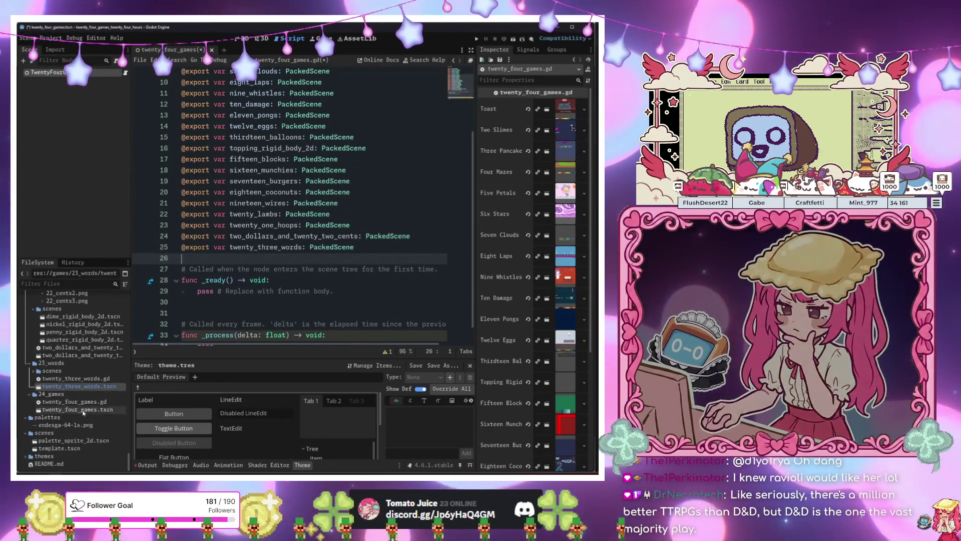
- Leave twenty_four_games unassigned and open a new empty scene tab
{"action": "left_click", "coordinate": [84, 410]}
{"action": "left_click_drag", "start_coordinate": [83, 411], "coordinate": [83, 414]}
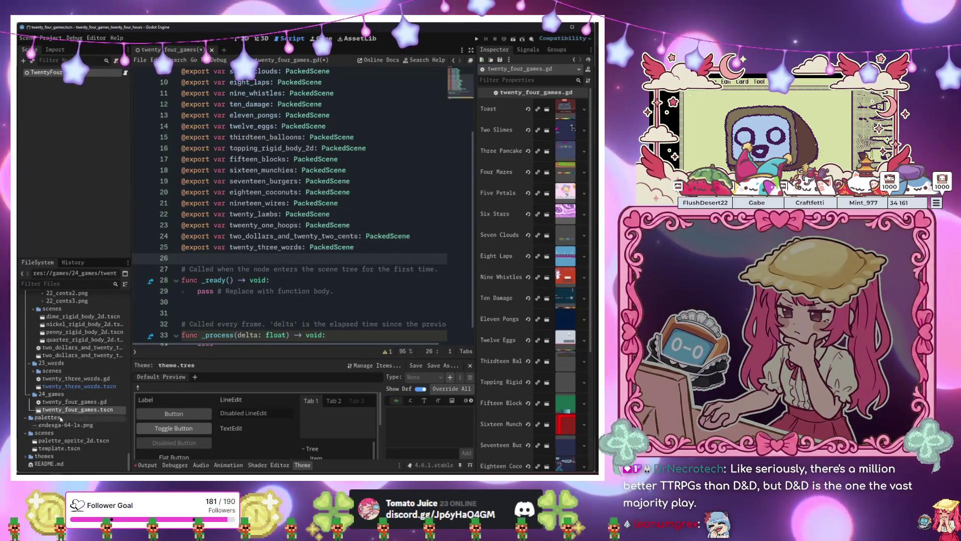
{"action": "left_click", "coordinate": [64, 394]}
{"action": "key", "text": "ctrl+a"}
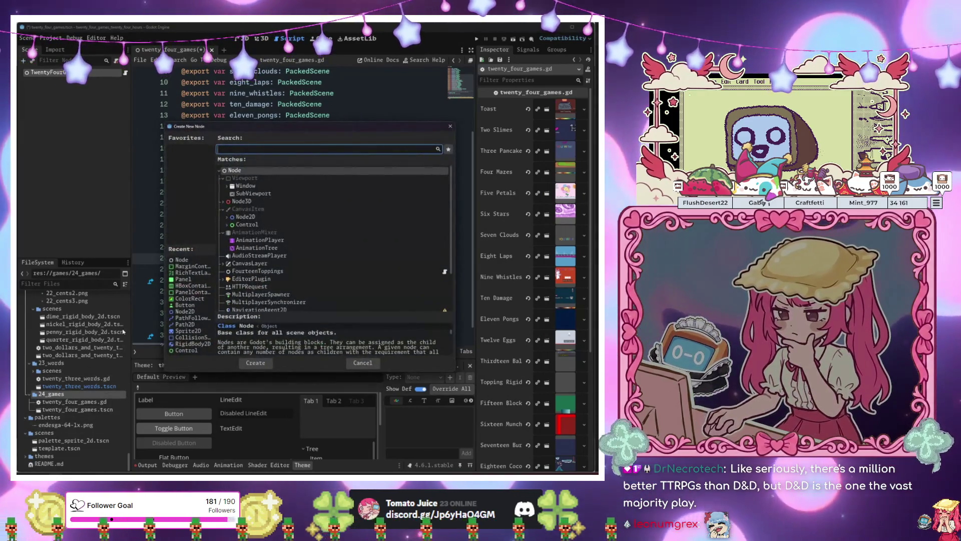
{"action": "key", "text": "Escape"}
{"action": "left_click", "coordinate": [224, 50]}
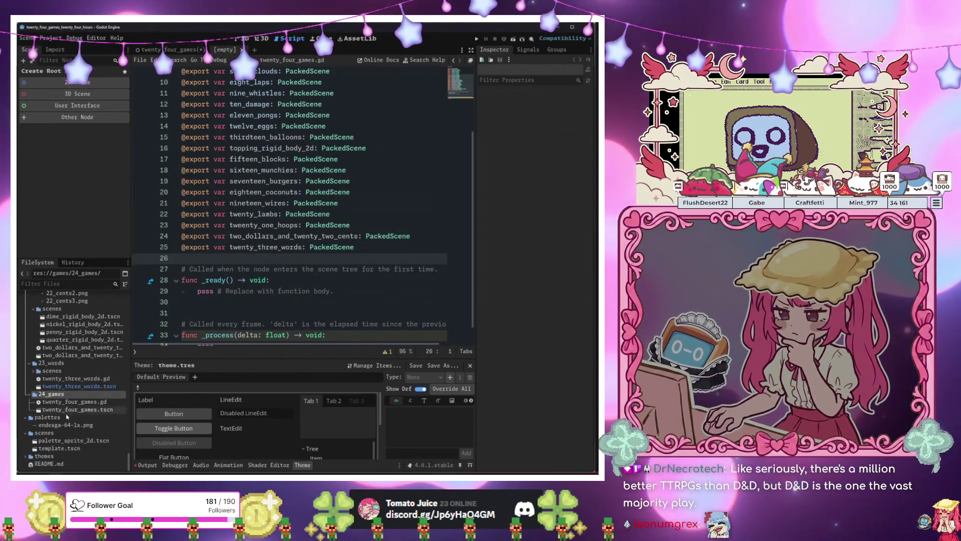
- Merge the collaborator's branch into programming_branch, then expand Godot's new 24_final folder
{"action": "left_click", "coordinate": [98, 457]}
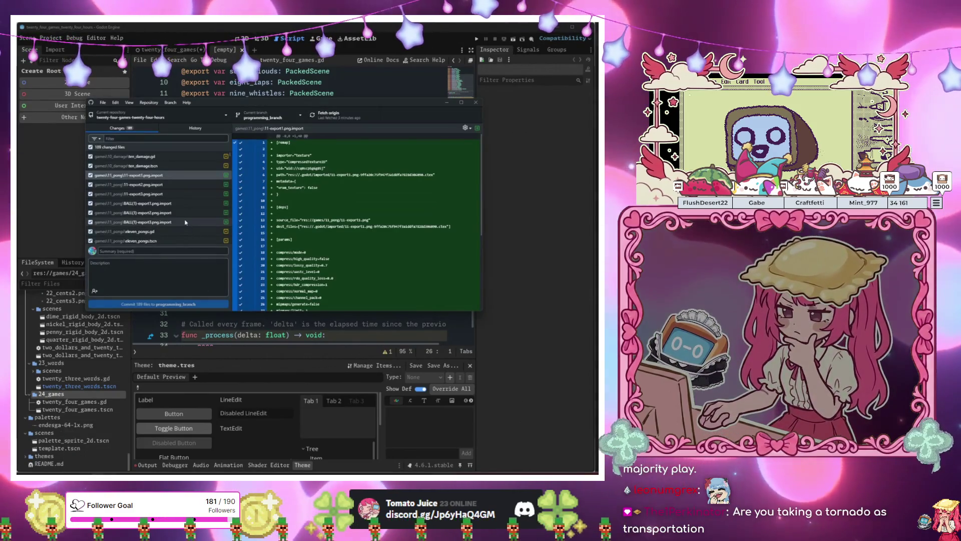
{"action": "scroll", "coordinate": [186, 222], "scroll_direction": "down", "scroll_amount": 10}
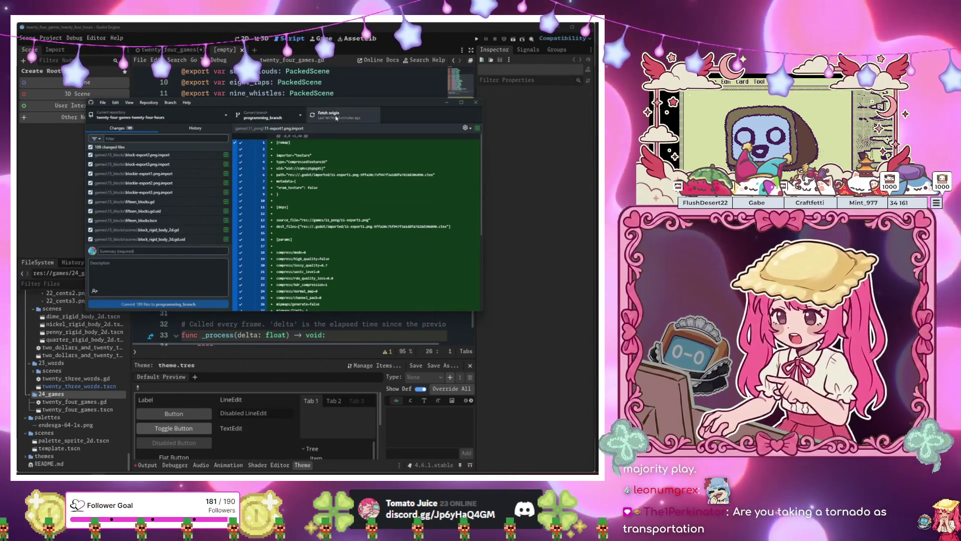
{"action": "key", "text": "ctrl+shift+m"}
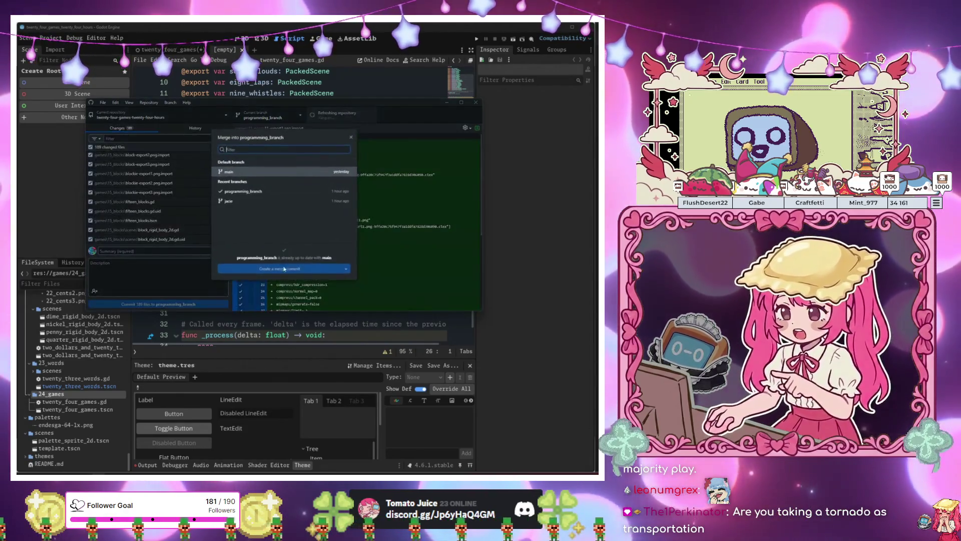
{"action": "left_click", "coordinate": [229, 201]}
{"action": "left_click", "coordinate": [283, 269]}
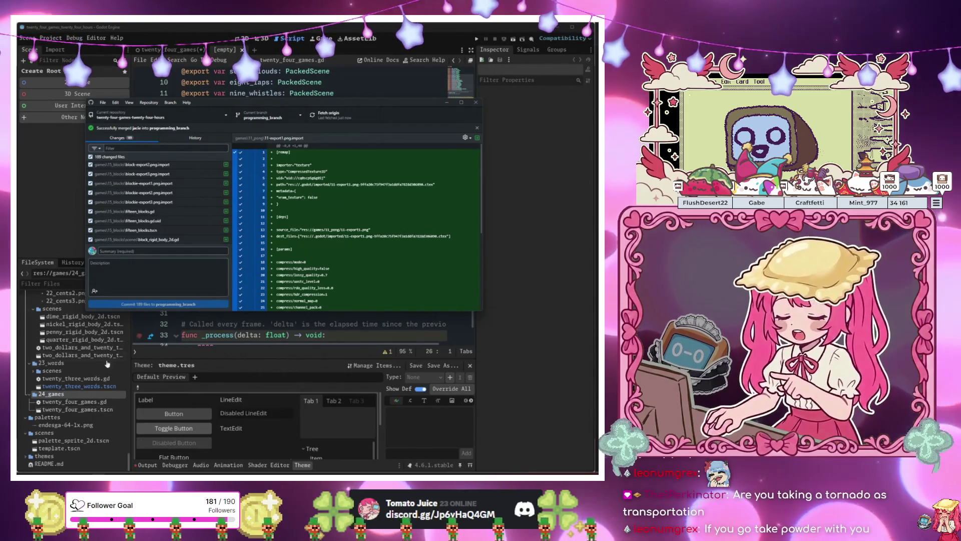
{"action": "left_click", "coordinate": [80, 379]}
{"action": "left_click", "coordinate": [31, 394]}
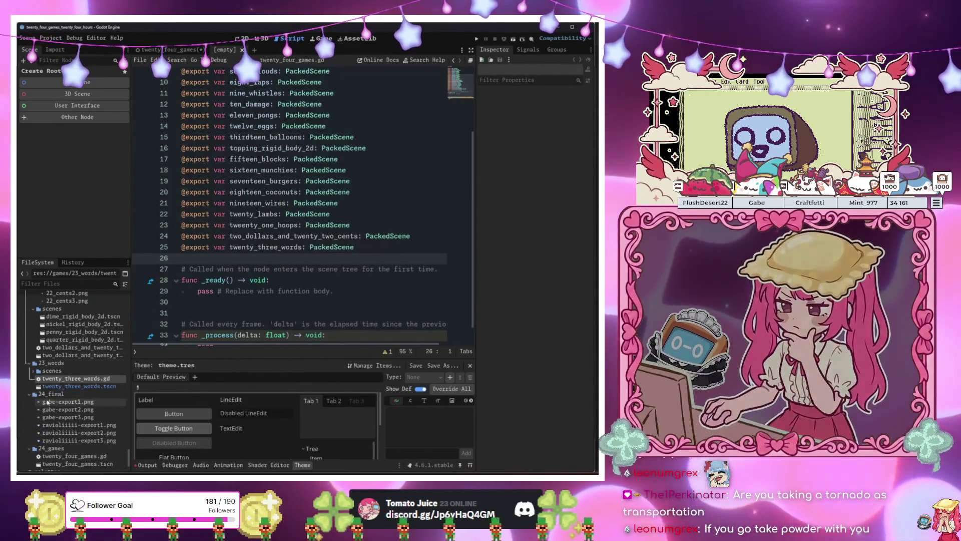
- Preview the 24_final gabe and ravioli images, then pick a User Interface root node
{"action": "left_click", "coordinate": [60, 402]}
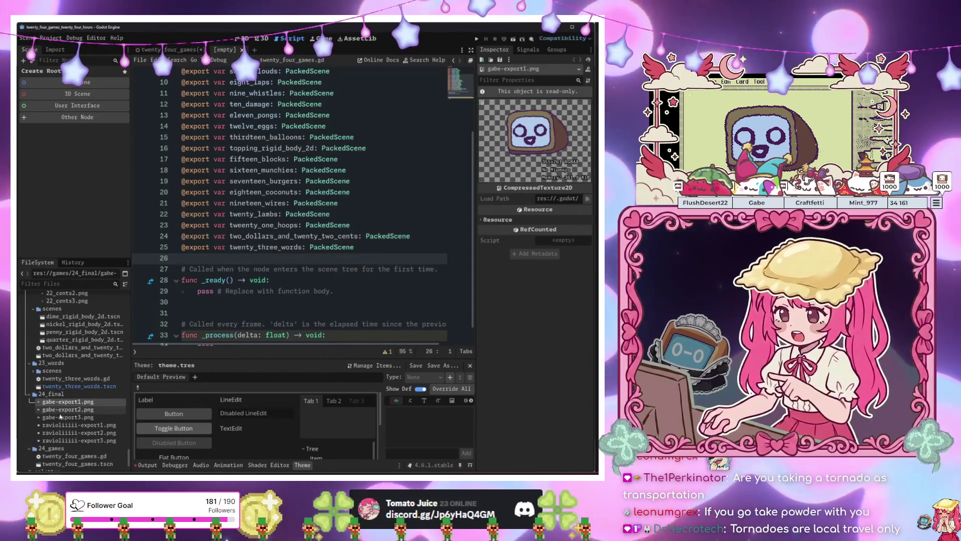
{"action": "left_click", "coordinate": [59, 425]}
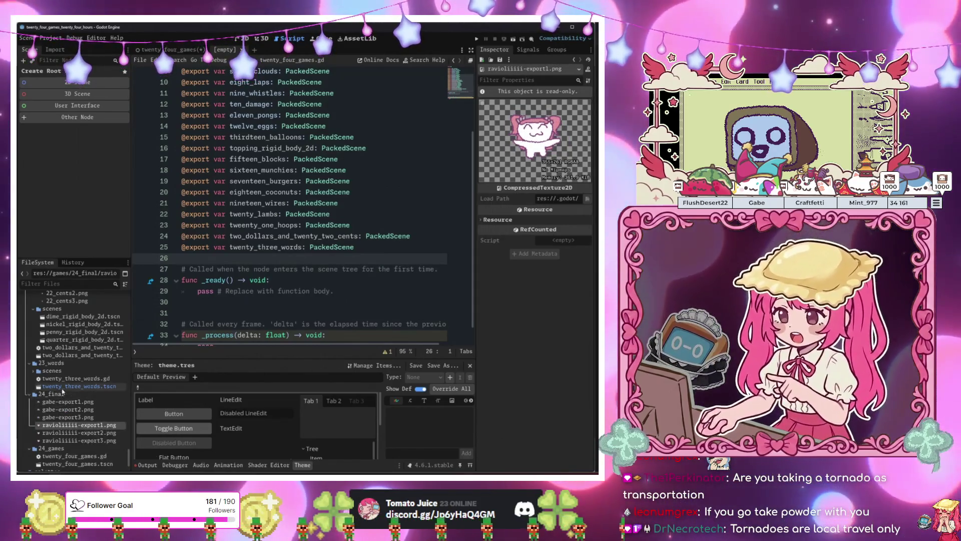
{"action": "left_click", "coordinate": [95, 106]}
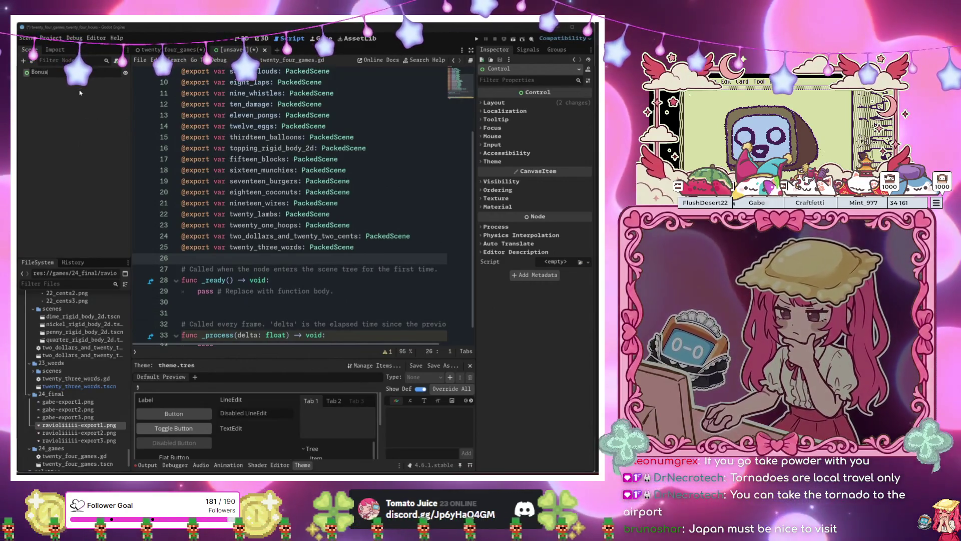
- Finish renaming the root node to BonusScene, dismissing the new-node dialog unused
{"action": "type", "text": "Scene"}
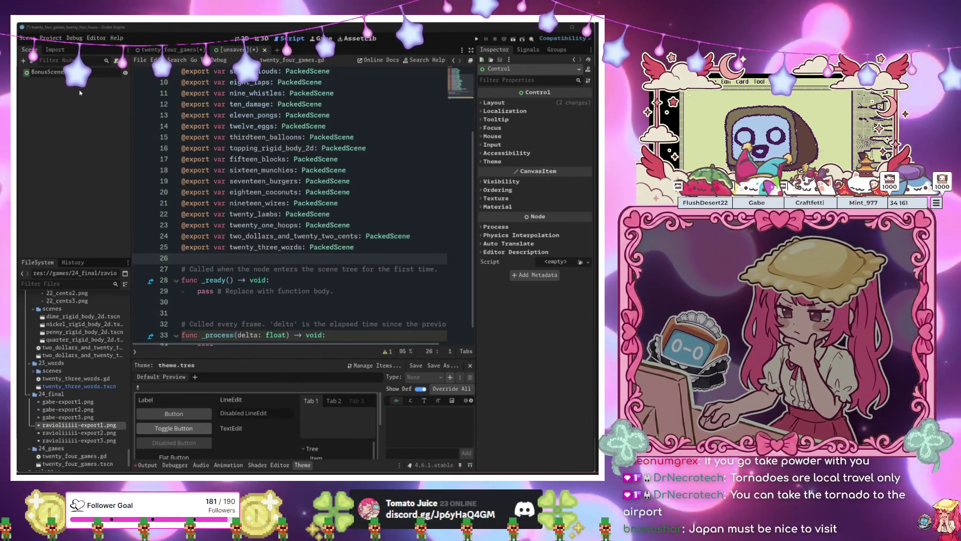
{"action": "key", "text": "ctrl+a"}
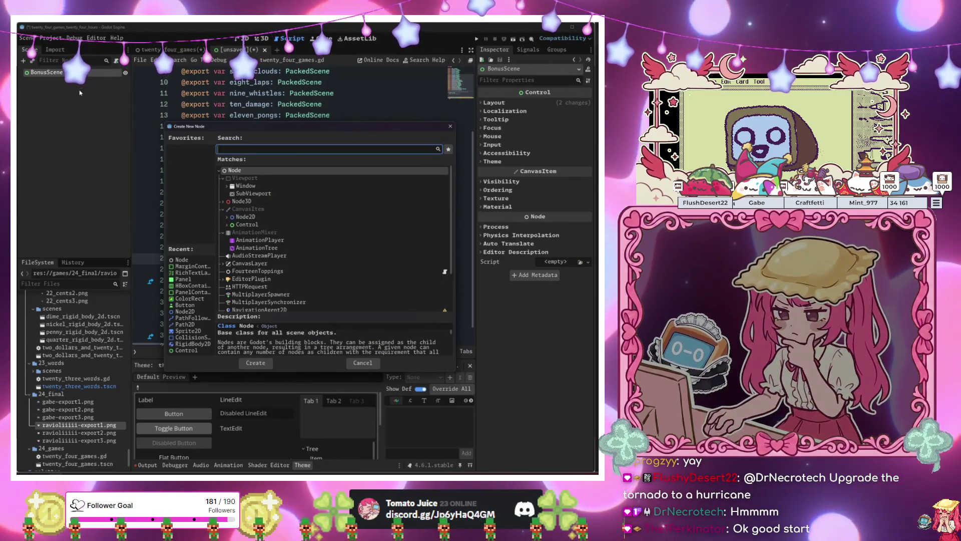
{"action": "key", "text": "Escape"}
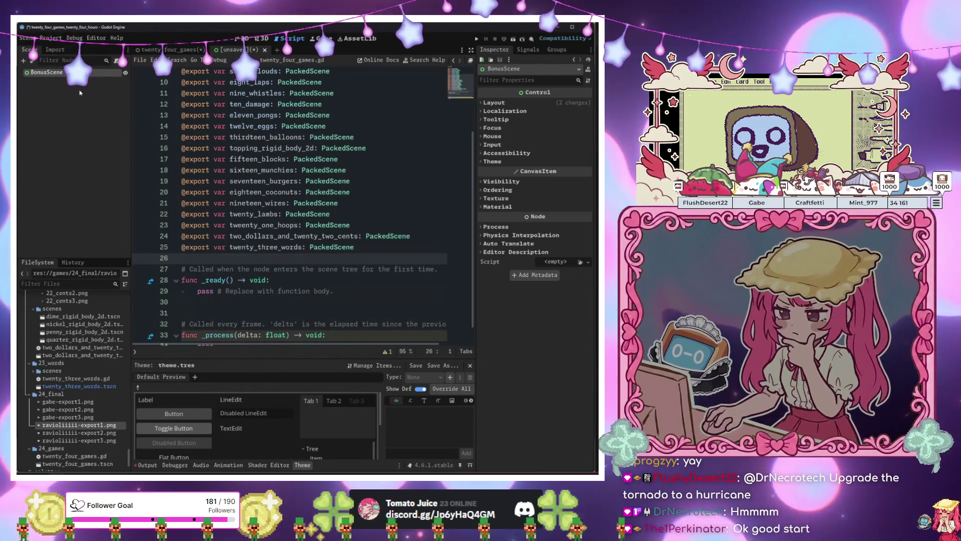
{"action": "left_click", "coordinate": [80, 92]}
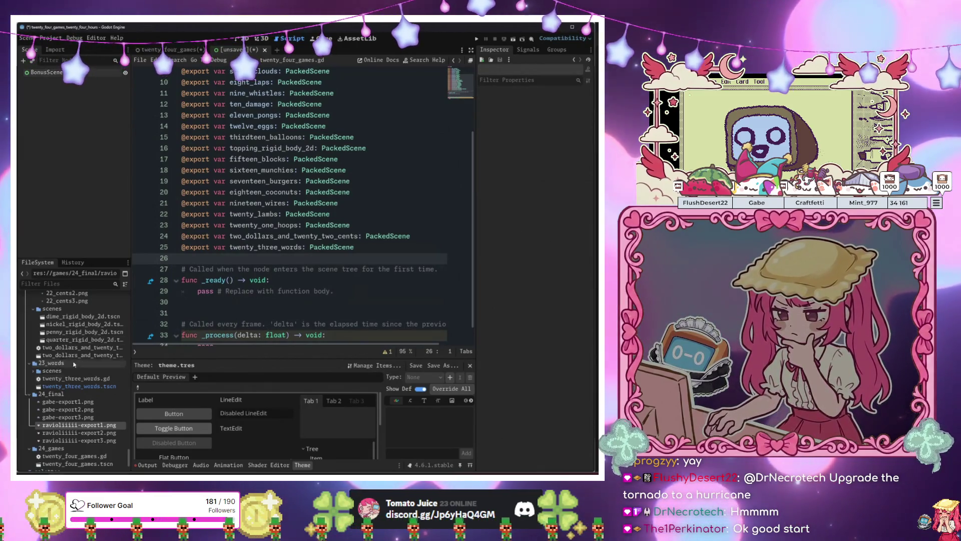
{"action": "scroll", "coordinate": [79, 427], "scroll_direction": "down", "scroll_amount": 3}
{"action": "left_click", "coordinate": [78, 409]}
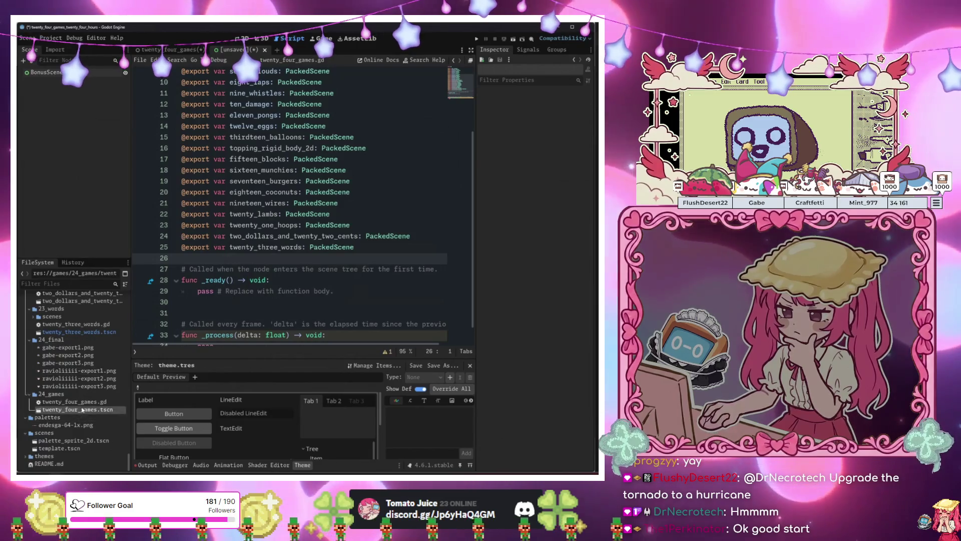
- Save the scene as bonus_scene.tscn in games/24_games
{"action": "key", "text": "ctrl+s"}
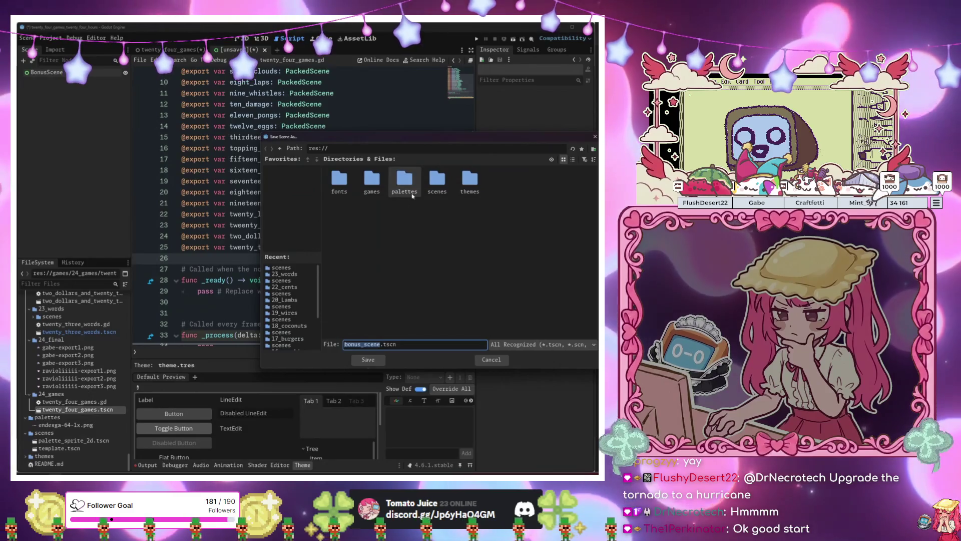
{"action": "double_click", "coordinate": [372, 181]}
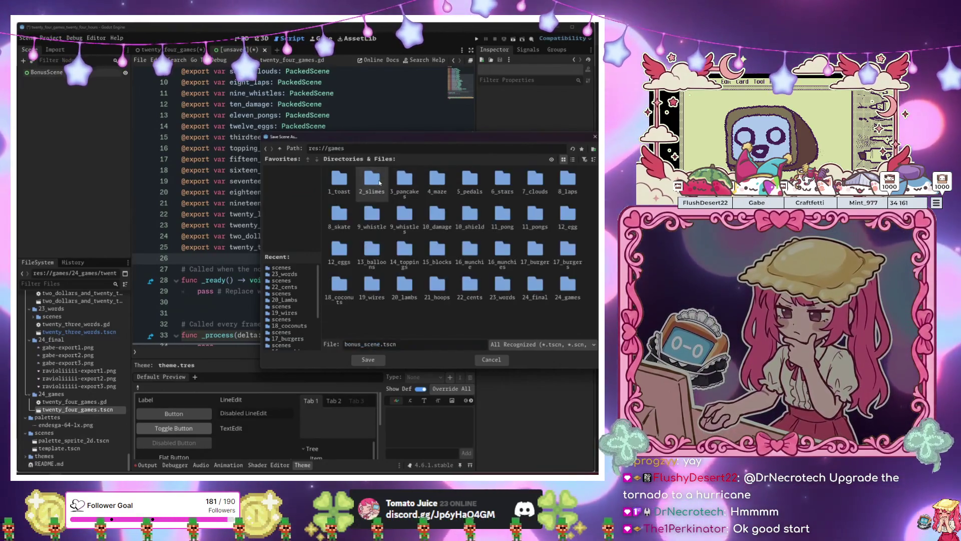
{"action": "double_click", "coordinate": [566, 290]}
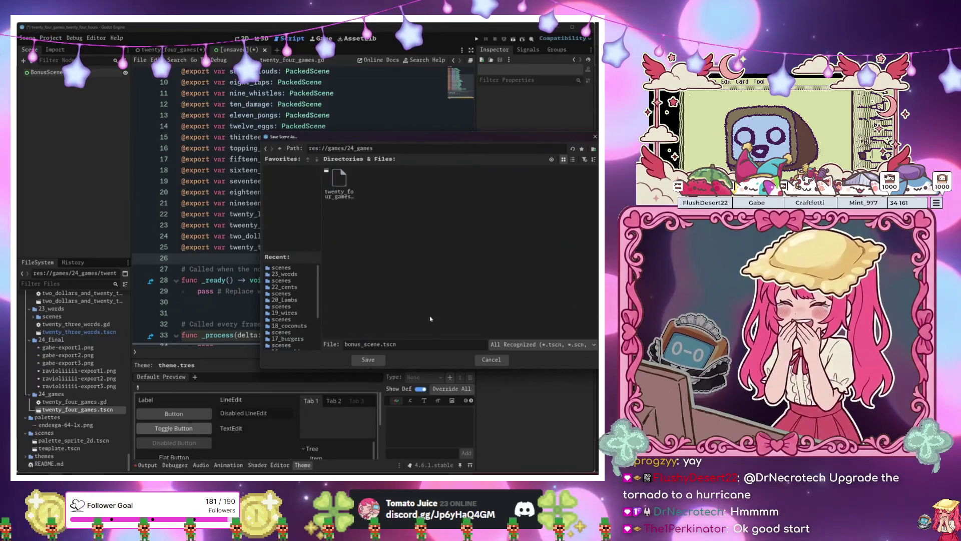
{"action": "left_click", "coordinate": [366, 359]}
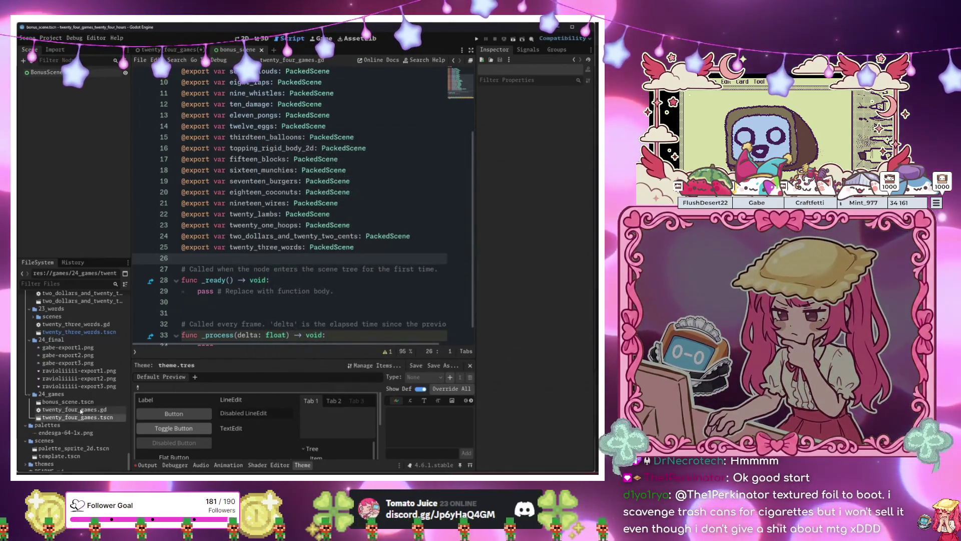
- Add an exported bonus_scene PackedScene variable to twenty_four_games.gd
{"action": "left_click", "coordinate": [177, 53]}
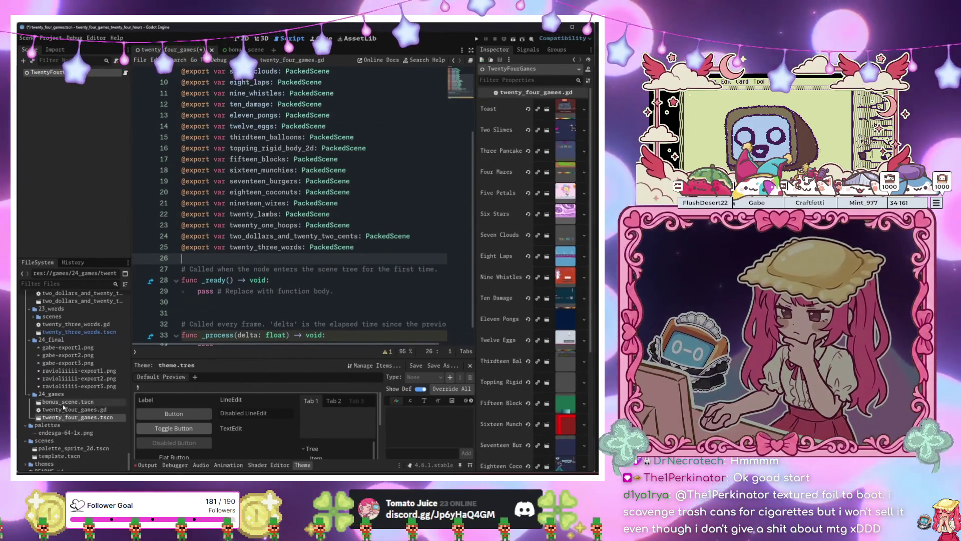
{"action": "mouse_move", "coordinate": [63, 402]}
{"action": "left_mouse_down"}
{"action": "mouse_move", "coordinate": [165, 326]}
{"action": "mouse_move", "coordinate": [200, 258]}
{"action": "left_mouse_up"}
{"action": "scroll", "coordinate": [259, 285], "scroll_direction": "up", "scroll_amount": 1}
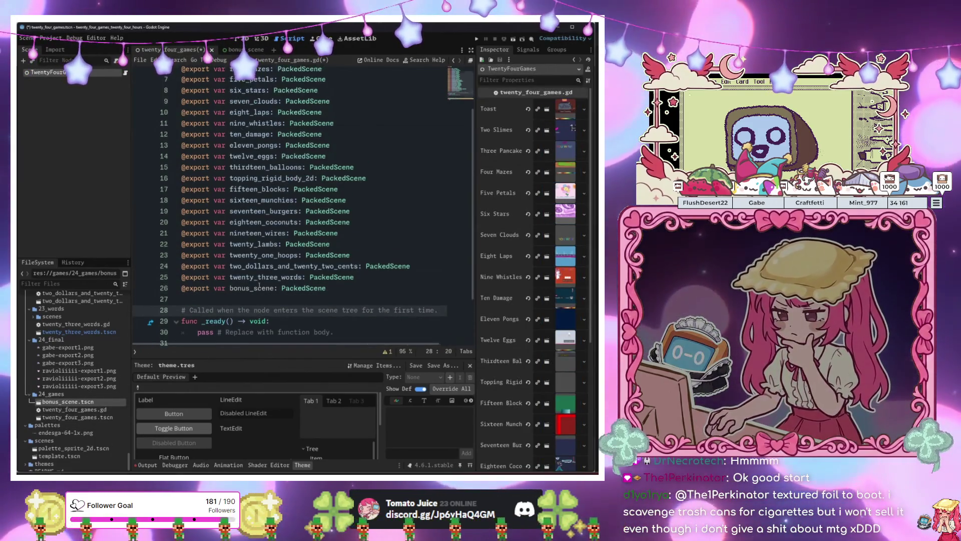
{"action": "scroll", "coordinate": [260, 286], "scroll_direction": "up", "scroll_amount": 2}
- Append _scene to every exported variable name on lines 3–26 using multiple cursors
{"action": "left_click", "coordinate": [252, 95]}
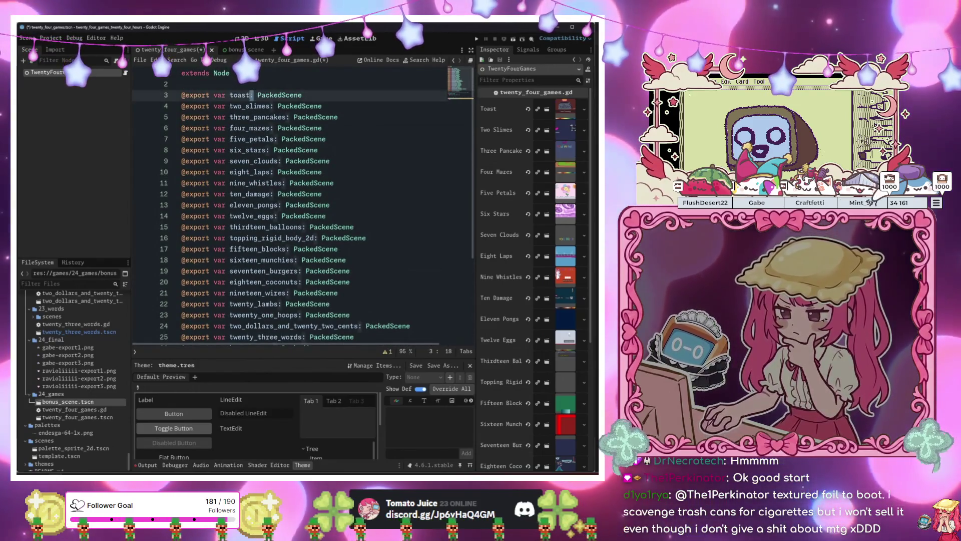
{"action": "key", "text": "ctrl+d"}
{"action": "key", "text": "ctrl+d"}
{"action": "key", "text": "ctrl+d"}
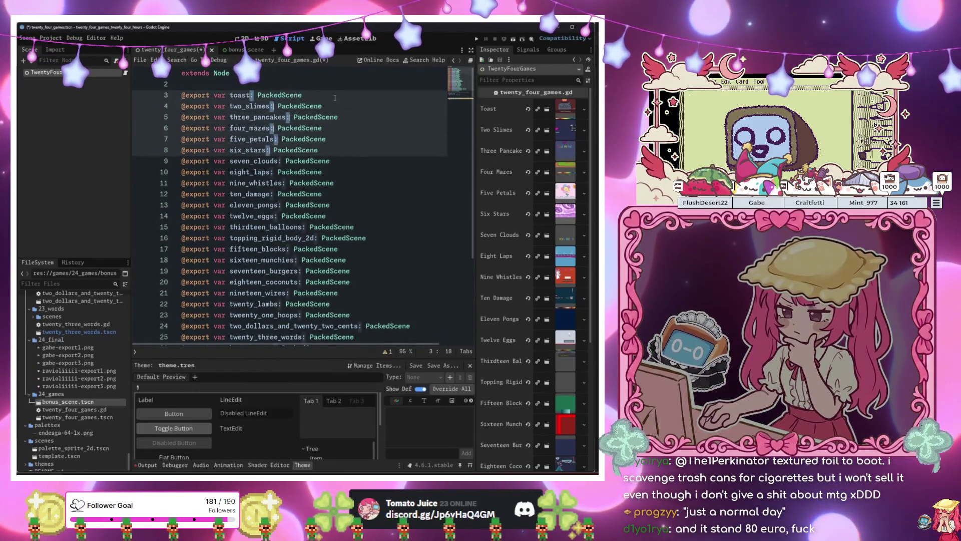
{"action": "key", "text": "ctrl+d"}
{"action": "key", "text": "ctrl+d"}
{"action": "key", "text": "ctrl+d"}
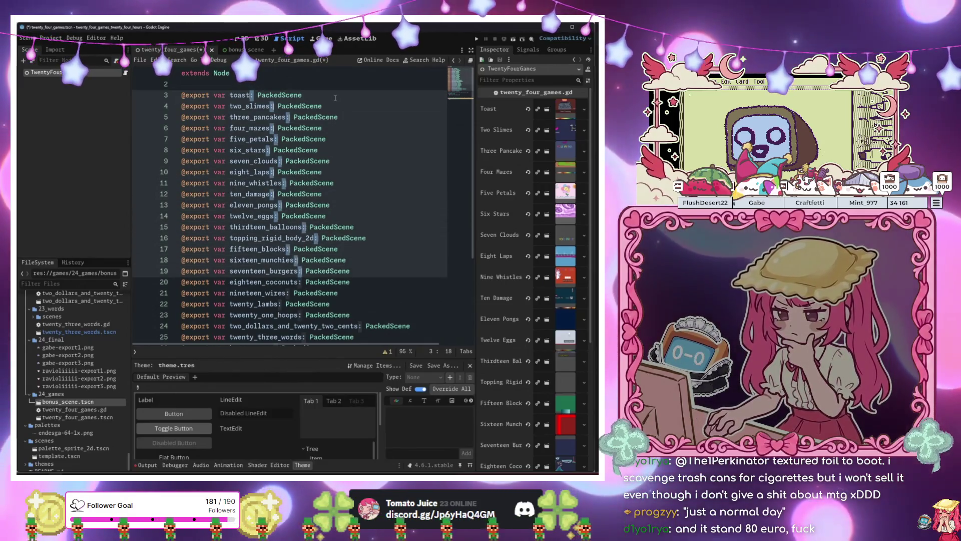
{"action": "key", "text": "ctrl+d"}
{"action": "key", "text": "ctrl+d"}
{"action": "key", "text": "ctrl+d"}
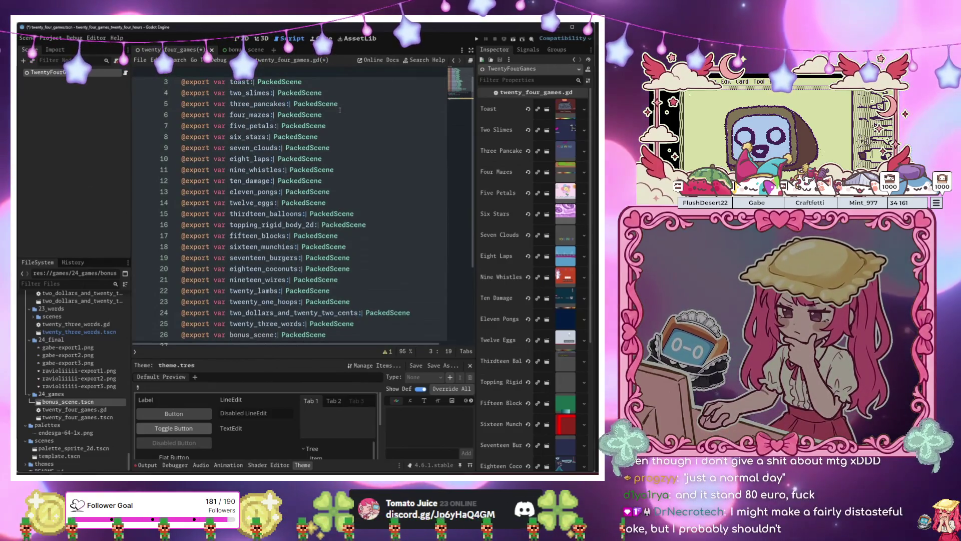
{"action": "type", "text": "_scene"}
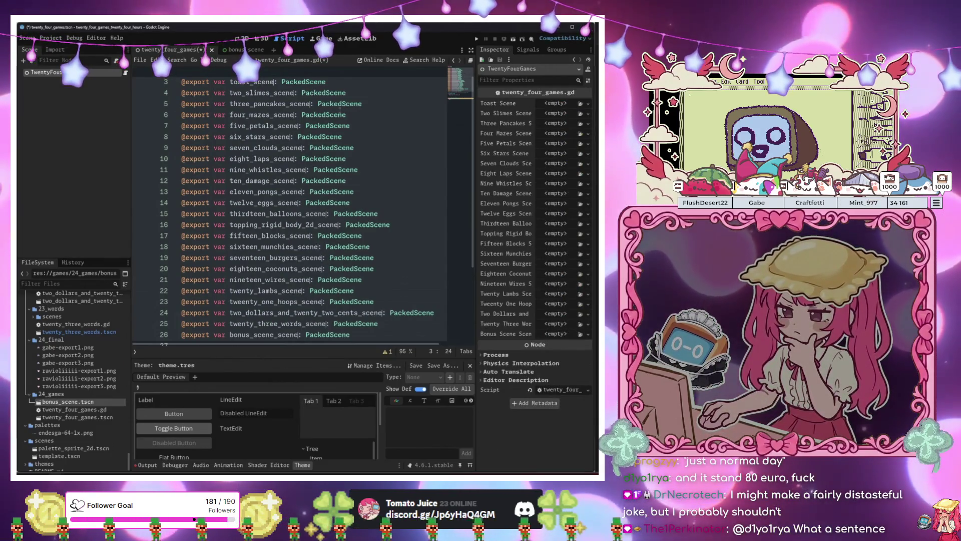
- Browse for a Toast Scene slot scene, undo twice in the script, and reopen the slot's load options
{"action": "left_click", "coordinate": [588, 103]}
{"action": "left_click", "coordinate": [559, 129]}
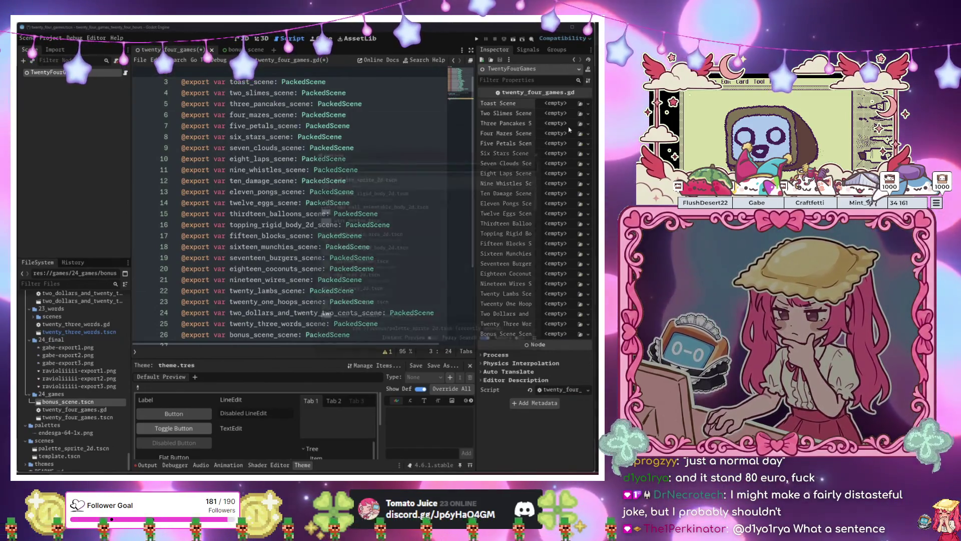
{"action": "type", "text": "t"}
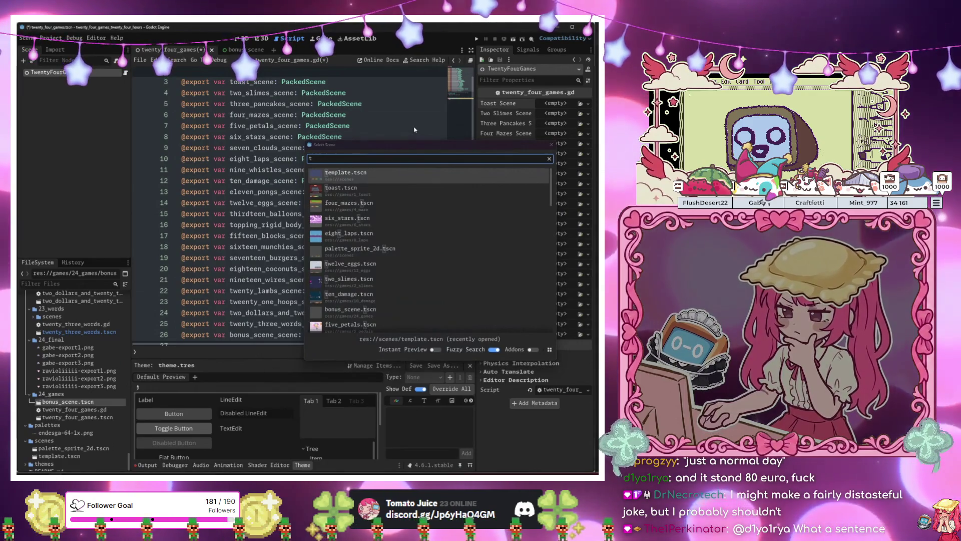
{"action": "key", "text": "Escape"}
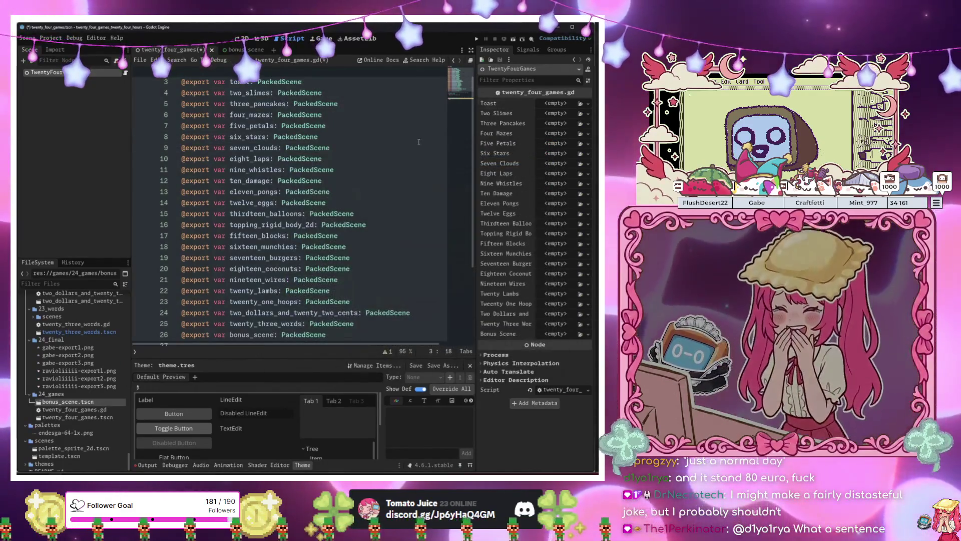
{"action": "left_click", "coordinate": [418, 140]}
{"action": "key", "text": "ctrl+z"}
{"action": "key", "text": "ctrl+z"}
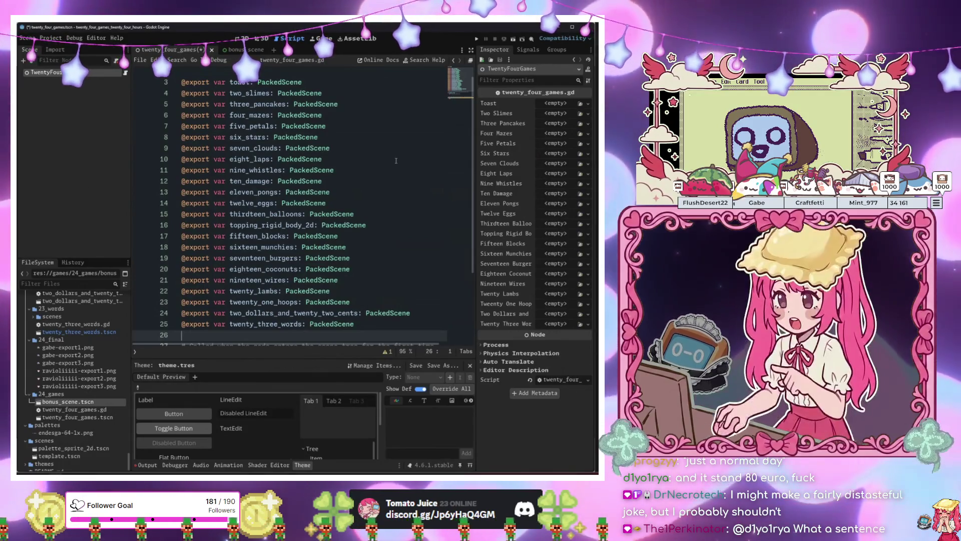
{"action": "key", "text": "ctrl+z"}
{"action": "key", "text": "ctrl+z"}
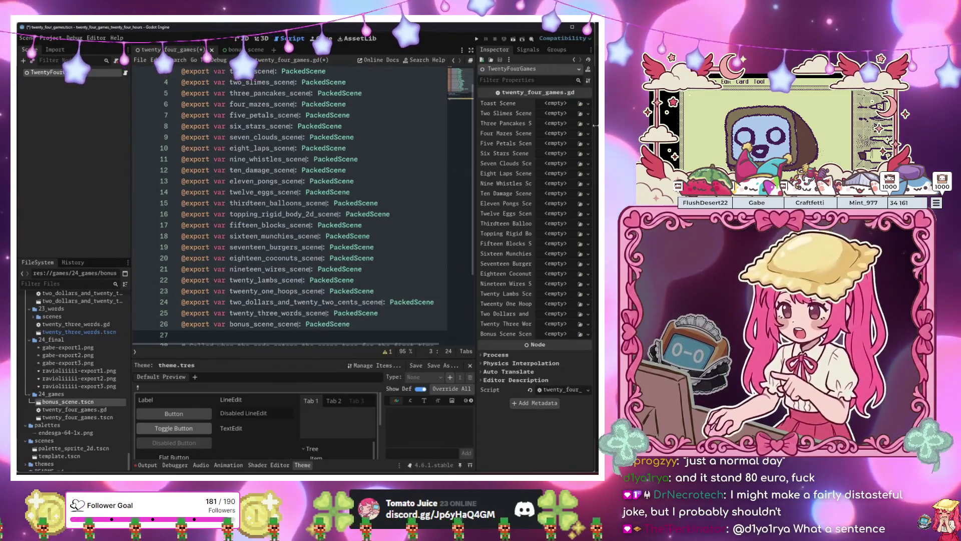
{"action": "left_click", "coordinate": [586, 108]}
- Load toast.tscn into the Toast slot and two_slimes.tscn into the Two Slimes slot
{"action": "left_click", "coordinate": [572, 133]}
{"action": "type", "text": "t"}
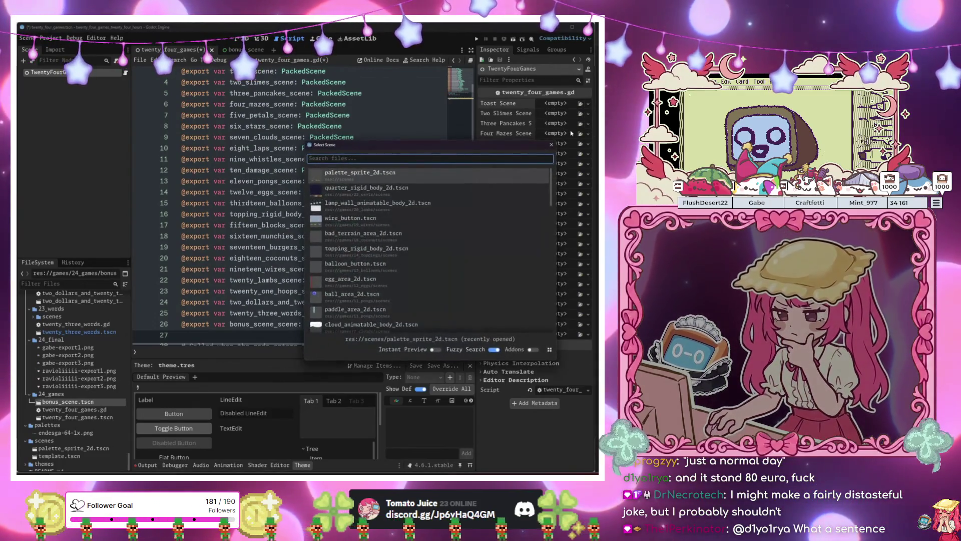
{"action": "type", "text": "oast"}
{"action": "key", "text": "Return"}
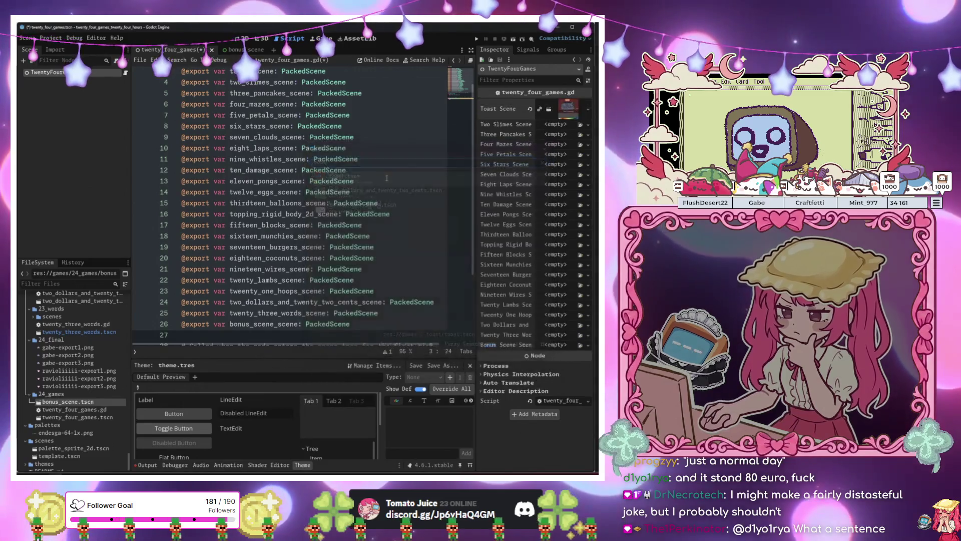
{"action": "left_click", "coordinate": [589, 124]}
{"action": "left_click", "coordinate": [572, 149]}
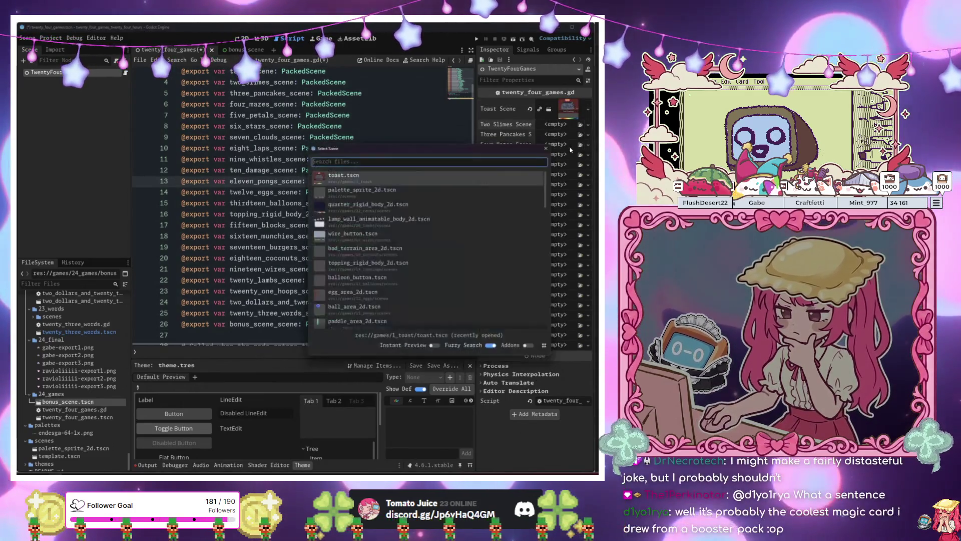
{"action": "type", "text": "tw"}
{"action": "left_click", "coordinate": [394, 195]}
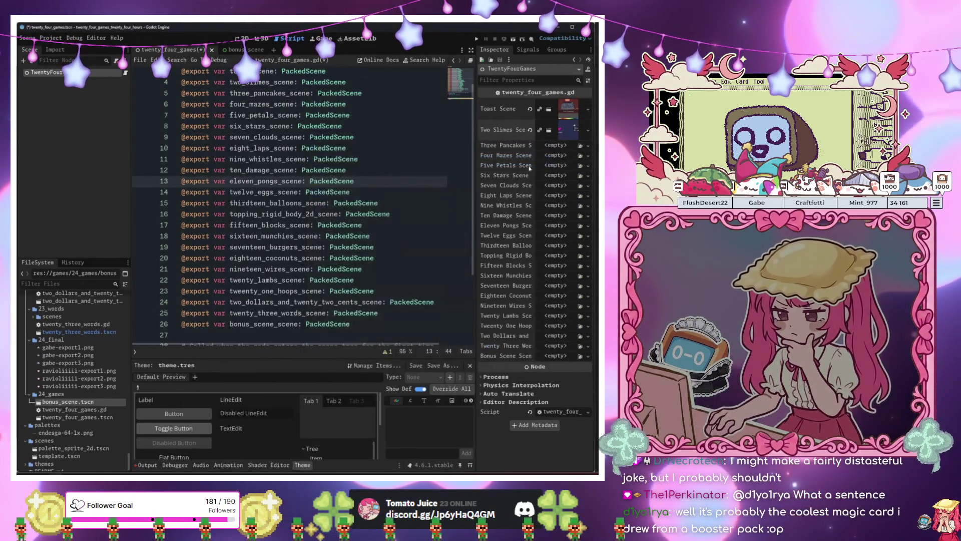
- Assign three_pancakes.tscn to Three Pancakes Scene and four_mazes.tscn to Four Mazes Scene
{"action": "left_click", "coordinate": [588, 145]}
{"action": "left_click", "coordinate": [565, 171]}
{"action": "type", "text": "th"}
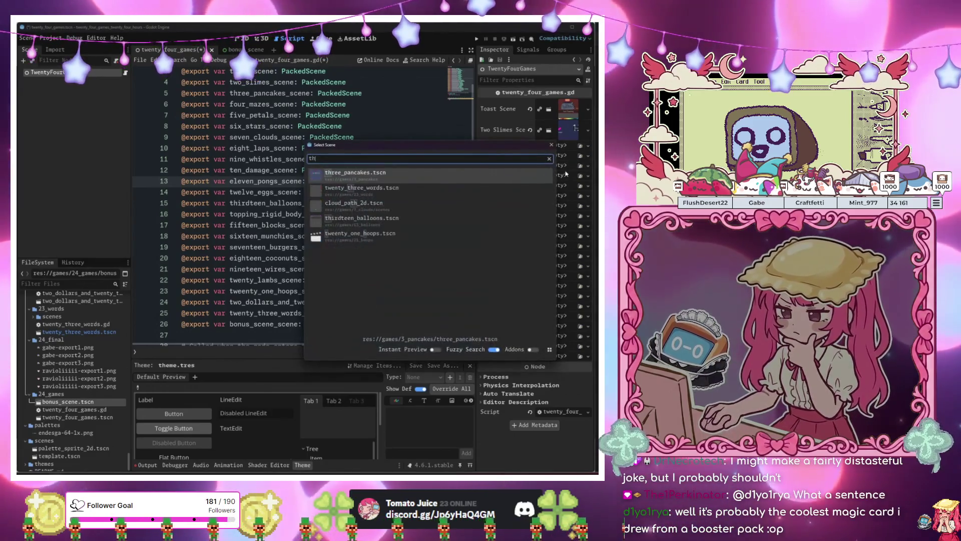
{"action": "left_click", "coordinate": [437, 180]}
{"action": "left_click", "coordinate": [588, 167]}
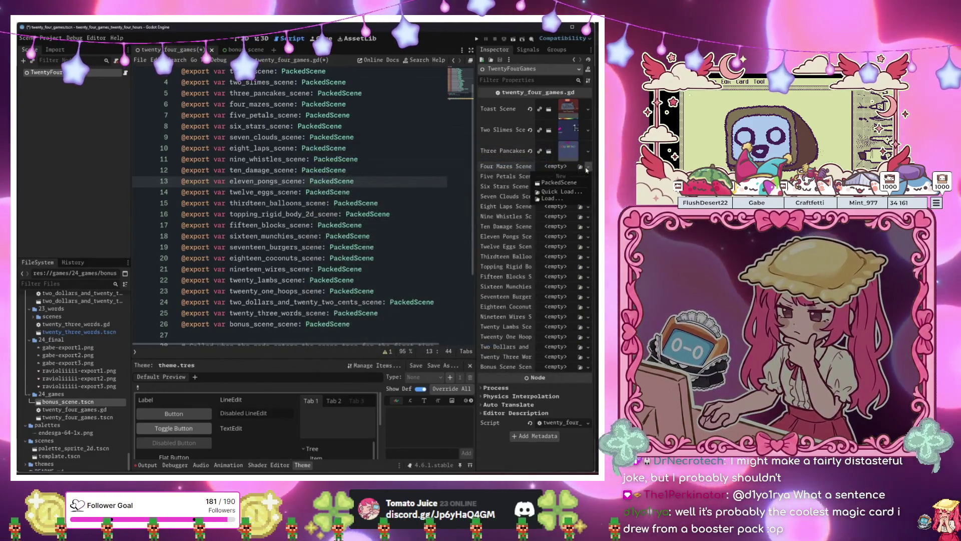
{"action": "left_click", "coordinate": [566, 192]}
{"action": "type", "text": "fou"}
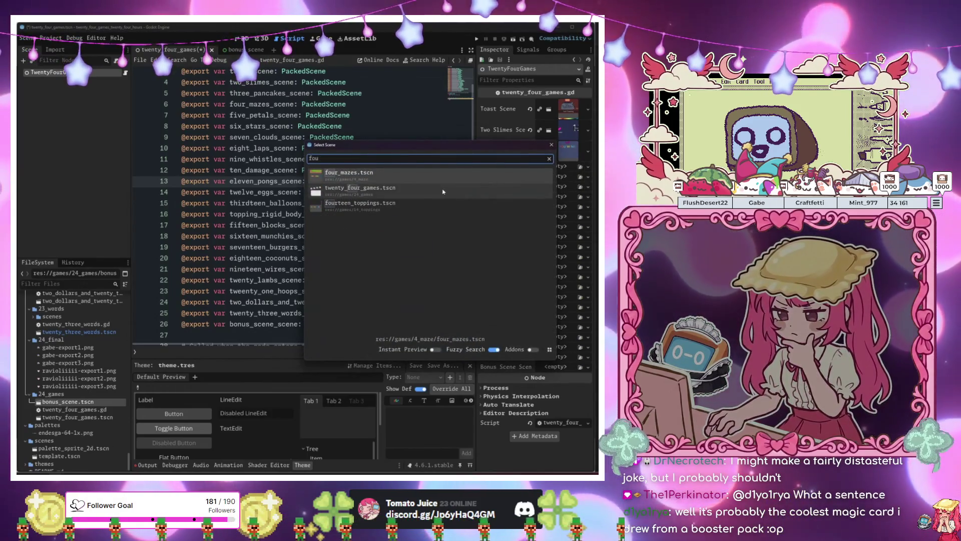
{"action": "key", "text": "Escape"}
{"action": "left_click", "coordinate": [588, 166]}
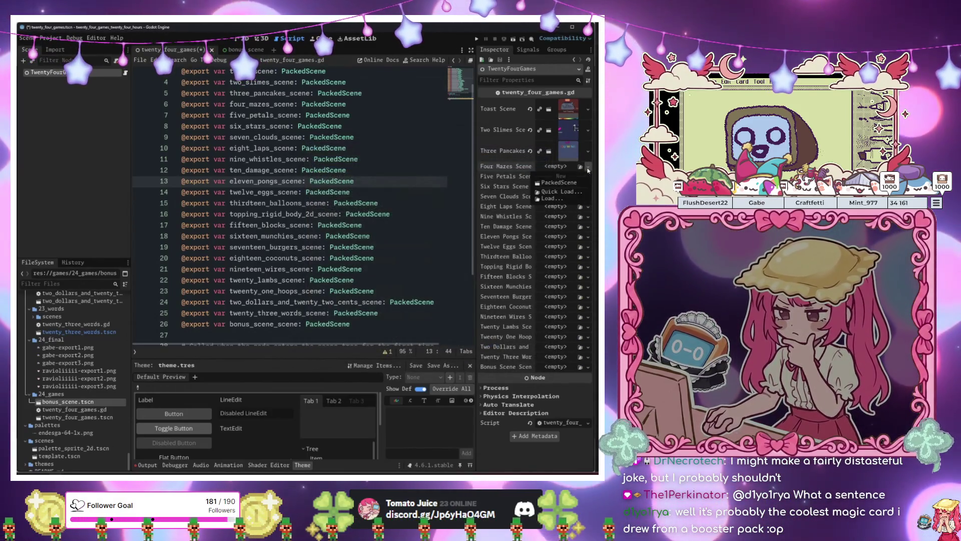
{"action": "left_click", "coordinate": [570, 192]}
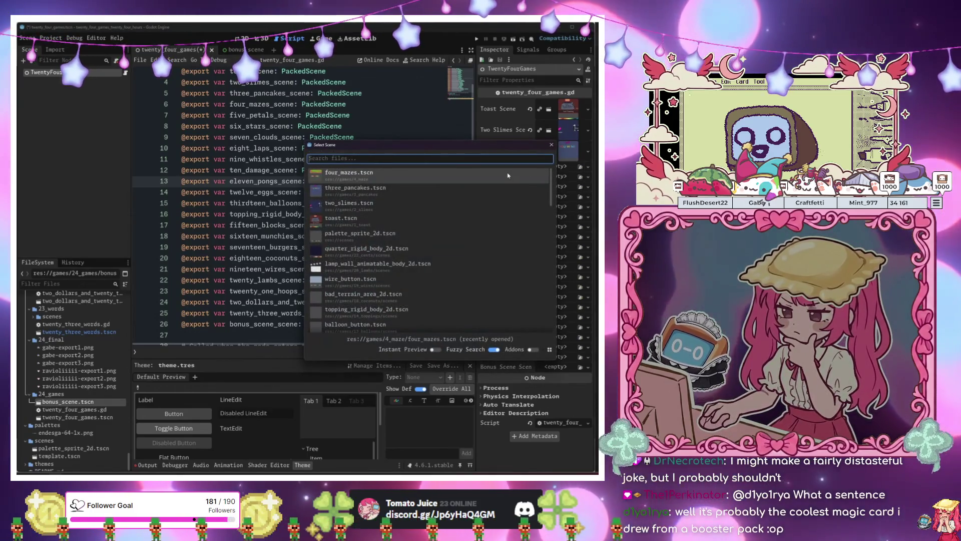
{"action": "double_click", "coordinate": [508, 175]}
- Fill the Five Petals slot with five_petals.tscn, clearing an accidentally created new scene first
{"action": "left_click", "coordinate": [580, 188]}
{"action": "left_click", "coordinate": [563, 204]}
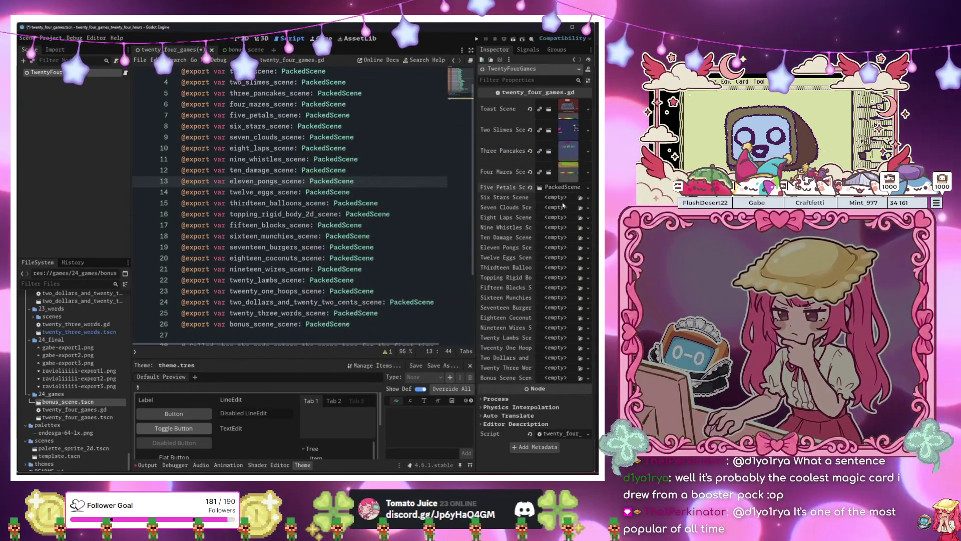
{"action": "left_click", "coordinate": [588, 187]}
{"action": "left_click", "coordinate": [561, 235]}
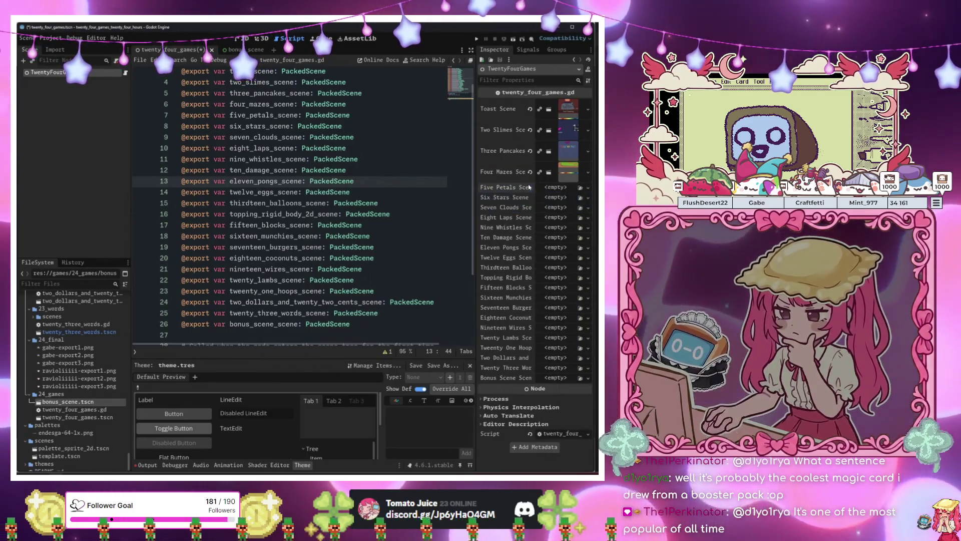
{"action": "left_click", "coordinate": [588, 187]}
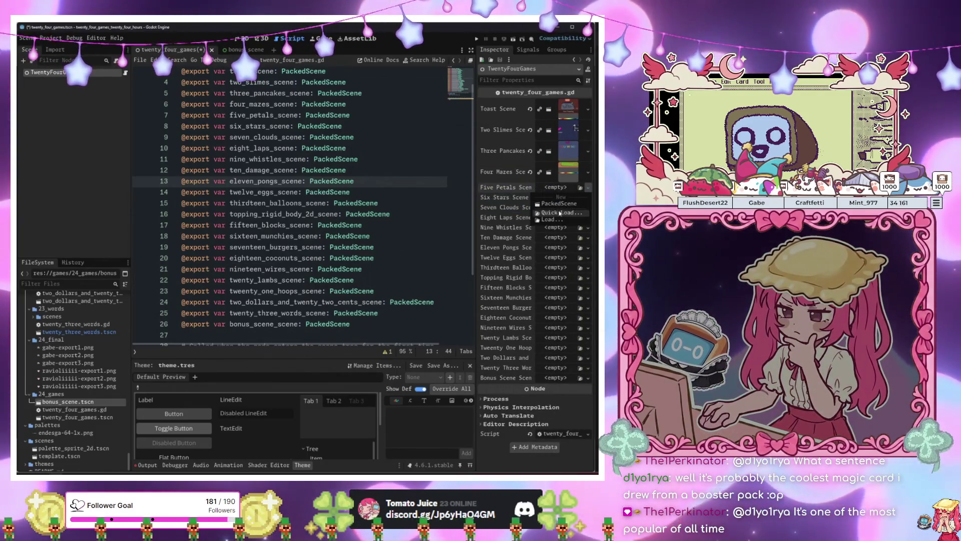
{"action": "left_click", "coordinate": [560, 212]}
{"action": "type", "text": "f"}
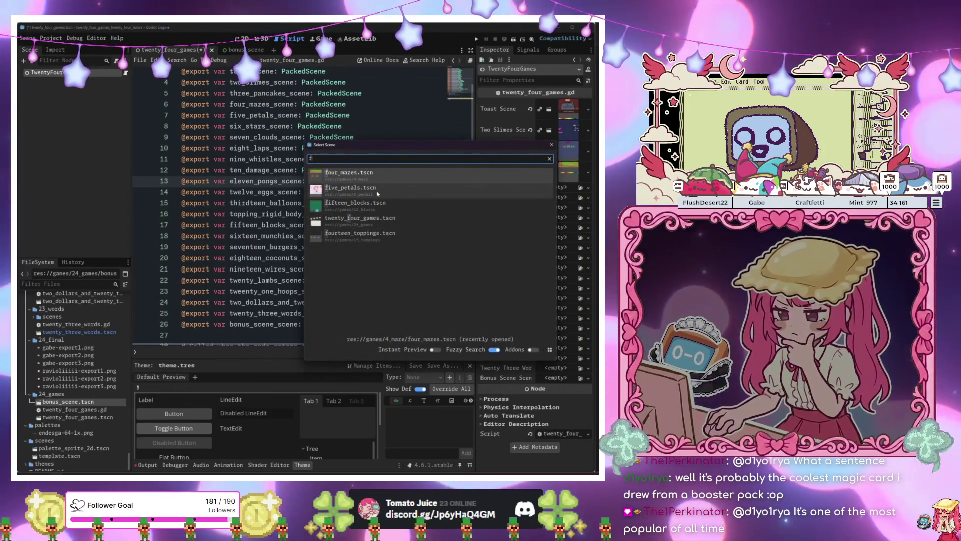
{"action": "double_click", "coordinate": [378, 191]}
- Load six_stars.tscn into Six Stars and seven_clouds.tscn into Seven Clouds
{"action": "left_click", "coordinate": [585, 232]}
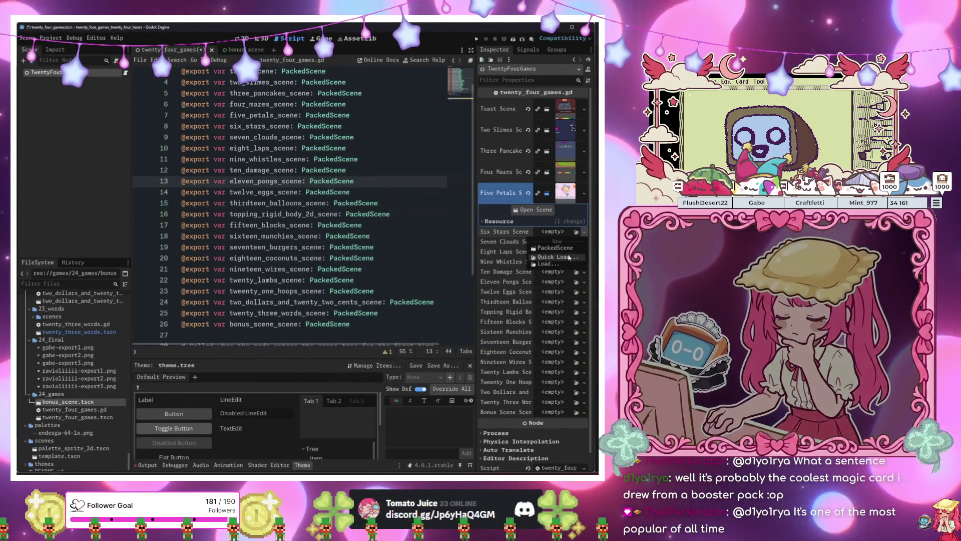
{"action": "left_click", "coordinate": [568, 257]}
{"action": "type", "text": "s"}
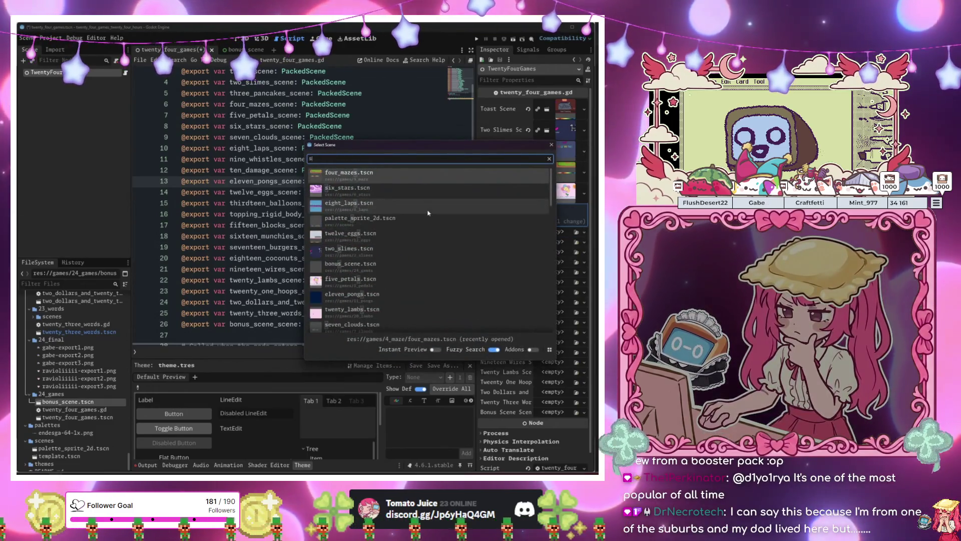
{"action": "double_click", "coordinate": [381, 189]}
{"action": "left_click", "coordinate": [585, 253]}
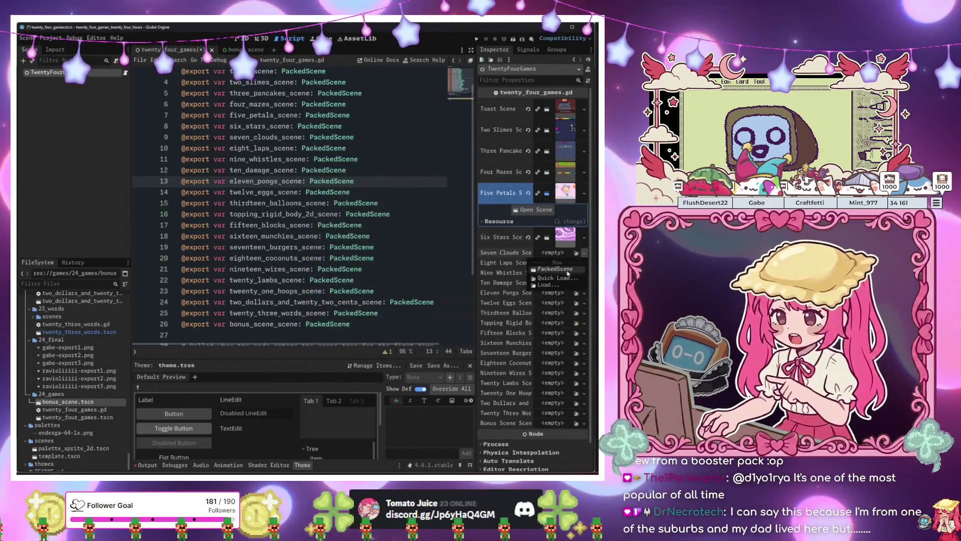
{"action": "left_click", "coordinate": [559, 277]}
{"action": "type", "text": "sev"}
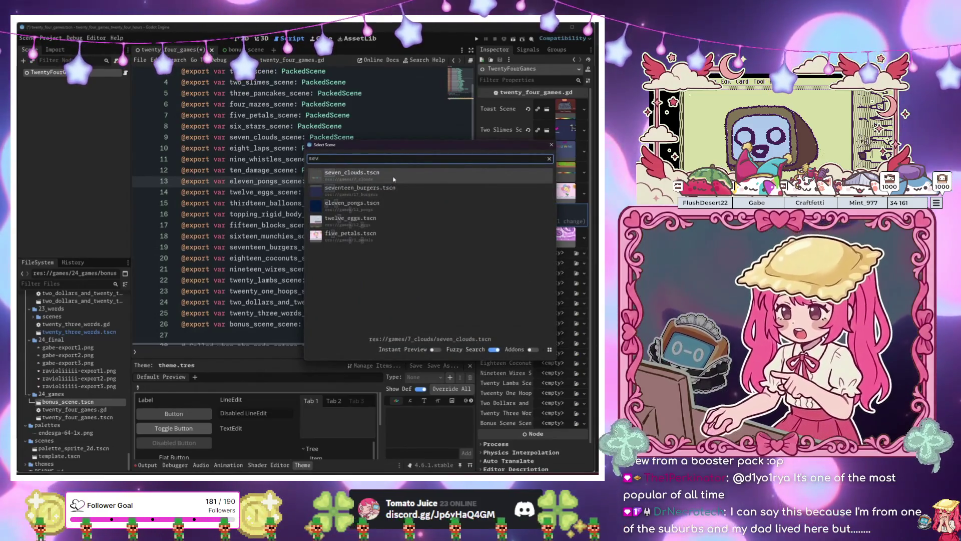
{"action": "double_click", "coordinate": [394, 179]}
- Assign eight_laps.tscn to Eight Laps and nine_whistles.tscn to Nine Whistles
{"action": "left_click", "coordinate": [584, 277]}
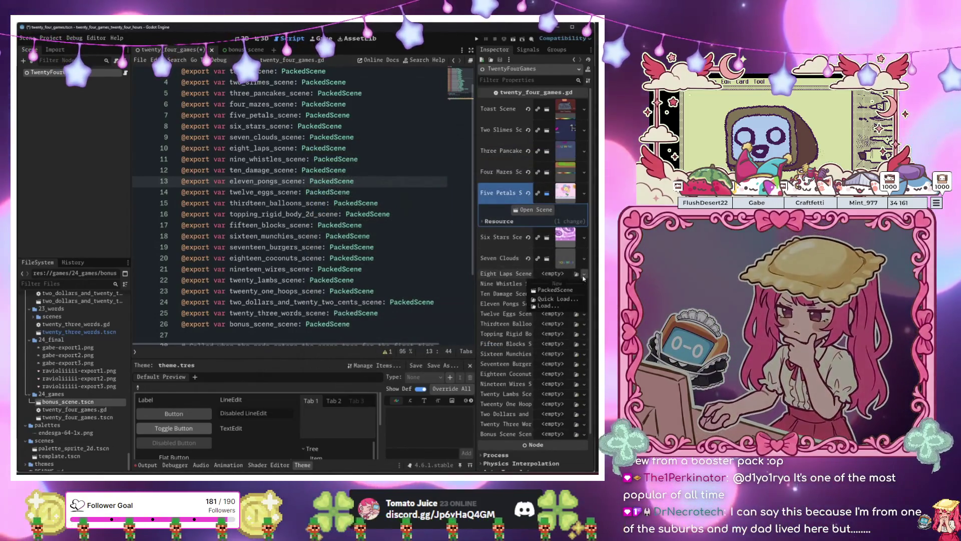
{"action": "left_click", "coordinate": [571, 299]}
{"action": "type", "text": "eigh"}
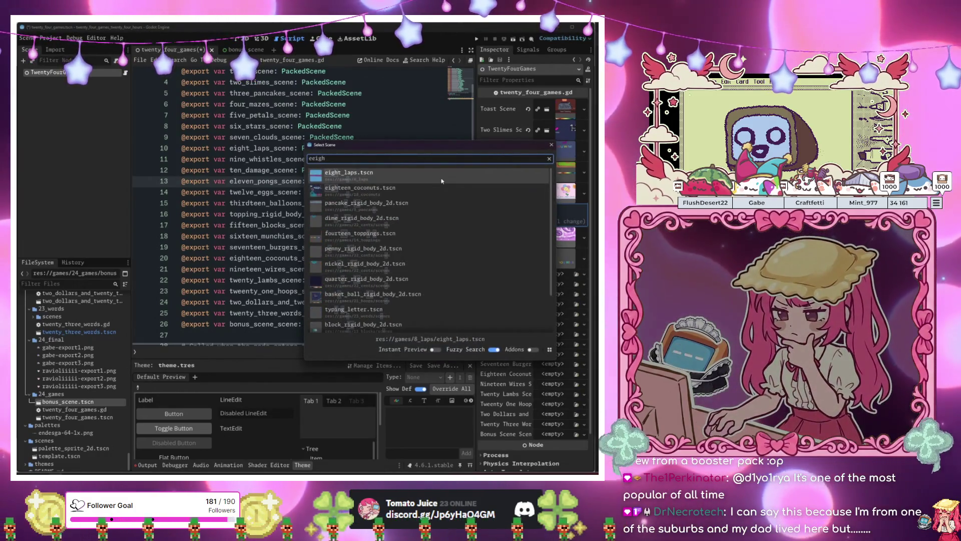
{"action": "key", "text": "Return"}
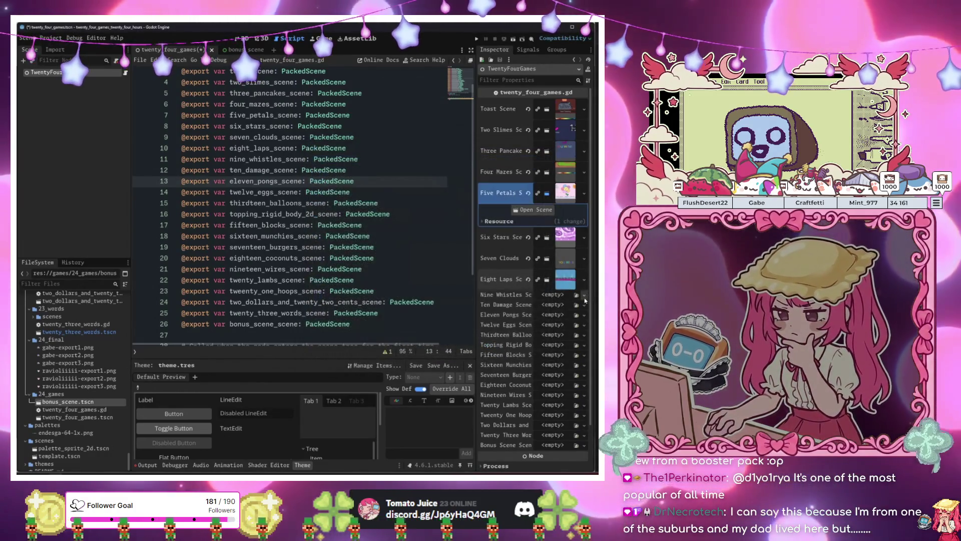
{"action": "left_click", "coordinate": [584, 294]}
{"action": "left_click", "coordinate": [571, 319]}
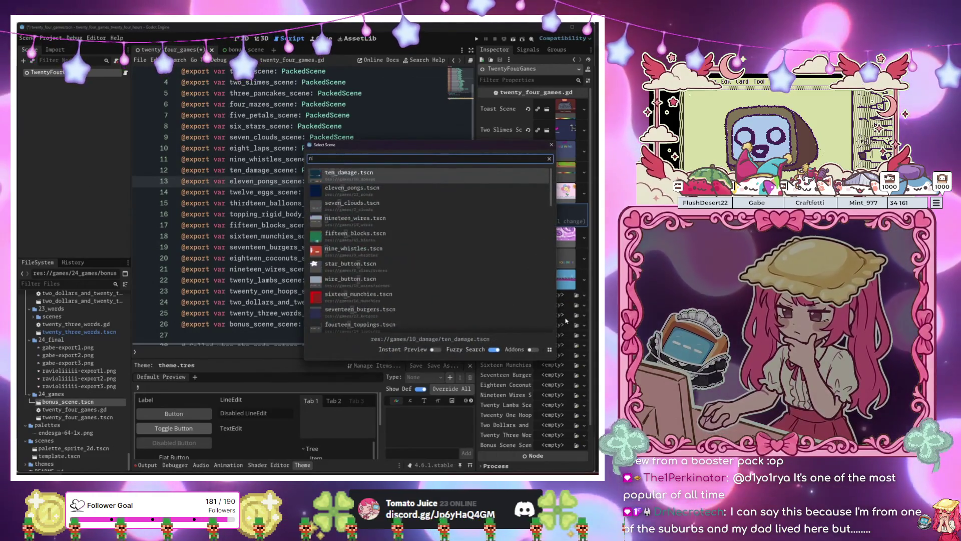
{"action": "type", "text": "ni"}
{"action": "key", "text": "Down"}
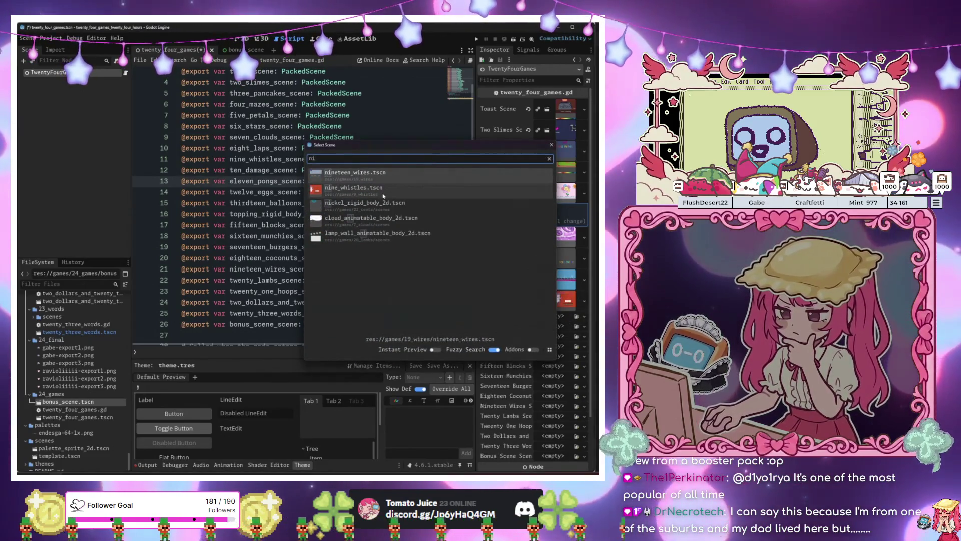
{"action": "key", "text": "Return"}
- Load ten_damage.tscn into Ten Damage and eleven_pongs.tscn into Eleven Pongs
{"action": "left_click", "coordinate": [584, 316]}
{"action": "left_click", "coordinate": [554, 341]}
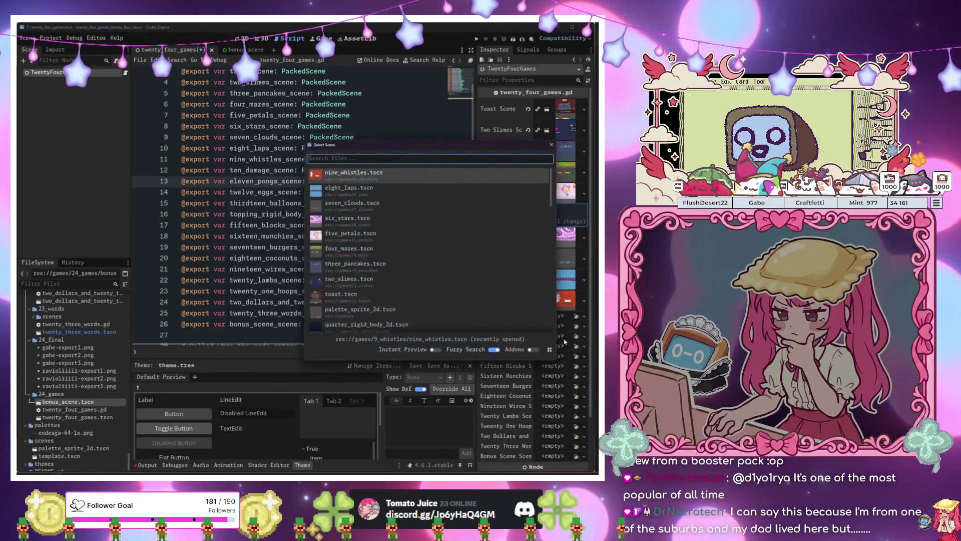
{"action": "type", "text": "ten"}
{"action": "key", "text": "Return"}
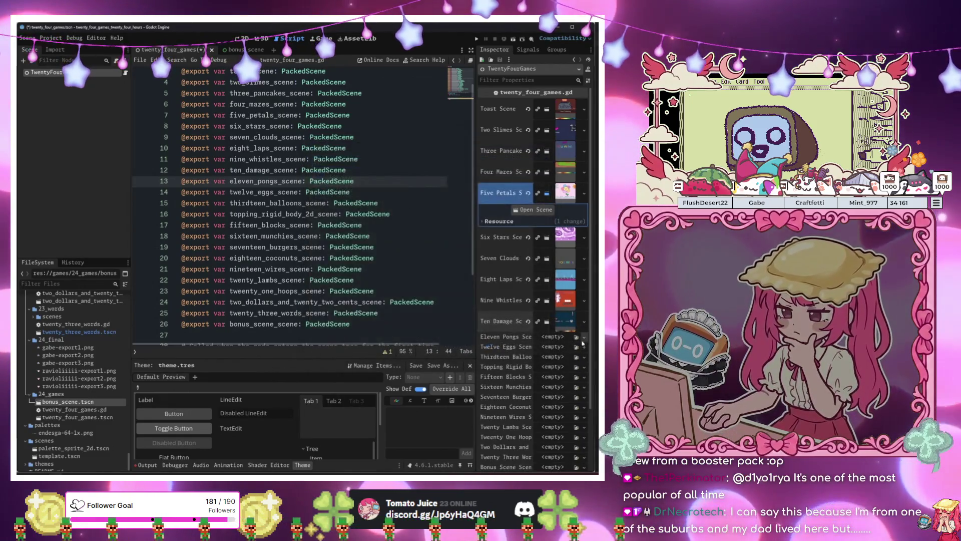
{"action": "left_click", "coordinate": [584, 337]}
{"action": "left_click", "coordinate": [556, 362]}
{"action": "type", "text": "ele"}
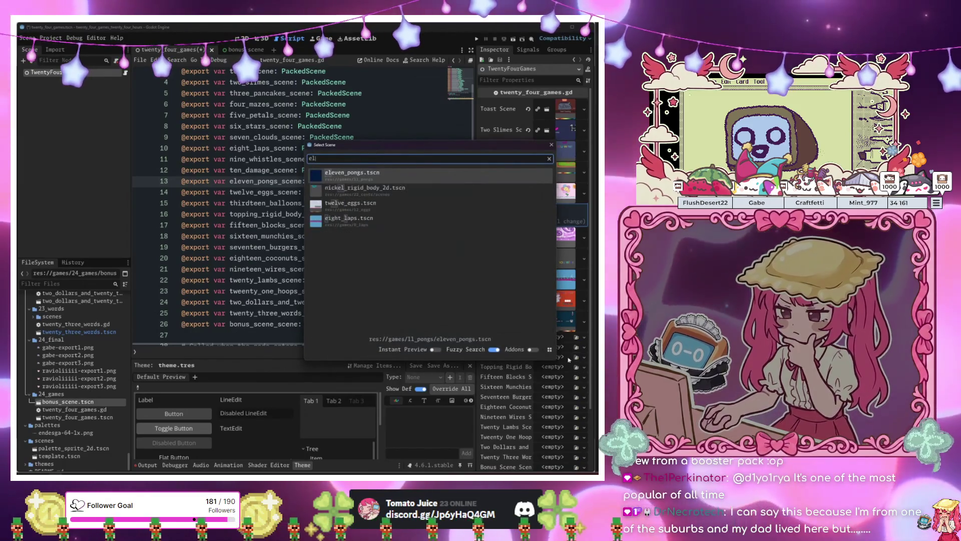
{"action": "key", "text": "Return"}
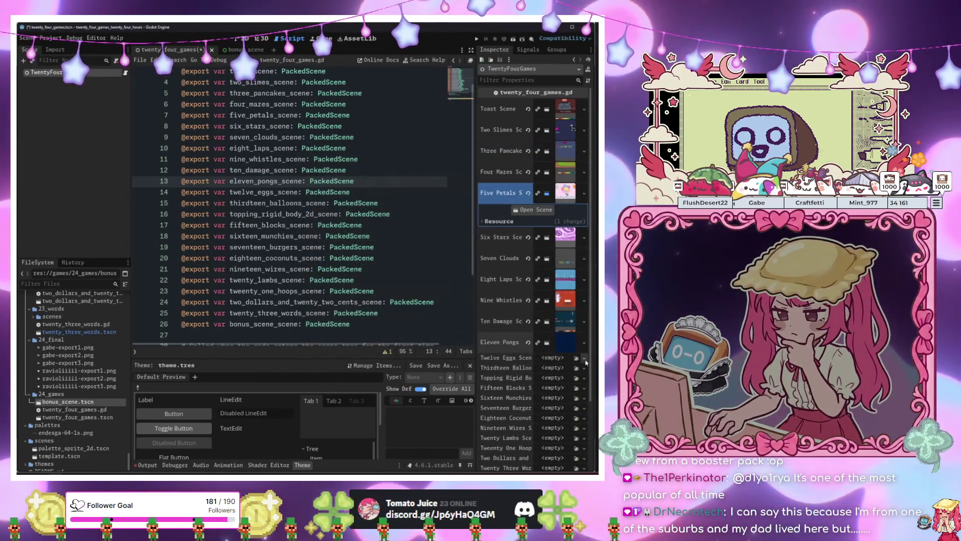
- Assign twelve_eggs.tscn to Twelve Eggs and thirdteen_balloons.tscn to Thirdteen Balloons
{"action": "left_click", "coordinate": [585, 358]}
{"action": "left_click", "coordinate": [557, 383]}
{"action": "type", "text": "tw"}
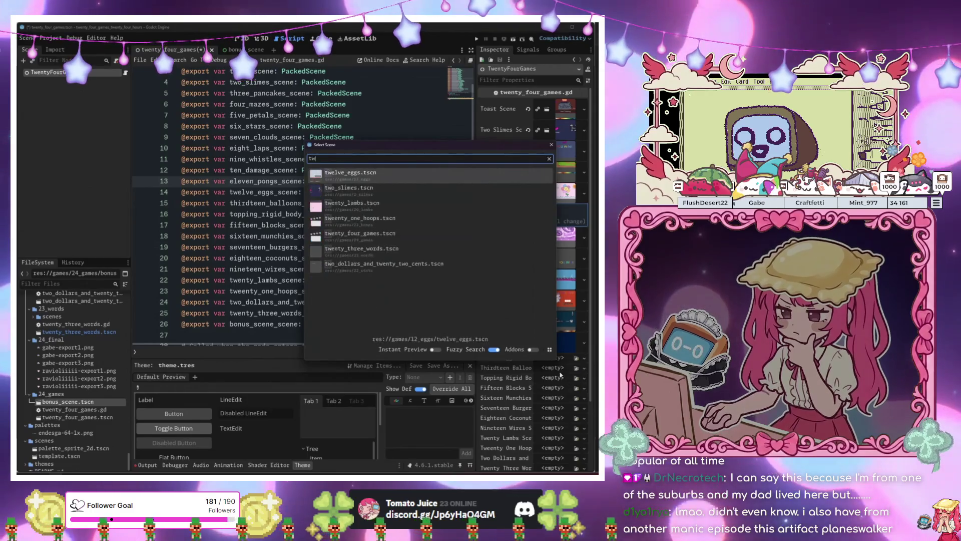
{"action": "type", "text": "e"}
{"action": "key", "text": "Return"}
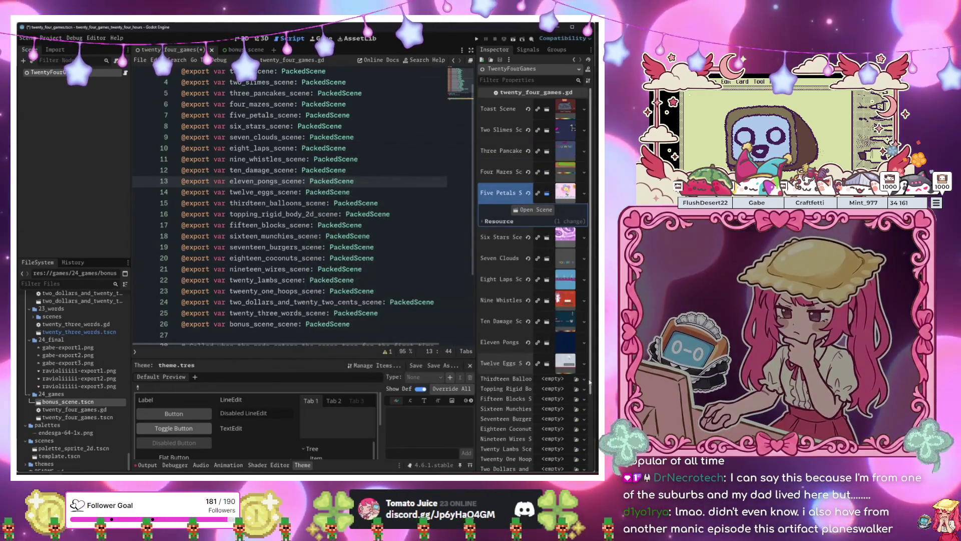
{"action": "left_click", "coordinate": [584, 379]}
{"action": "left_click", "coordinate": [575, 405]}
{"action": "type", "text": "th"}
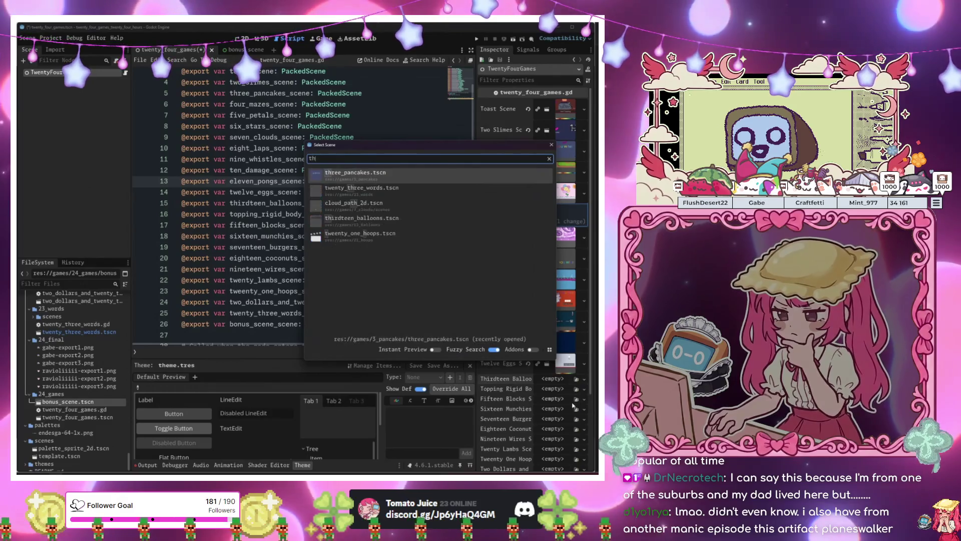
{"action": "type", "text": "ir"}
{"action": "key", "text": "Return"}
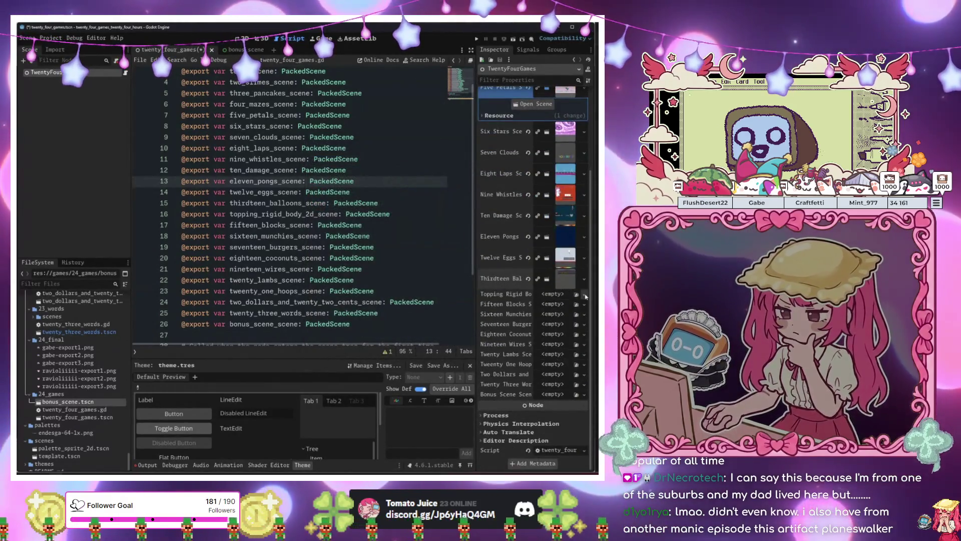
{"action": "left_click", "coordinate": [585, 295]}
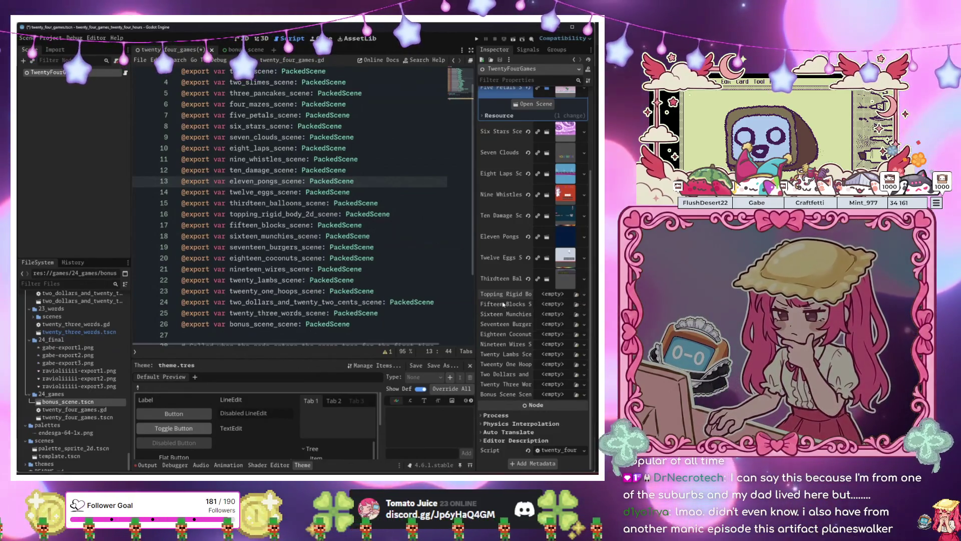
{"action": "left_click", "coordinate": [302, 192]}
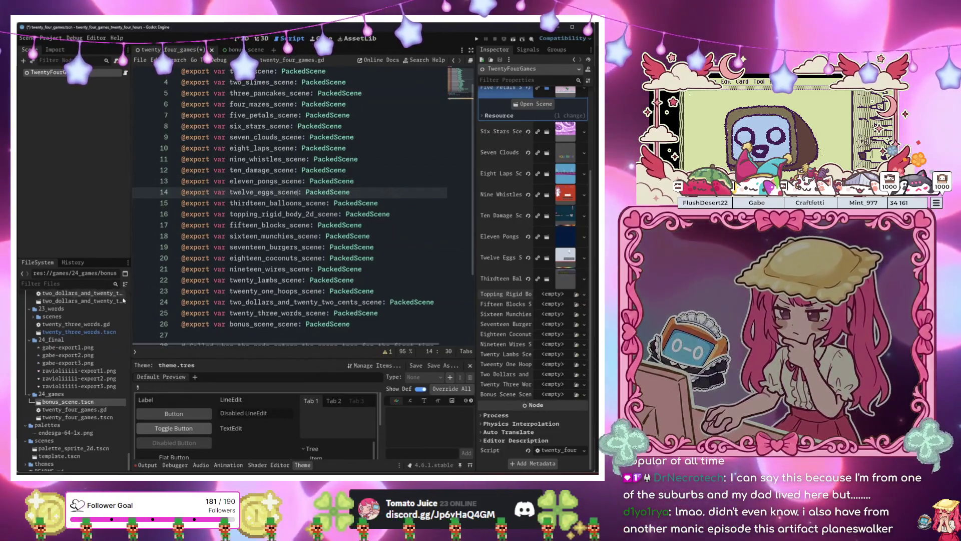
- Add a fourteen_toppings_scene export on line 16 from fourteen_toppings.tscn in FileSystem
{"action": "left_click", "coordinate": [74, 283]}
{"action": "type", "text": "four"}
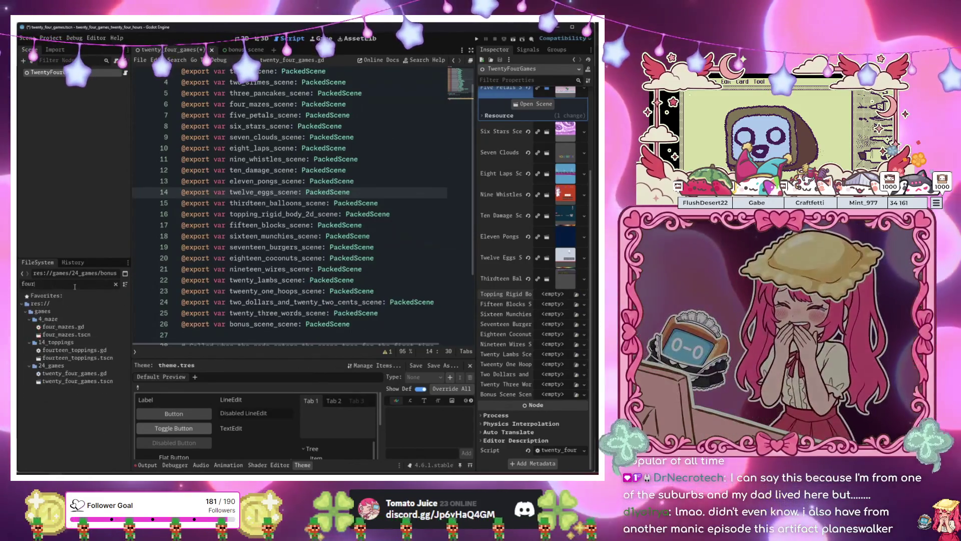
{"action": "left_click", "coordinate": [84, 359]}
{"action": "left_click_drag", "start_coordinate": [265, 202], "coordinate": [380, 209]}
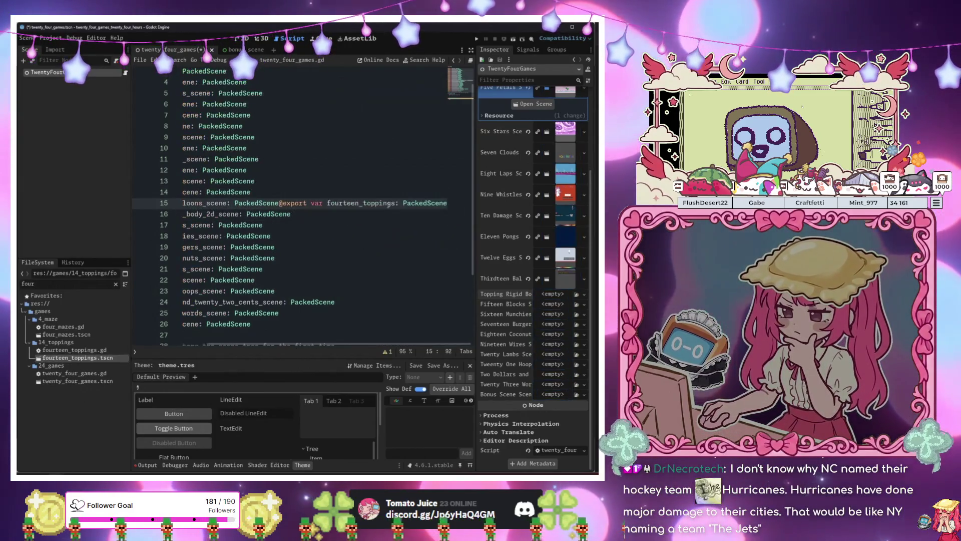
{"action": "key", "text": "ctrl+z"}
{"action": "key", "text": "Return"}
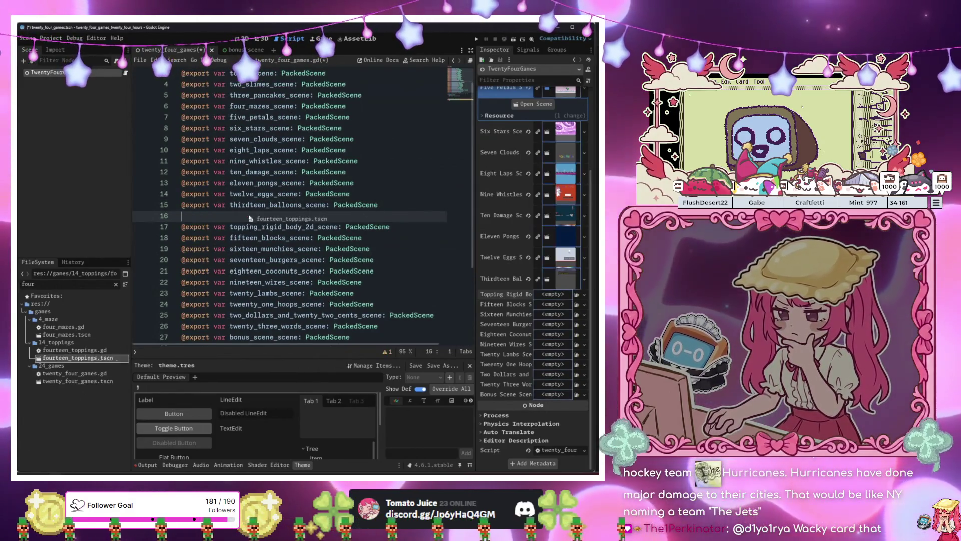
{"action": "type", "text": "@export var fourteen_toppings: PackedScene"}
- Delete the old topping_rigid_body_2d_scene export line and its leftover empty line
{"action": "left_click_drag", "start_coordinate": [390, 238], "coordinate": [238, 240]}
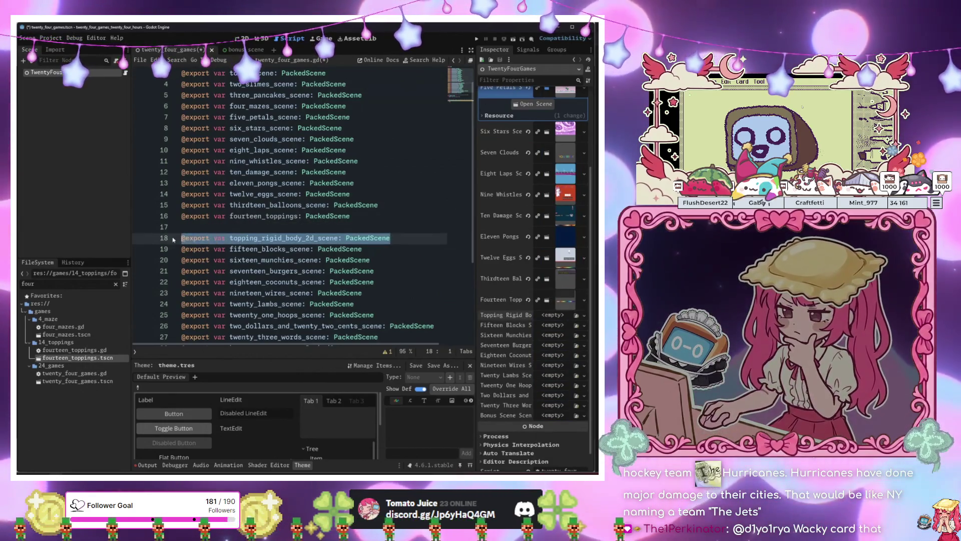
{"action": "key", "text": "shift+Up"}
{"action": "key", "text": "shift+Up"}
{"action": "key", "text": "shift+End"}
{"action": "key", "text": "BackSpace"}
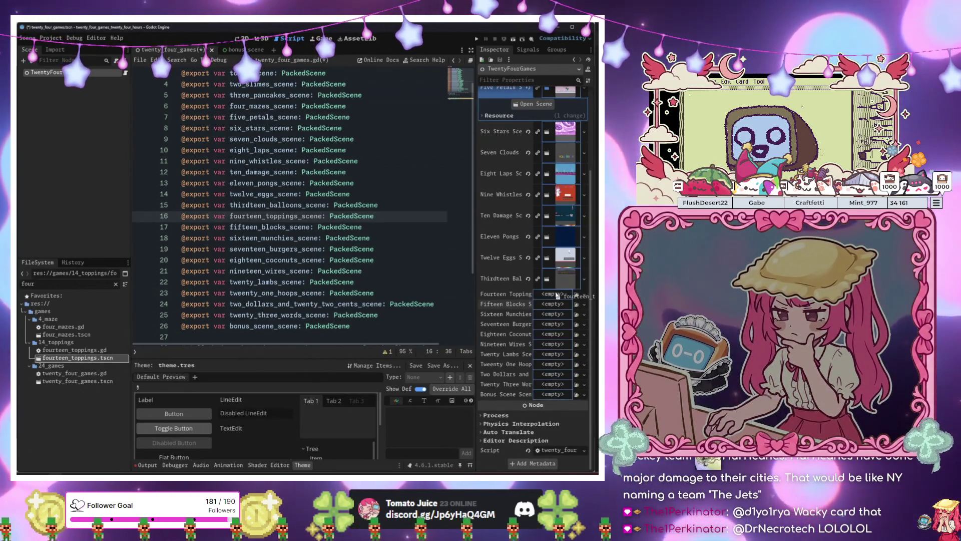
{"action": "left_click", "coordinate": [584, 315]}
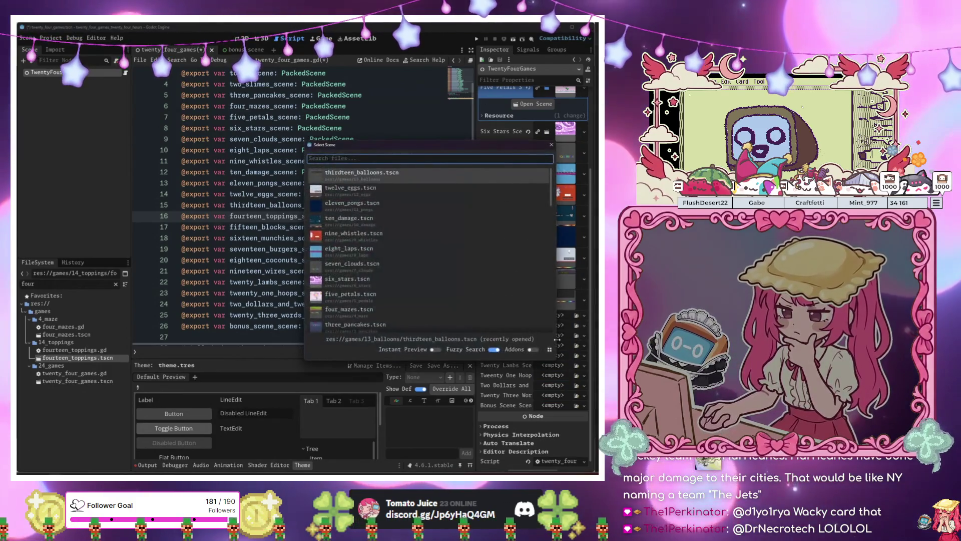
- Load fifteen_blocks.tscn into Fifteen Blocks and sixteen_munchies into Sixteen Munchies
{"action": "type", "text": "fift"}
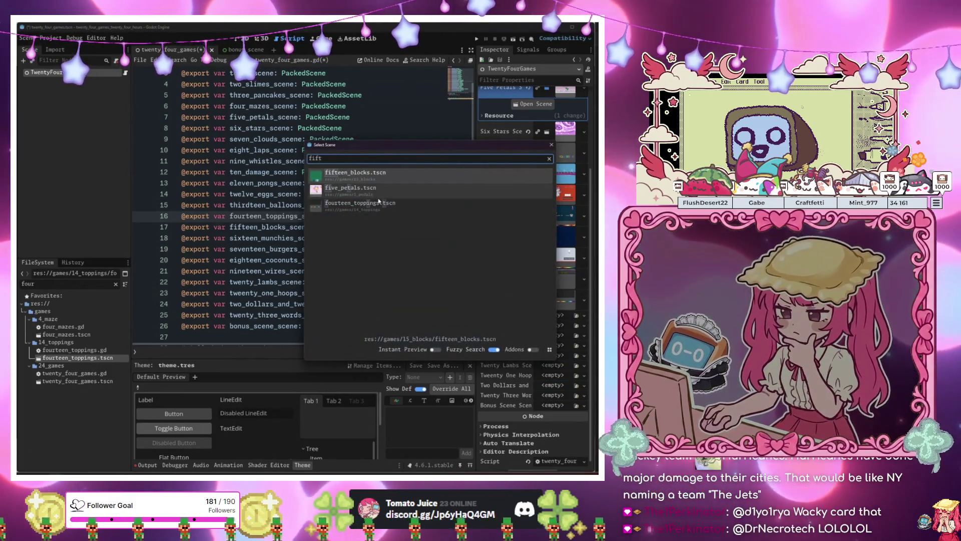
{"action": "double_click", "coordinate": [380, 174]}
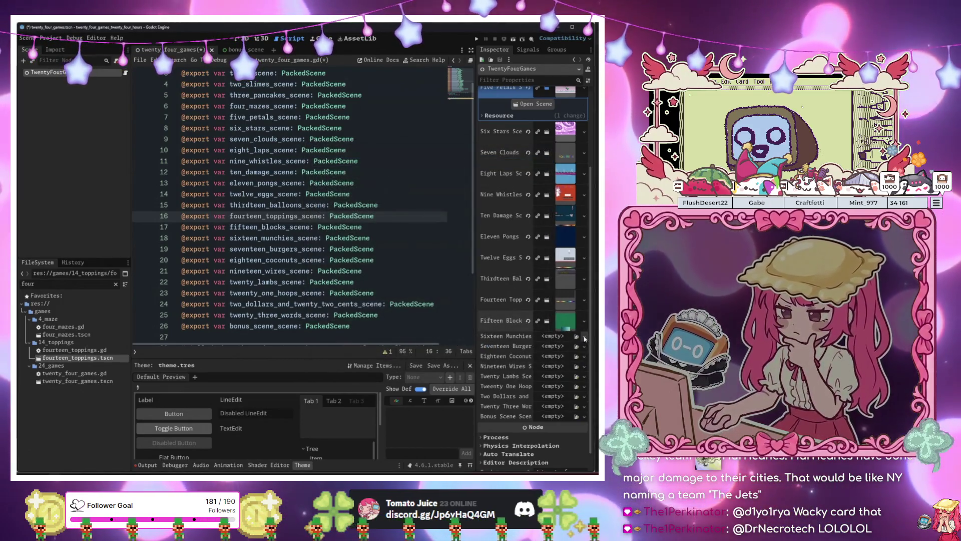
{"action": "left_click", "coordinate": [568, 366]}
{"action": "type", "text": "se"}
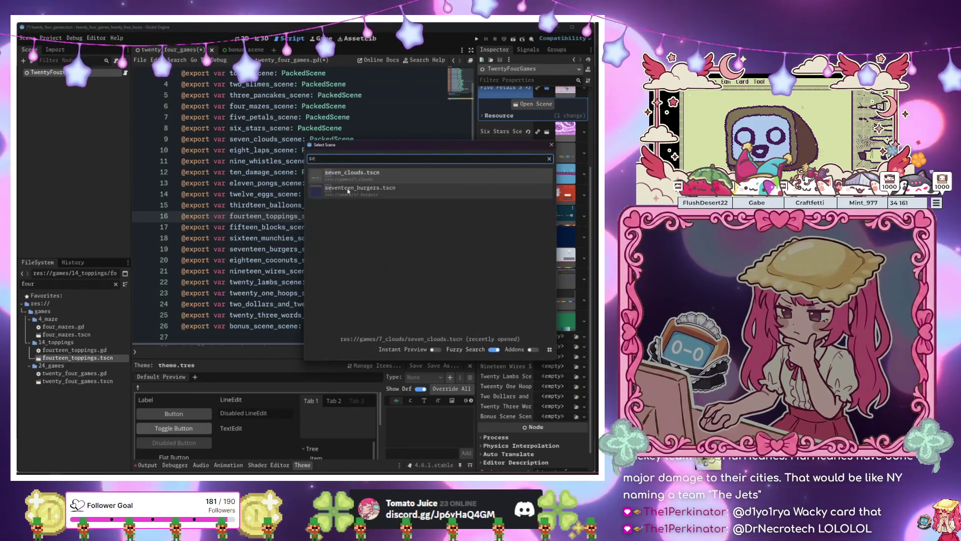
{"action": "type", "text": "ixteen"}
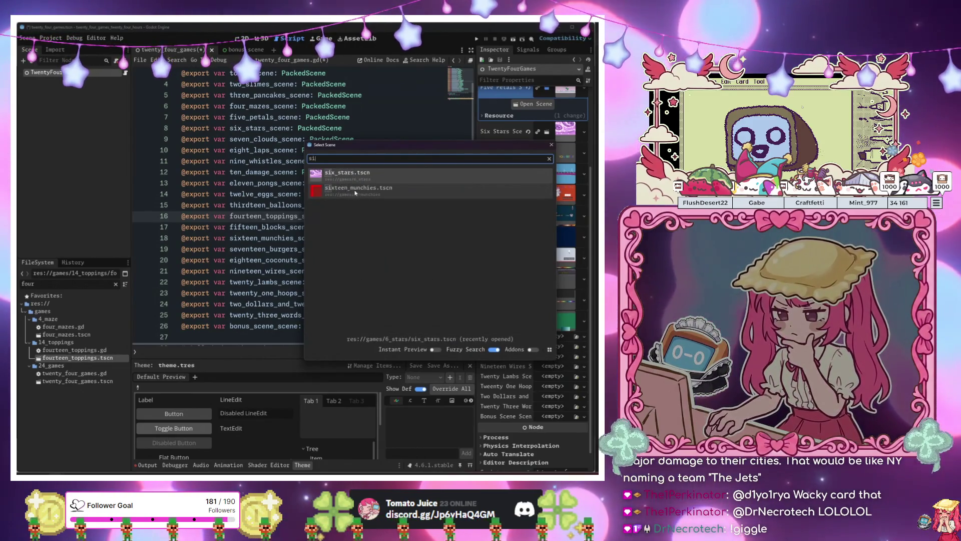
{"action": "double_click", "coordinate": [349, 173]}
- Assign seventeen_burgers and eighteen_coconuts to their Seventeen Burgers and Eighteen Coconuts slots
{"action": "left_click", "coordinate": [584, 357]}
{"action": "left_click", "coordinate": [556, 382]}
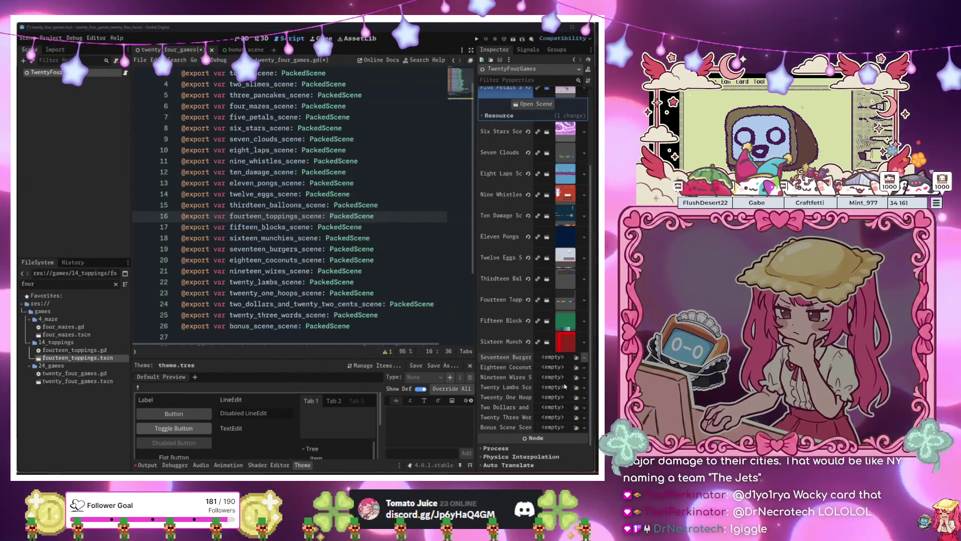
{"action": "type", "text": "seve"}
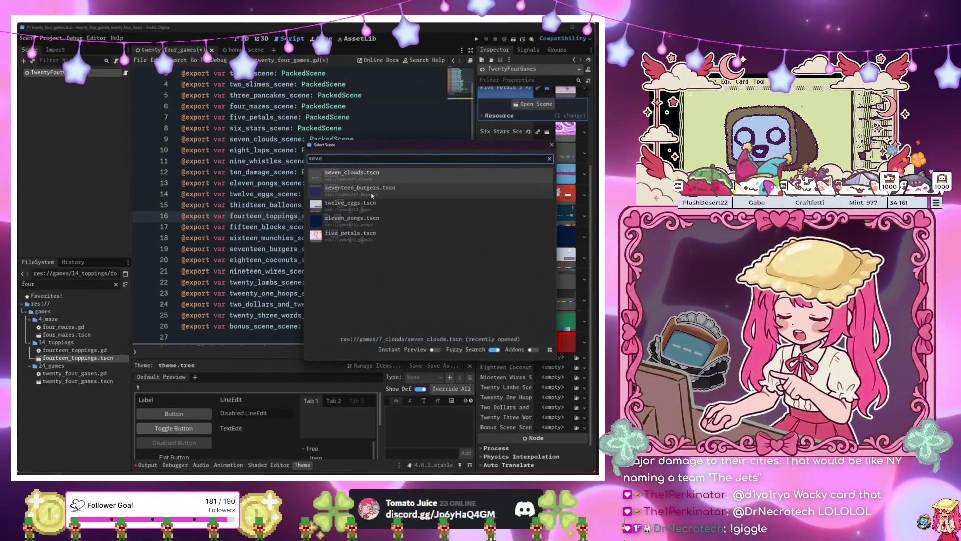
{"action": "double_click", "coordinate": [371, 191]}
{"action": "left_click", "coordinate": [584, 378]}
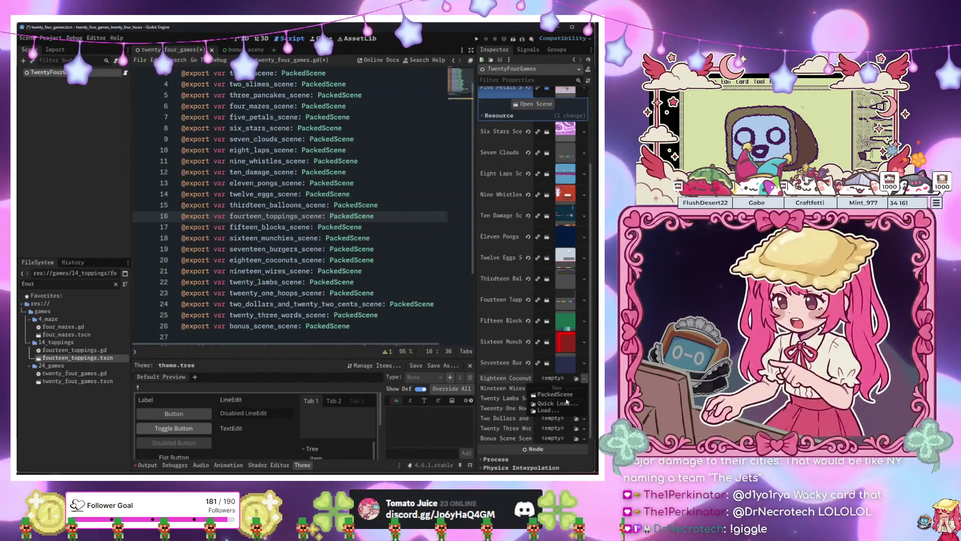
{"action": "left_click", "coordinate": [556, 403]}
{"action": "type", "text": "e"}
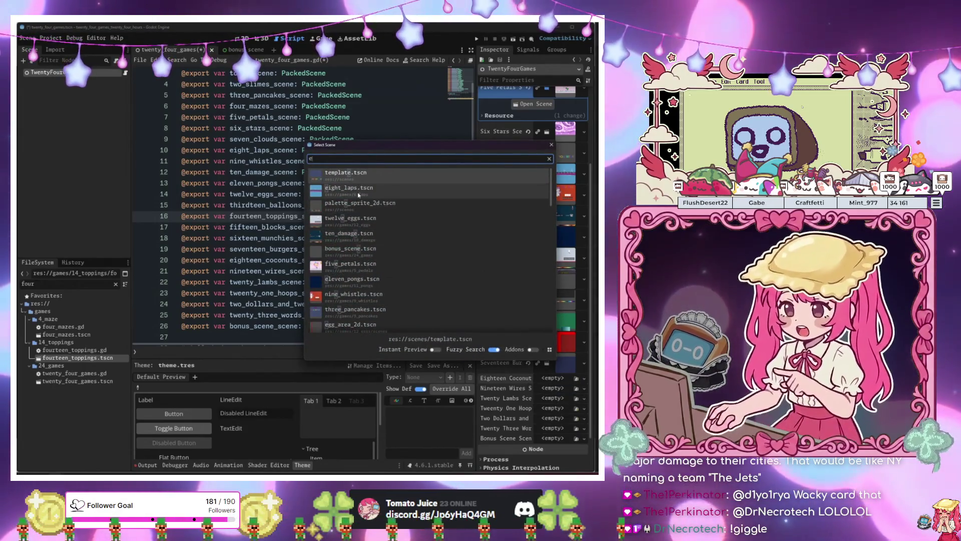
{"action": "type", "text": "ight"}
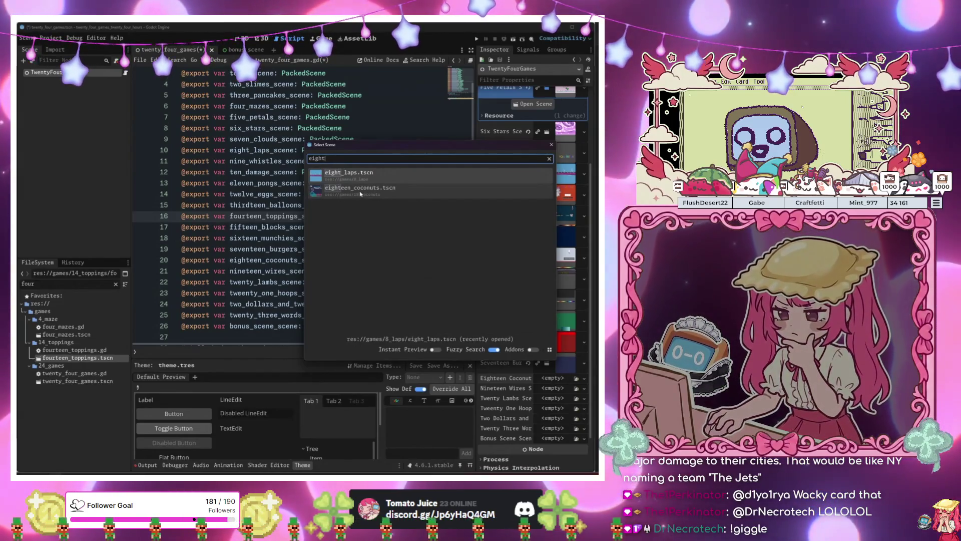
{"action": "double_click", "coordinate": [365, 194]}
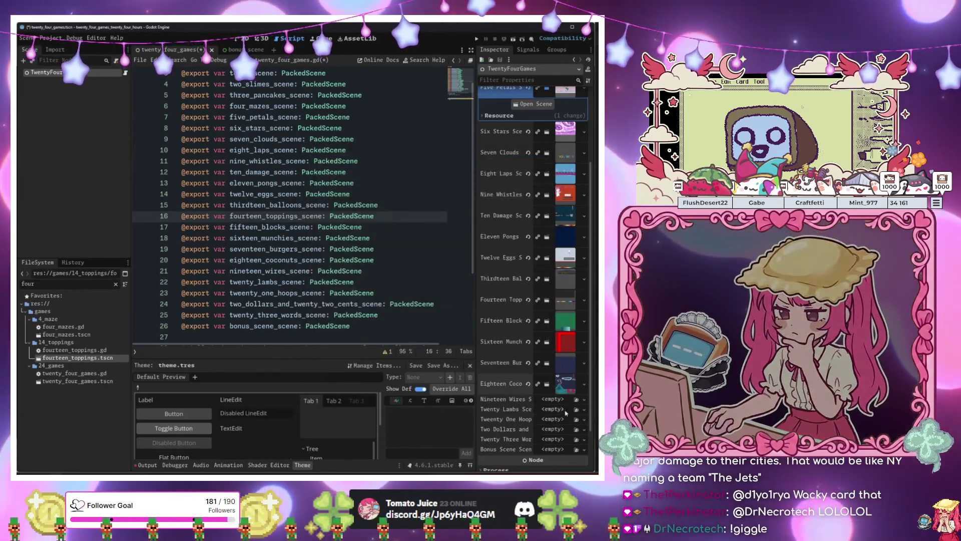
- Assign nineteen_wires to Nineteen Wires and twenty_lambs to Twenty Lambs
{"action": "left_click", "coordinate": [585, 401]}
{"action": "left_click", "coordinate": [557, 423]}
{"action": "type", "text": "ni"}
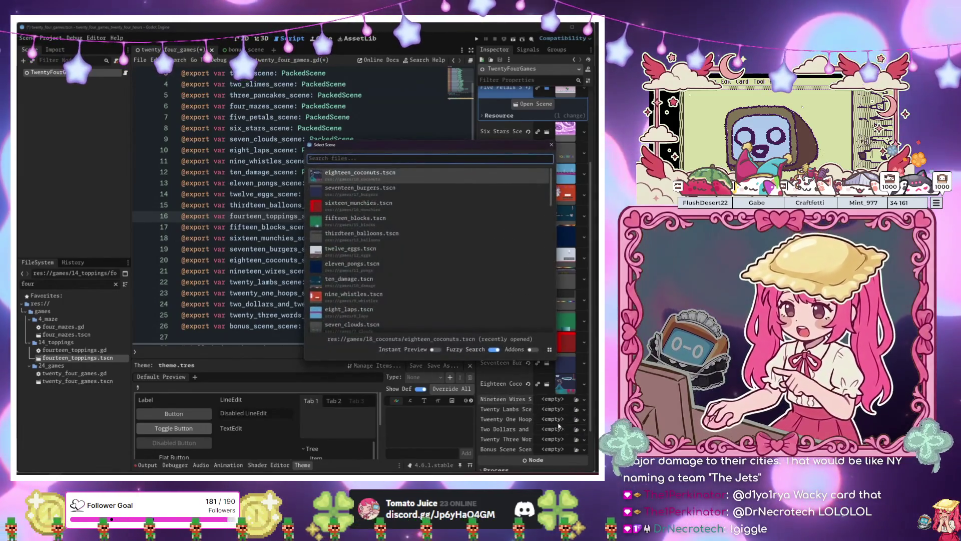
{"action": "type", "text": "net"}
{"action": "key", "text": "Return"}
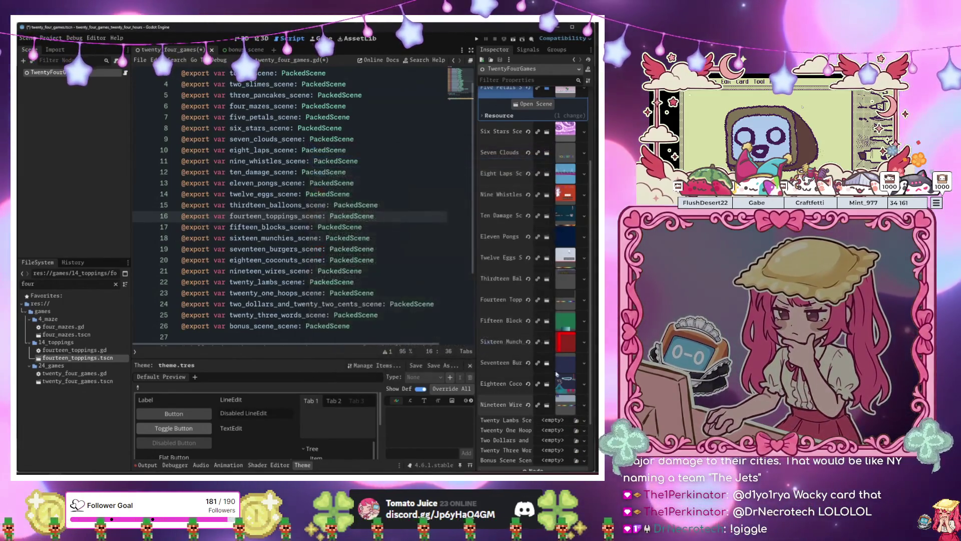
{"action": "left_click", "coordinate": [585, 421]}
{"action": "left_click", "coordinate": [557, 442]}
{"action": "type", "text": "twe"}
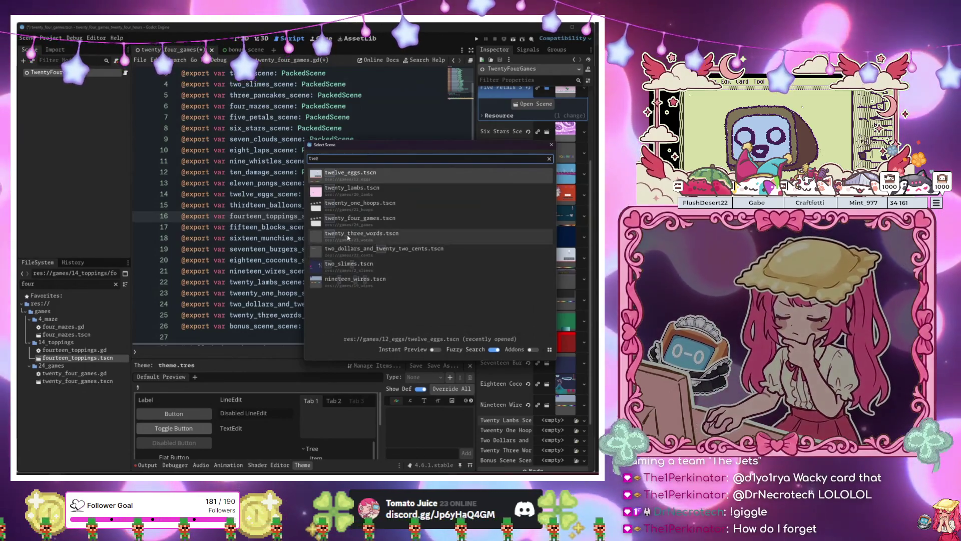
{"action": "double_click", "coordinate": [350, 188]}
- Fill the Twenty One Hoops slot with the hoops scene, clearing and reassigning it once
{"action": "scroll", "coordinate": [530, 351], "scroll_direction": "down", "scroll_amount": 3}
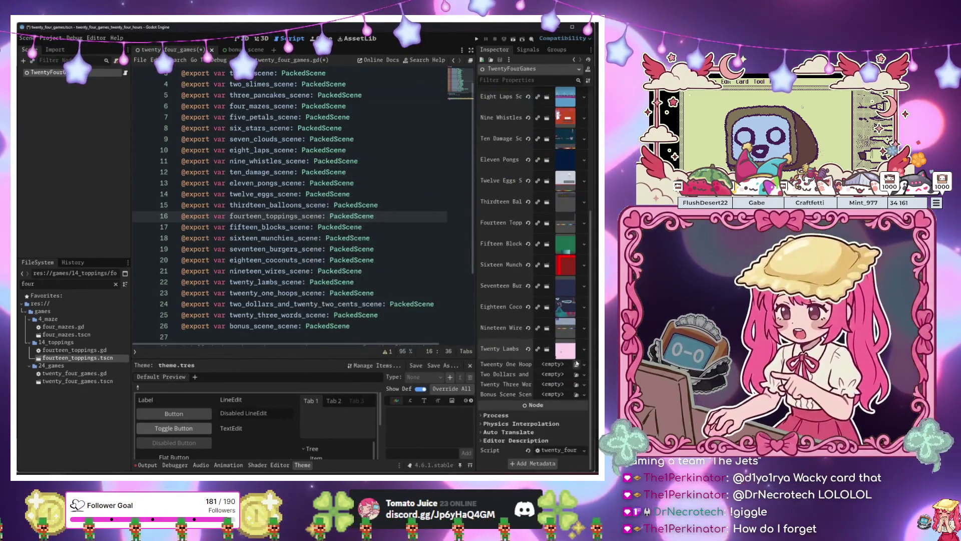
{"action": "left_click", "coordinate": [585, 364]}
{"action": "left_click", "coordinate": [559, 389]}
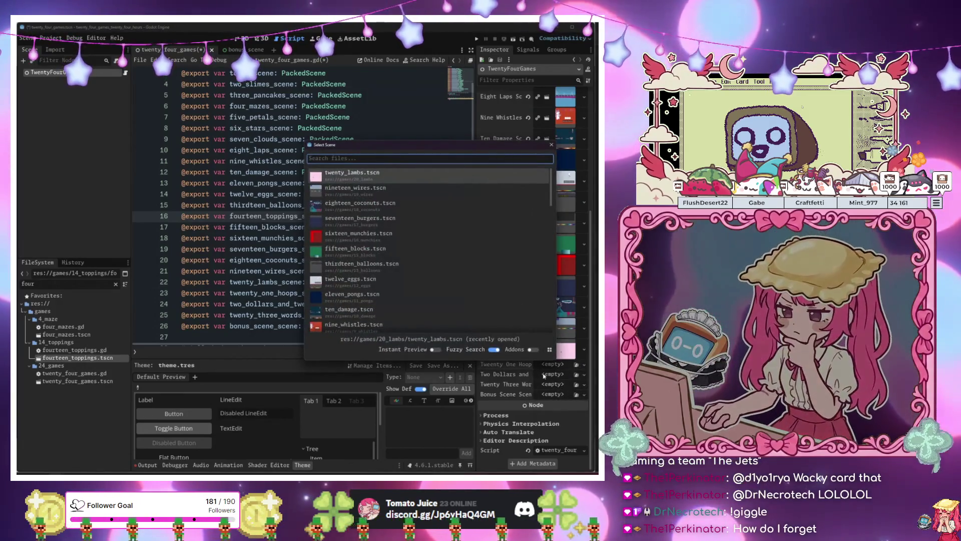
{"action": "type", "text": "twe"}
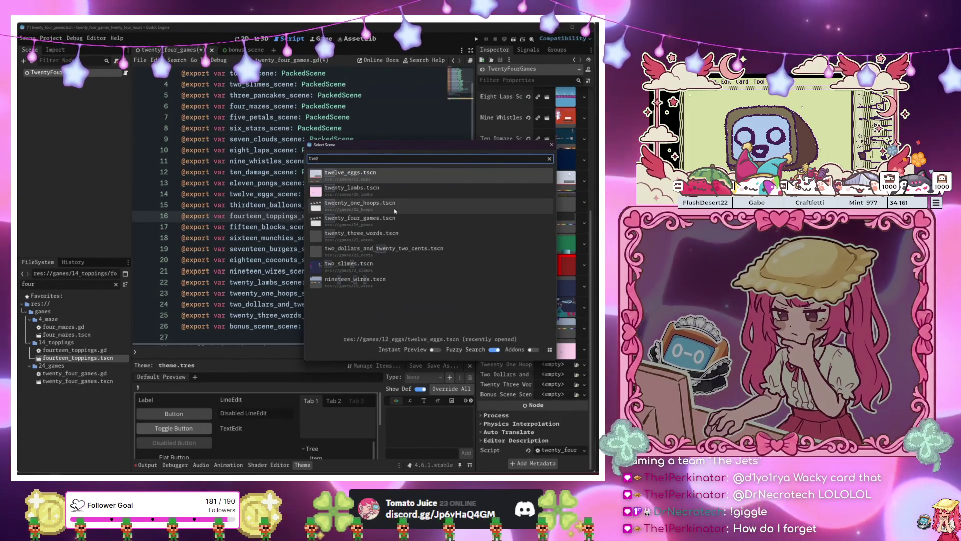
{"action": "double_click", "coordinate": [395, 210]}
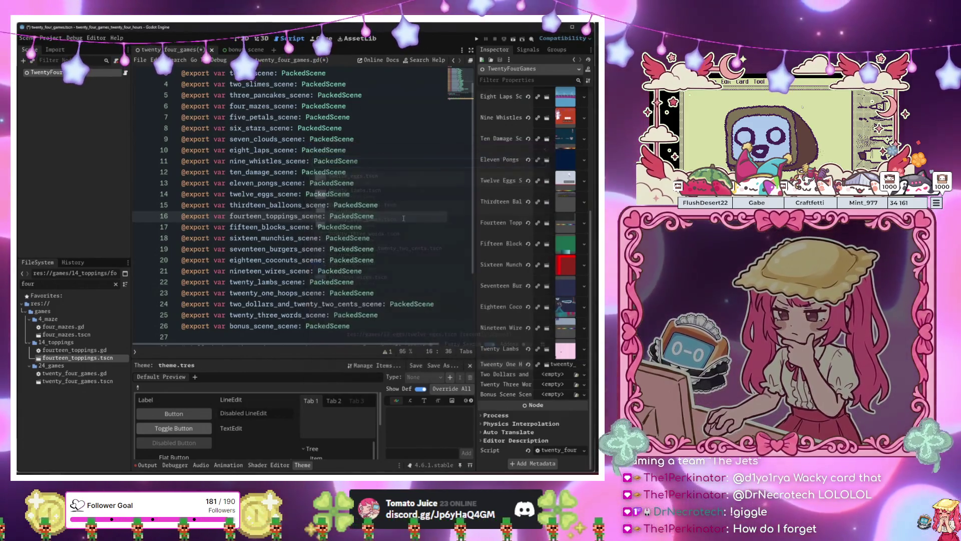
{"action": "left_click", "coordinate": [528, 365]}
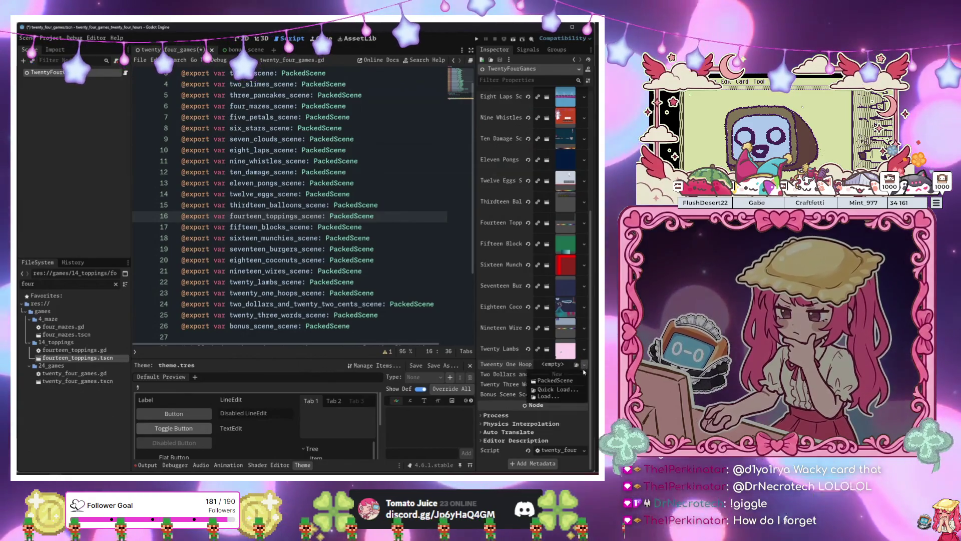
{"action": "left_click", "coordinate": [552, 391]}
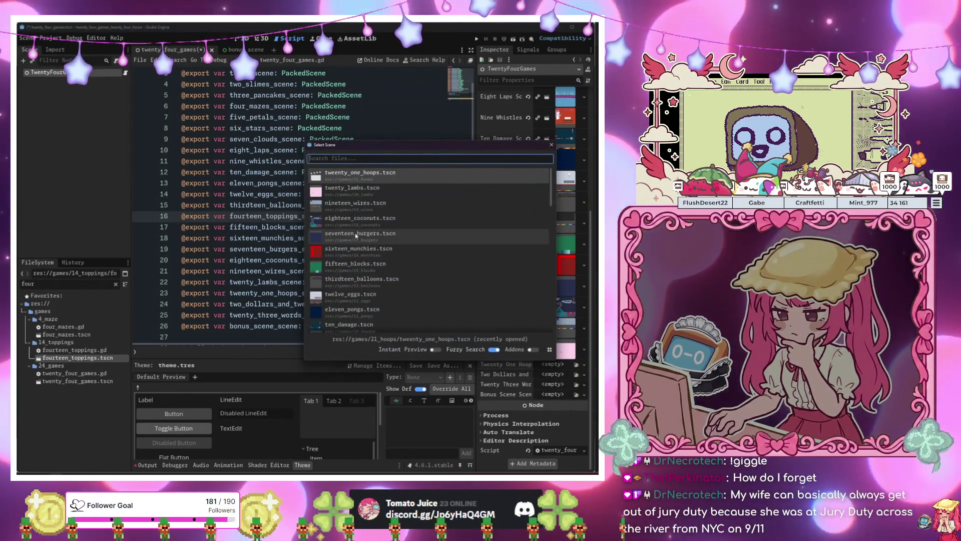
{"action": "type", "text": "tw"}
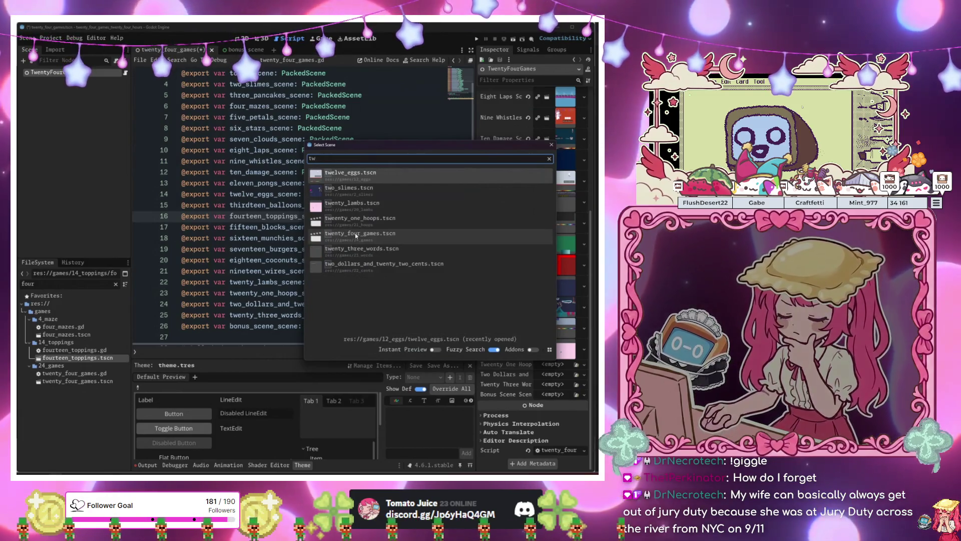
{"action": "left_click", "coordinate": [375, 220]}
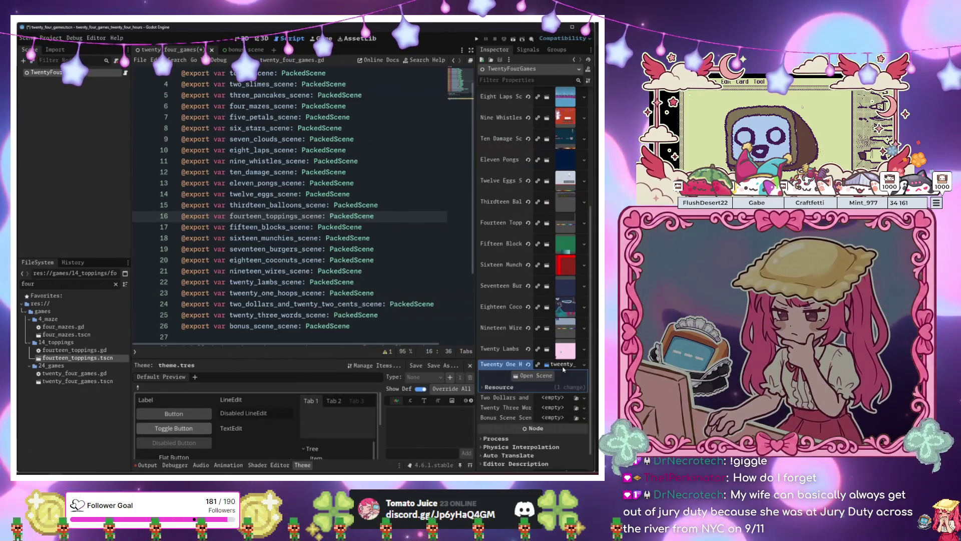
{"action": "left_click", "coordinate": [562, 364]}
- Check the hoops scene, then load two_dollars_and_twenty_two_cents into the Two Dollars slot
{"action": "left_click", "coordinate": [541, 378]}
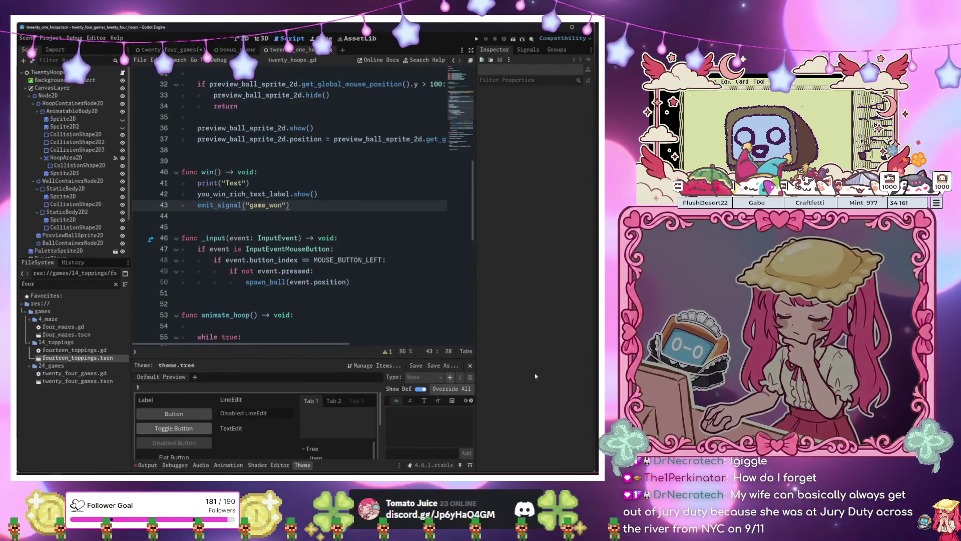
{"action": "left_click", "coordinate": [177, 51]}
{"action": "scroll", "coordinate": [575, 373], "scroll_direction": "down", "scroll_amount": 1}
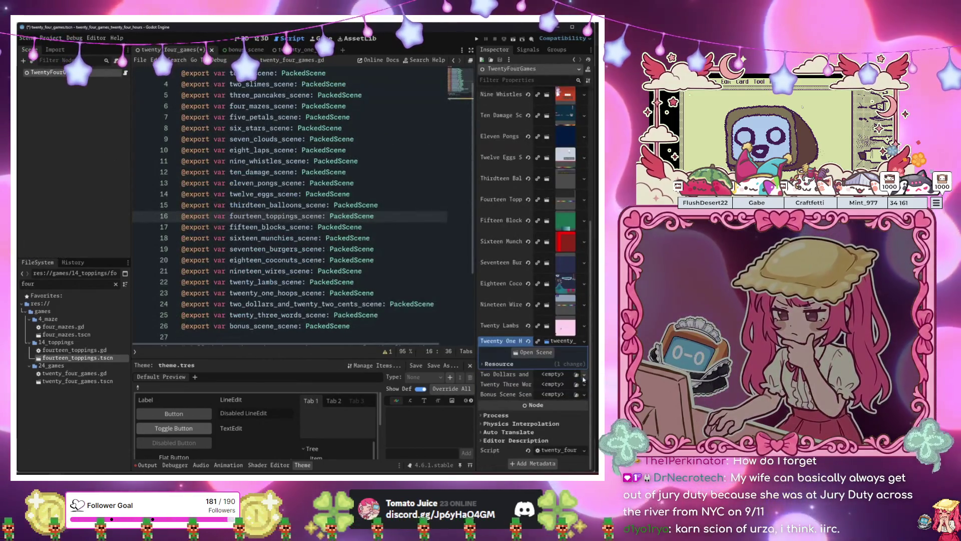
{"action": "left_click", "coordinate": [584, 375]}
{"action": "left_click", "coordinate": [569, 401]}
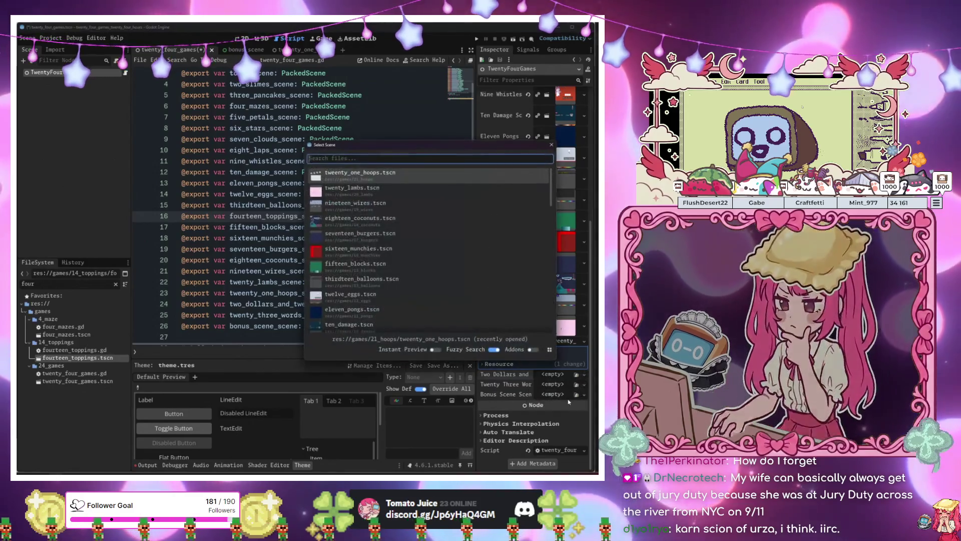
{"action": "type", "text": "tw"}
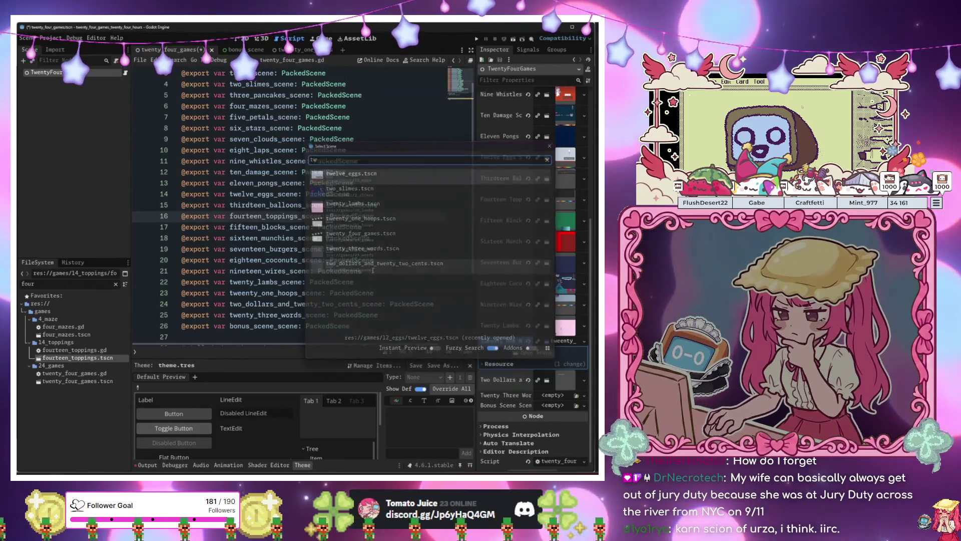
{"action": "type", "text": "ee"}
{"action": "key", "text": "Return"}
- Assign twenty_three_words to Twenty Three Words and bonus_scene to Bonus Scene
{"action": "left_click", "coordinate": [584, 395]}
{"action": "left_click", "coordinate": [556, 420]}
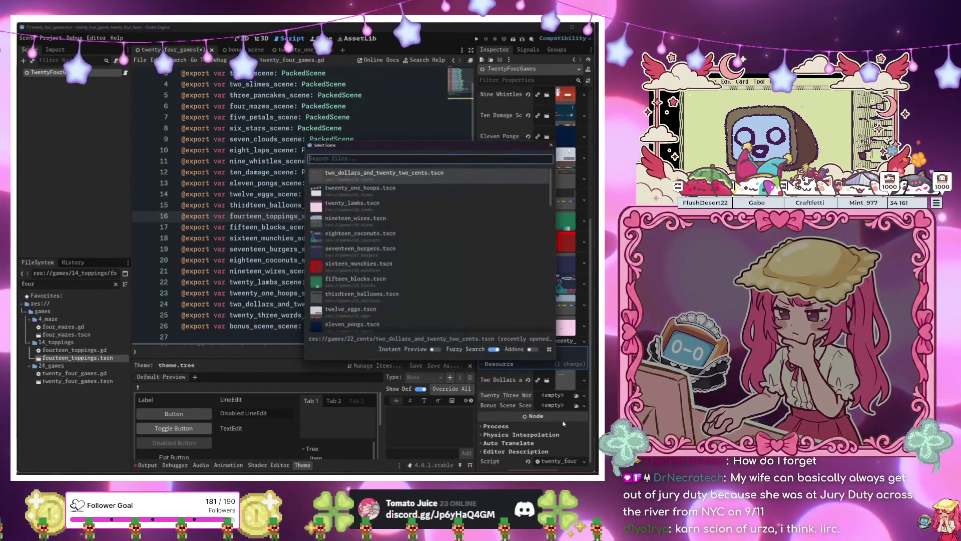
{"action": "type", "text": "thre"}
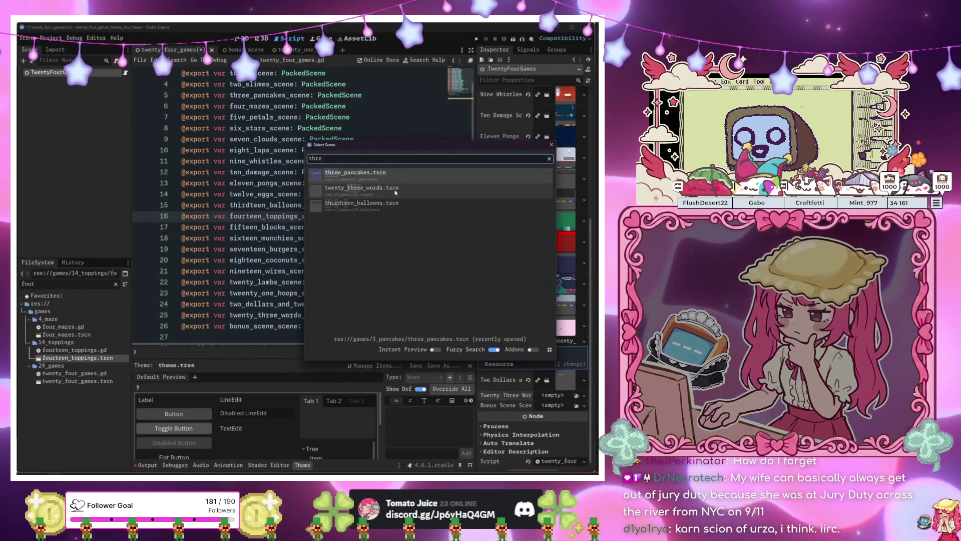
{"action": "double_click", "coordinate": [361, 188]}
{"action": "left_click", "coordinate": [584, 417]}
{"action": "left_click", "coordinate": [561, 441]}
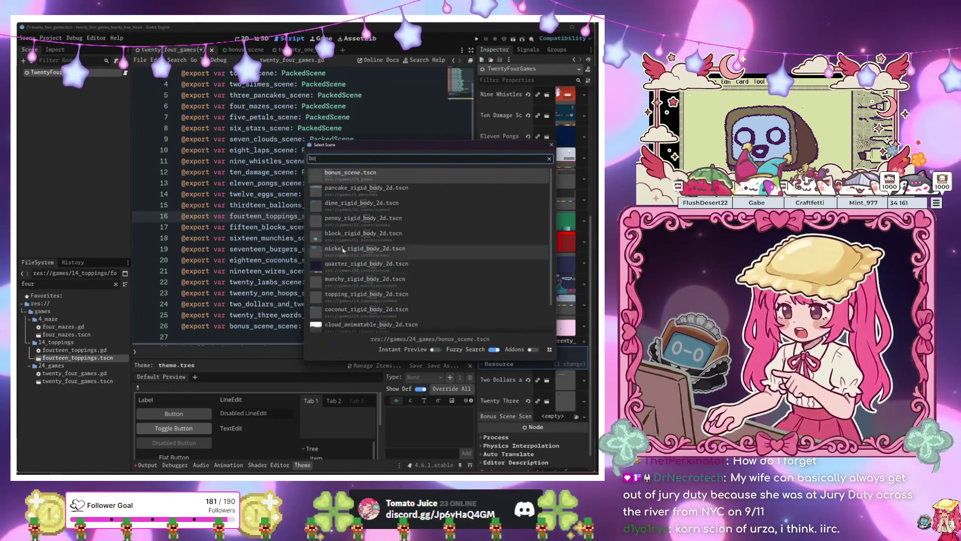
{"action": "double_click", "coordinate": [362, 250]}
{"action": "scroll", "coordinate": [351, 225], "scroll_direction": "down", "scroll_amount": 3}
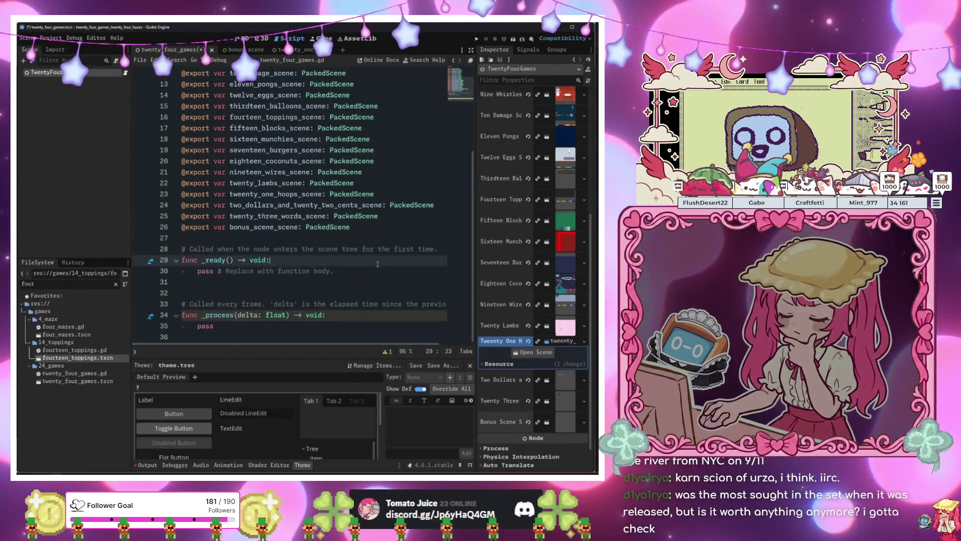
- Delete the _ready and _process template stubs, leaving only the PackedScene exports
{"action": "left_click", "coordinate": [297, 294]}
{"action": "left_click_drag", "start_coordinate": [263, 330], "coordinate": [181, 249]}
{"action": "key", "text": "BackSpace"}
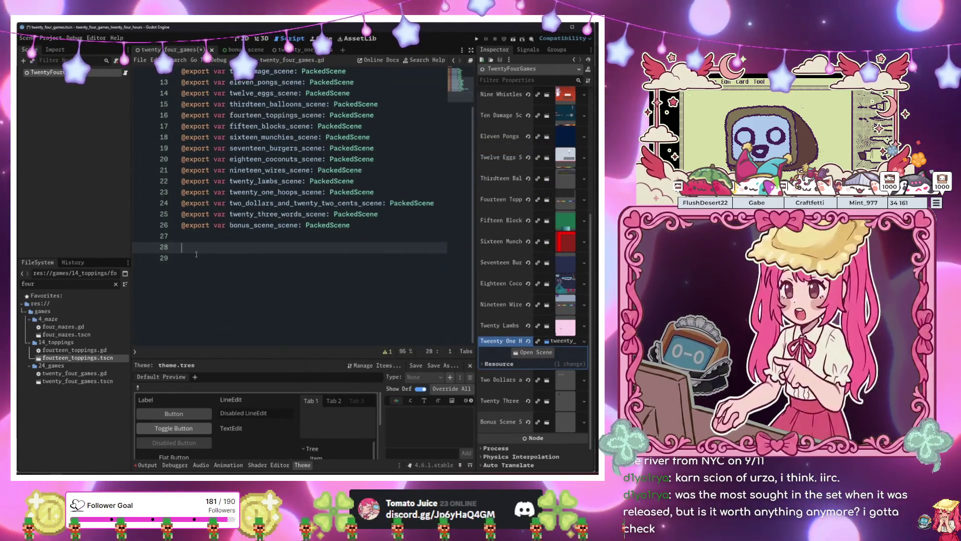
{"action": "scroll", "coordinate": [286, 274], "scroll_direction": "up", "scroll_amount": 3}
{"action": "key", "text": "Down"}
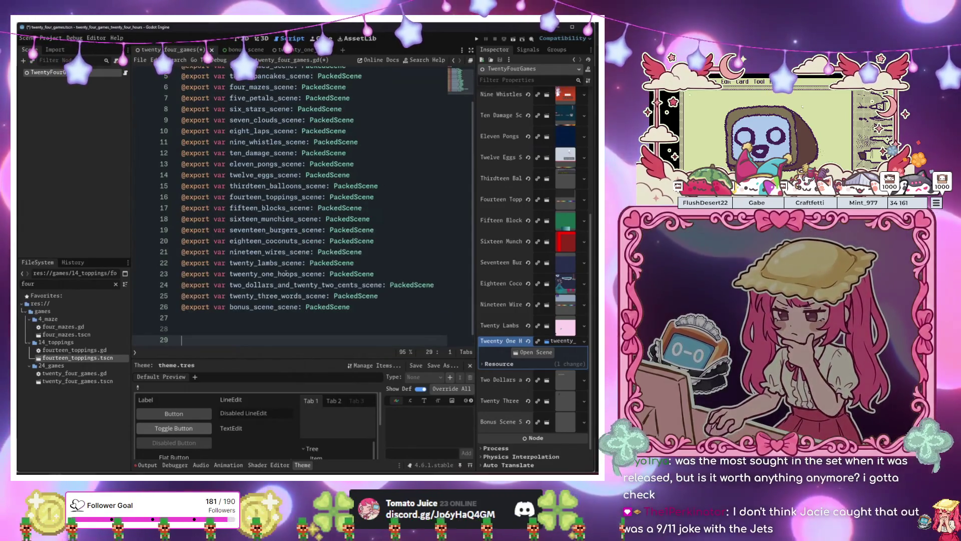
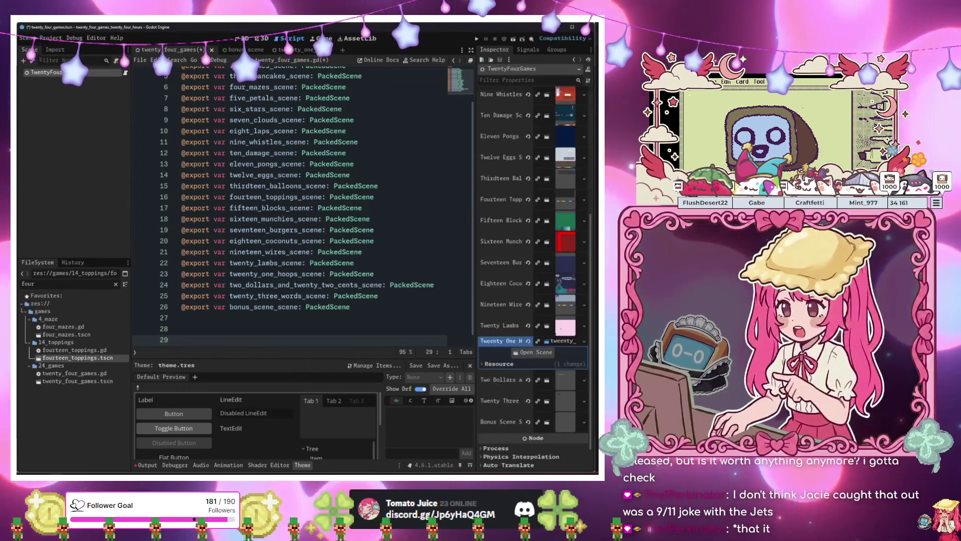
- Add a func _ready() -> void stub containing pass below the exported scene variables
{"action": "key", "text": "Return"}
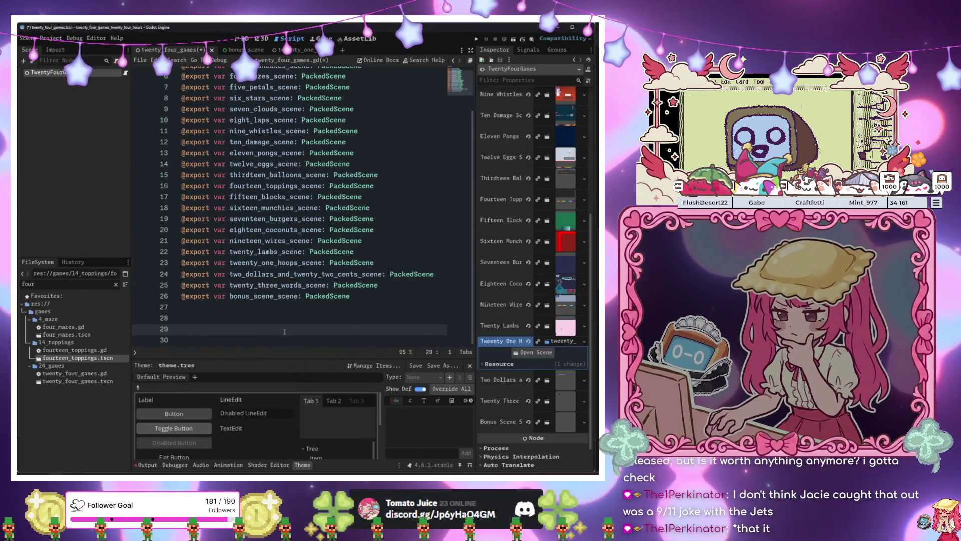
{"action": "type", "text": "func _rea"}
{"action": "key", "text": "Return"}
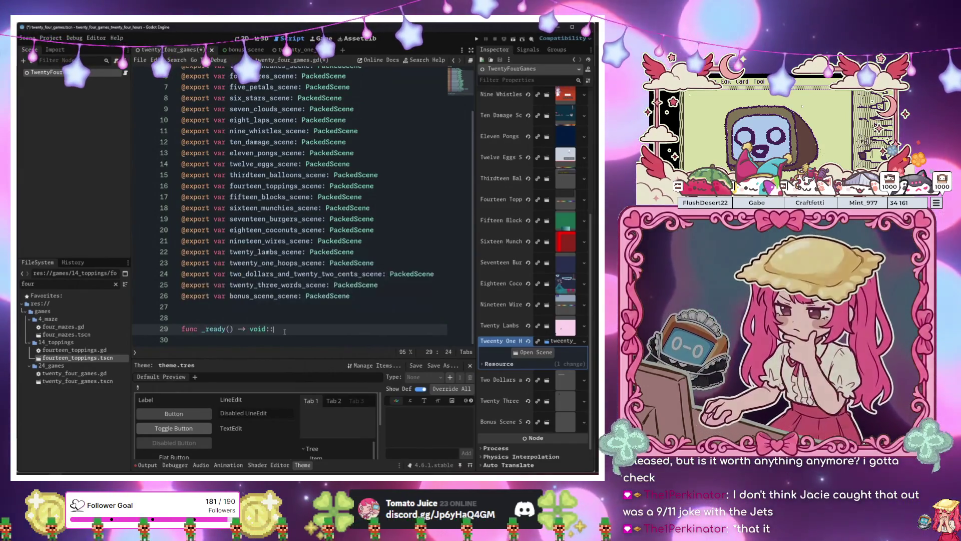
{"action": "key", "text": "Return"}
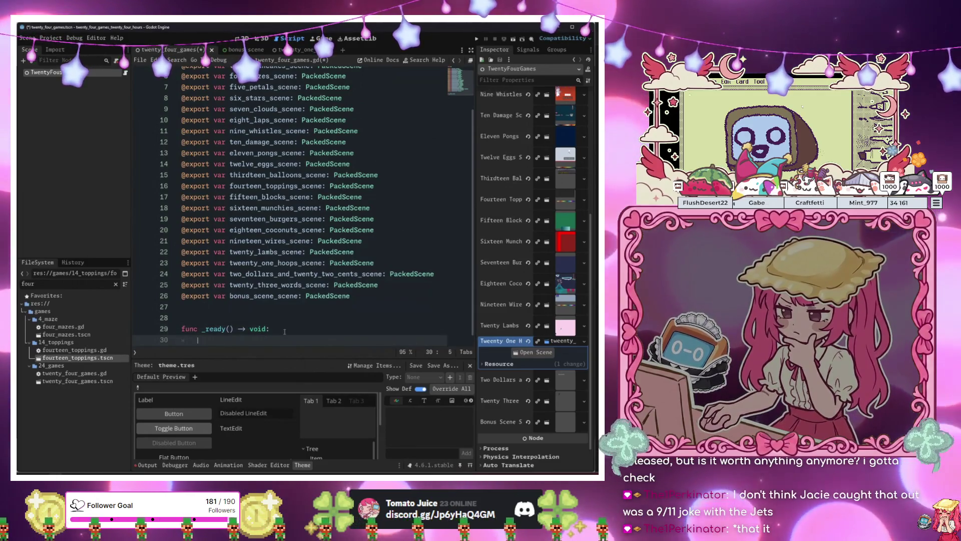
{"action": "type", "text": "pass"}
{"action": "key", "text": "Return"}
{"action": "key", "text": "Return"}
{"action": "key", "text": "Return"}
{"action": "key", "text": "BackSpace"}
- Add a func load_next_scene() -> void stub containing pass
{"action": "type", "text": "f"}
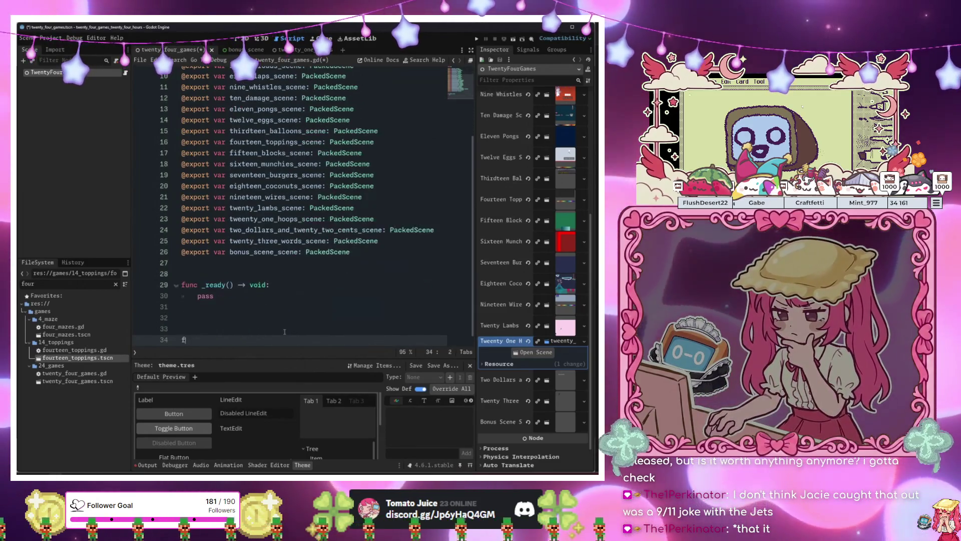
{"action": "type", "text": "unc load_next"}
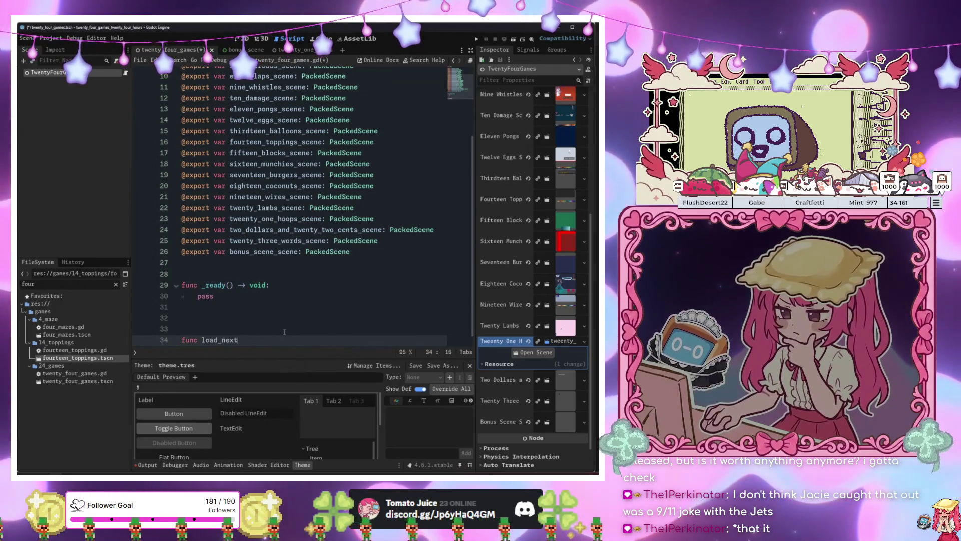
{"action": "type", "text": "_sc"}
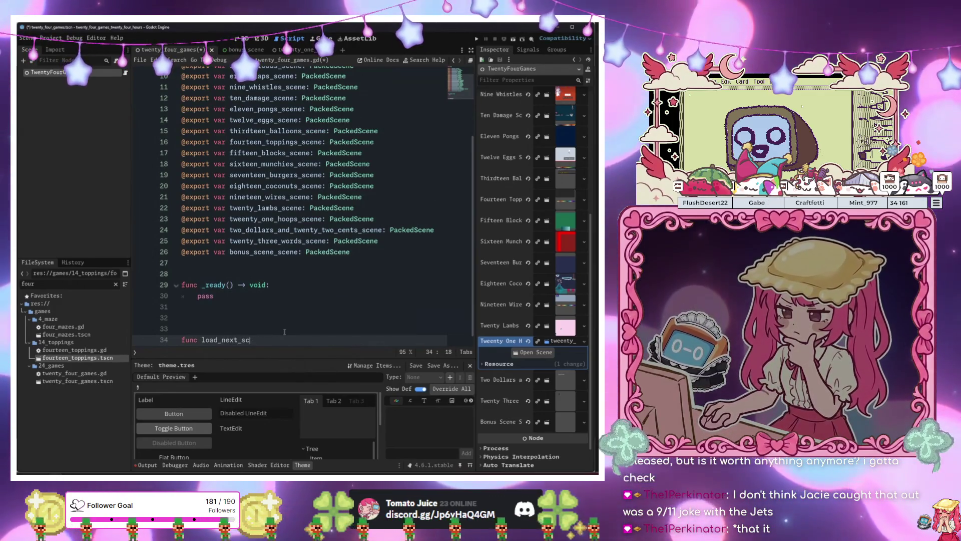
{"action": "type", "text": "ene() -"}
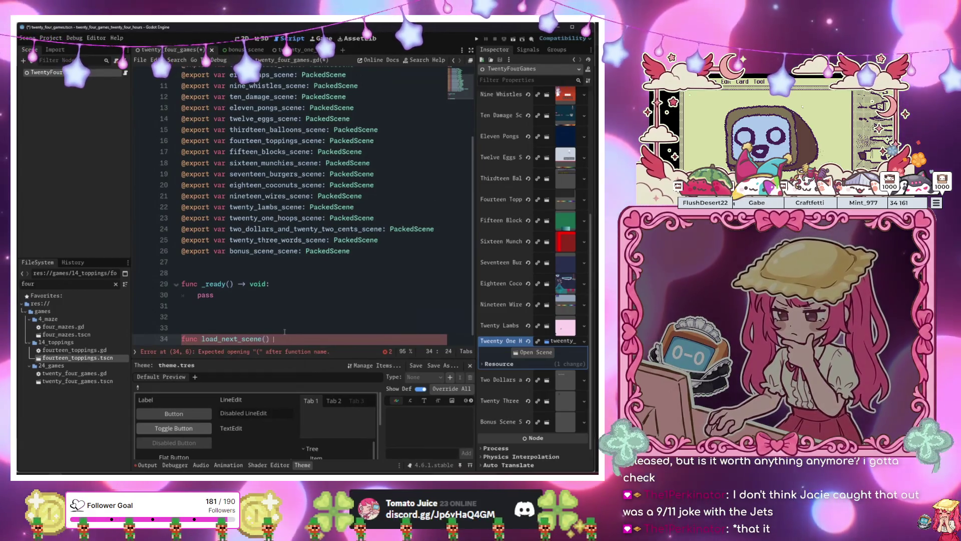
{"action": "type", "text": "> void:"}
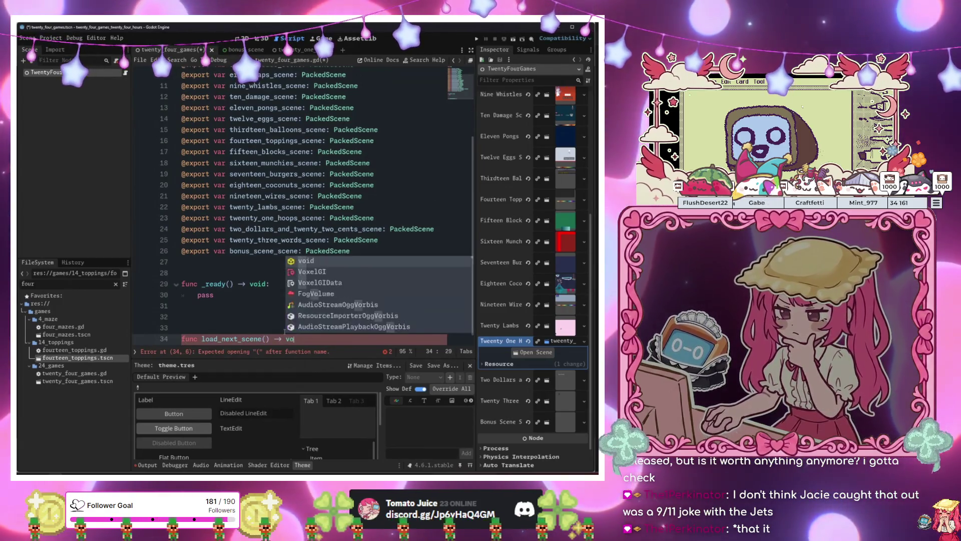
{"action": "key", "text": "Return"}
{"action": "type", "text": "pass"}
{"action": "scroll", "coordinate": [285, 332], "scroll_direction": "up", "scroll_amount": 1}
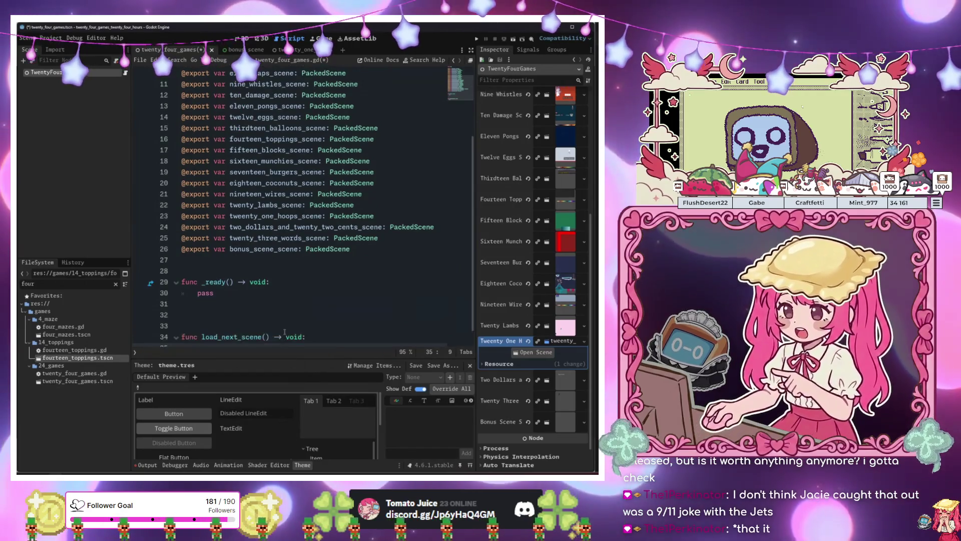
{"action": "scroll", "coordinate": [284, 332], "scroll_direction": "down", "scroll_amount": 2}
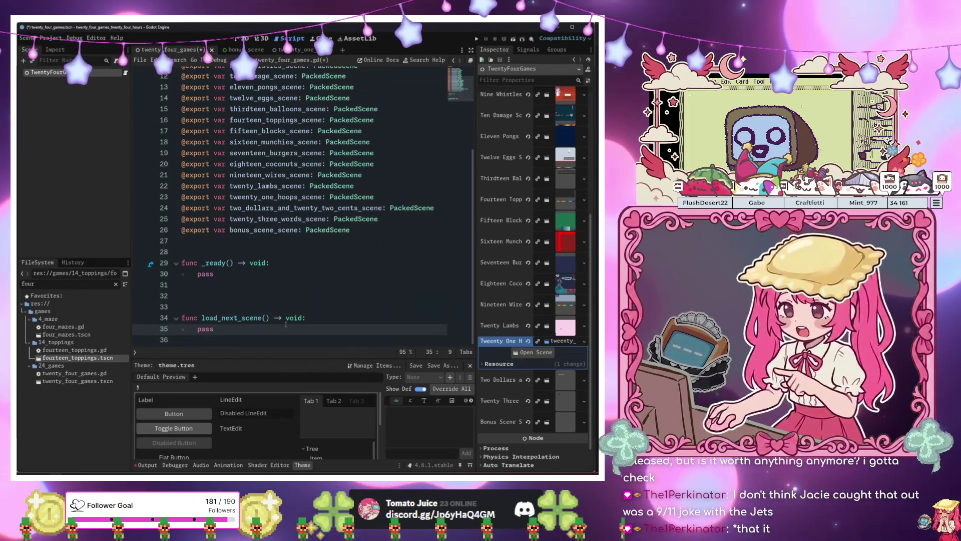
{"action": "left_click", "coordinate": [275, 241]}
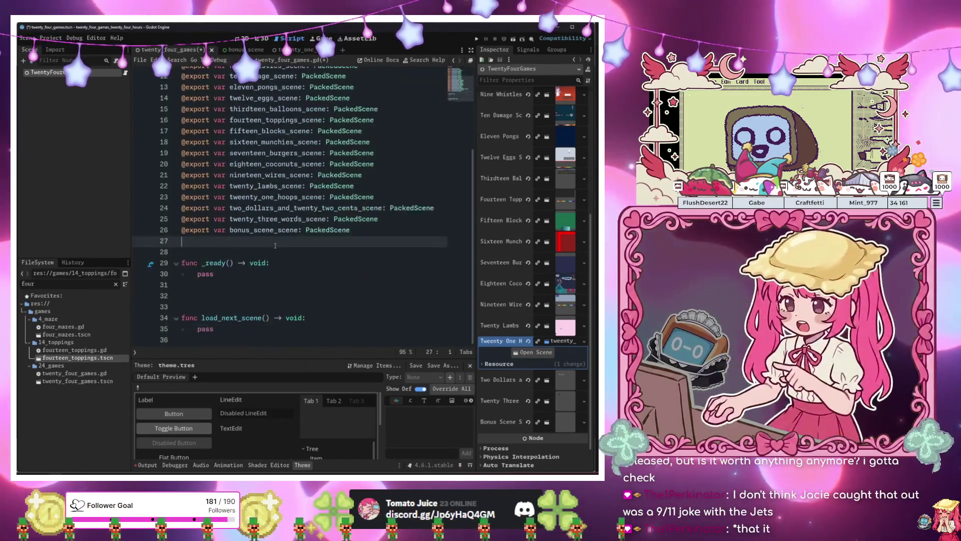
- Declare var scenes: Array[PackedScene] = [ ] above _ready, with an open line inside the brackets
{"action": "key", "text": "Return"}
{"action": "key", "text": "Return"}
{"action": "key", "text": "Return"}
{"action": "key", "text": "Up"}
{"action": "key", "text": "Up"}
{"action": "type", "text": "var sc"}
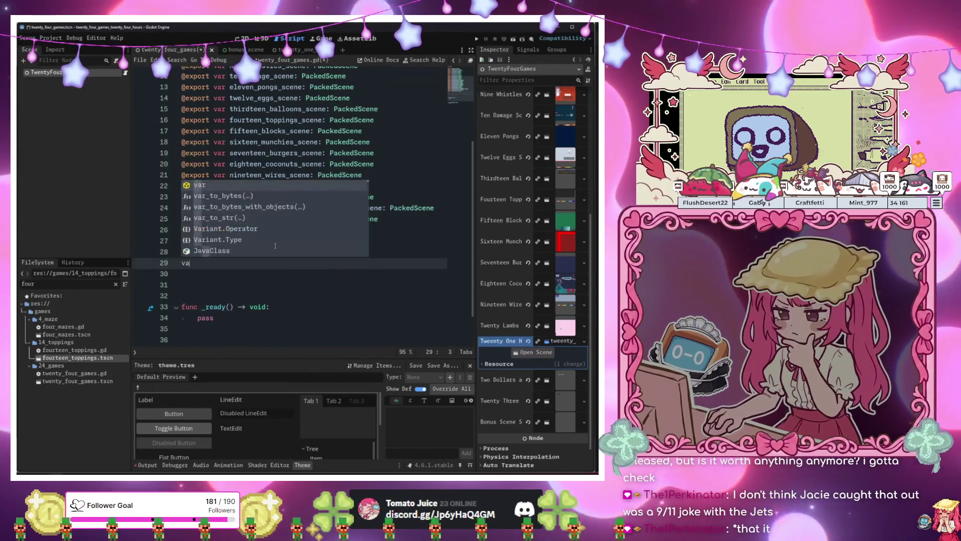
{"action": "type", "text": "enes: Arrayu"}
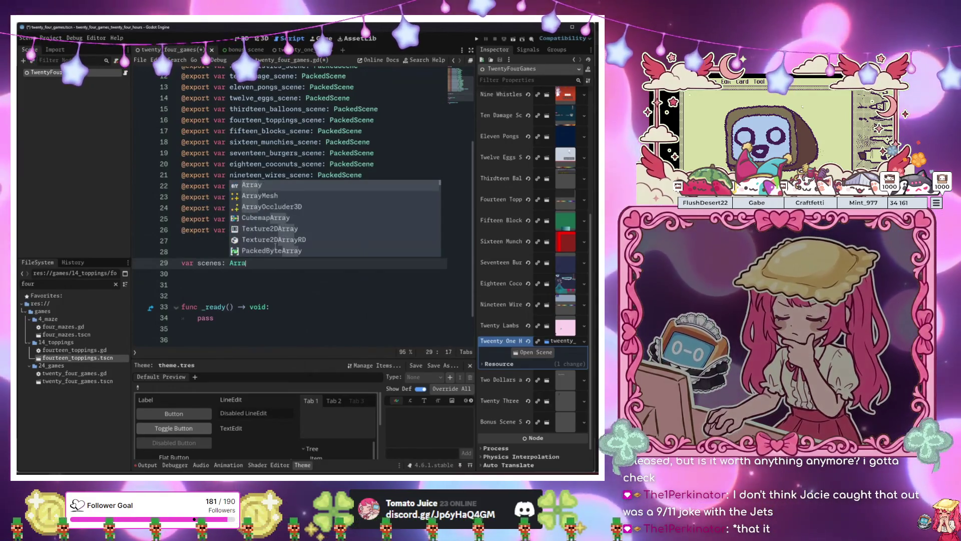
{"action": "key", "text": "BackSpace"}
{"action": "type", "text": "[Packee"}
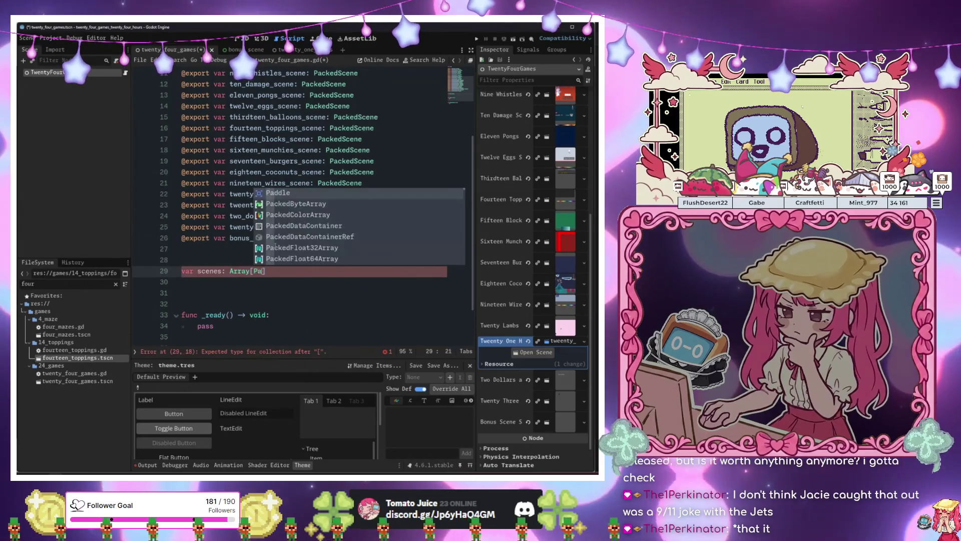
{"action": "key", "text": "BackSpace"}
{"action": "type", "text": "dScene"}
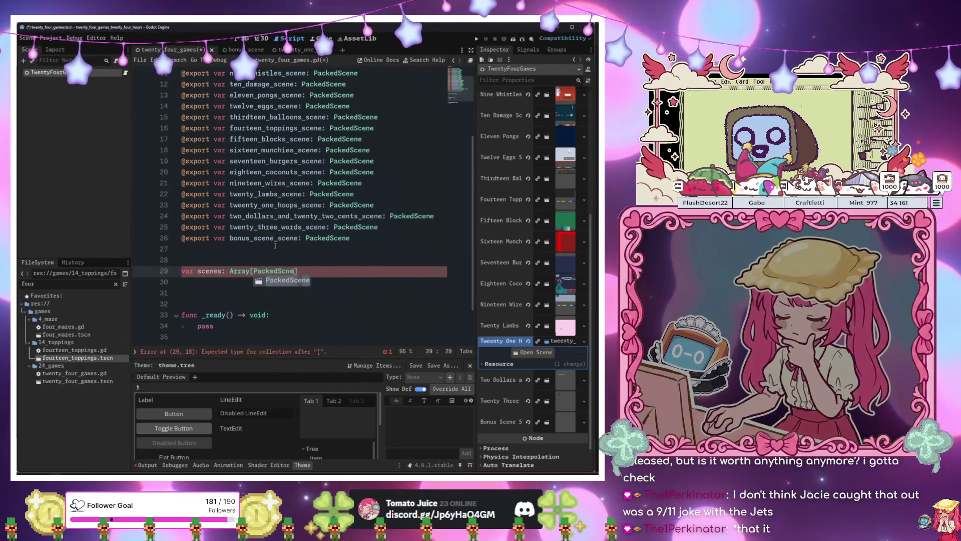
{"action": "type", "text": "] ="}
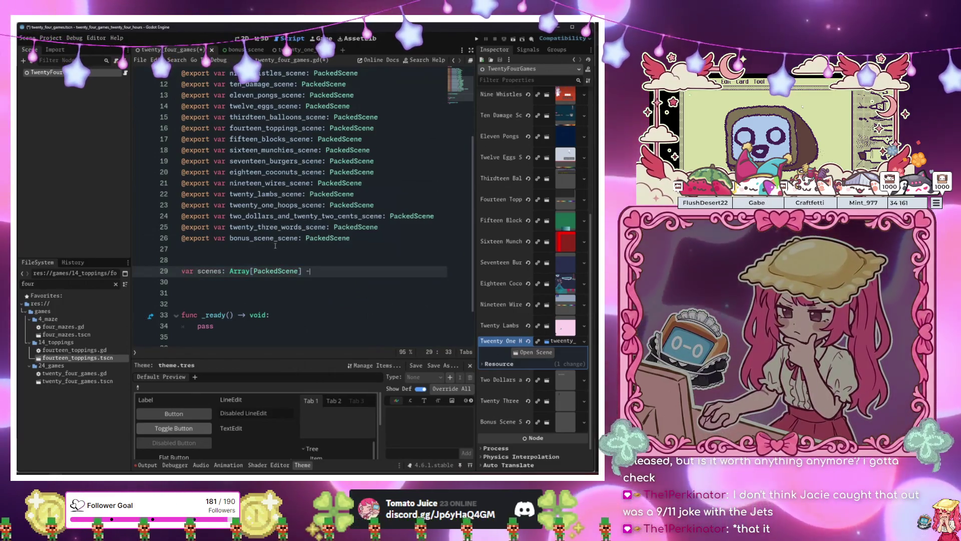
{"action": "type", "text": " ["}
{"action": "key", "text": "Return"}
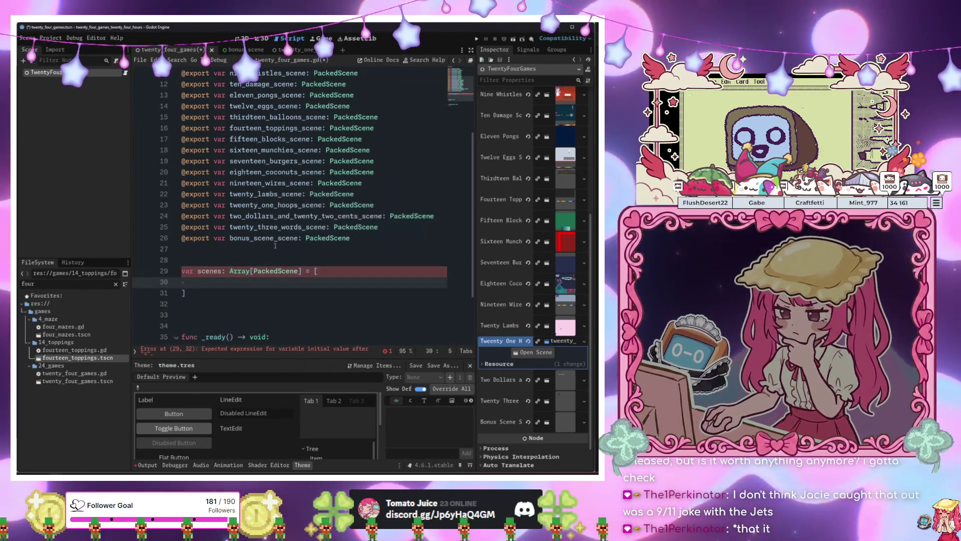
- Add blank lines above the scenes declaration and delete the placeholder pass in _ready
{"action": "left_click", "coordinate": [272, 258]}
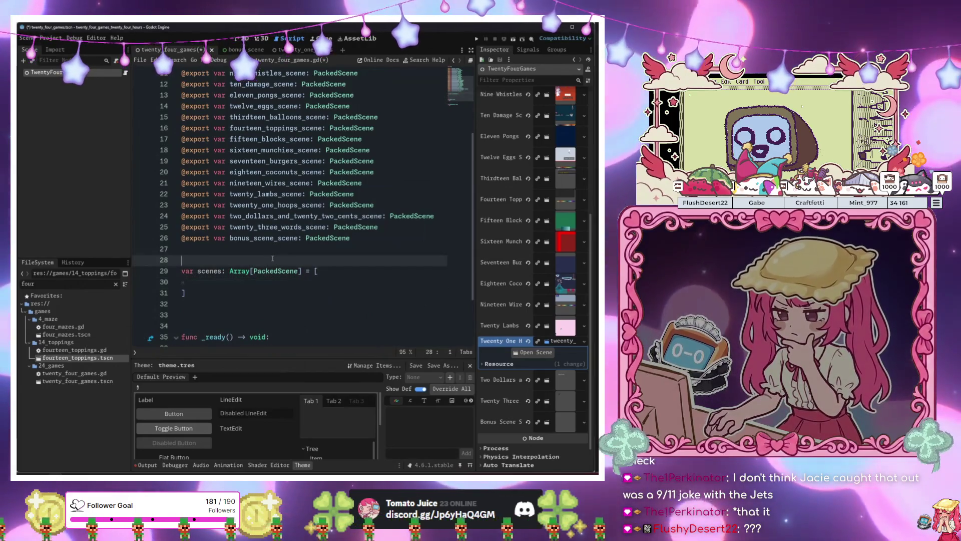
{"action": "key", "text": "Return"}
{"action": "key", "text": "Return"}
{"action": "key", "text": "Up"}
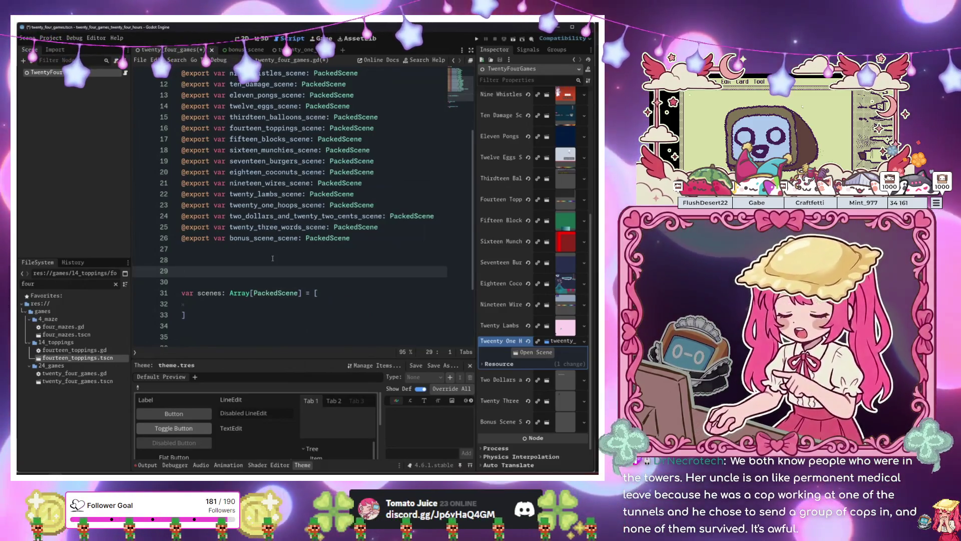
{"action": "scroll", "coordinate": [273, 258], "scroll_direction": "up", "scroll_amount": 2}
{"action": "scroll", "coordinate": [271, 270], "scroll_direction": "down", "scroll_amount": 2}
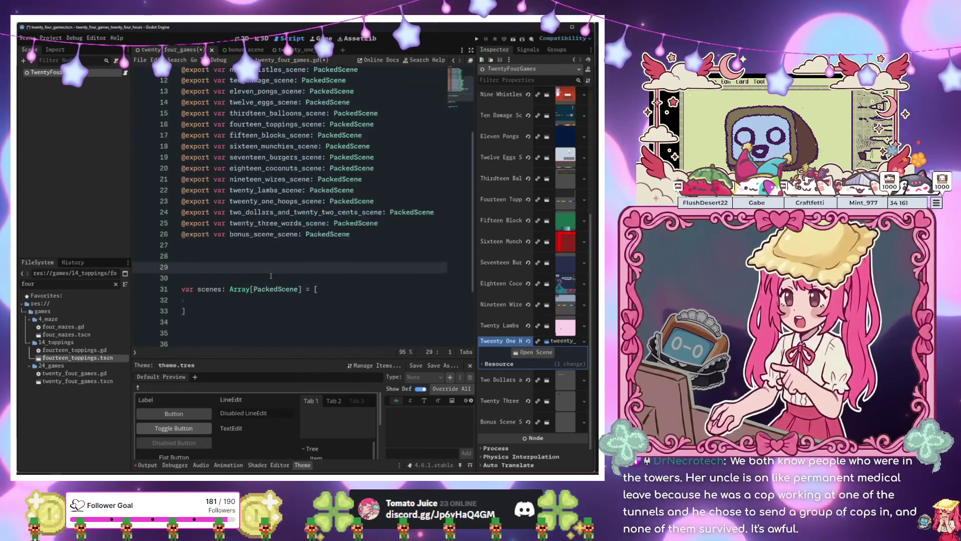
{"action": "scroll", "coordinate": [271, 276], "scroll_direction": "up", "scroll_amount": 3}
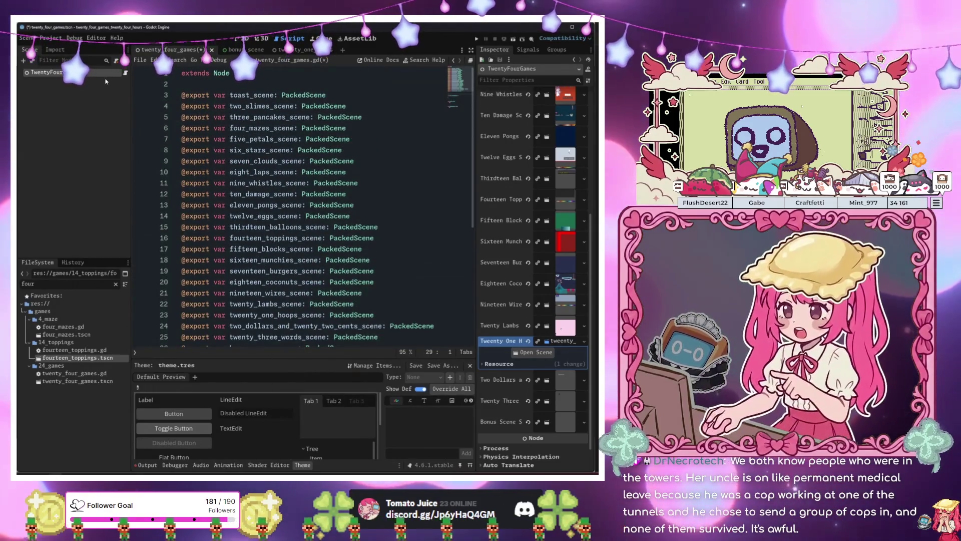
{"action": "scroll", "coordinate": [216, 194], "scroll_direction": "down", "scroll_amount": 6}
{"action": "left_click", "coordinate": [246, 275]}
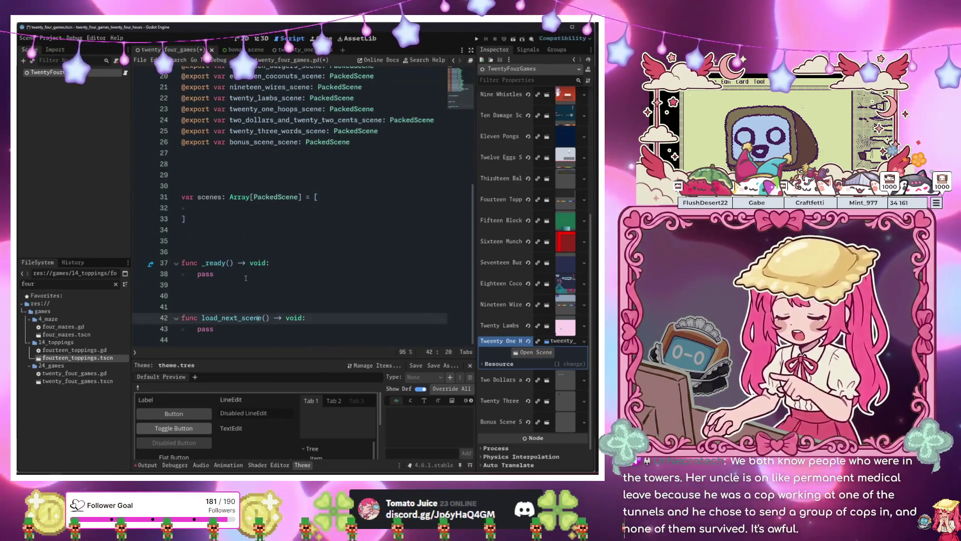
{"action": "key", "text": "BackSpace"}
{"action": "key", "text": "BackSpace"}
{"action": "key", "text": "BackSpace"}
- Make _ready call load_next_scene() and declare var current_scene_index: int = 0
{"action": "type", "text": "load_next_scene()"}
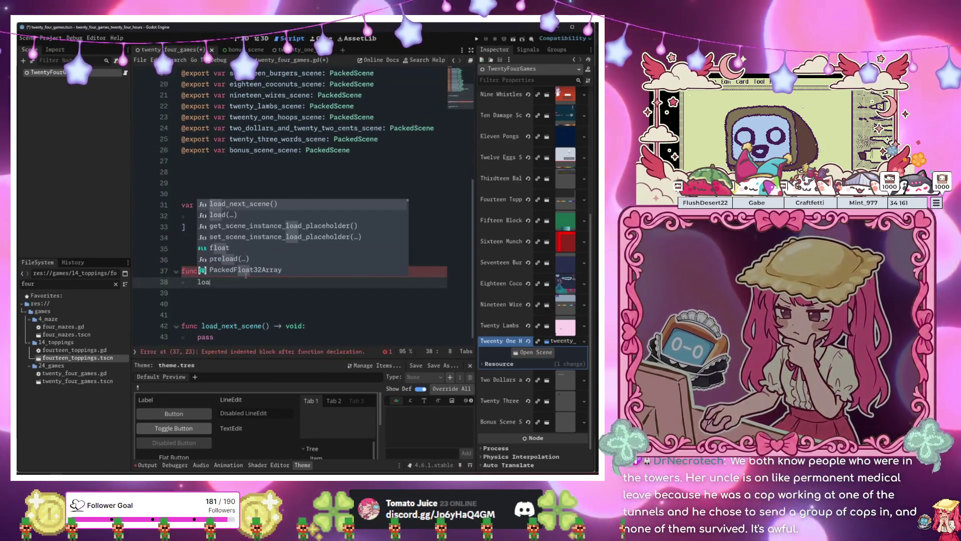
{"action": "key", "text": "Up"}
{"action": "key", "text": "Up"}
{"action": "key", "text": "Up"}
{"action": "key", "text": "Up"}
{"action": "type", "text": "var"}
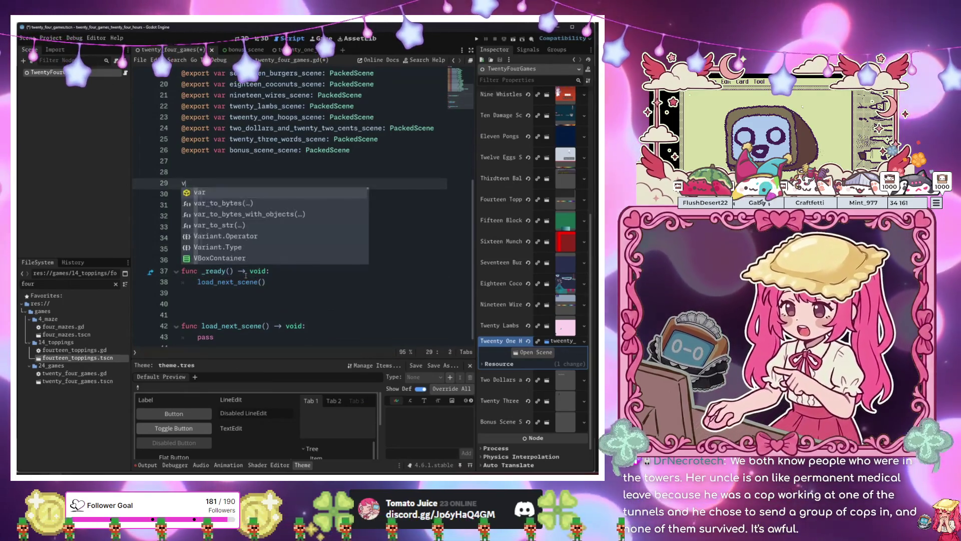
{"action": "key", "text": "BackSpace"}
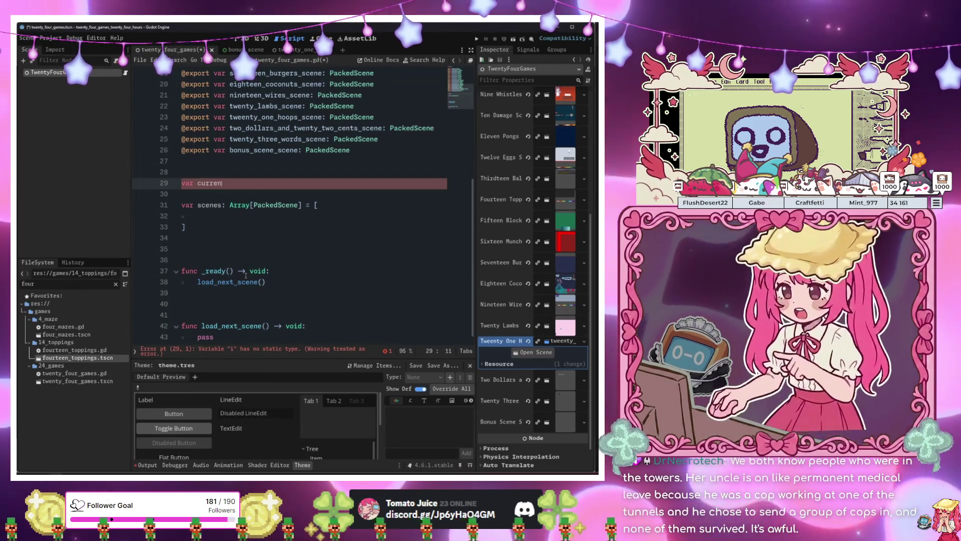
{"action": "type", "text": "t_scene_i"}
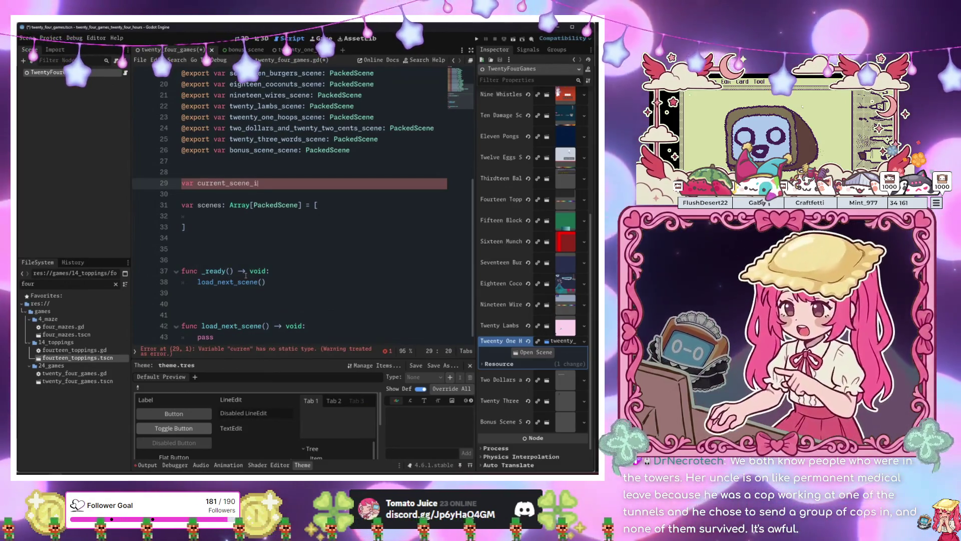
{"action": "type", "text": "ndex("}
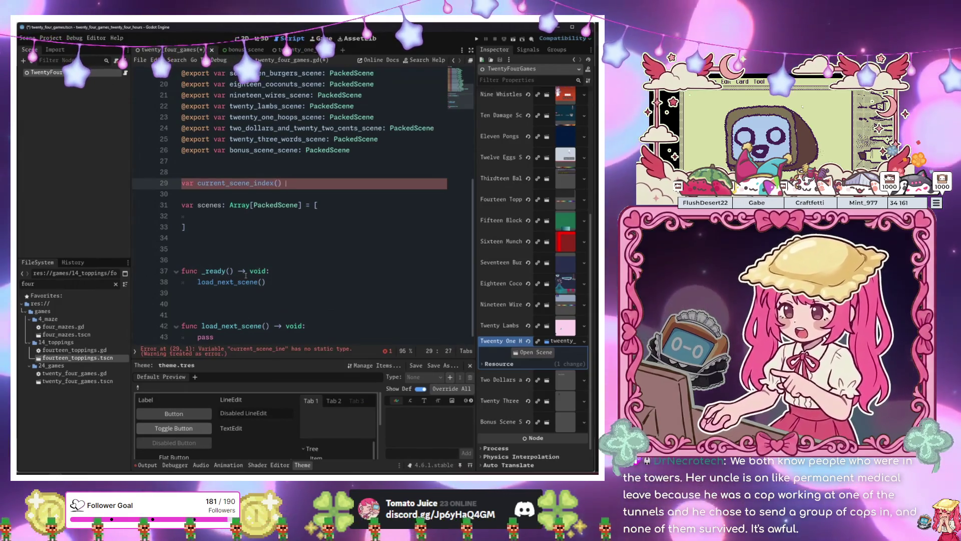
{"action": "key", "text": "BackSpace"}
{"action": "key", "text": "BackSpace"}
{"action": "key", "text": "BackSpace"}
{"action": "type", "text": ": int "}
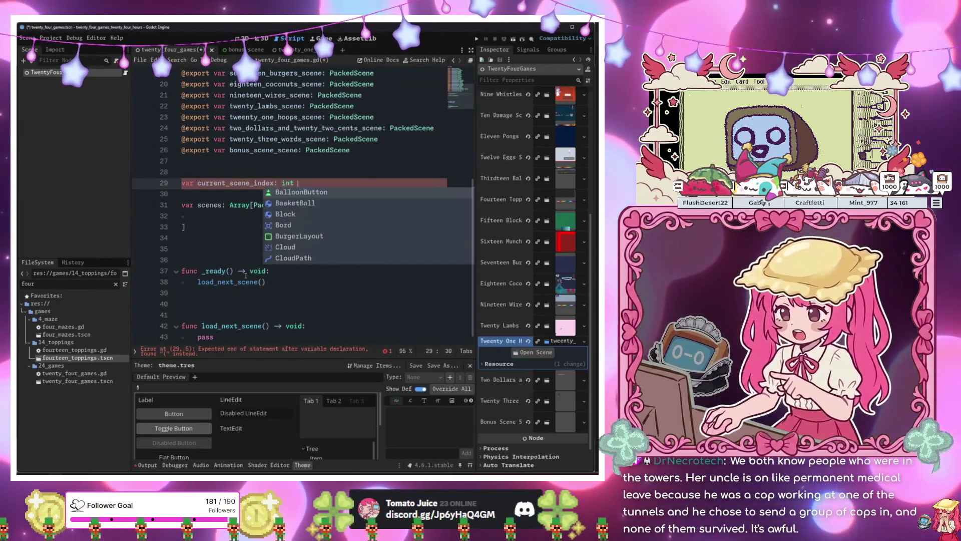
{"action": "type", "text": "= 0"}
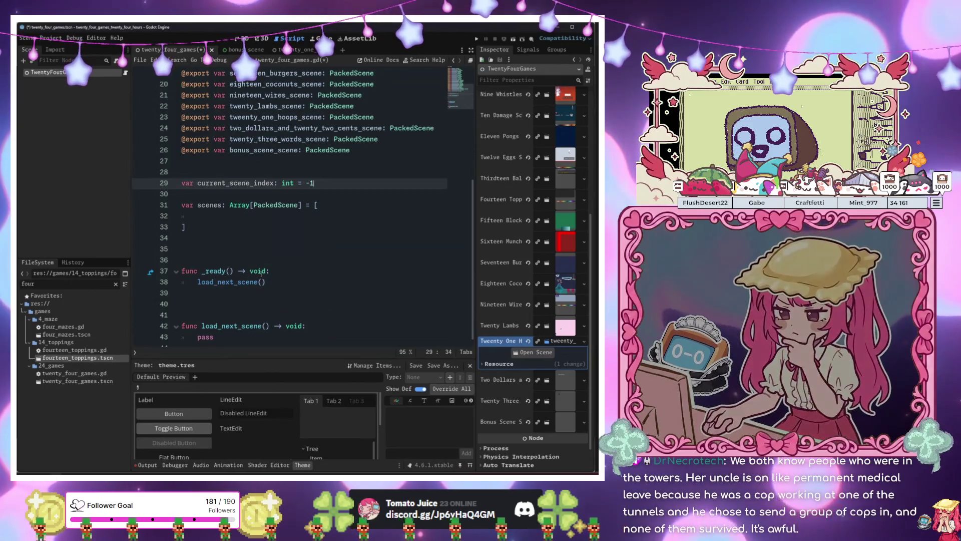
- Remove the leftover 1 so current_scene_index starts at 0, then return to the scenes array
{"action": "left_click", "coordinate": [338, 325]}
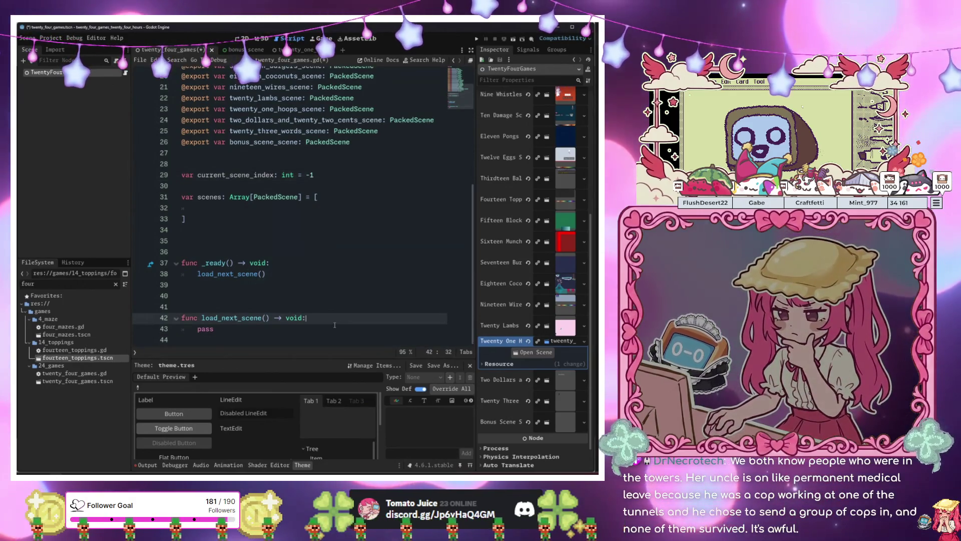
{"action": "left_click", "coordinate": [313, 176]}
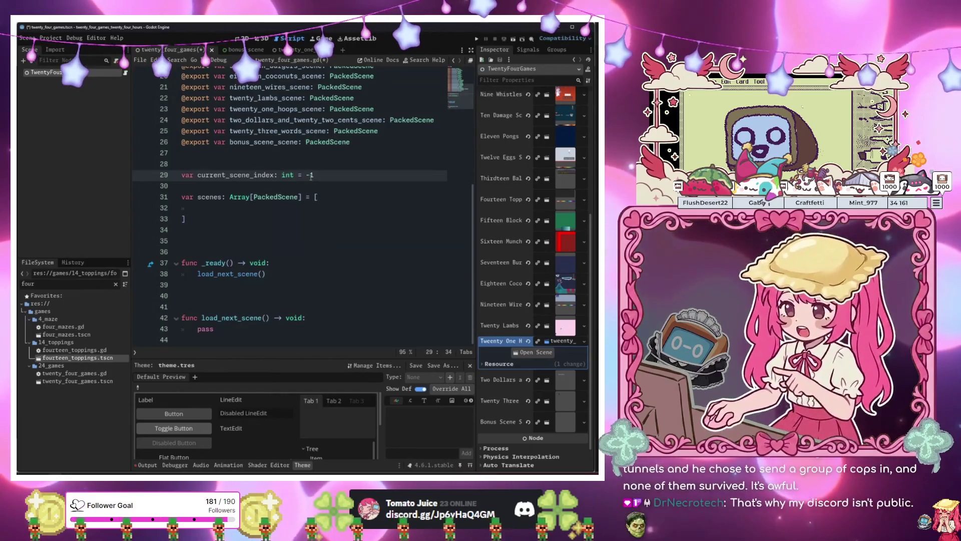
{"action": "left_click", "coordinate": [319, 293]}
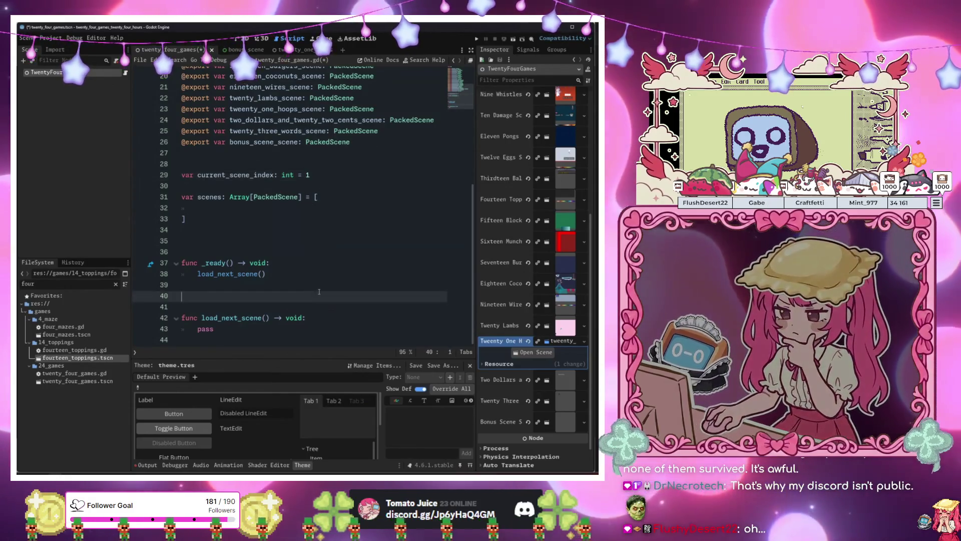
{"action": "left_click", "coordinate": [323, 175]}
{"action": "key", "text": "BackSpace"}
{"action": "scroll", "coordinate": [323, 172], "scroll_direction": "up", "scroll_amount": 1}
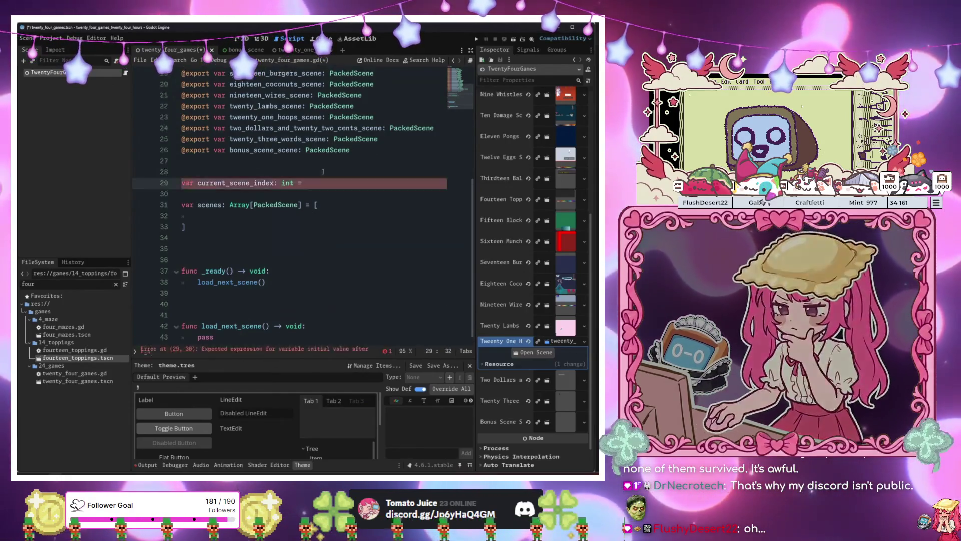
{"action": "scroll", "coordinate": [300, 200], "scroll_direction": "down", "scroll_amount": 1}
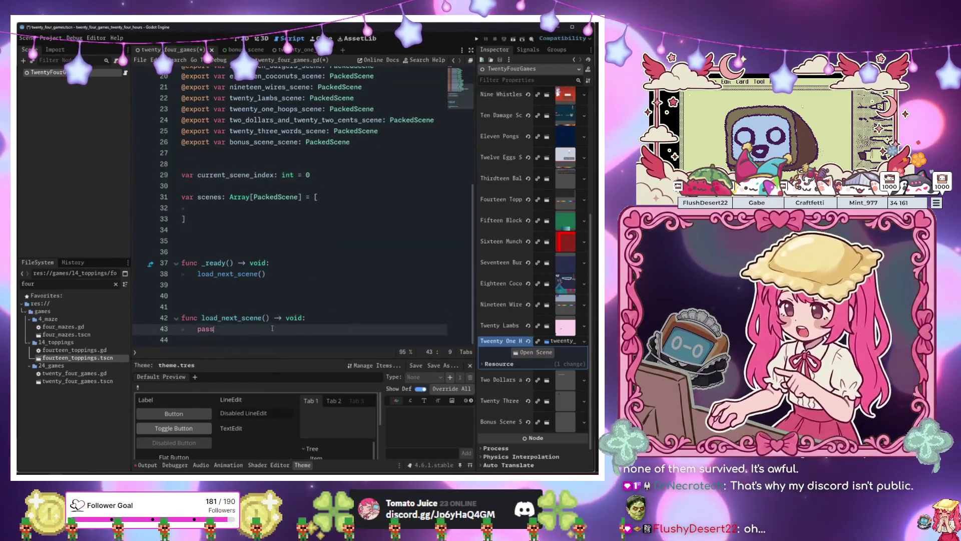
{"action": "left_click", "coordinate": [239, 241]}
{"action": "left_click", "coordinate": [239, 207]}
{"action": "scroll", "coordinate": [264, 91], "scroll_direction": "up", "scroll_amount": 6}
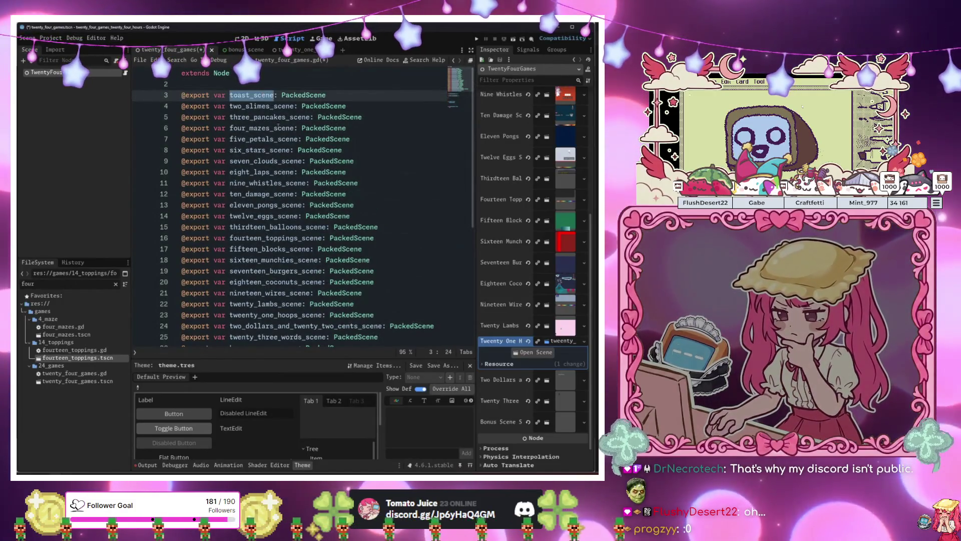
{"action": "scroll", "coordinate": [278, 126], "scroll_direction": "down", "scroll_amount": 6}
{"action": "left_click", "coordinate": [258, 208]}
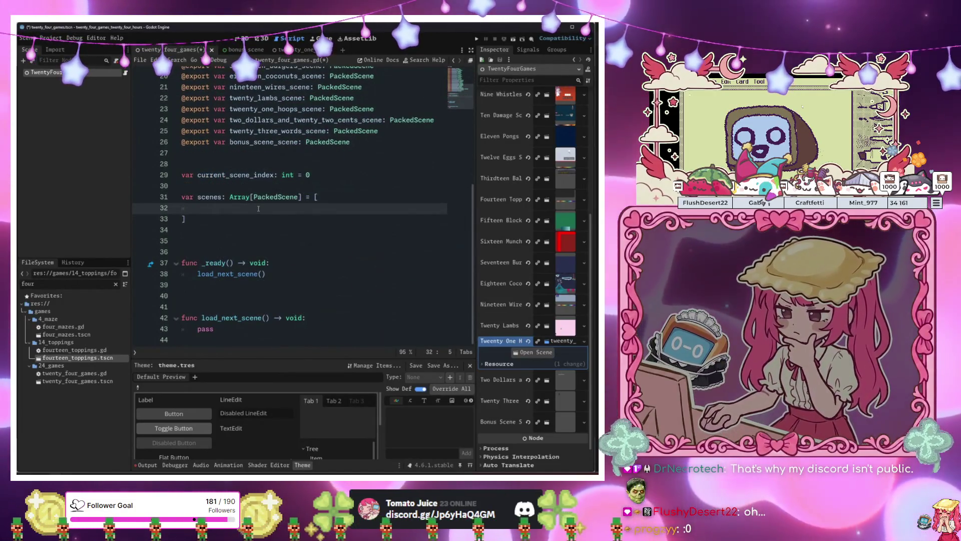
- Duplicate the 'banana,' placeholder line to make enough scenes array entries, and check the output log
{"action": "type", "text": "banana,"}
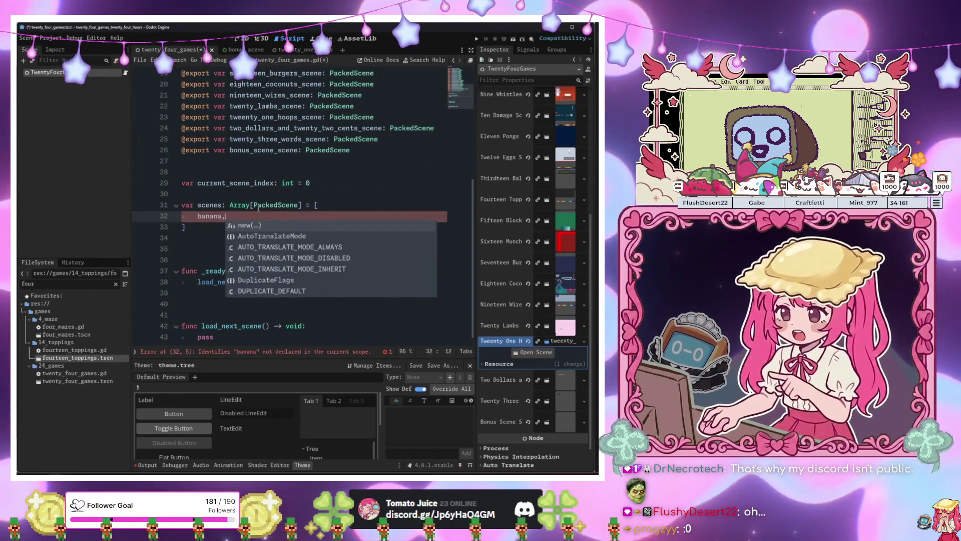
{"action": "key", "text": "ctrl+shift+d"}
{"action": "key", "text": "ctrl+shift+d"}
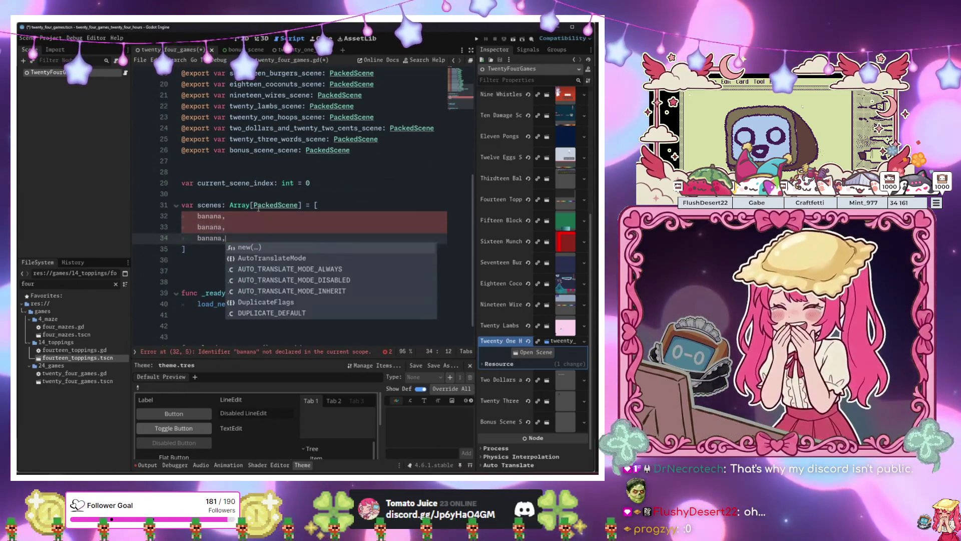
{"action": "key", "text": "ctrl+shift+d"}
{"action": "key", "text": "ctrl+shift+d"}
{"action": "key", "text": "ctrl+shift+d"}
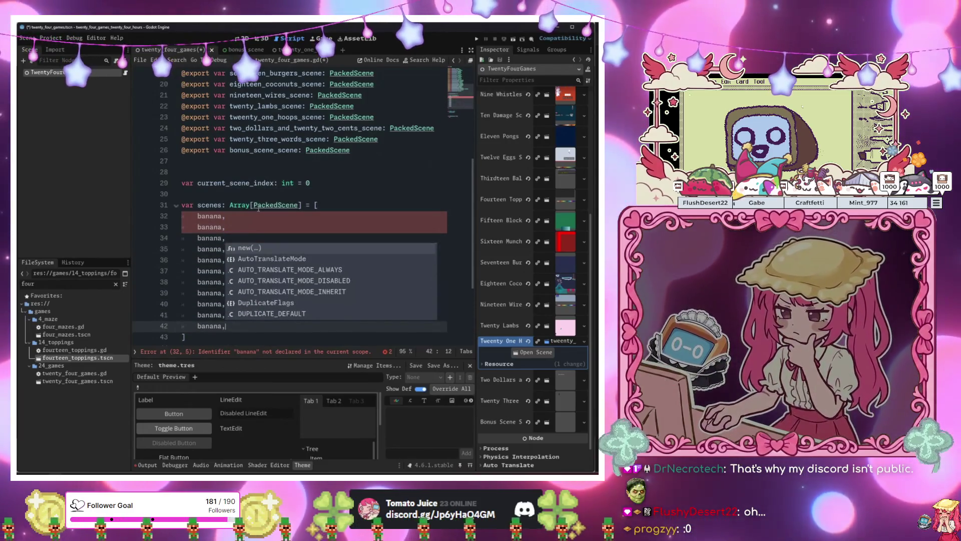
{"action": "key", "text": "ctrl+shift+d"}
{"action": "key", "text": "ctrl+shift+d"}
{"action": "key", "text": "ctrl+shift+d"}
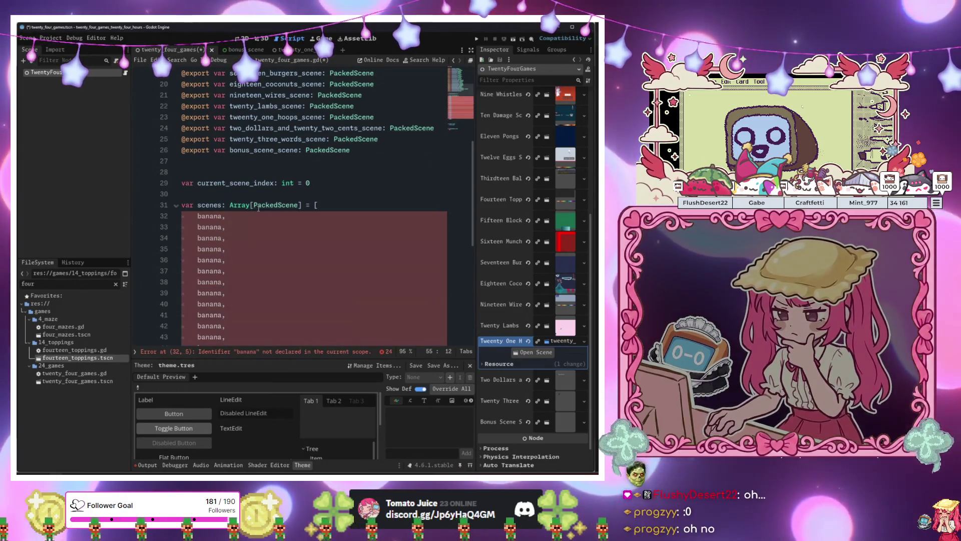
{"action": "scroll", "coordinate": [258, 205], "scroll_direction": "up", "scroll_amount": 6}
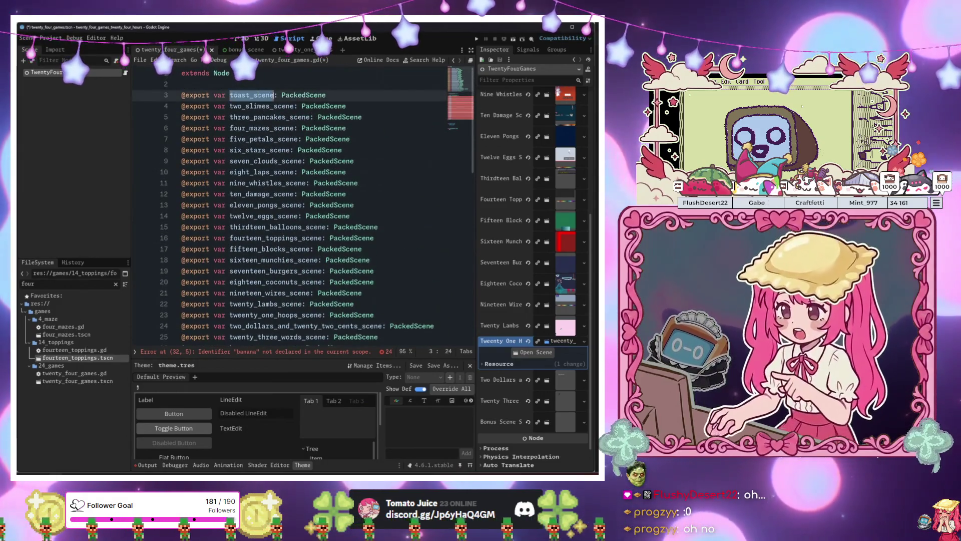
{"action": "left_click", "coordinate": [147, 465]}
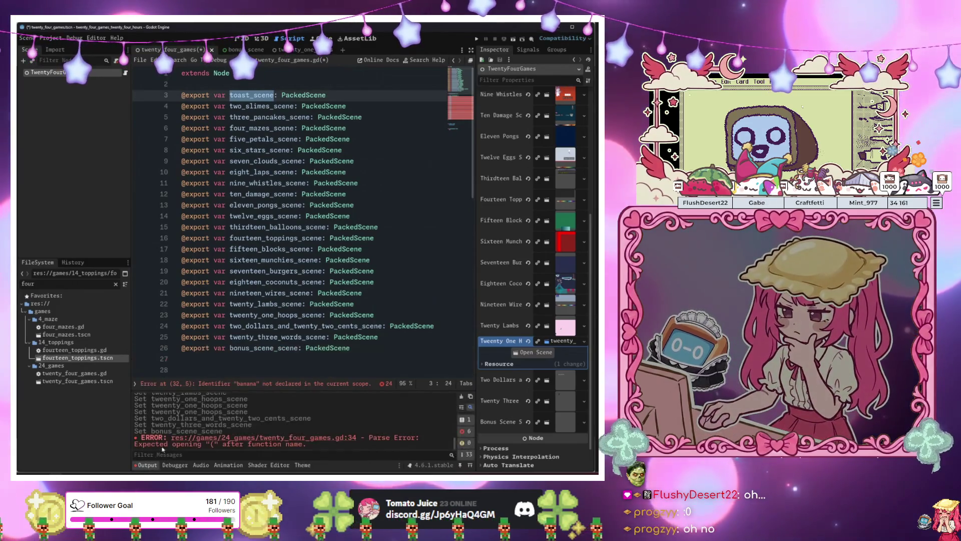
{"action": "scroll", "coordinate": [233, 358], "scroll_direction": "down", "scroll_amount": 1}
{"action": "scroll", "coordinate": [227, 364], "scroll_direction": "down", "scroll_amount": 1}
- Replace the first three placeholders with toast_scene, two_slimes_scene and three_pancakes_scene
{"action": "double_click", "coordinate": [210, 349]}
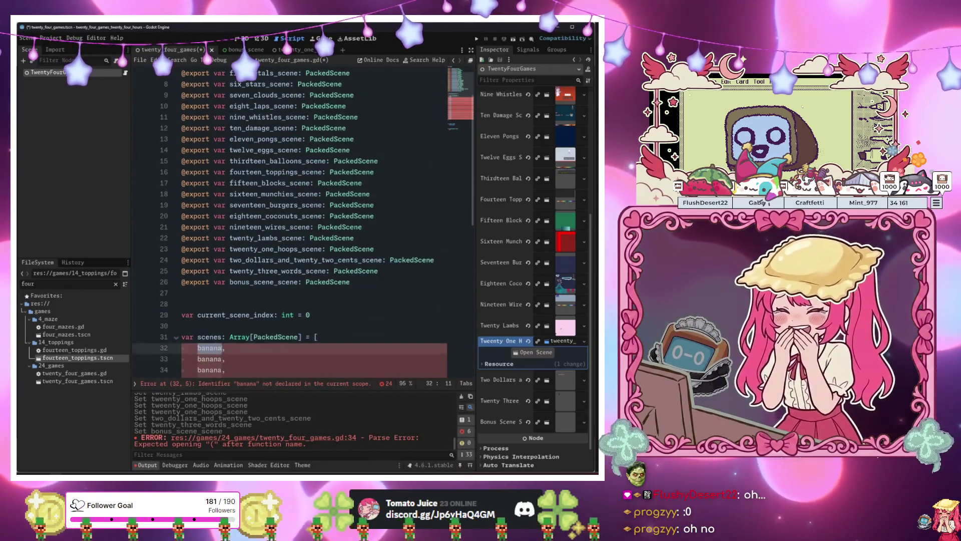
{"action": "type", "text": "toast_scene"}
{"action": "scroll", "coordinate": [250, 225], "scroll_direction": "up", "scroll_amount": 2}
{"action": "left_click", "coordinate": [274, 106]}
{"action": "key", "text": "ctrl+c"}
{"action": "scroll", "coordinate": [287, 212], "scroll_direction": "down", "scroll_amount": 4}
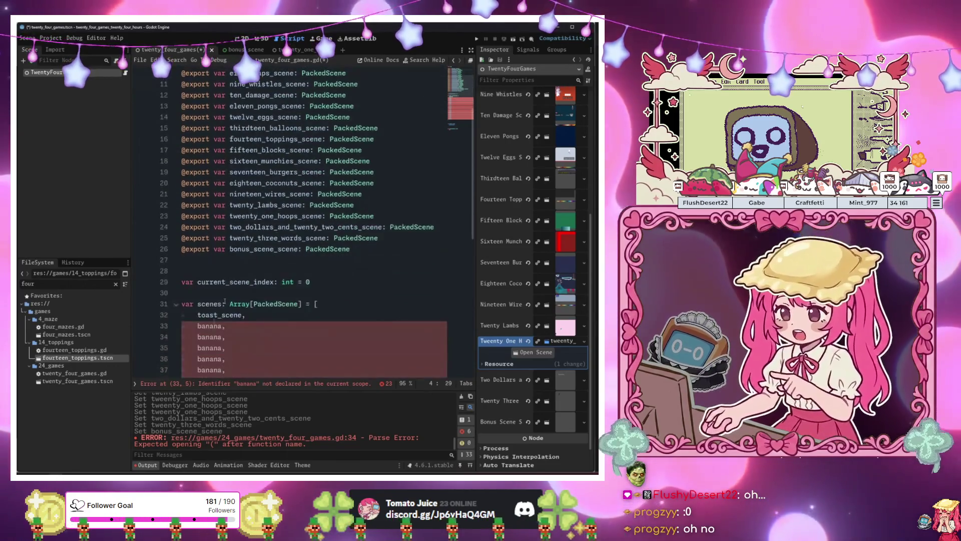
{"action": "double_click", "coordinate": [210, 360]}
{"action": "key", "text": "ctrl+v"}
{"action": "scroll", "coordinate": [270, 200], "scroll_direction": "up", "scroll_amount": 4}
{"action": "double_click", "coordinate": [270, 117]}
{"action": "key", "text": "ctrl+c"}
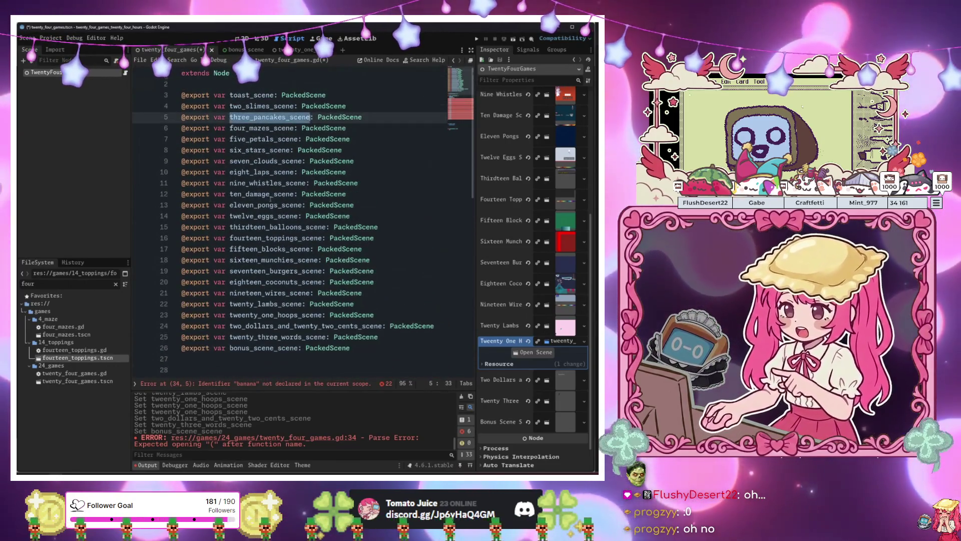
{"action": "scroll", "coordinate": [271, 226], "scroll_direction": "down", "scroll_amount": 4}
{"action": "double_click", "coordinate": [210, 343]}
{"action": "key", "text": "ctrl+v"}
- Fill the next placeholders with four_mazes_scene and nine_whistles_scene
{"action": "scroll", "coordinate": [267, 240], "scroll_direction": "up", "scroll_amount": 2}
{"action": "scroll", "coordinate": [266, 240], "scroll_direction": "up", "scroll_amount": 2}
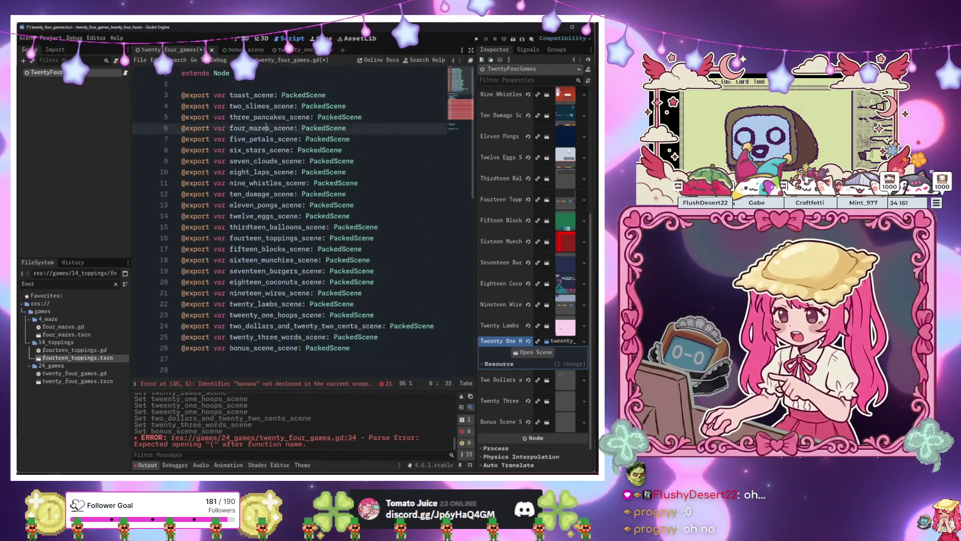
{"action": "double_click", "coordinate": [262, 119]}
{"action": "key", "text": "ctrl+c"}
{"action": "scroll", "coordinate": [261, 200], "scroll_direction": "down", "scroll_amount": 4}
{"action": "left_click", "coordinate": [209, 315]}
{"action": "key", "text": "ctrl+v"}
{"action": "scroll", "coordinate": [270, 226], "scroll_direction": "up", "scroll_amount": 4}
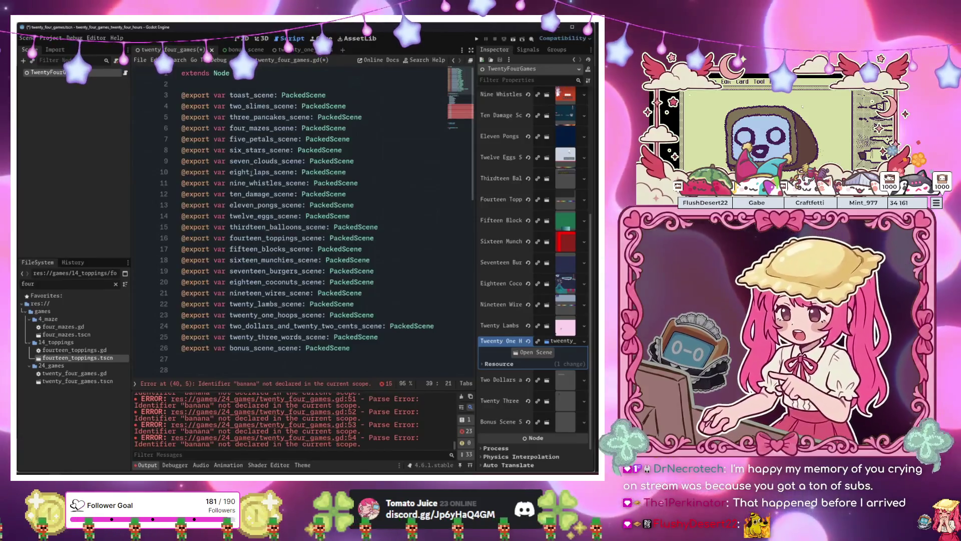
{"action": "double_click", "coordinate": [250, 183]}
{"action": "key", "text": "ctrl+c"}
{"action": "scroll", "coordinate": [250, 226], "scroll_direction": "down", "scroll_amount": 4}
{"action": "scroll", "coordinate": [222, 342], "scroll_direction": "down", "scroll_amount": 2}
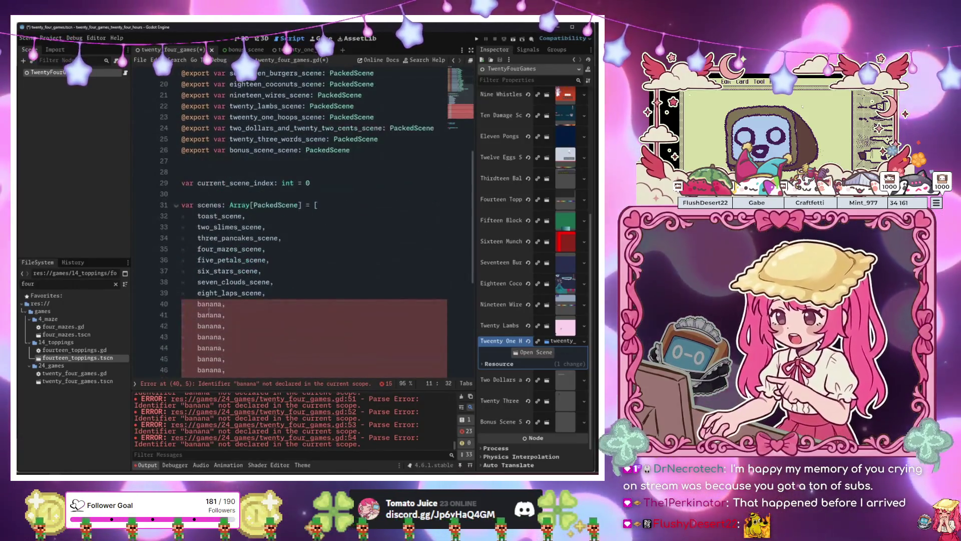
{"action": "double_click", "coordinate": [210, 305]}
{"action": "key", "text": "ctrl+v"}
- Replace the placeholders on lines 41 and 42 with ten_damage_scene and eleven_pongs_scene
{"action": "scroll", "coordinate": [210, 305], "scroll_direction": "up", "scroll_amount": 6}
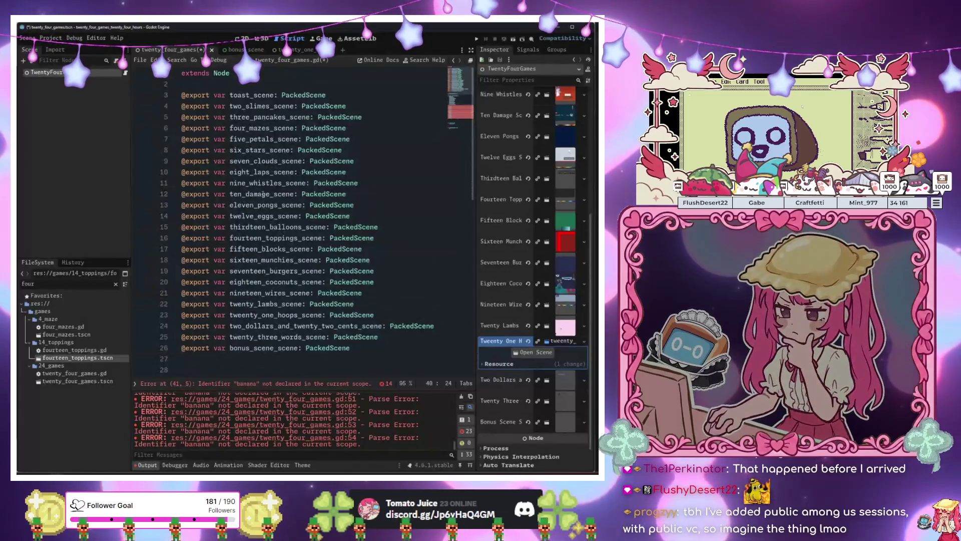
{"action": "double_click", "coordinate": [264, 194]}
{"action": "scroll", "coordinate": [235, 311], "scroll_direction": "down", "scroll_amount": 4}
{"action": "scroll", "coordinate": [219, 342], "scroll_direction": "down", "scroll_amount": 2}
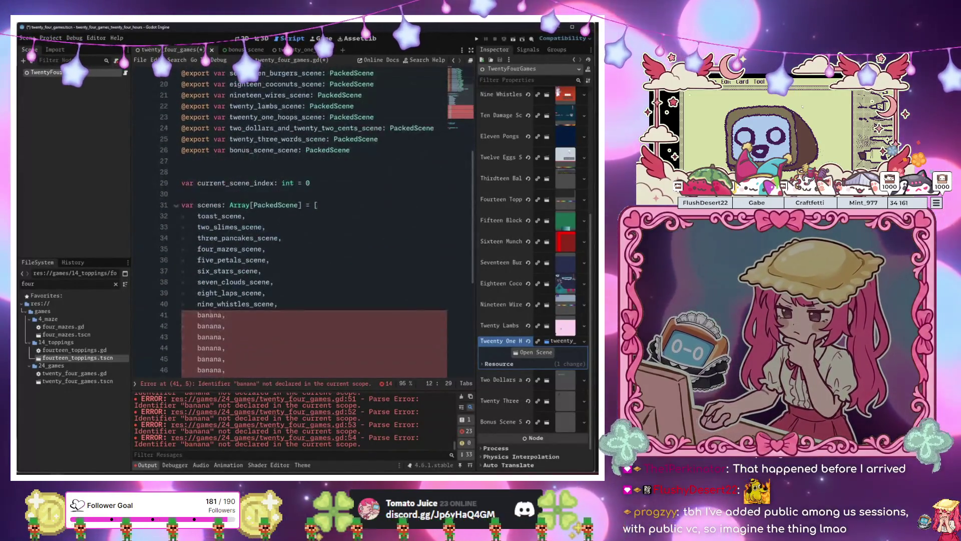
{"action": "double_click", "coordinate": [210, 315]}
{"action": "key", "text": "ctrl+v"}
{"action": "scroll", "coordinate": [216, 314], "scroll_direction": "up", "scroll_amount": 7}
{"action": "double_click", "coordinate": [280, 204]}
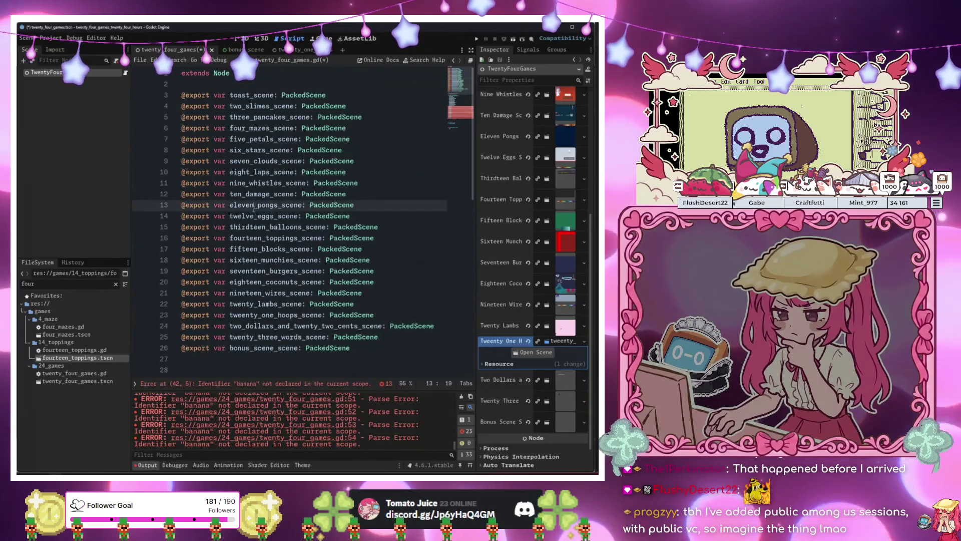
{"action": "scroll", "coordinate": [228, 310], "scroll_direction": "down", "scroll_amount": 8}
{"action": "double_click", "coordinate": [211, 260]}
{"action": "key", "text": "ctrl+v"}
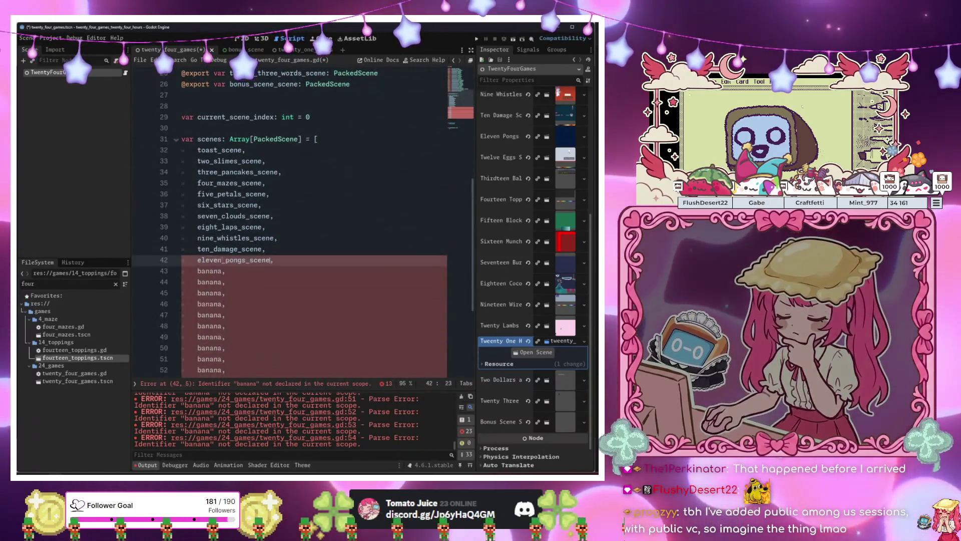
- Put twelve_eggs_scene and thirdteen_balloons_scene on lines 43 and 44 of the array
{"action": "scroll", "coordinate": [256, 219], "scroll_direction": "up", "scroll_amount": 8}
{"action": "double_click", "coordinate": [255, 217]}
{"action": "key", "text": "ctrl+c"}
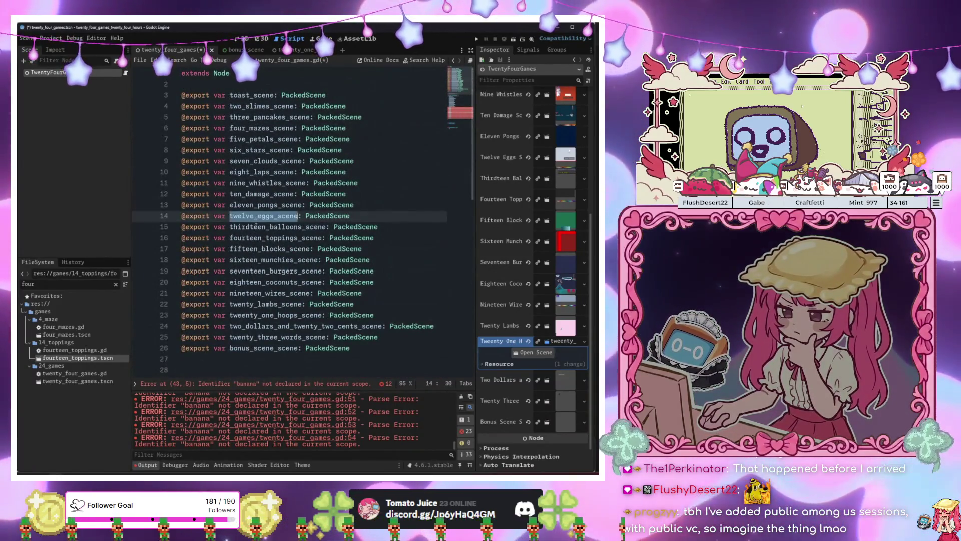
{"action": "scroll", "coordinate": [250, 251], "scroll_direction": "down", "scroll_amount": 8}
{"action": "double_click", "coordinate": [210, 271]}
{"action": "key", "text": "ctrl+v"}
{"action": "scroll", "coordinate": [235, 265], "scroll_direction": "up", "scroll_amount": 8}
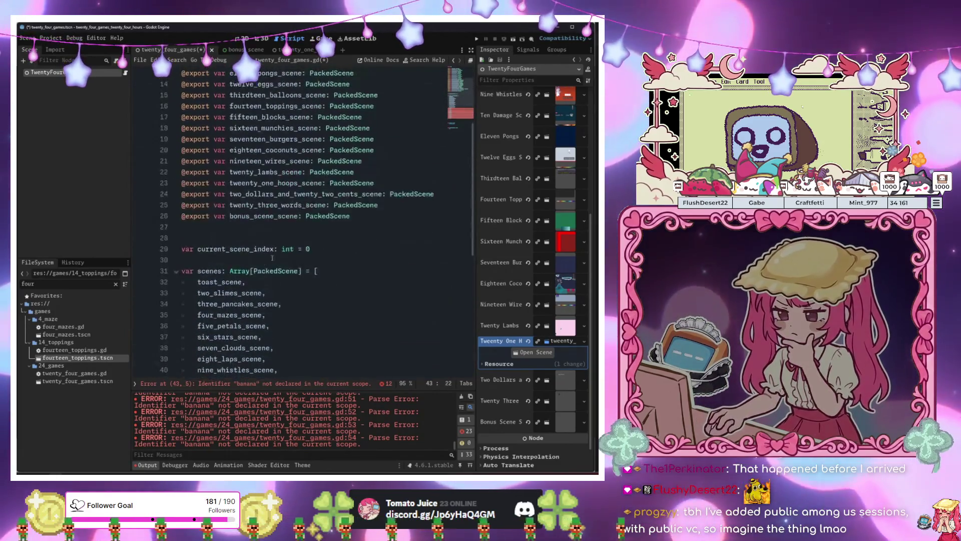
{"action": "left_click", "coordinate": [258, 227]}
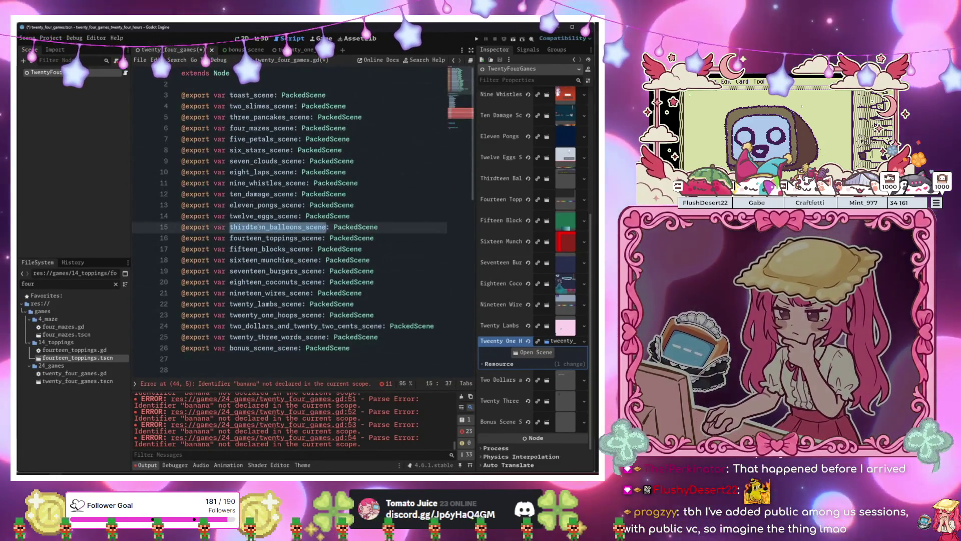
{"action": "key", "text": "ctrl+c"}
{"action": "scroll", "coordinate": [258, 226], "scroll_direction": "down", "scroll_amount": 8}
{"action": "double_click", "coordinate": [210, 249]}
{"action": "key", "text": "ctrl+v"}
- Replace the placeholders on lines 46 and 47 with fifteen_blocks_scene and sixteen_munchies_scene
{"action": "scroll", "coordinate": [238, 253], "scroll_direction": "up", "scroll_amount": 4}
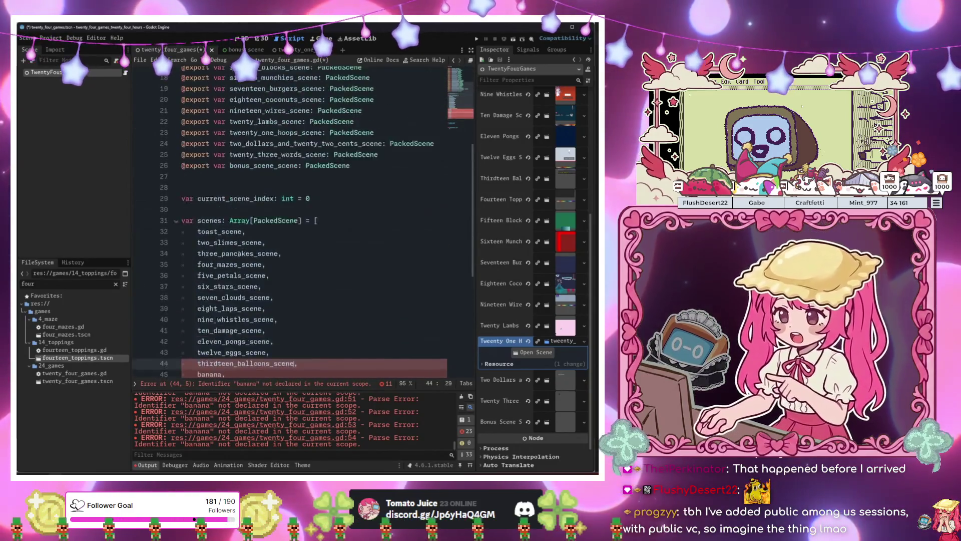
{"action": "scroll", "coordinate": [239, 253], "scroll_direction": "up", "scroll_amount": 5}
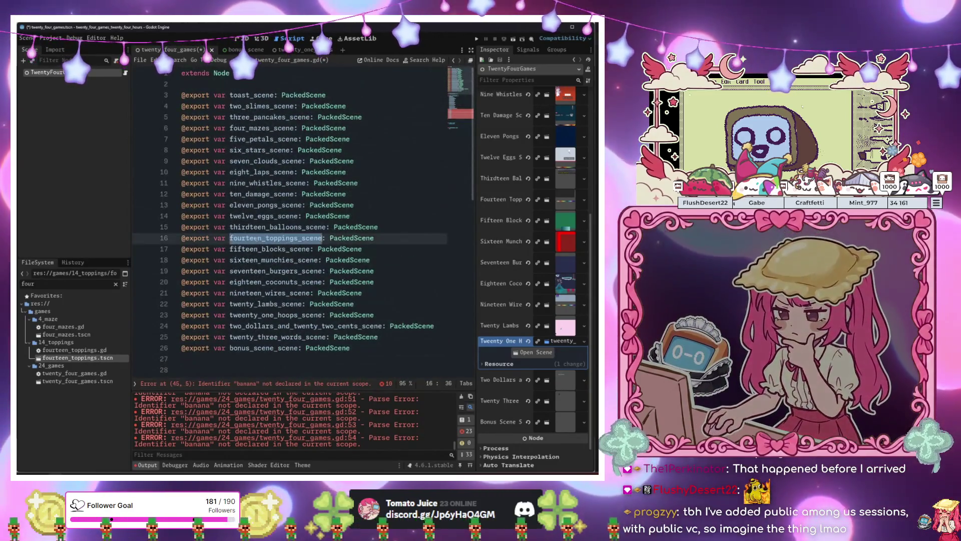
{"action": "scroll", "coordinate": [256, 235], "scroll_direction": "down", "scroll_amount": 7}
{"action": "left_click", "coordinate": [209, 326]}
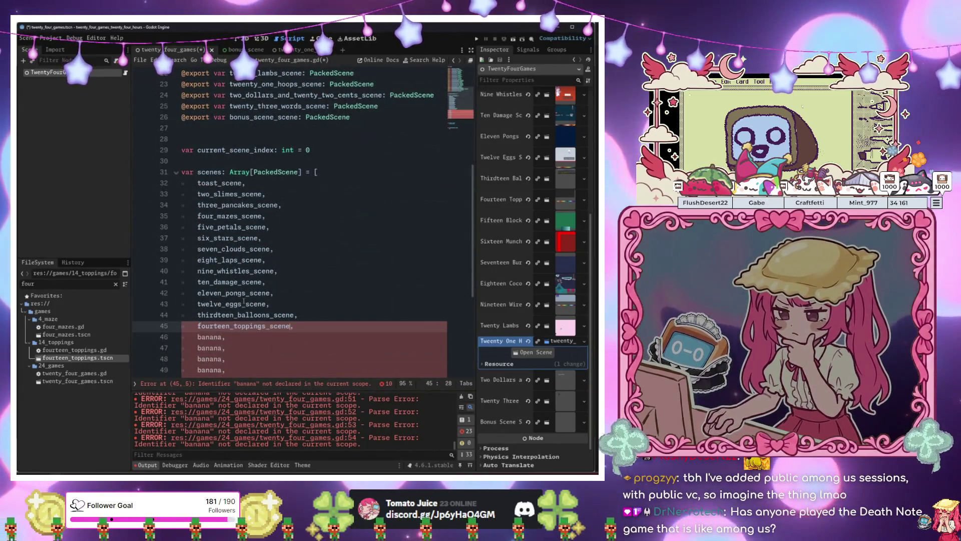
{"action": "scroll", "coordinate": [210, 326], "scroll_direction": "up", "scroll_amount": 6}
{"action": "double_click", "coordinate": [270, 216]}
{"action": "key", "text": "ctrl+c"}
{"action": "scroll", "coordinate": [270, 216], "scroll_direction": "down", "scroll_amount": 8}
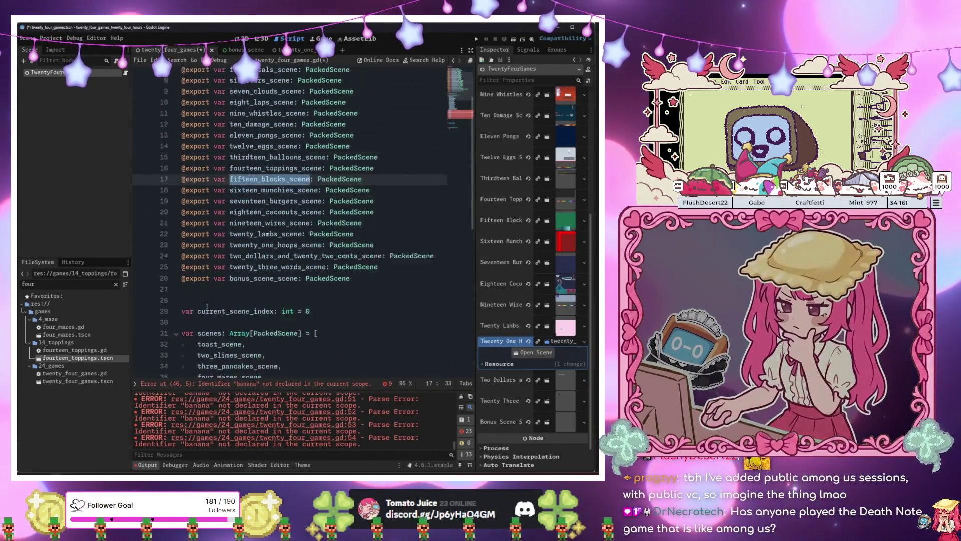
{"action": "double_click", "coordinate": [208, 361]}
{"action": "key", "text": "ctrl+v"}
{"action": "scroll", "coordinate": [253, 303], "scroll_direction": "up", "scroll_amount": 5}
{"action": "scroll", "coordinate": [254, 303], "scroll_direction": "up", "scroll_amount": 4}
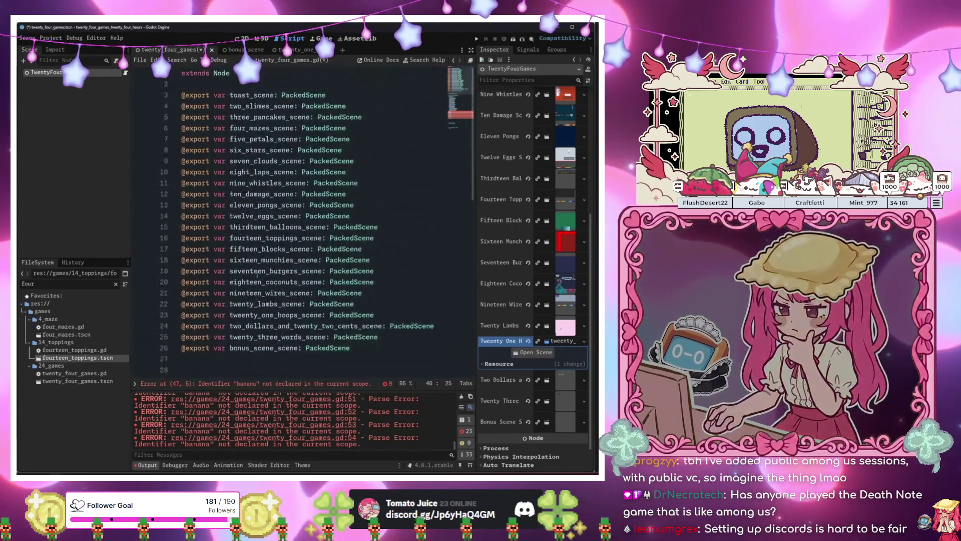
{"action": "double_click", "coordinate": [271, 260]}
{"action": "scroll", "coordinate": [270, 260], "scroll_direction": "down", "scroll_amount": 7}
{"action": "double_click", "coordinate": [208, 352]}
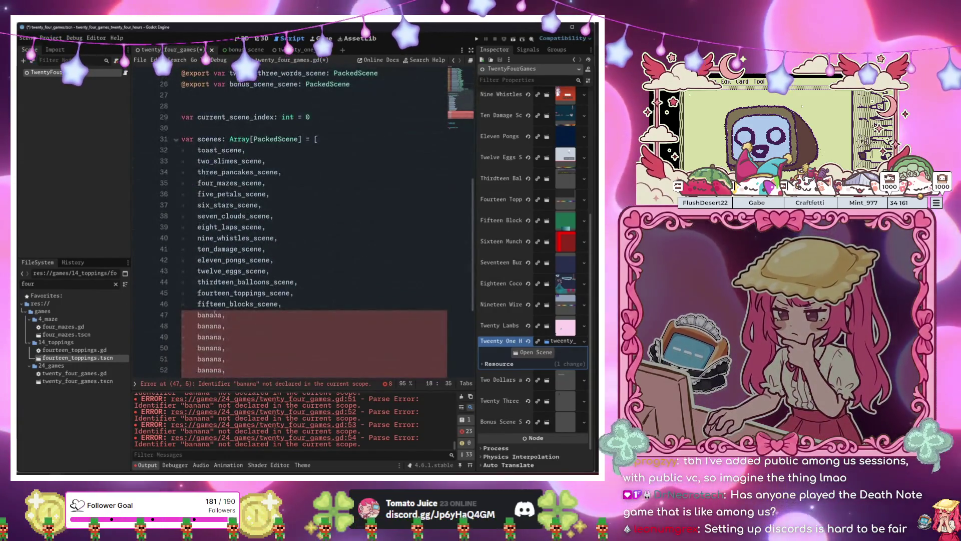
{"action": "key", "text": "ctrl+v"}
- Fill lines 48 and 49 with seventeen_burgers_scene and eighteen_coconuts_scene
{"action": "scroll", "coordinate": [250, 260], "scroll_direction": "up", "scroll_amount": 6}
{"action": "double_click", "coordinate": [265, 237]}
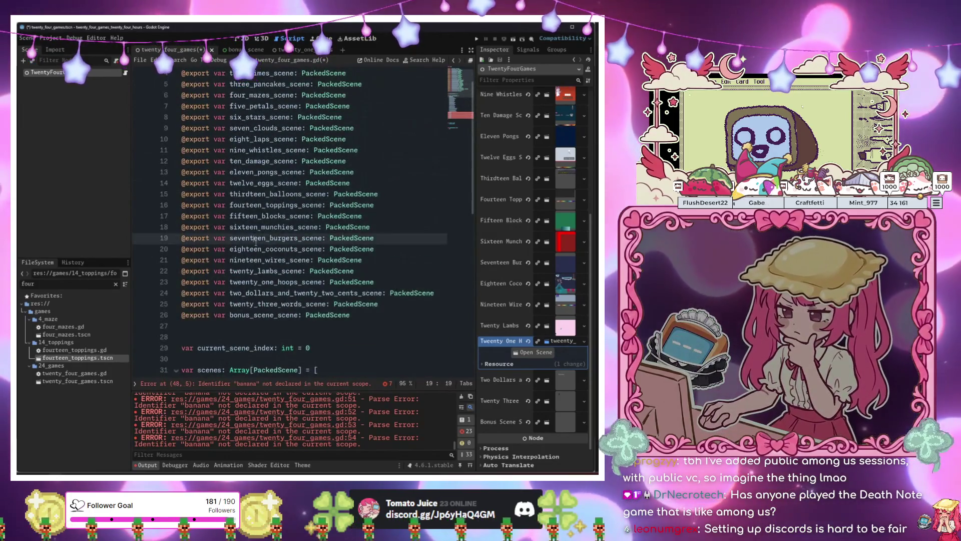
{"action": "key", "text": "ctrl+c"}
{"action": "scroll", "coordinate": [265, 240], "scroll_direction": "down", "scroll_amount": 7}
{"action": "left_click", "coordinate": [211, 326]}
{"action": "double_click", "coordinate": [211, 326]}
{"action": "key", "text": "ctrl+v"}
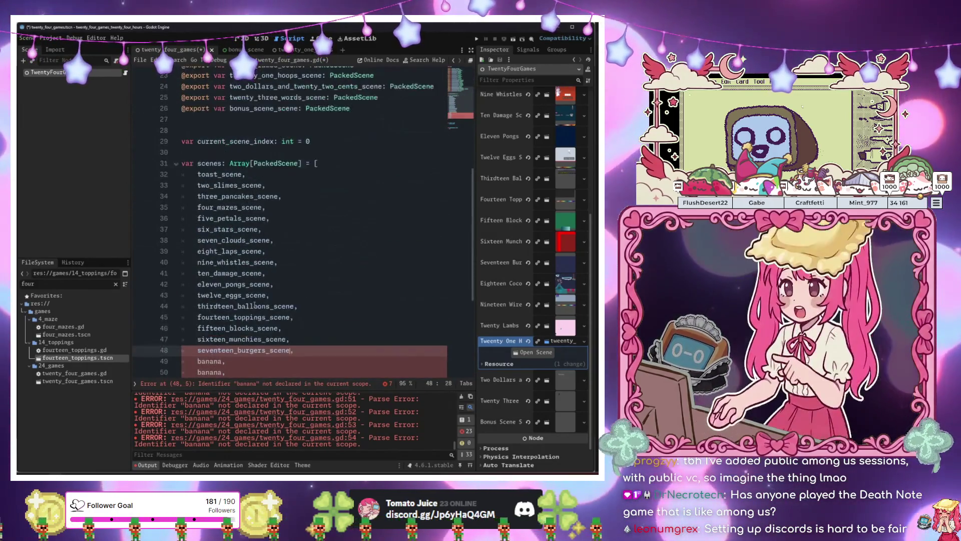
{"action": "scroll", "coordinate": [261, 279], "scroll_direction": "up", "scroll_amount": 6}
{"action": "double_click", "coordinate": [256, 215]}
{"action": "key", "text": "ctrl+c"}
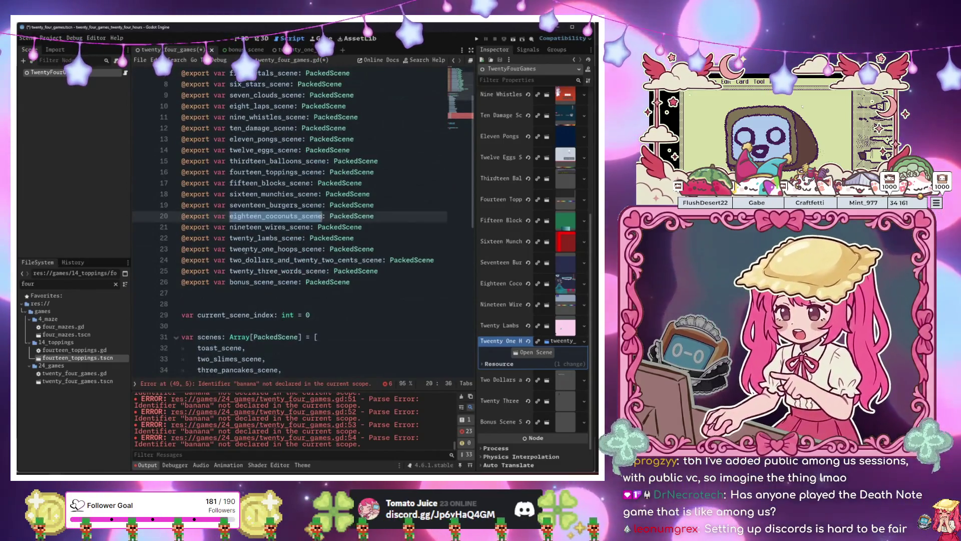
{"action": "scroll", "coordinate": [256, 216], "scroll_direction": "down", "scroll_amount": 7}
{"action": "double_click", "coordinate": [210, 271]}
{"action": "key", "text": "ctrl+v"}
- Replace the placeholders on lines 50 and 51 with nineteen_wires_scene and twenty_lambs_scene
{"action": "scroll", "coordinate": [240, 282], "scroll_direction": "up", "scroll_amount": 1}
{"action": "scroll", "coordinate": [240, 278], "scroll_direction": "up", "scroll_amount": 7}
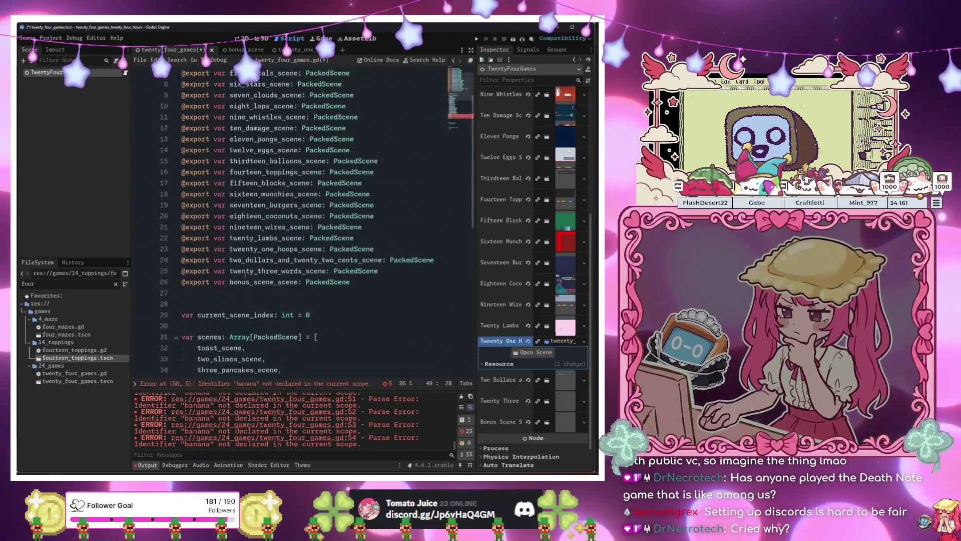
{"action": "left_click", "coordinate": [251, 239]}
{"action": "double_click", "coordinate": [252, 239]}
{"action": "key", "text": "ctrl+c"}
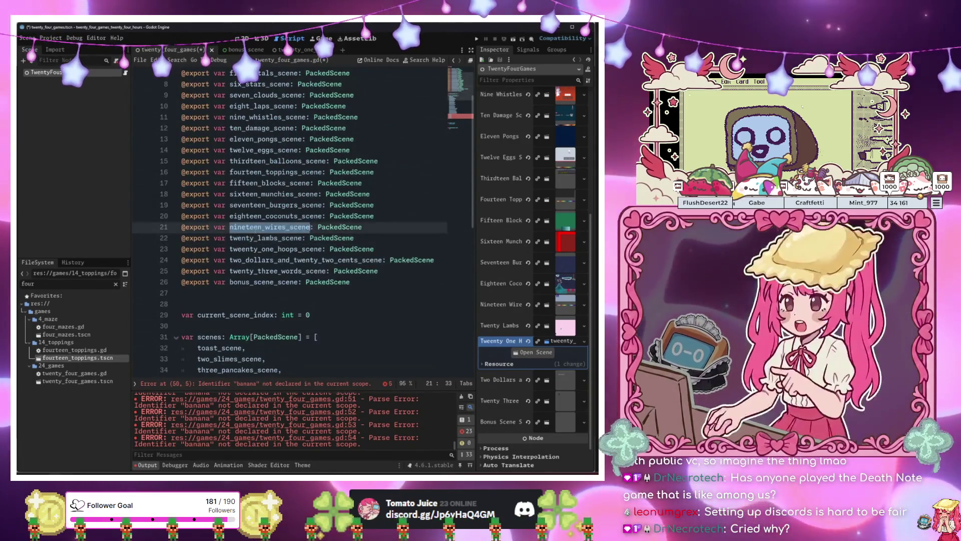
{"action": "scroll", "coordinate": [251, 238], "scroll_direction": "down", "scroll_amount": 7}
{"action": "double_click", "coordinate": [211, 315]}
{"action": "key", "text": "ctrl+v"}
{"action": "scroll", "coordinate": [219, 315], "scroll_direction": "up", "scroll_amount": 10}
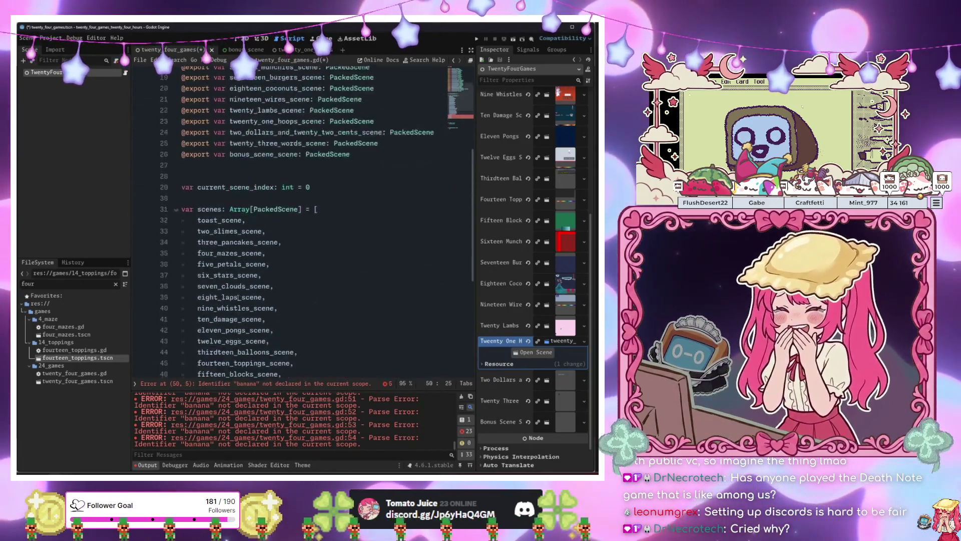
{"action": "double_click", "coordinate": [250, 255]}
{"action": "scroll", "coordinate": [242, 278], "scroll_direction": "down", "scroll_amount": 3}
{"action": "scroll", "coordinate": [242, 278], "scroll_direction": "down", "scroll_amount": 4}
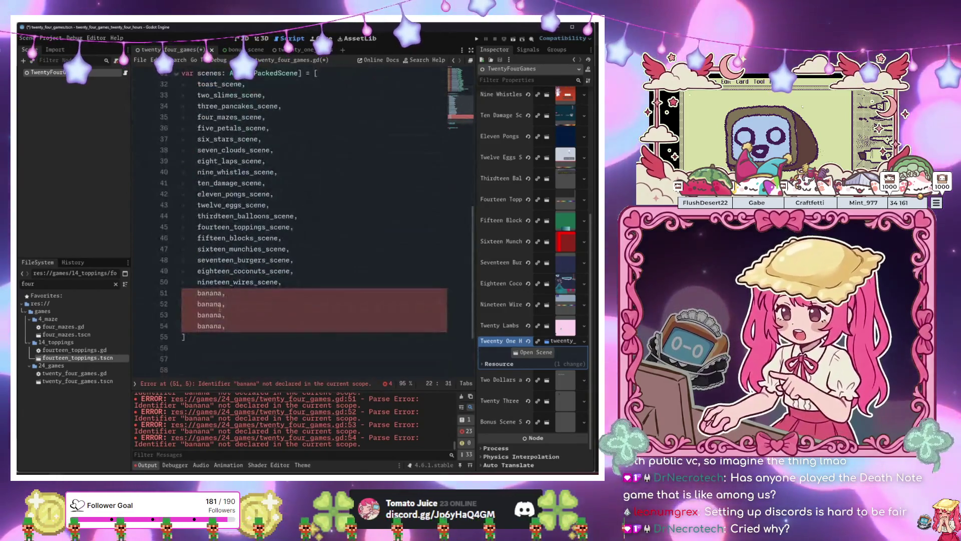
{"action": "double_click", "coordinate": [211, 293]}
{"action": "key", "text": "ctrl+v"}
- Fill lines 52 and 53 with twenty_one_hoops_scene and two_dollars_and_twenty_two_cents_scene
{"action": "scroll", "coordinate": [259, 238], "scroll_direction": "up", "scroll_amount": 7}
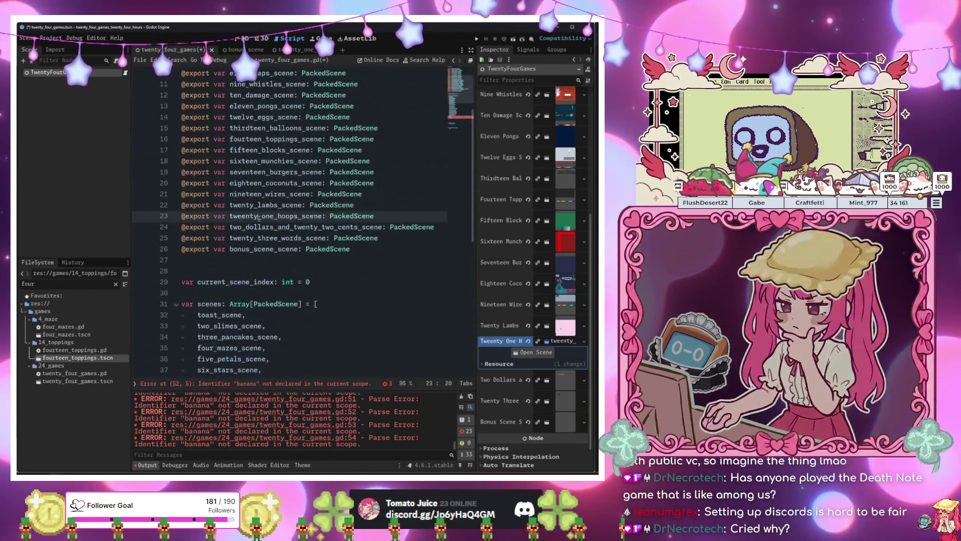
{"action": "key", "text": "ctrl+c"}
{"action": "scroll", "coordinate": [228, 298], "scroll_direction": "down", "scroll_amount": 7}
{"action": "double_click", "coordinate": [210, 304]}
{"action": "key", "text": "ctrl+v"}
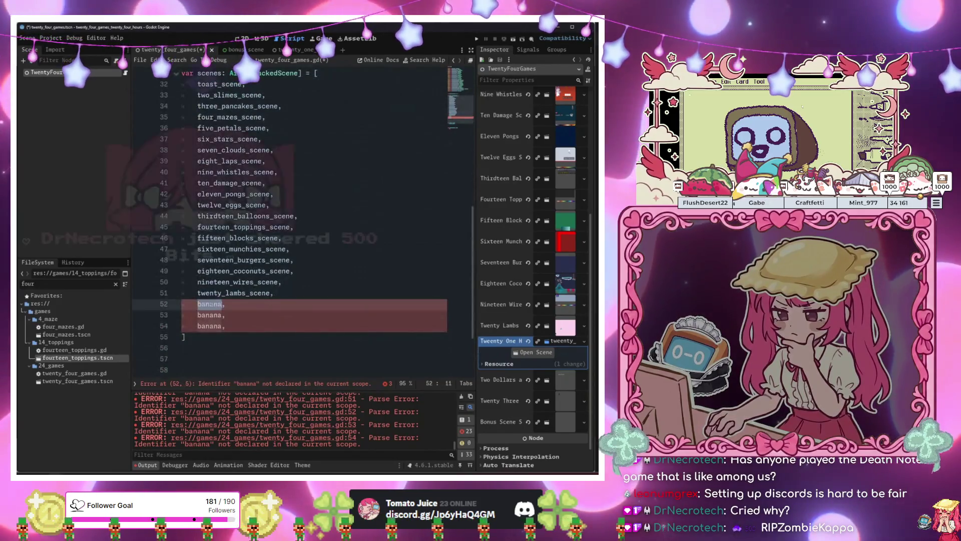
{"action": "scroll", "coordinate": [229, 298], "scroll_direction": "up", "scroll_amount": 4}
{"action": "scroll", "coordinate": [228, 298], "scroll_direction": "up", "scroll_amount": 5}
{"action": "left_click", "coordinate": [247, 271]}
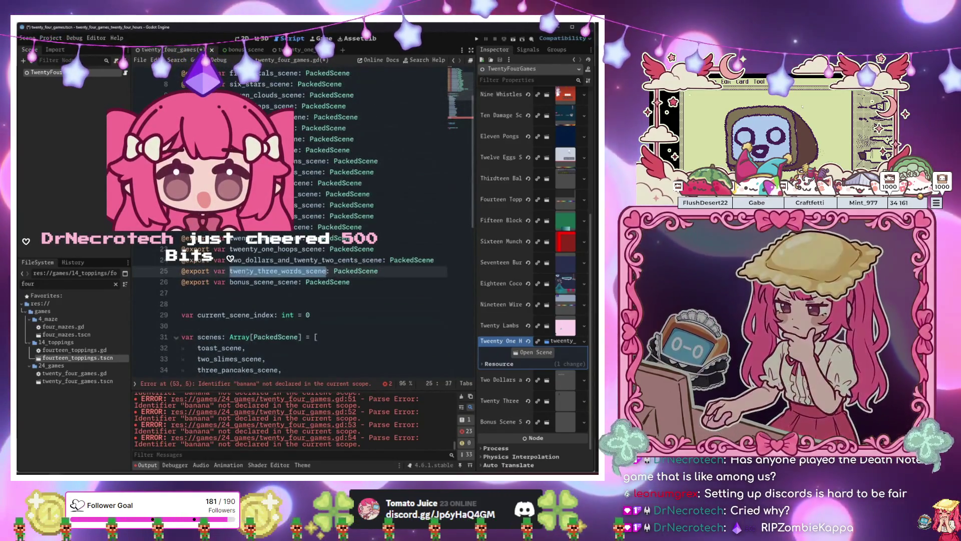
{"action": "double_click", "coordinate": [300, 260]}
{"action": "key", "text": "ctrl+c"}
{"action": "scroll", "coordinate": [300, 226], "scroll_direction": "down", "scroll_amount": 10}
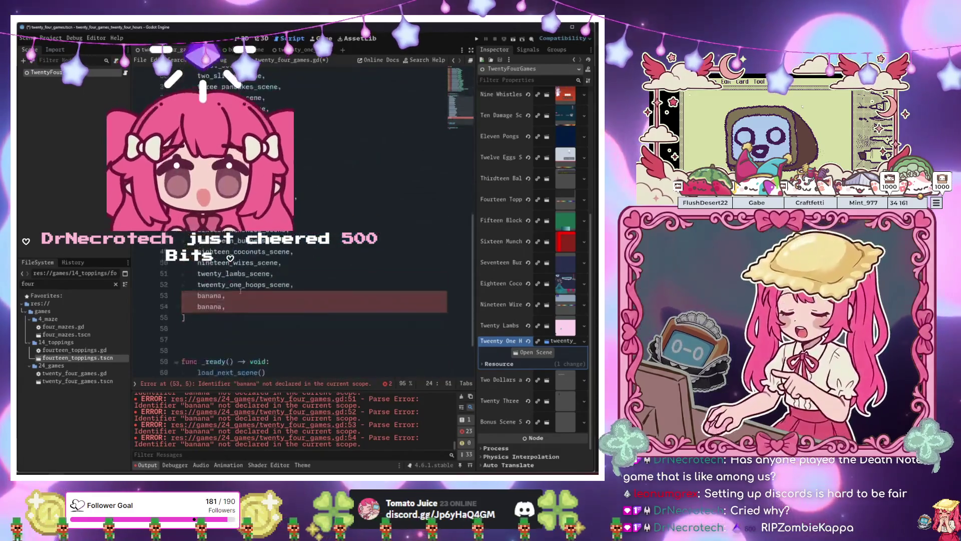
{"action": "double_click", "coordinate": [210, 249]}
{"action": "key", "text": "ctrl+v"}
- Replace the last banana placeholder on line 54 with twenty_three_words_scene
{"action": "scroll", "coordinate": [300, 301], "scroll_direction": "up", "scroll_amount": 12}
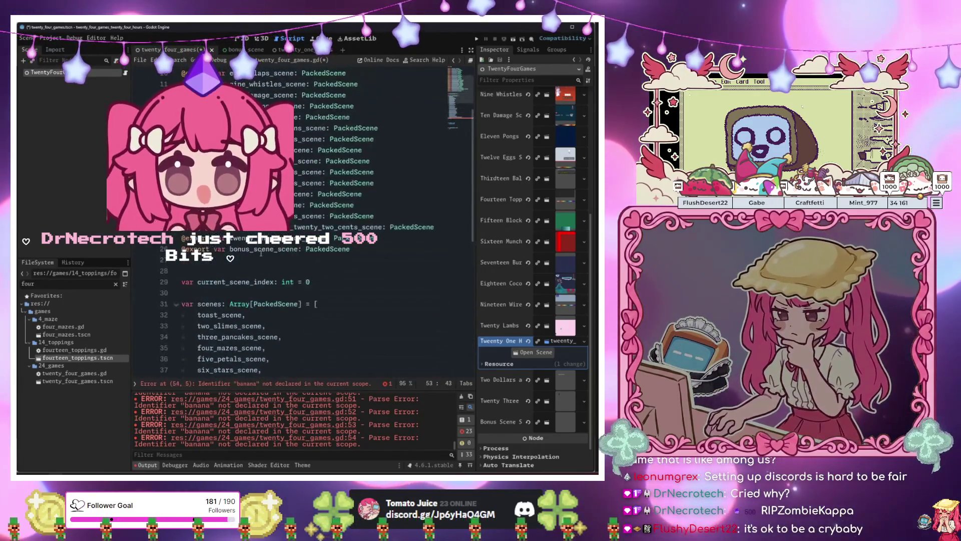
{"action": "left_click", "coordinate": [261, 238]}
{"action": "double_click", "coordinate": [260, 238]}
{"action": "key", "text": "ctrl+c"}
{"action": "scroll", "coordinate": [300, 301], "scroll_direction": "down", "scroll_amount": 7}
{"action": "double_click", "coordinate": [210, 326]}
{"action": "key", "text": "ctrl+v"}
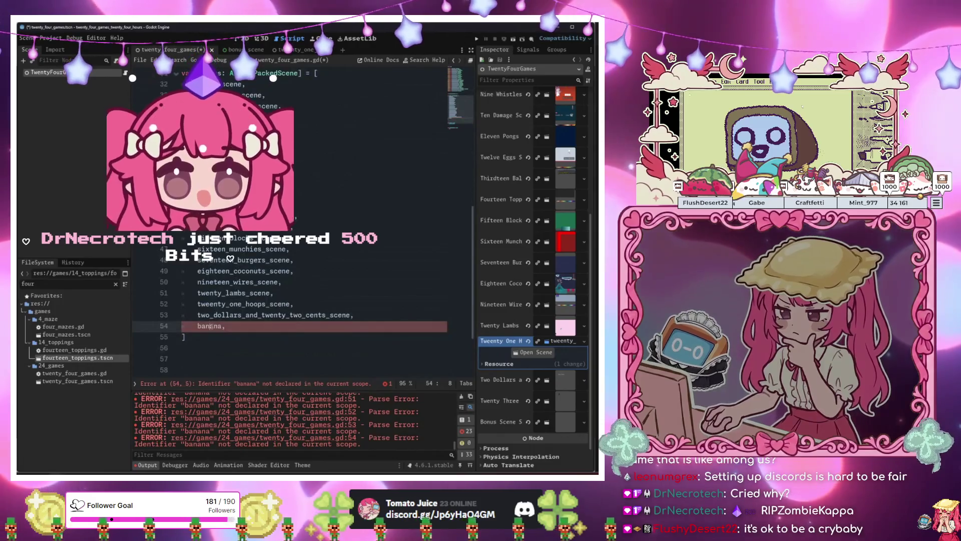
- Add bonus_scene_scene as a new final entry on line 55 of the scenes array
{"action": "left_click", "coordinate": [311, 326]}
{"action": "key", "text": "Return"}
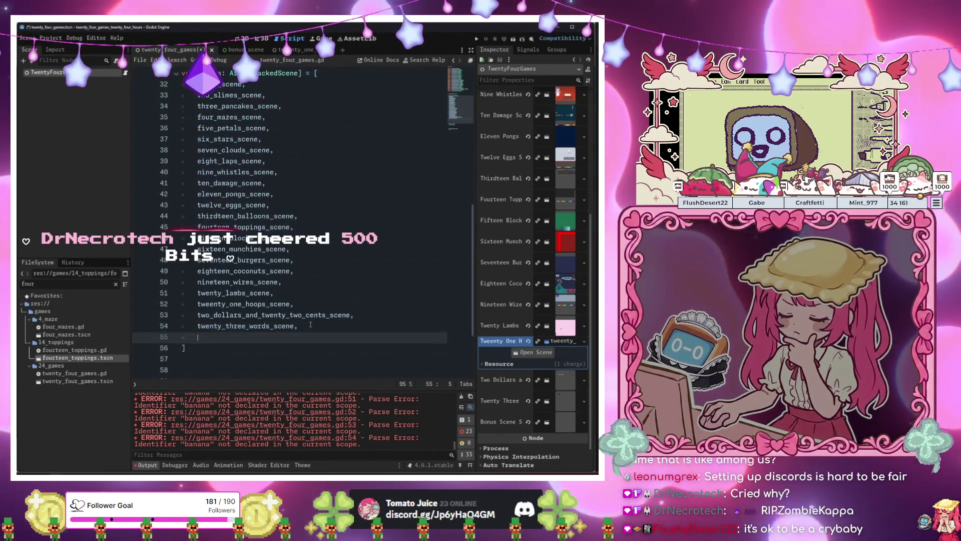
{"action": "scroll", "coordinate": [310, 325], "scroll_direction": "up", "scroll_amount": 5}
{"action": "double_click", "coordinate": [264, 183]}
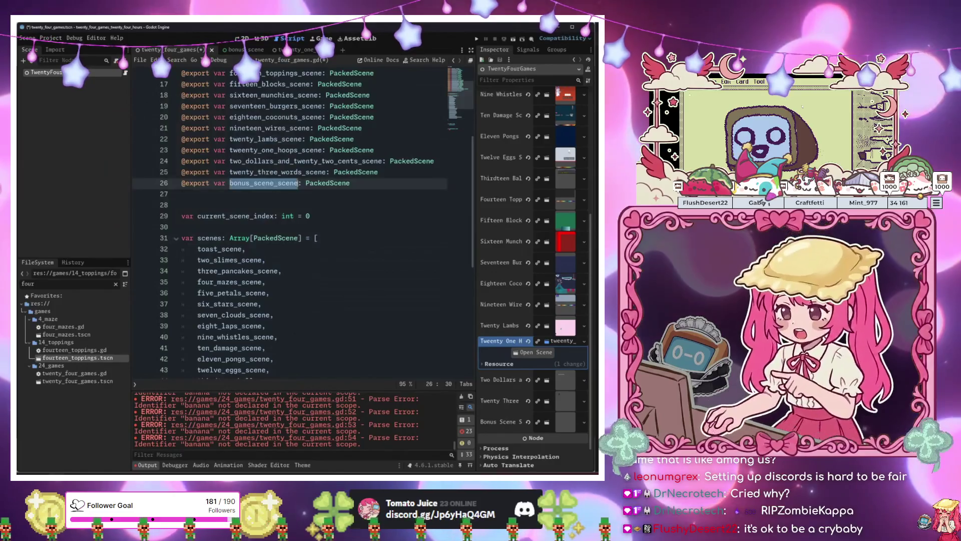
{"action": "key", "text": "ctrl+c"}
{"action": "scroll", "coordinate": [281, 221], "scroll_direction": "down", "scroll_amount": 6}
{"action": "left_click", "coordinate": [266, 304]}
{"action": "key", "text": "ctrl+v"}
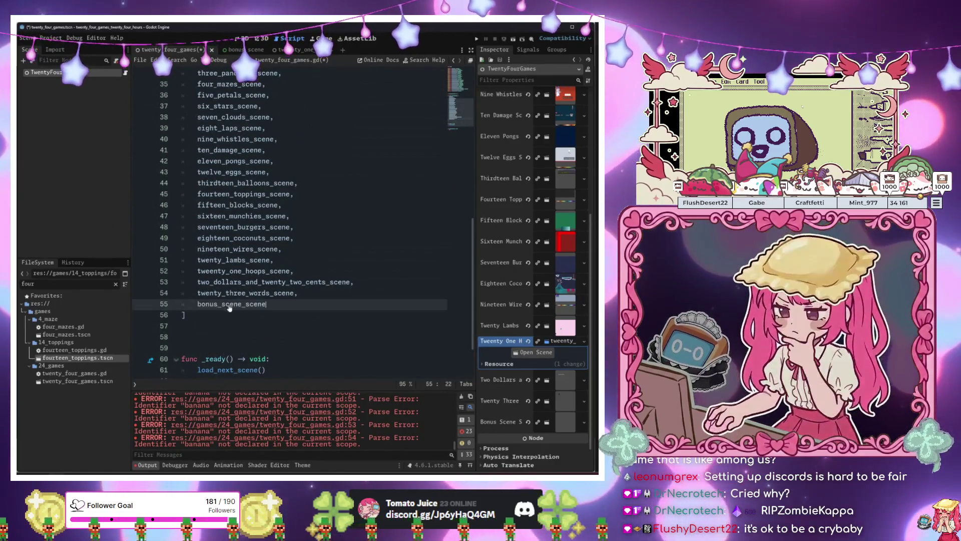
- Replace 'pass' in load_next_scene with 'current_scene_index += 1'
{"action": "type", "text": ","}
{"action": "scroll", "coordinate": [266, 314], "scroll_direction": "down", "scroll_amount": 2}
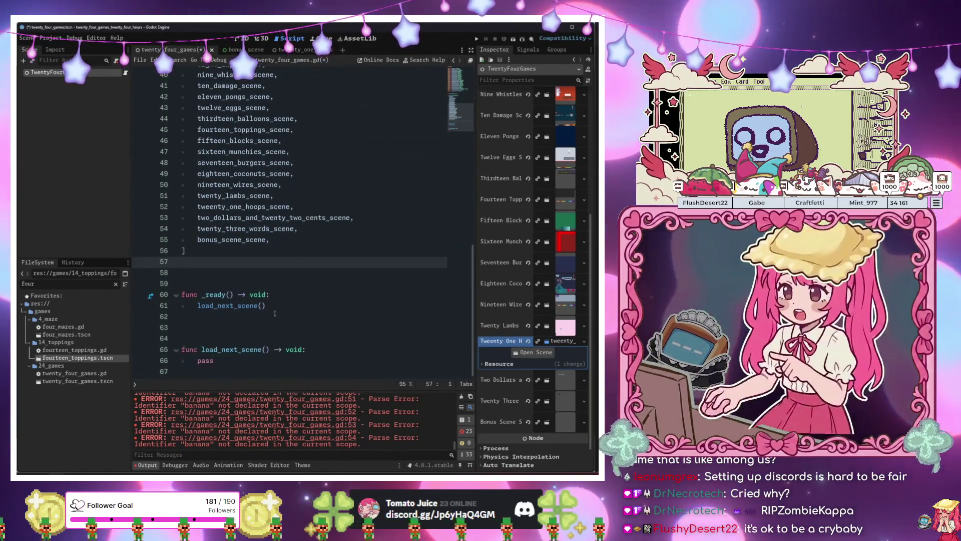
{"action": "left_click", "coordinate": [265, 327]}
{"action": "left_click", "coordinate": [261, 361]}
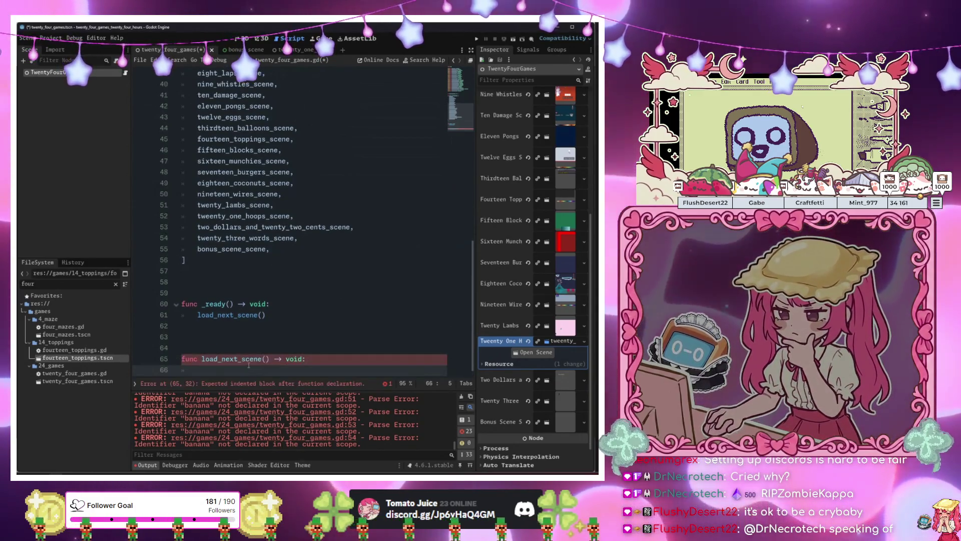
{"action": "type", "text": "inde"}
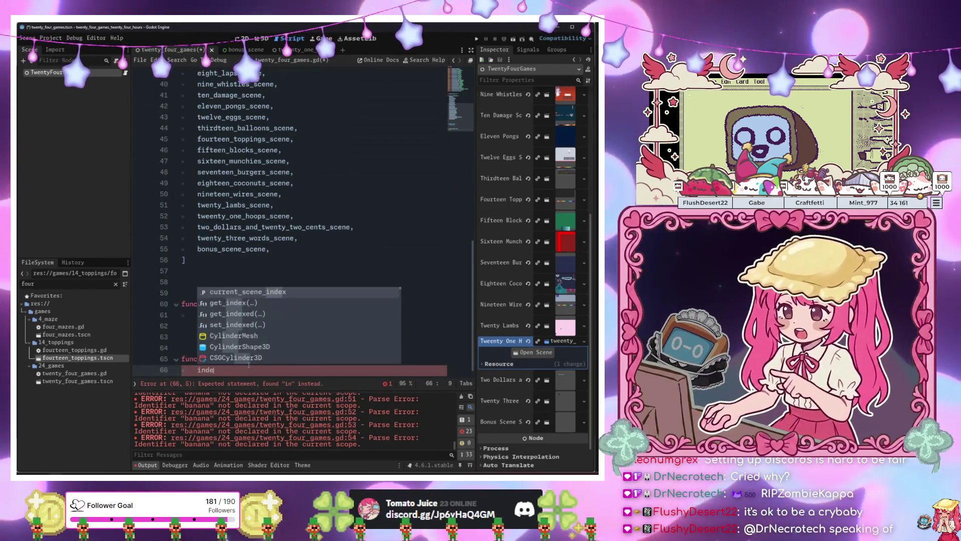
{"action": "key", "text": "Return"}
{"action": "type", "text": "+= bonus_scene_scene1"}
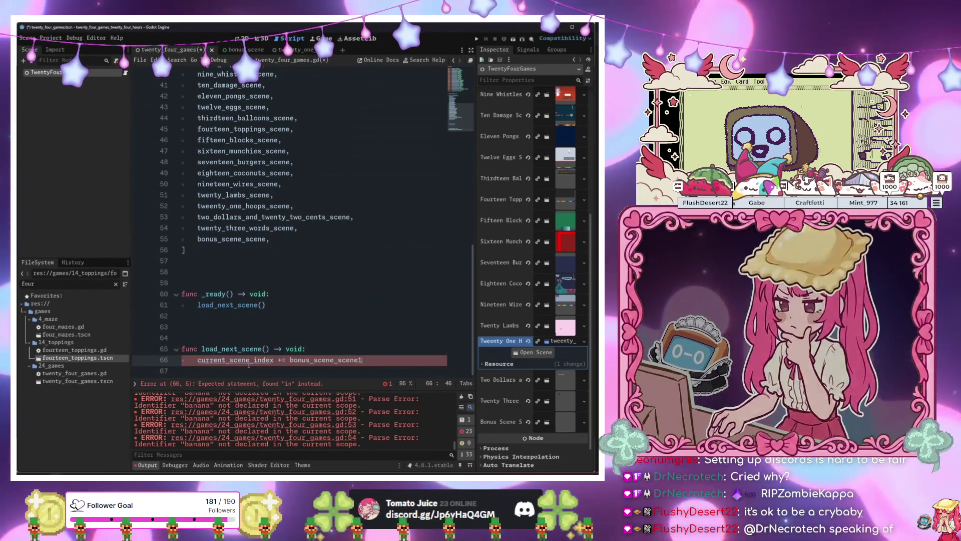
{"action": "key", "text": "ctrl+BackSpace"}
{"action": "type", "text": "1"}
- Add blank lines above the increment in load_next_scene and bring up Create New Node
{"action": "key", "text": "Up"}
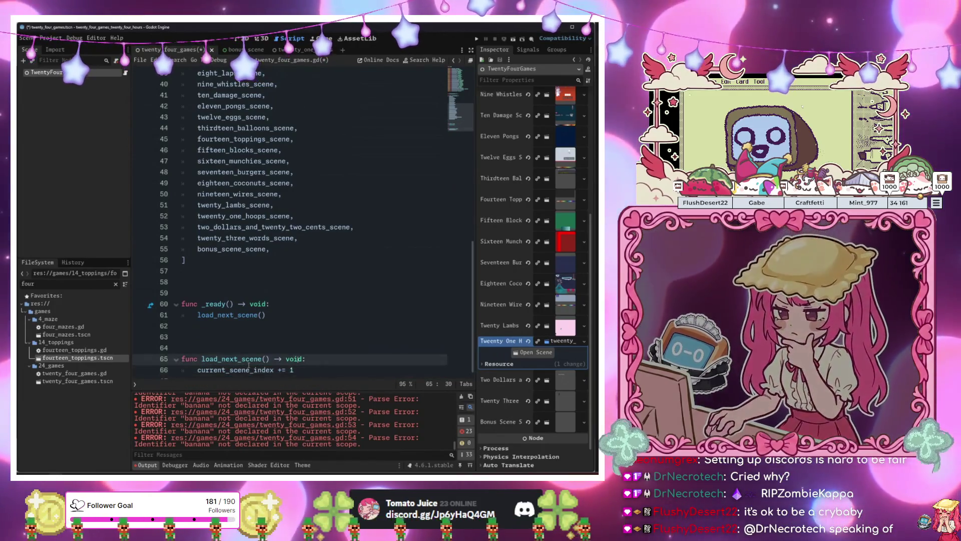
{"action": "type", "text": "d"}
{"action": "key", "text": "BackSpace"}
{"action": "key", "text": "End"}
{"action": "key", "text": "Return"}
{"action": "key", "text": "Return"}
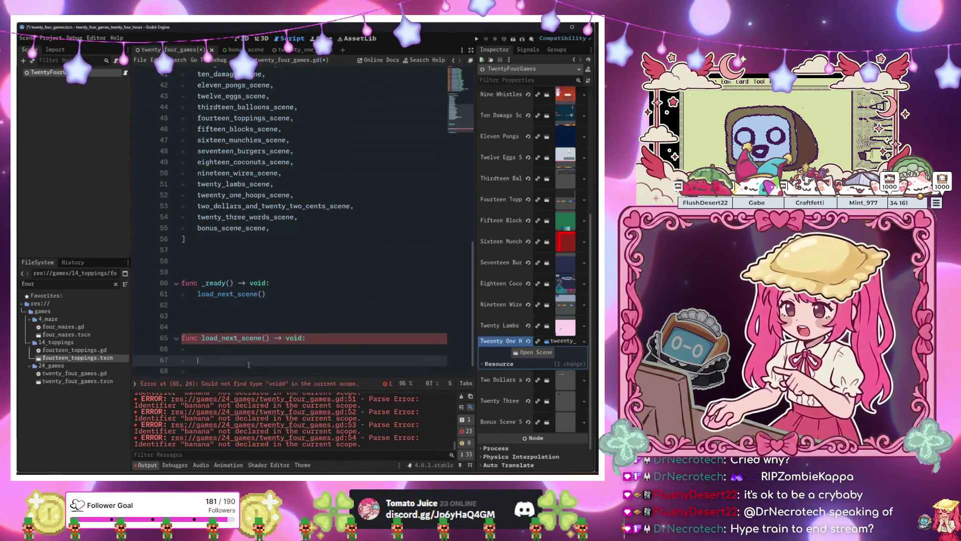
{"action": "scroll", "coordinate": [279, 347], "scroll_direction": "up", "scroll_amount": 6}
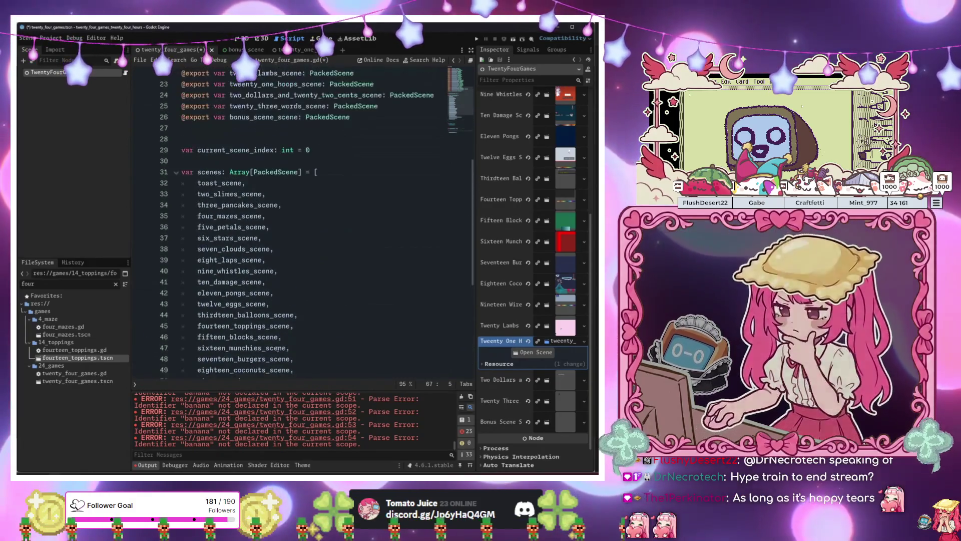
{"action": "scroll", "coordinate": [278, 347], "scroll_direction": "down", "scroll_amount": 2}
{"action": "type", "text": "sc"}
{"action": "key", "text": "Return"}
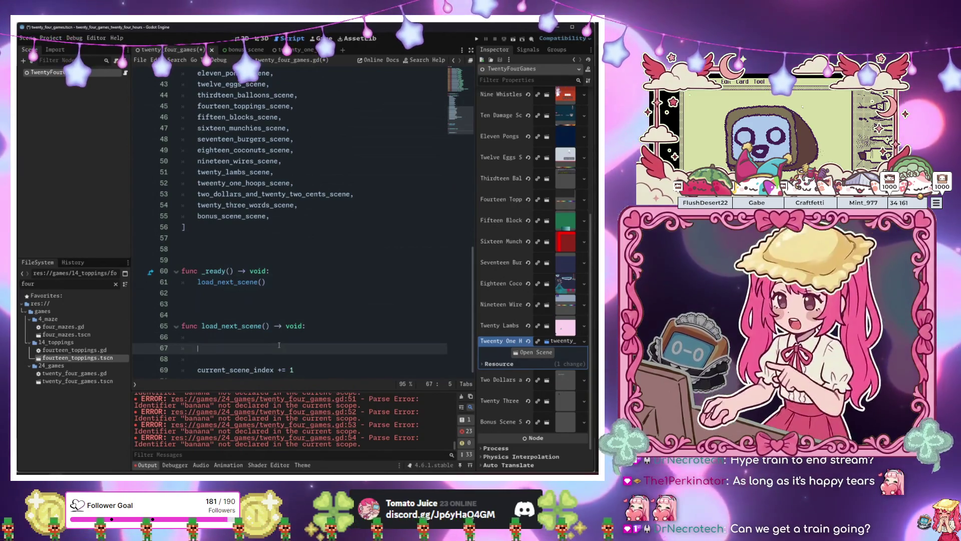
{"action": "key", "text": "Up"}
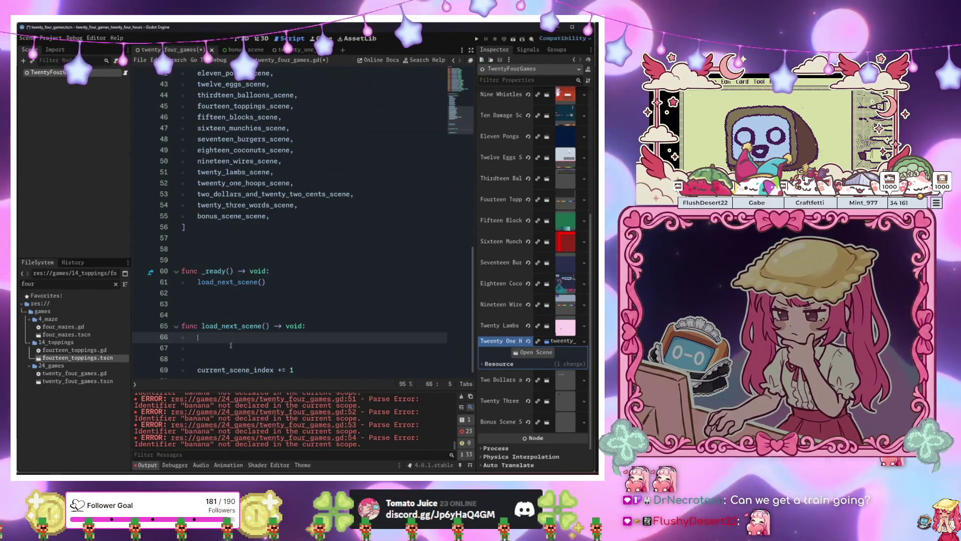
{"action": "key", "text": "Down"}
{"action": "key", "text": "ctrl+a"}
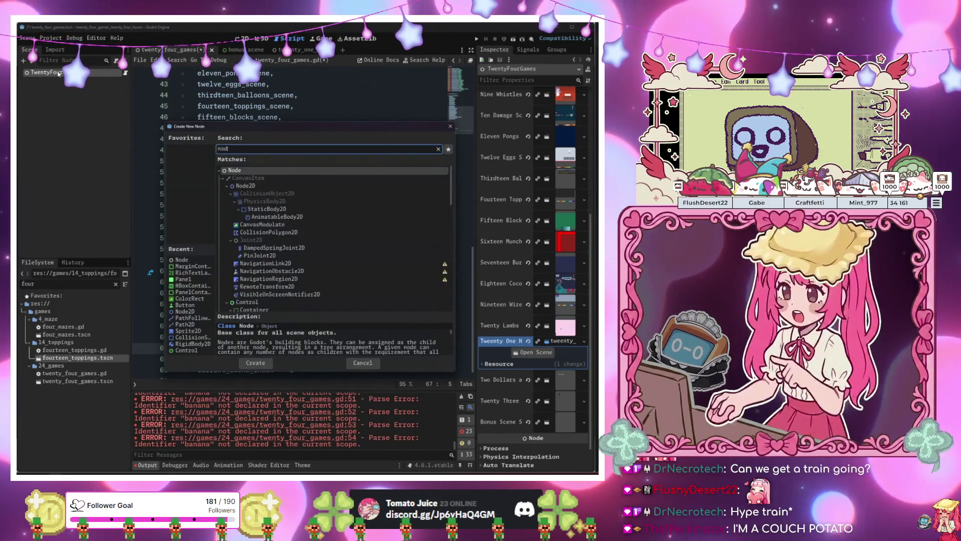
- Create a plain Node named ScenesNode and drag its reference into the script
{"action": "key", "text": "Return"}
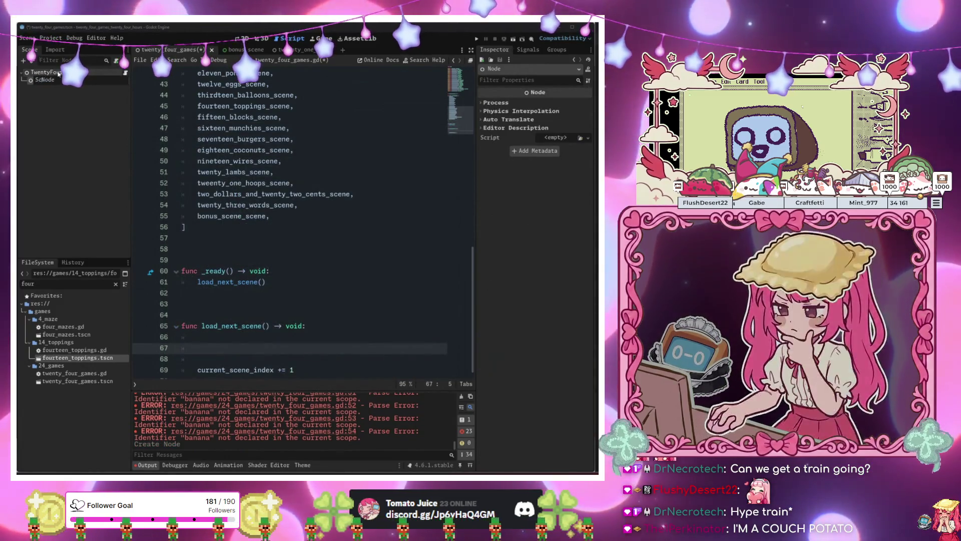
{"action": "key", "text": "Return"}
{"action": "mouse_move", "coordinate": [48, 80]}
{"action": "left_mouse_down"}
{"action": "mouse_move", "coordinate": [150, 90]}
{"action": "mouse_move", "coordinate": [145, 80]}
{"action": "mouse_move", "coordinate": [141, 98]}
{"action": "mouse_move", "coordinate": [143, 84]}
{"action": "left_mouse_up"}
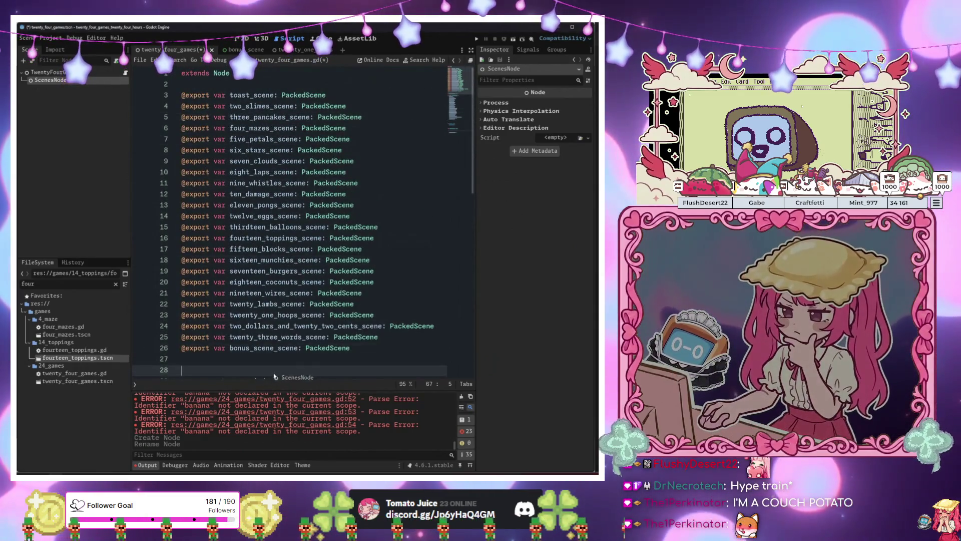
{"action": "scroll", "coordinate": [254, 225], "scroll_direction": "down", "scroll_amount": 10}
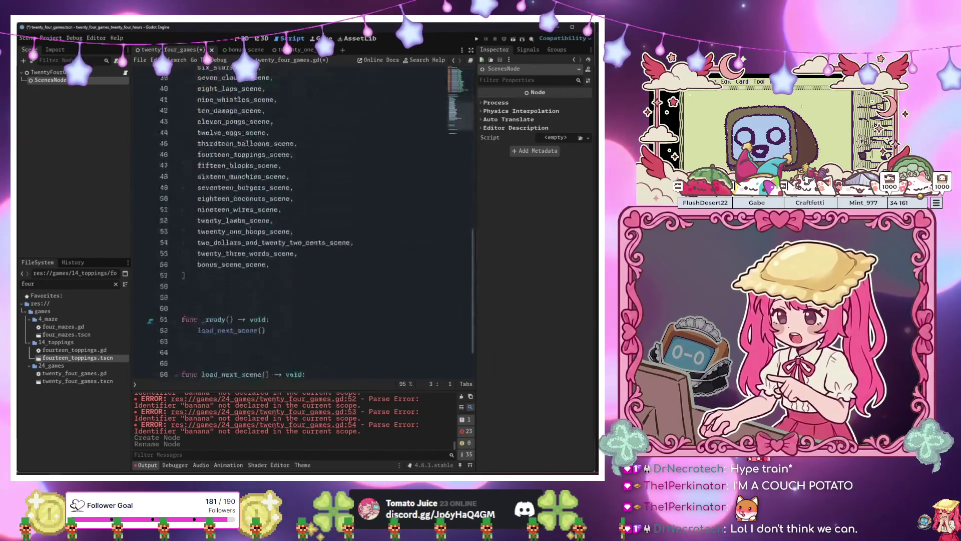
{"action": "left_click", "coordinate": [254, 329]}
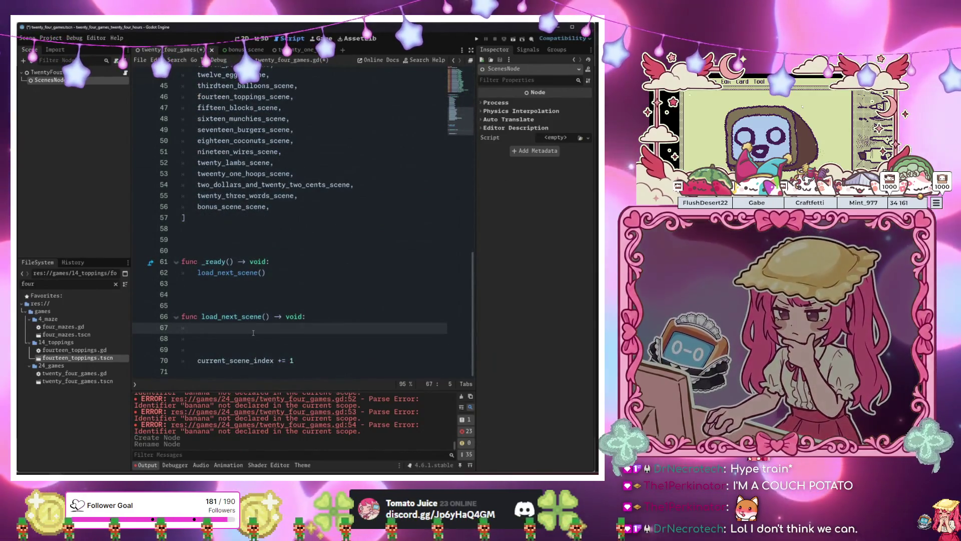
- Start declaring 'var next_scene: Node =' at the top of load_next_scene
{"action": "type", "text": "var next_s"}
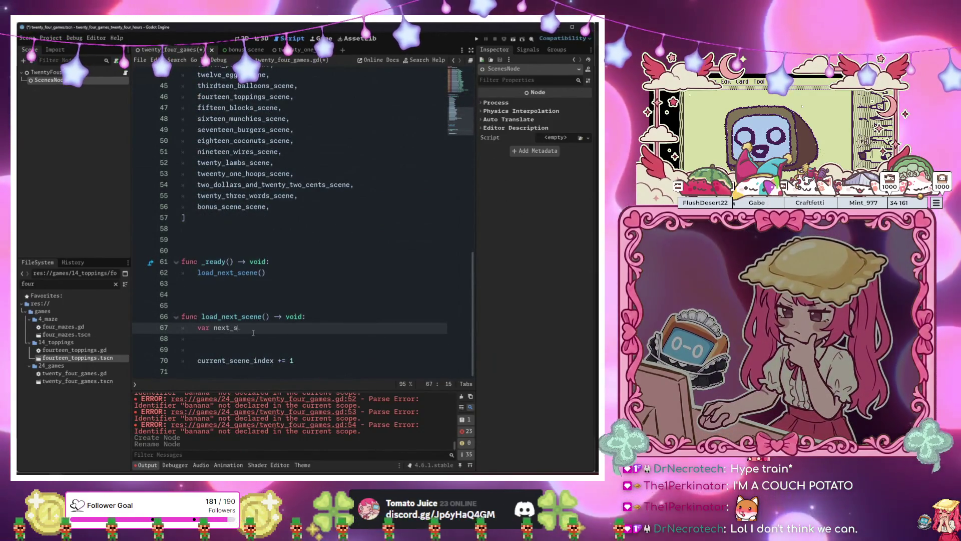
{"action": "key", "text": "BackSpace"}
{"action": "key", "text": "BackSpace"}
{"action": "type", "text": "ene: Nod"}
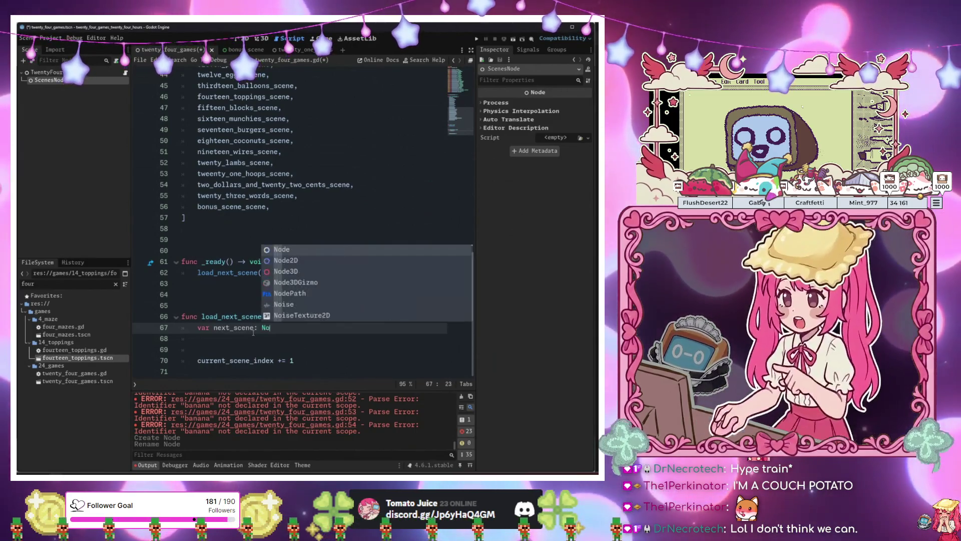
{"action": "type", "text": "e2D"}
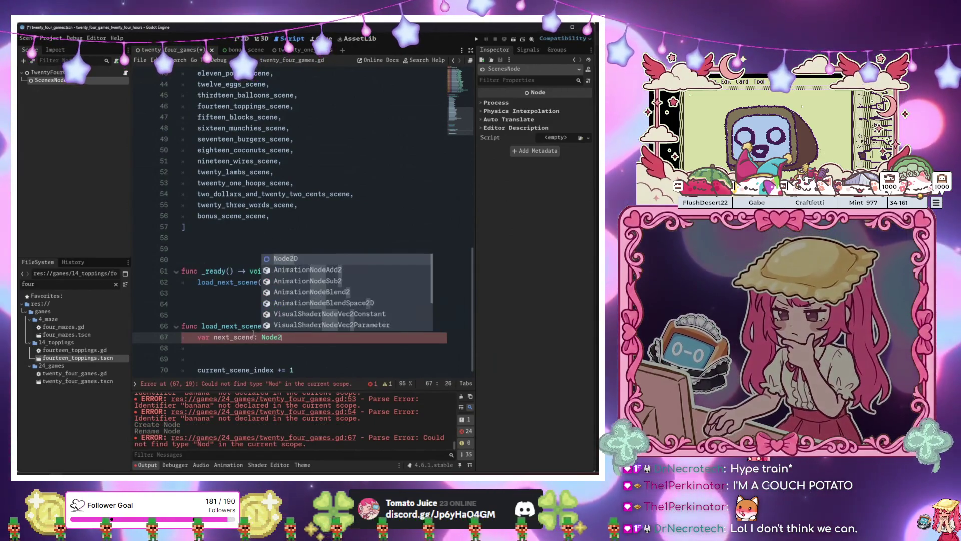
{"action": "key", "text": "BackSpace"}
{"action": "key", "text": "BackSpace"}
{"action": "type", "text": "="}
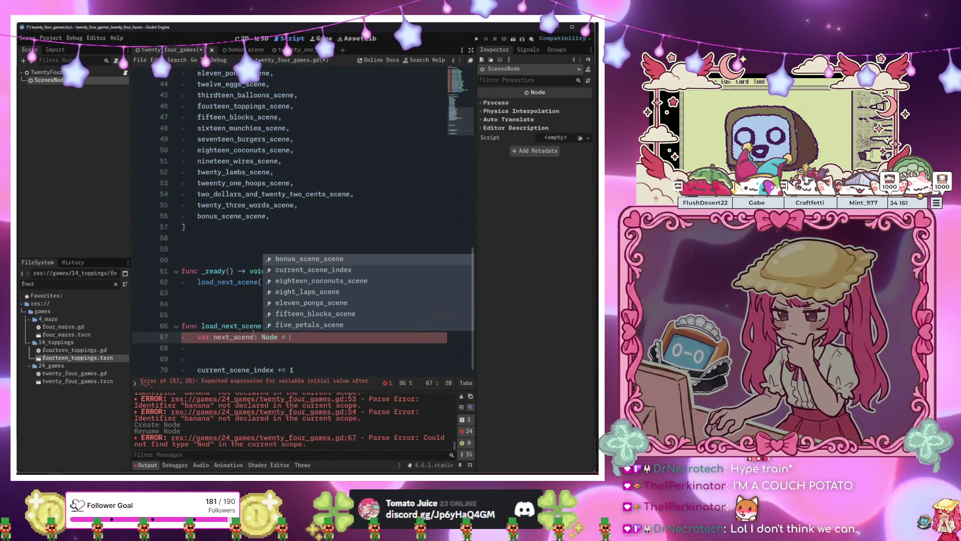
- Assign next_scene the value scenes[current_scene_index].instantiate()
{"action": "scroll", "coordinate": [253, 331], "scroll_direction": "up", "scroll_amount": 8}
{"action": "scroll", "coordinate": [233, 279], "scroll_direction": "down", "scroll_amount": 6}
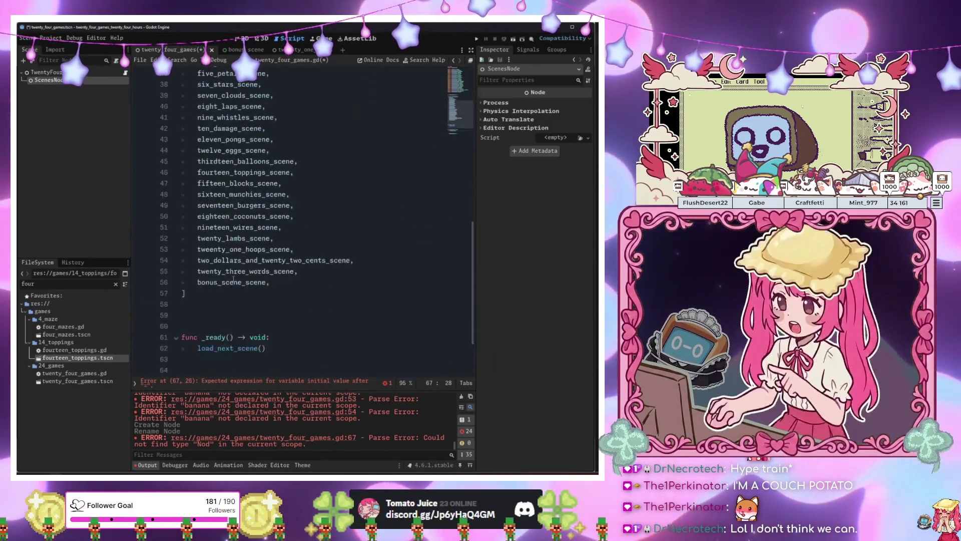
{"action": "scroll", "coordinate": [233, 280], "scroll_direction": "down", "scroll_amount": 2}
{"action": "type", "text": "scenes."}
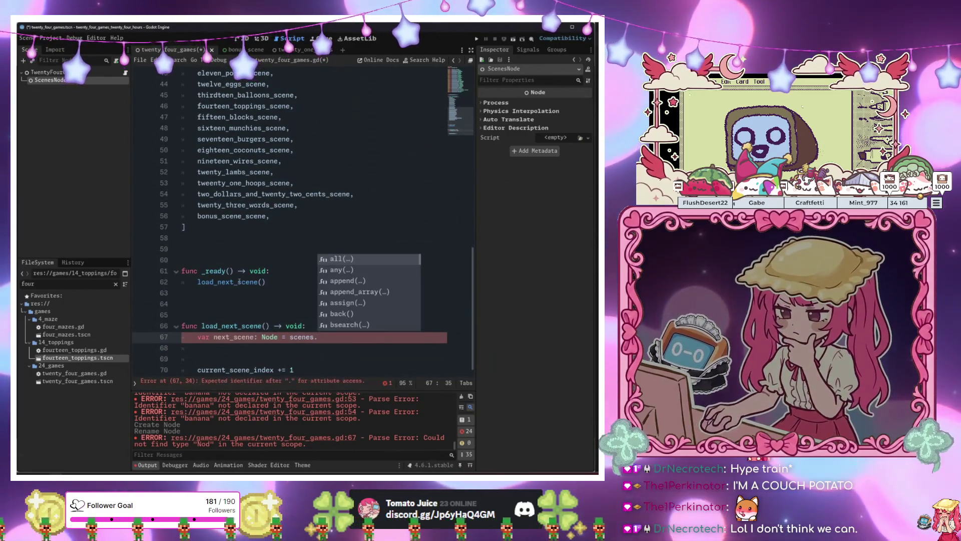
{"action": "key", "text": "BackSpace"}
{"action": "type", "text": "["}
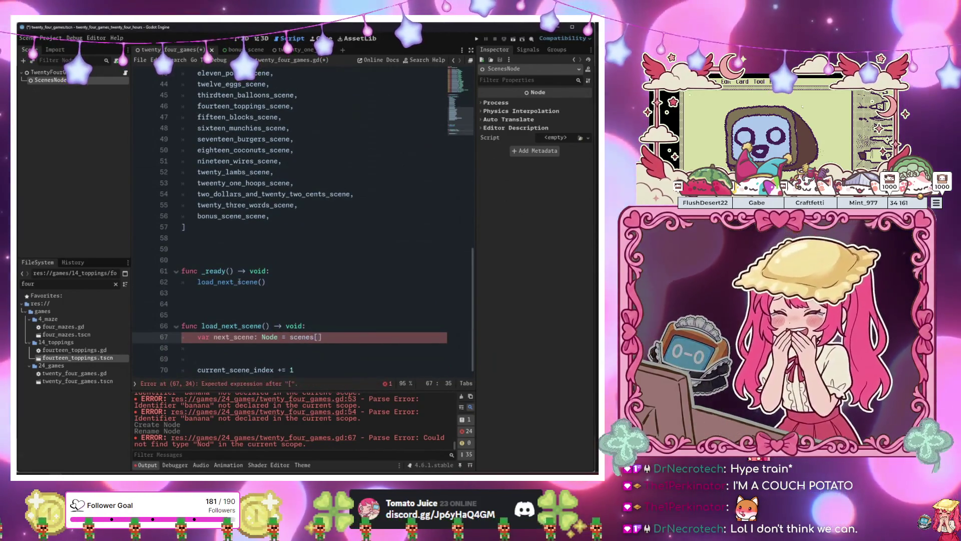
{"action": "type", "text": "current_scene_index"}
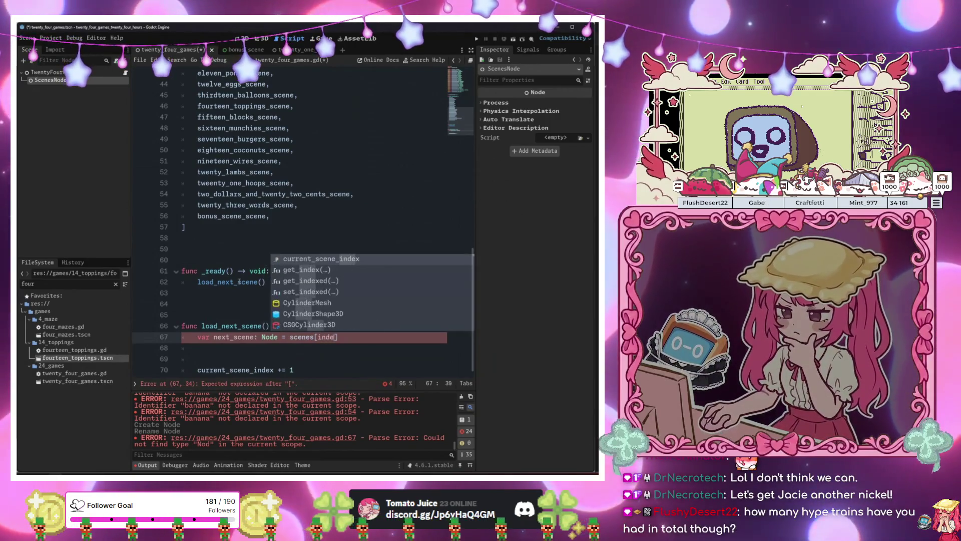
{"action": "key", "text": "End"}
{"action": "type", "text": ".instantiate("}
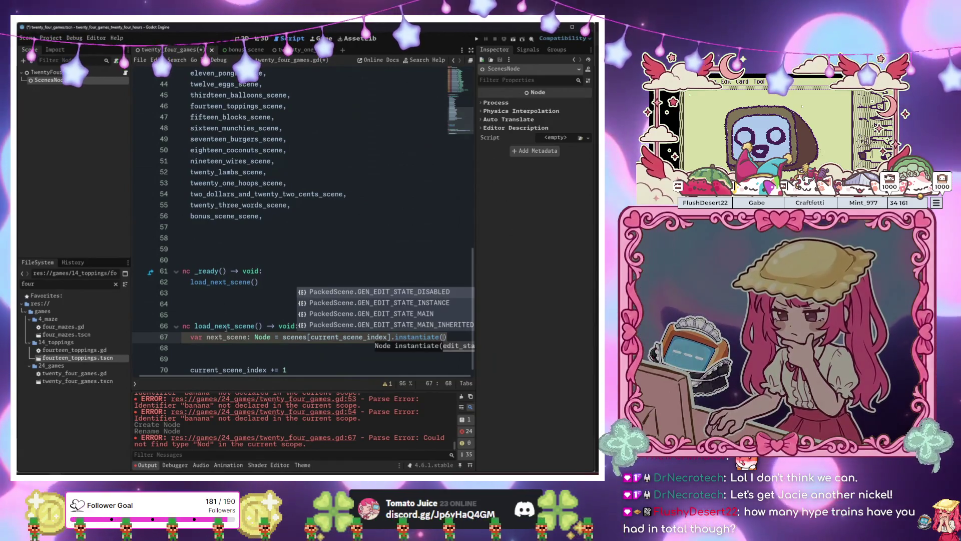
{"action": "left_click", "coordinate": [259, 346]}
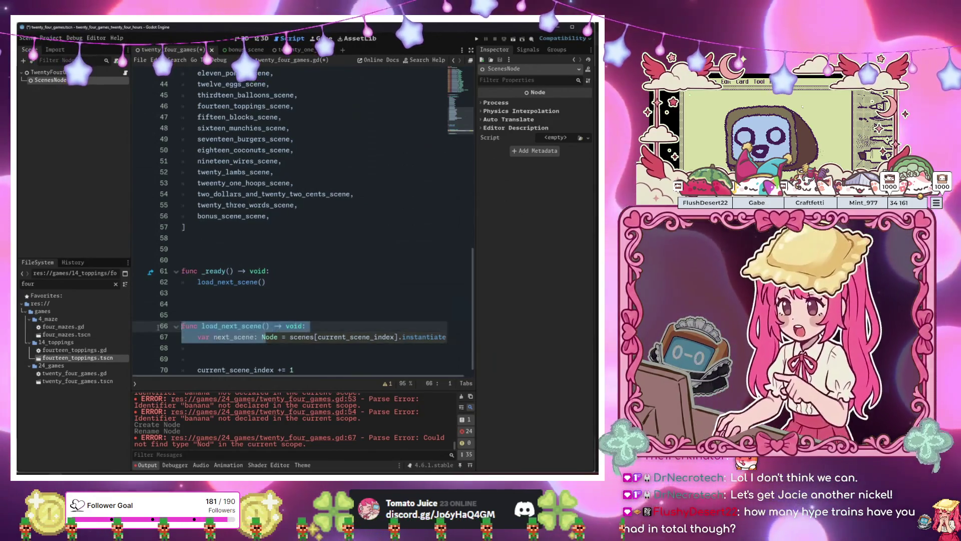
{"action": "scroll", "coordinate": [291, 276], "scroll_direction": "up", "scroll_amount": 9}
- Add 'var last_scene: Node' on a new line above current_scene_index
{"action": "left_click", "coordinate": [323, 219]}
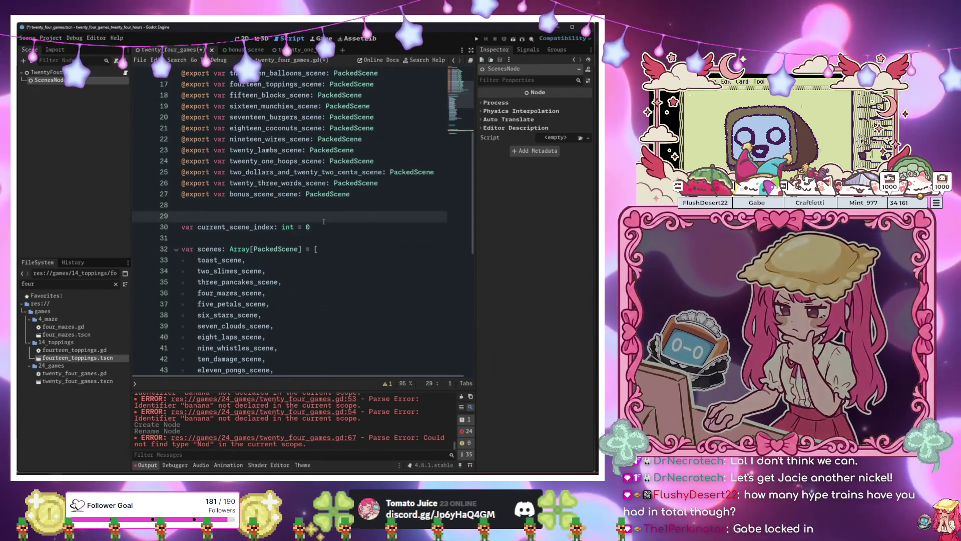
{"action": "key", "text": "Return"}
{"action": "type", "text": "var last_sc"}
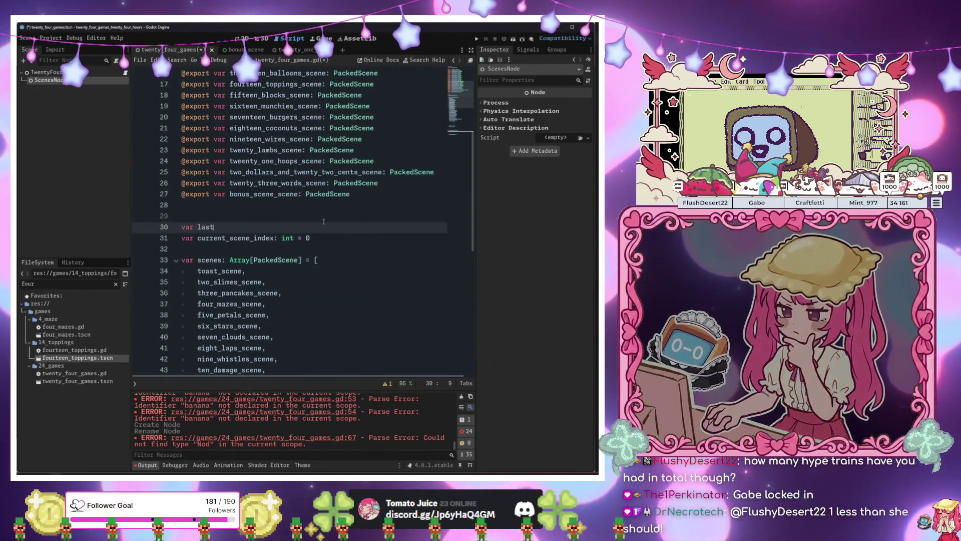
{"action": "type", "text": "ene: "}
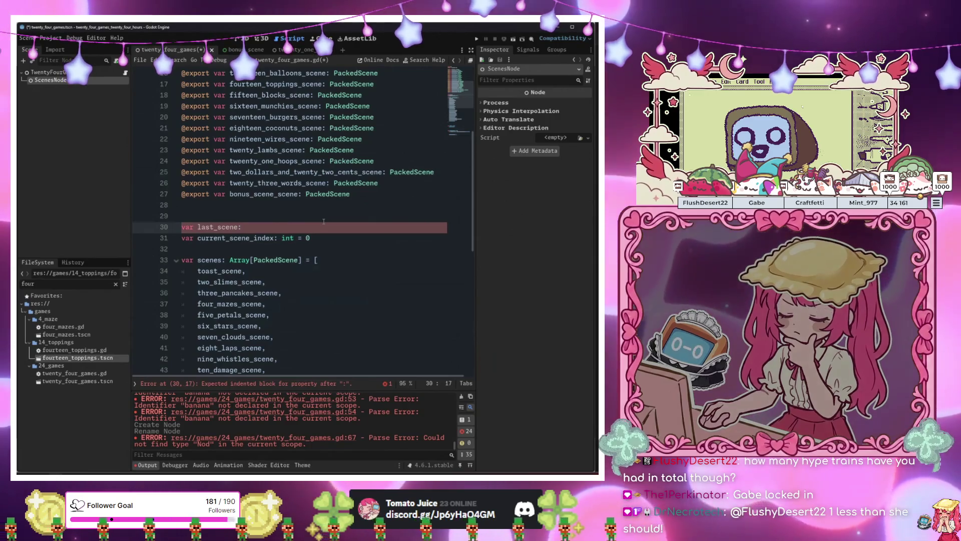
{"action": "type", "text": "Node"}
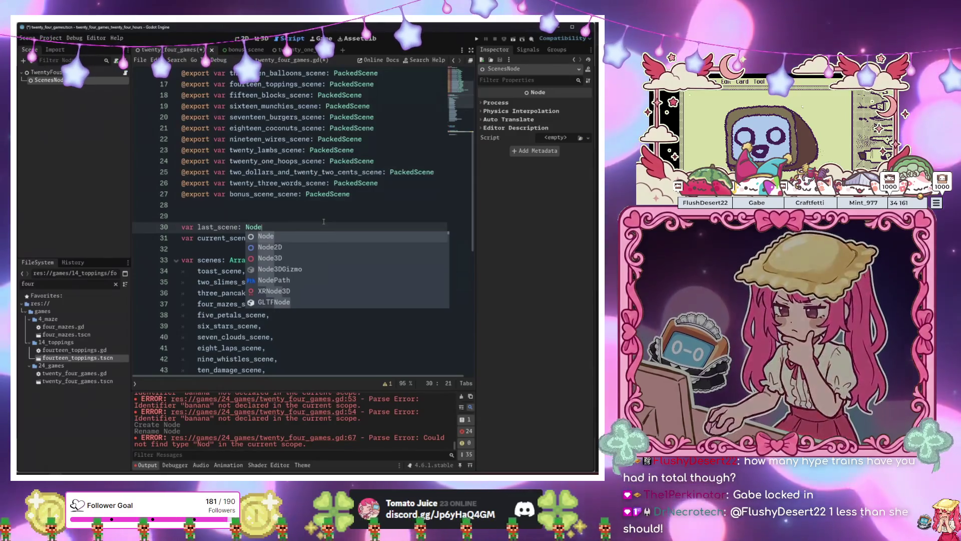
{"action": "scroll", "coordinate": [323, 222], "scroll_direction": "down", "scroll_amount": 10}
{"action": "left_click", "coordinate": [305, 338]}
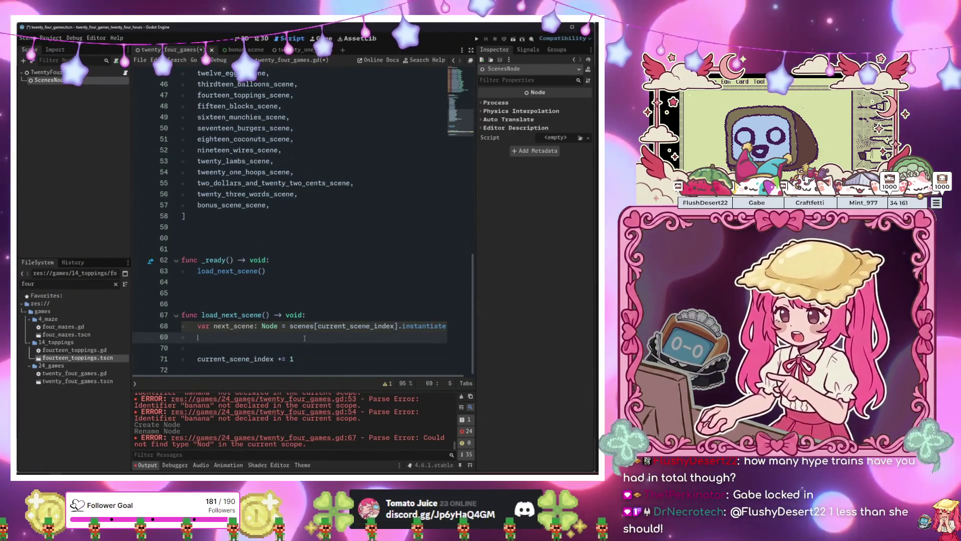
- Add 'if last_scene: last_scene.queue_free()' below the next_scene line
{"action": "key", "text": "Return"}
{"action": "type", "text": "last"}
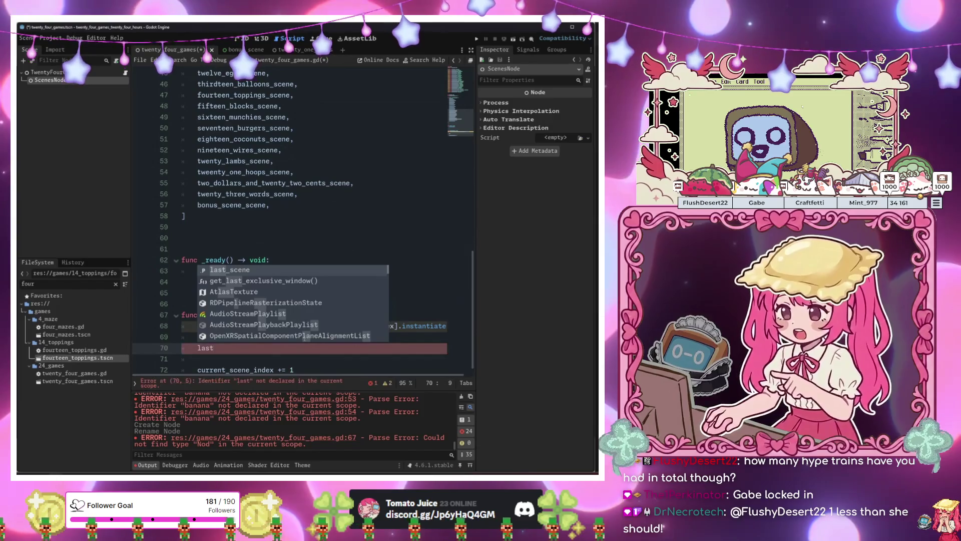
{"action": "key", "text": "Return"}
{"action": "type", "text": "."}
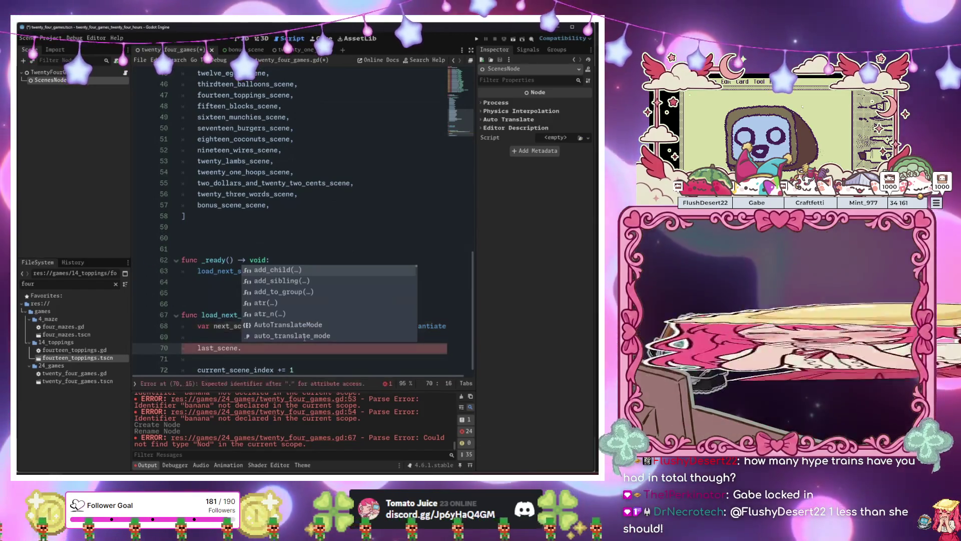
{"action": "key", "text": "BackSpace"}
{"action": "key", "text": "BackSpace"}
{"action": "key", "text": "BackSpace"}
{"action": "key", "text": "BackSpace"}
{"action": "type", "text": "if last_scene."}
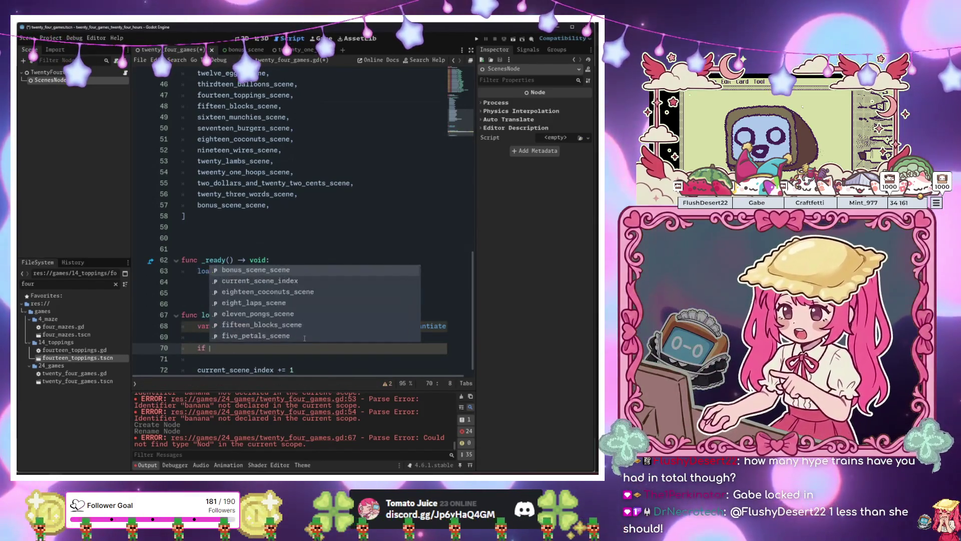
{"action": "key", "text": "BackSpace"}
{"action": "type", "text": ":"}
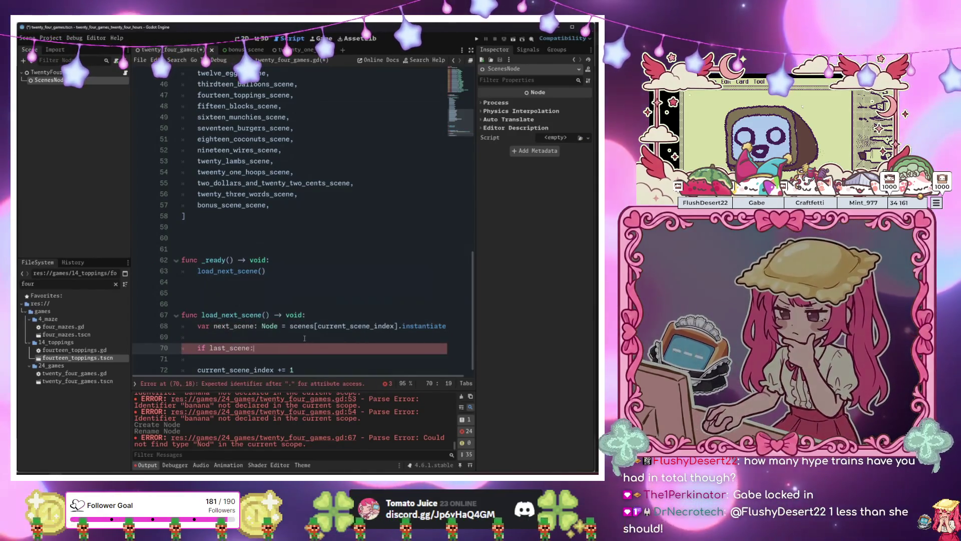
{"action": "key", "text": "Return"}
{"action": "type", "text": "last_scene.queue_free():"}
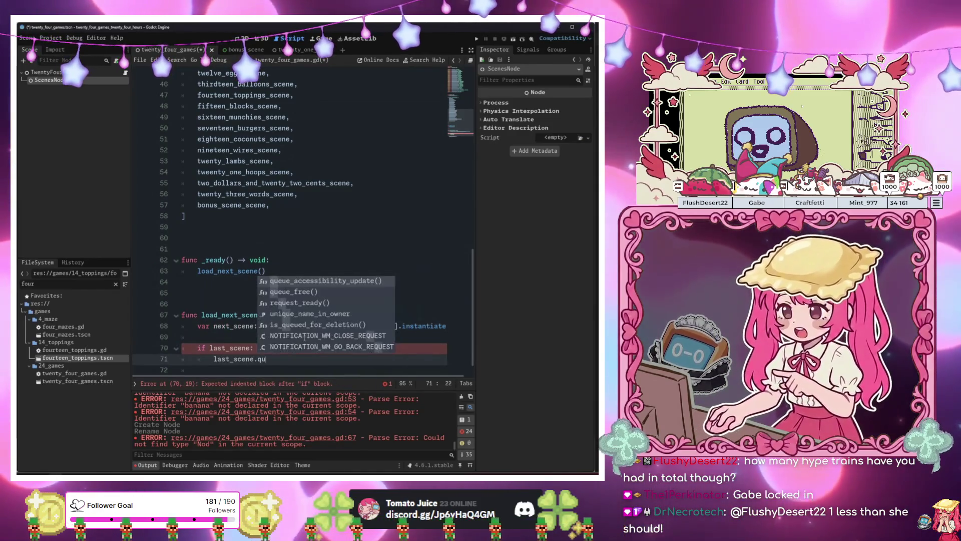
{"action": "key", "text": "BackSpace"}
{"action": "key", "text": "Return"}
{"action": "key", "text": "Return"}
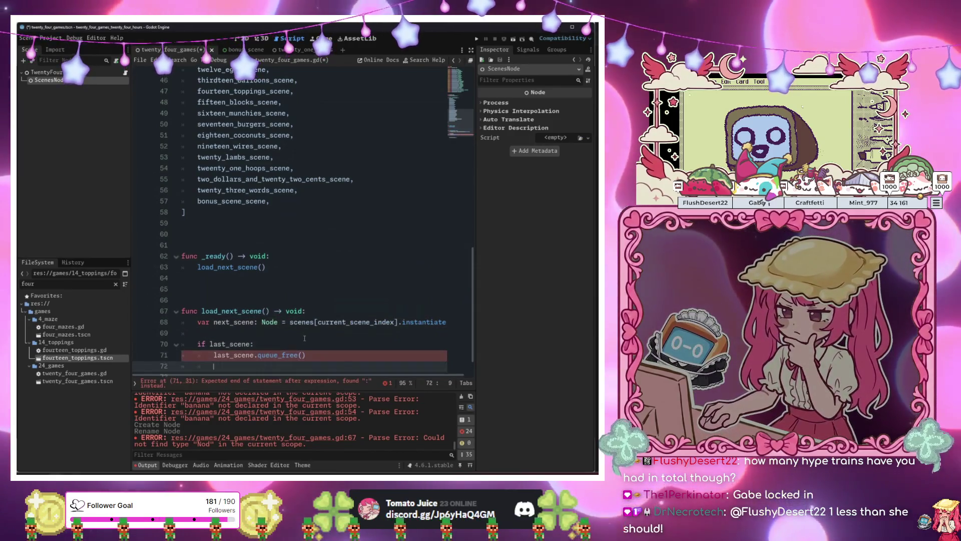
{"action": "key", "text": "BackSpace"}
- Add 'last_scene = next_scene' and save the script
{"action": "type", "text": "las"}
{"action": "key", "text": "Return"}
{"action": "type", "text": "= next"}
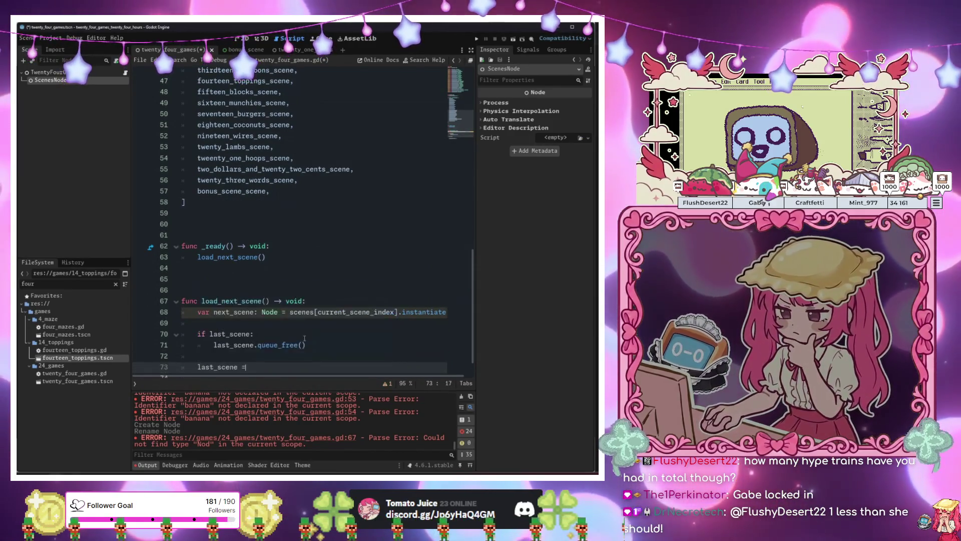
{"action": "key", "text": "Return"}
{"action": "key", "text": "Return"}
{"action": "key", "text": "BackSpace"}
{"action": "key", "text": "Tab"}
{"action": "key", "text": "Return"}
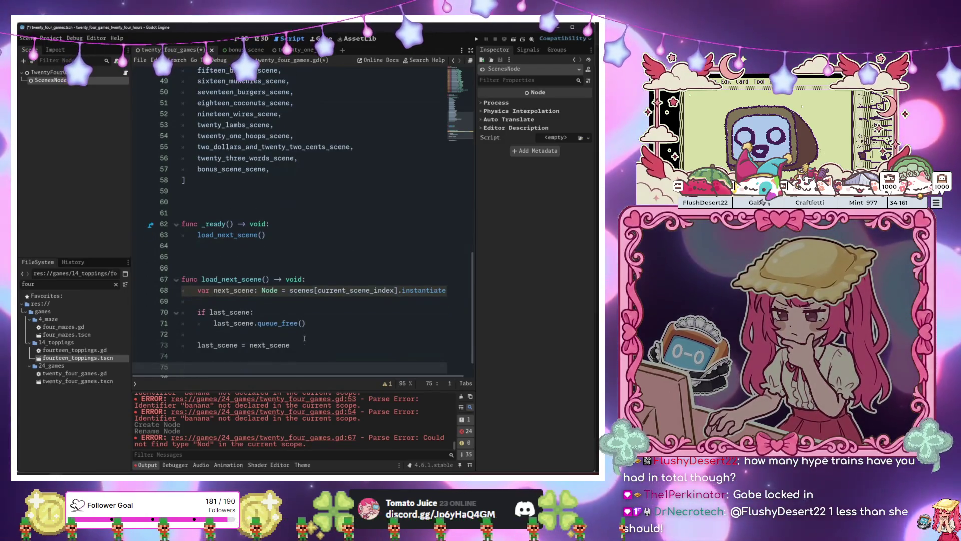
{"action": "type", "text": "next"}
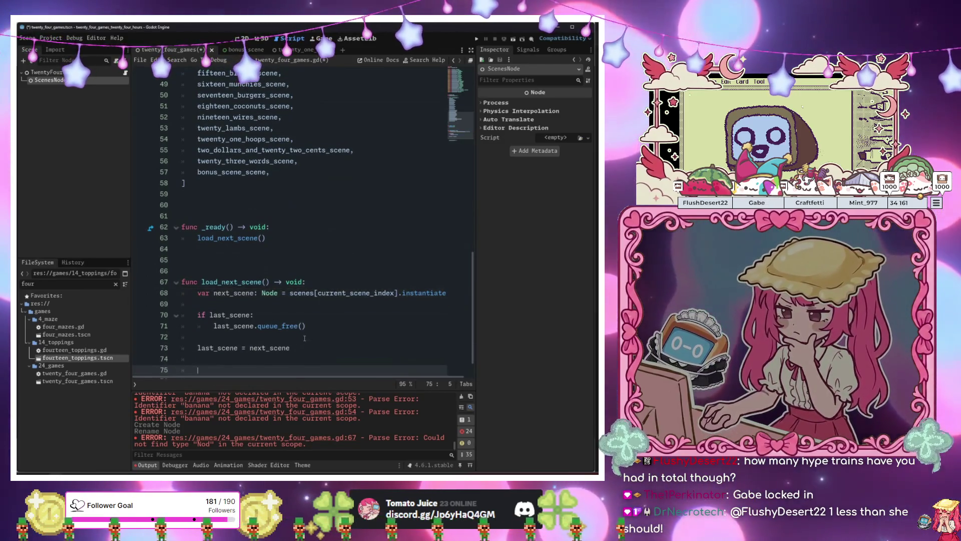
{"action": "key", "text": "Return"}
{"action": "key", "text": "ctrl+s"}
- Add 'scenes_node.add_child(next_scene)' after the assignment
{"action": "key", "text": "BackSpace"}
{"action": "key", "text": "BackSpace"}
{"action": "key", "text": "BackSpace"}
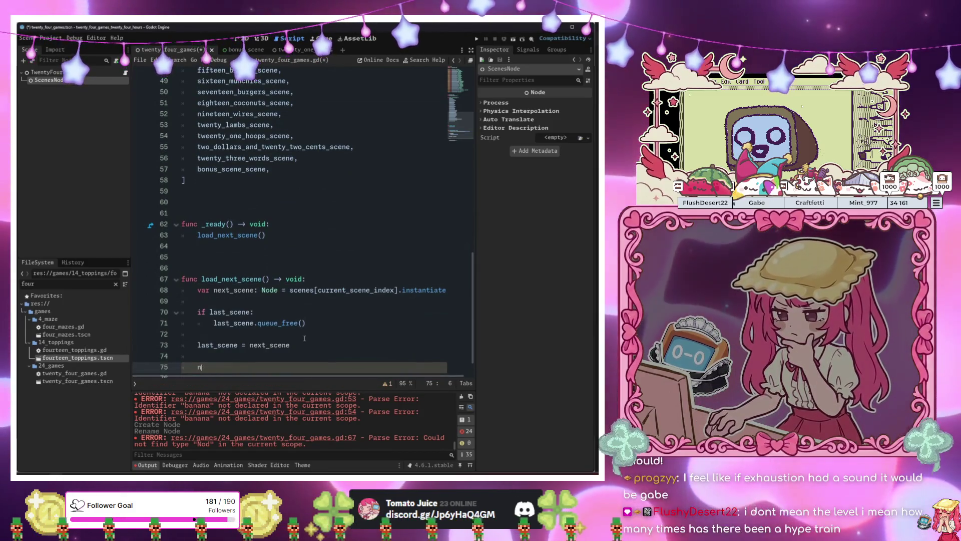
{"action": "key", "text": "BackSpace"}
{"action": "type", "text": "sc"}
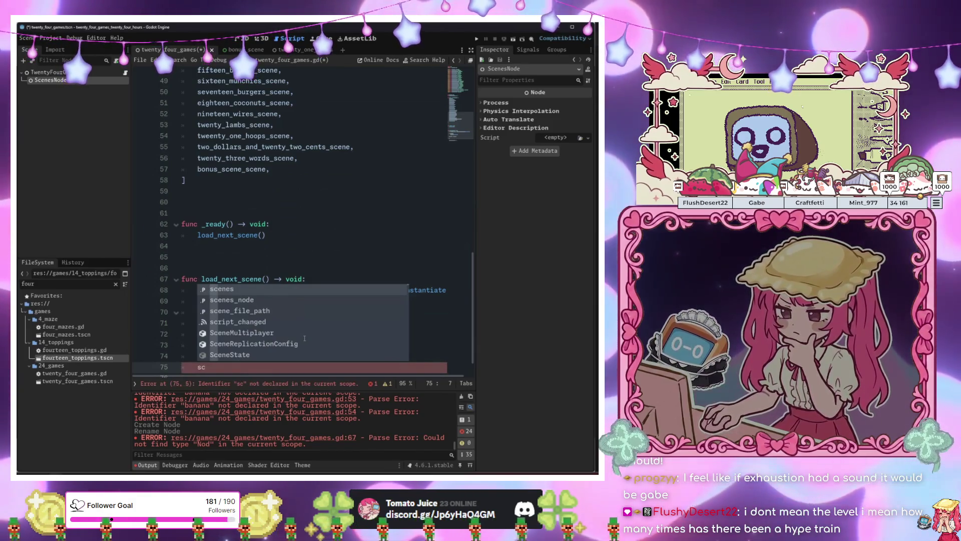
{"action": "key", "text": "Down"}
{"action": "key", "text": "Return"}
{"action": "type", "text": ".ad"}
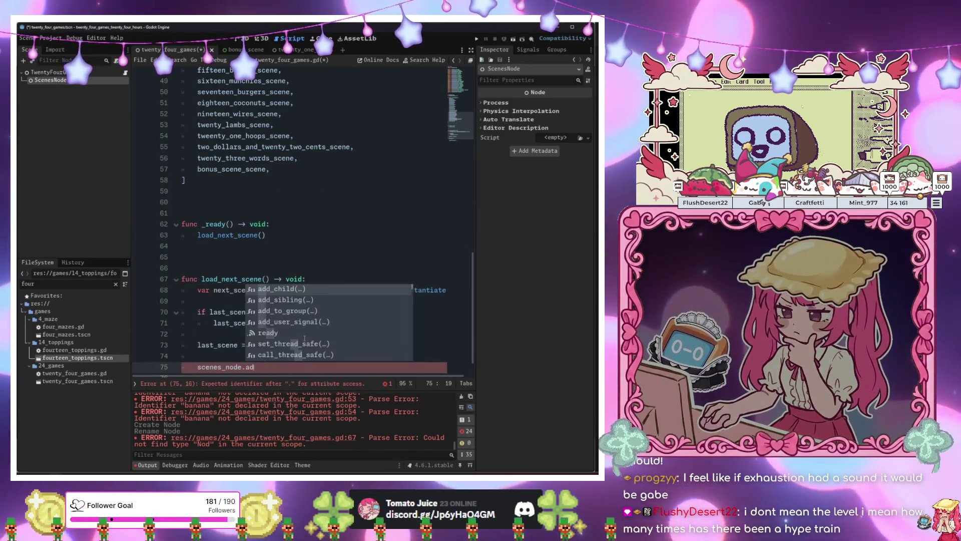
{"action": "key", "text": "Return"}
{"action": "type", "text": "."}
{"action": "key", "text": "BackSpace"}
{"action": "type", "text": "next_scene)"}
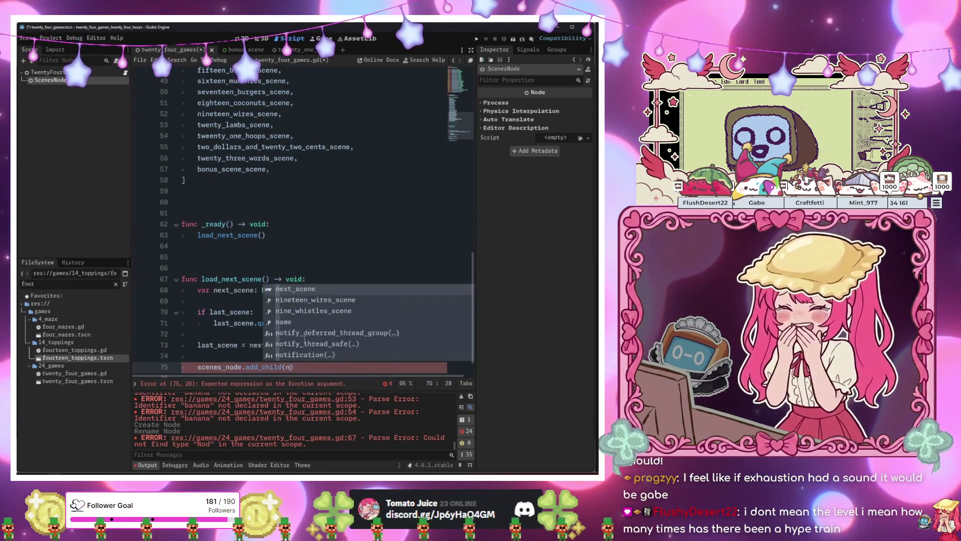
{"action": "key", "text": "Return"}
{"action": "key", "text": "Return"}
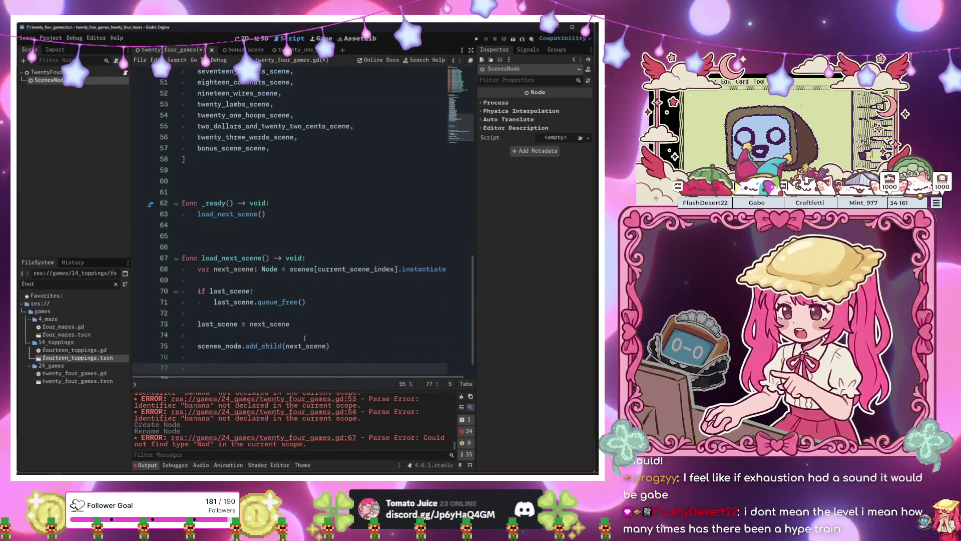
{"action": "scroll", "coordinate": [305, 338], "scroll_direction": "down", "scroll_amount": 1}
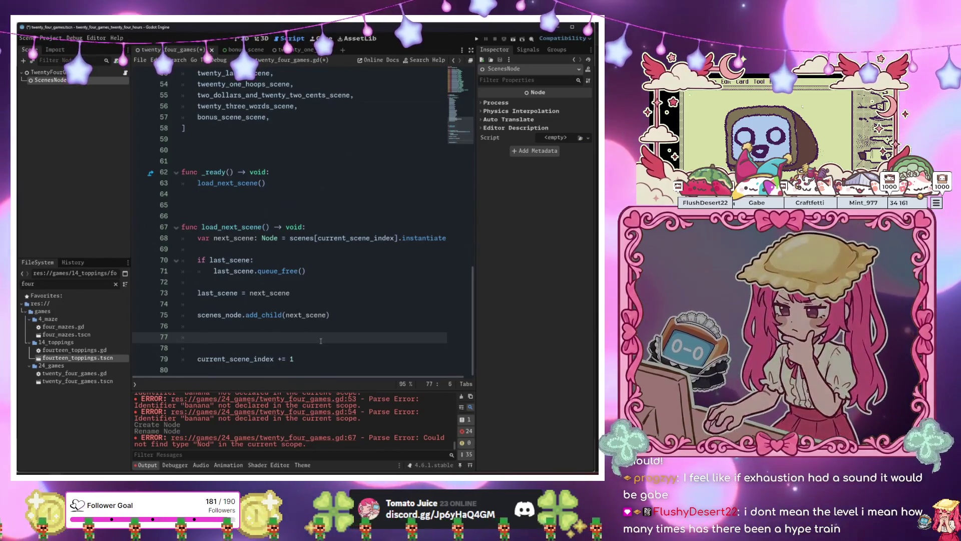
- Connect next_scene's game_won signal to load_next_scene without call parentheses
{"action": "type", "text": "sc"}
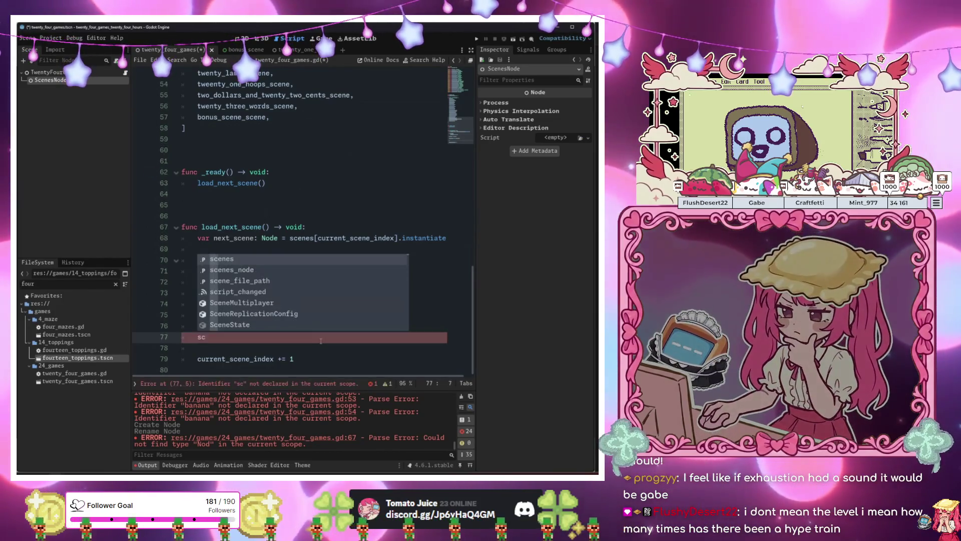
{"action": "key", "text": "BackSpace"}
{"action": "key", "text": "BackSpace"}
{"action": "type", "text": "next_scene."}
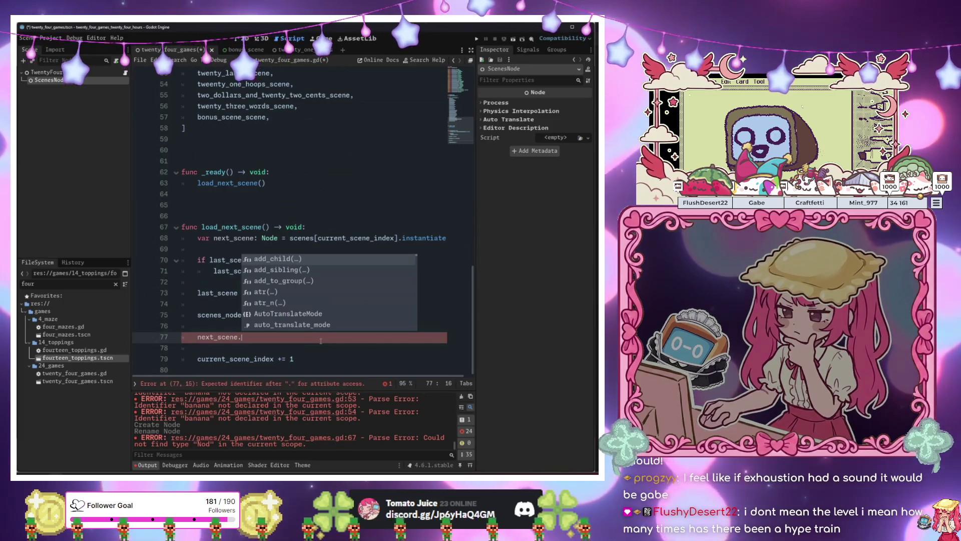
{"action": "type", "text": "gam"}
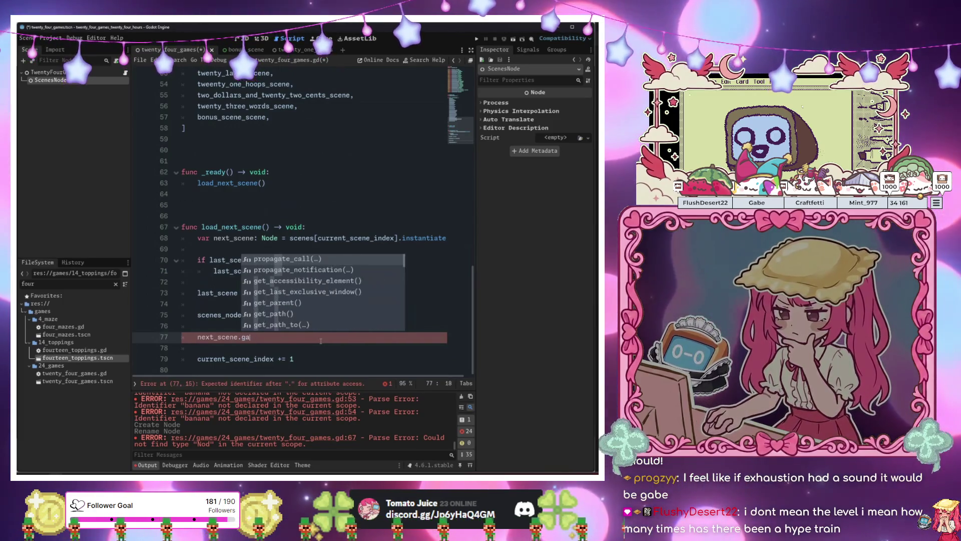
{"action": "type", "text": "e_won.connect("}
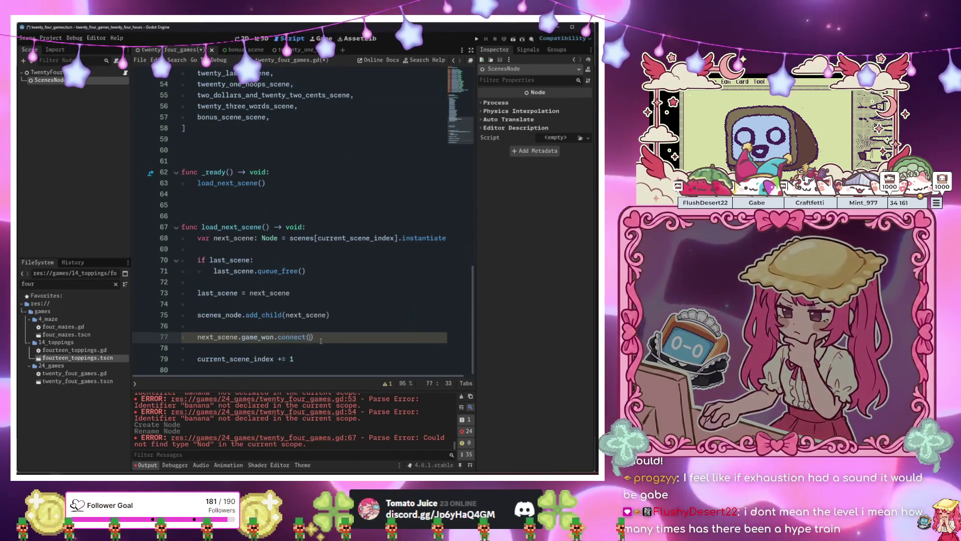
{"action": "type", "text": "lo"}
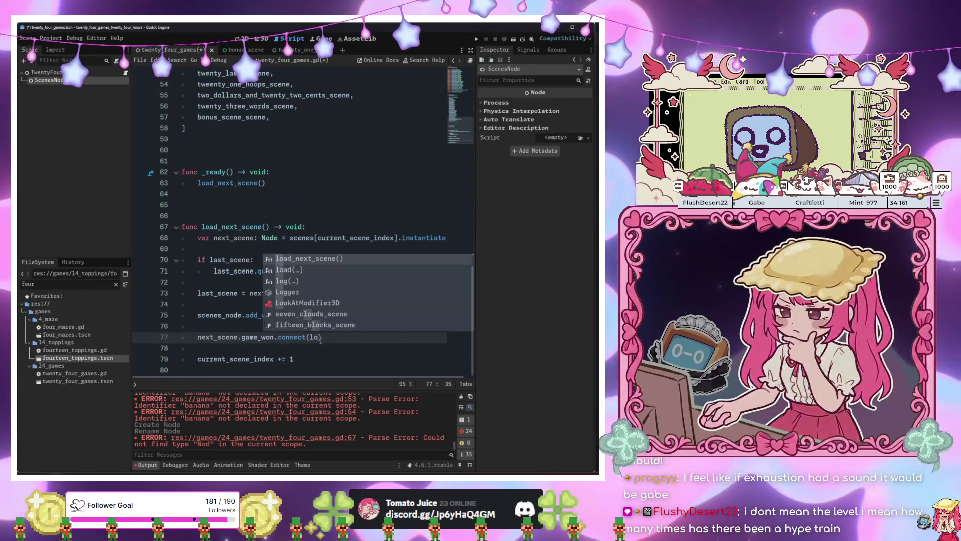
{"action": "key", "text": "Return"}
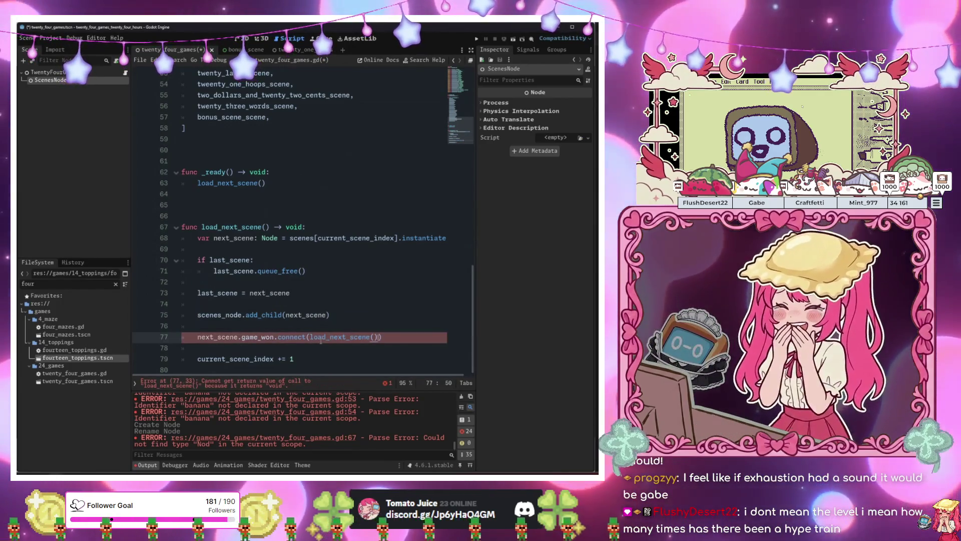
{"action": "key", "text": "BackSpace"}
{"action": "key", "text": "BackSpace"}
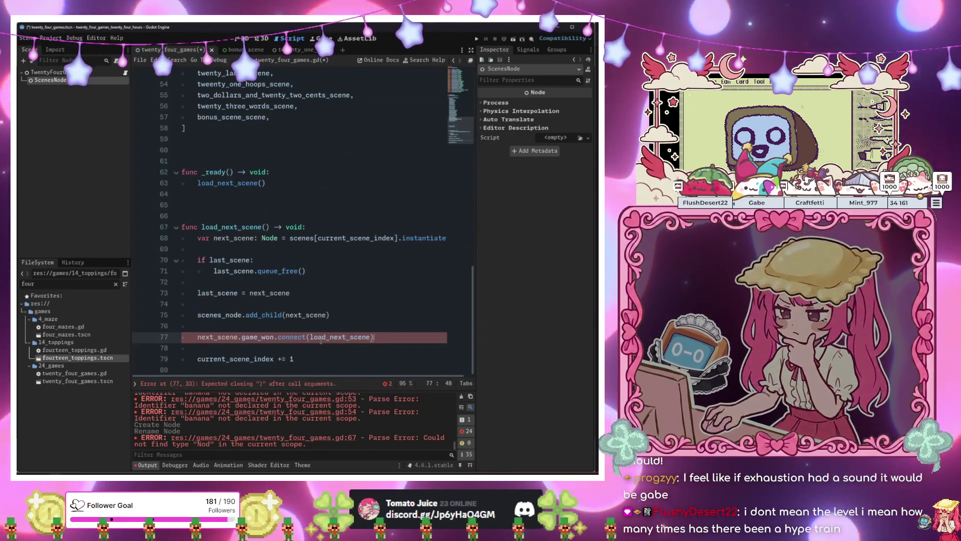
{"action": "type", "text": ")"}
- Insert blank lines right below the load_next_scene header
{"action": "left_click", "coordinate": [348, 318]}
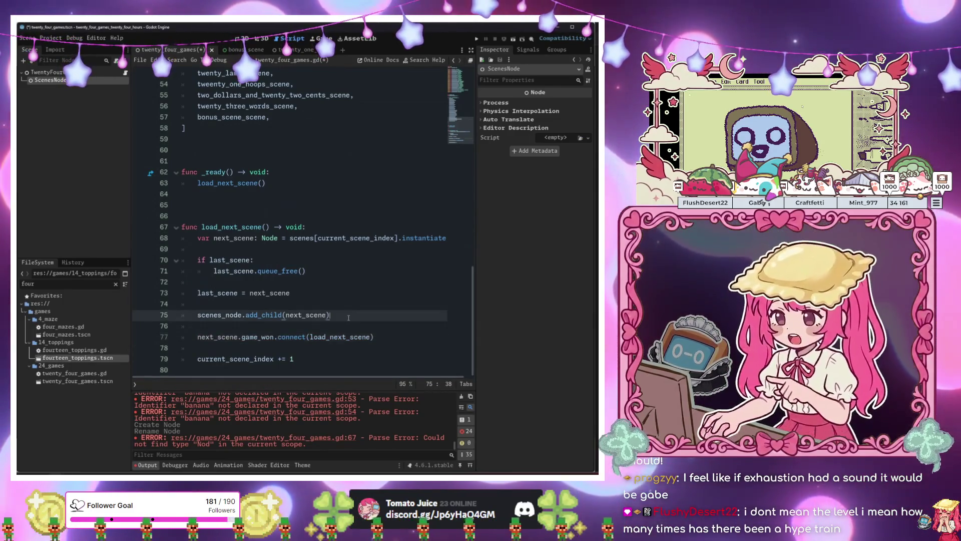
{"action": "key", "text": "Down"}
{"action": "key", "text": "Down"}
{"action": "key", "text": "Down"}
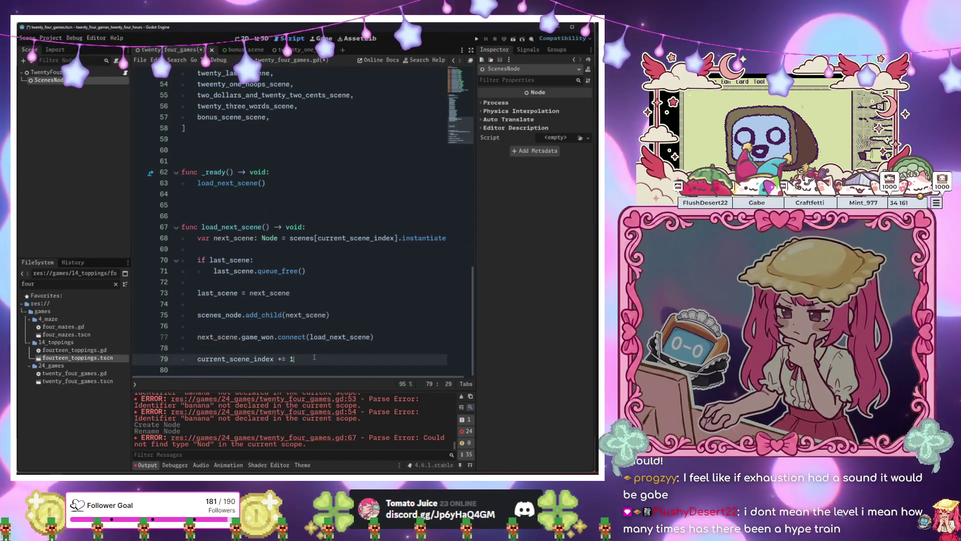
{"action": "left_click", "coordinate": [380, 325]}
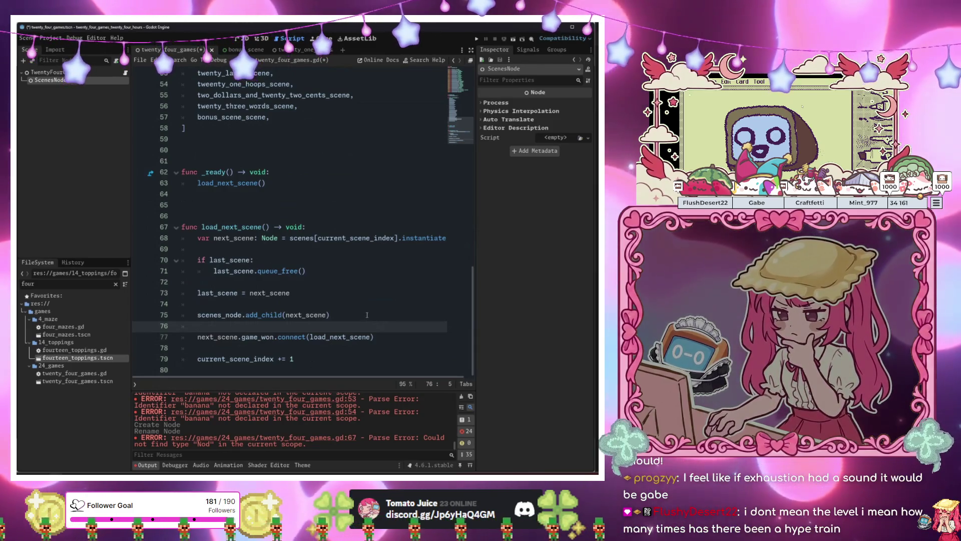
{"action": "key", "text": "Down"}
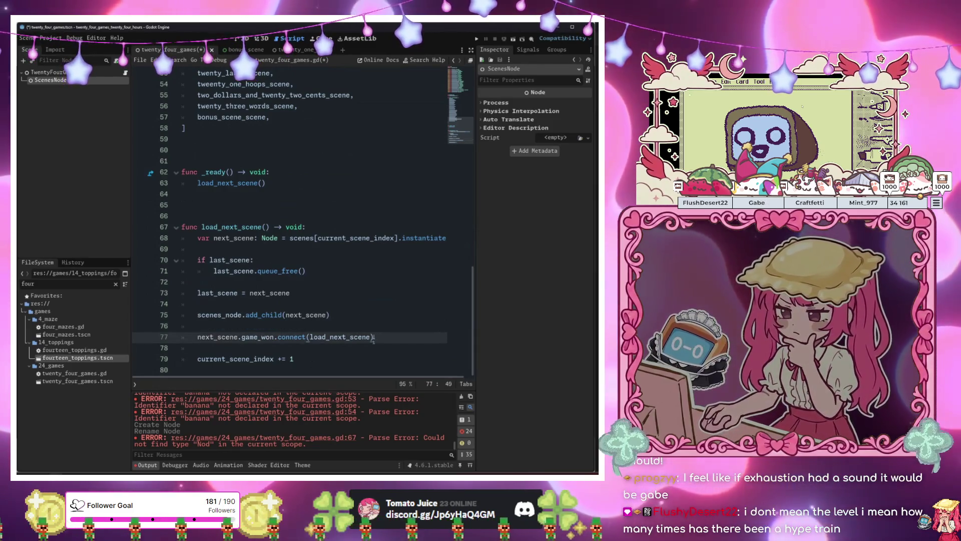
{"action": "left_click", "coordinate": [345, 228]}
{"action": "key", "text": "Return"}
{"action": "key", "text": "Return"}
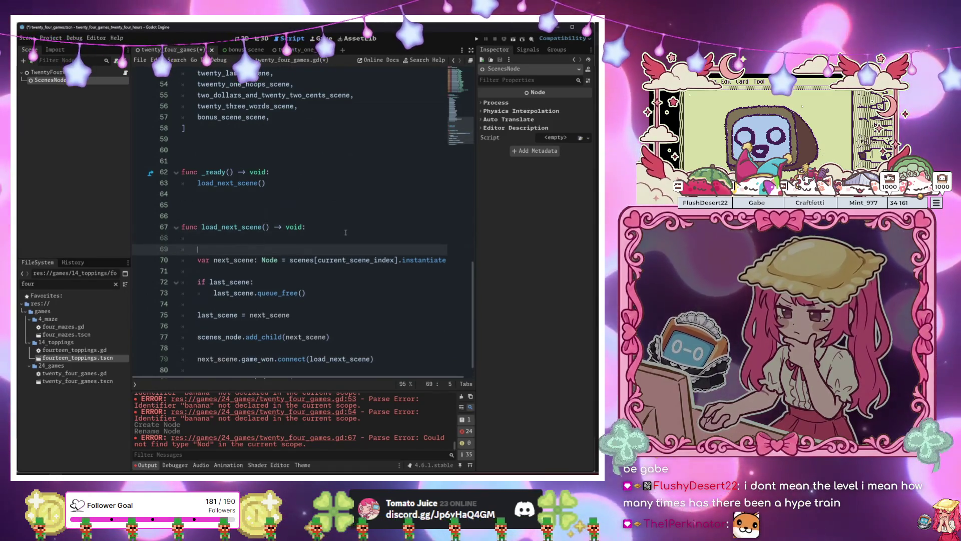
- Type 'await get_tree().create_timer(3.0)' at the top of load_next_scene
{"action": "key", "text": "Up"}
{"action": "type", "text": "await g"}
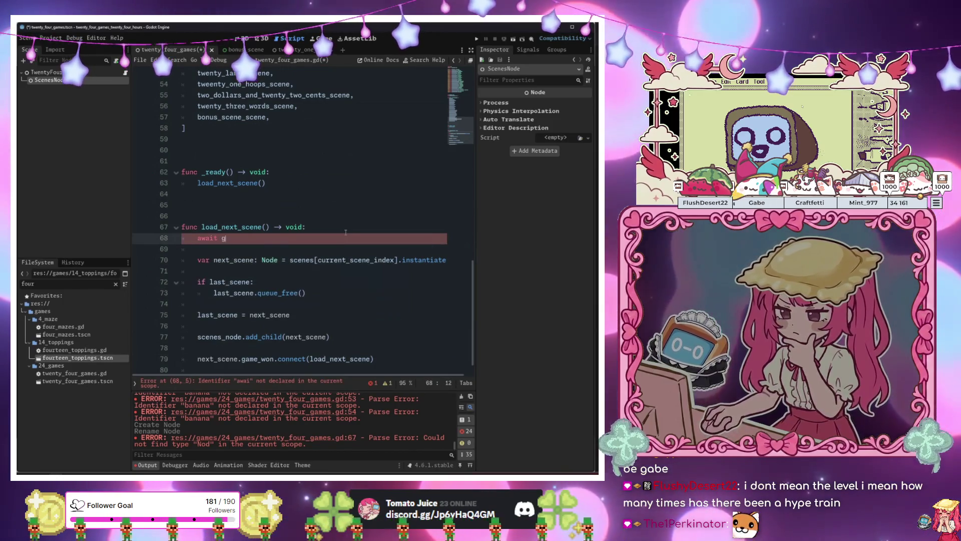
{"action": "type", "text": "et_tree().crea"}
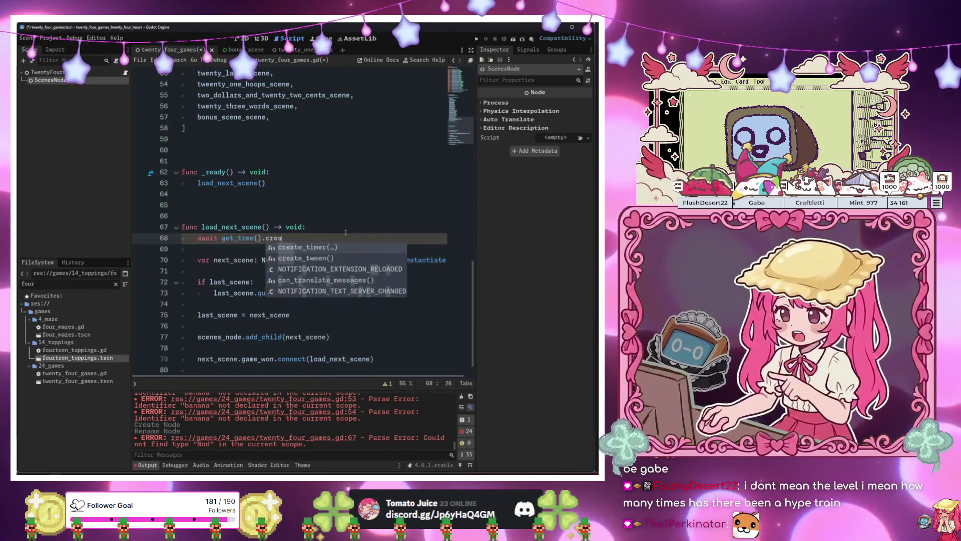
{"action": "type", "text": "te"}
{"action": "key", "text": "Return"}
{"action": "type", "text": "3"}
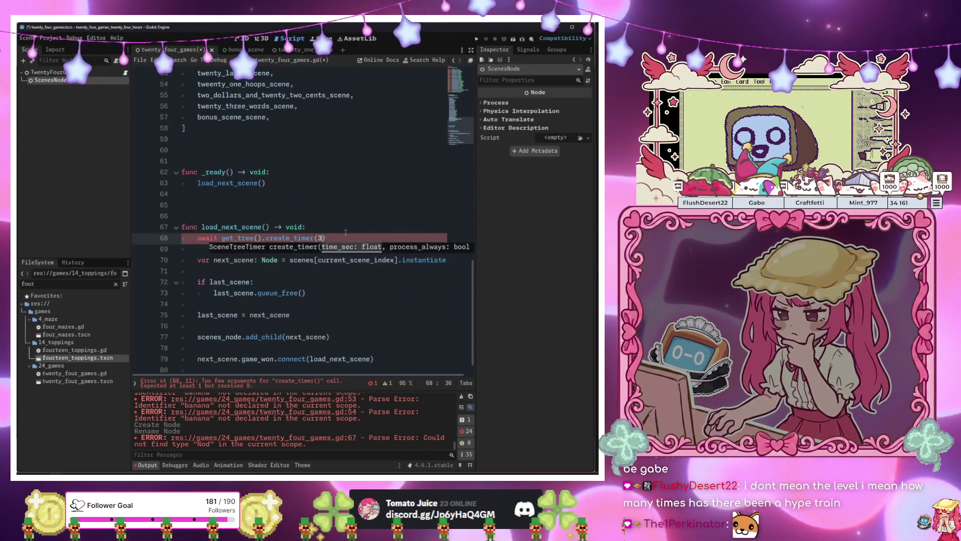
{"action": "type", "text": ".0"}
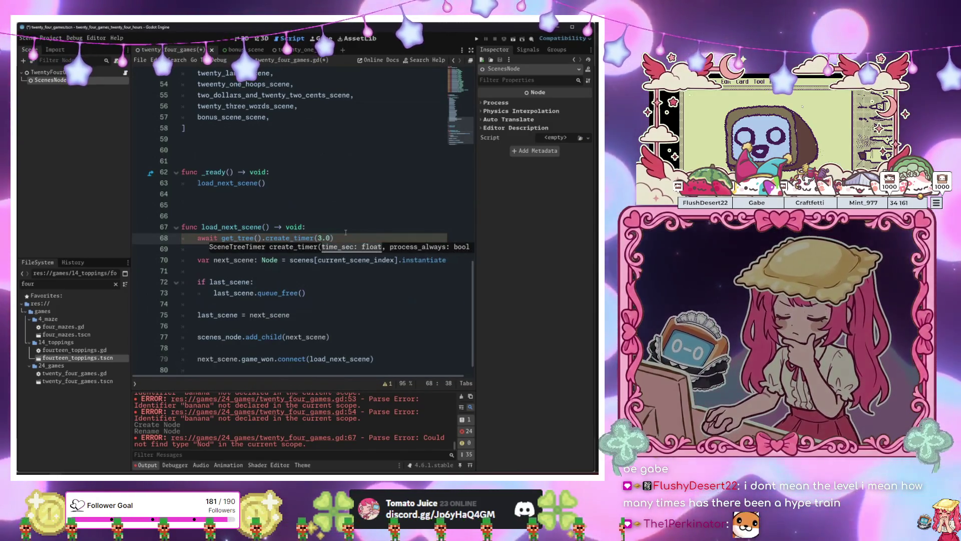
- Start a 'var' line above the await and bring up Create New Node
{"action": "key", "text": "Up"}
{"action": "key", "text": "Return"}
{"action": "type", "text": "var"}
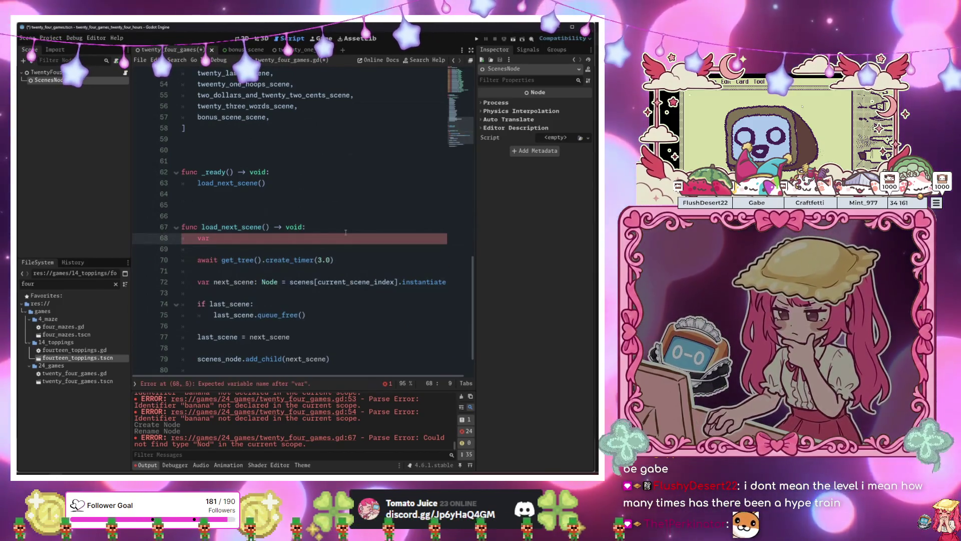
{"action": "left_click", "coordinate": [47, 72]}
{"action": "key", "text": "ctrl+a"}
- Create a ColorRect node and set its Color to black in the Inspector
{"action": "type", "text": "color"}
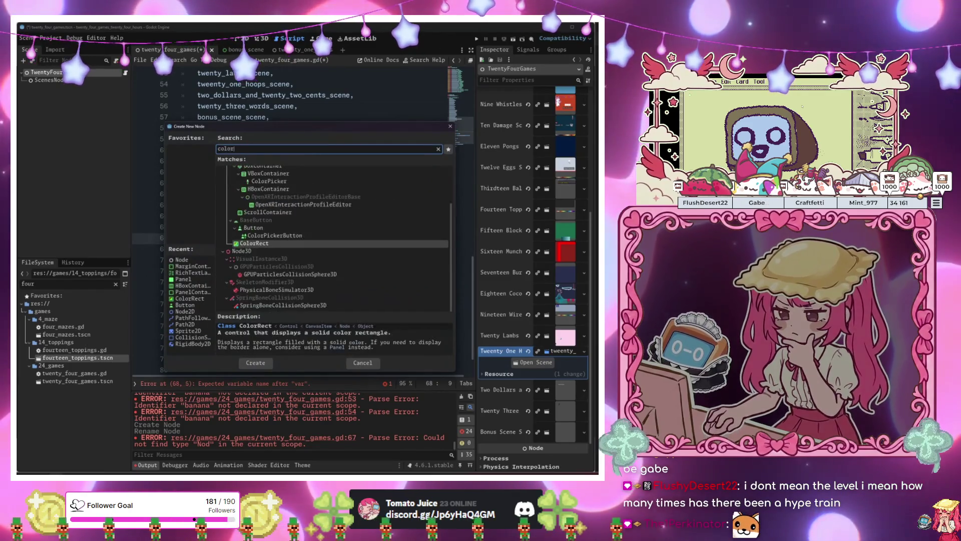
{"action": "key", "text": "Return"}
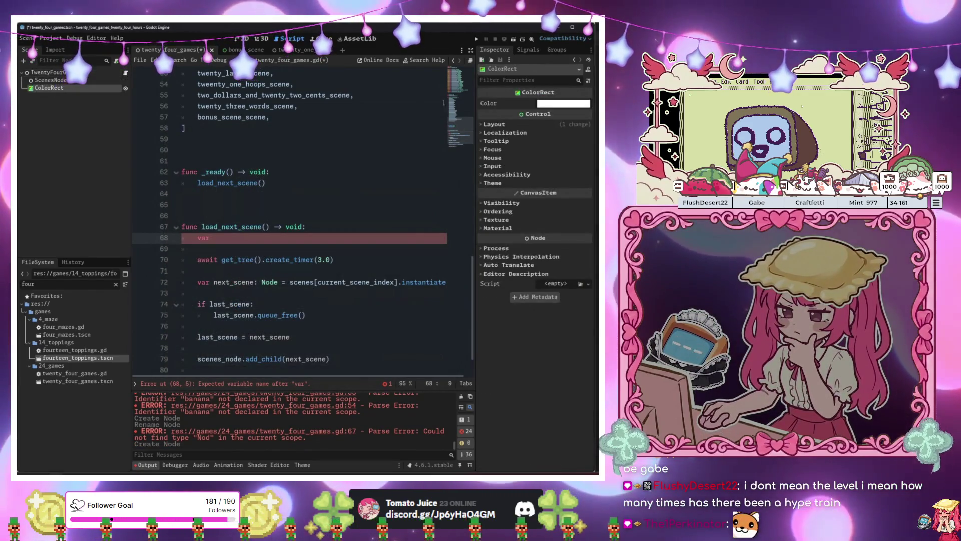
{"action": "left_click", "coordinate": [577, 103]}
{"action": "key", "text": "Escape"}
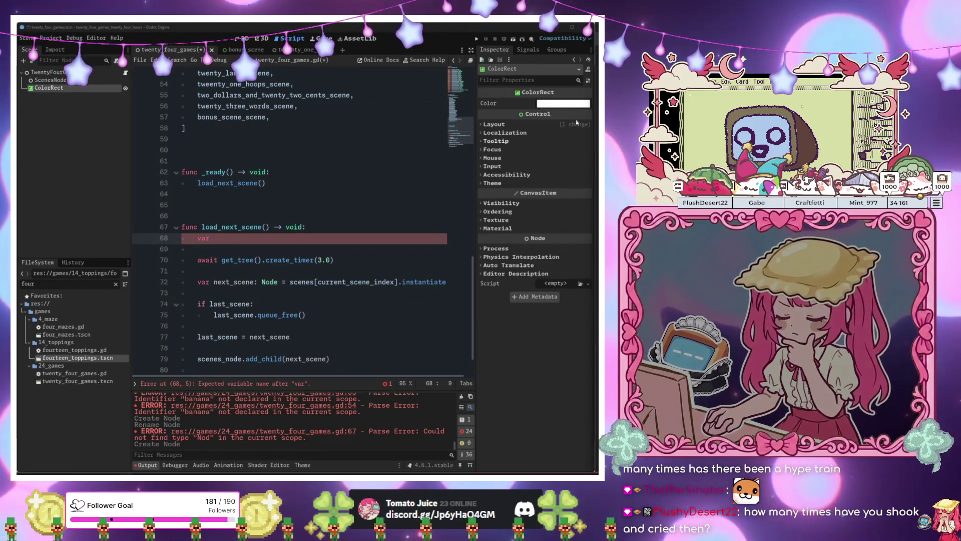
{"action": "left_click", "coordinate": [564, 103]}
{"action": "left_click", "coordinate": [526, 241]}
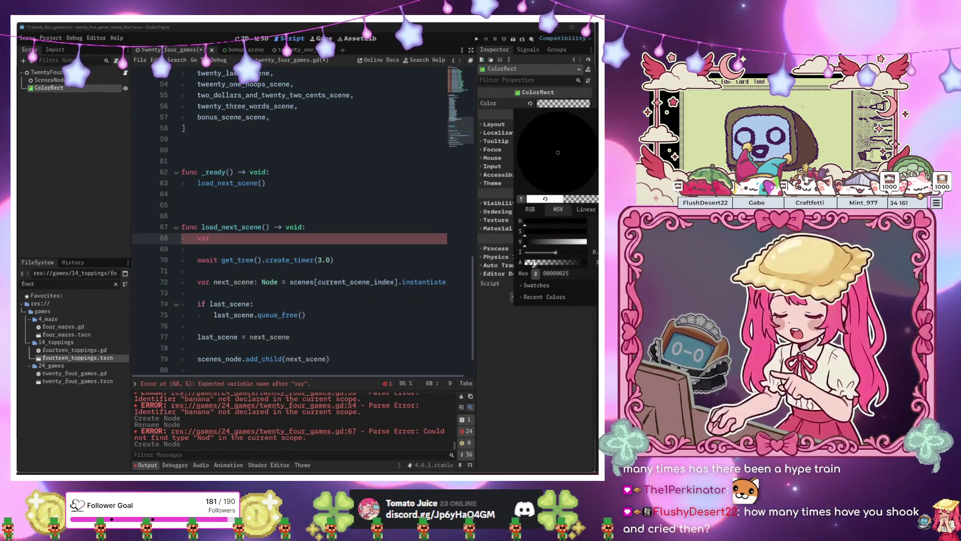
{"action": "left_click", "coordinate": [291, 240]}
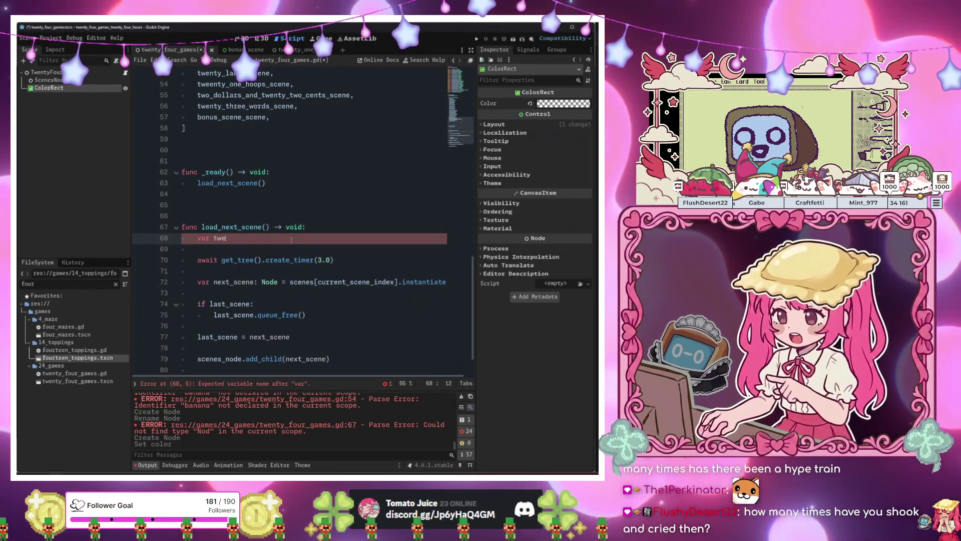
- Declare 'var tween: Tween = create_tween()' with EASE_IN_OUT easing and TRANS_SINE transition
{"action": "type", "text": "n"}
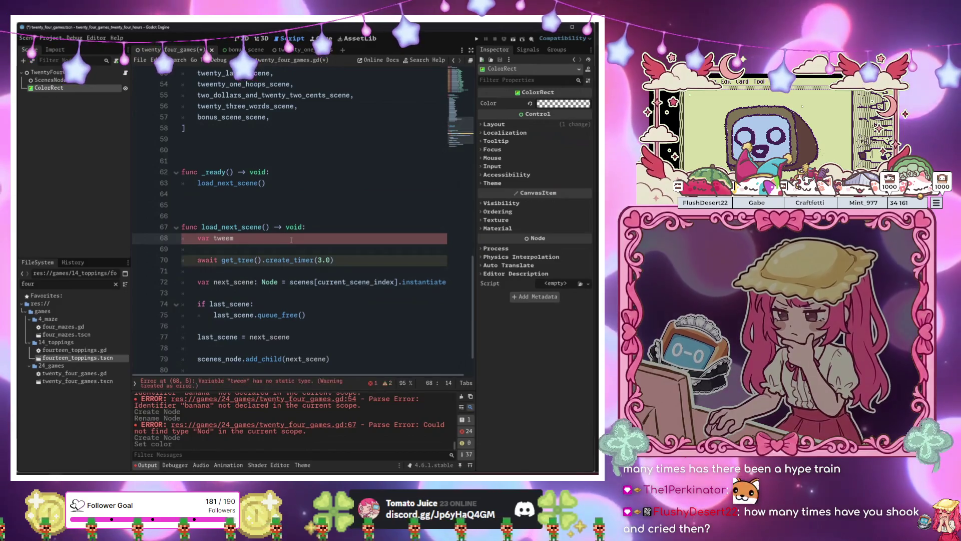
{"action": "type", "text": ","}
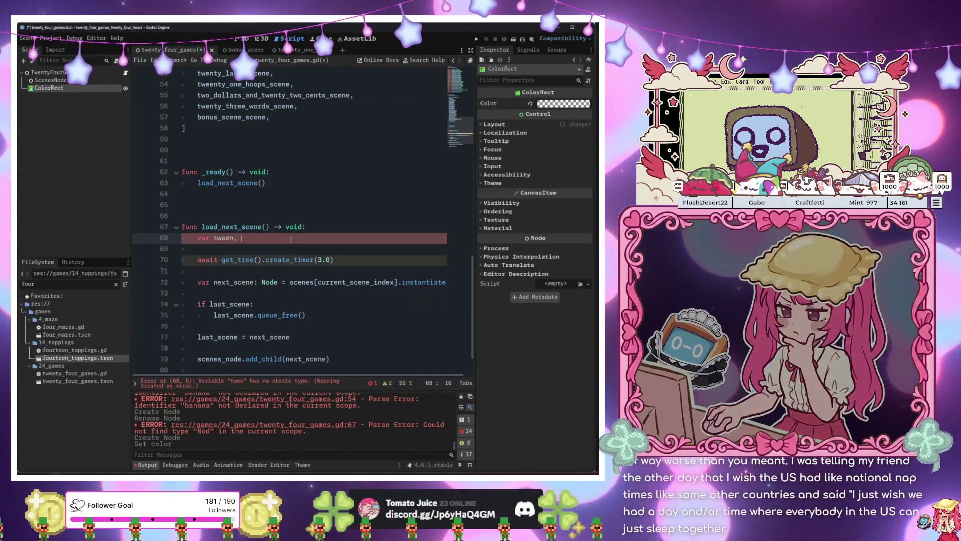
{"action": "type", "text": "Twee. "}
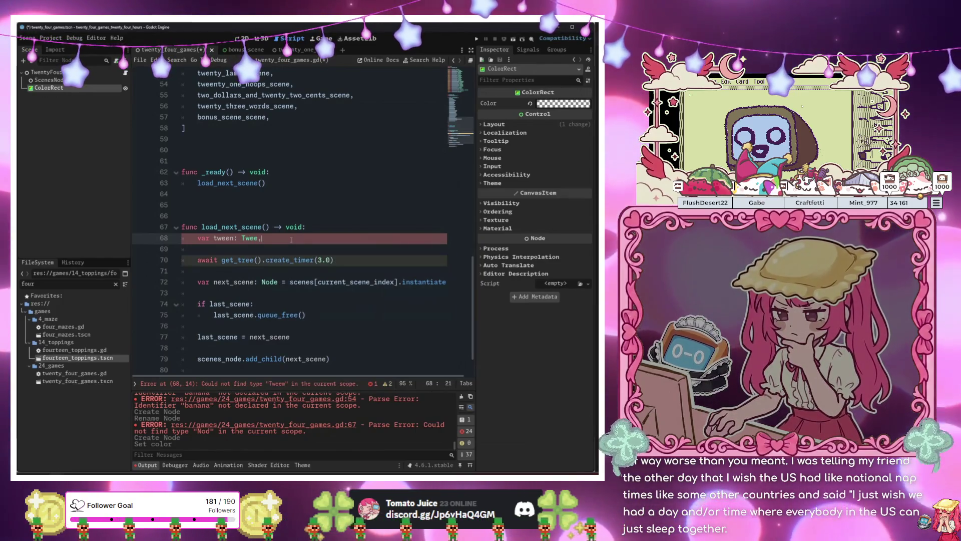
{"action": "type", "text": " ="}
{"action": "key", "text": "BackSpace"}
{"action": "key", "text": "BackSpace"}
{"action": "key", "text": "BackSpace"}
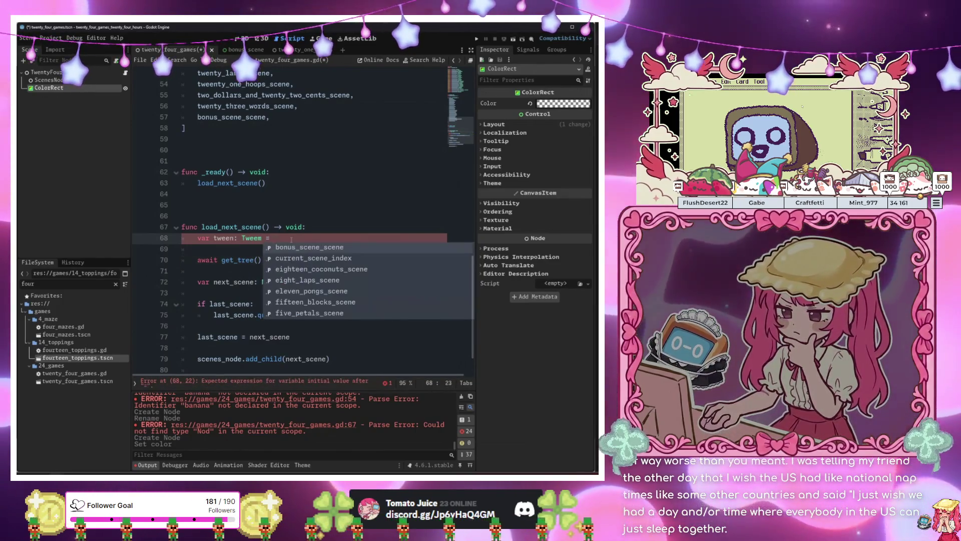
{"action": "type", "text": "n = c"}
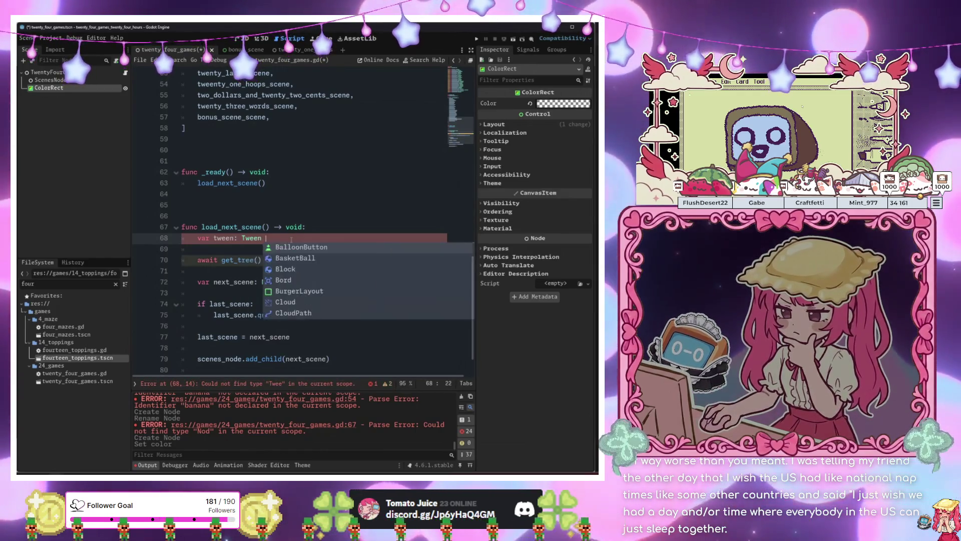
{"action": "type", "text": "reate"}
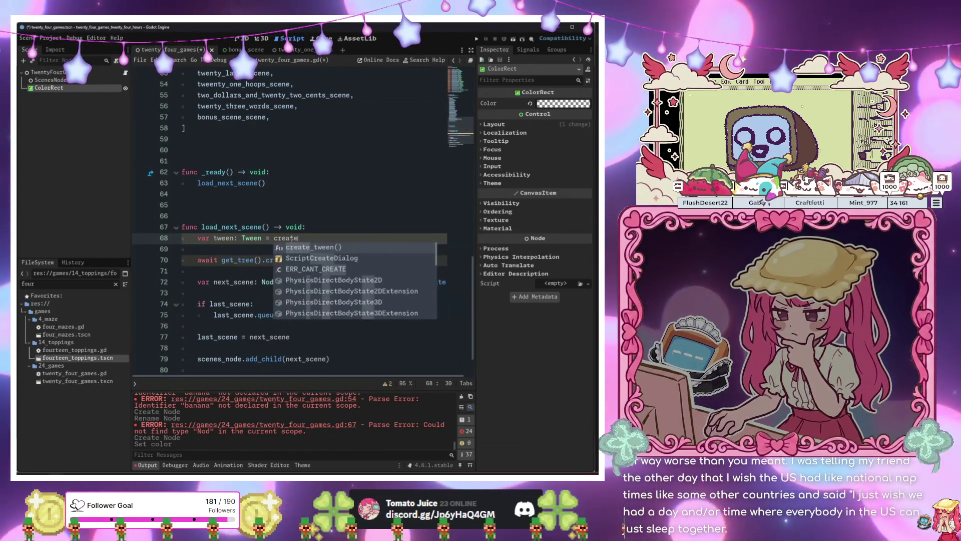
{"action": "key", "text": "Return"}
{"action": "type", "text": ".set_e"}
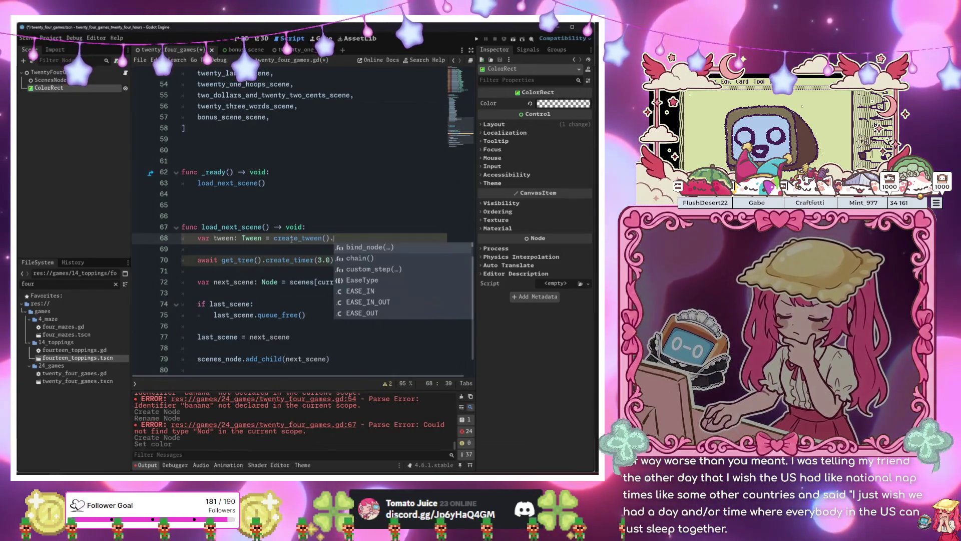
{"action": "key", "text": "Return"}
{"action": "key", "text": "Down"}
{"action": "key", "text": "Return"}
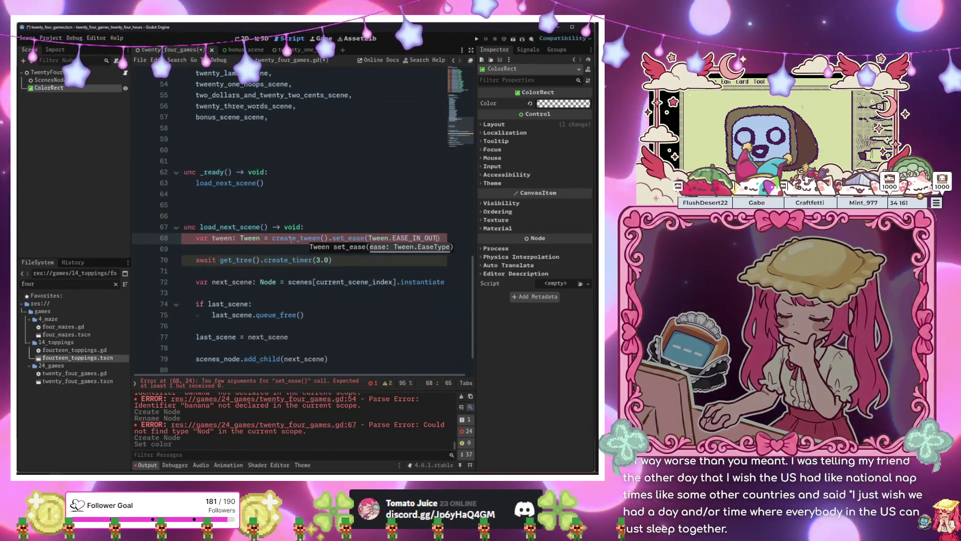
{"action": "type", "text": ").set"}
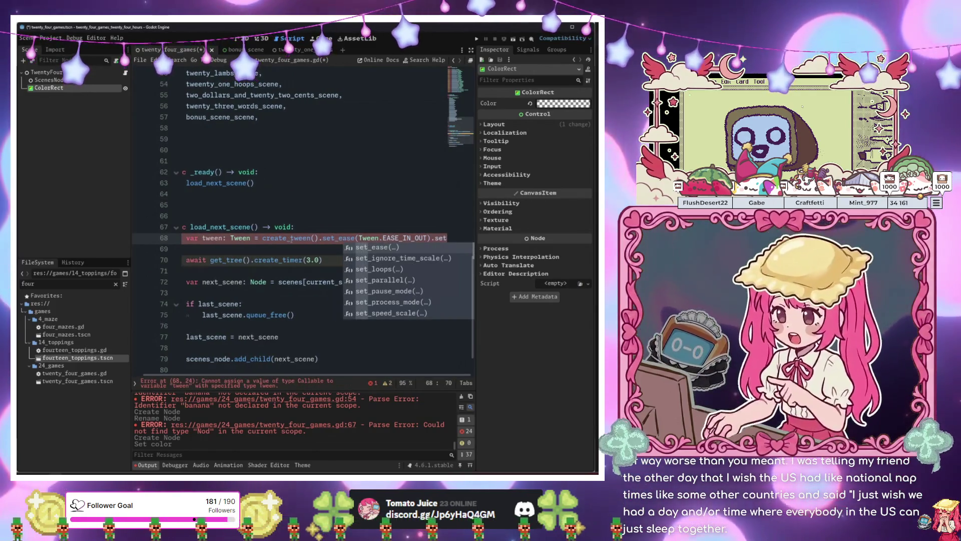
{"action": "type", "text": "_tra"}
{"action": "key", "text": "Return"}
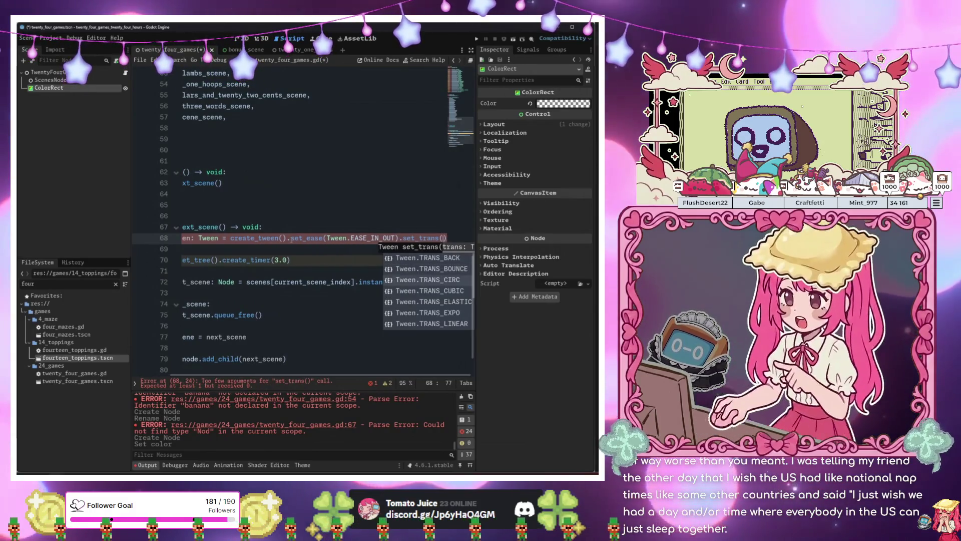
{"action": "key", "text": "Down"}
{"action": "key", "text": "Down"}
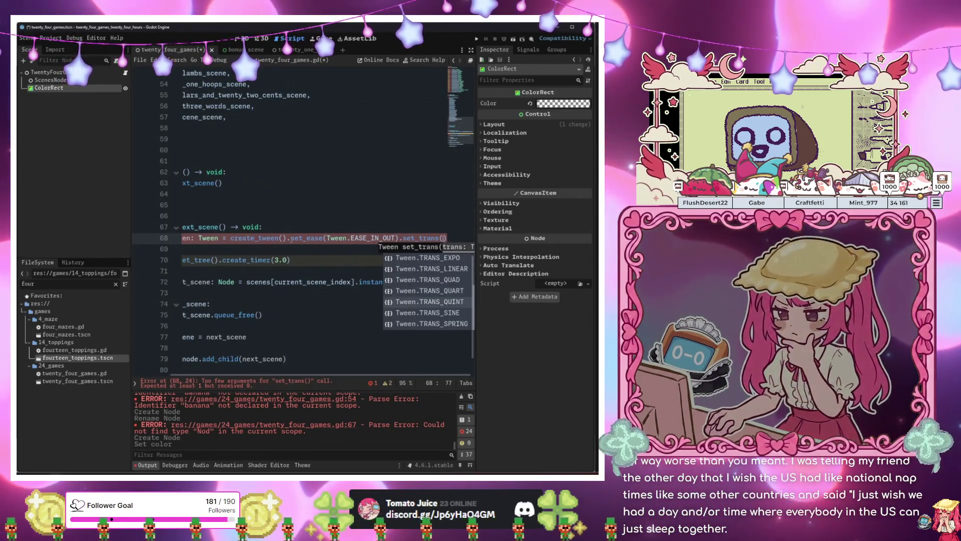
{"action": "key", "text": "Return"}
{"action": "key", "text": "Return"}
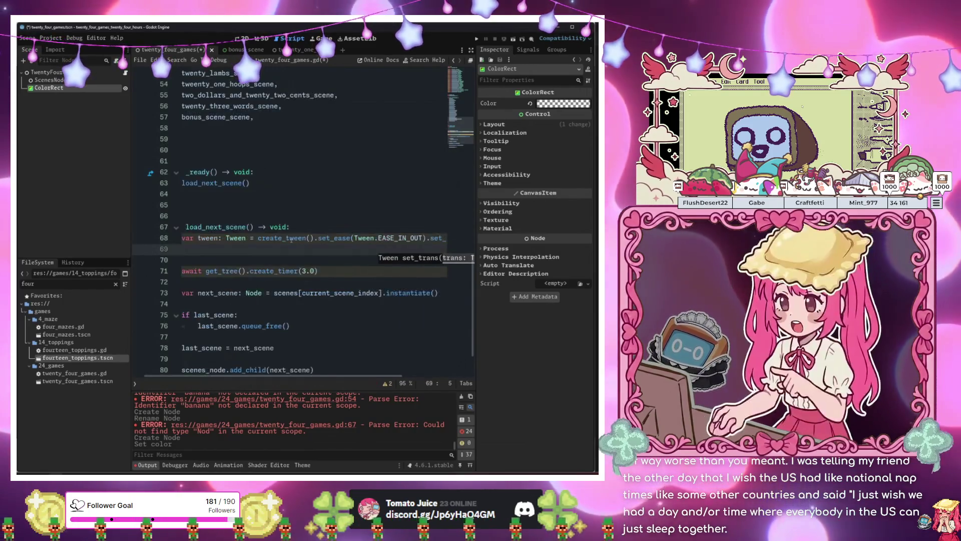
- Add an empty tween.tween_property() call on the next line
{"action": "type", "text": "twe"}
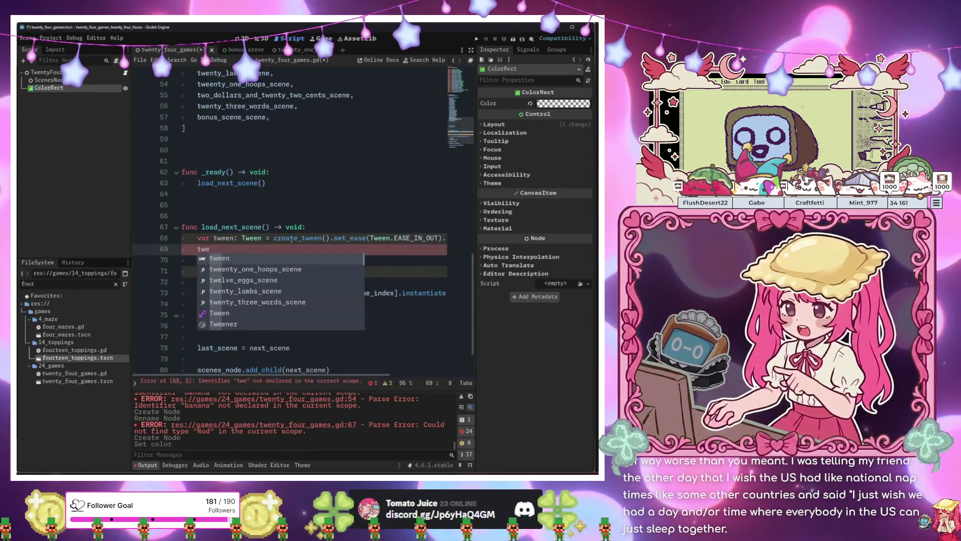
{"action": "key", "text": "Return"}
{"action": "type", "text": "."}
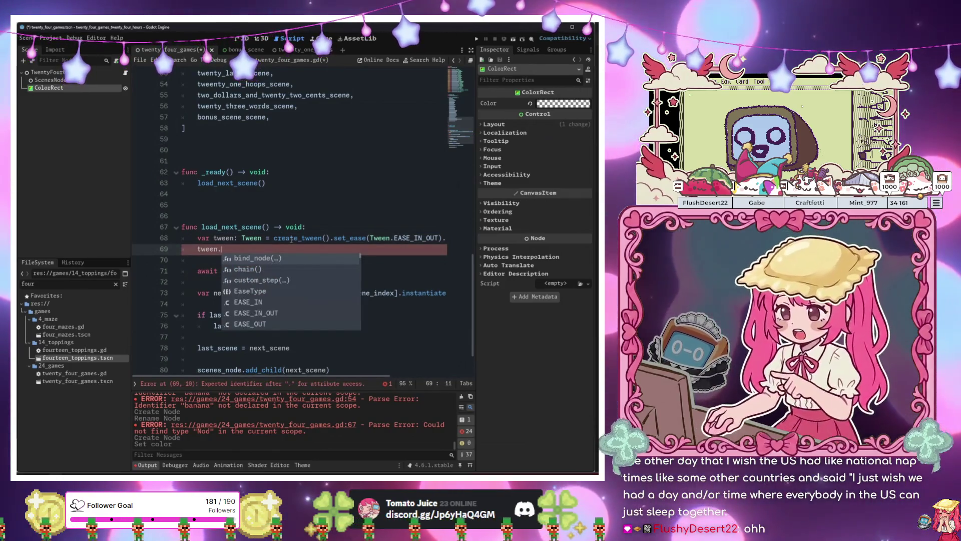
{"action": "type", "text": "twee"}
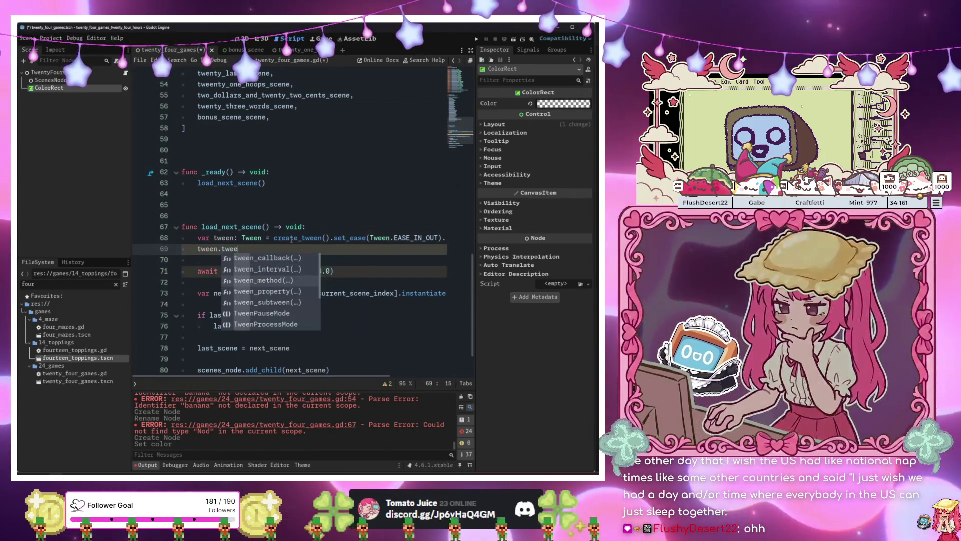
{"action": "key", "text": "Down"}
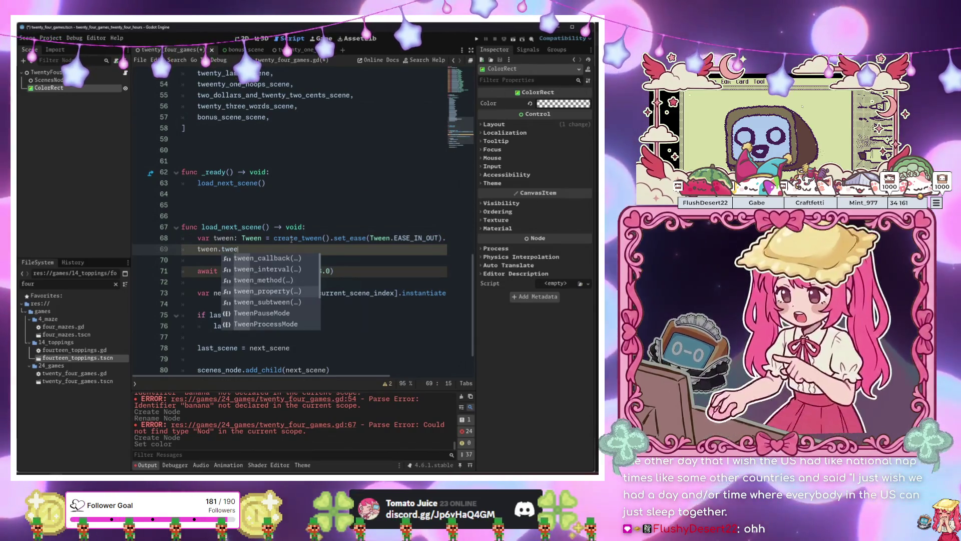
{"action": "key", "text": "Return"}
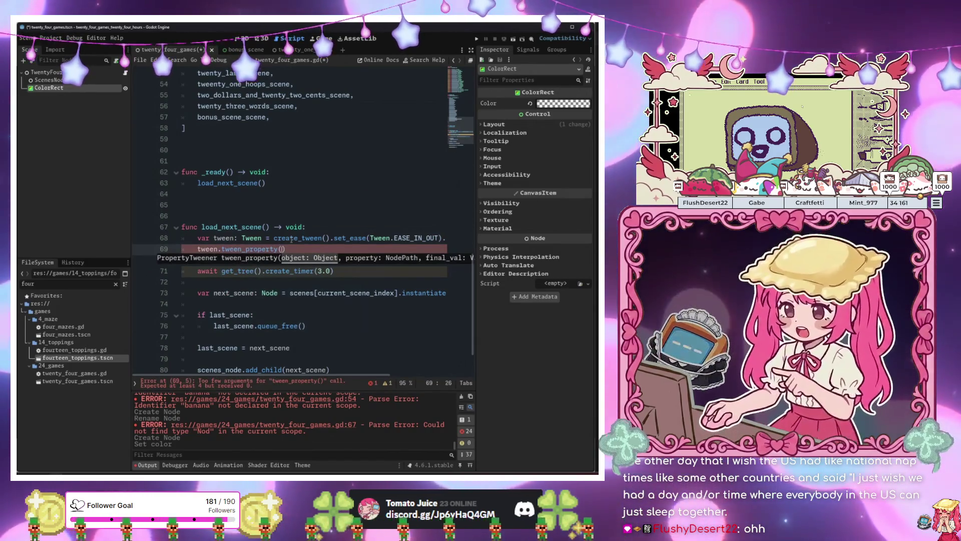
{"action": "scroll", "coordinate": [295, 207], "scroll_direction": "up", "scroll_amount": 3}
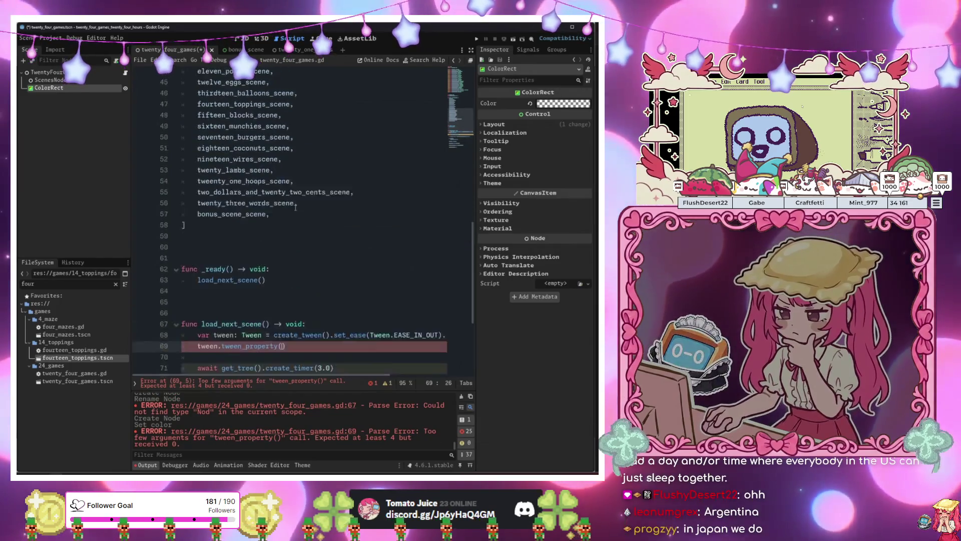
- Fill in the tween call as tween_property(color_rect, "color", Color.BLACK, 1.)
{"action": "scroll", "coordinate": [295, 208], "scroll_direction": "up", "scroll_amount": 15}
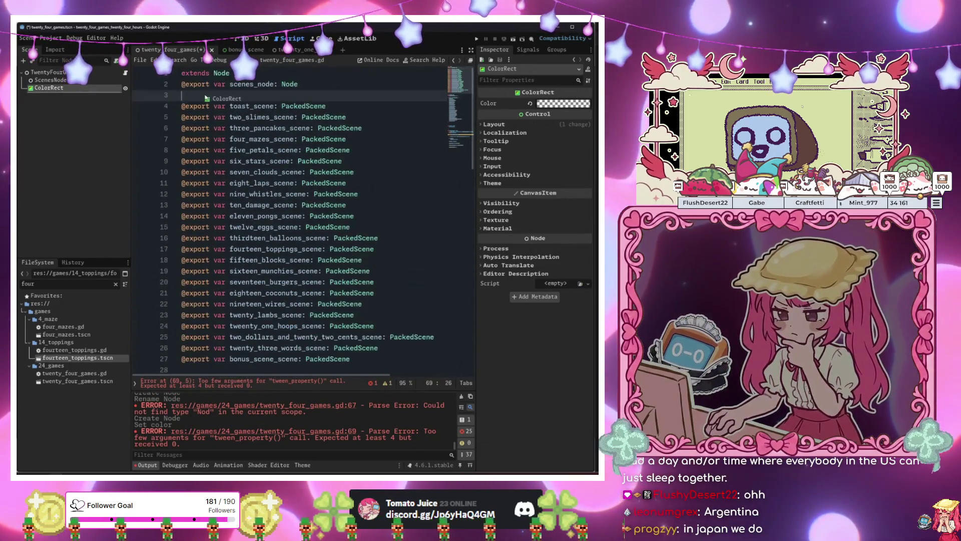
{"action": "left_click_drag", "start_coordinate": [205, 98], "coordinate": [206, 97]}
{"action": "scroll", "coordinate": [259, 298], "scroll_direction": "down", "scroll_amount": 18}
{"action": "left_click", "coordinate": [286, 238]}
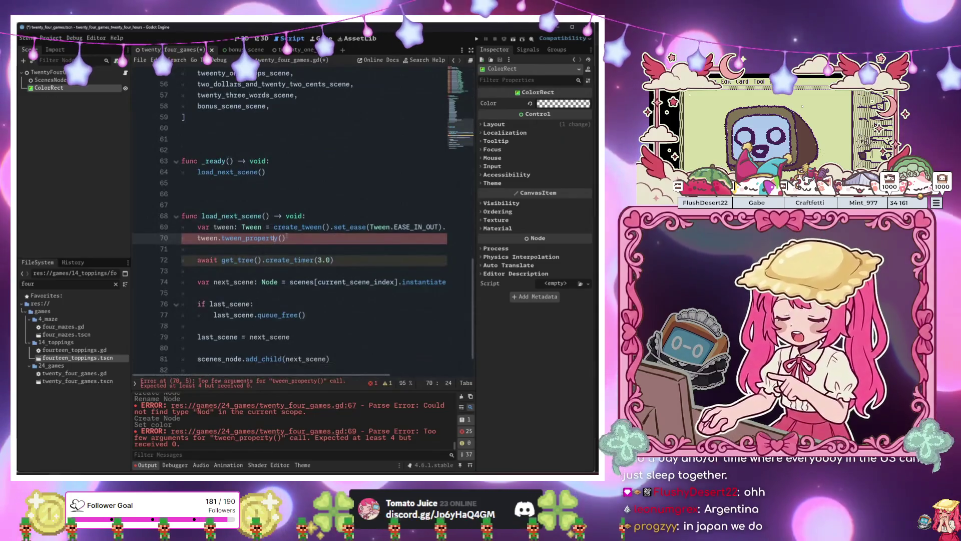
{"action": "type", "text": "color_rect."}
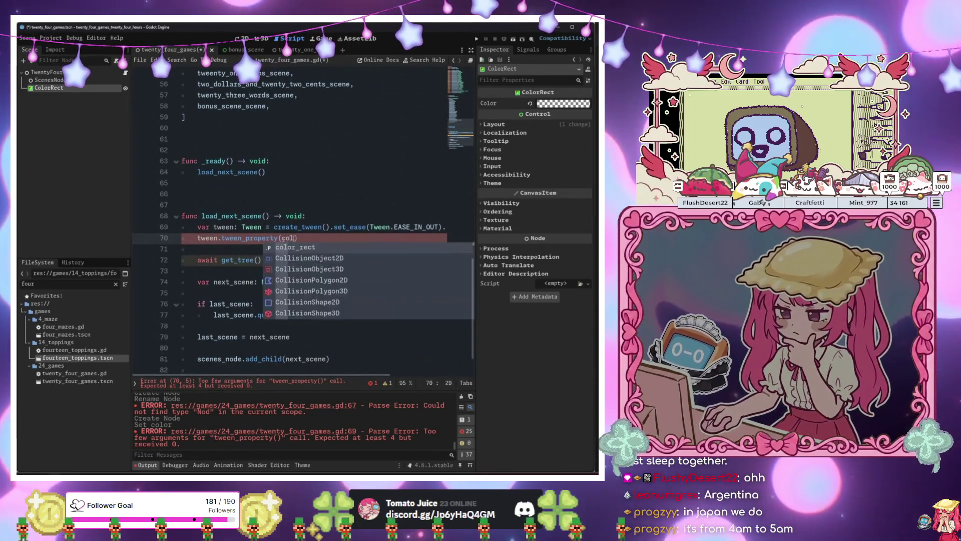
{"action": "key", "text": "BackSpace"}
{"action": "type", "text": ", co"}
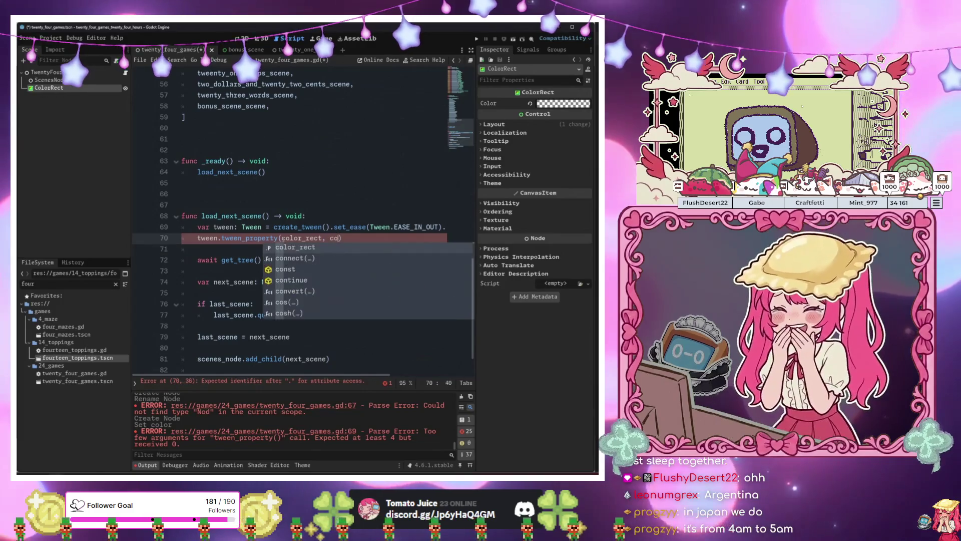
{"action": "type", "text": "lor"}
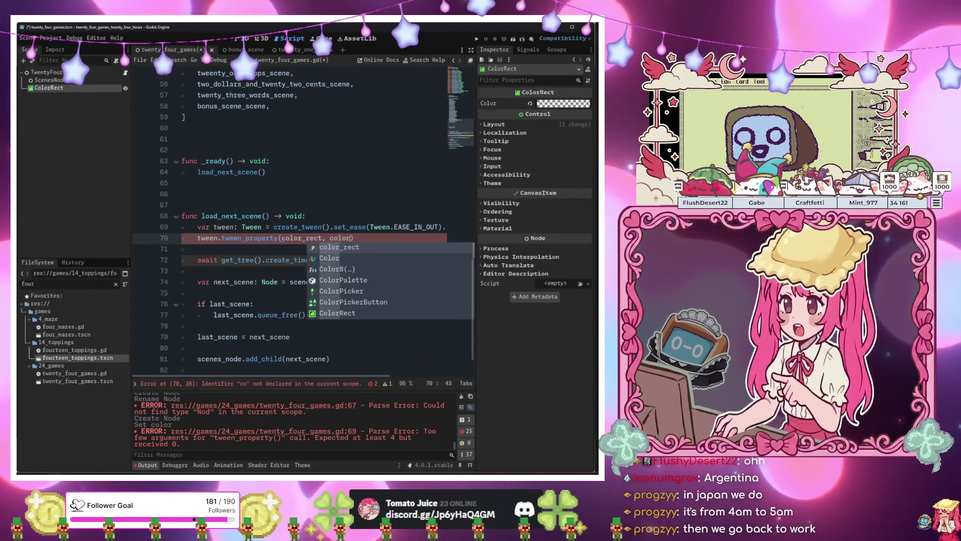
{"action": "key", "text": "BackSpace"}
{"action": "key", "text": "BackSpace"}
{"action": "key", "text": "BackSpace"}
{"action": "type", "text": "\"color\""}
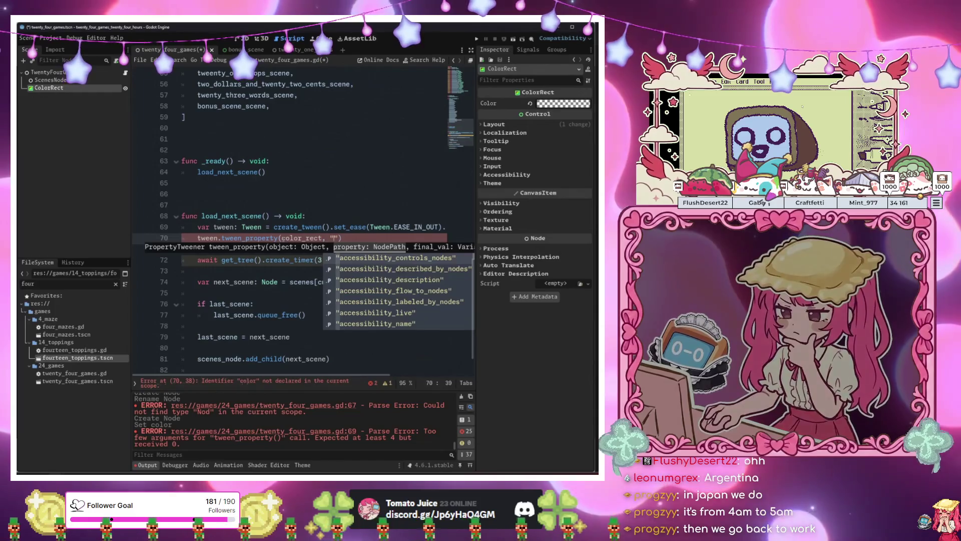
{"action": "type", "text": ", "}
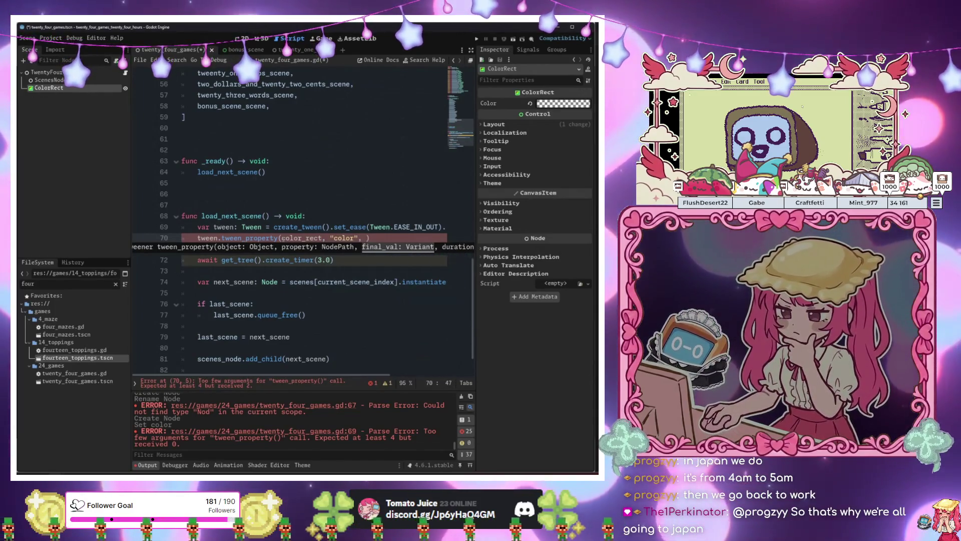
{"action": "type", "text": "Color."}
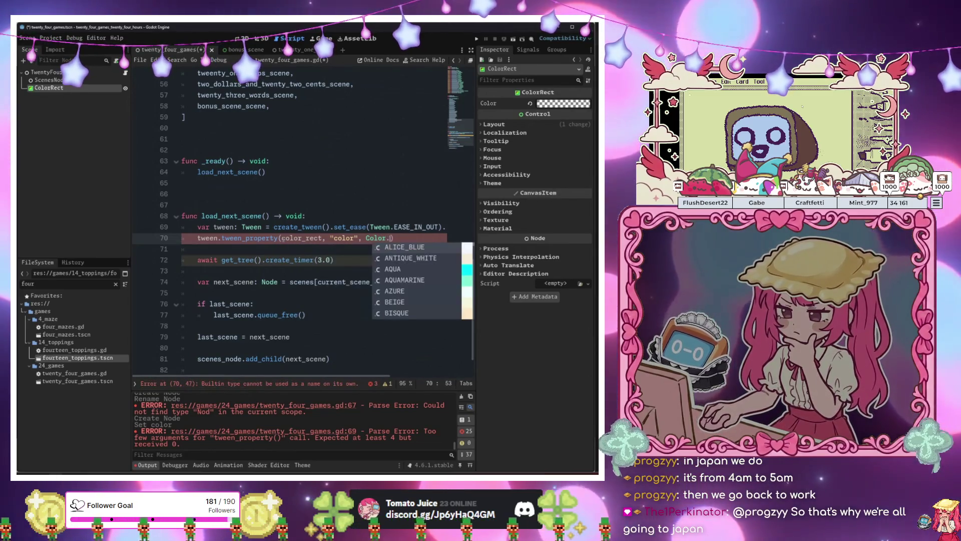
{"action": "type", "text": "B"}
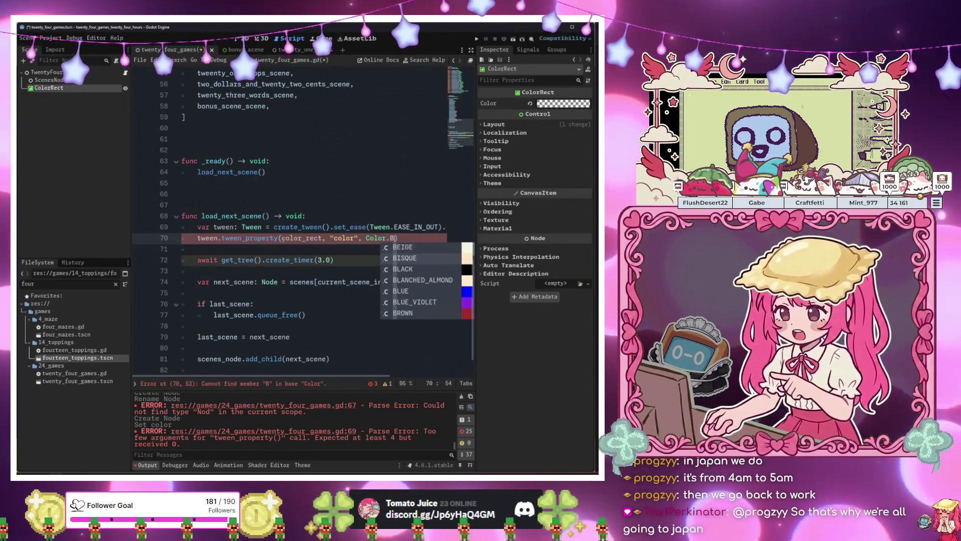
{"action": "key", "text": "Down"}
{"action": "key", "text": "Return"}
{"action": "type", "text": ", "}
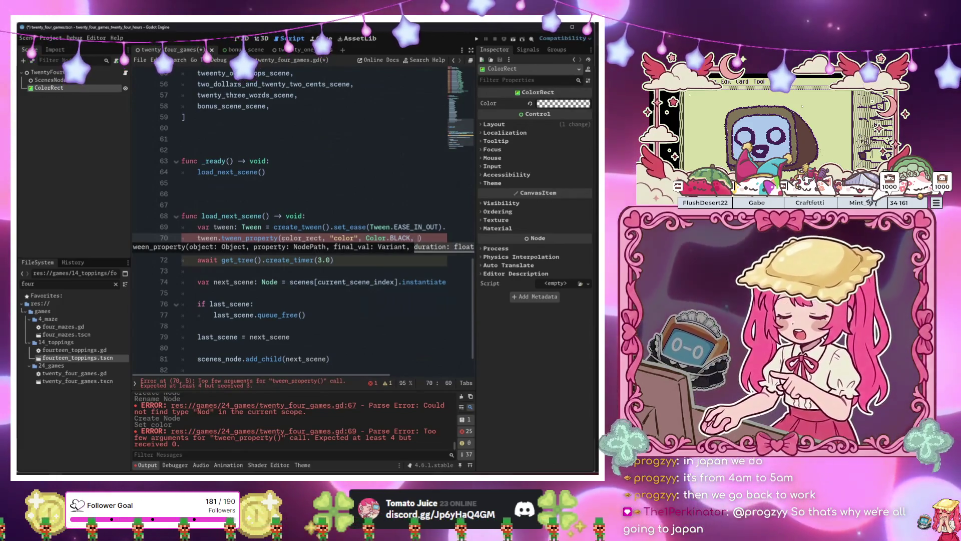
{"action": "type", "text": "1.0"}
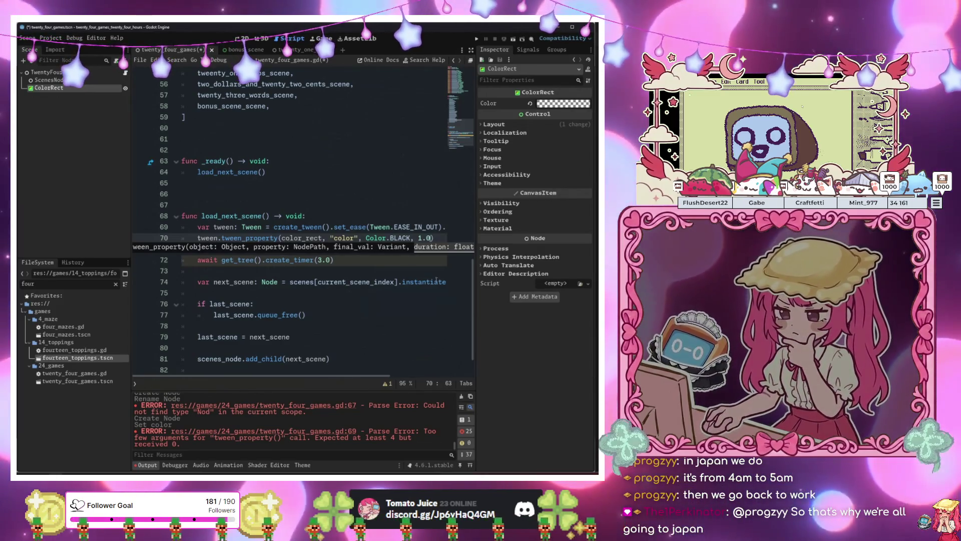
- Delete the 3-second timer wait and duplicate the black fade line as a Color.TRANSPARENT fade
{"action": "left_click", "coordinate": [394, 264]}
{"action": "left_click_drag", "start_coordinate": [357, 264], "coordinate": [205, 264]}
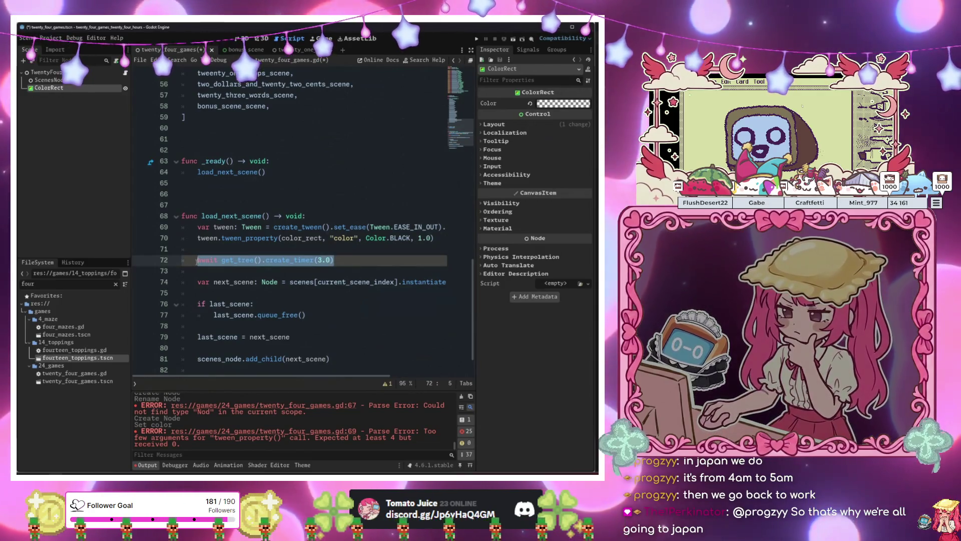
{"action": "key", "text": "BackSpace"}
{"action": "key", "text": "BackSpace"}
{"action": "key", "text": "BackSpace"}
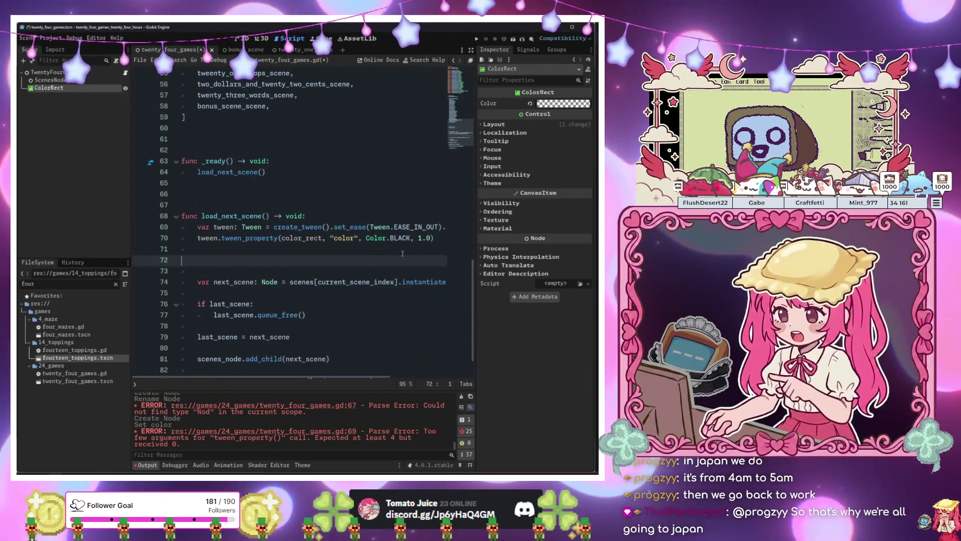
{"action": "left_click", "coordinate": [441, 238]}
{"action": "key", "text": "ctrl+shift+d"}
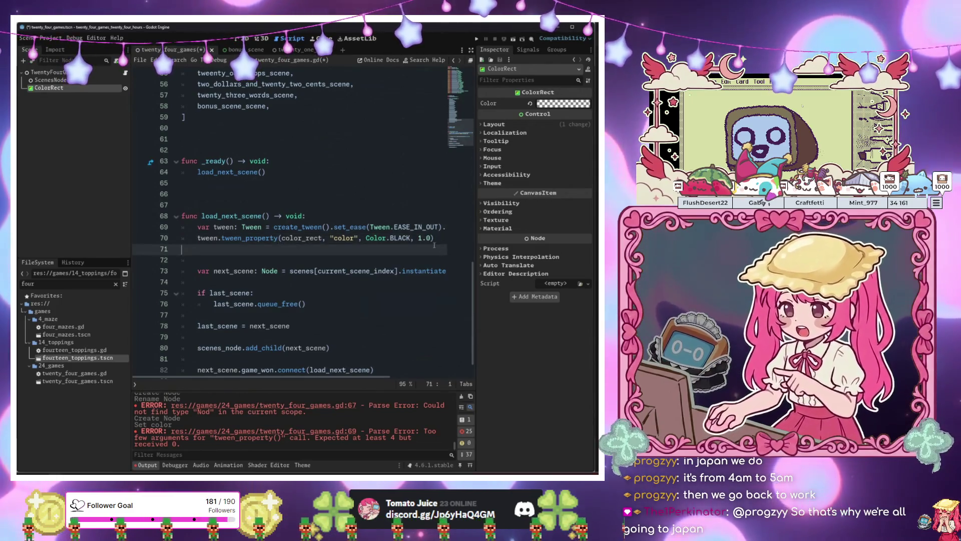
{"action": "left_click", "coordinate": [407, 249]}
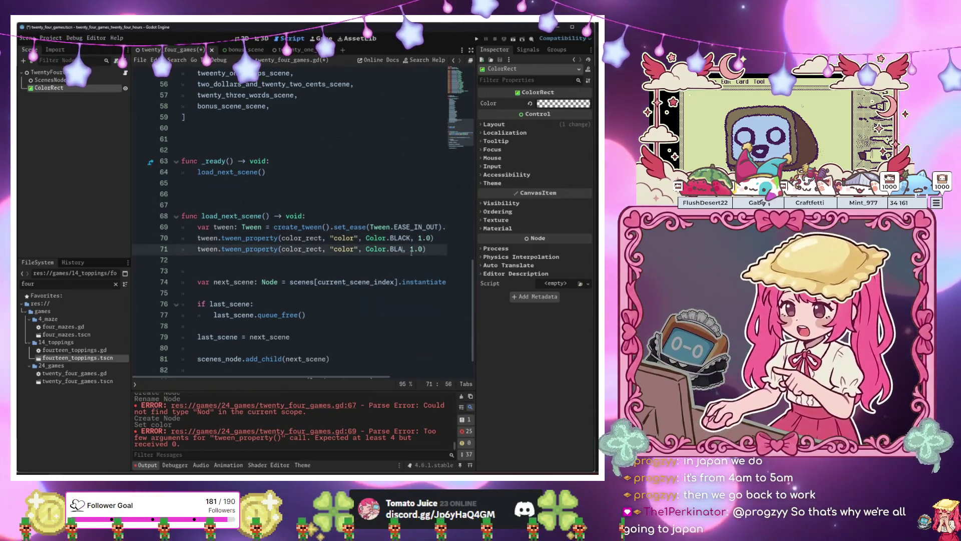
{"action": "key", "text": "BackSpace"}
{"action": "type", "text": "TRA"}
{"action": "key", "text": "Return"}
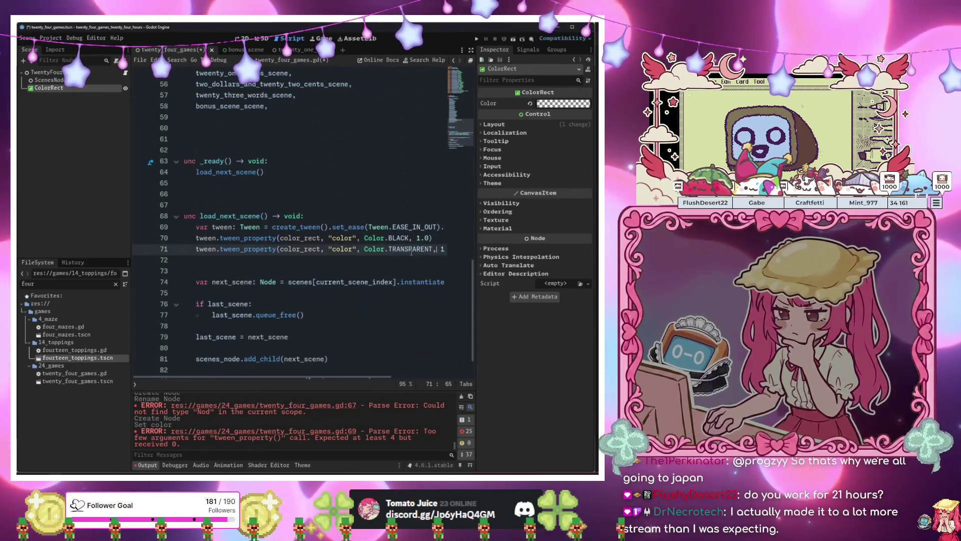
{"action": "key", "text": "Right"}
{"action": "key", "text": "Right"}
{"action": "key", "text": "Right"}
- Add a new line below the transparent fade and begin typing await
{"action": "key", "text": "End"}
{"action": "key", "text": "Return"}
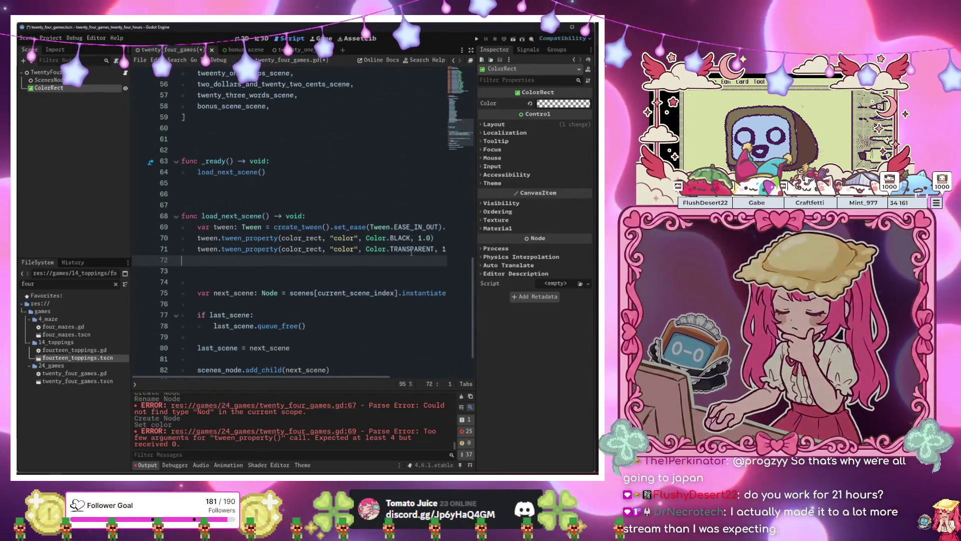
{"action": "type", "text": "await"}
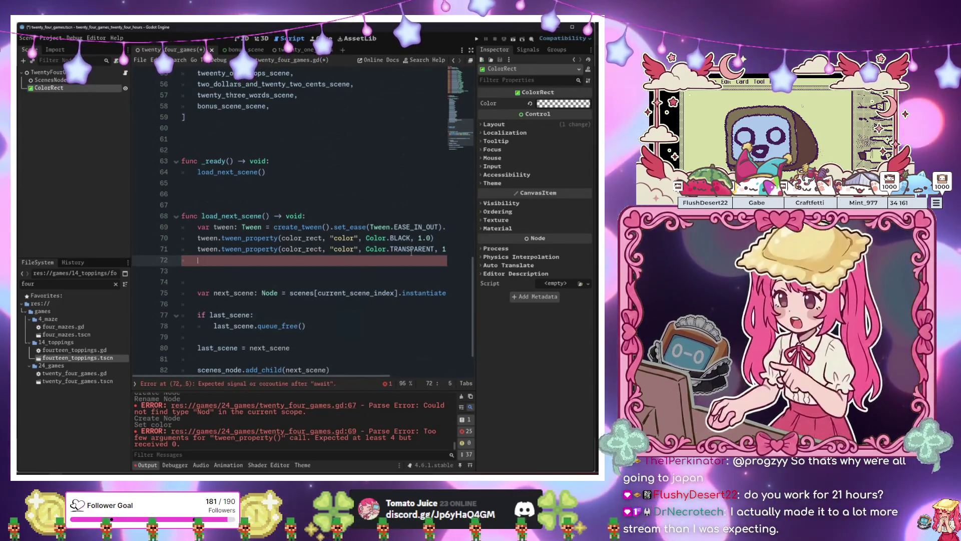
{"action": "key", "text": "BackSpace"}
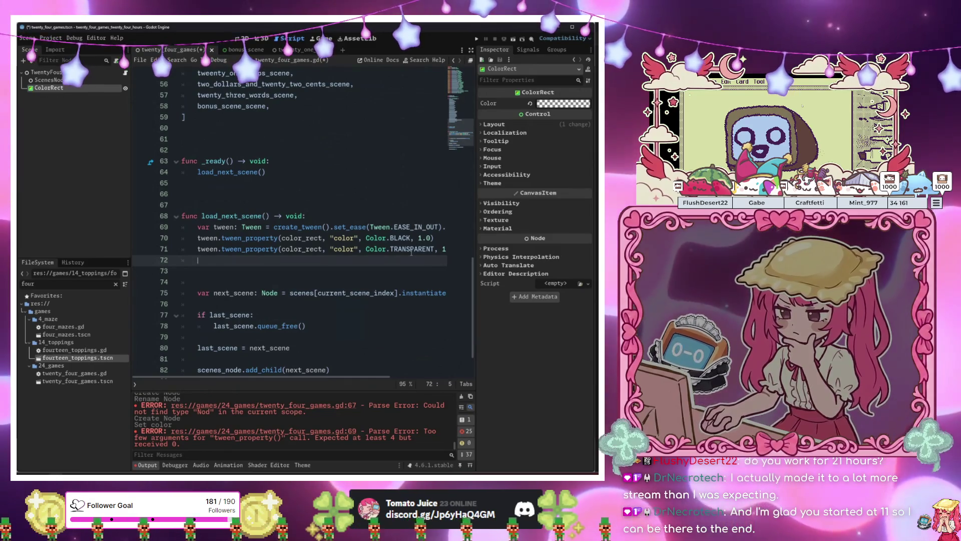
- Select the tween creation and black fade lines, then delete the transparent fade line
{"action": "left_click", "coordinate": [416, 251]}
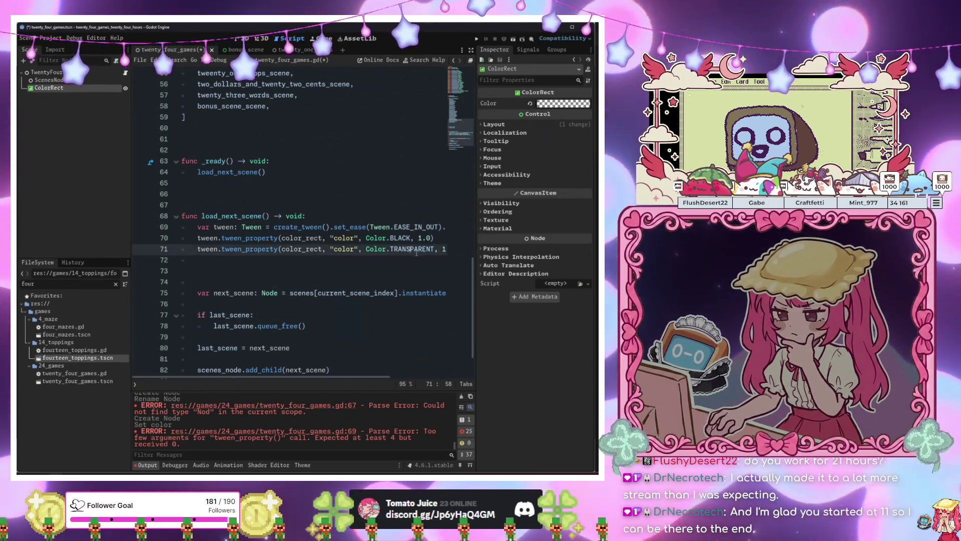
{"action": "left_click_drag", "start_coordinate": [199, 249], "coordinate": [279, 256]}
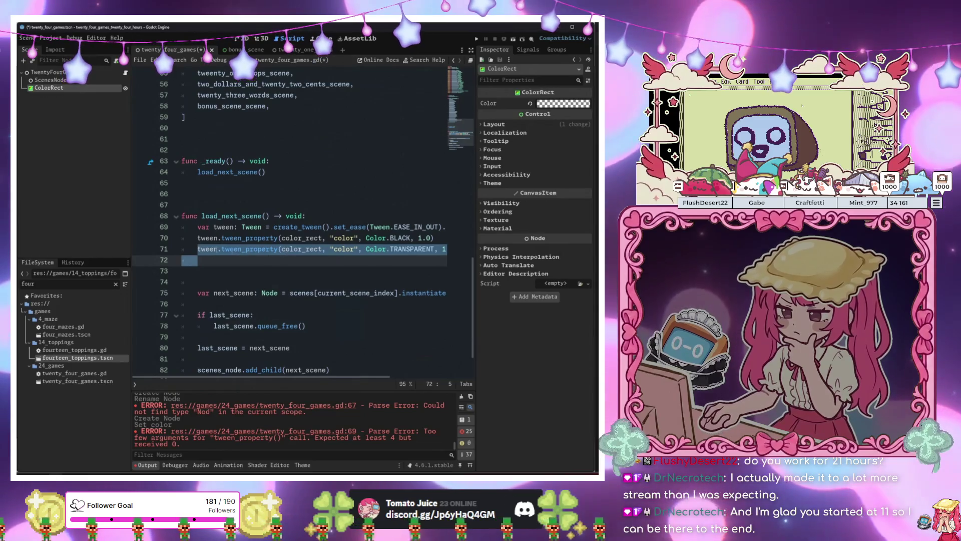
{"action": "left_click", "coordinate": [194, 227]}
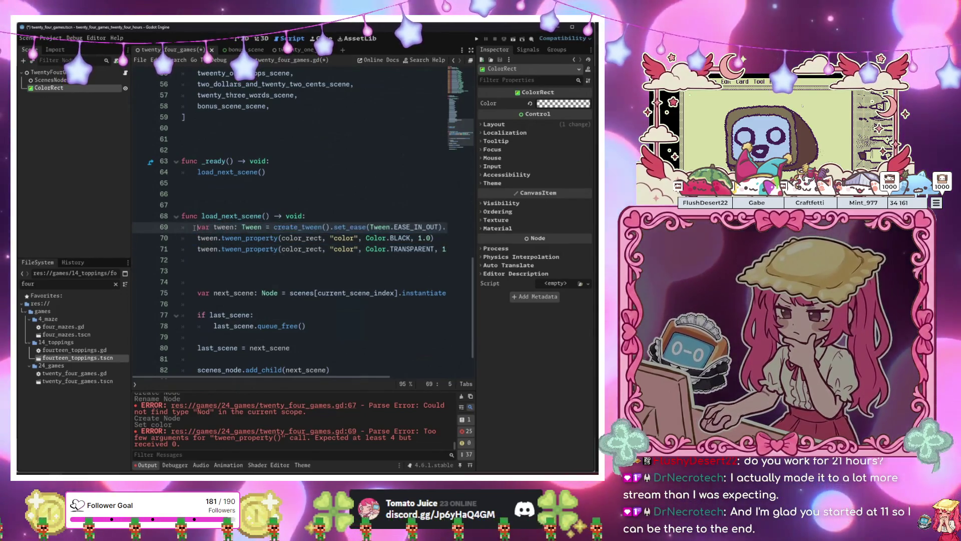
{"action": "left_click_drag", "start_coordinate": [194, 228], "coordinate": [421, 239]}
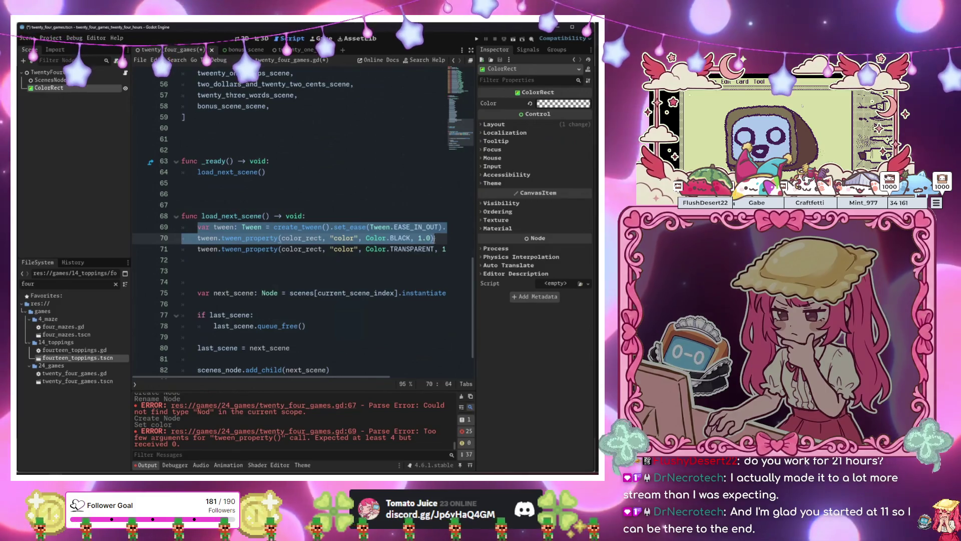
{"action": "left_click", "coordinate": [440, 239]}
{"action": "left_click_drag", "start_coordinate": [197, 249], "coordinate": [448, 255]}
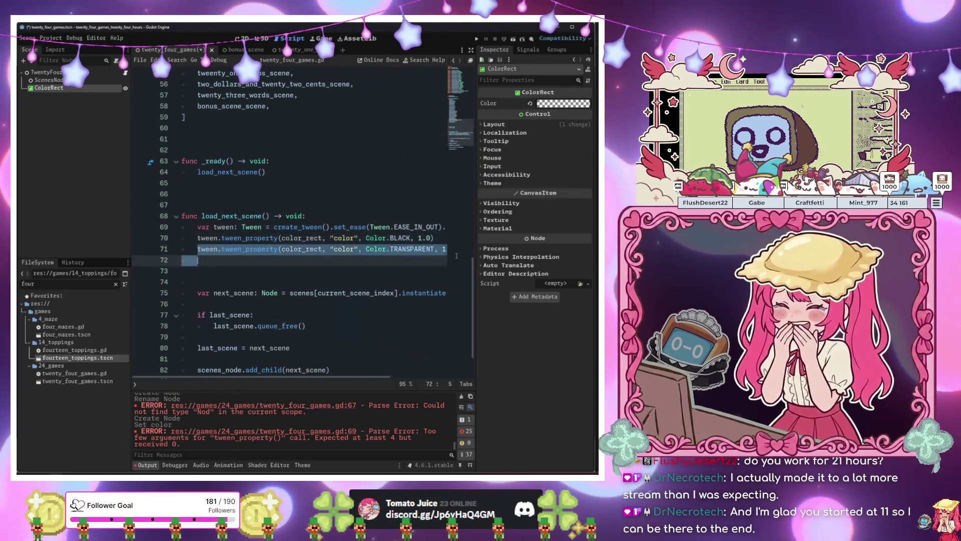
{"action": "key", "text": "BackSpace"}
- Add 'await tween.finished' after the black fade and remove the extra blank line
{"action": "key", "text": "Return"}
{"action": "type", "text": "twee"}
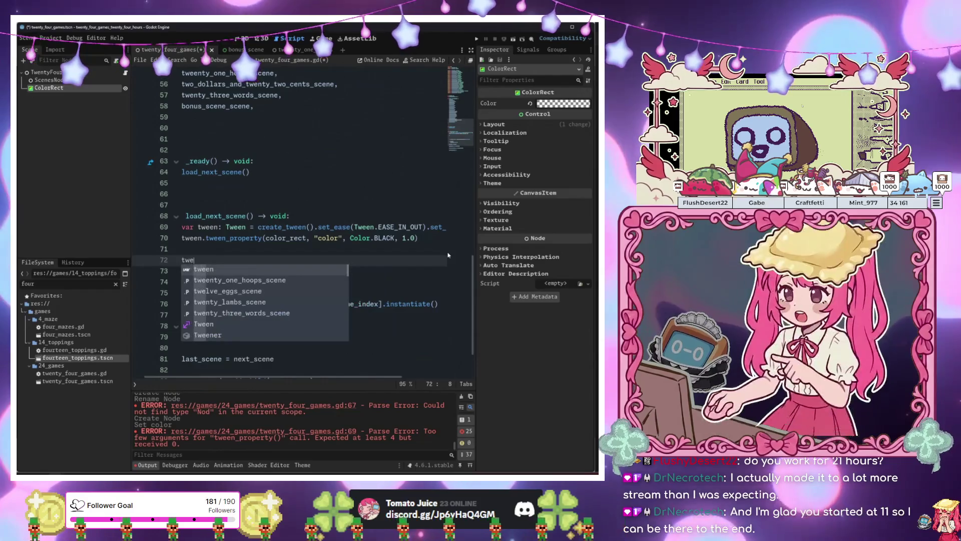
{"action": "key", "text": "BackSpace"}
{"action": "key", "text": "BackSpace"}
{"action": "key", "text": "BackSpace"}
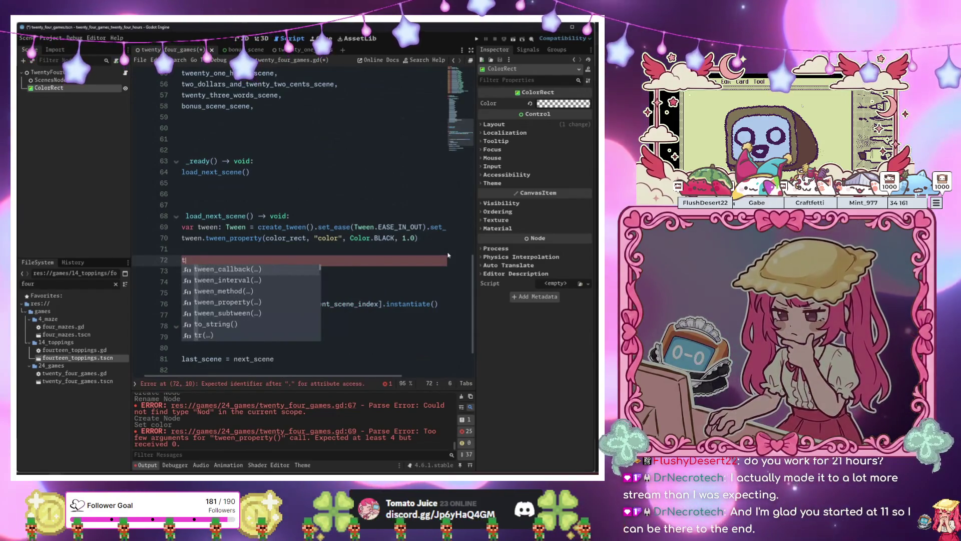
{"action": "type", "text": "await"}
{"action": "type", "text": "tween.finished"}
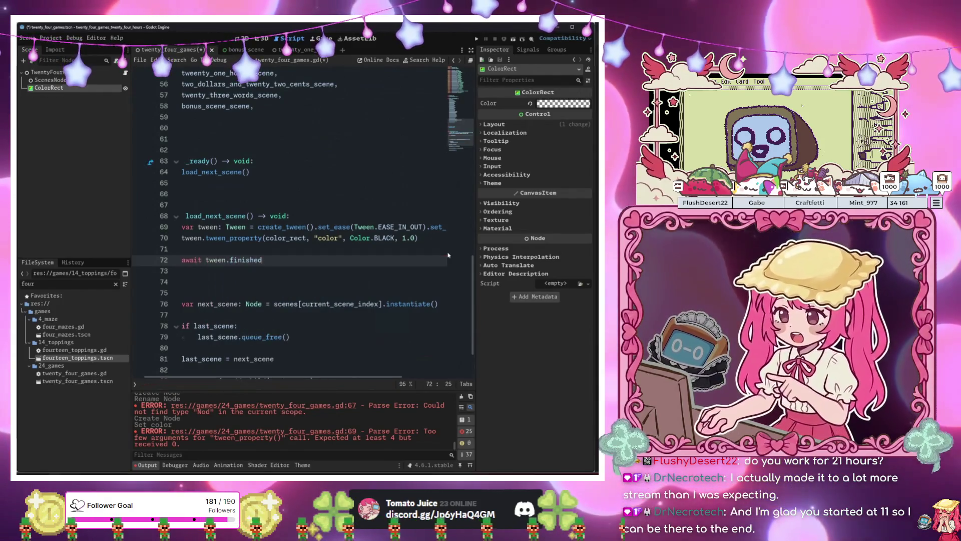
{"action": "left_click", "coordinate": [369, 270]}
{"action": "key", "text": "Delete"}
- Paste the copied tween lines after the scene index increment at the function's end
{"action": "scroll", "coordinate": [280, 220], "scroll_direction": "down", "scroll_amount": 2}
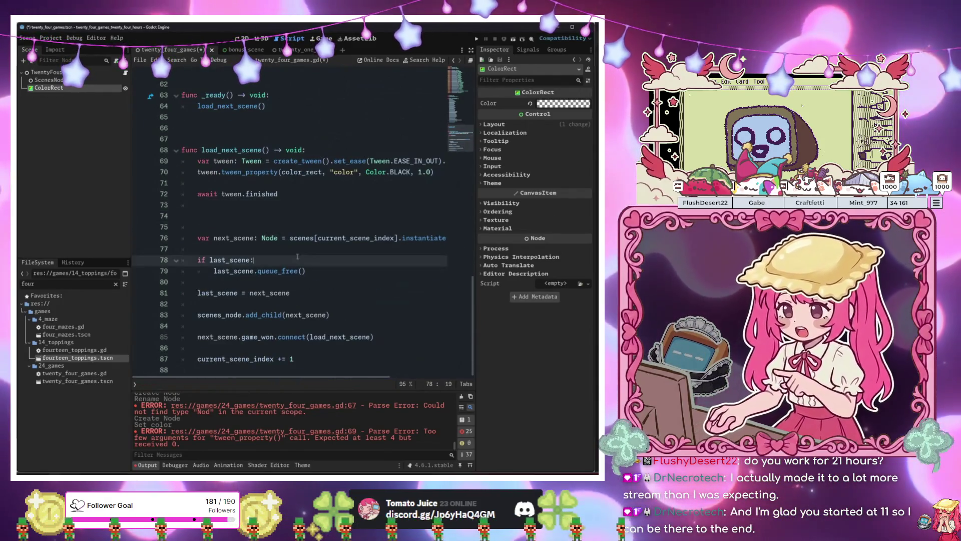
{"action": "left_click", "coordinate": [378, 291]}
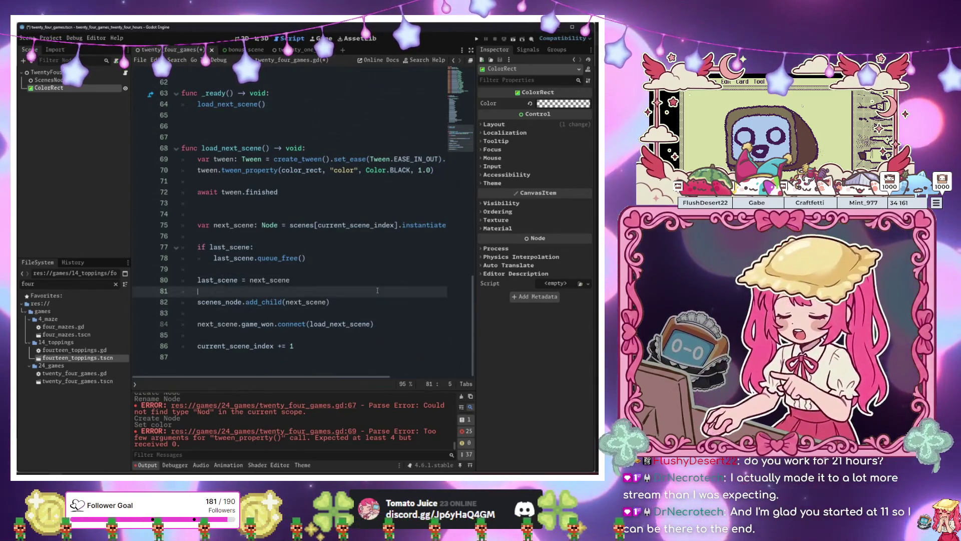
{"action": "left_click", "coordinate": [362, 324]}
{"action": "left_click", "coordinate": [363, 345]}
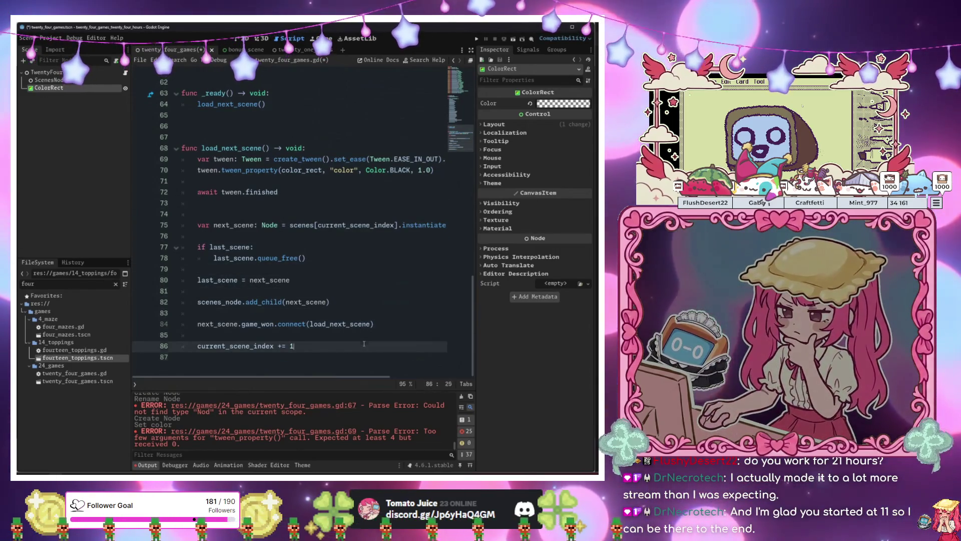
{"action": "key", "text": "Return"}
{"action": "key", "text": "Return"}
{"action": "key", "text": "ctrl+v"}
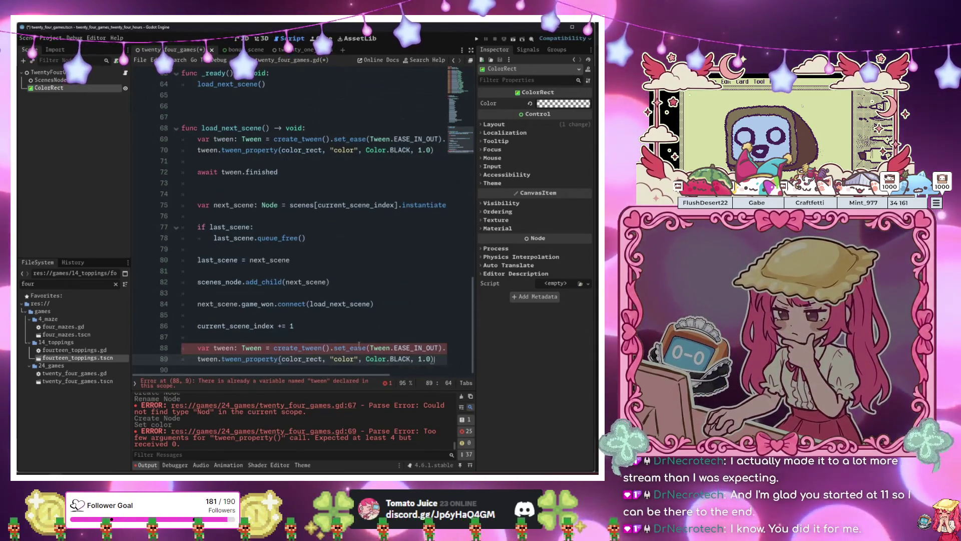
- Rename the pasted tween to tween_two in both lines
{"action": "left_click", "coordinate": [234, 348]}
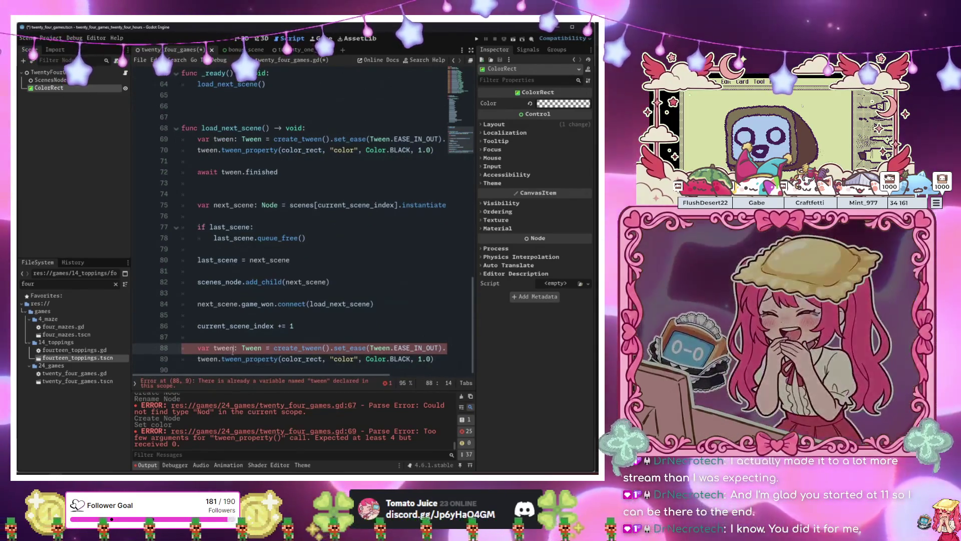
{"action": "type", "text": "_two"}
{"action": "key", "text": "Down"}
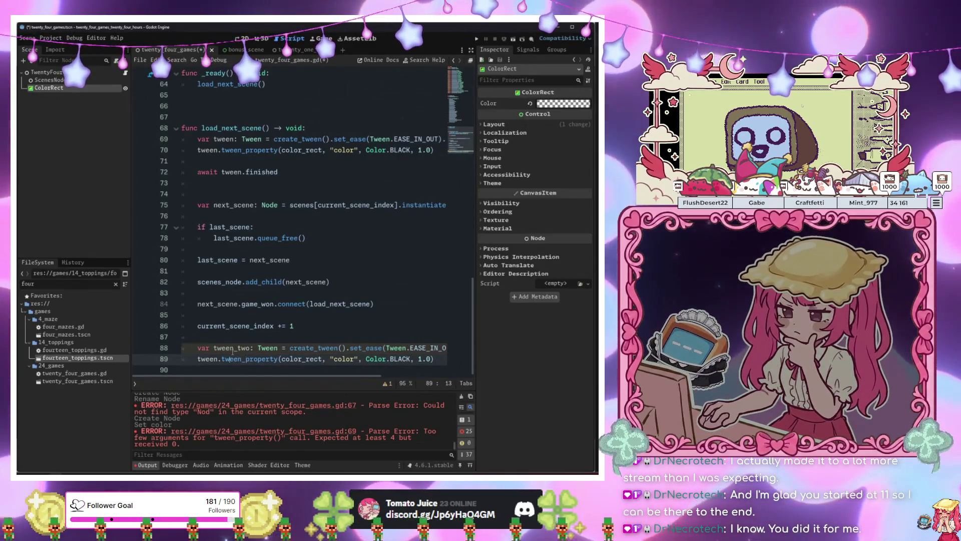
{"action": "key", "text": "Left"}
{"action": "key", "text": "Left"}
{"action": "key", "text": "Left"}
{"action": "type", "text": "_t"}
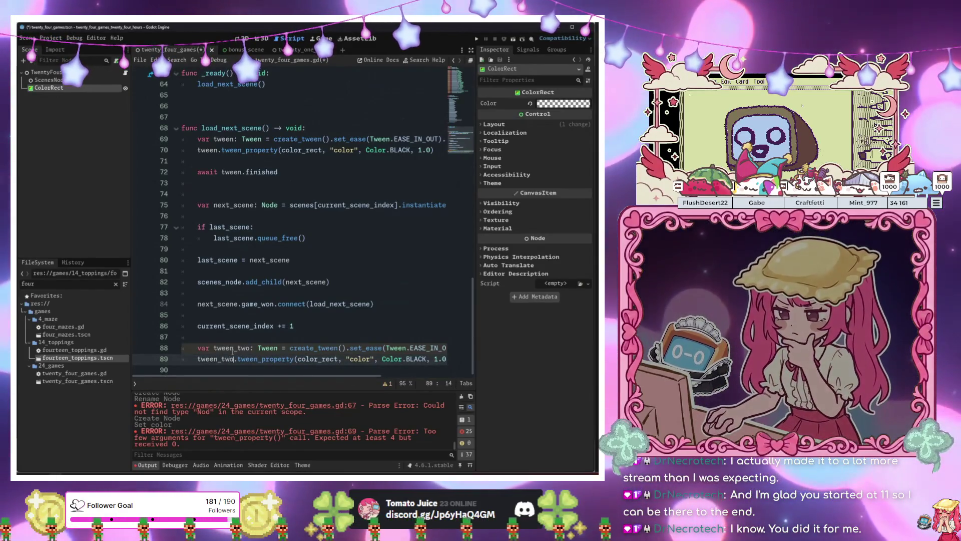
{"action": "key", "text": "Down"}
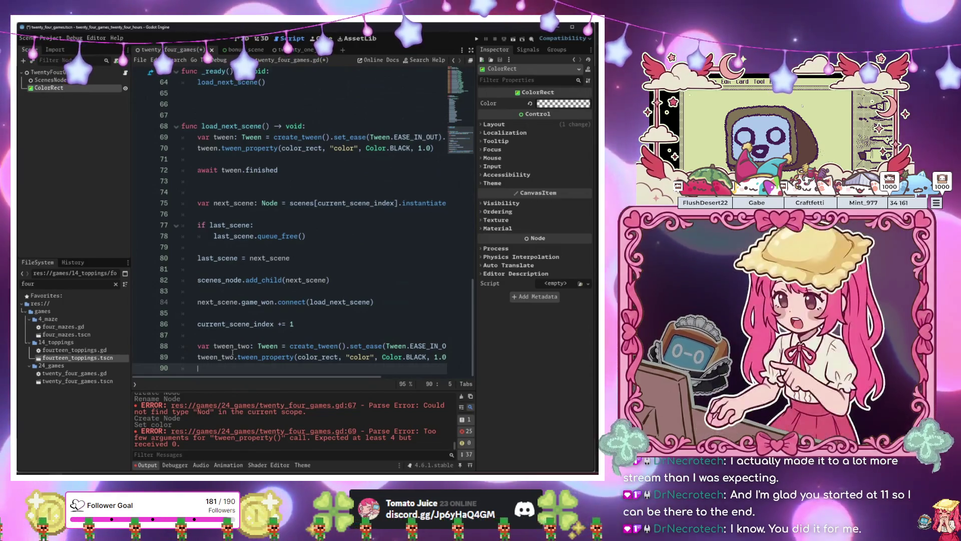
- Run the twenty_four_games scene with Play This Scene and move the game window aside
{"action": "left_click", "coordinate": [267, 316]}
{"action": "scroll", "coordinate": [272, 312], "scroll_direction": "up", "scroll_amount": 6}
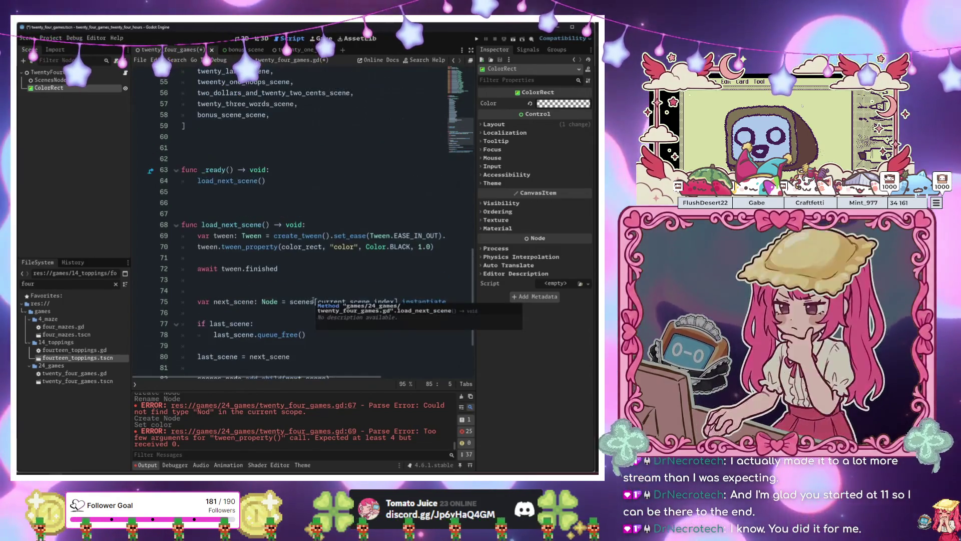
{"action": "right_click", "coordinate": [194, 50]}
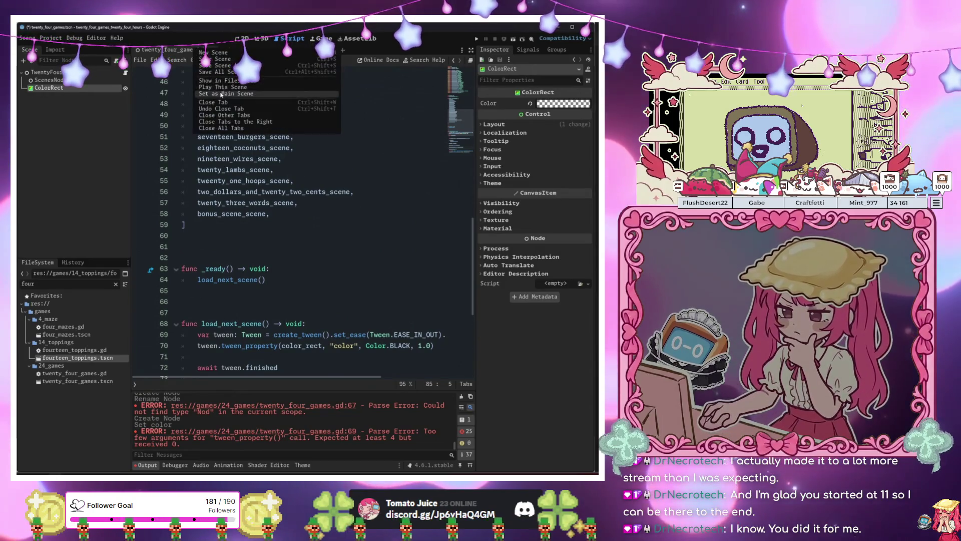
{"action": "left_click", "coordinate": [221, 94]}
{"action": "key", "text": "F5"}
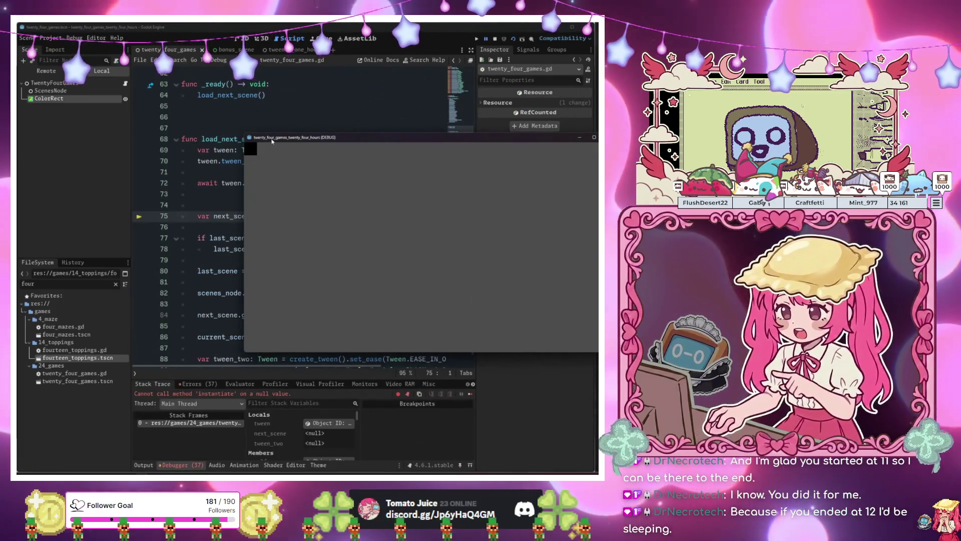
{"action": "mouse_move", "coordinate": [272, 142]}
{"action": "left_mouse_down"}
{"action": "mouse_move", "coordinate": [419, 305]}
{"action": "mouse_move", "coordinate": [535, 318]}
{"action": "left_mouse_up"}
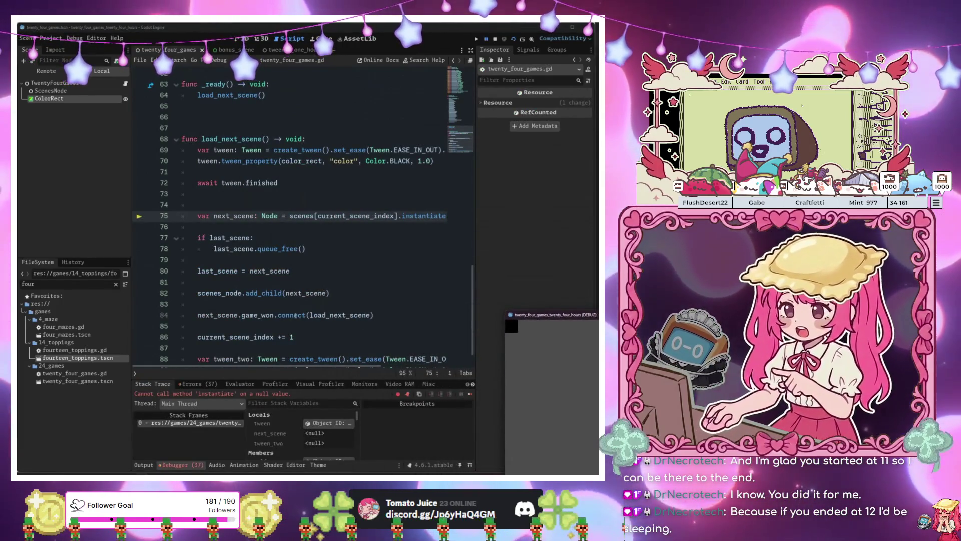
{"action": "left_click", "coordinate": [297, 304]}
- Inspect the null 'instantiate' error on line 75 and scroll up to the scenes array
{"action": "left_click", "coordinate": [359, 216]}
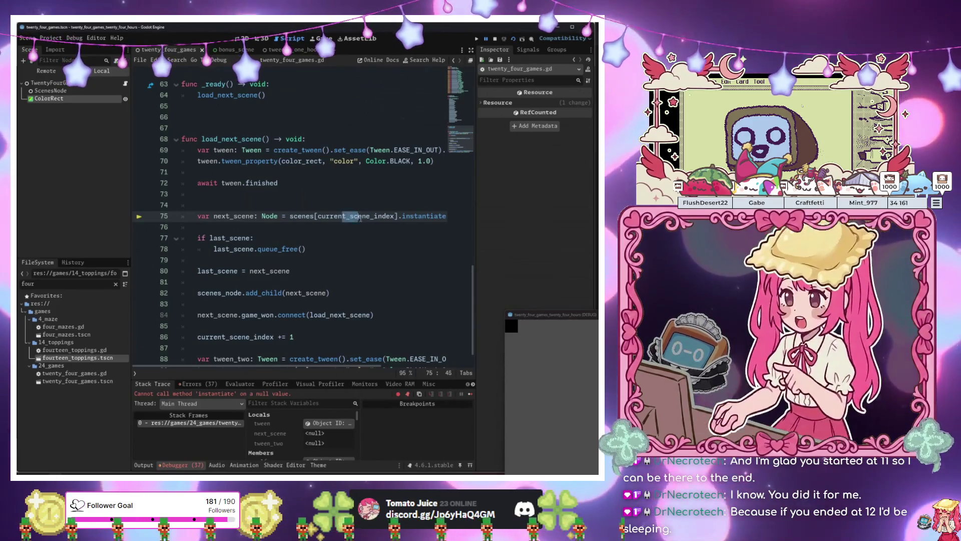
{"action": "left_click_drag", "start_coordinate": [359, 217], "coordinate": [468, 219]}
{"action": "left_click", "coordinate": [83, 83]}
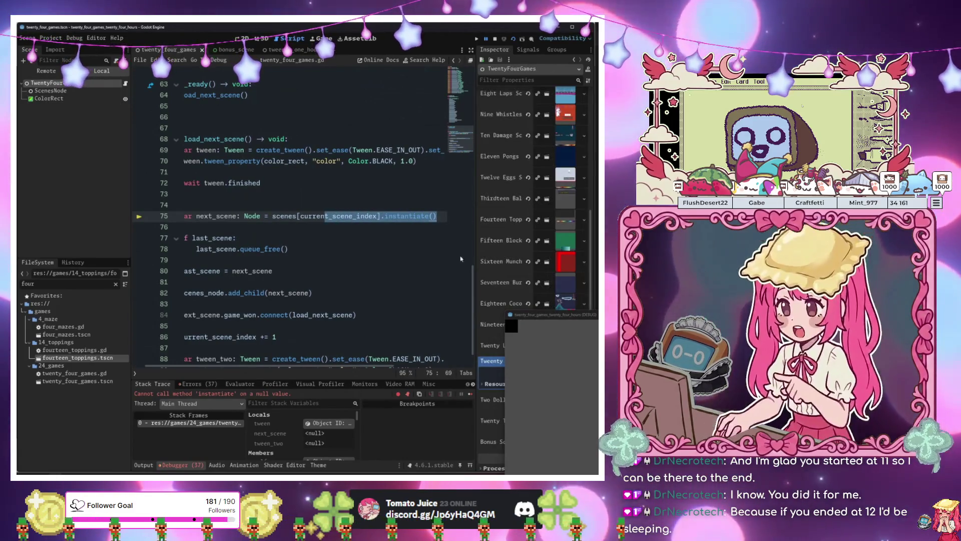
{"action": "scroll", "coordinate": [524, 256], "scroll_direction": "up", "scroll_amount": 5}
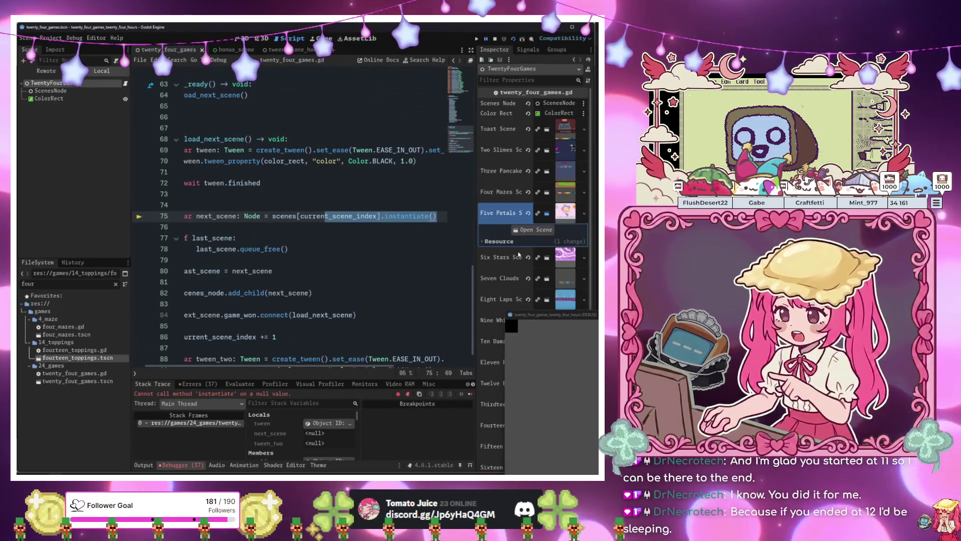
{"action": "left_click", "coordinate": [356, 231]}
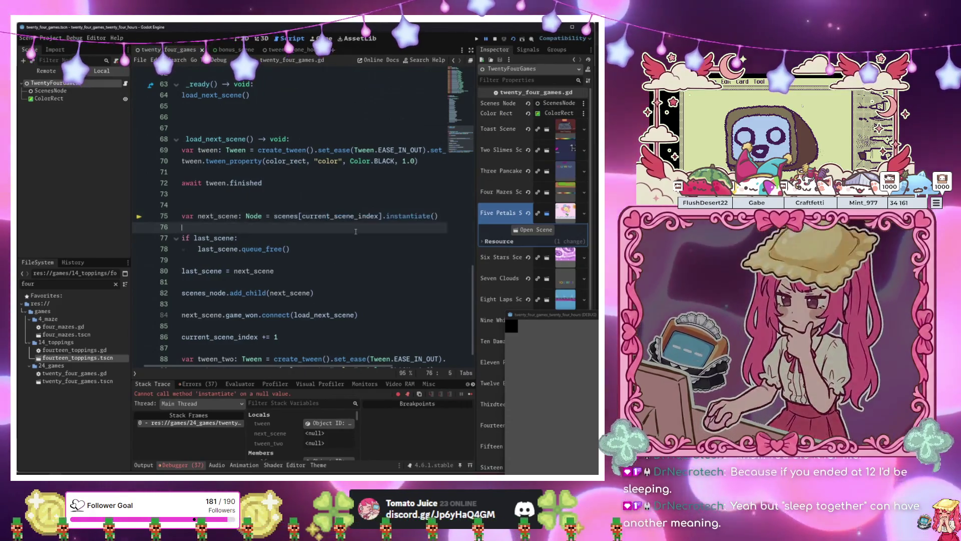
{"action": "triple_click", "coordinate": [297, 216]}
{"action": "scroll", "coordinate": [298, 217], "scroll_direction": "up", "scroll_amount": 4}
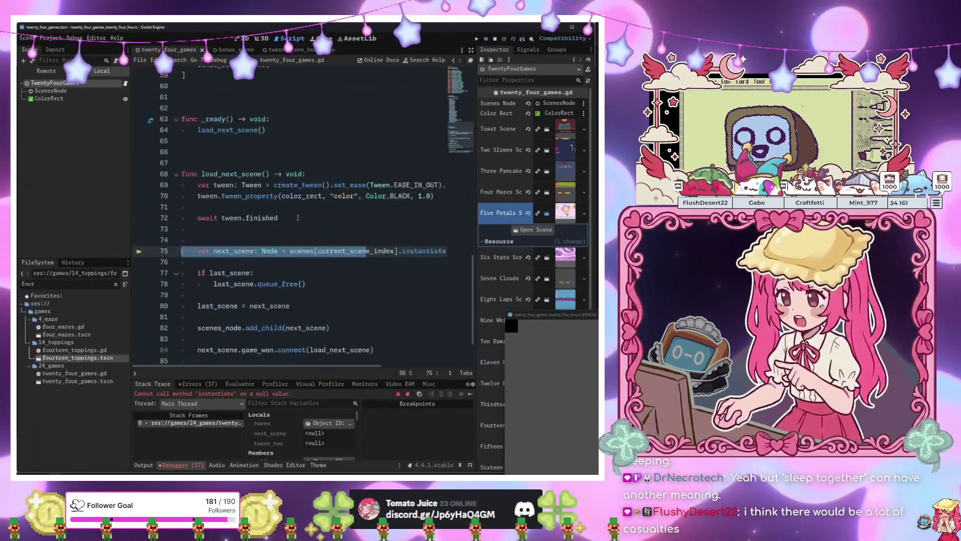
{"action": "scroll", "coordinate": [298, 217], "scroll_direction": "up", "scroll_amount": 8}
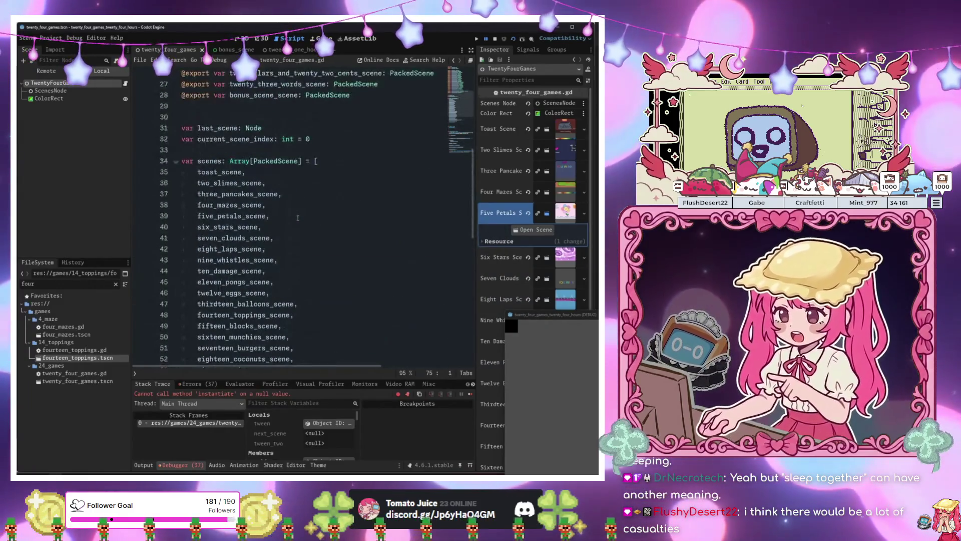
{"action": "scroll", "coordinate": [297, 217], "scroll_direction": "down", "scroll_amount": 10}
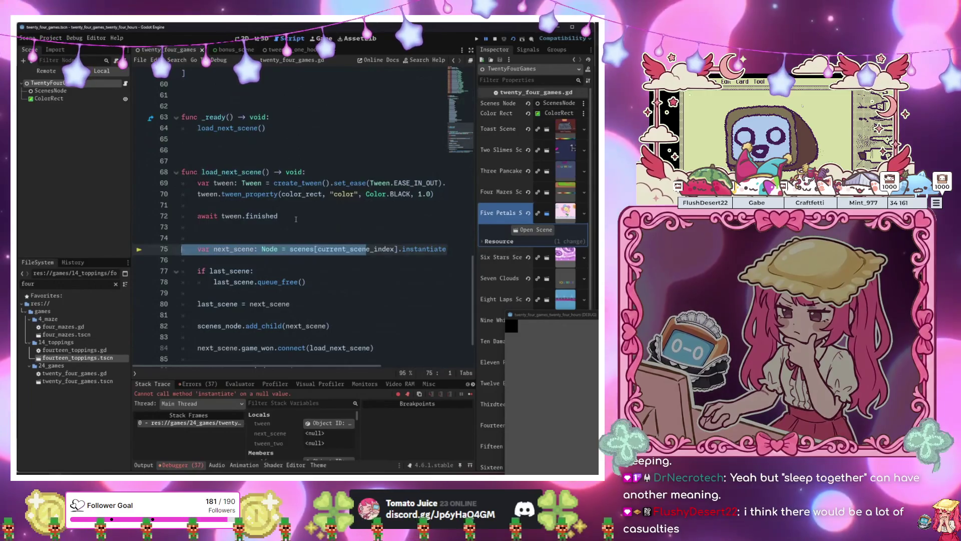
{"action": "scroll", "coordinate": [296, 218], "scroll_direction": "up", "scroll_amount": 10}
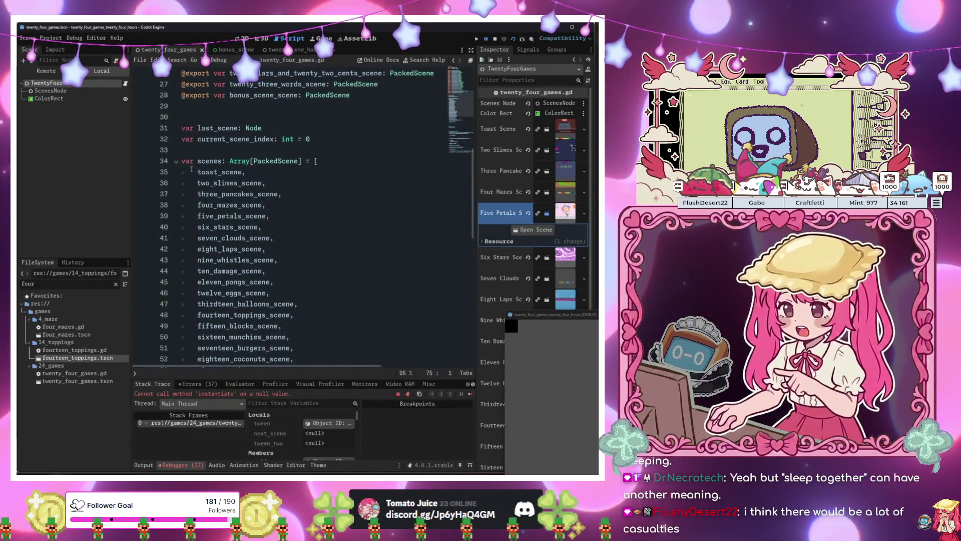
{"action": "left_click", "coordinate": [182, 161]}
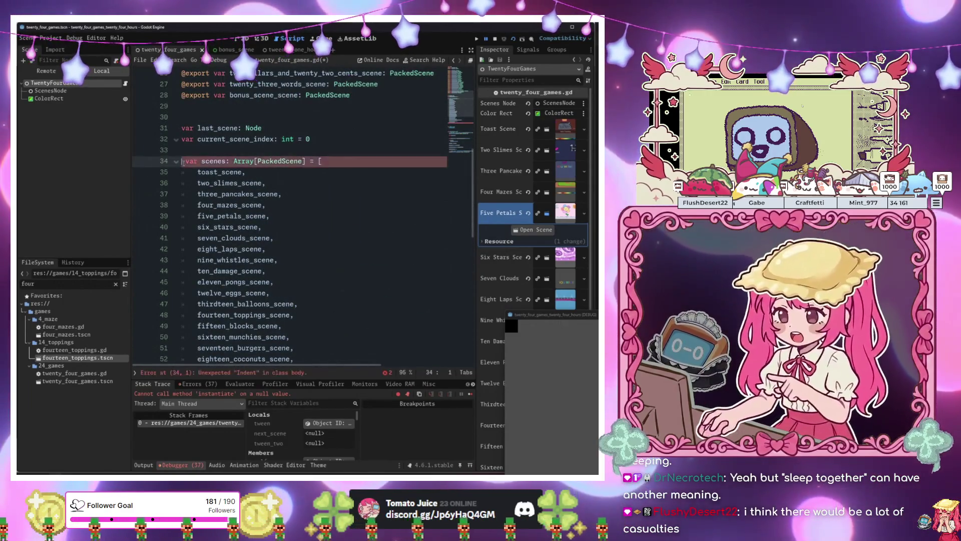
{"action": "type", "text": "@ "}
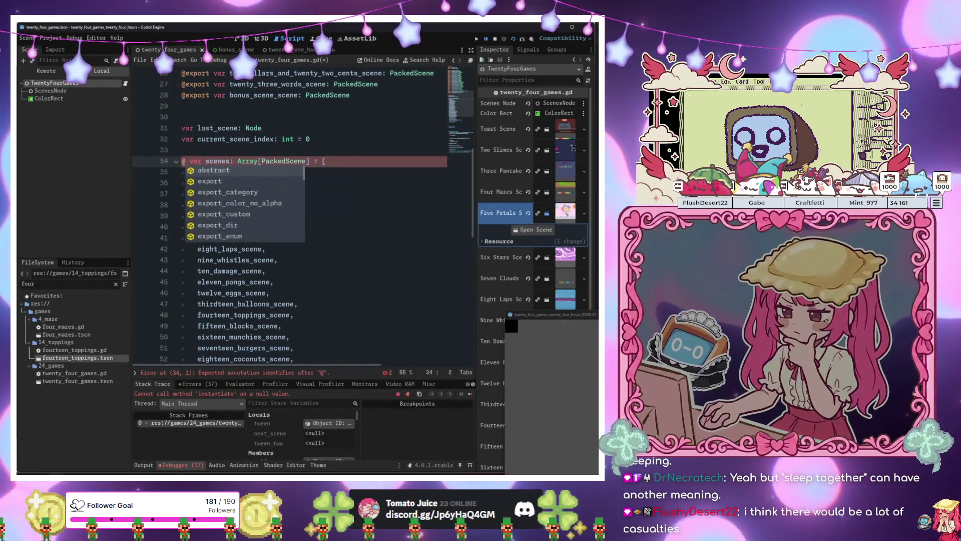
{"action": "type", "text": "onready"}
{"action": "left_click", "coordinate": [275, 194]}
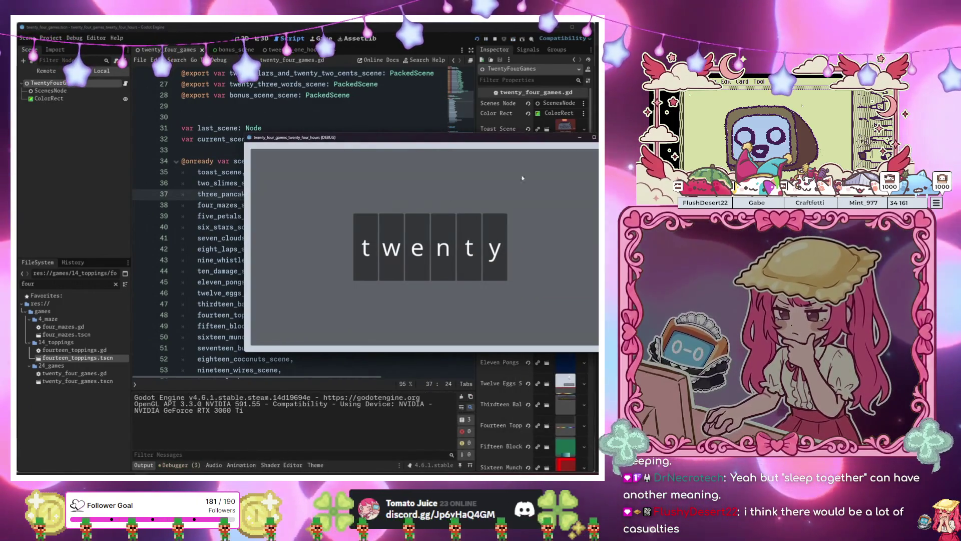
{"action": "key", "text": "F8"}
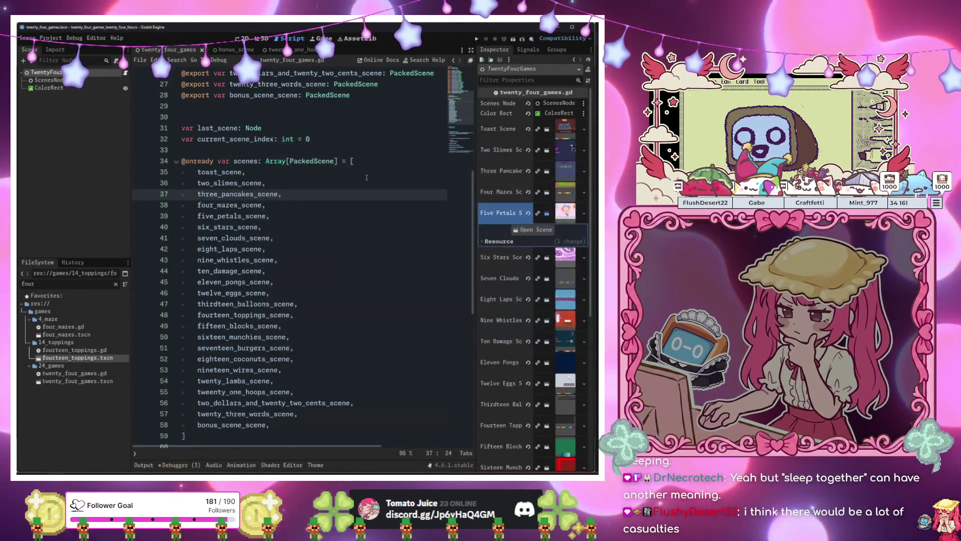
- Run the twenty_four_games scene again via Play This Scene, then stop it with F8
{"action": "scroll", "coordinate": [278, 337], "scroll_direction": "down", "scroll_amount": 3}
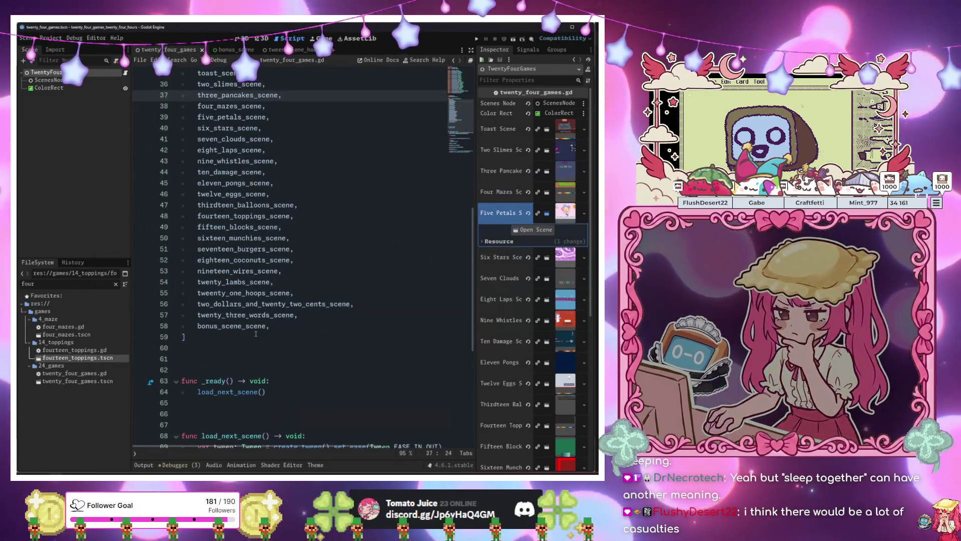
{"action": "scroll", "coordinate": [255, 333], "scroll_direction": "up", "scroll_amount": 2}
{"action": "left_click", "coordinate": [441, 249]}
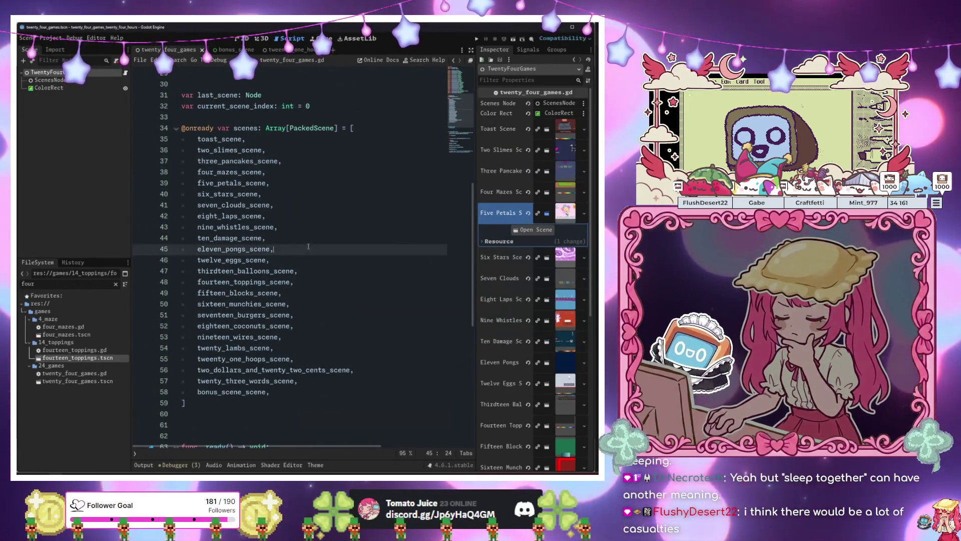
{"action": "right_click", "coordinate": [175, 50]}
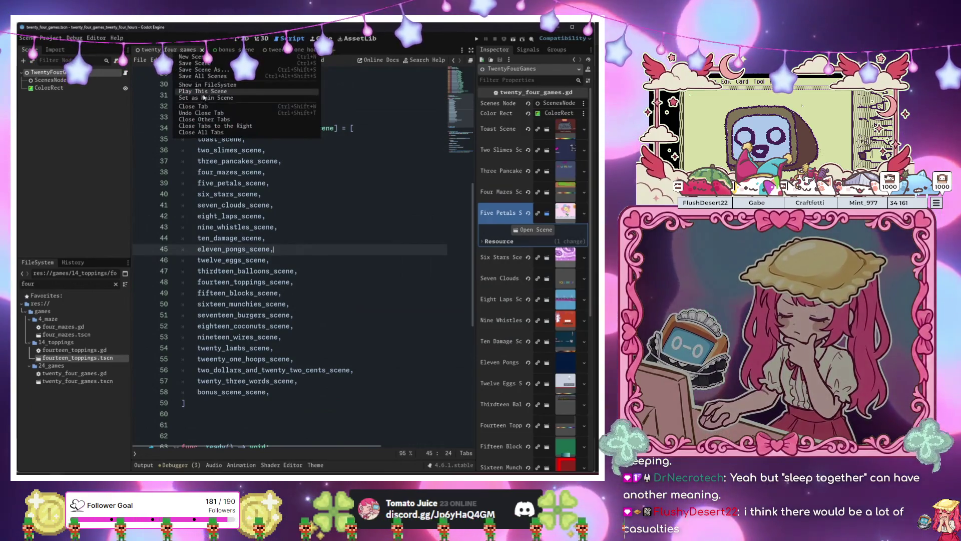
{"action": "left_click", "coordinate": [203, 91]}
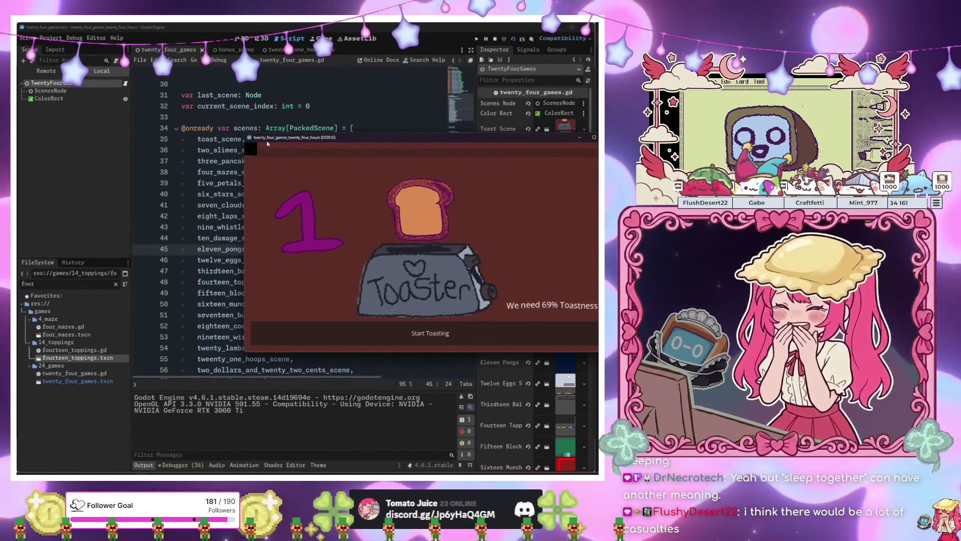
{"action": "key", "text": "F8"}
{"action": "left_click", "coordinate": [100, 87]}
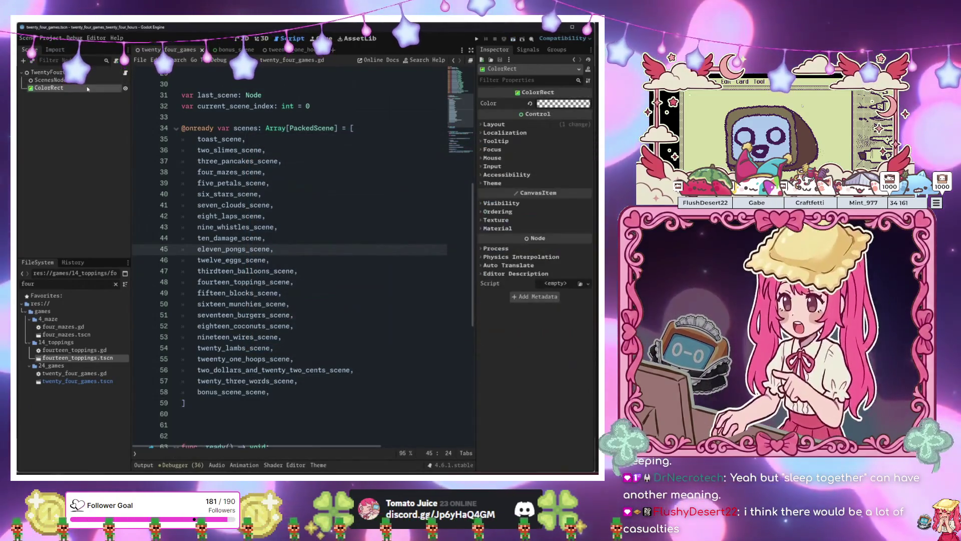
- Apply the Full Rect anchor preset to ColorRect in the 2D view and run the scene
{"action": "left_click", "coordinate": [242, 38]}
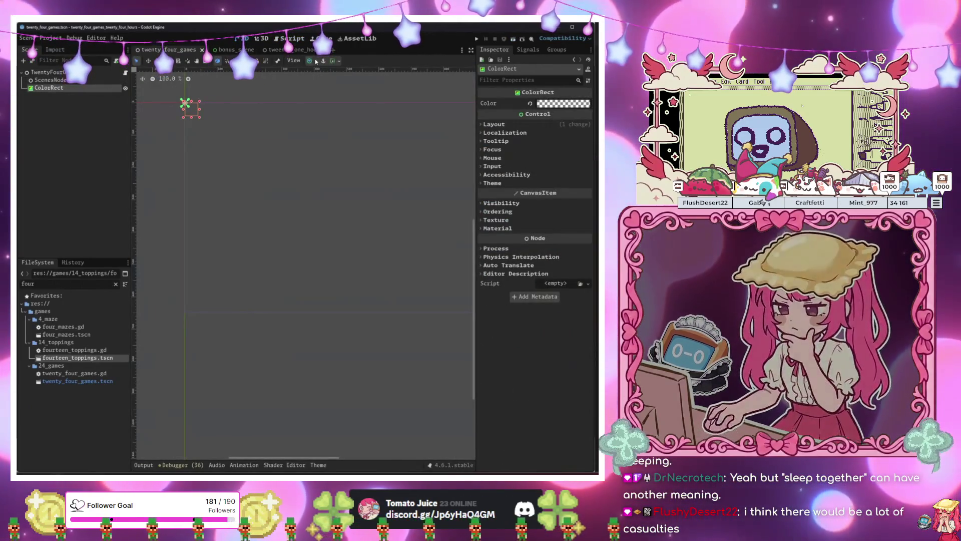
{"action": "left_click", "coordinate": [311, 60]}
{"action": "left_click", "coordinate": [351, 118]}
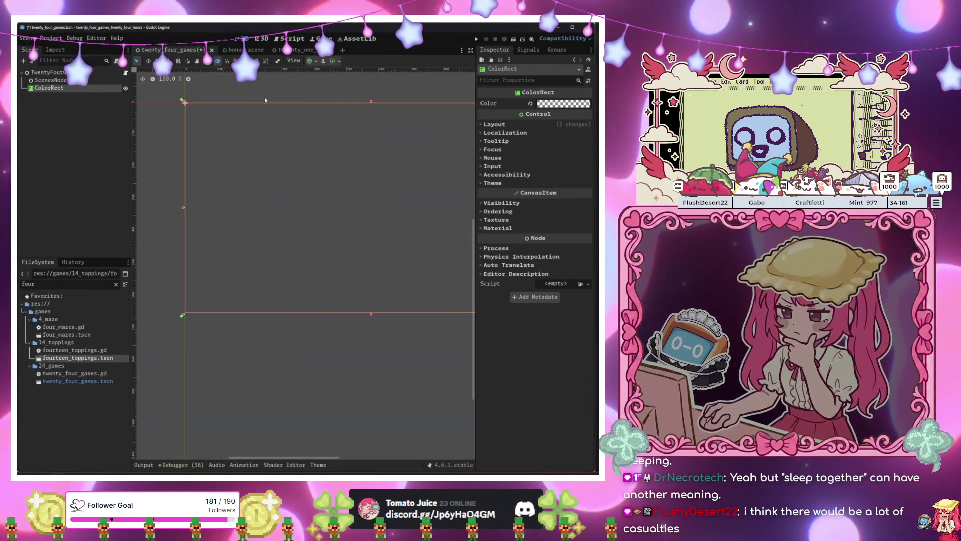
{"action": "key", "text": "F5"}
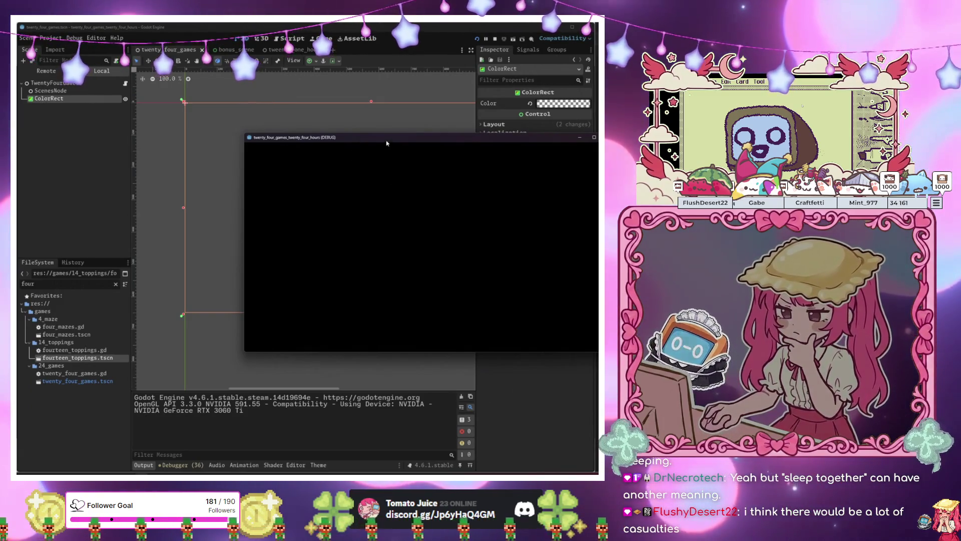
{"action": "left_click", "coordinate": [126, 84]}
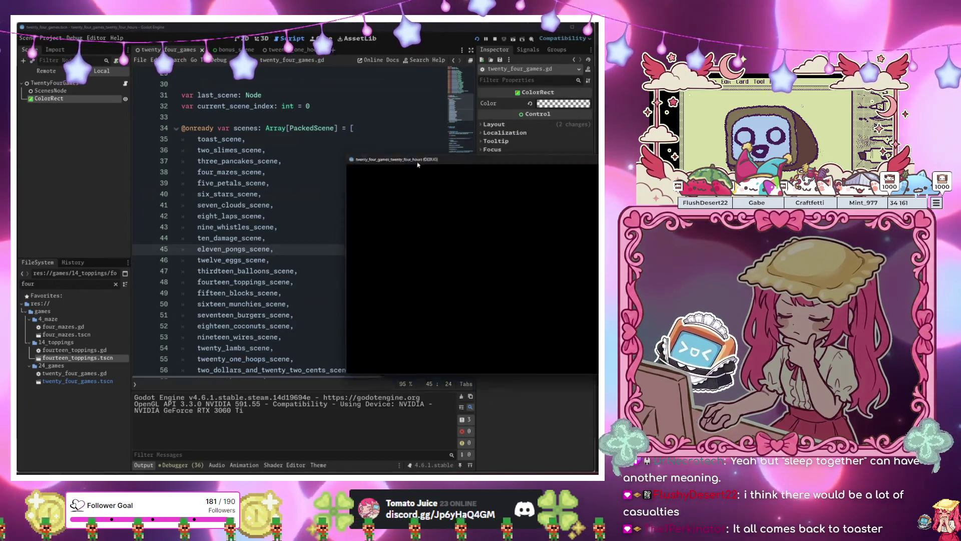
- Change tween_two's colour from BLACK to TRANSPARENT, relaunch the game, and move its window aside
{"action": "scroll", "coordinate": [296, 275], "scroll_direction": "down", "scroll_amount": 10}
{"action": "scroll", "coordinate": [296, 275], "scroll_direction": "down", "scroll_amount": 1}
{"action": "left_click", "coordinate": [349, 347]}
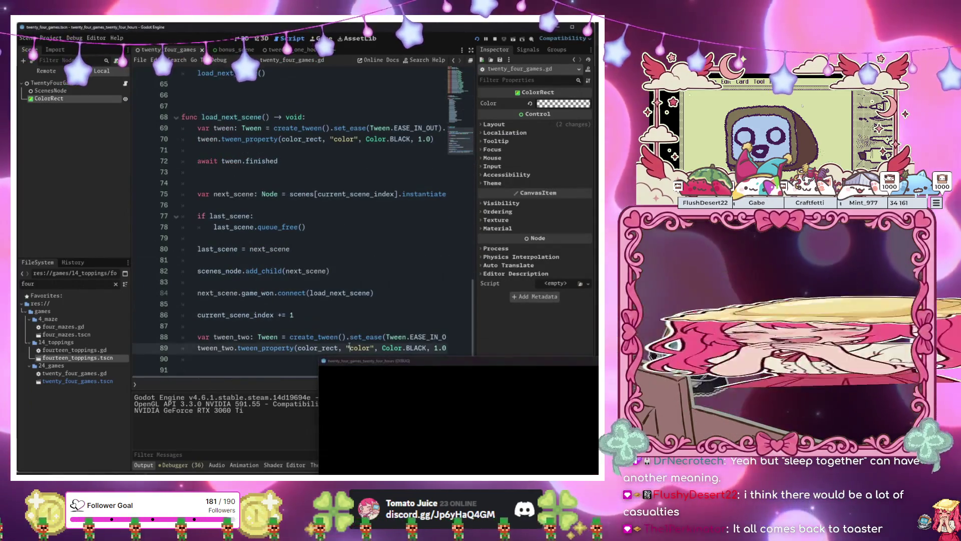
{"action": "double_click", "coordinate": [416, 348]}
{"action": "type", "text": "Tra"}
{"action": "left_click", "coordinate": [414, 313]}
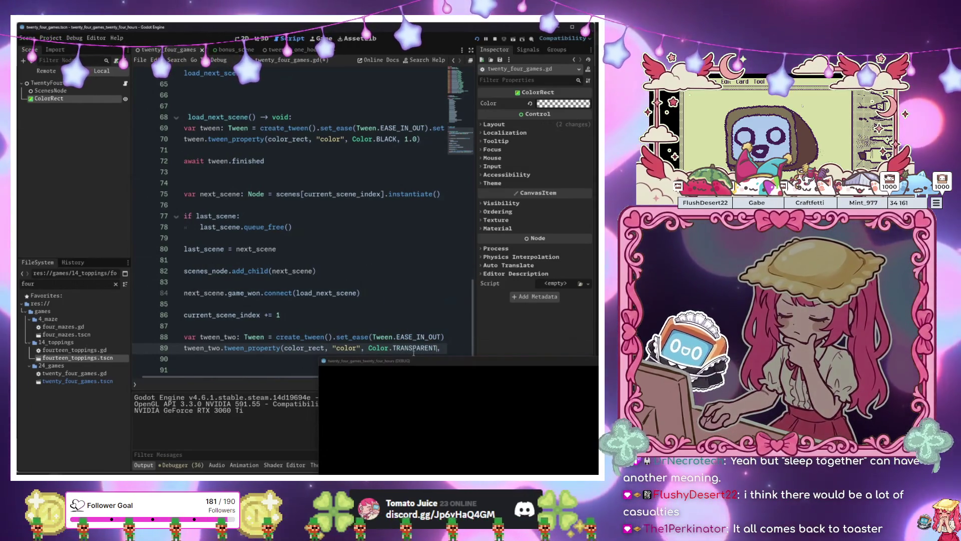
{"action": "left_click", "coordinate": [134, 327]}
{"action": "left_click", "coordinate": [325, 314]}
{"action": "key", "text": "F5"}
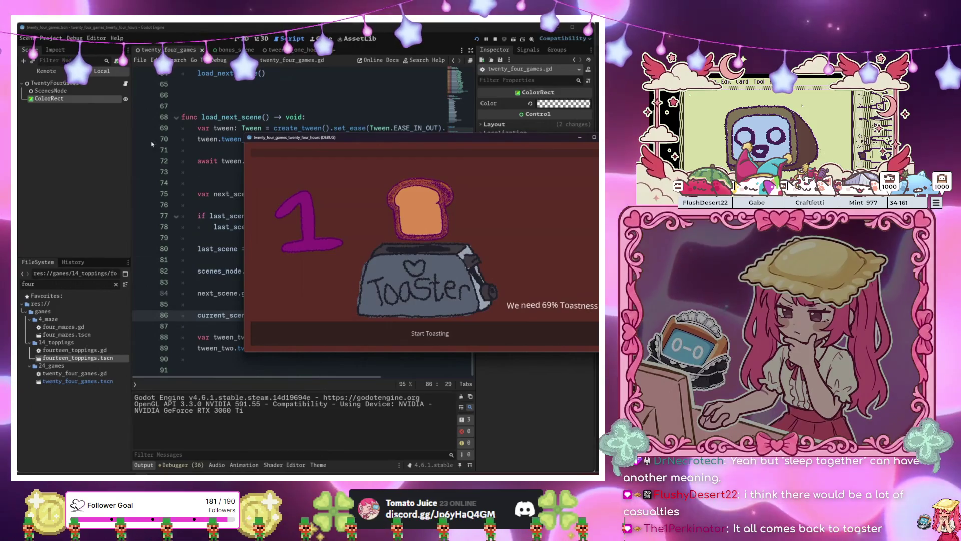
{"action": "left_click_drag", "start_coordinate": [411, 137], "coordinate": [224, 294]}
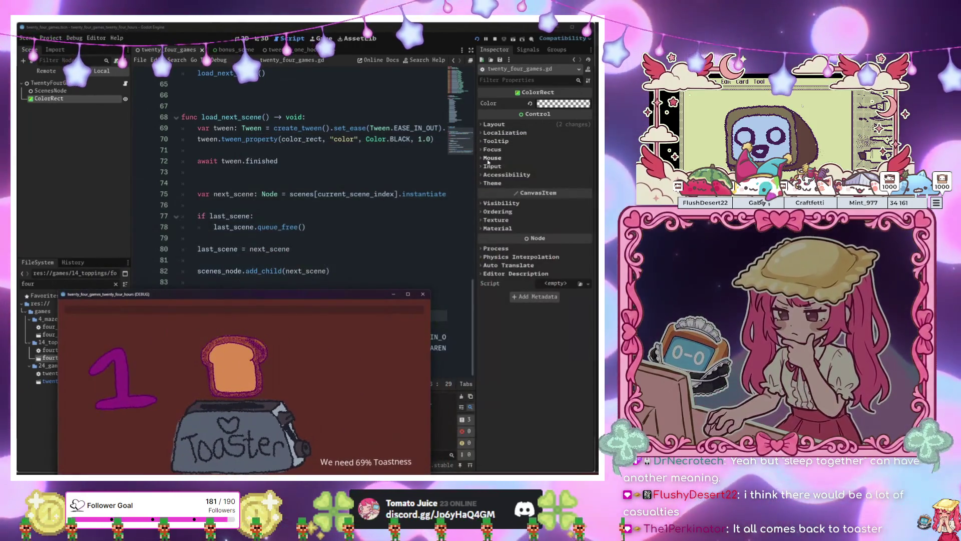
- Expand ColorRect's Mouse settings, rerun the game, and win Toaster with Eject Da Toast
{"action": "left_click", "coordinate": [490, 159]}
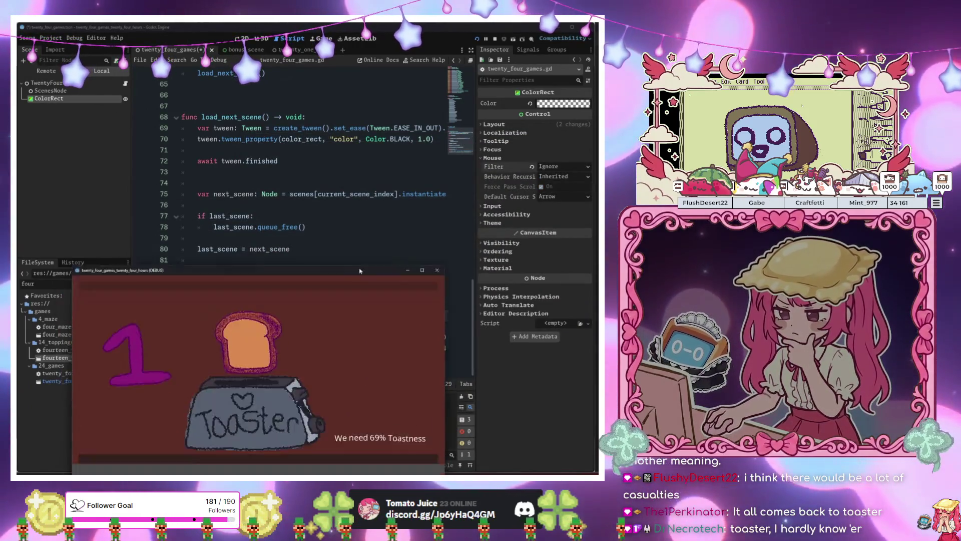
{"action": "key", "text": "F5"}
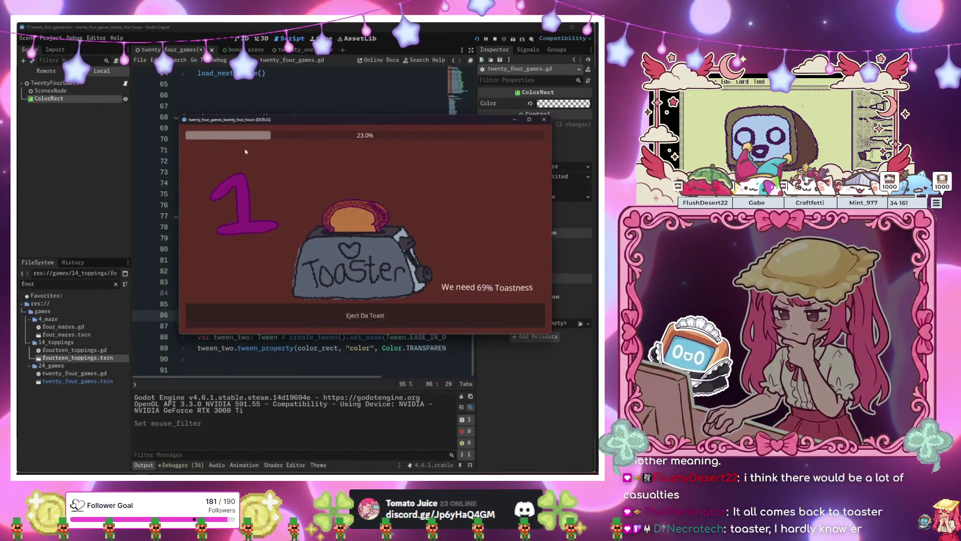
{"action": "left_click", "coordinate": [365, 323]}
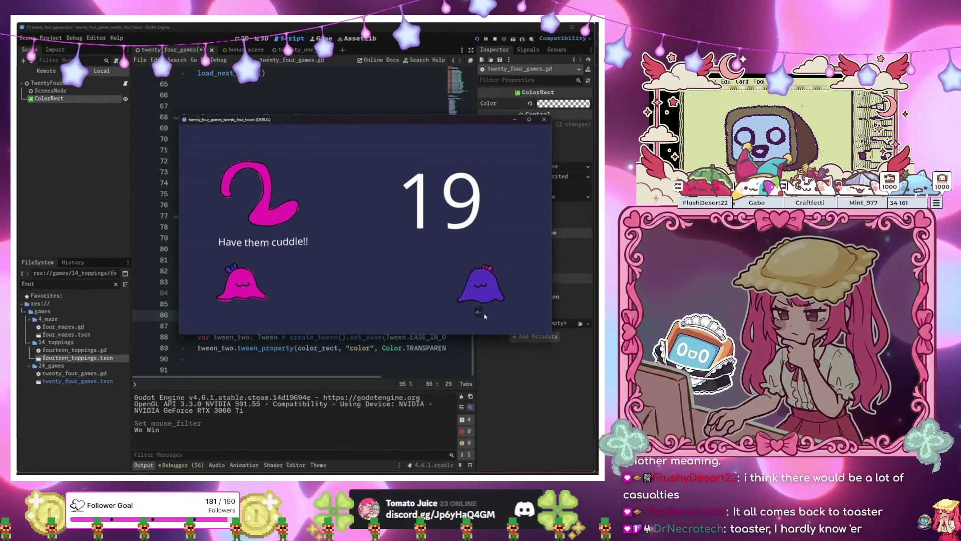
- Push the pink and purple blobs together using arrow keys and arrow-hint clicks
{"action": "key", "text": "Left"}
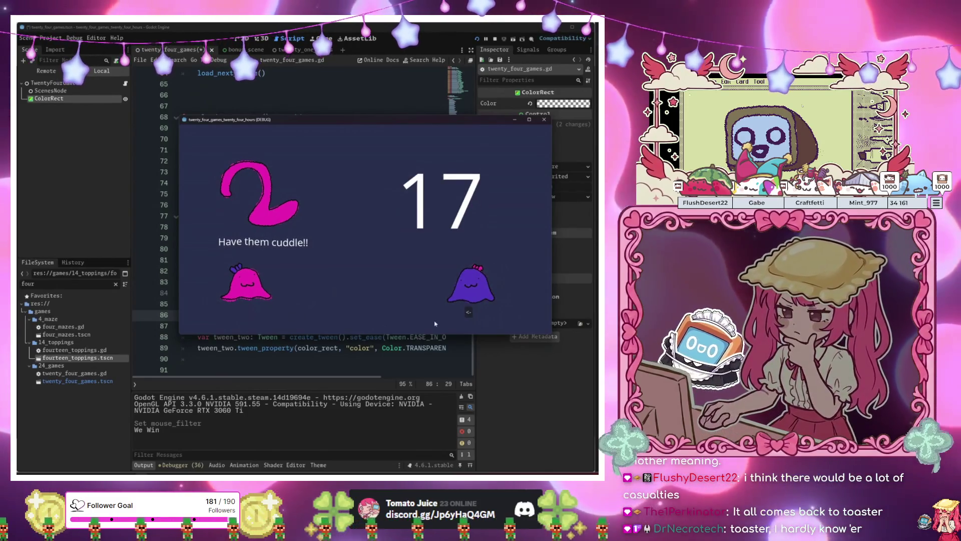
{"action": "key", "text": "Left"}
{"action": "key", "text": "Left"}
{"action": "key", "text": "Right"}
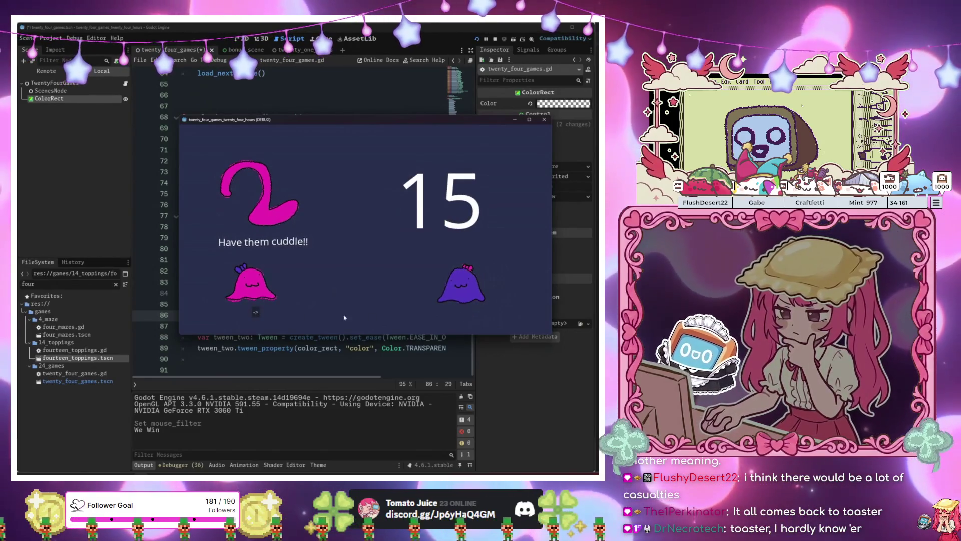
{"action": "key", "text": "Left"}
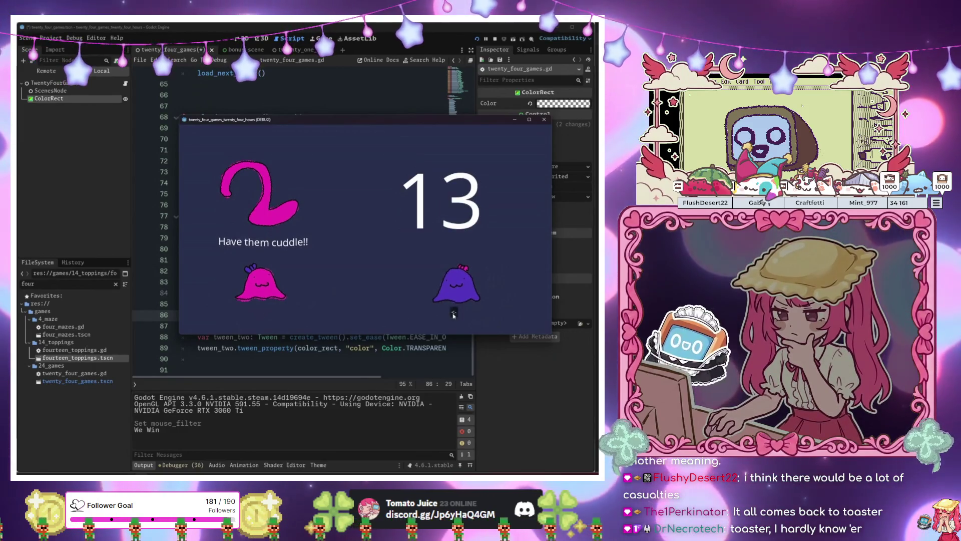
{"action": "key", "text": "Left"}
{"action": "key", "text": "Right"}
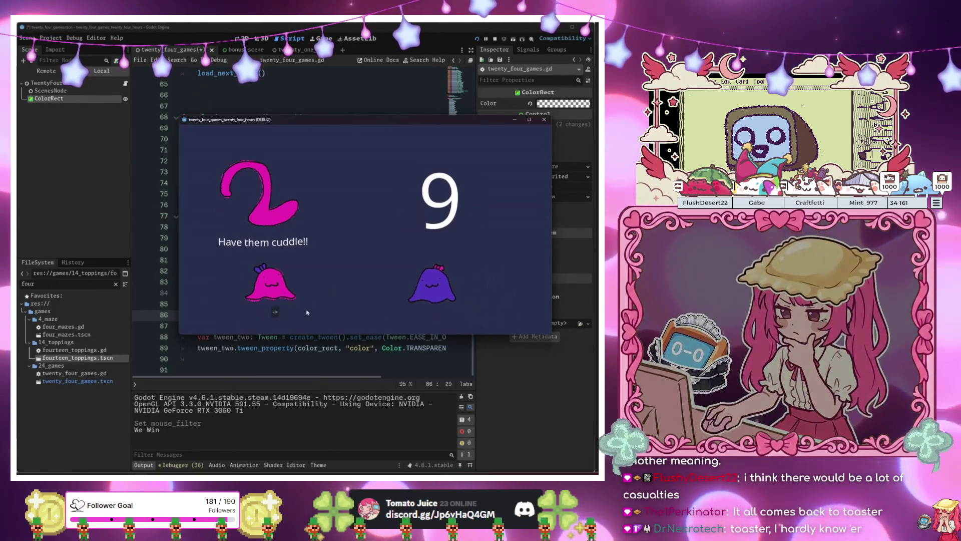
{"action": "key", "text": "Left"}
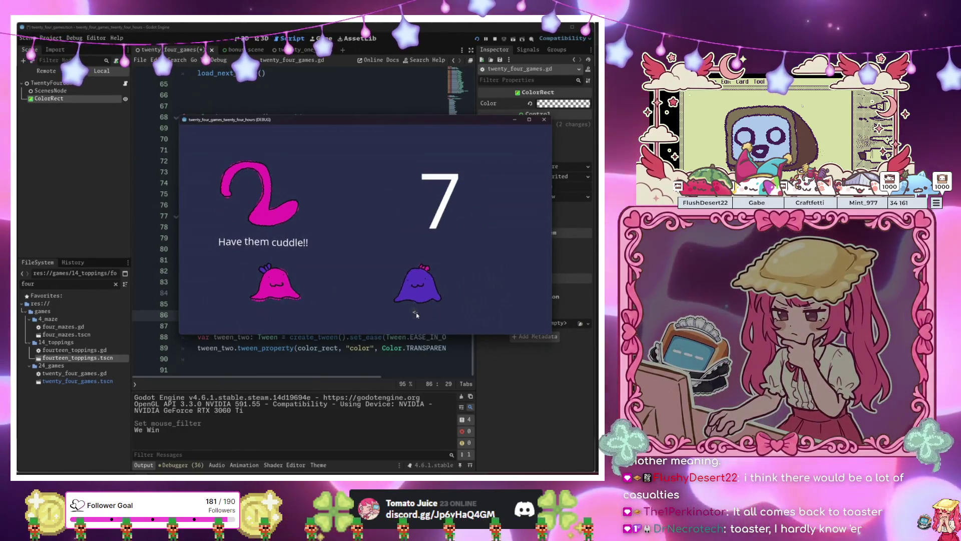
{"action": "key", "text": "Left"}
{"action": "key", "text": "Right"}
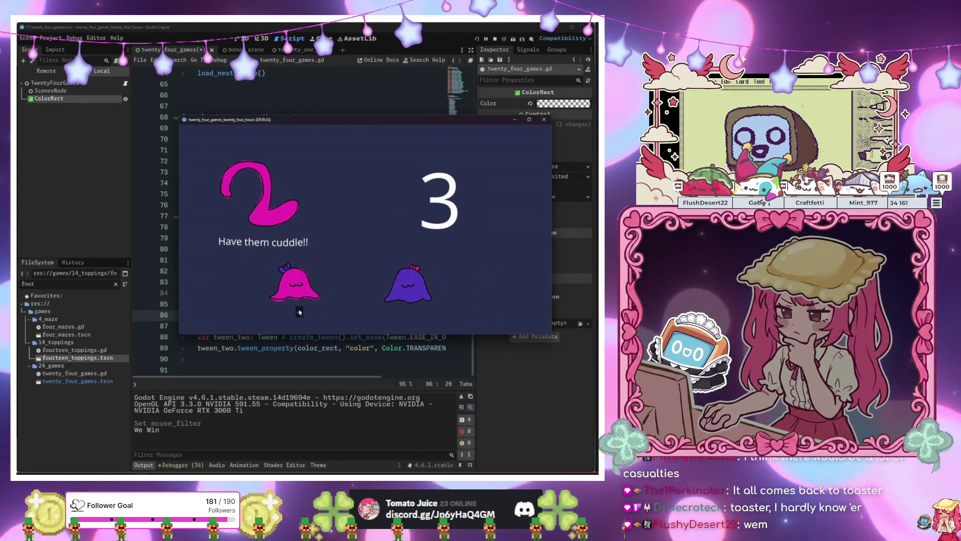
{"action": "key", "text": "Right"}
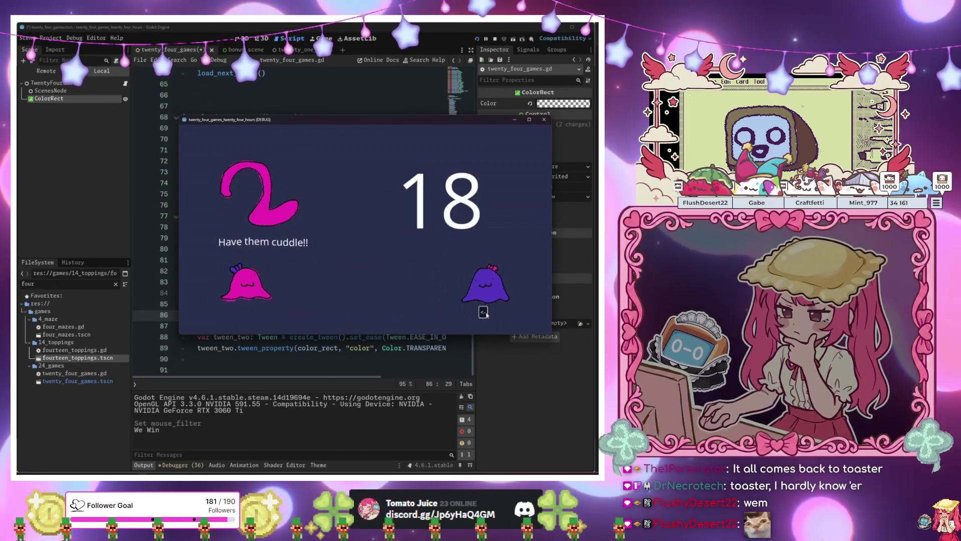
{"action": "left_click", "coordinate": [440, 319]}
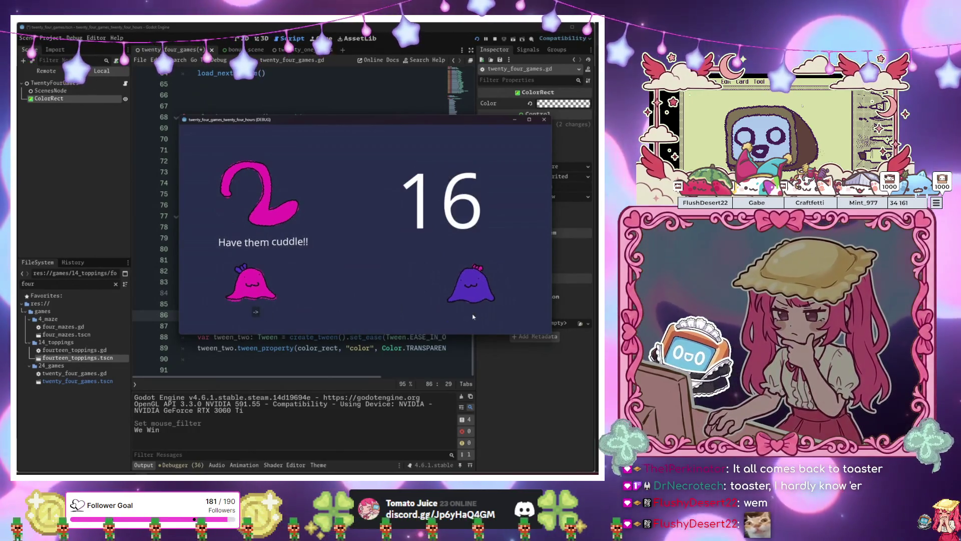
{"action": "left_click", "coordinate": [260, 313]}
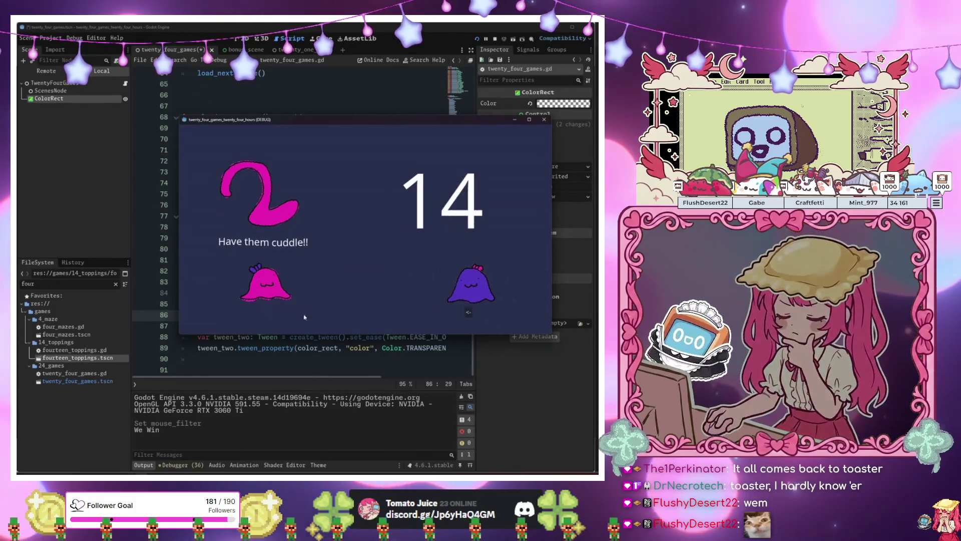
{"action": "left_click", "coordinate": [463, 312]}
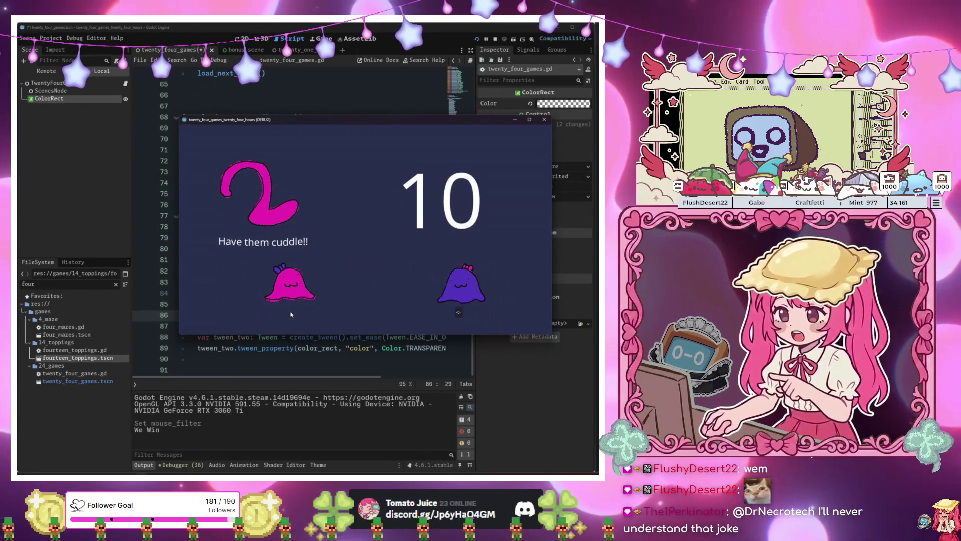
{"action": "left_click", "coordinate": [451, 315]}
{"action": "left_click", "coordinate": [450, 314]}
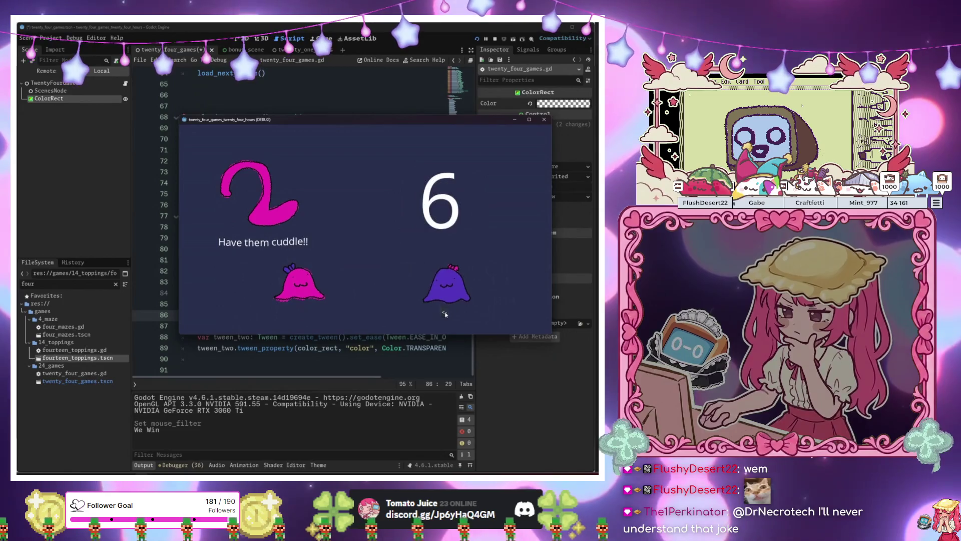
{"action": "key", "text": "Left"}
{"action": "left_click", "coordinate": [308, 314]}
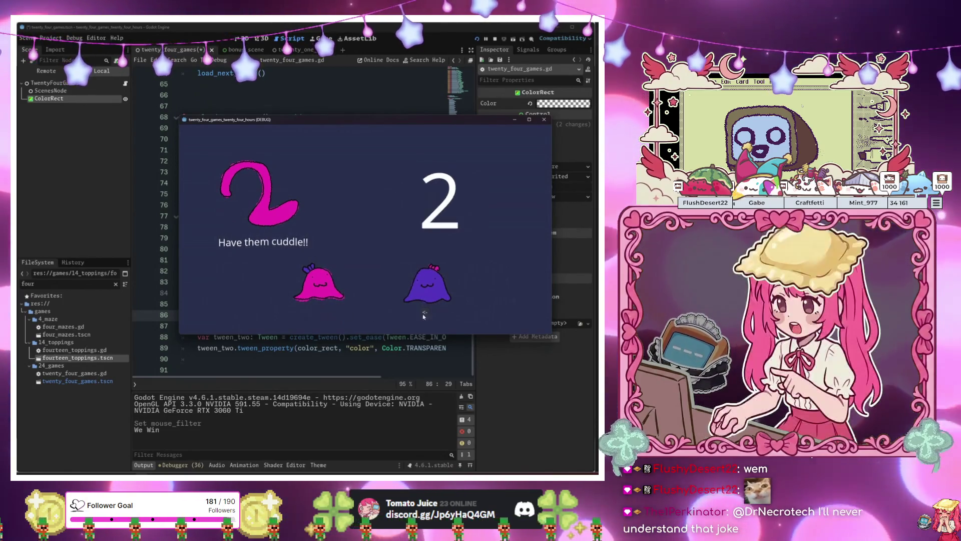
{"action": "left_click", "coordinate": [419, 314]}
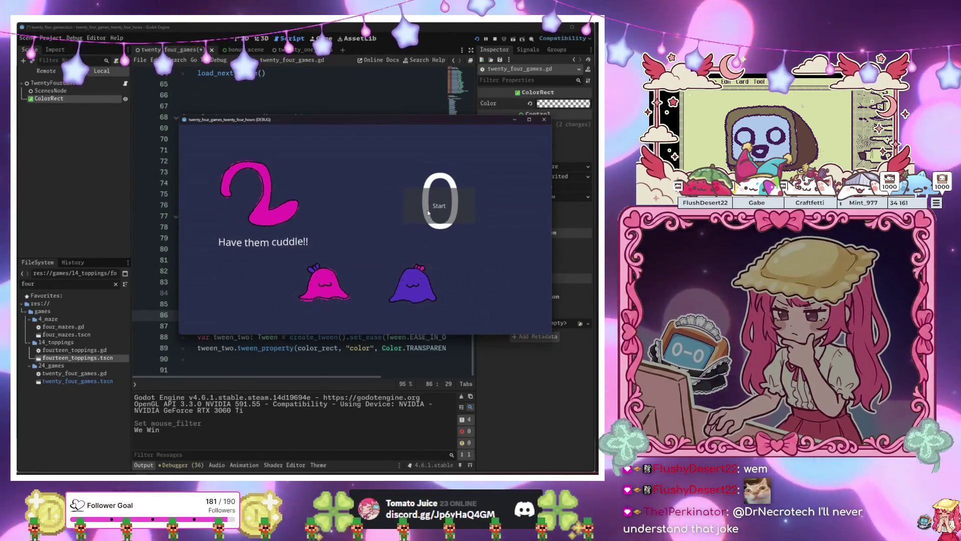
- Start a second cuddle round and move the blobs together as the countdown runs down
{"action": "left_click", "coordinate": [427, 218]}
{"action": "left_click", "coordinate": [477, 314]}
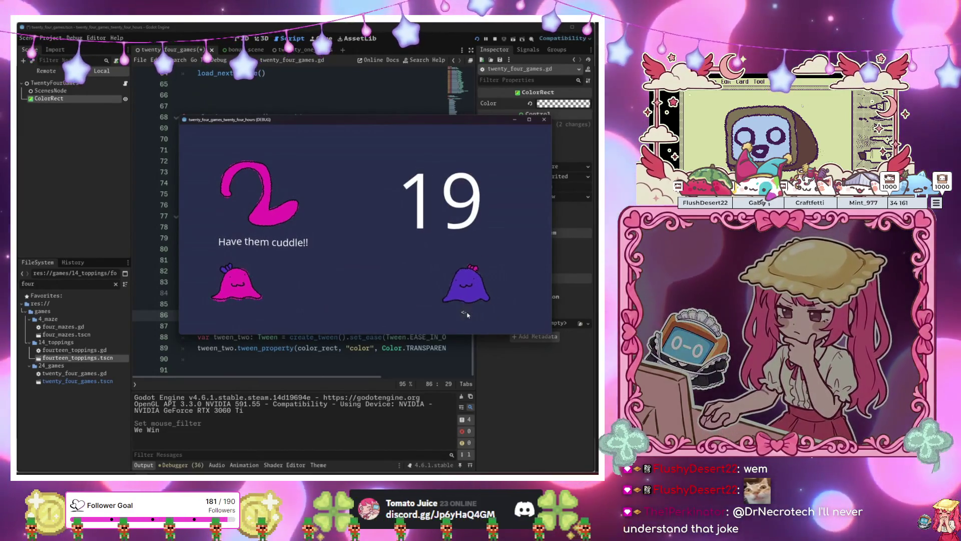
{"action": "left_click", "coordinate": [453, 314]}
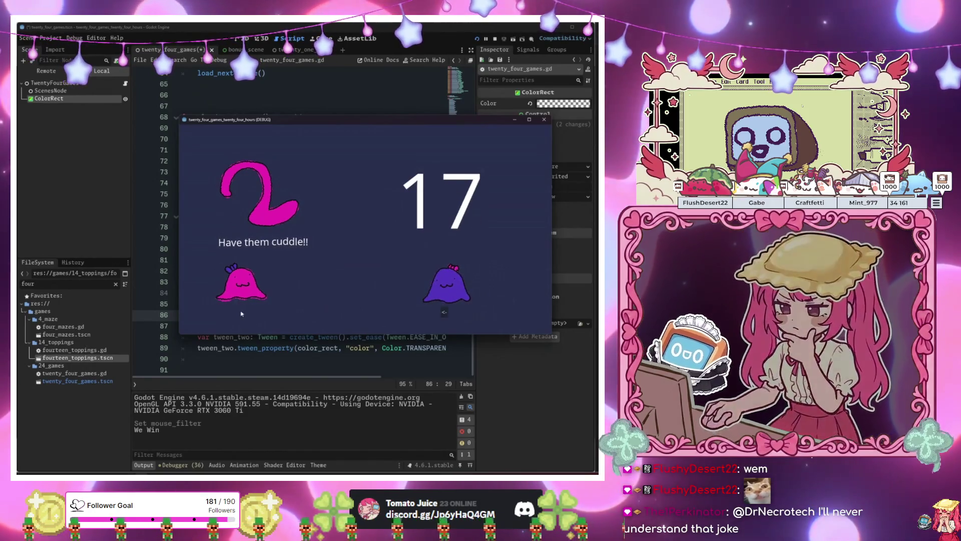
{"action": "left_click", "coordinate": [243, 317]}
{"action": "left_click", "coordinate": [244, 313]}
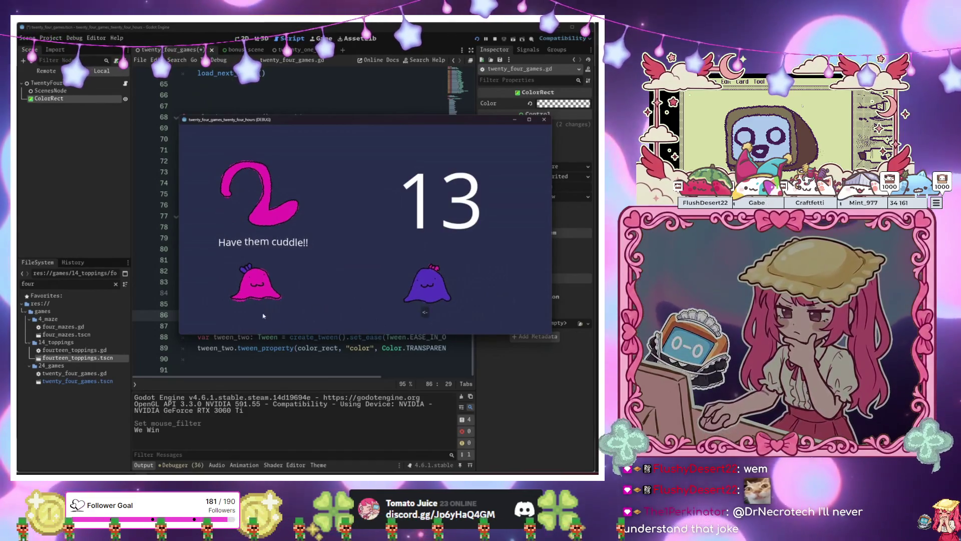
{"action": "left_click", "coordinate": [264, 313]}
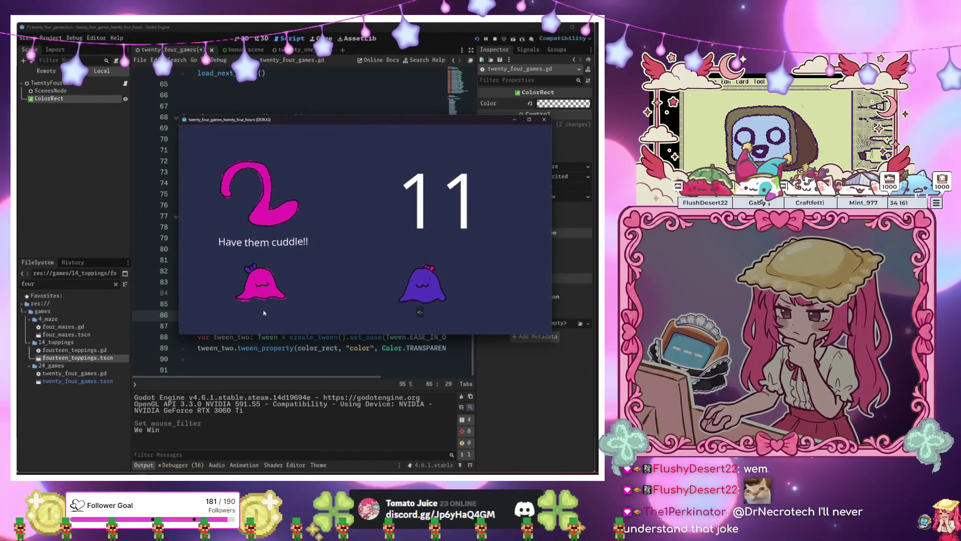
{"action": "left_click", "coordinate": [270, 316]}
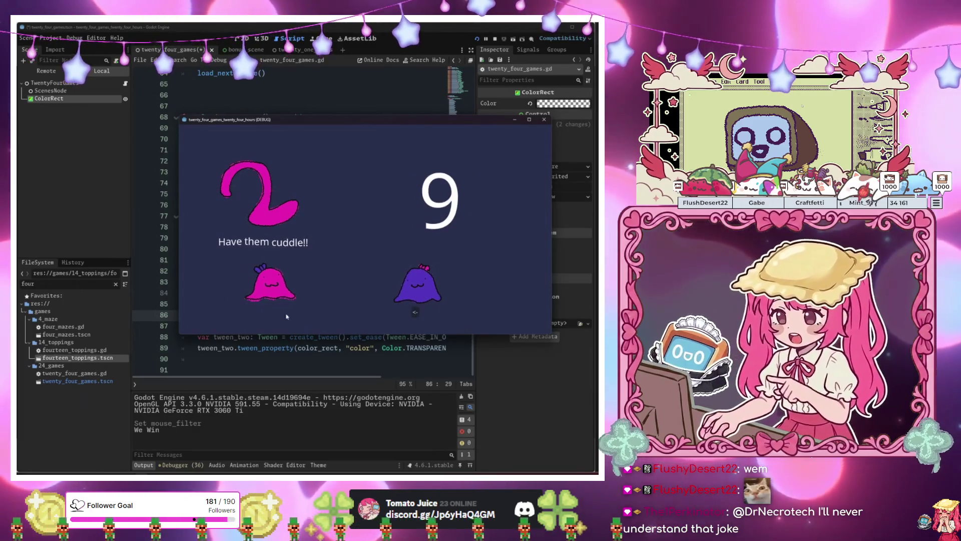
{"action": "left_click", "coordinate": [282, 316]}
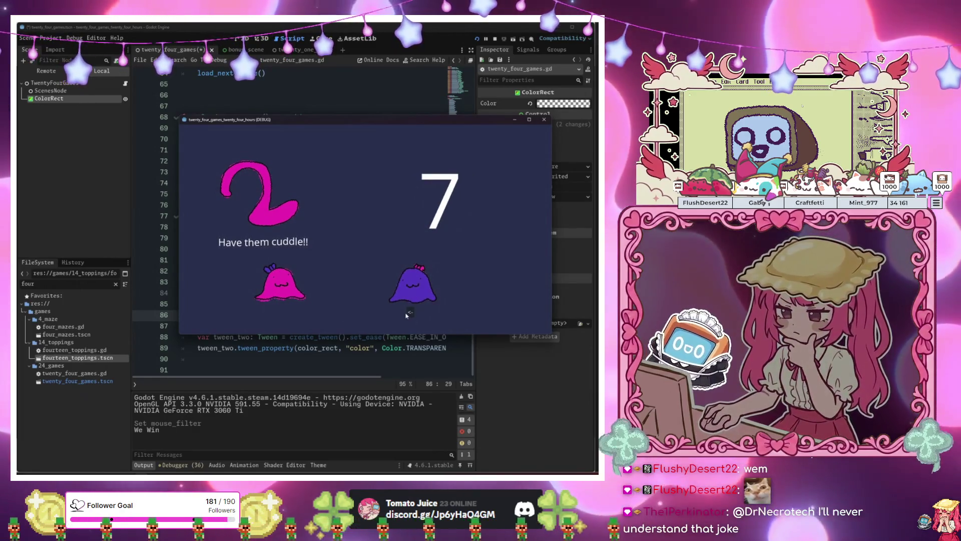
{"action": "left_click", "coordinate": [406, 316]}
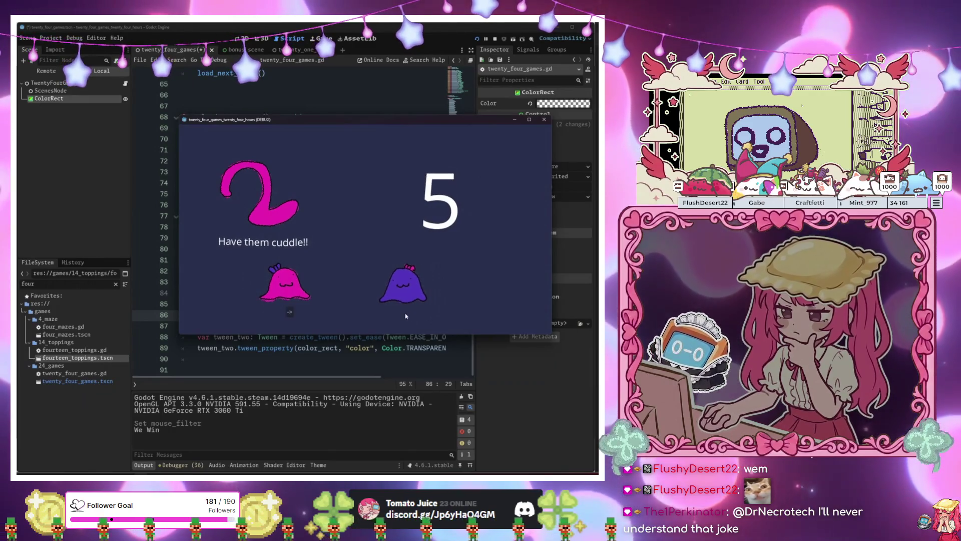
{"action": "left_click", "coordinate": [396, 315]}
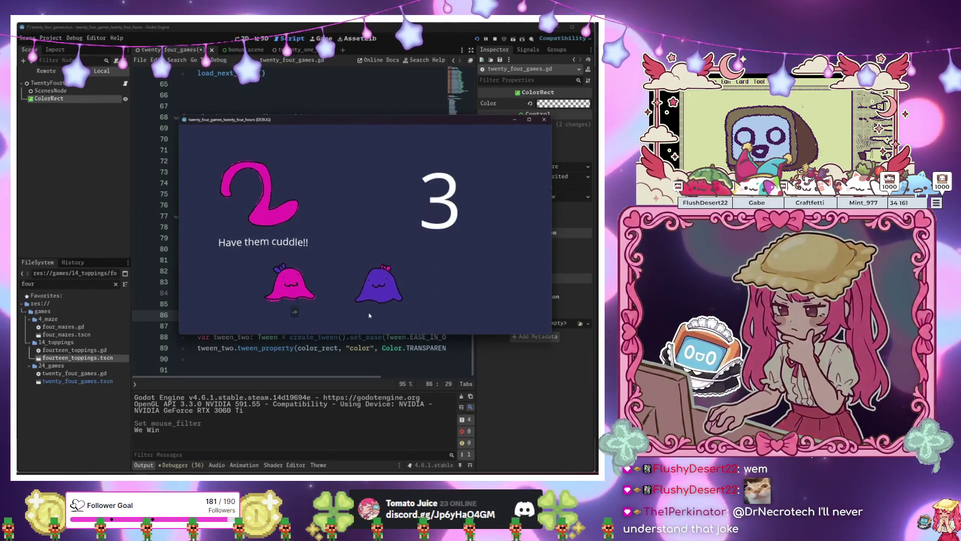
{"action": "left_click", "coordinate": [305, 315]}
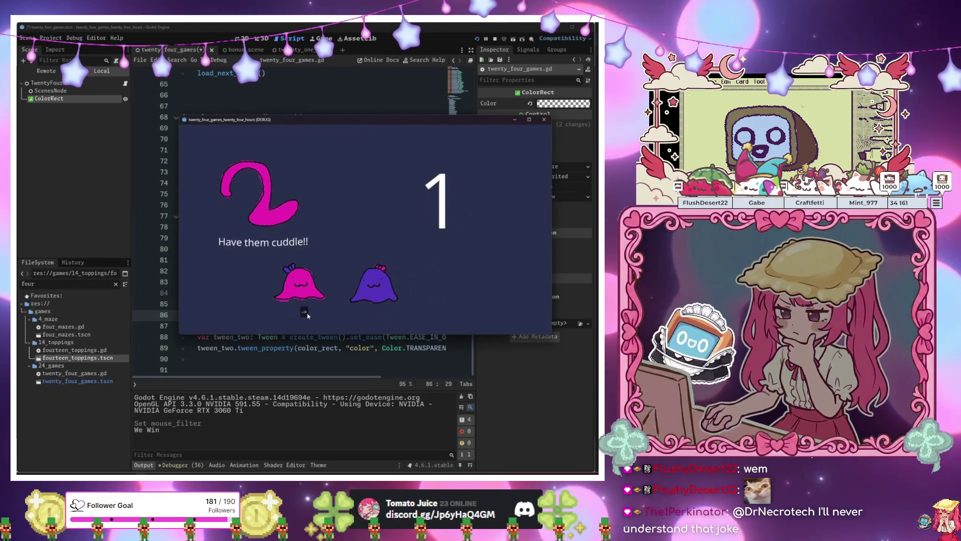
{"action": "left_click", "coordinate": [306, 315]}
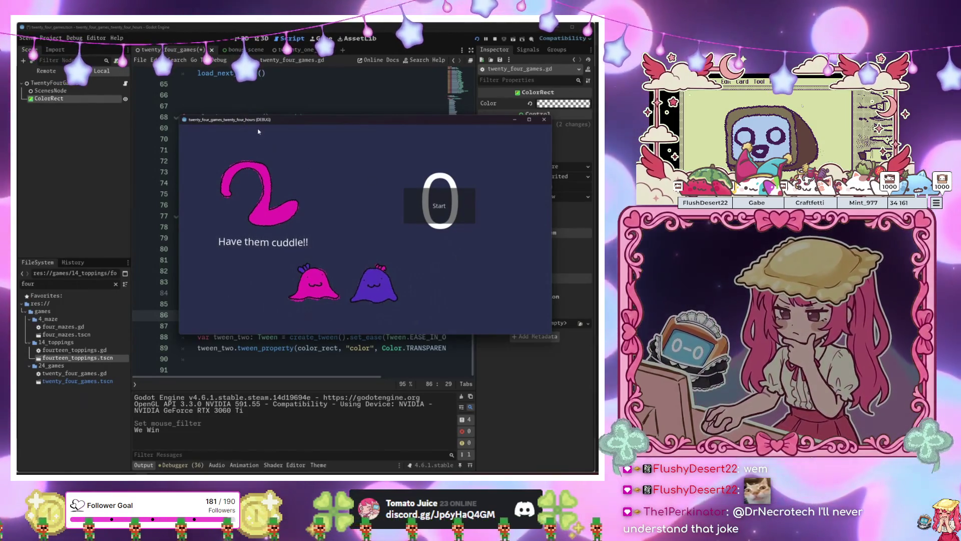
- Move the game window aside, put the caret on script line 73, then restart the cuddle round
{"action": "mouse_move", "coordinate": [258, 131]}
{"action": "left_mouse_down"}
{"action": "mouse_move", "coordinate": [354, 176]}
{"action": "mouse_move", "coordinate": [310, 258]}
{"action": "left_mouse_up"}
{"action": "left_click", "coordinate": [225, 172]}
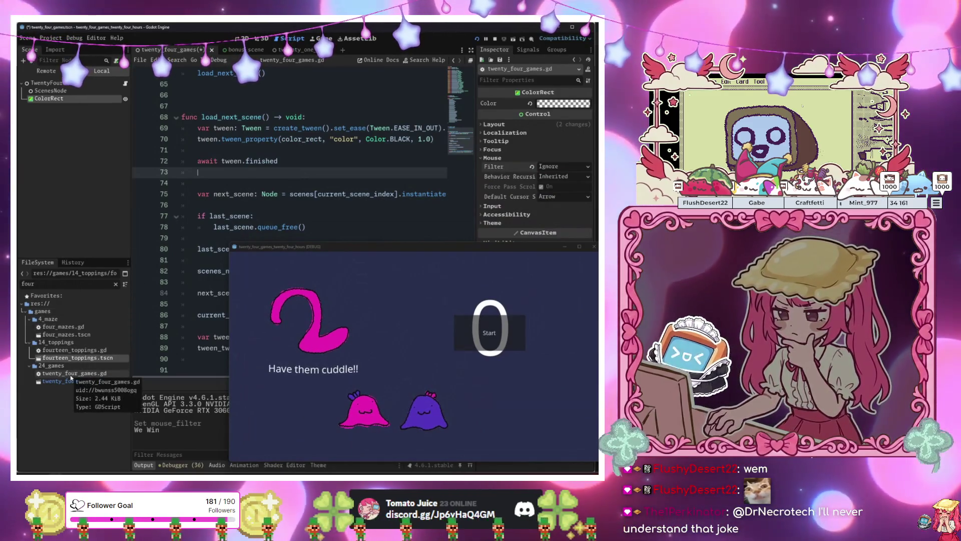
{"action": "left_click_drag", "start_coordinate": [372, 246], "coordinate": [270, 151]}
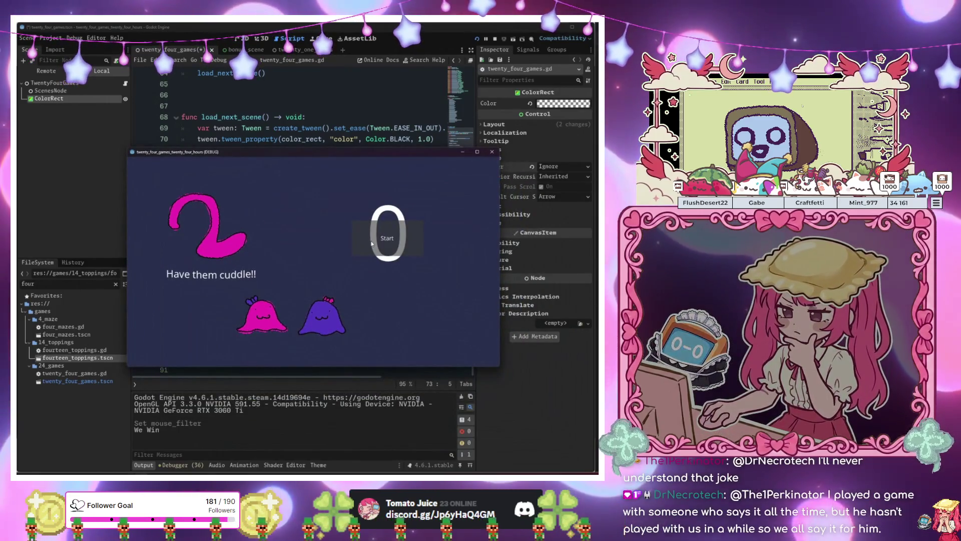
{"action": "left_click", "coordinate": [380, 244]}
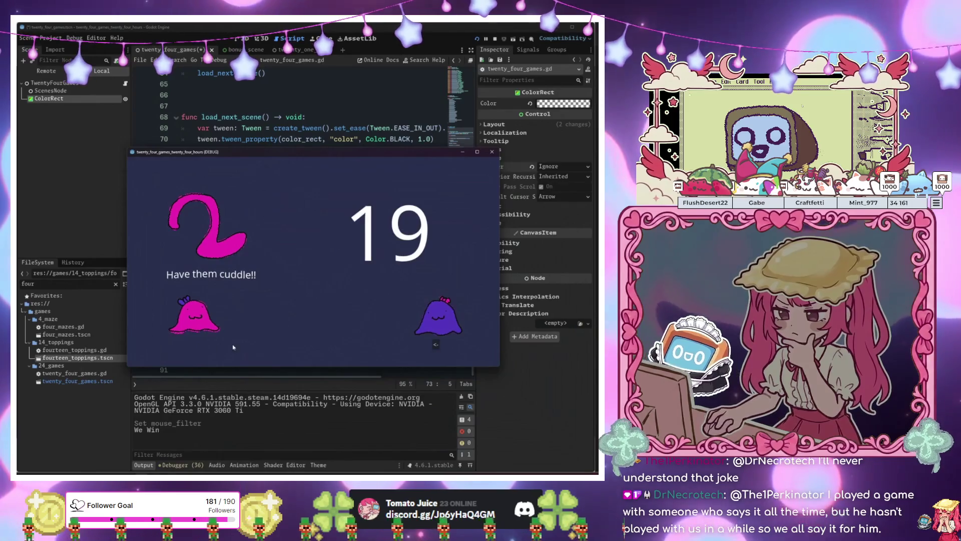
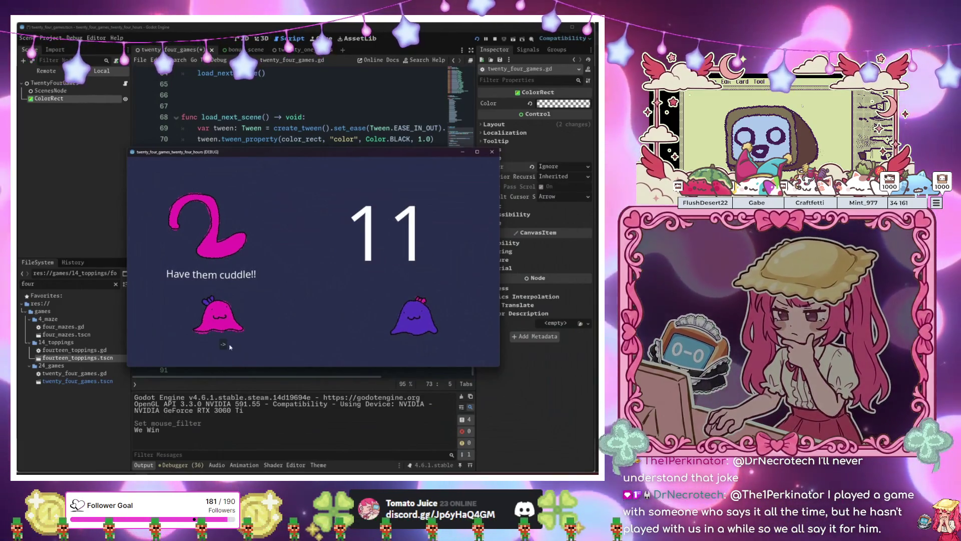
- Stop the running game and open the two_slimes.tscn minigame scene
{"action": "left_click", "coordinate": [409, 345]}
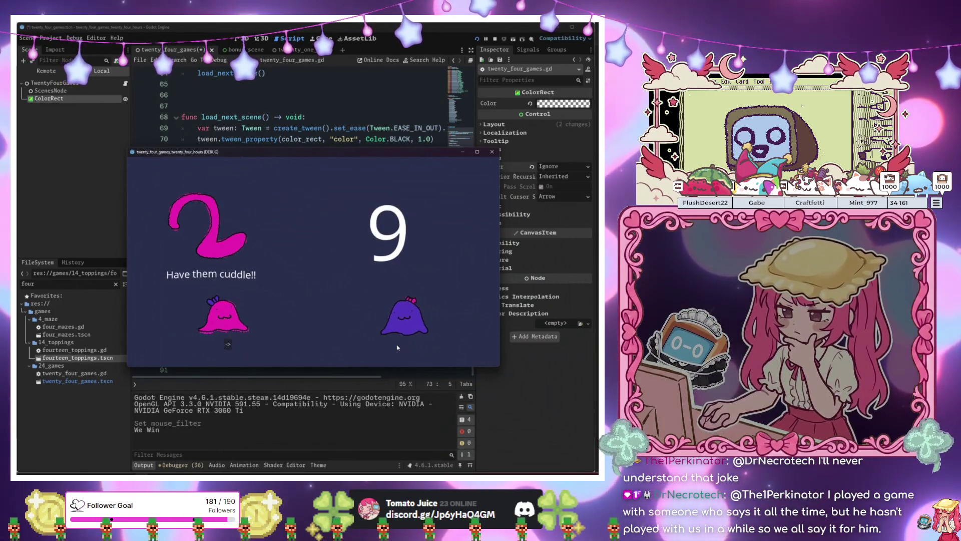
{"action": "key", "text": "F8"}
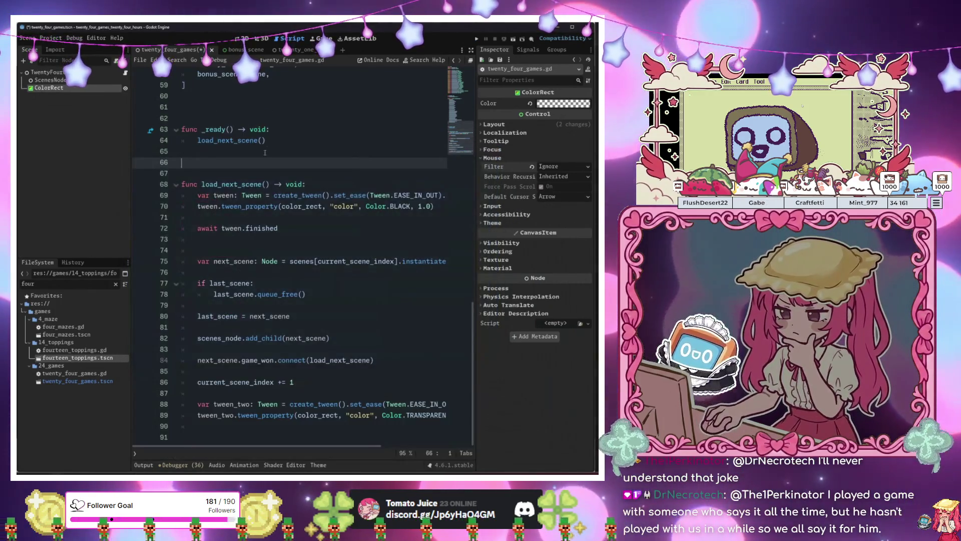
{"action": "left_click", "coordinate": [210, 162]}
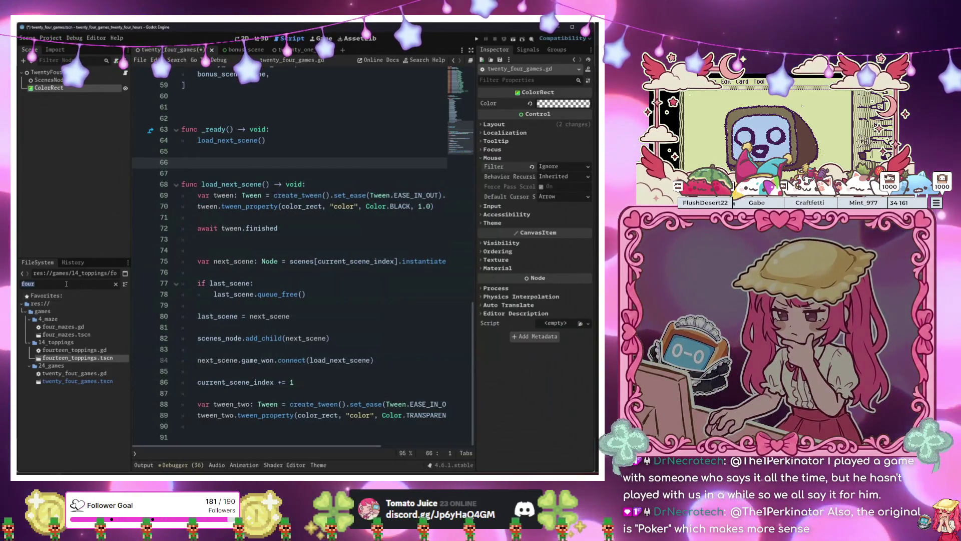
{"action": "type", "text": "two"}
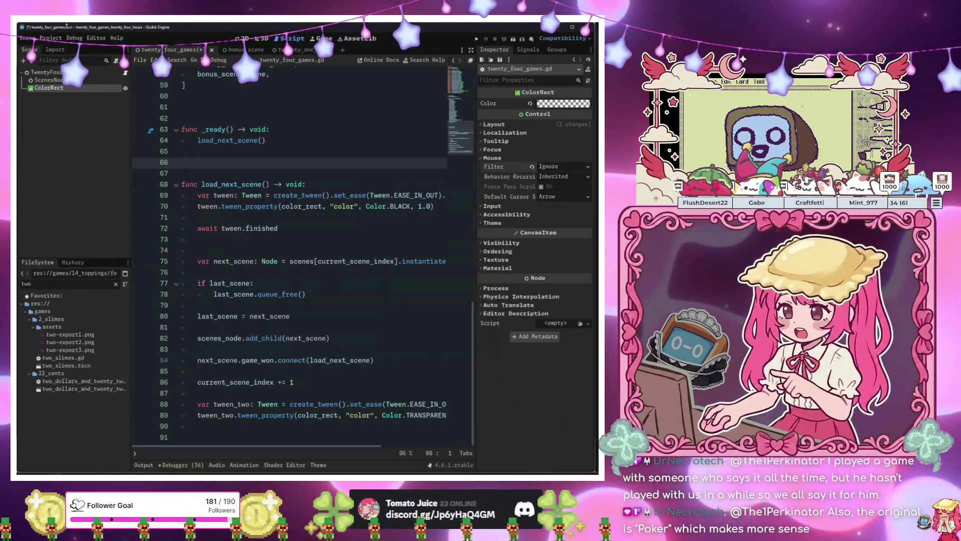
{"action": "double_click", "coordinate": [67, 365]}
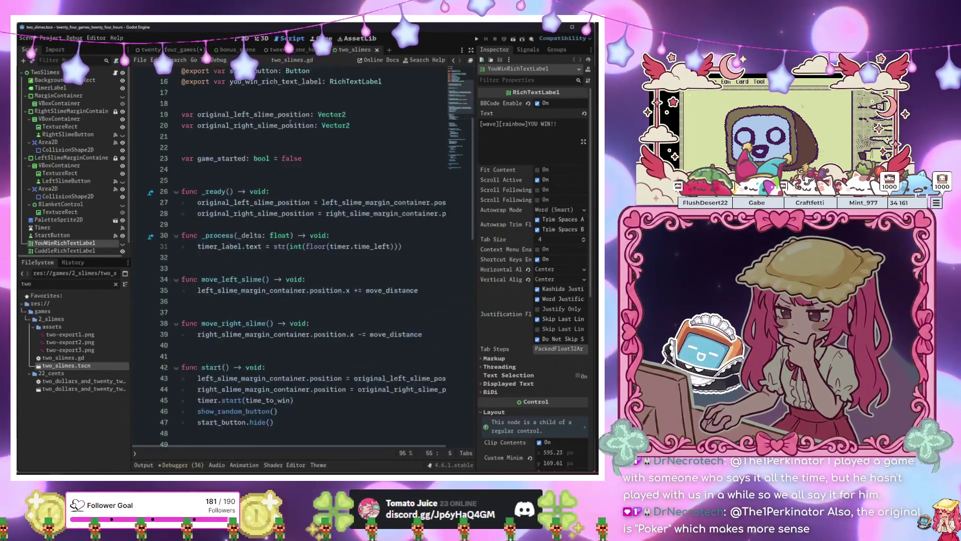
- Change the time_to_win value on line 5 to a 2 digit and launch the game
{"action": "scroll", "coordinate": [290, 123], "scroll_direction": "up", "scroll_amount": 5}
{"action": "left_click", "coordinate": [313, 117]}
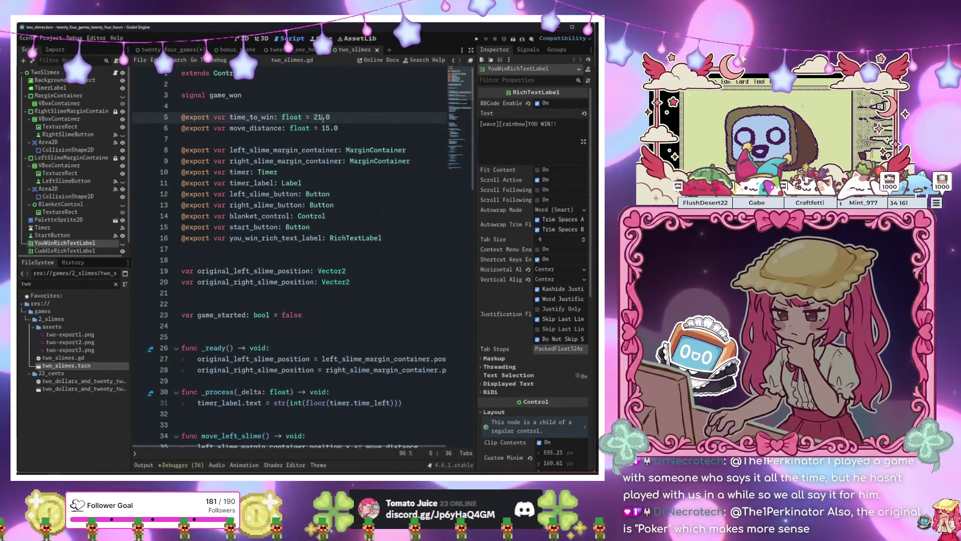
{"action": "key", "text": "Left"}
{"action": "key", "text": "BackSpace"}
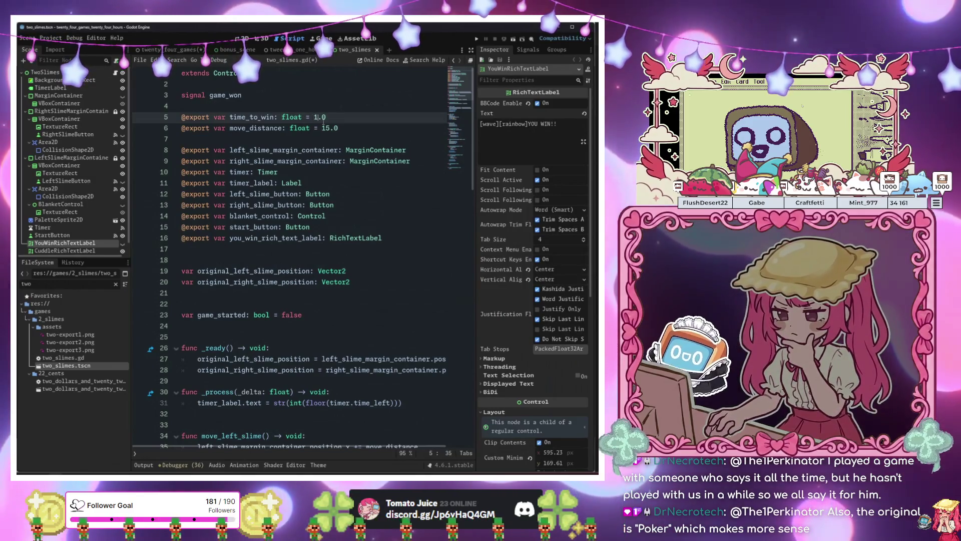
{"action": "type", "text": "26"}
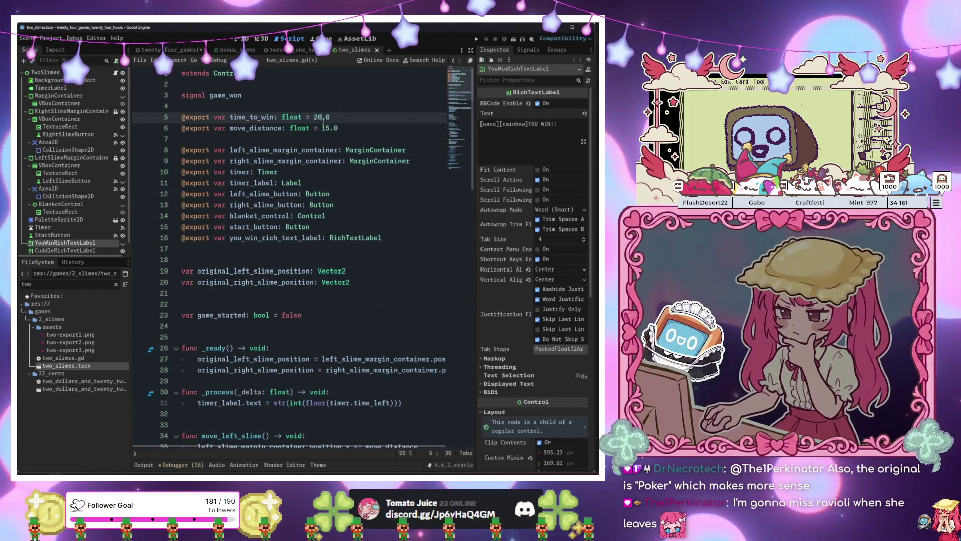
{"action": "key", "text": "F5"}
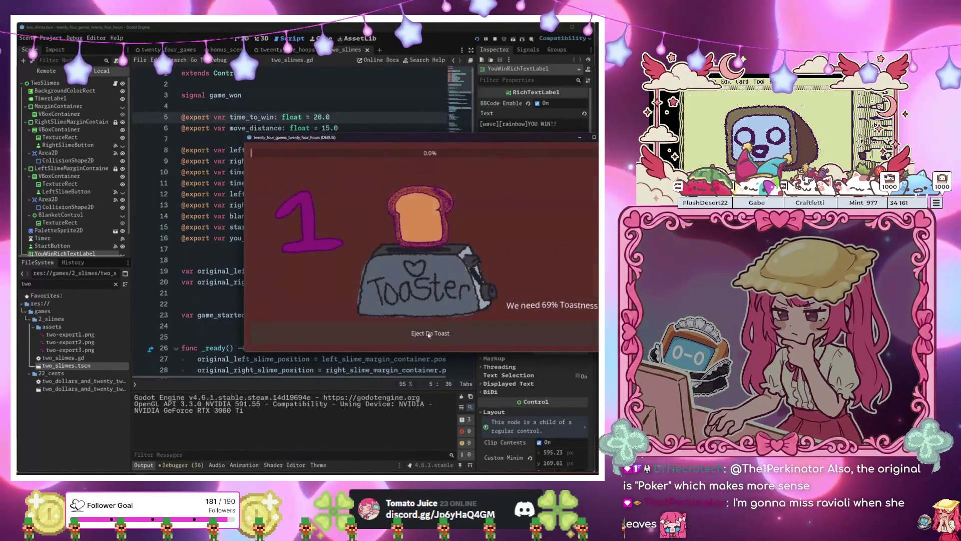
- Set current_scene_index to 1 in twenty_four_games.gd and relaunch the project
{"action": "key", "text": "F8"}
{"action": "left_click", "coordinate": [249, 150]}
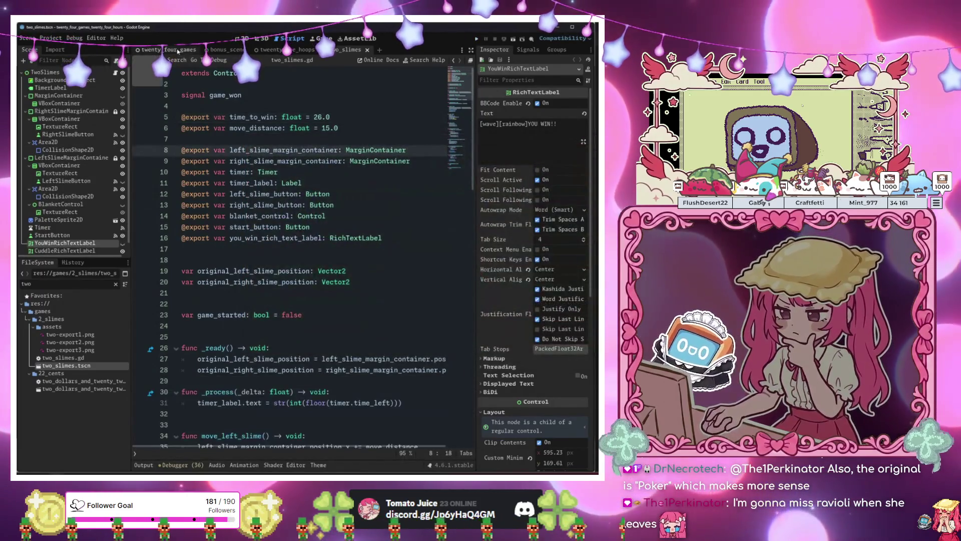
{"action": "left_click", "coordinate": [178, 51]}
{"action": "scroll", "coordinate": [294, 239], "scroll_direction": "up", "scroll_amount": 3}
{"action": "scroll", "coordinate": [294, 239], "scroll_direction": "down", "scroll_amount": 3}
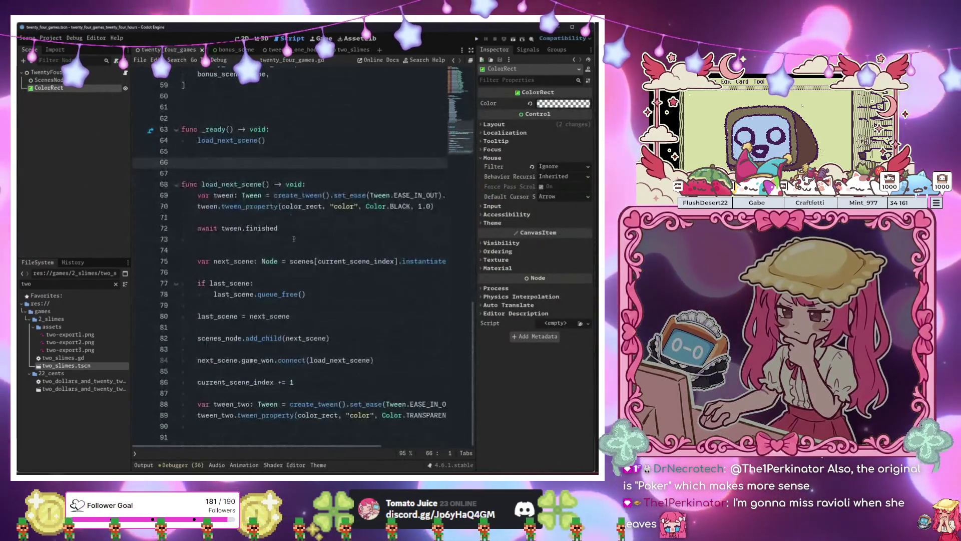
{"action": "scroll", "coordinate": [293, 239], "scroll_direction": "up", "scroll_amount": 12}
{"action": "left_click", "coordinate": [326, 216]}
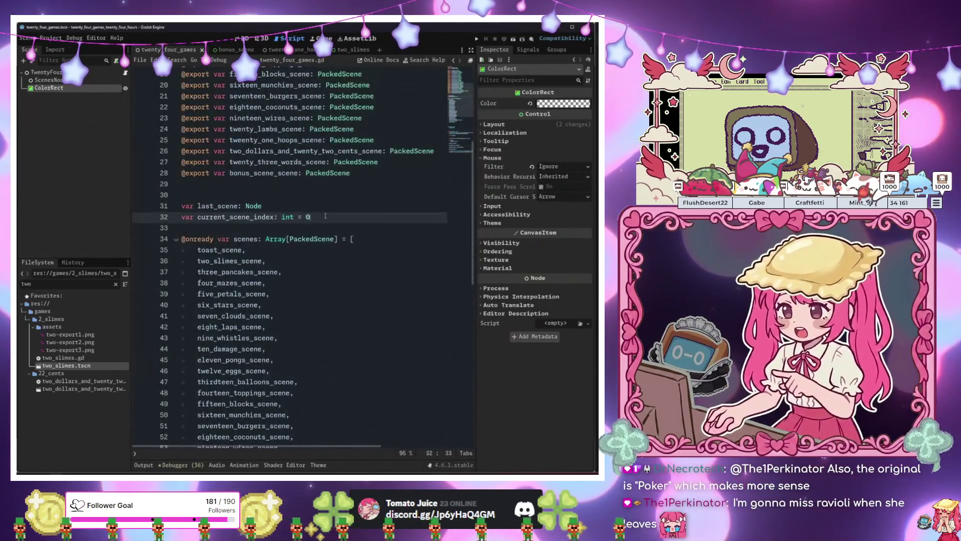
{"action": "key", "text": "BackSpace"}
{"action": "type", "text": "1"}
{"action": "key", "text": "F5"}
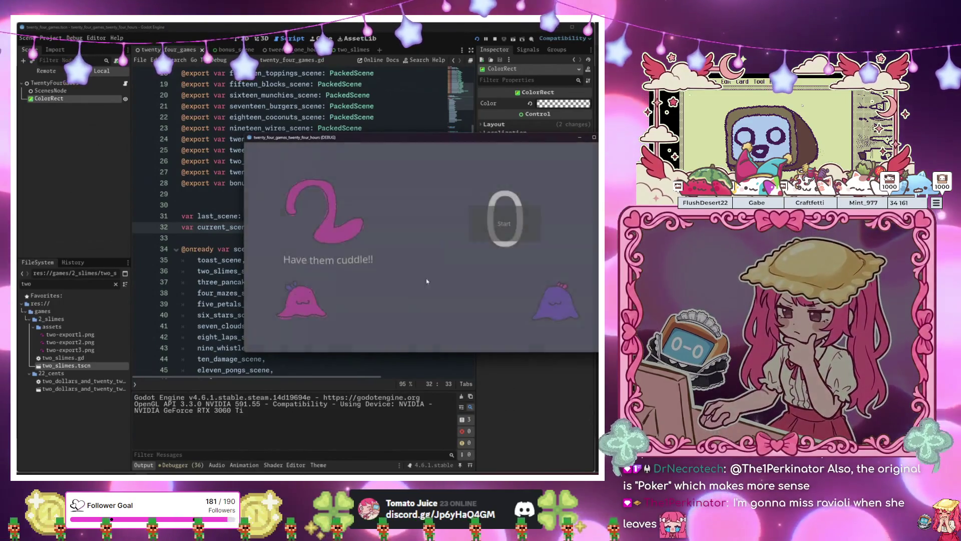
- Start the slimes round and nudge the pink and purple slimes toward each other
{"action": "left_click", "coordinate": [490, 234]}
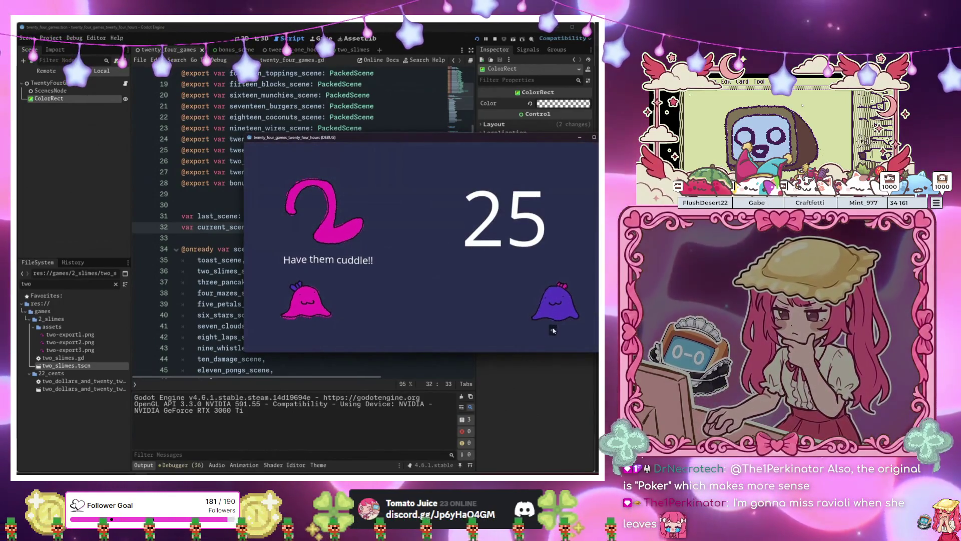
{"action": "left_click", "coordinate": [553, 331]}
{"action": "left_click", "coordinate": [321, 333]}
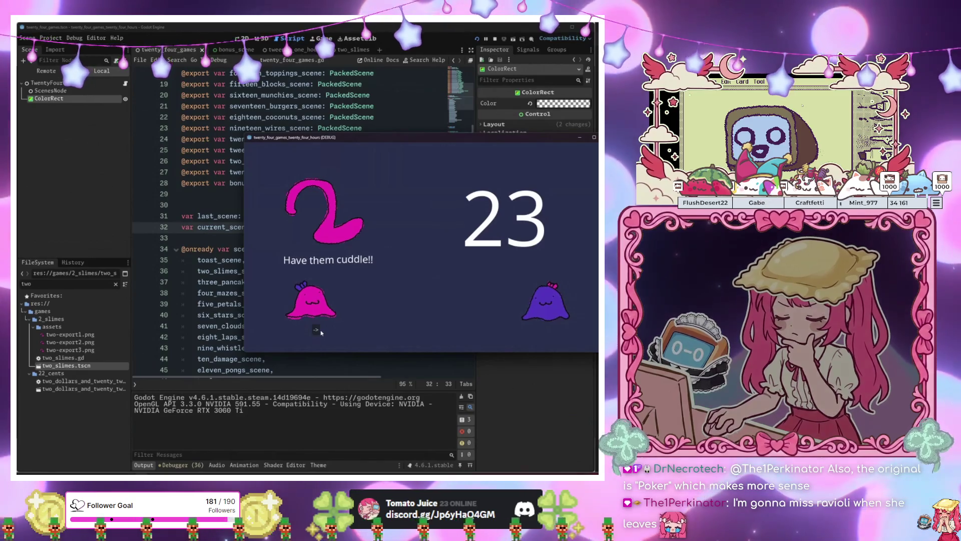
{"action": "left_click", "coordinate": [319, 332]}
{"action": "left_click", "coordinate": [540, 332]}
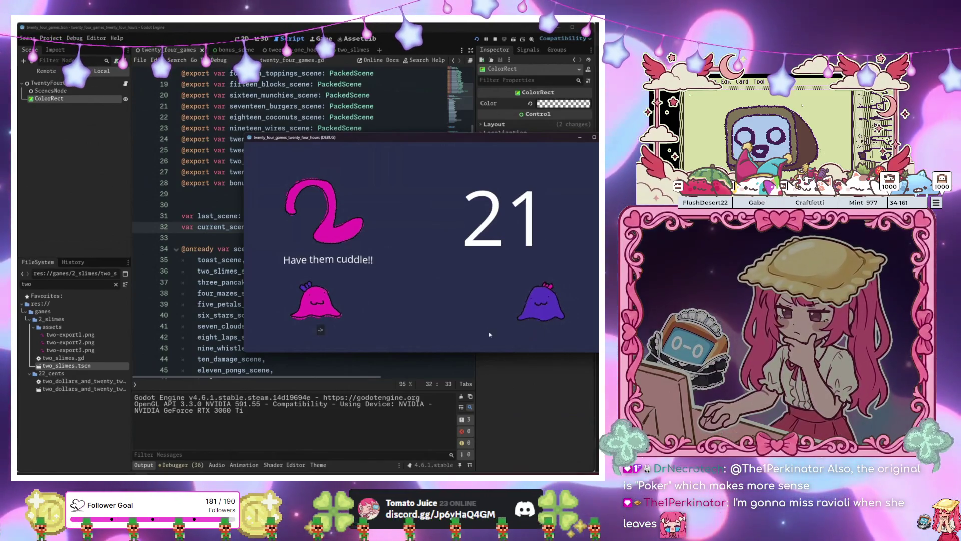
{"action": "left_click", "coordinate": [317, 332]}
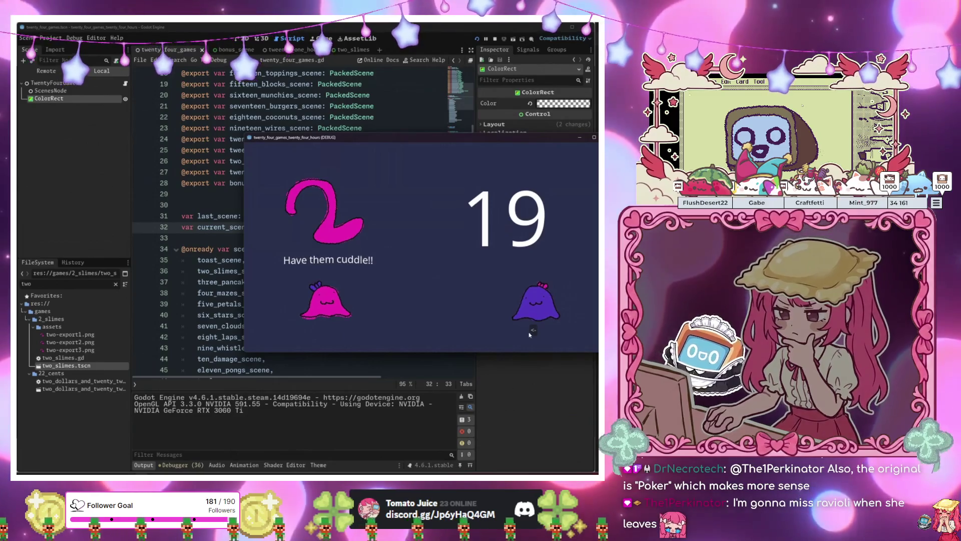
{"action": "left_click", "coordinate": [530, 333]}
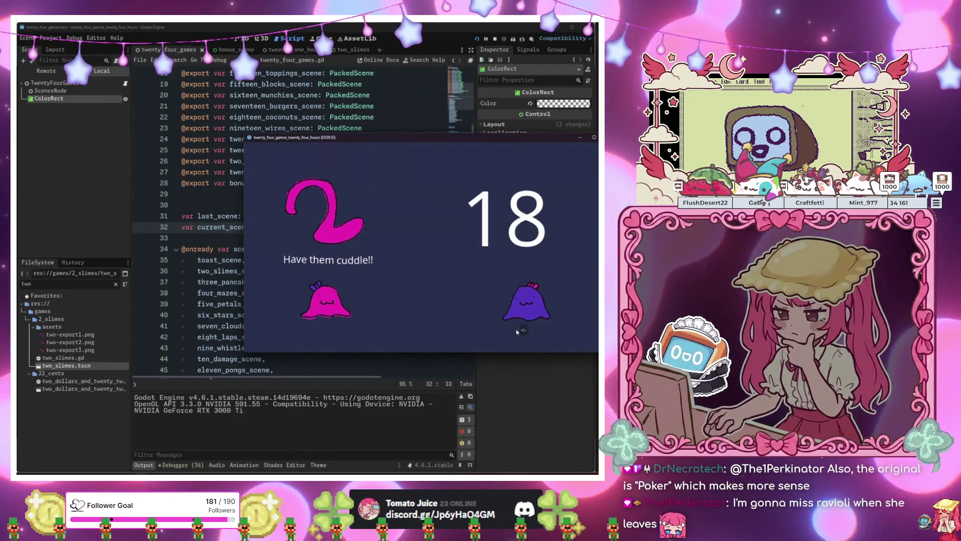
{"action": "left_click", "coordinate": [333, 330]}
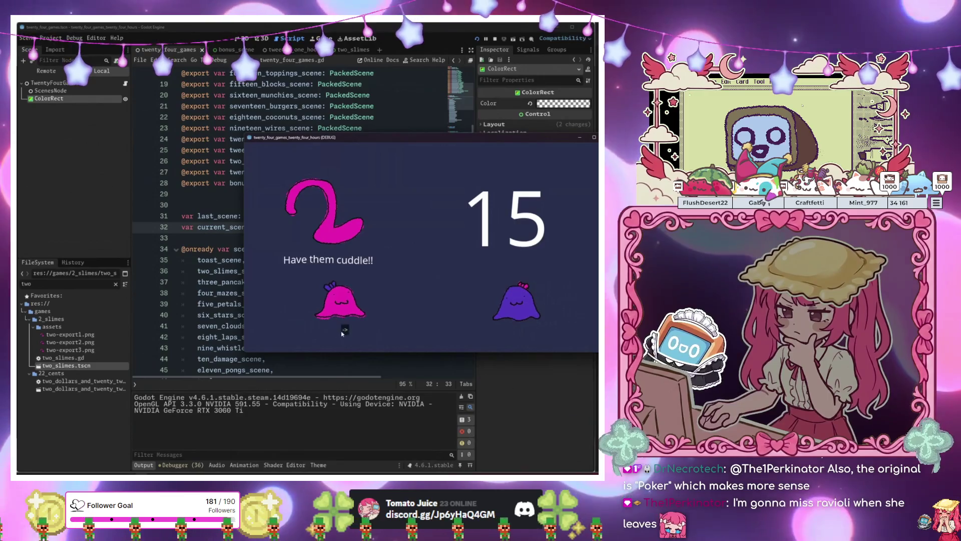
- Keep nudging both slimes until they touch and cuddle, winning the minigame
{"action": "left_click", "coordinate": [343, 332]}
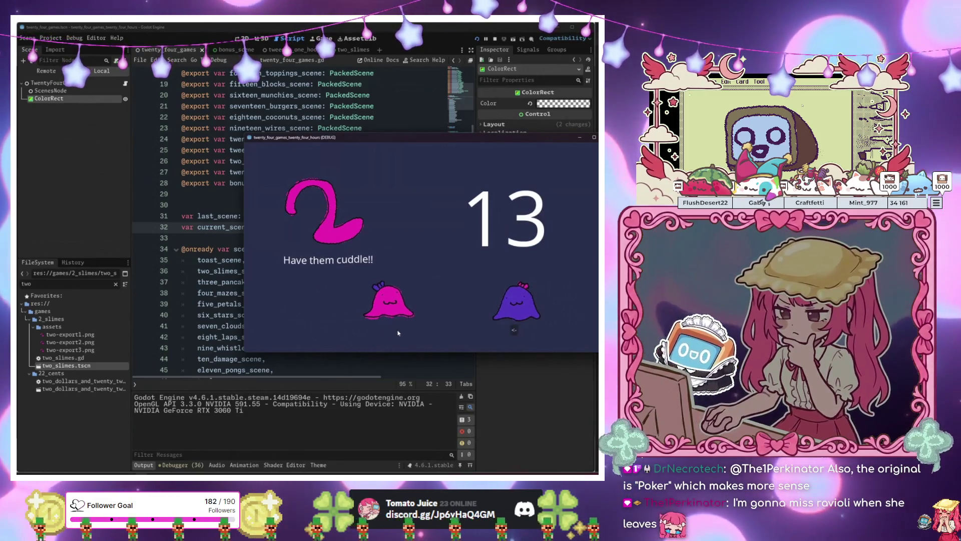
{"action": "left_click", "coordinate": [507, 332]}
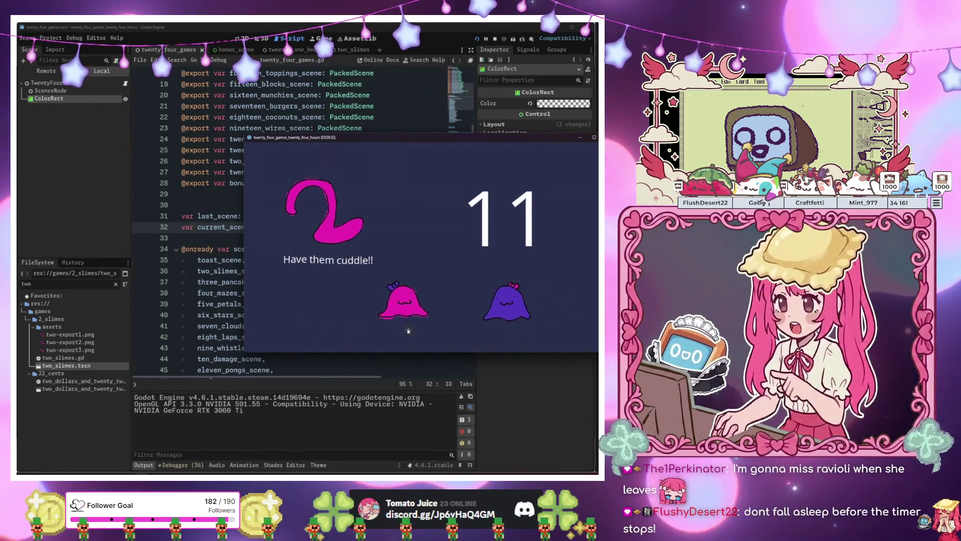
{"action": "left_click", "coordinate": [505, 330]}
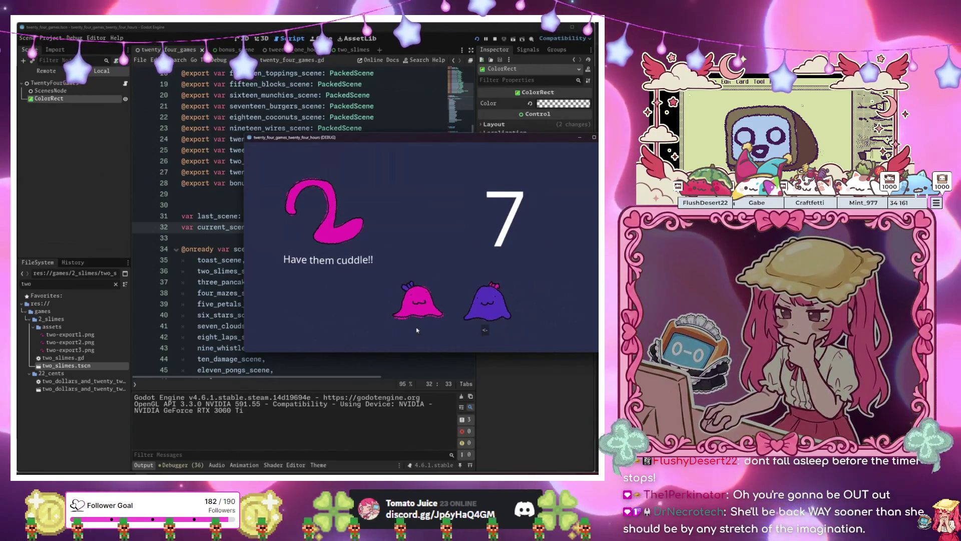
{"action": "left_click", "coordinate": [483, 334]}
{"action": "left_click", "coordinate": [426, 330]}
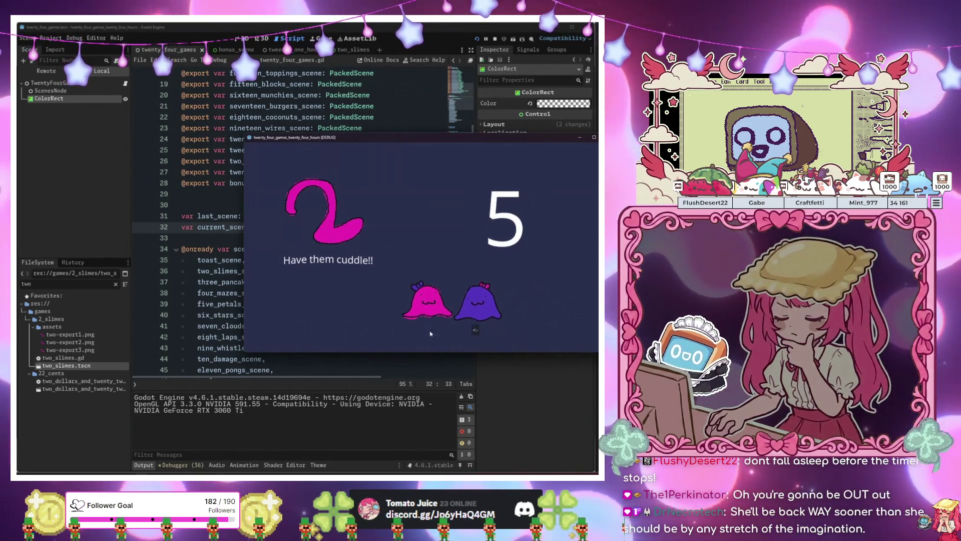
{"action": "left_click", "coordinate": [462, 333]}
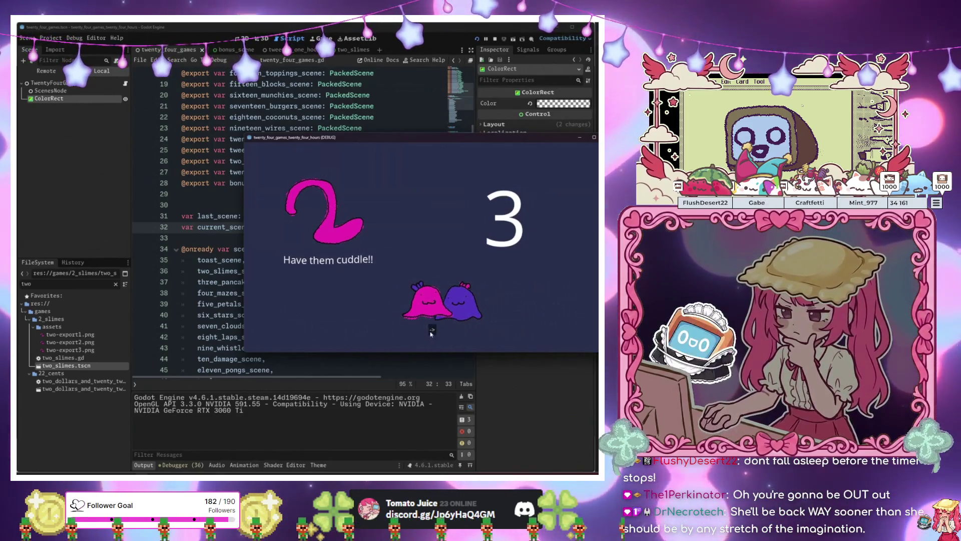
{"action": "left_click", "coordinate": [431, 333]}
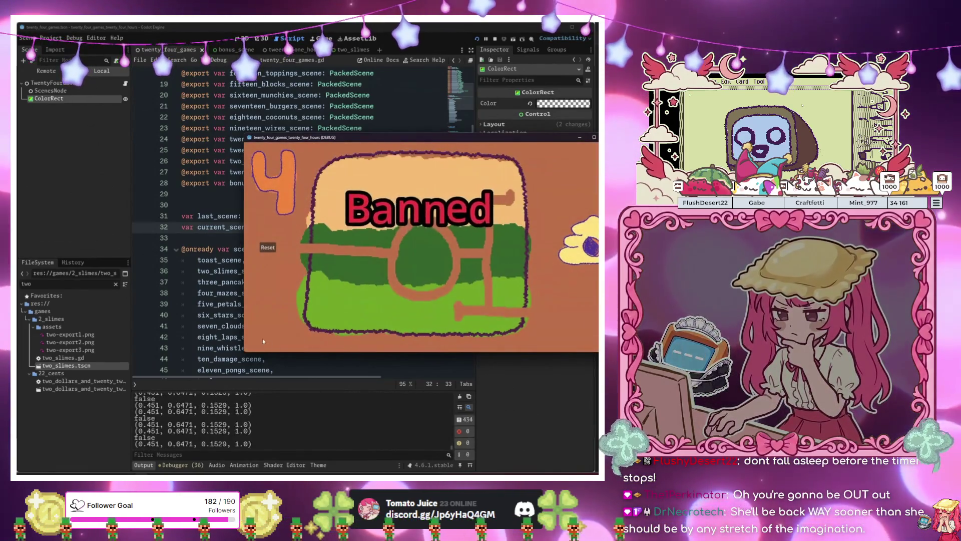
- Replace the misspelled TRANSPARENT on line 89 with Color(0, 0, 0, 0)
{"action": "mouse_move", "coordinate": [260, 142]}
{"action": "left_mouse_down"}
{"action": "mouse_move", "coordinate": [373, 178]}
{"action": "mouse_move", "coordinate": [484, 298]}
{"action": "left_mouse_up"}
{"action": "scroll", "coordinate": [361, 325], "scroll_direction": "down", "scroll_amount": 15}
{"action": "left_click", "coordinate": [361, 304]}
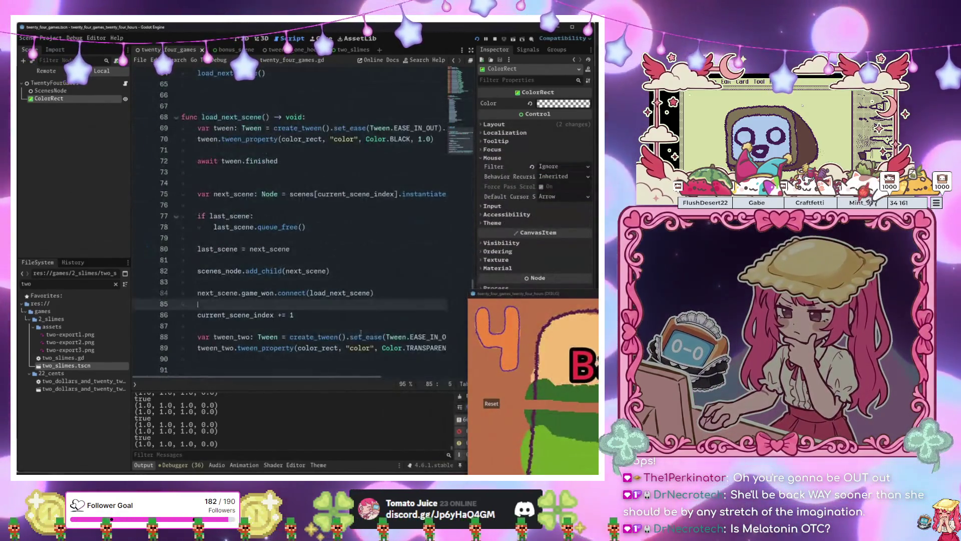
{"action": "left_click", "coordinate": [415, 348]}
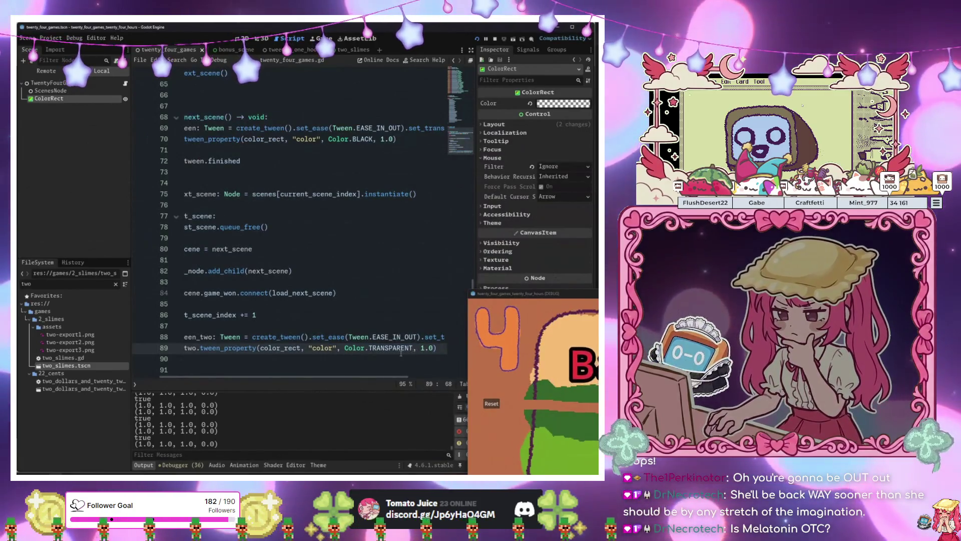
{"action": "key", "text": "BackSpace"}
{"action": "key", "text": "BackSpace"}
{"action": "key", "text": "BackSpace"}
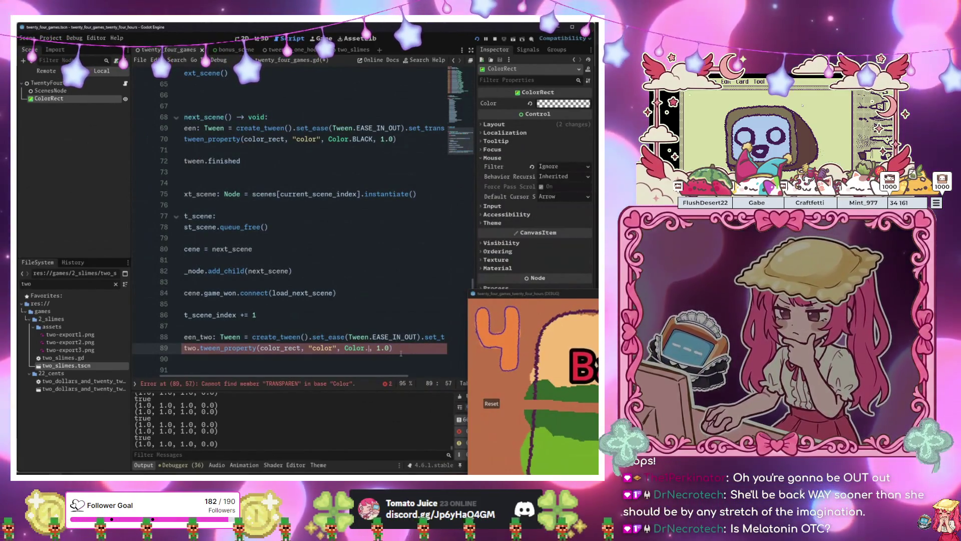
{"action": "key", "text": "BackSpace"}
{"action": "type", "text": "("}
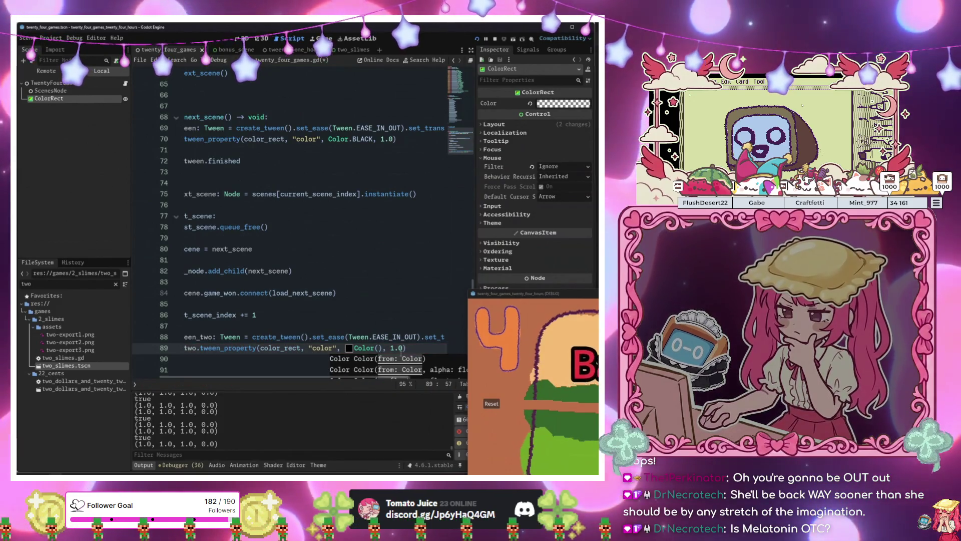
{"action": "type", "text": "0, 0, 0"}
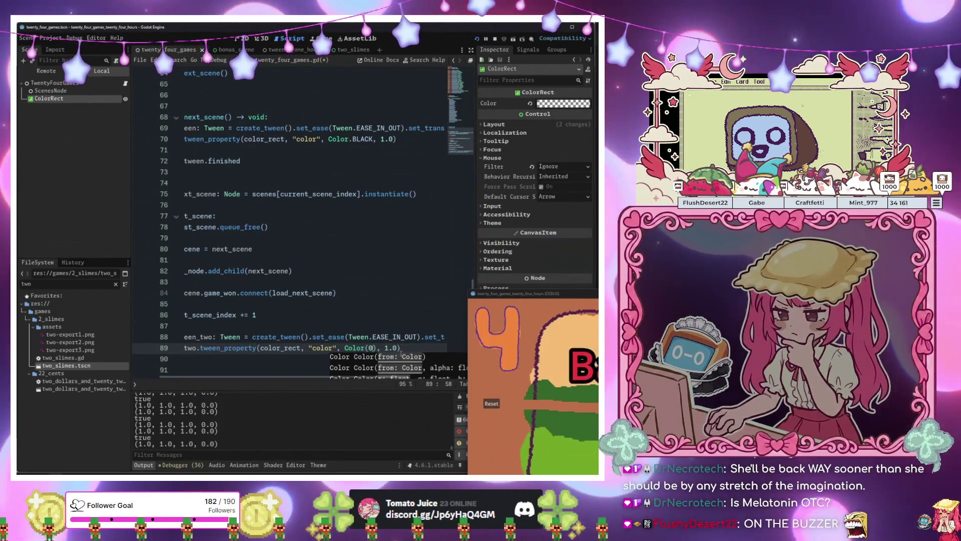
{"action": "type", "text": ", 0"}
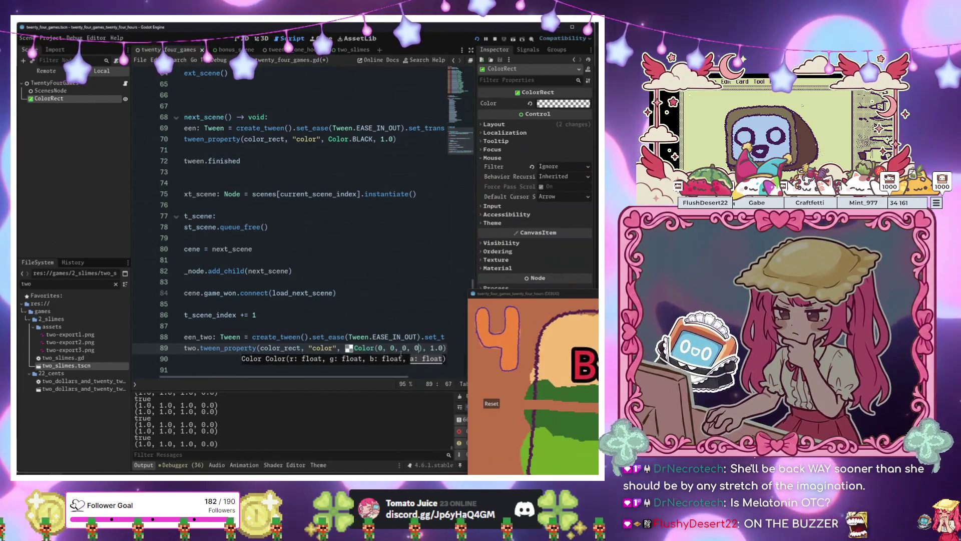
- Bring the running game window over the code at centre-left
{"action": "left_click", "coordinate": [368, 304]}
{"action": "left_click", "coordinate": [397, 350]}
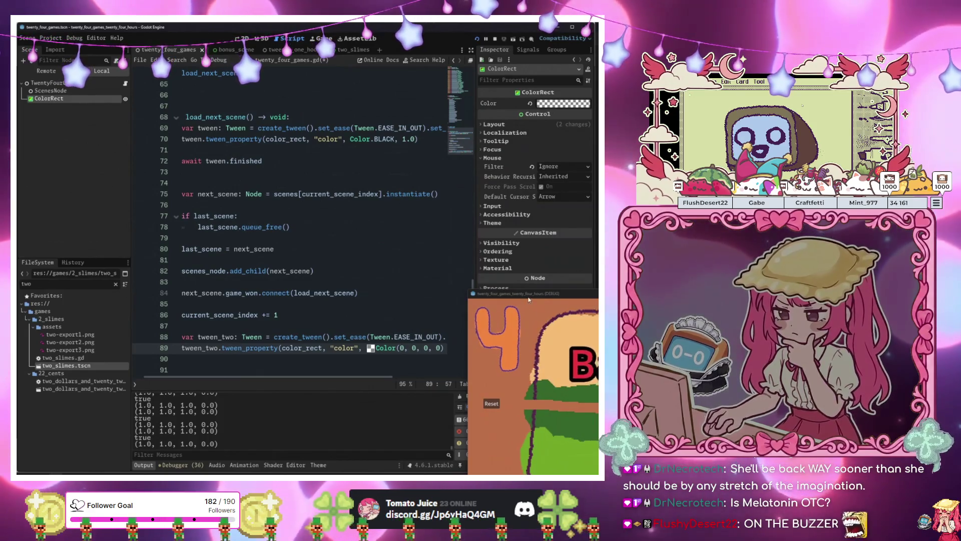
{"action": "left_click", "coordinate": [358, 293]}
{"action": "left_click_drag", "start_coordinate": [529, 299], "coordinate": [217, 125]}
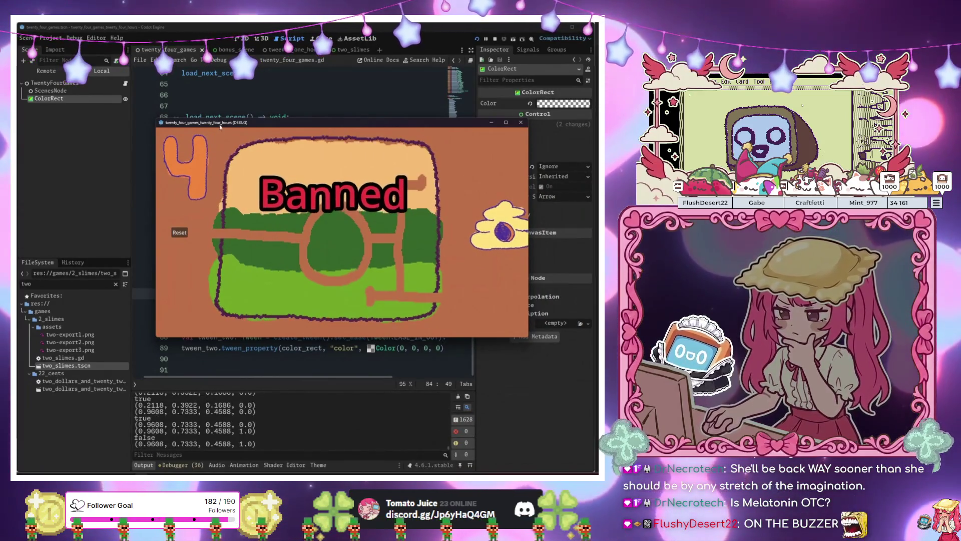
- Move the game window aside and tidy the blank lines under the load_next_scene header
{"action": "left_click_drag", "start_coordinate": [220, 127], "coordinate": [482, 282]}
{"action": "scroll", "coordinate": [300, 200], "scroll_direction": "up", "scroll_amount": 10}
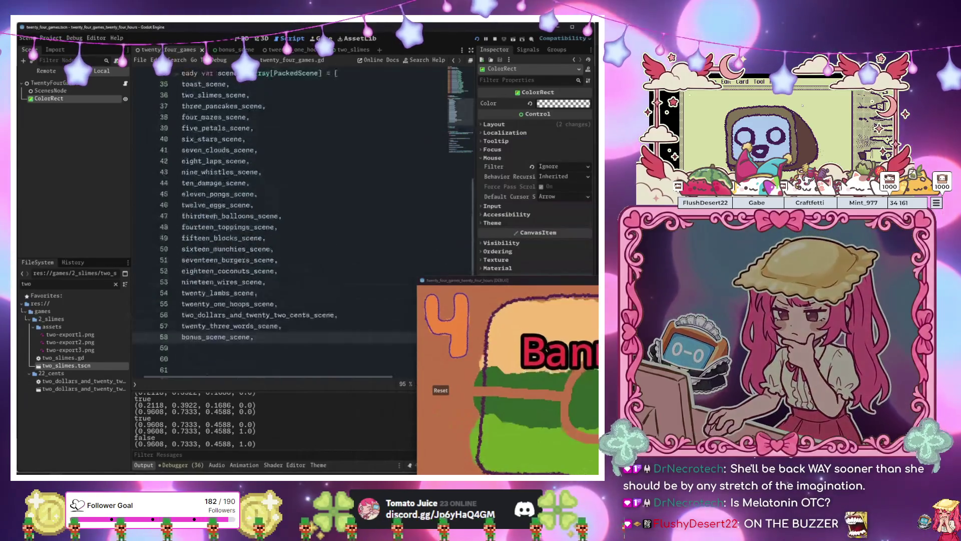
{"action": "scroll", "coordinate": [277, 201], "scroll_direction": "up", "scroll_amount": 5}
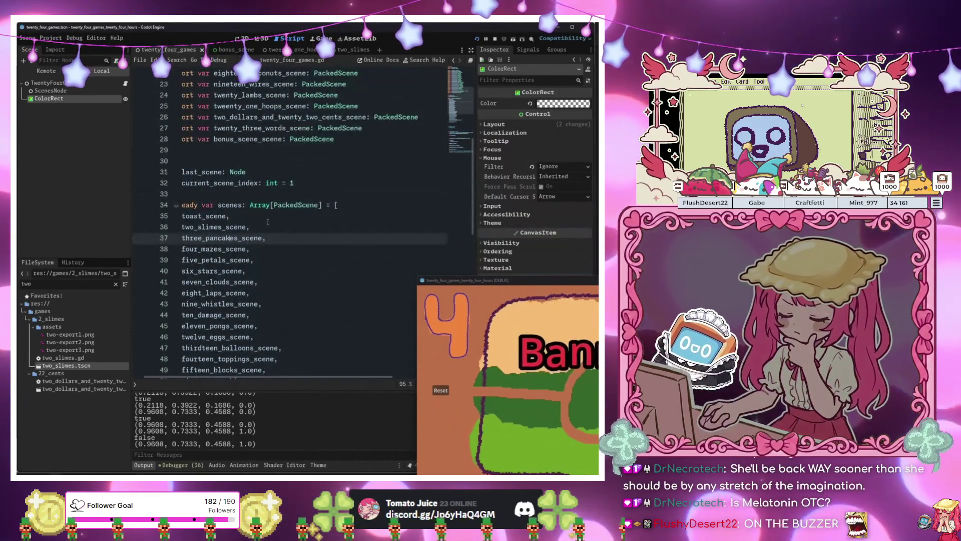
{"action": "scroll", "coordinate": [268, 226], "scroll_direction": "left", "scroll_amount": 2}
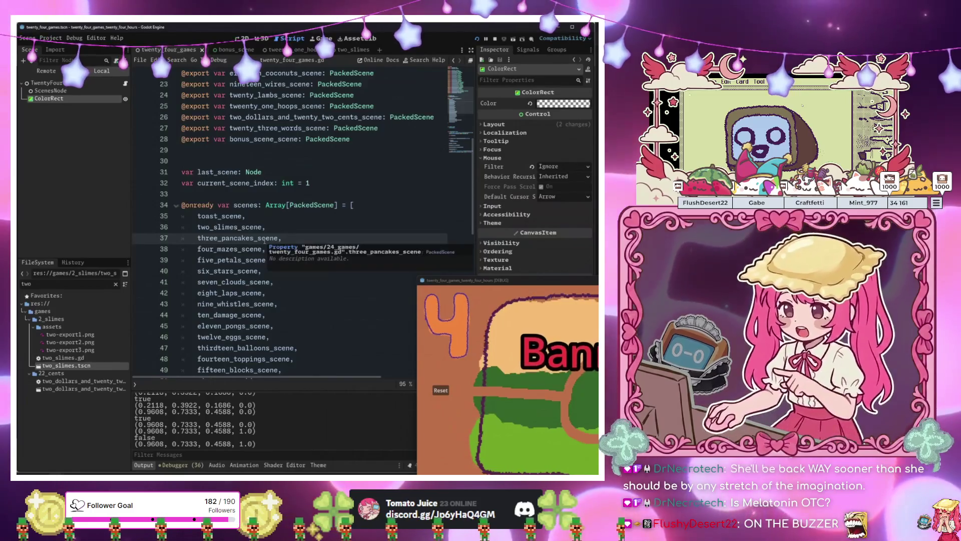
{"action": "scroll", "coordinate": [229, 272], "scroll_direction": "down", "scroll_amount": 13}
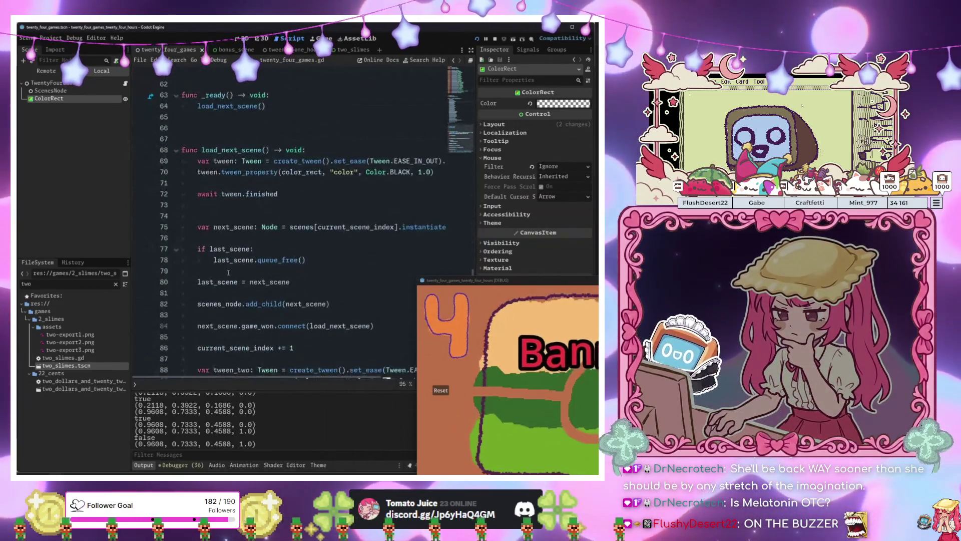
{"action": "scroll", "coordinate": [229, 273], "scroll_direction": "down", "scroll_amount": 1}
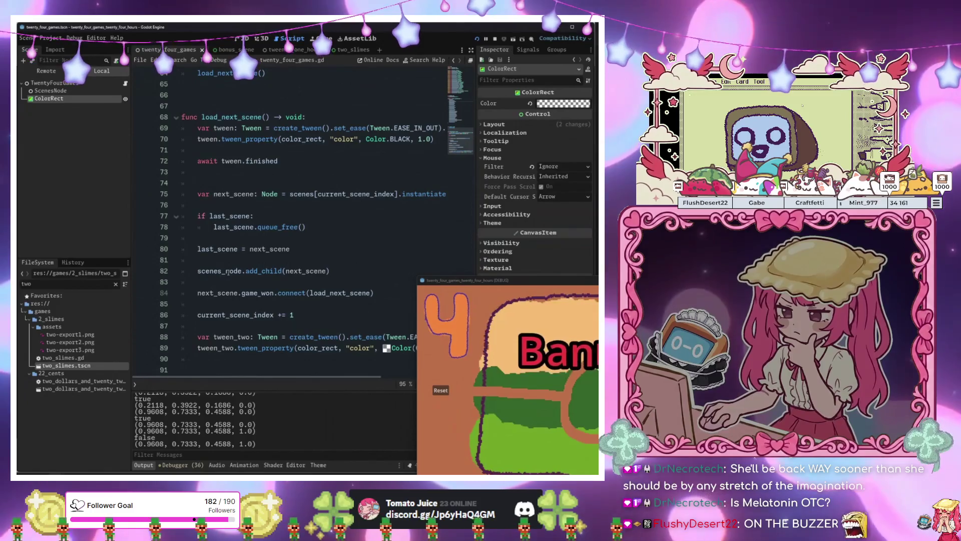
{"action": "left_click", "coordinate": [317, 120]}
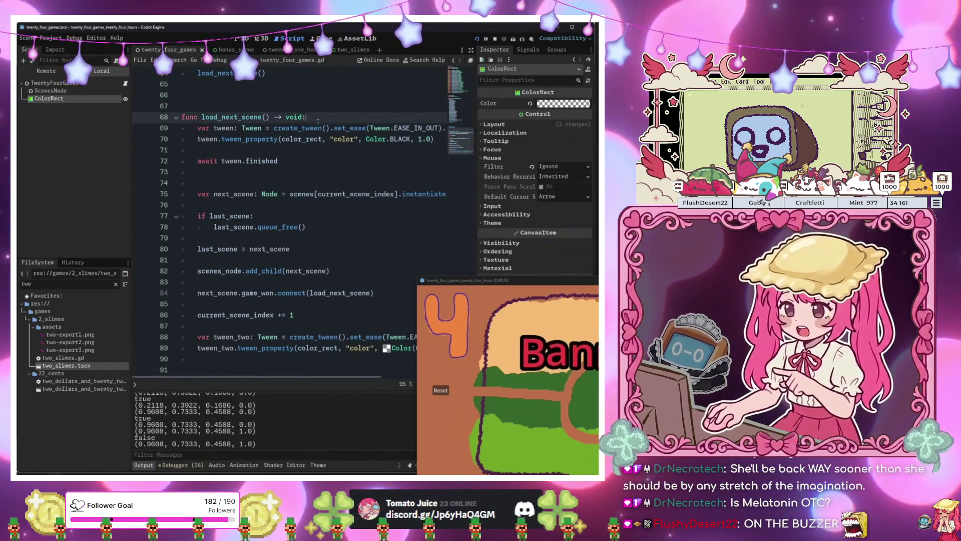
{"action": "key", "text": "Return"}
{"action": "key", "text": "Return"}
{"action": "key", "text": "Up"}
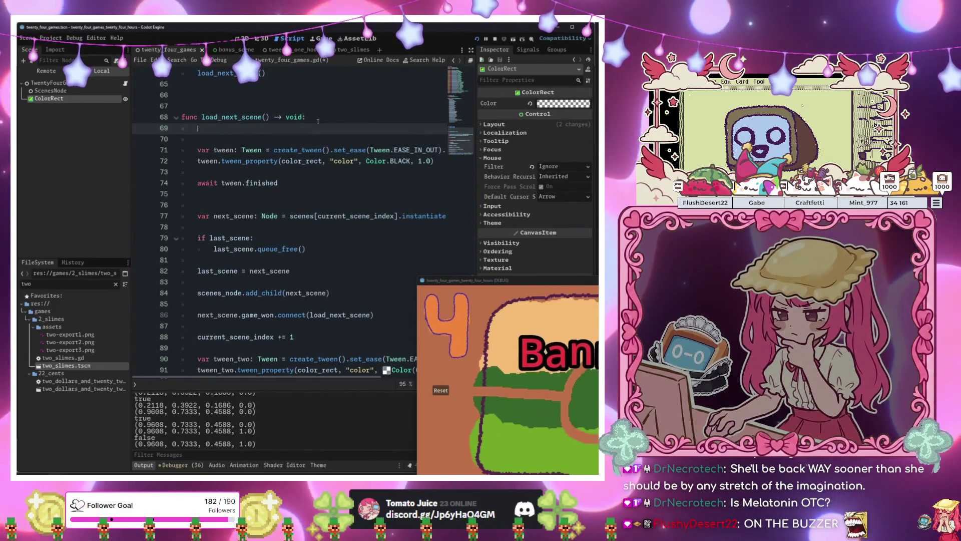
{"action": "key", "text": "Down"}
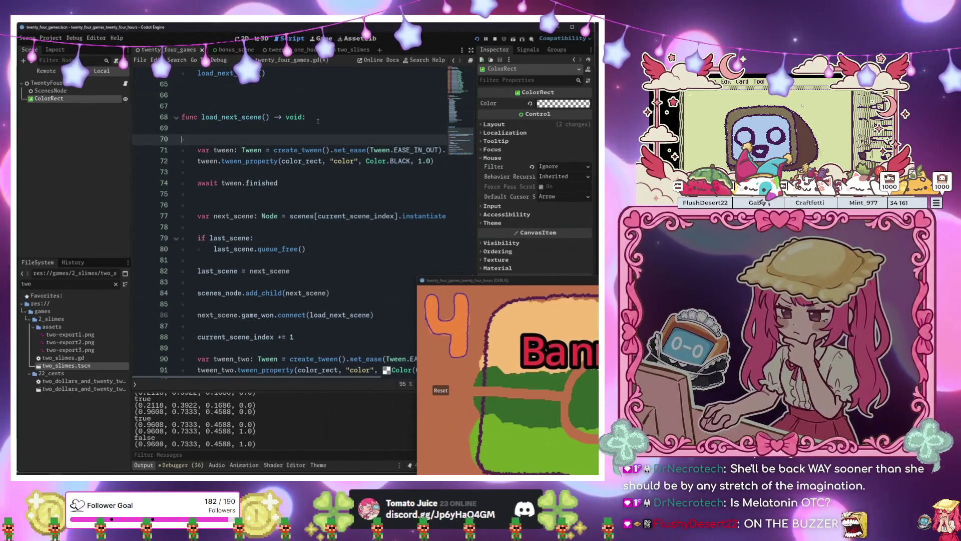
{"action": "key", "text": "BackSpace"}
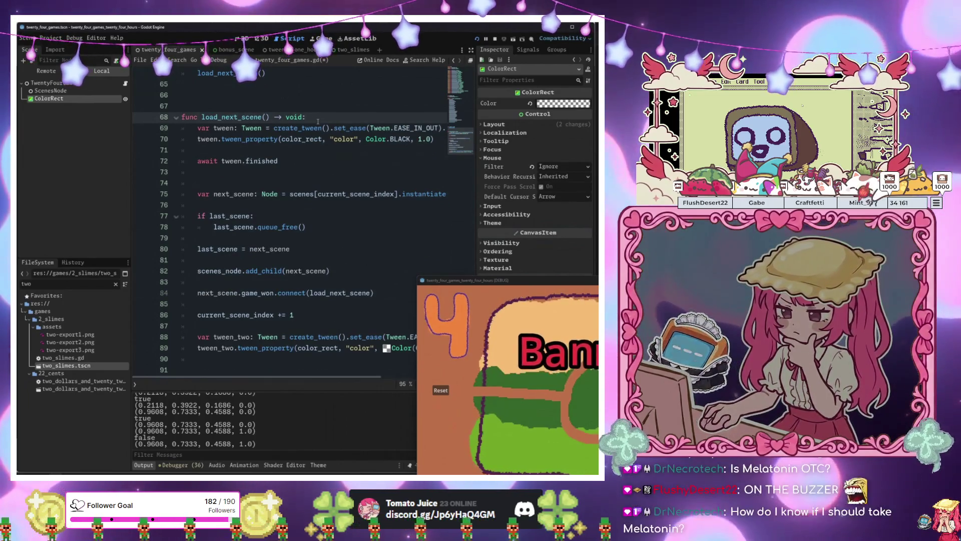
{"action": "scroll", "coordinate": [300, 201], "scroll_direction": "up", "scroll_amount": 10}
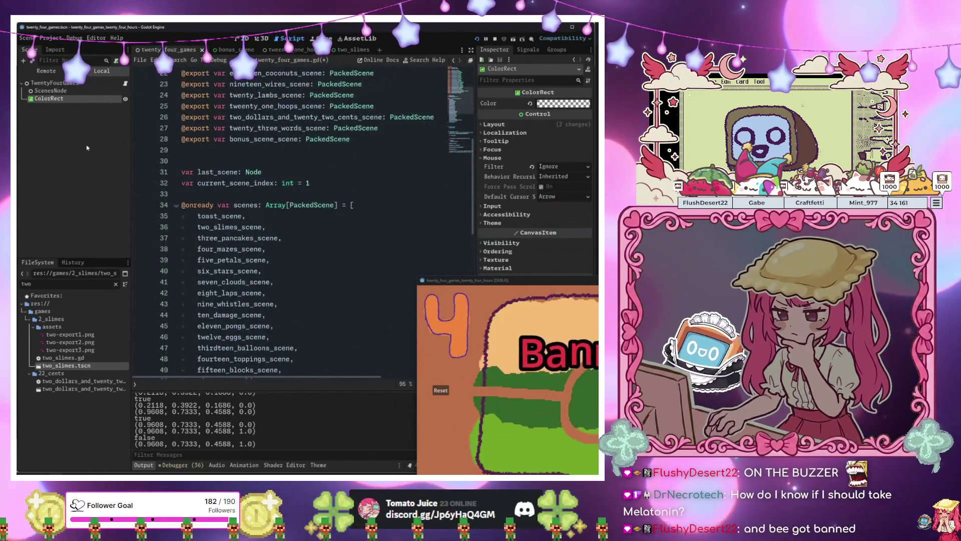
- Check the exported scene list, then set current_scene_index to 2 and relaunch
{"action": "left_click", "coordinate": [74, 85]}
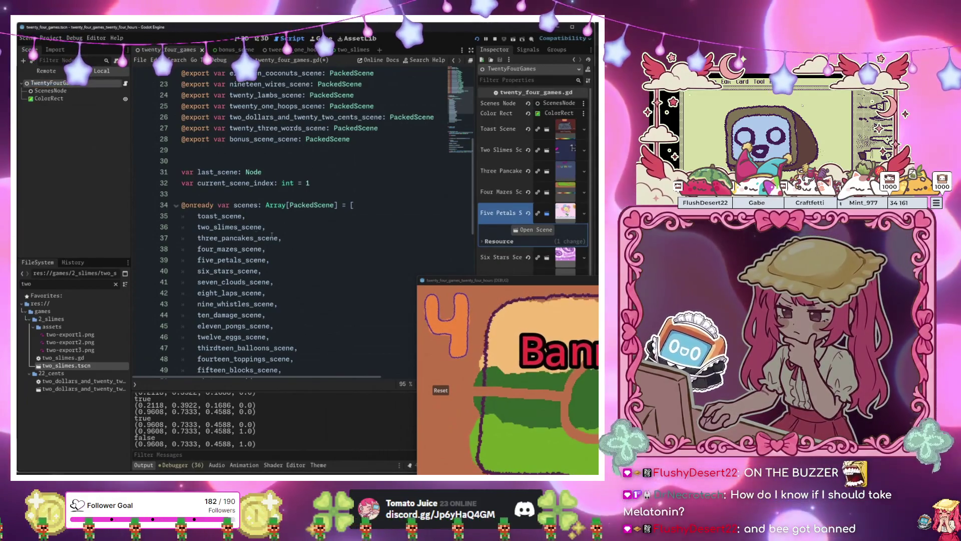
{"action": "mouse_move", "coordinate": [452, 282]}
{"action": "left_mouse_down"}
{"action": "mouse_move", "coordinate": [361, 237]}
{"action": "mouse_move", "coordinate": [265, 157]}
{"action": "left_mouse_up"}
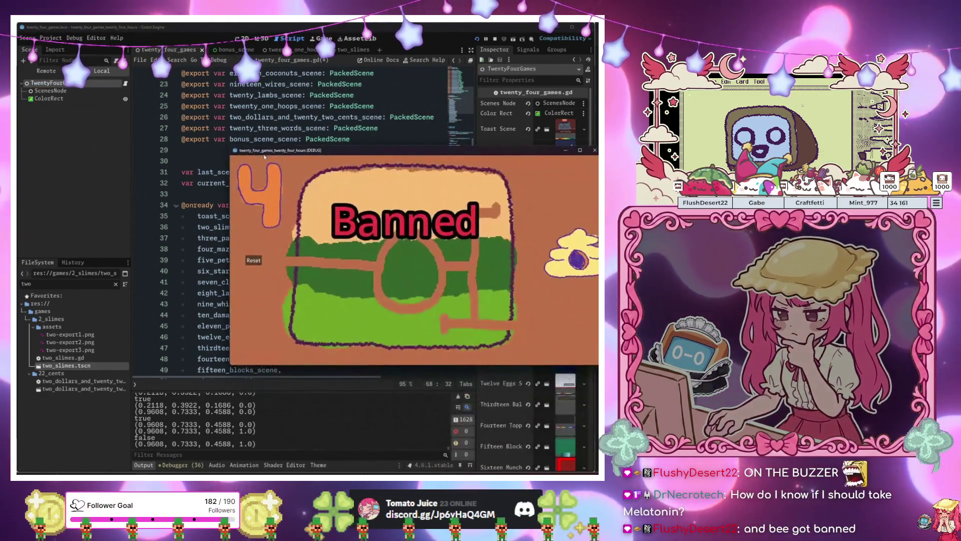
{"action": "left_click", "coordinate": [209, 257]}
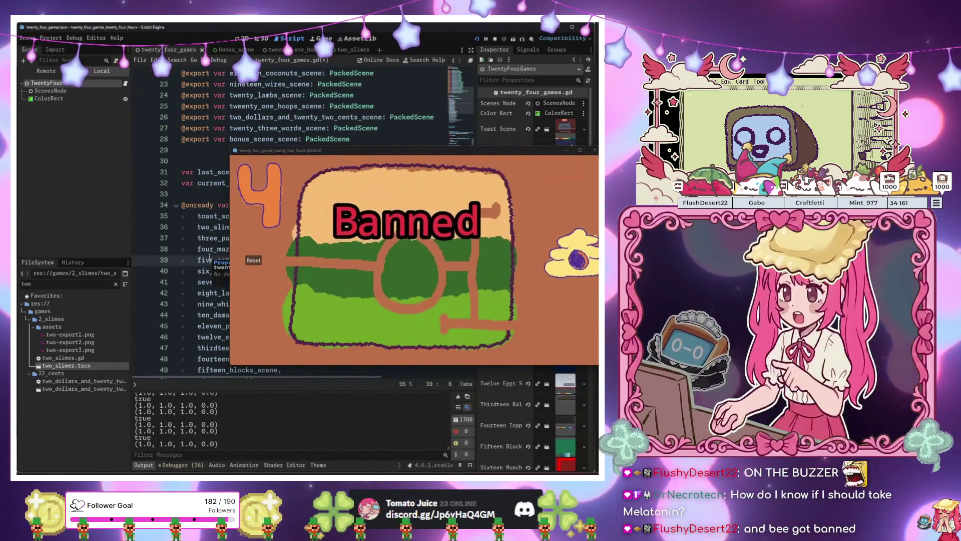
{"action": "key", "text": "F5"}
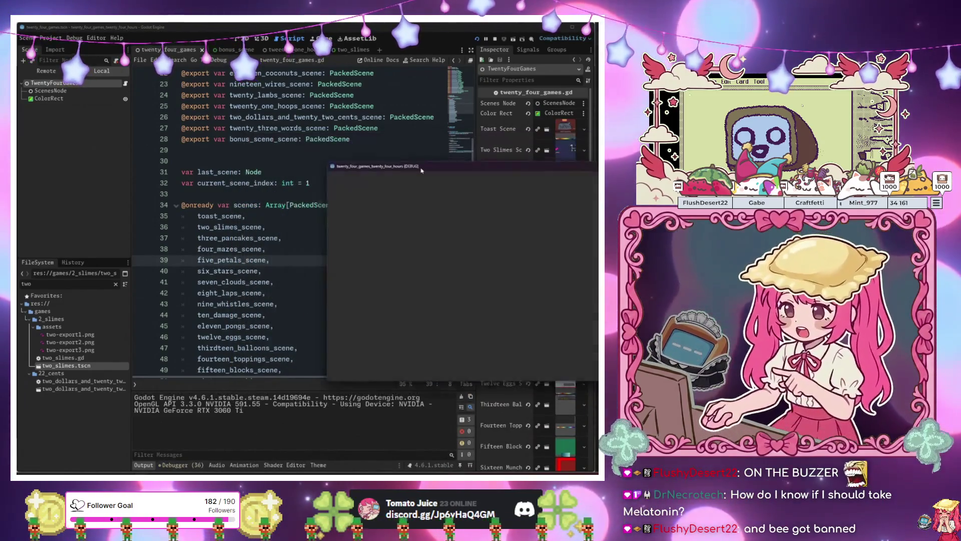
{"action": "left_click", "coordinate": [336, 185]}
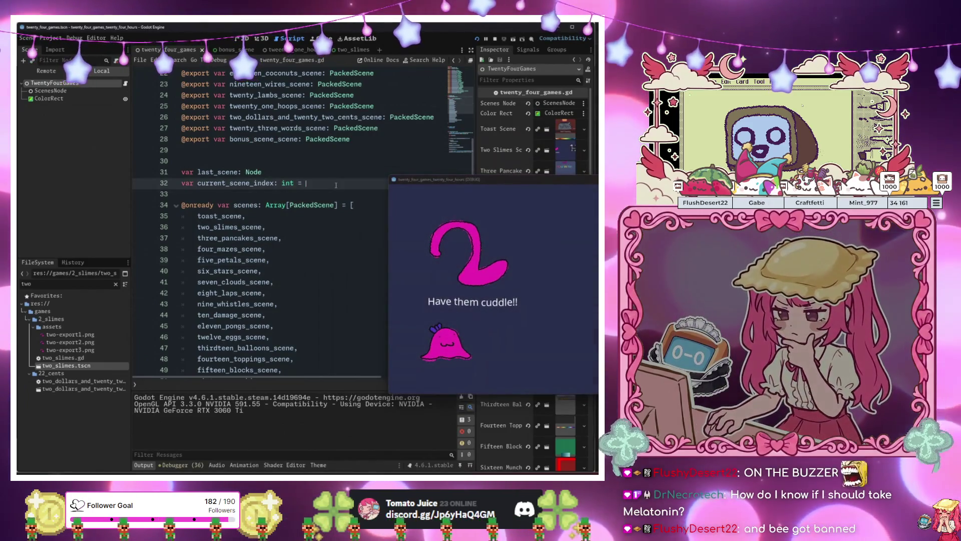
{"action": "key", "text": "BackSpace"}
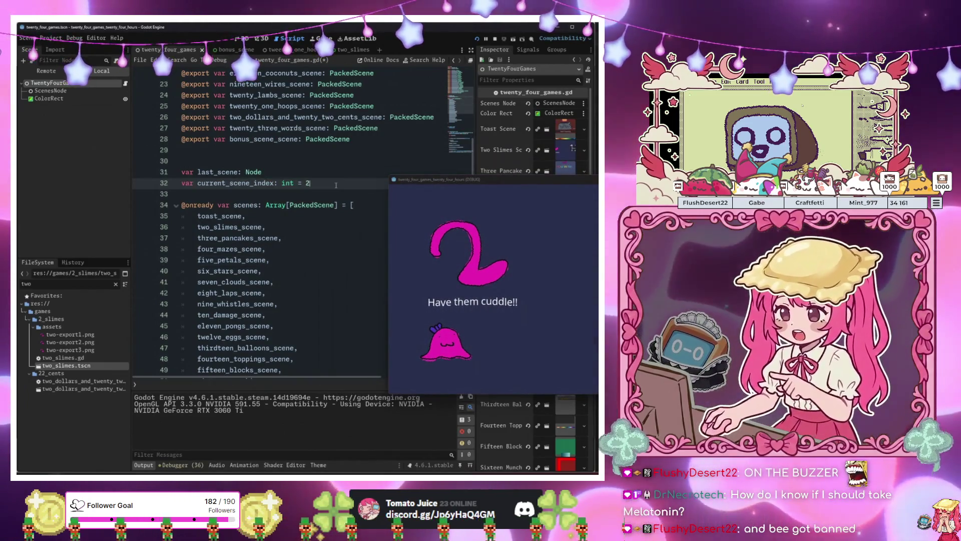
{"action": "key", "text": "F5"}
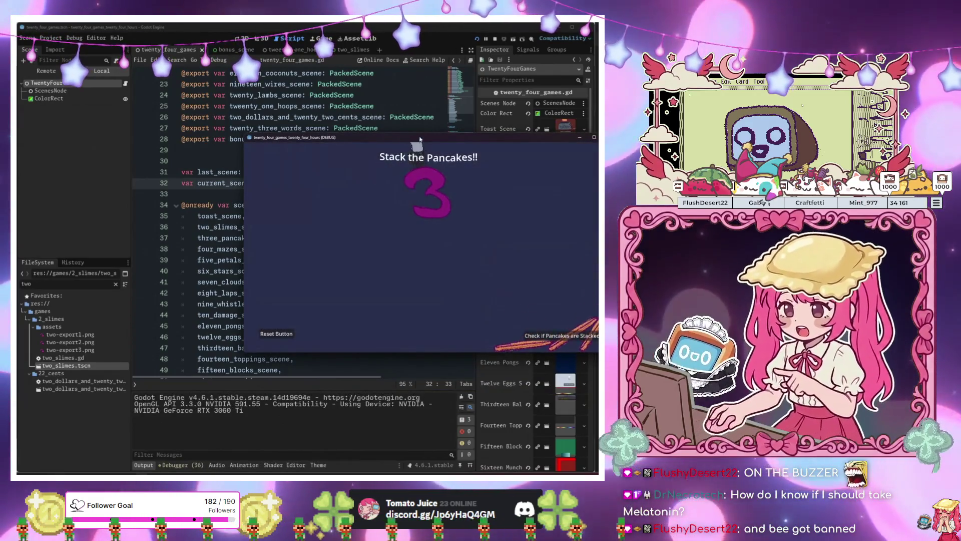
- Move the game window out of the way and open the two_slimes minigame scene
{"action": "left_click_drag", "start_coordinate": [301, 137], "coordinate": [426, 139]}
{"action": "scroll", "coordinate": [341, 177], "scroll_direction": "down", "scroll_amount": 10}
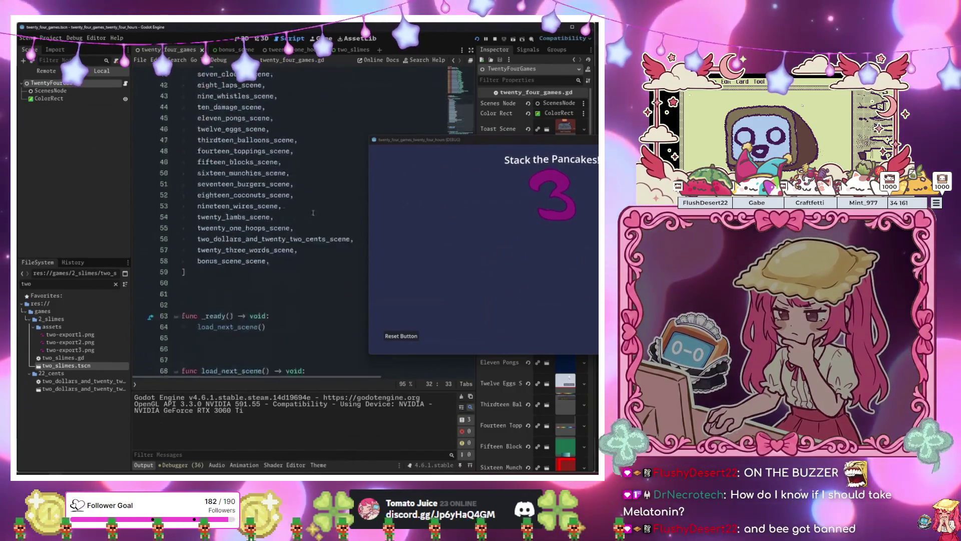
{"action": "left_click", "coordinate": [303, 319]}
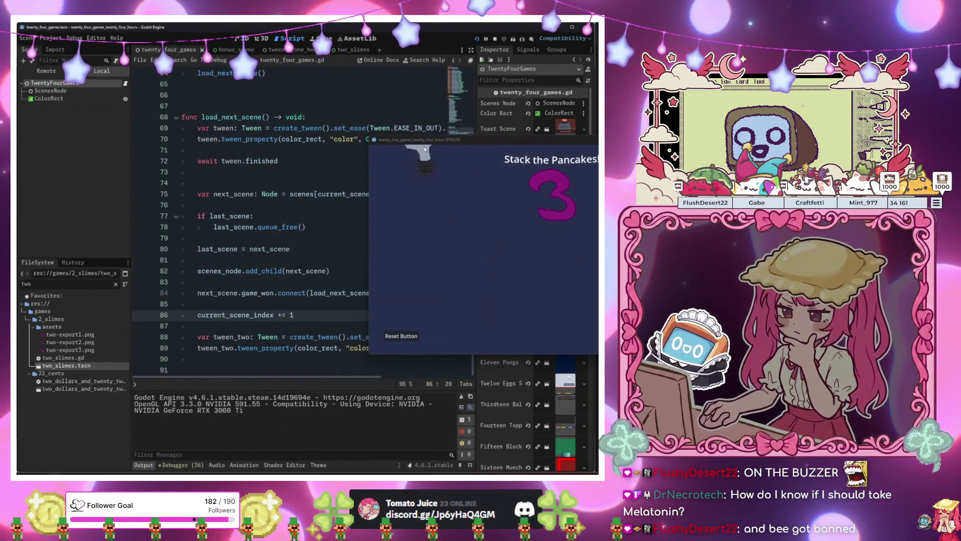
{"action": "left_click_drag", "start_coordinate": [425, 149], "coordinate": [522, 147]}
{"action": "scroll", "coordinate": [323, 226], "scroll_direction": "up", "scroll_amount": 3}
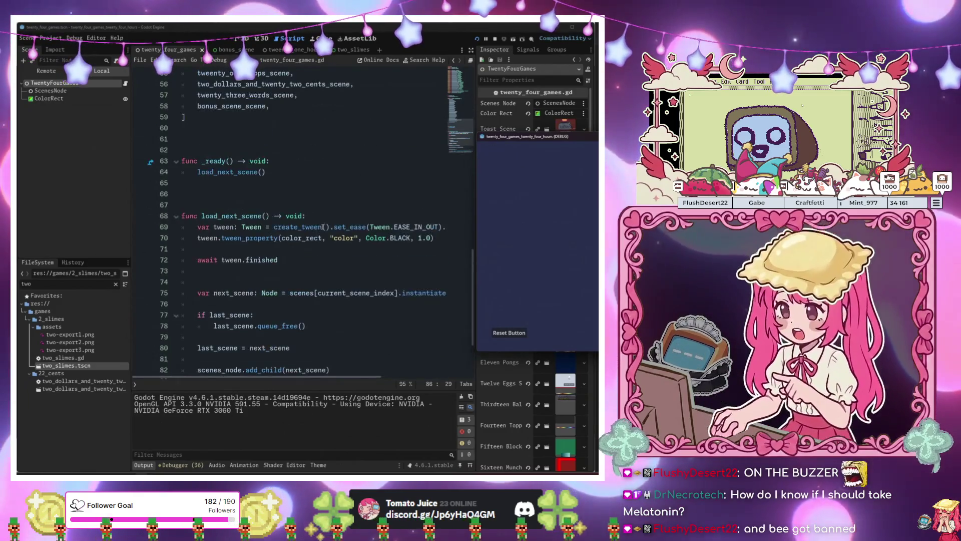
{"action": "mouse_move", "coordinate": [323, 227]}
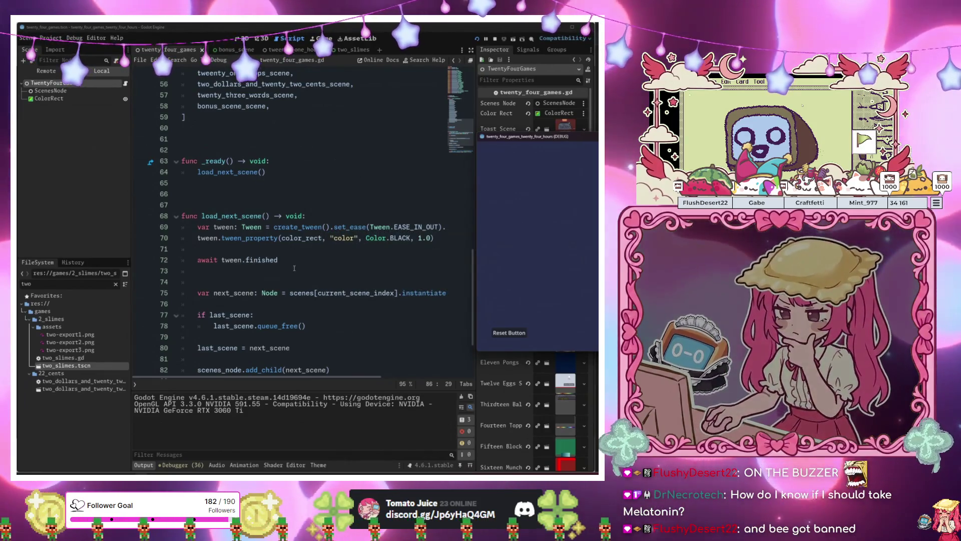
{"action": "double_click", "coordinate": [79, 366]}
- Insert a new empty line 25 below game_started in two_slimes.gd
{"action": "scroll", "coordinate": [235, 323], "scroll_direction": "down", "scroll_amount": 5}
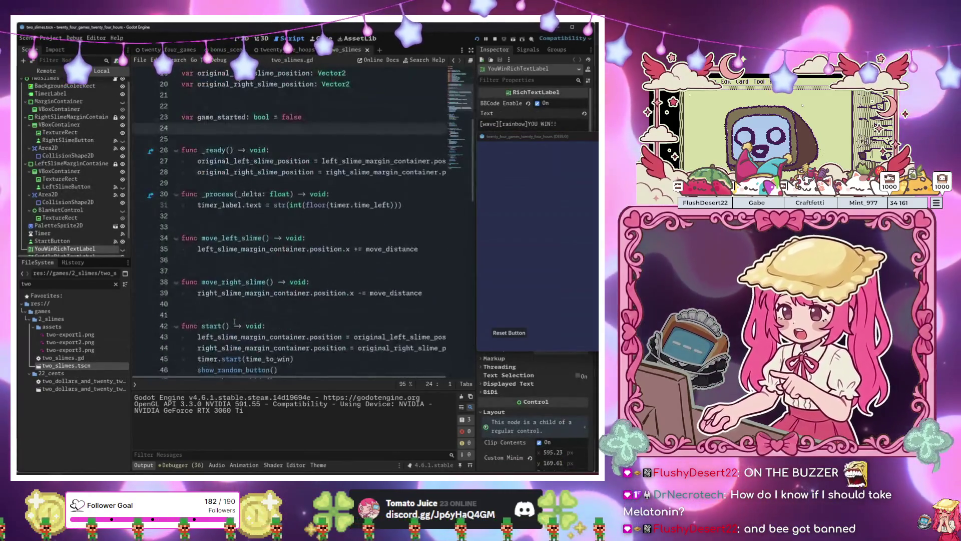
{"action": "scroll", "coordinate": [234, 323], "scroll_direction": "down", "scroll_amount": 6}
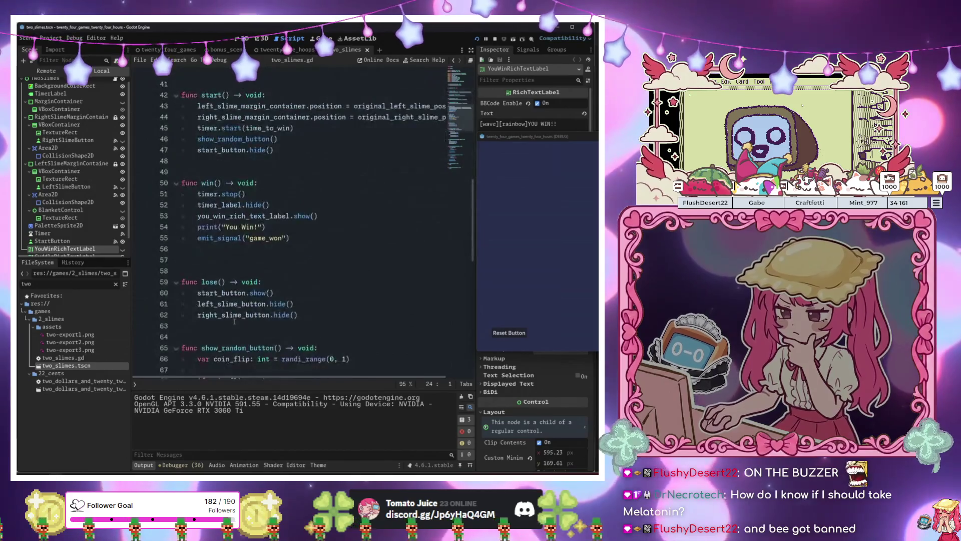
{"action": "left_click", "coordinate": [298, 239]}
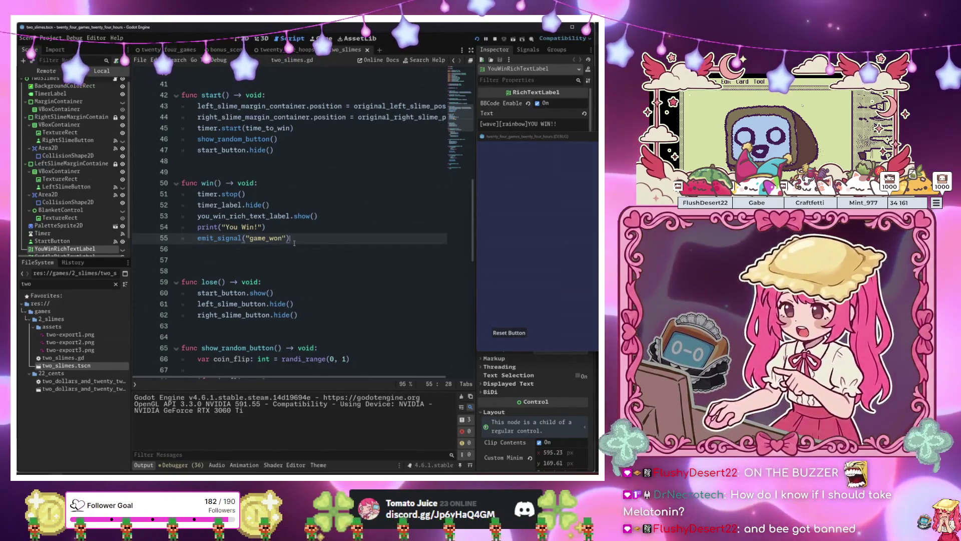
{"action": "scroll", "coordinate": [294, 244], "scroll_direction": "down", "scroll_amount": 1}
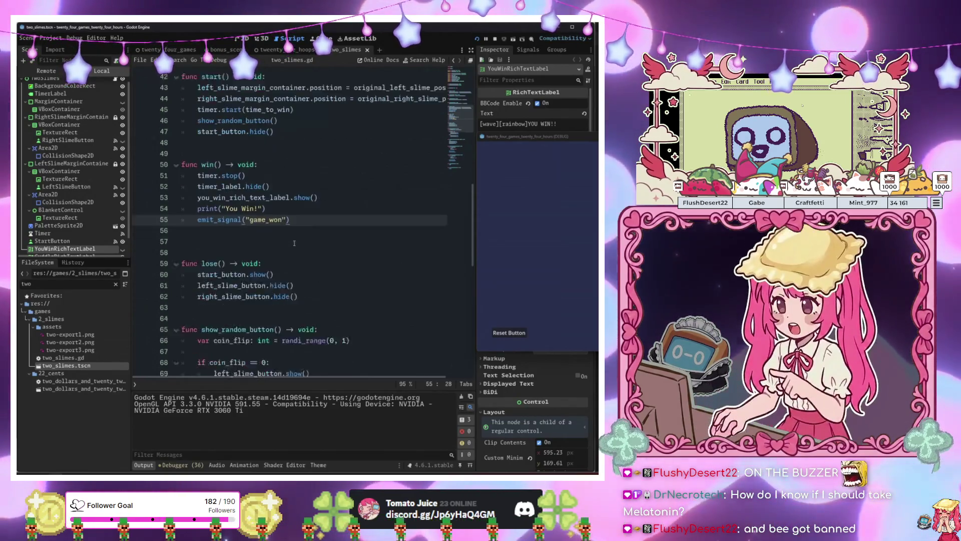
{"action": "scroll", "coordinate": [295, 243], "scroll_direction": "down", "scroll_amount": 13}
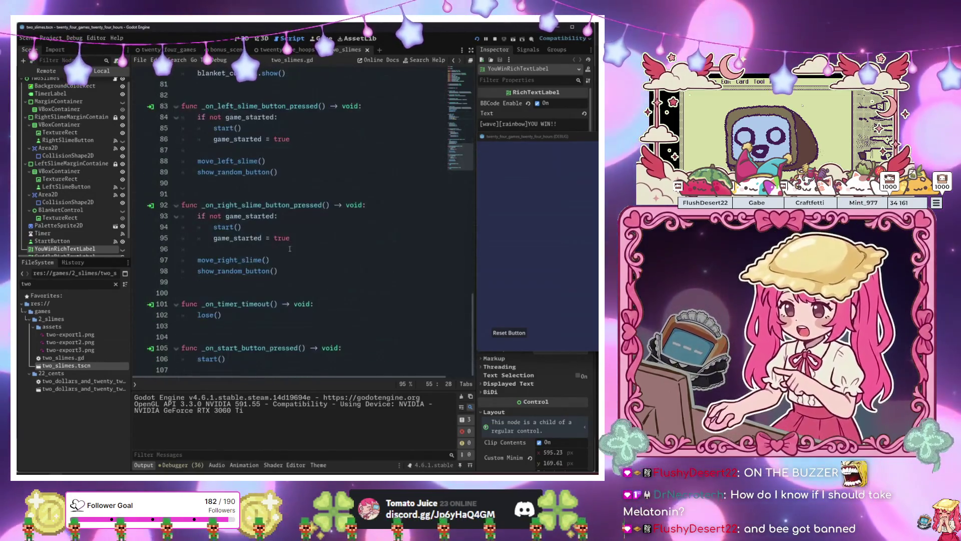
{"action": "scroll", "coordinate": [289, 249], "scroll_direction": "up", "scroll_amount": 7}
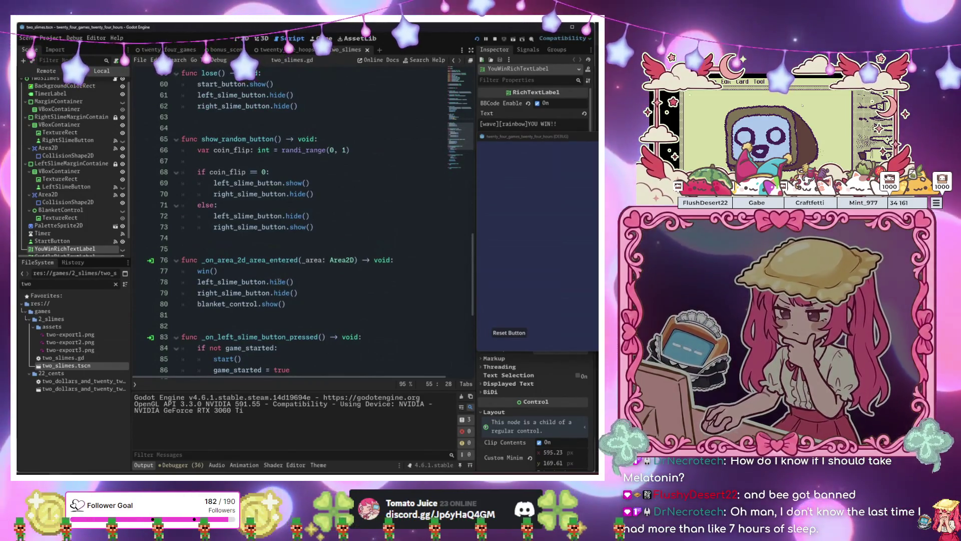
{"action": "scroll", "coordinate": [277, 281], "scroll_direction": "up", "scroll_amount": 16}
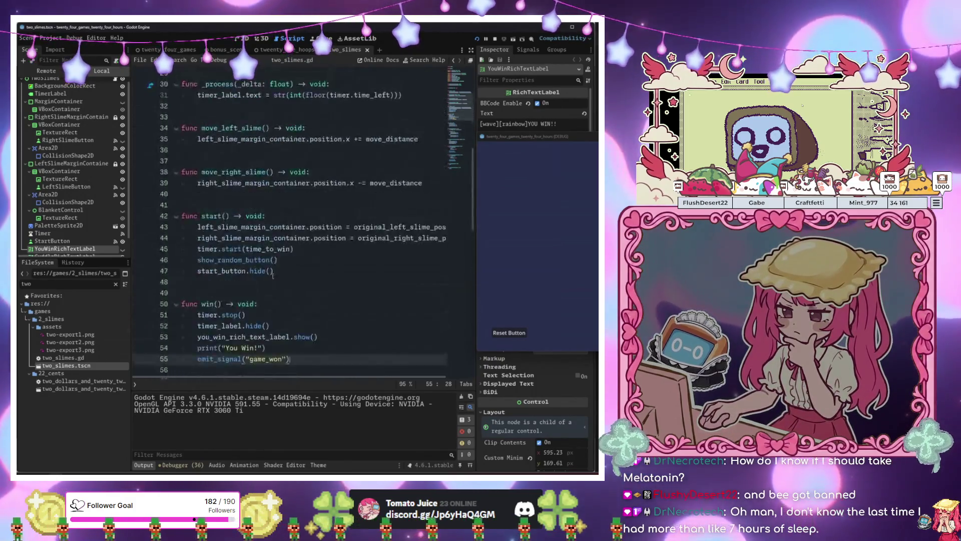
{"action": "left_click", "coordinate": [304, 216]}
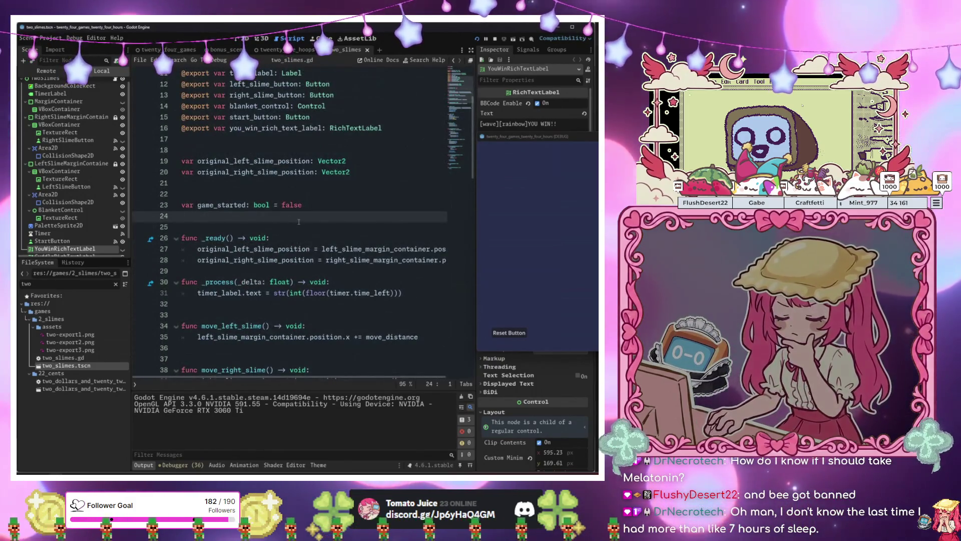
{"action": "key", "text": "Return"}
{"action": "key", "text": "BackSpace"}
- Type the declaration 'var won: bool =' on line 25
{"action": "type", "text": "if won"}
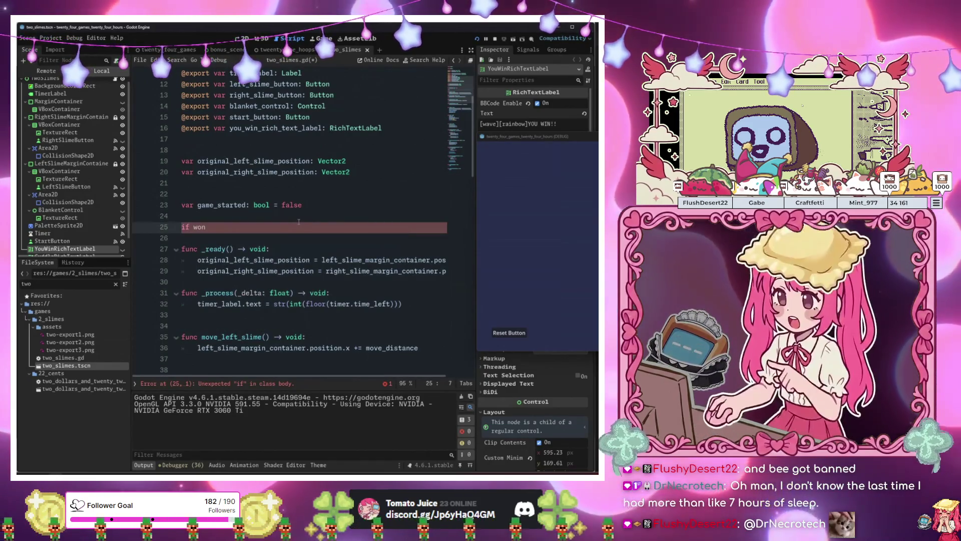
{"action": "key", "text": "BackSpace"}
{"action": "key", "text": "BackSpace"}
{"action": "key", "text": "BackSpace"}
{"action": "type", "text": "var b"}
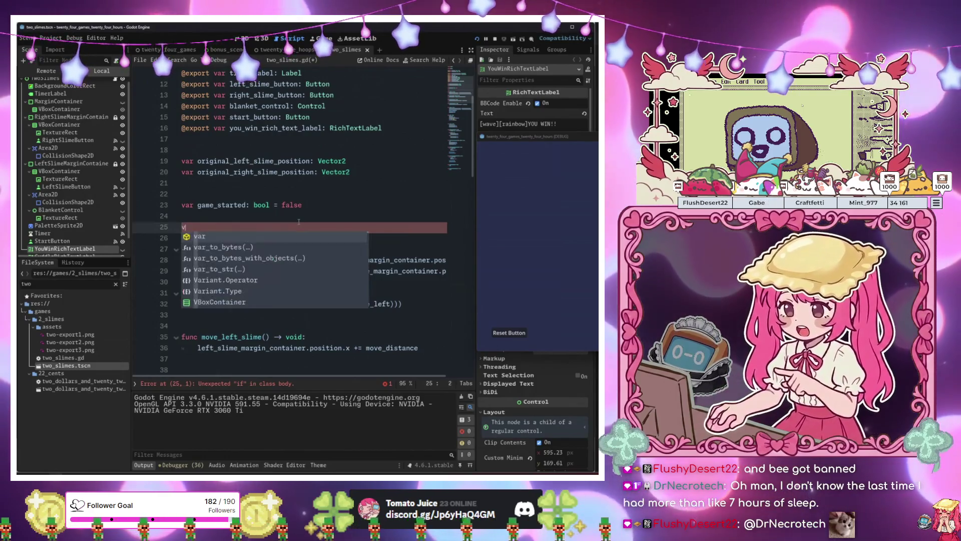
{"action": "key", "text": "BackSpace"}
{"action": "type", "text": "won: bool ="}
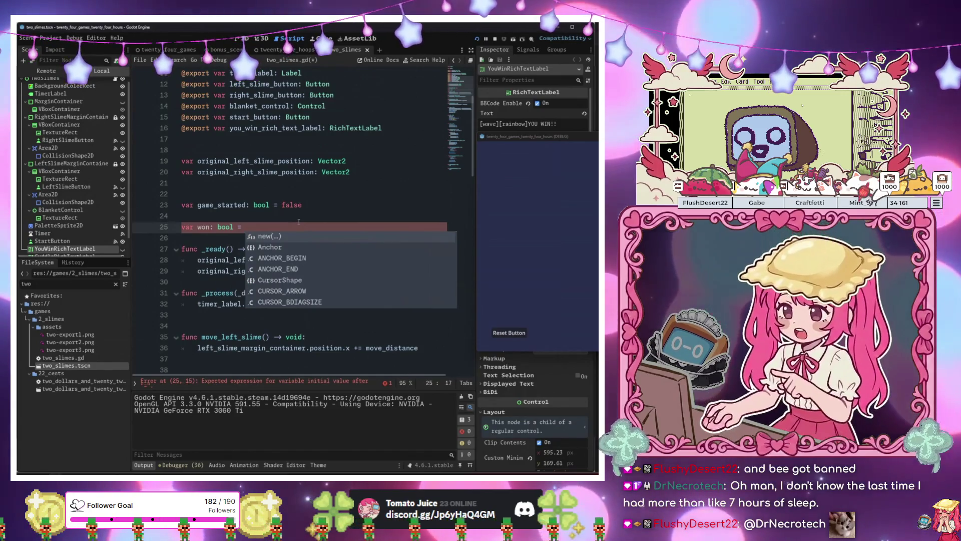
{"action": "left_click", "coordinate": [303, 183]}
- Playtest and stop the game, then open and close an empty scene tab
{"action": "key", "text": "F5"}
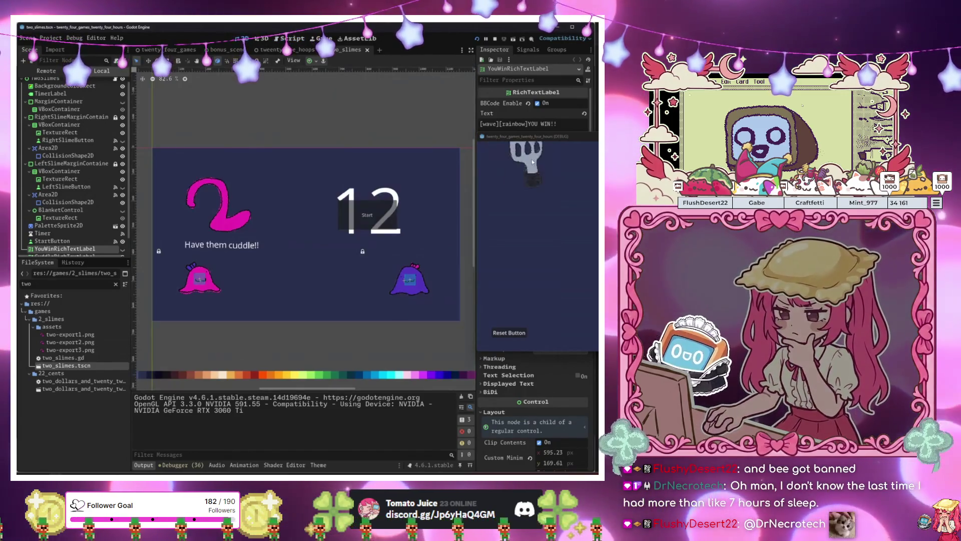
{"action": "left_click", "coordinate": [472, 255]}
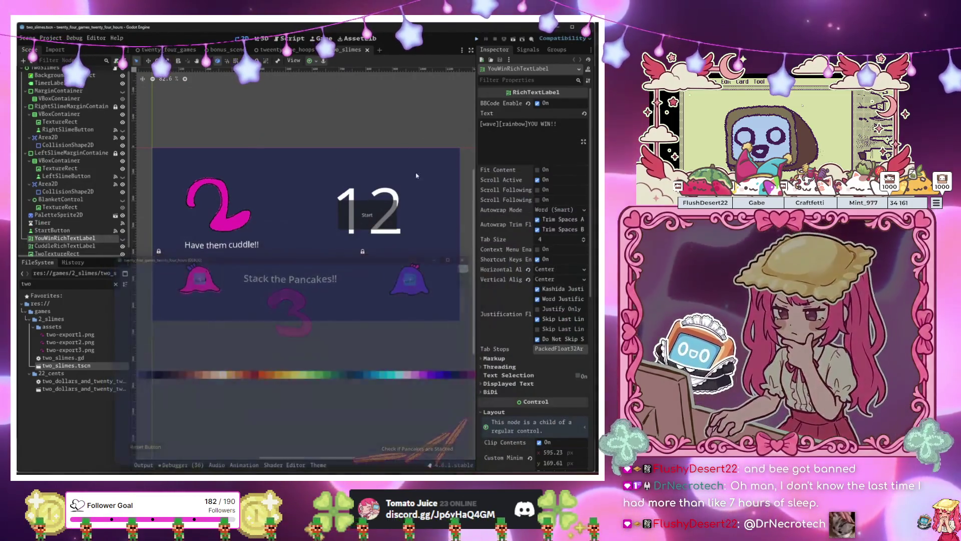
{"action": "left_click", "coordinate": [381, 50]}
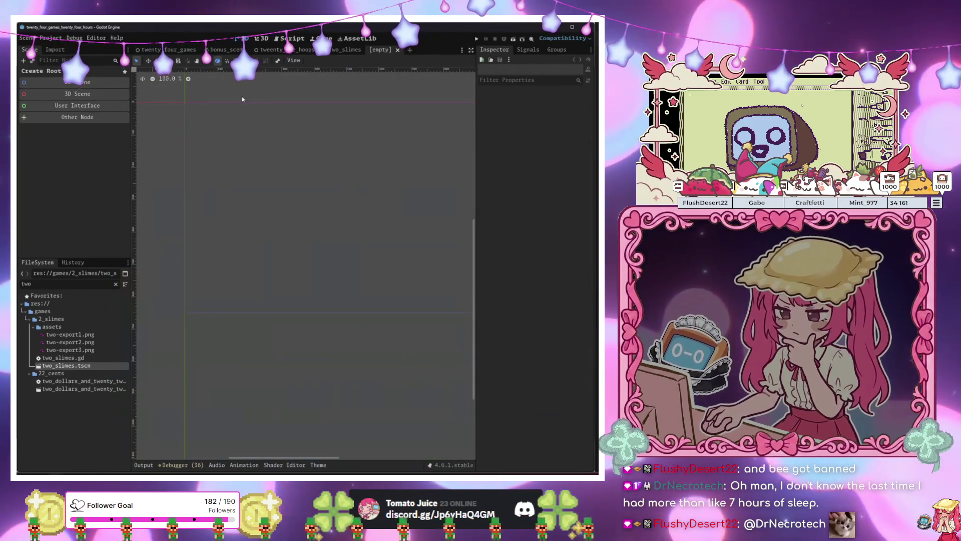
{"action": "key", "text": "ctrl+w"}
- Add a ColorRect to bonus_scene that fills the whole screen with the Full Rect preset
{"action": "left_click", "coordinate": [224, 50]}
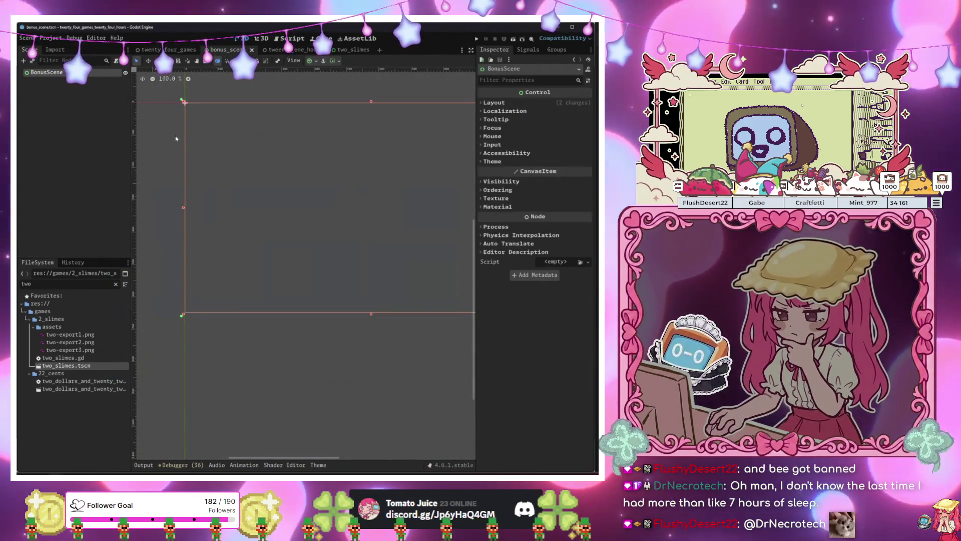
{"action": "scroll", "coordinate": [260, 136], "scroll_direction": "down", "scroll_amount": 2}
{"action": "key", "text": "ctrl+a"}
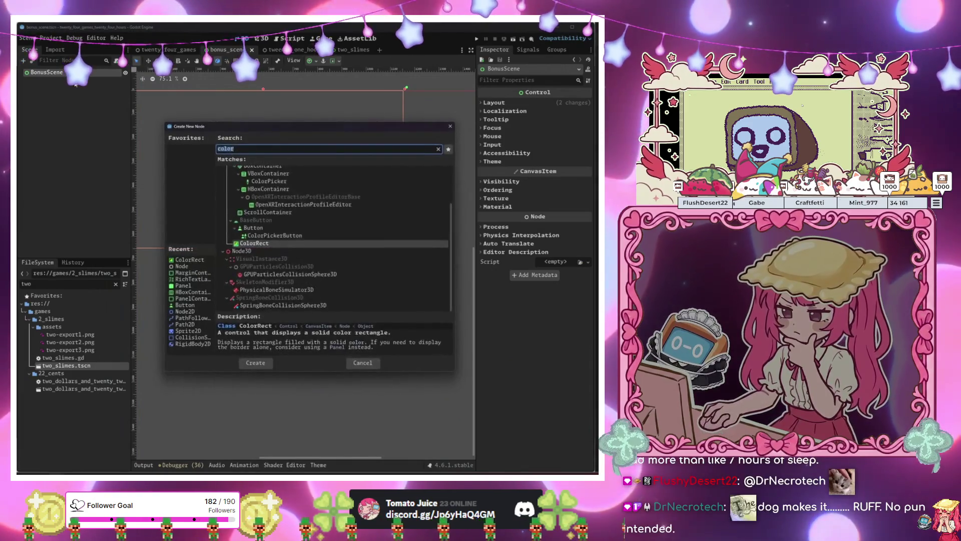
{"action": "key", "text": "Return"}
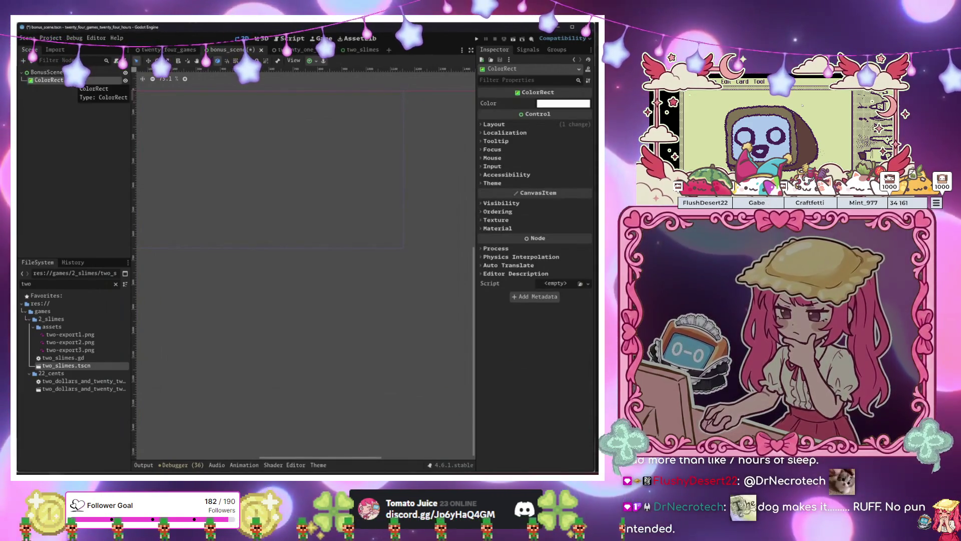
{"action": "left_click", "coordinate": [311, 61]}
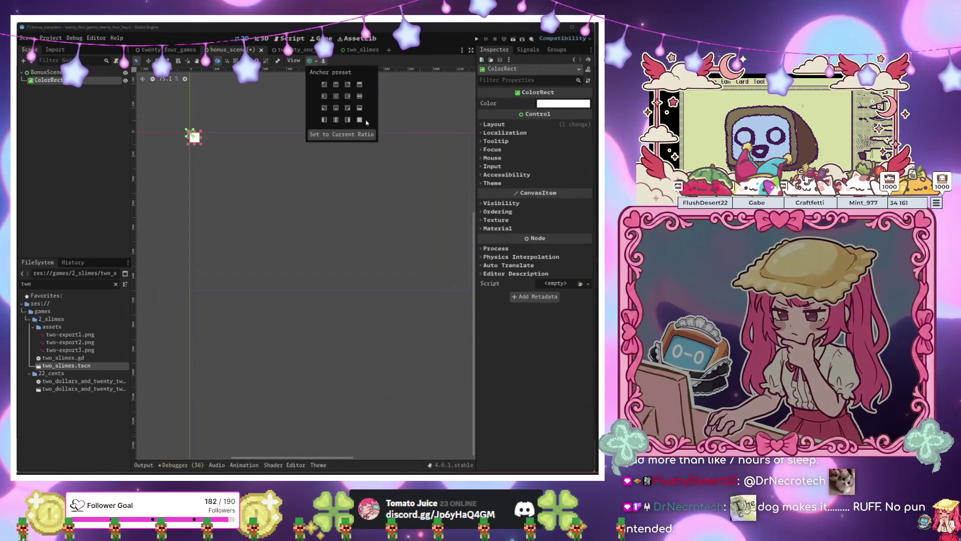
{"action": "left_click", "coordinate": [360, 120]}
- Instance palette_sprite_2d.tscn under BonusScene
{"action": "left_click", "coordinate": [32, 61]}
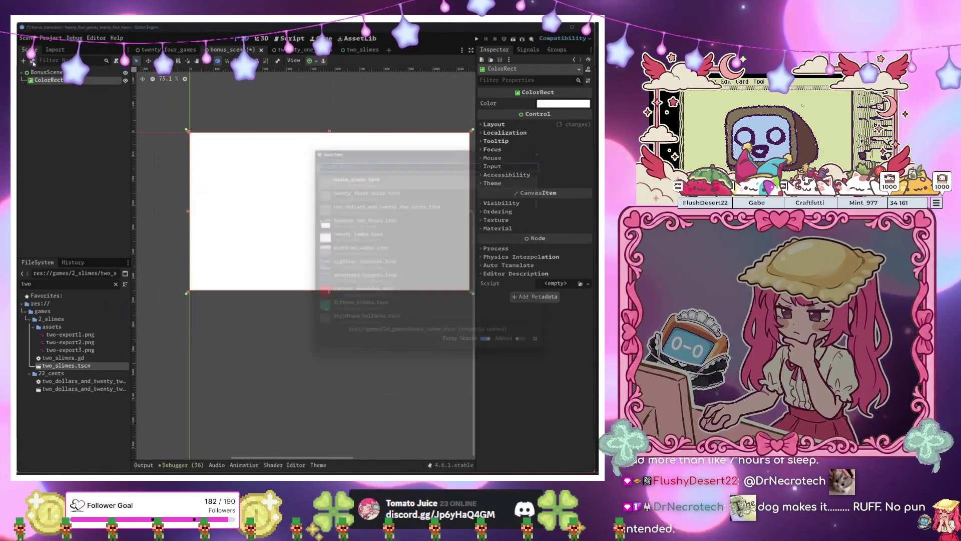
{"action": "type", "text": "palle"}
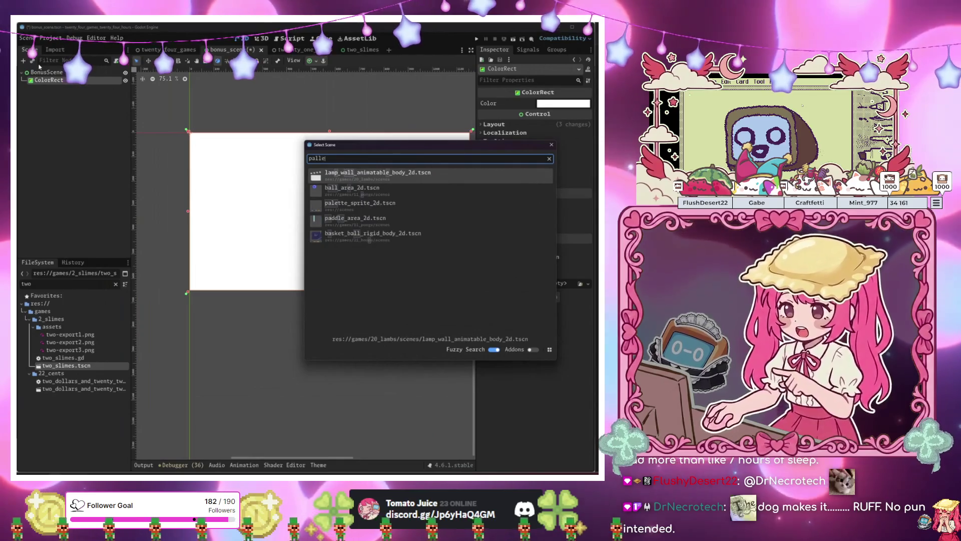
{"action": "key", "text": "BackSpace"}
{"action": "key", "text": "BackSpace"}
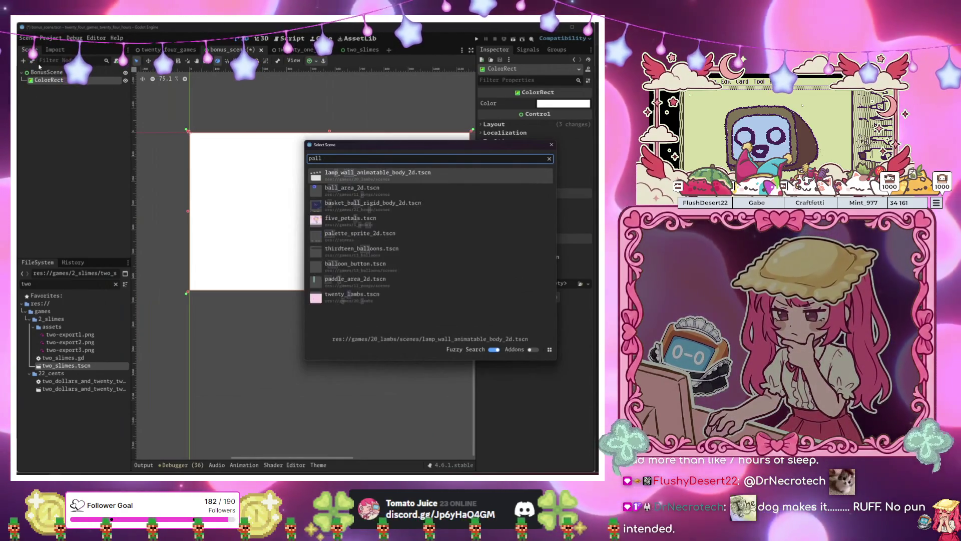
{"action": "type", "text": "ette"}
{"action": "key", "text": "Return"}
- Set the background ColorRect's colour to dark navy #1a1932
{"action": "left_click", "coordinate": [348, 204]}
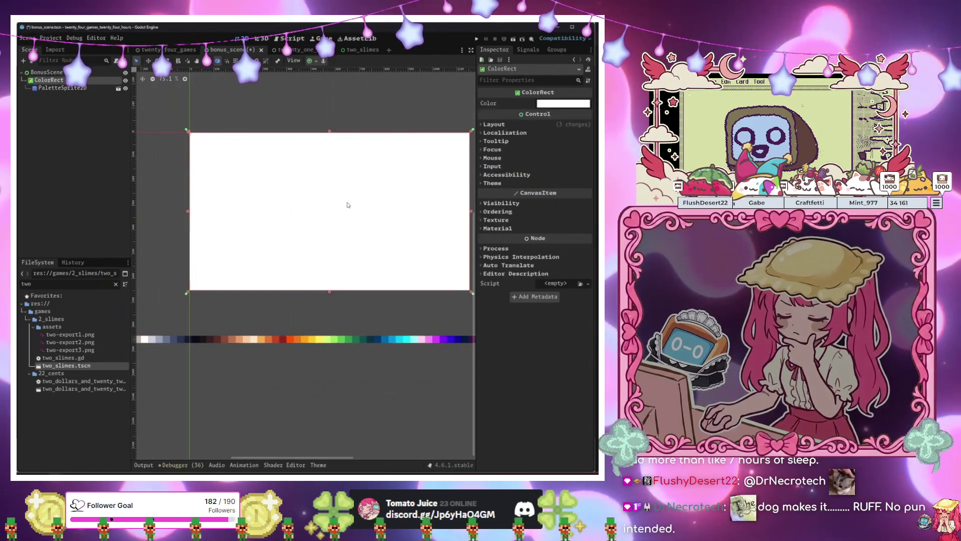
{"action": "left_click", "coordinate": [555, 104]}
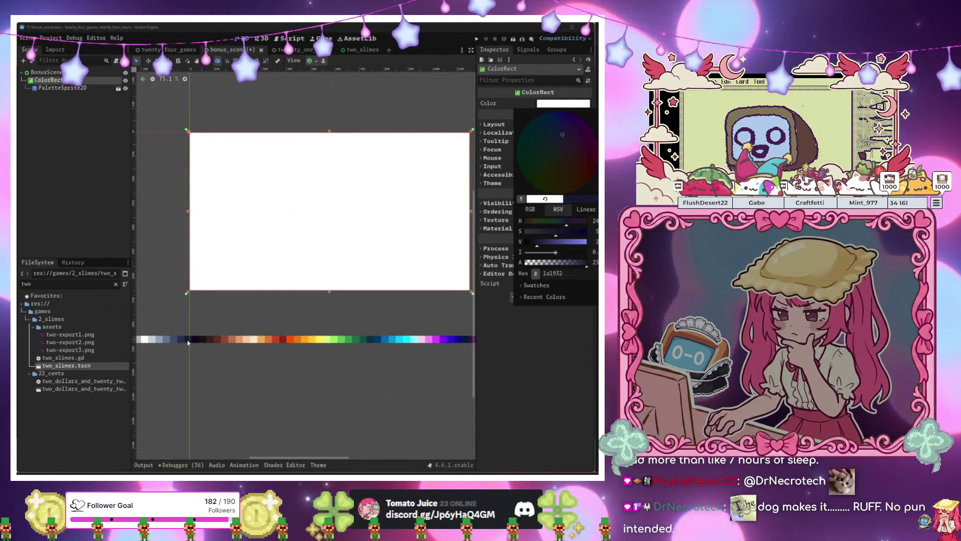
{"action": "left_click", "coordinate": [188, 342]}
{"action": "left_click", "coordinate": [284, 221]}
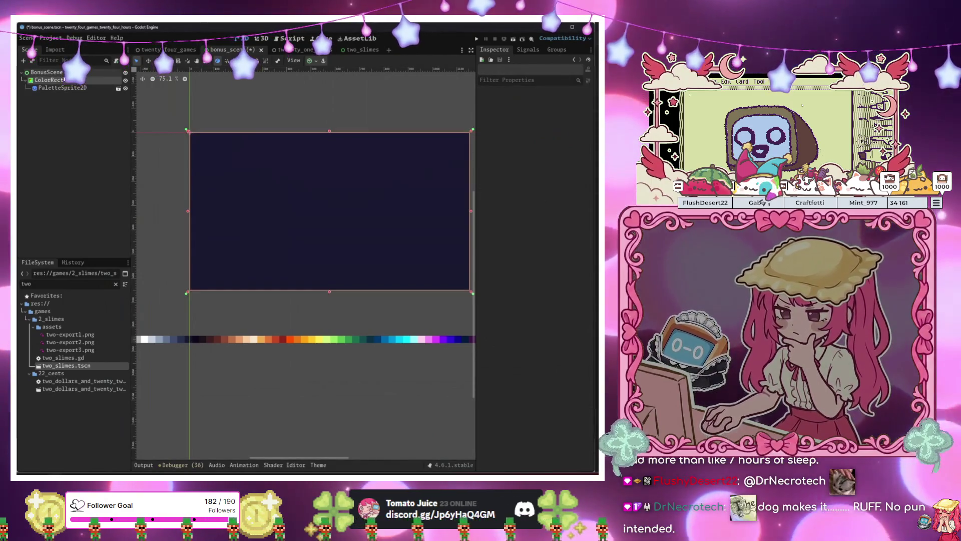
- Add a TextureRect under BonusScene and clear the project files filter
{"action": "left_click", "coordinate": [46, 72]}
{"action": "key", "text": "ctrl+a"}
{"action": "type", "text": "texturer"}
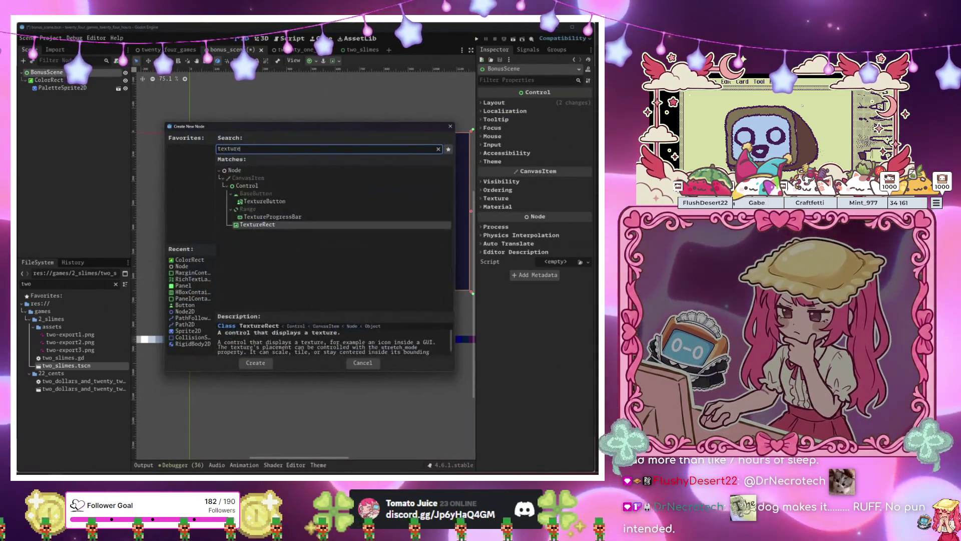
{"action": "key", "text": "Return"}
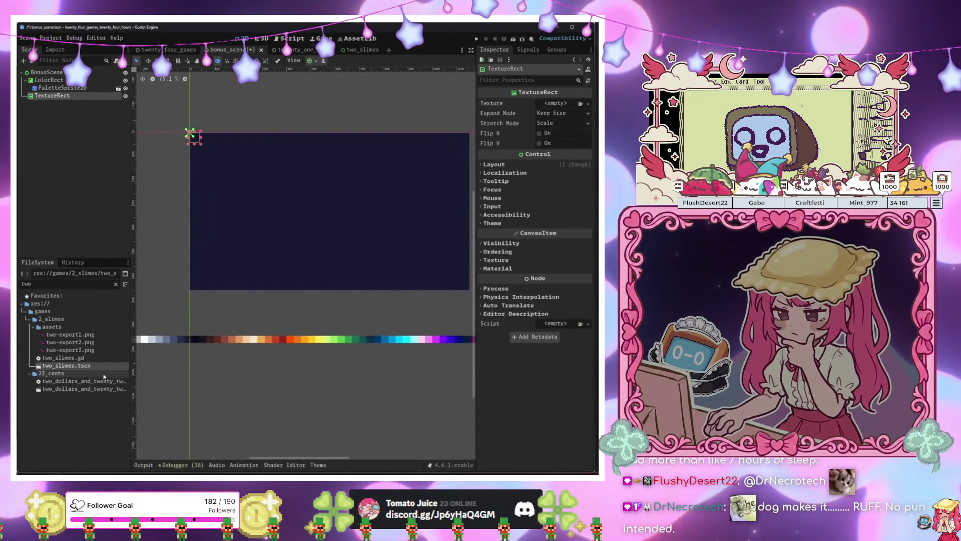
{"action": "left_click", "coordinate": [76, 390]}
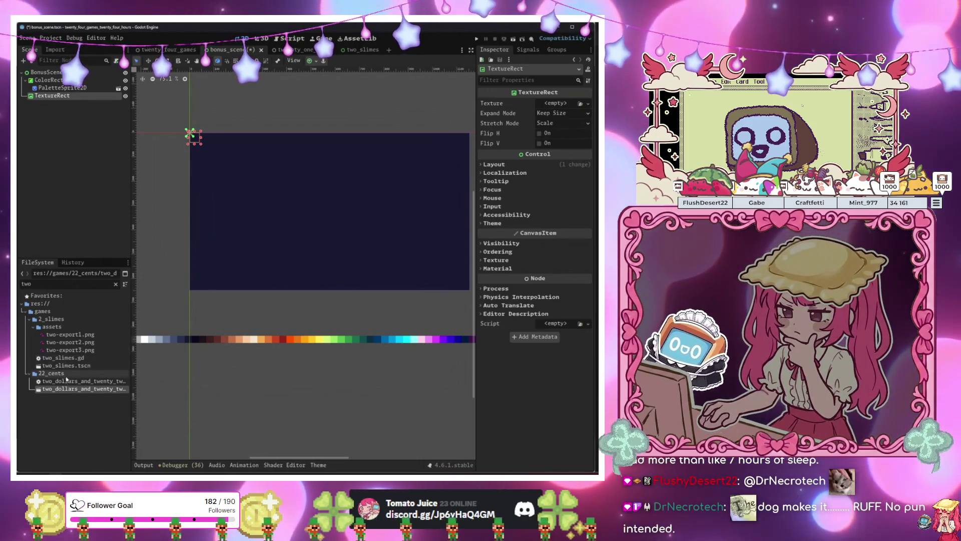
{"action": "key", "text": "BackSpace"}
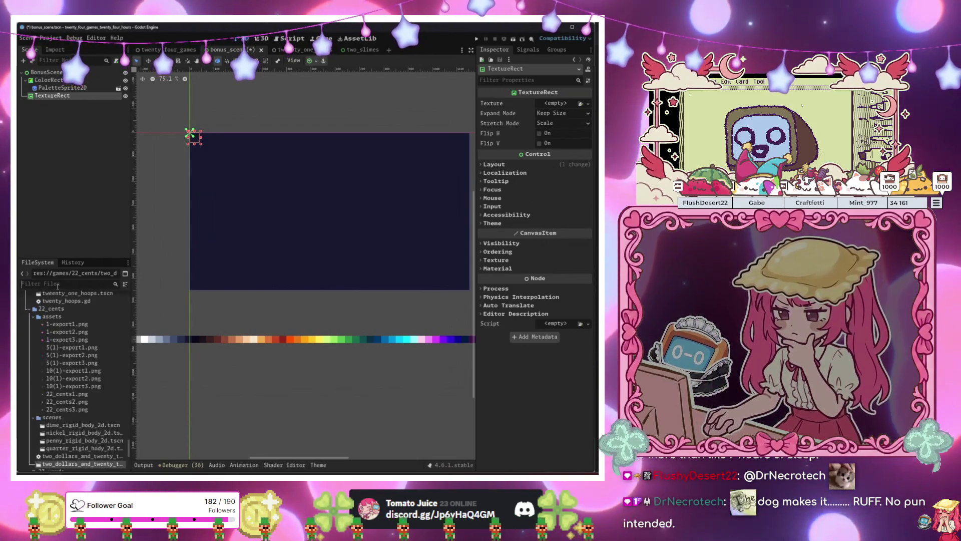
- Rename TextureRect to GabeTextureRect and give it a new AnimatedTexture with 3 frames at speed scale 3
{"action": "scroll", "coordinate": [97, 300], "scroll_direction": "down", "scroll_amount": 5}
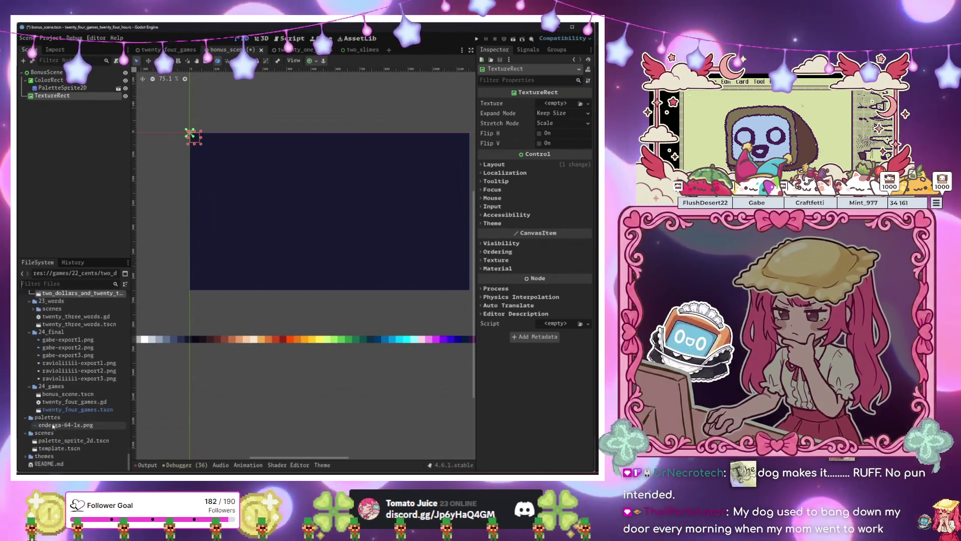
{"action": "left_click", "coordinate": [83, 363]}
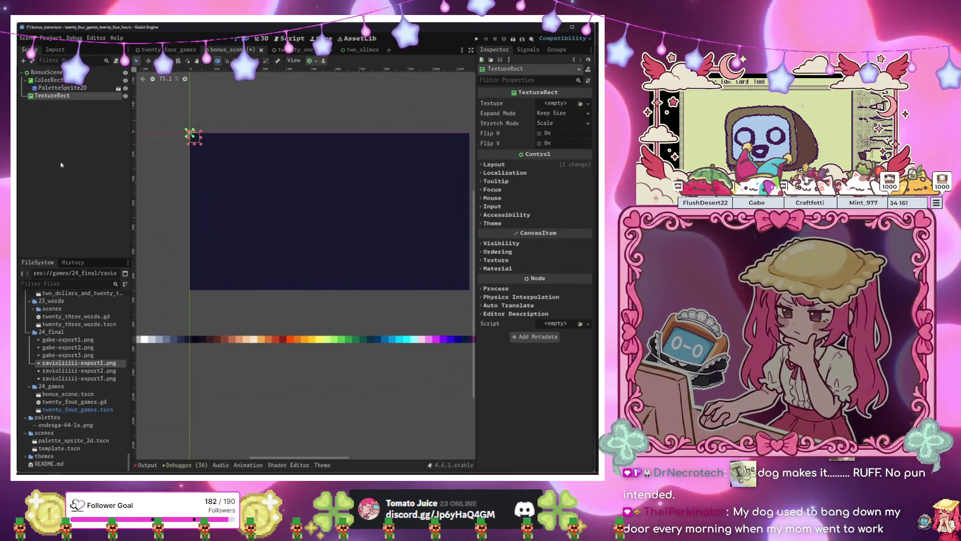
{"action": "double_click", "coordinate": [43, 95]}
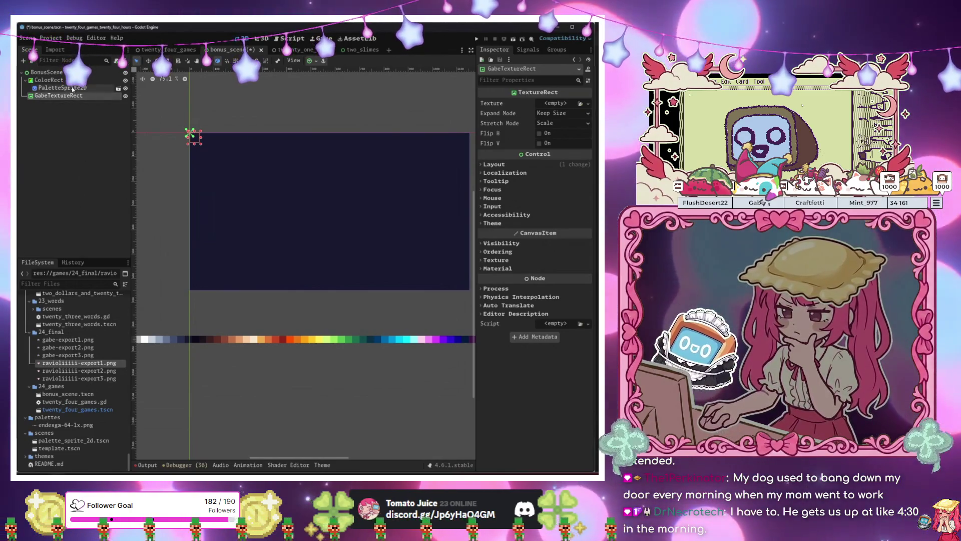
{"action": "left_click", "coordinate": [587, 104]}
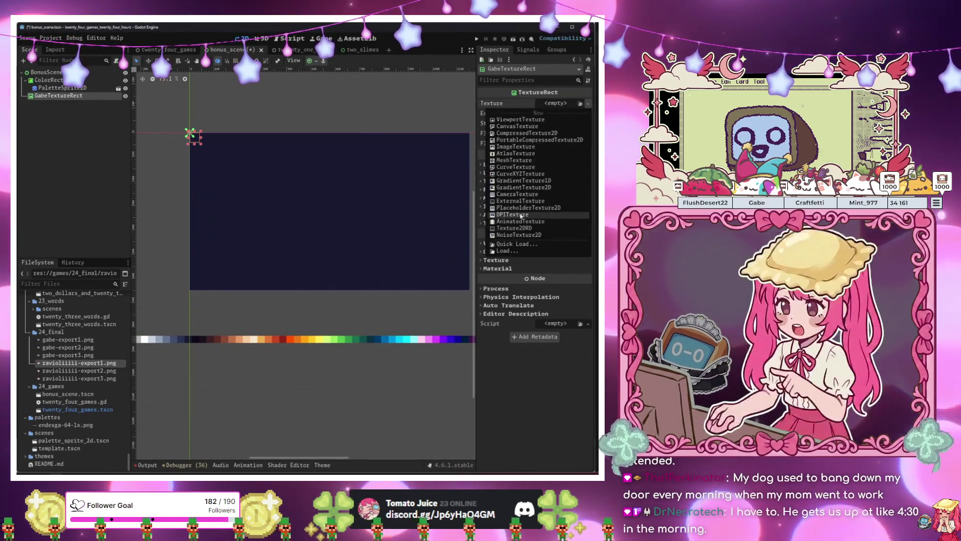
{"action": "left_click", "coordinate": [541, 229]}
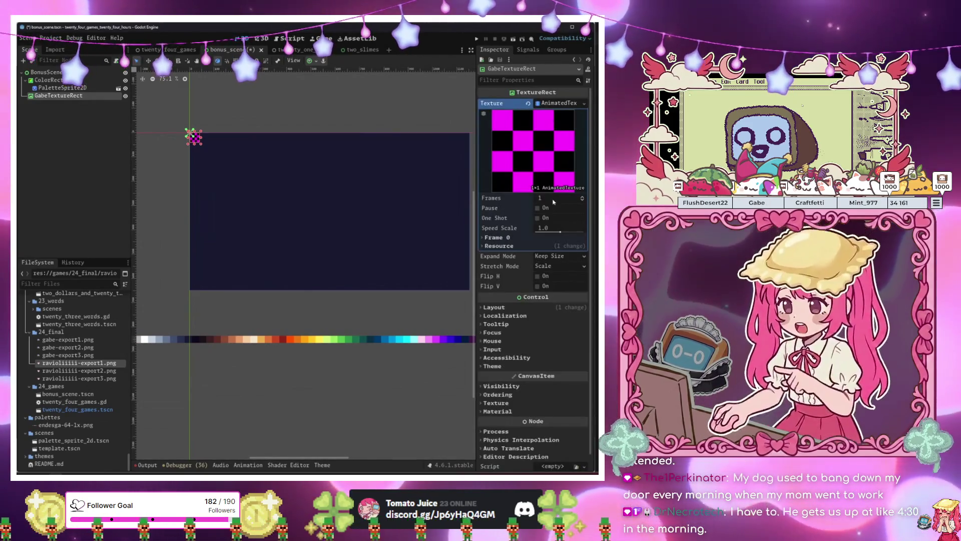
{"action": "left_click", "coordinate": [551, 198]}
{"action": "type", "text": "3"}
{"action": "left_click", "coordinate": [553, 229]}
{"action": "type", "text": "3"}
{"action": "key", "text": "Return"}
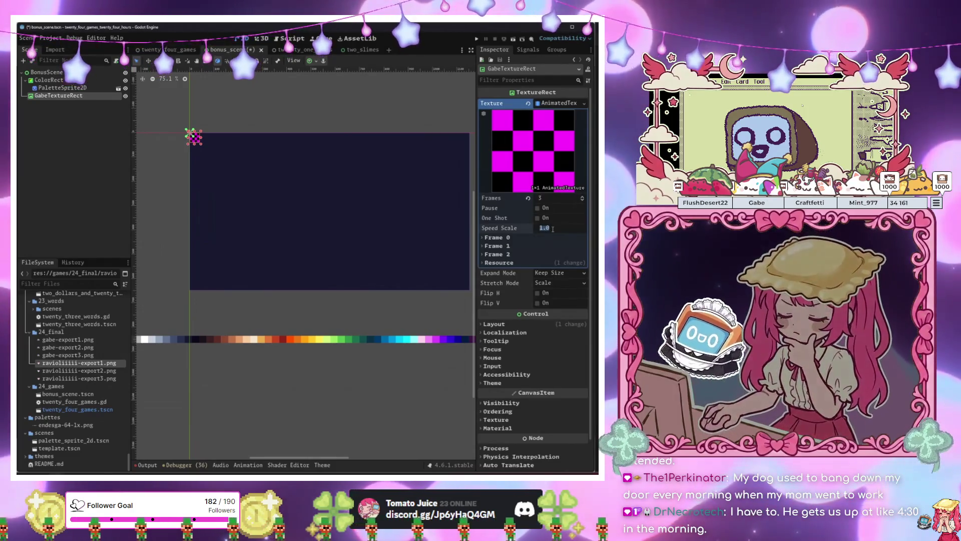
- Fill Frames 0–2 with the gabe export images, including gabe-export2.png and gabe-export3.png
{"action": "left_click", "coordinate": [548, 238]}
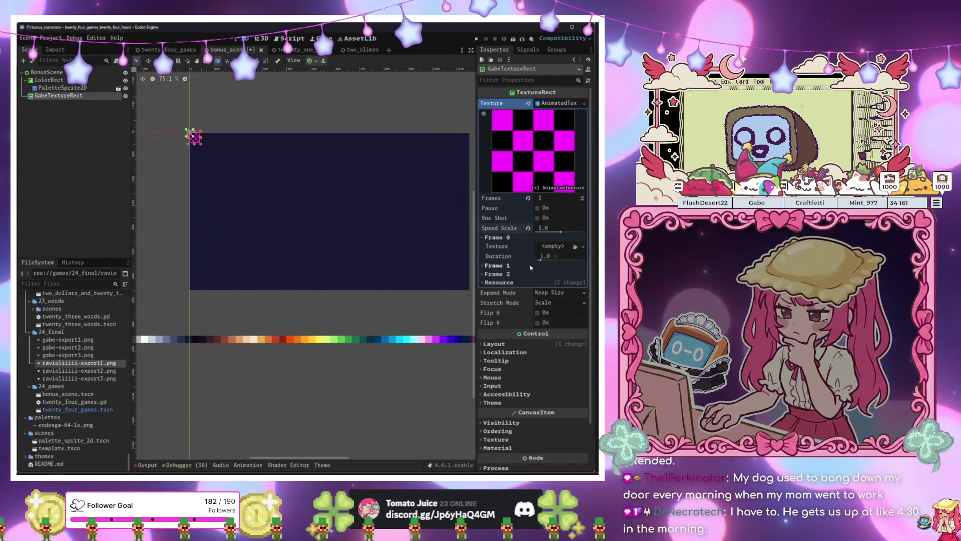
{"action": "left_click", "coordinate": [501, 265]}
{"action": "left_click", "coordinate": [500, 294]}
{"action": "left_click_drag", "start_coordinate": [71, 348], "coordinate": [553, 246]}
{"action": "left_click_drag", "start_coordinate": [65, 347], "coordinate": [485, 289]}
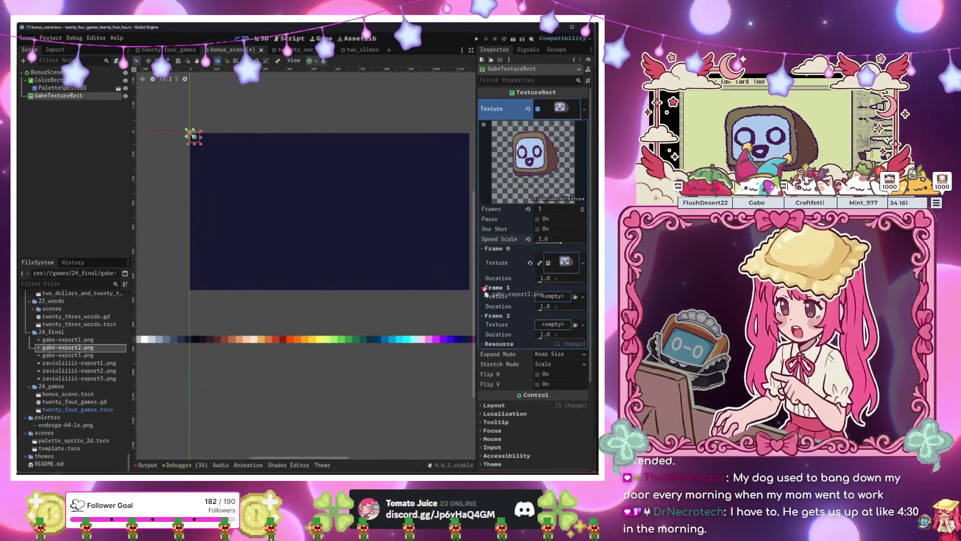
{"action": "left_click_drag", "start_coordinate": [550, 302], "coordinate": [552, 300]}
{"action": "mouse_move", "coordinate": [68, 355]}
{"action": "left_mouse_down"}
{"action": "mouse_move", "coordinate": [550, 324]}
{"action": "mouse_move", "coordinate": [553, 338]}
{"action": "left_mouse_up"}
- Move the Gabe sprite right onto the navy background
{"action": "scroll", "coordinate": [304, 208], "scroll_direction": "up", "scroll_amount": 1}
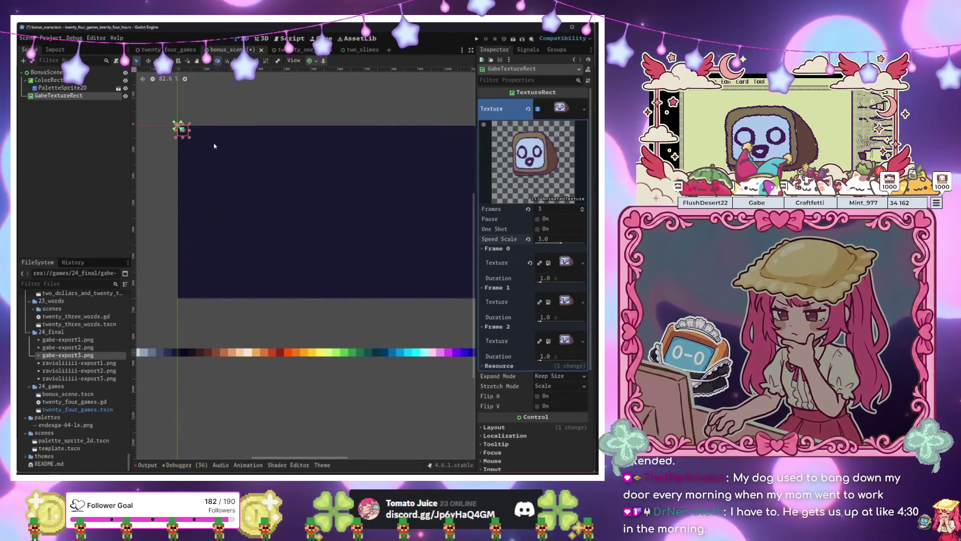
{"action": "left_click", "coordinate": [190, 141]}
{"action": "left_click", "coordinate": [190, 141]}
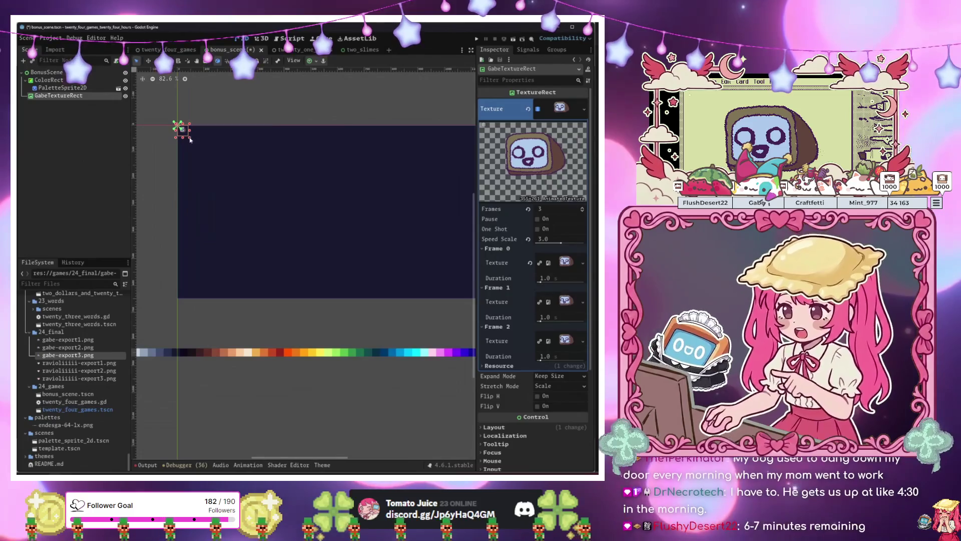
{"action": "left_click_drag", "start_coordinate": [240, 173], "coordinate": [390, 208]}
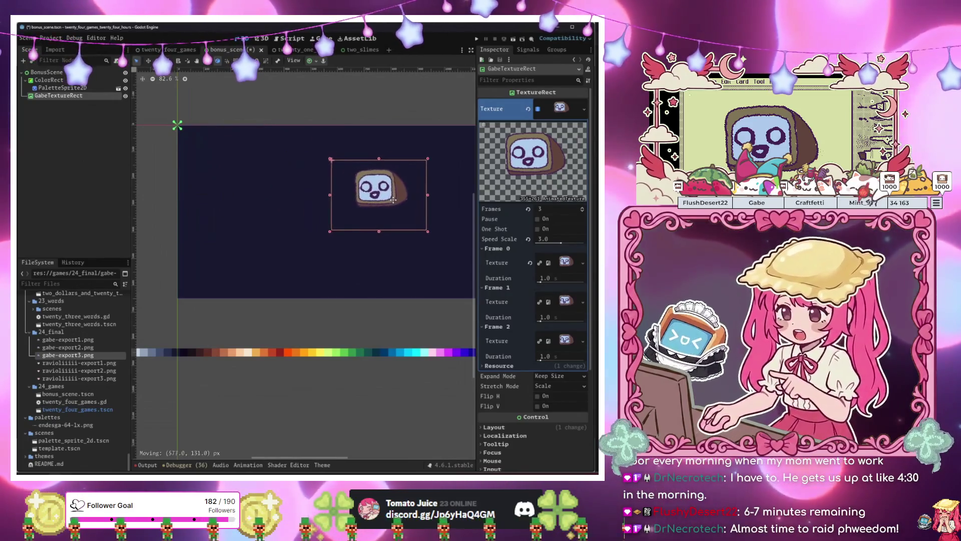
- Duplicate GabeTextureRect and make the copy's texture unique
{"action": "scroll", "coordinate": [384, 246], "scroll_direction": "up", "scroll_amount": 5}
{"action": "scroll", "coordinate": [384, 245], "scroll_direction": "down", "scroll_amount": 5}
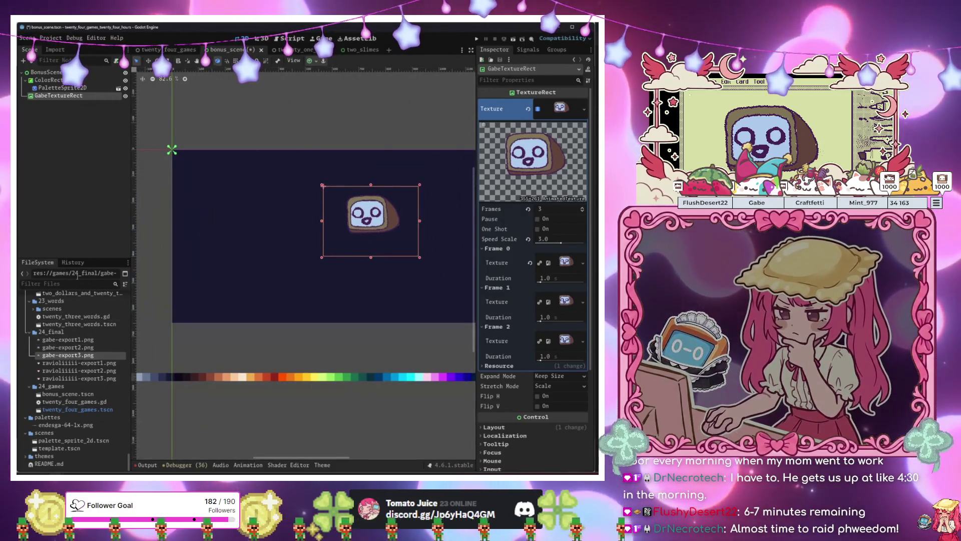
{"action": "left_click", "coordinate": [77, 102]}
{"action": "left_click", "coordinate": [61, 97]}
{"action": "key", "text": "ctrl+d"}
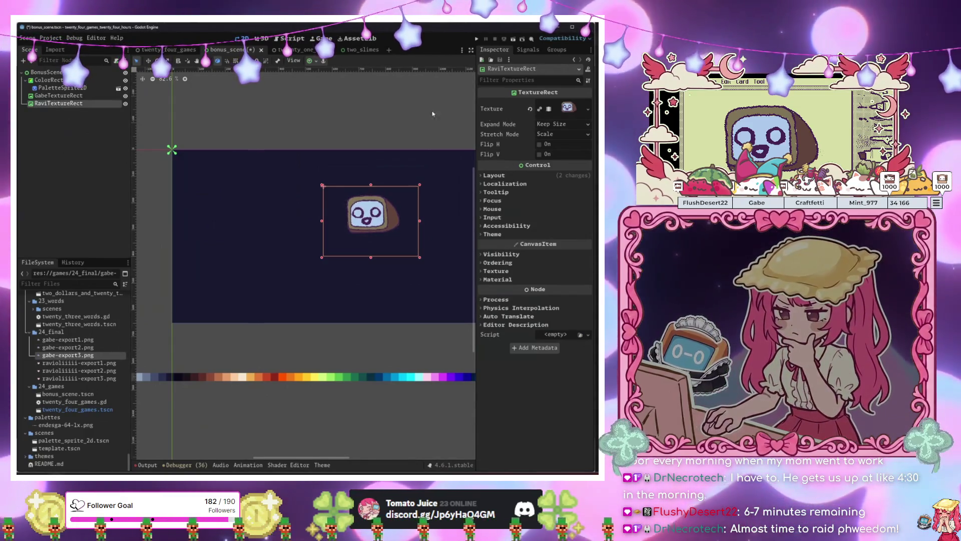
{"action": "left_click", "coordinate": [539, 108]}
- Expand the duplicate's three AnimatedTexture frames and make each frame texture unique
{"action": "left_click", "coordinate": [573, 109]}
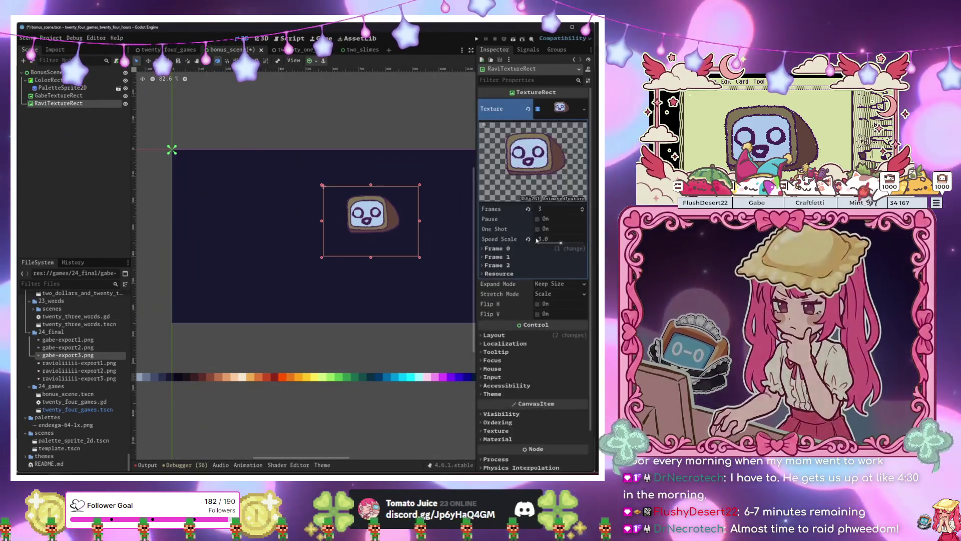
{"action": "left_click", "coordinate": [493, 248]}
{"action": "left_click", "coordinate": [493, 287]}
{"action": "left_click", "coordinate": [531, 325]}
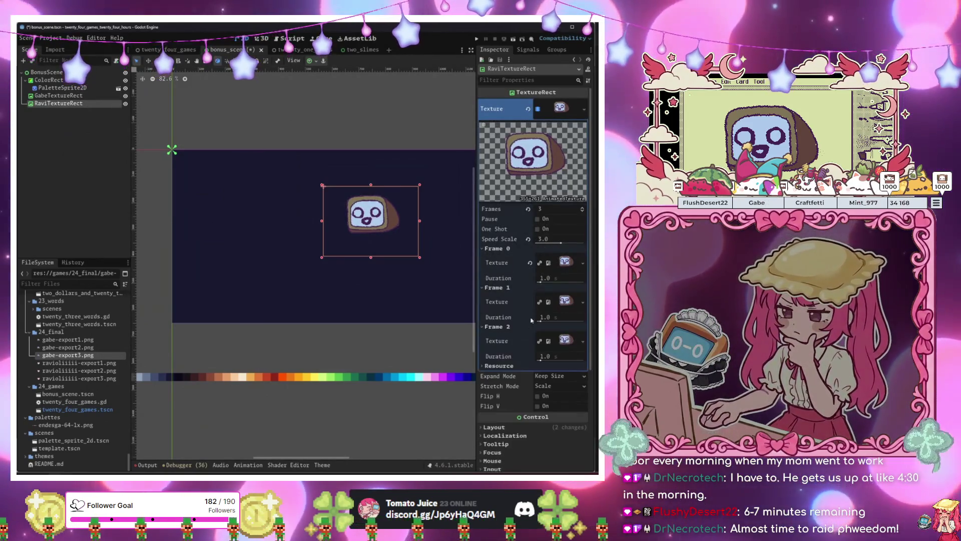
{"action": "left_click", "coordinate": [540, 262]}
{"action": "left_click", "coordinate": [539, 301]}
{"action": "left_click", "coordinate": [540, 341]}
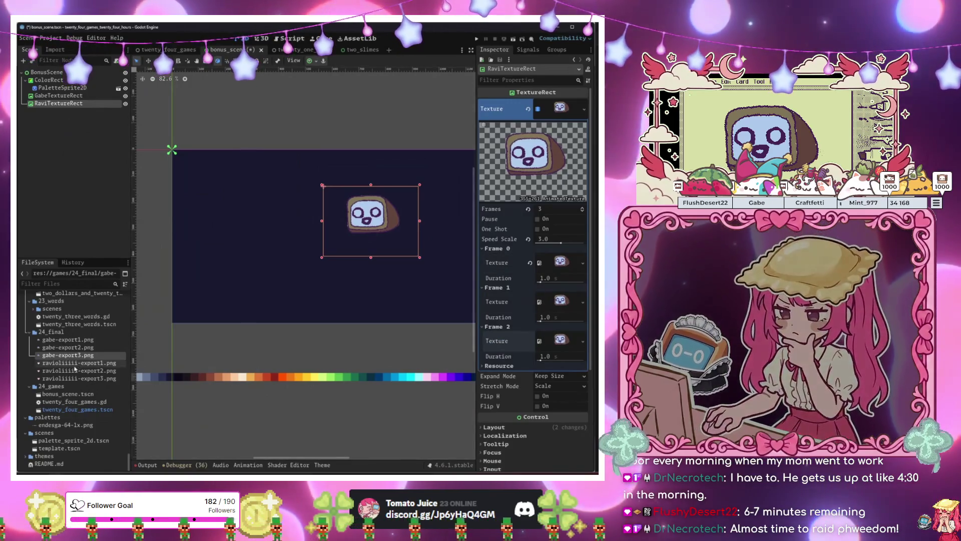
- Put raviolliiii-export1, 2 and 3.png into Frames 0, 1 and 2
{"action": "left_click", "coordinate": [75, 363]}
{"action": "left_click_drag", "start_coordinate": [525, 279], "coordinate": [559, 262]}
{"action": "left_click", "coordinate": [80, 370]}
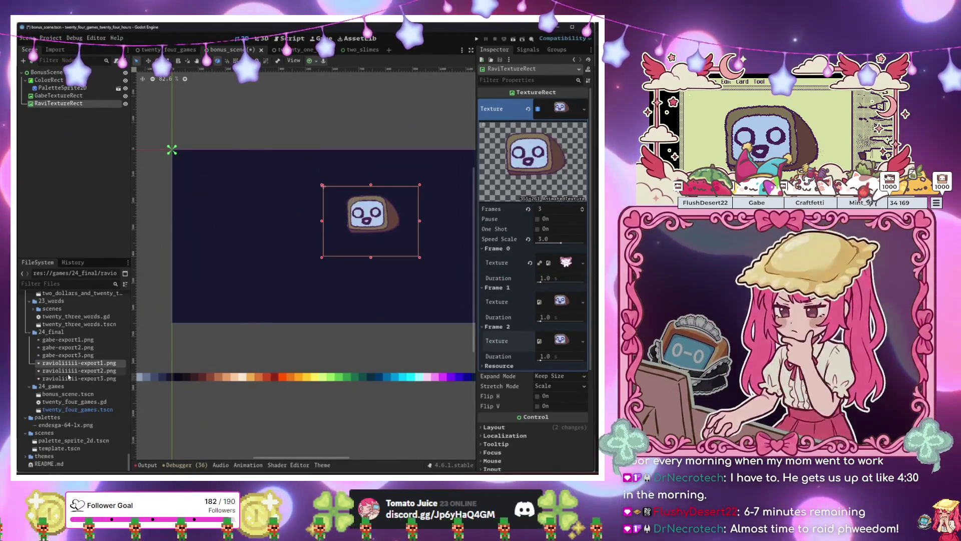
{"action": "left_click_drag", "start_coordinate": [80, 371], "coordinate": [561, 302]}
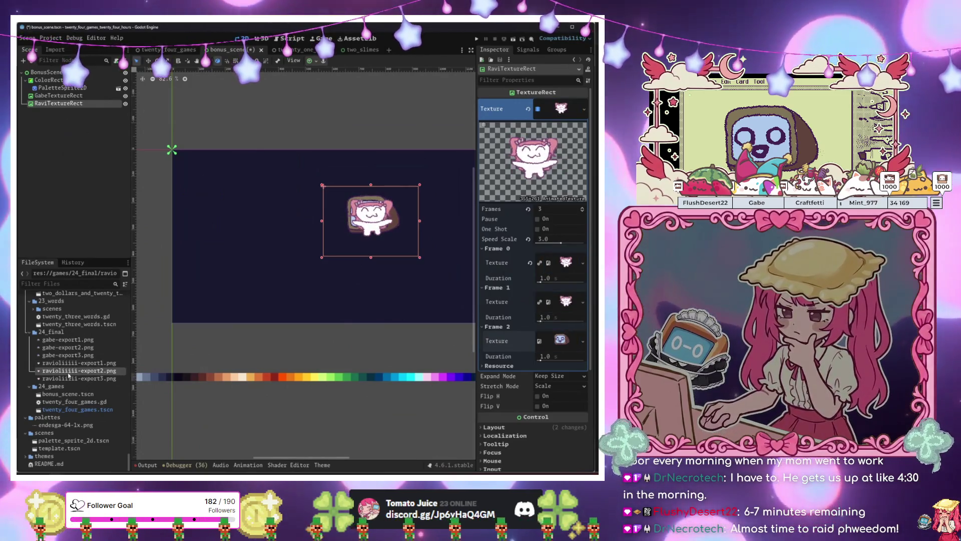
{"action": "left_click_drag", "start_coordinate": [79, 378], "coordinate": [555, 341]}
- Move the pink Ravi sprite to the left and nudge the Gabe sprite down to align
{"action": "key", "text": "w"}
{"action": "left_click_drag", "start_coordinate": [386, 230], "coordinate": [286, 241]}
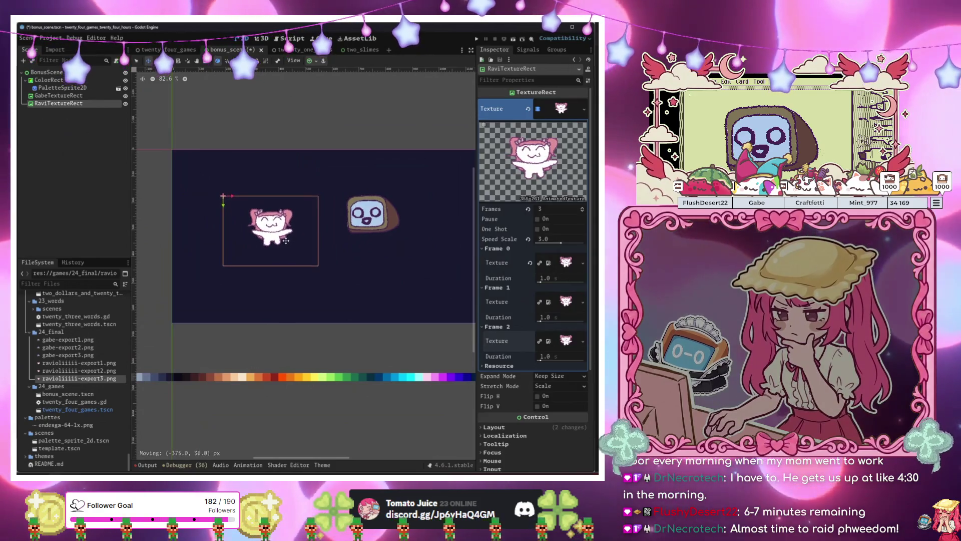
{"action": "left_click", "coordinate": [373, 216]}
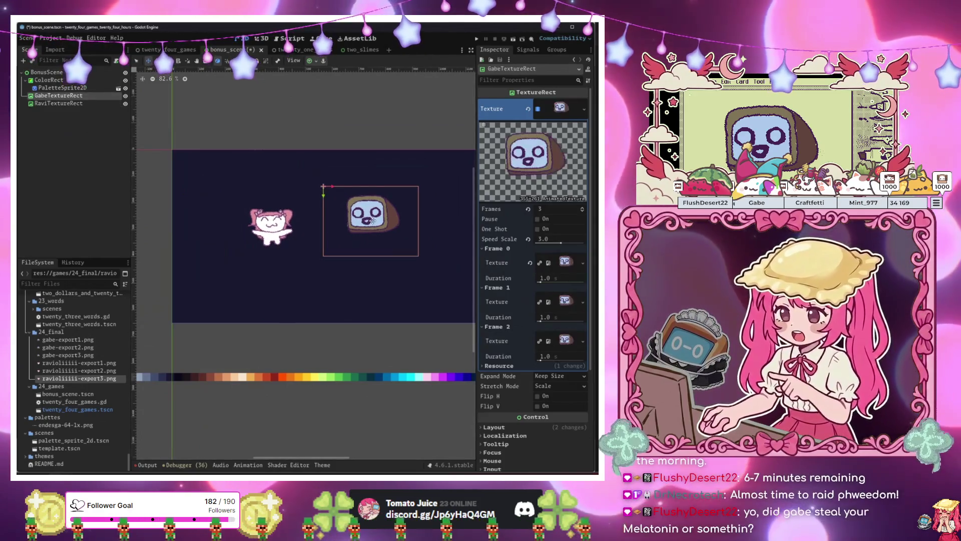
{"action": "left_click_drag", "start_coordinate": [373, 215], "coordinate": [374, 229]}
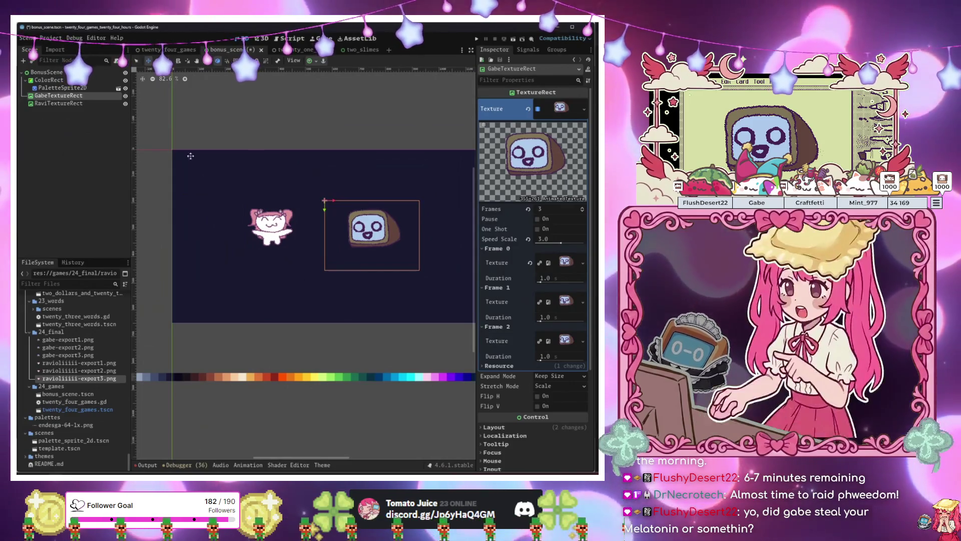
- Start adding a new child node to the root BonusScene
{"action": "left_click", "coordinate": [96, 75]}
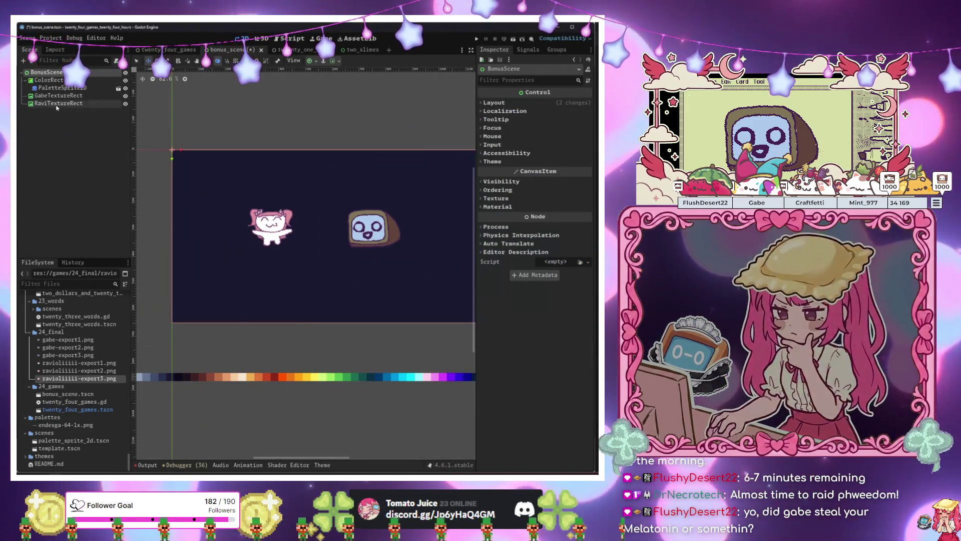
{"action": "left_click", "coordinate": [65, 103]}
{"action": "left_click", "coordinate": [61, 73]}
- Create a RichTextLabel node by searching 'richtext' in the node chooser
{"action": "key", "text": "ctrl+a"}
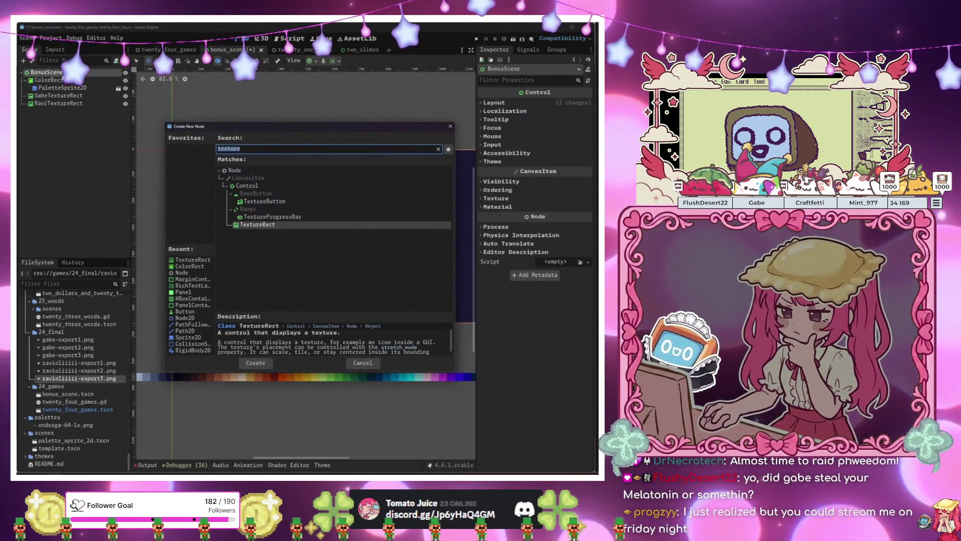
{"action": "type", "text": "richtext"}
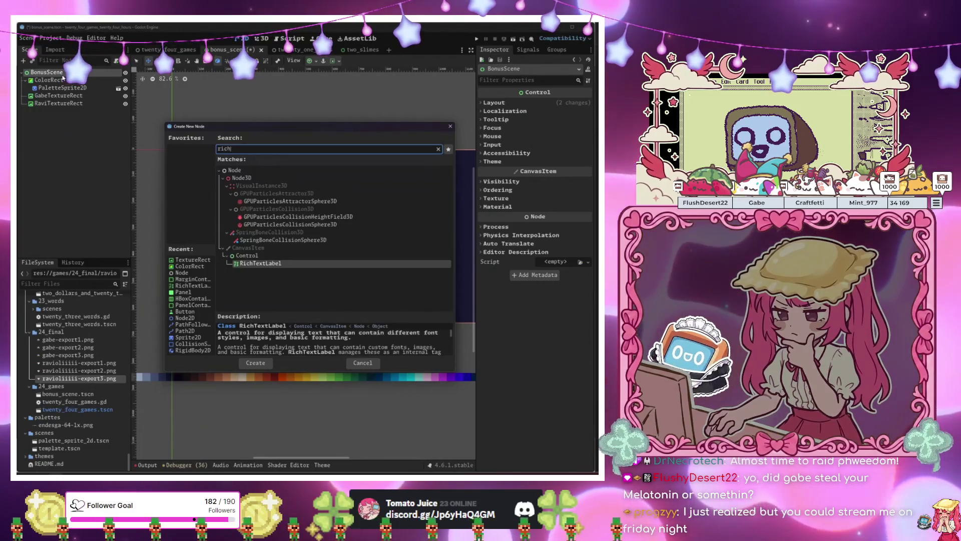
{"action": "key", "text": "Return"}
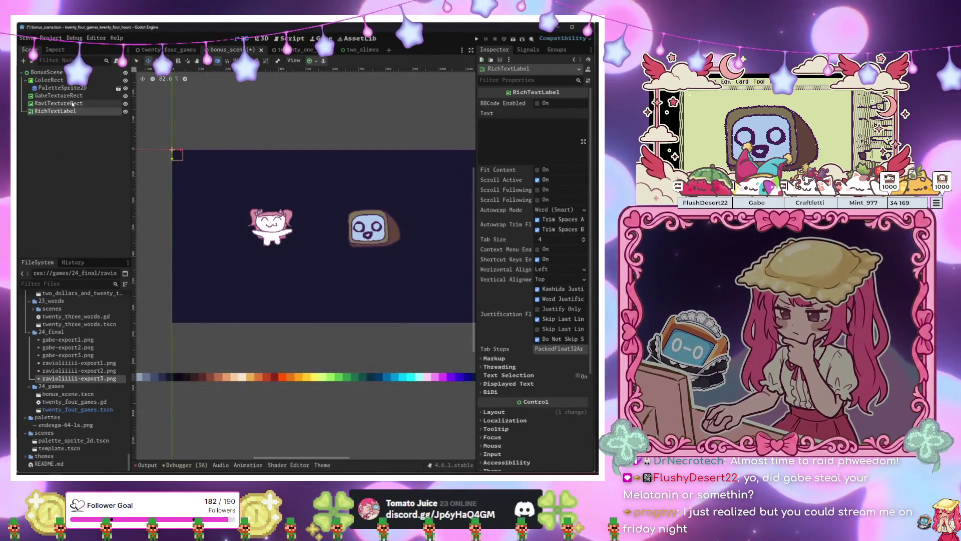
- Enable BBCode, enter '[wave]' as the text, and center both alignments
{"action": "left_click", "coordinate": [538, 103]}
{"action": "left_click", "coordinate": [536, 128]}
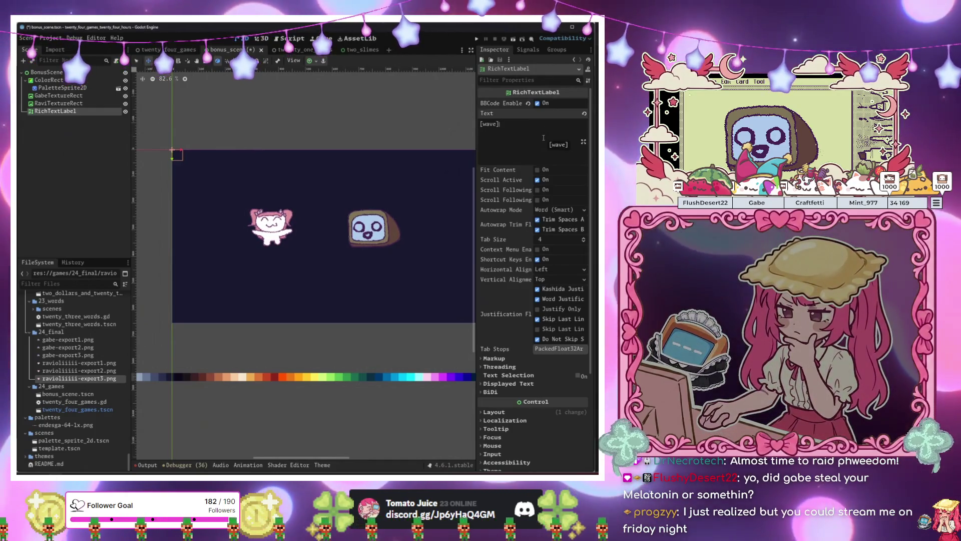
{"action": "left_click", "coordinate": [311, 61]}
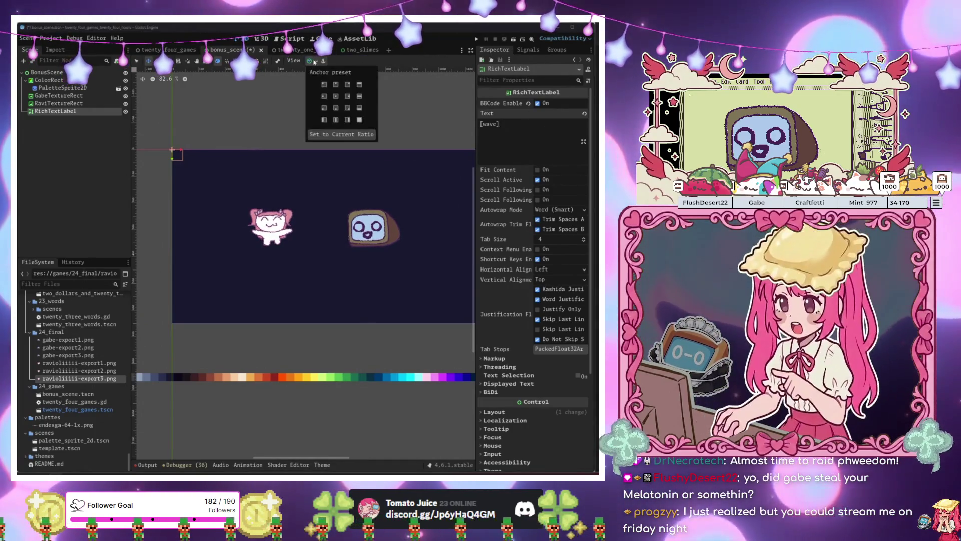
{"action": "left_click", "coordinate": [556, 287]}
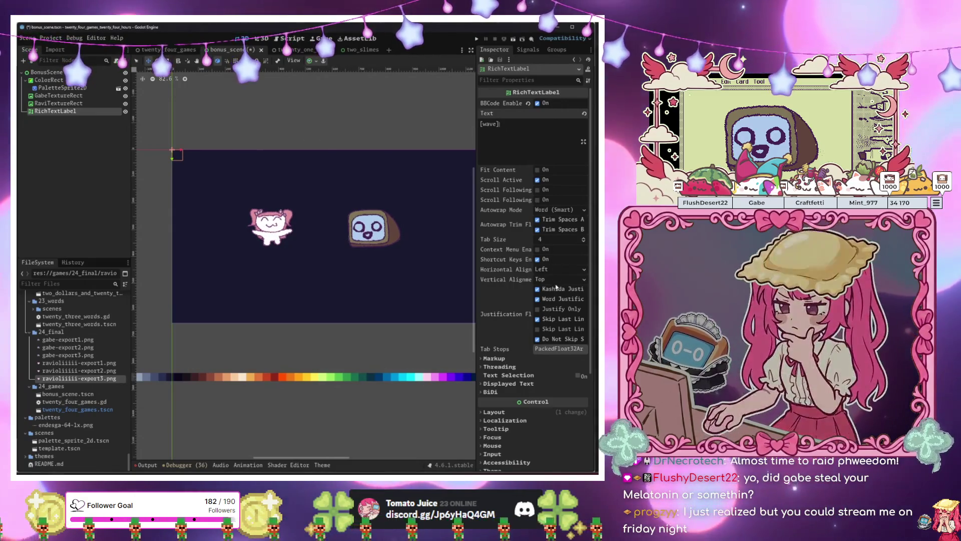
{"action": "left_click", "coordinate": [556, 278]}
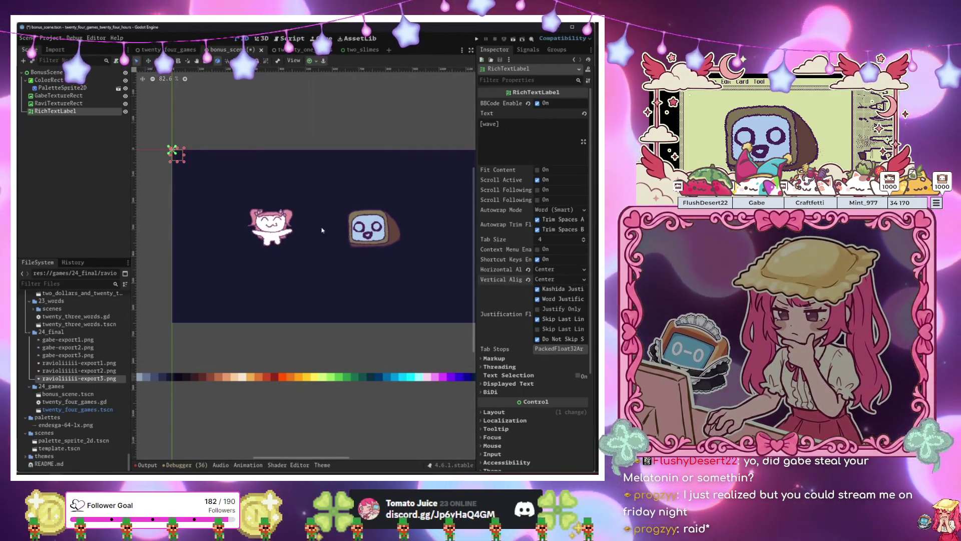
{"action": "left_click", "coordinate": [68, 103]}
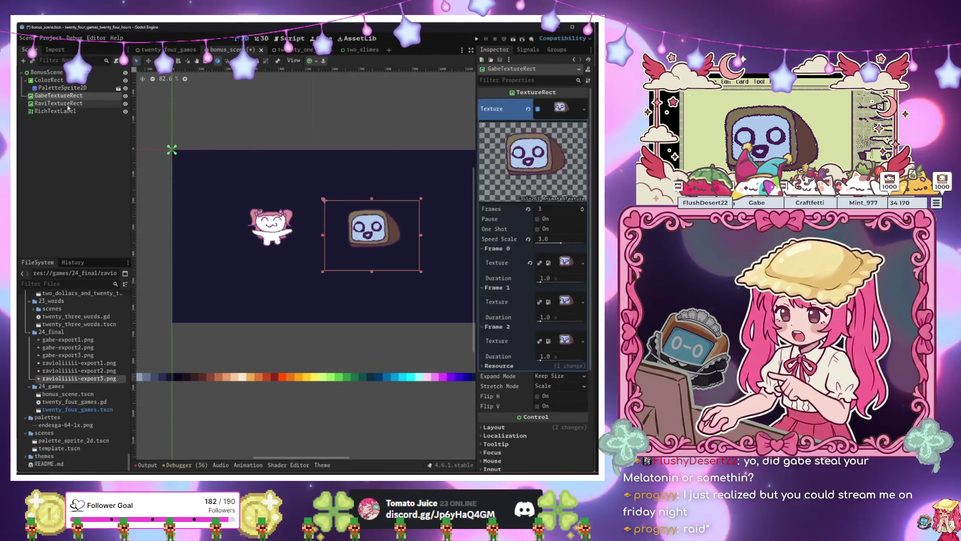
- Give the label a 72 normal font size, widen it, and type the message signed 'Raviiiiiioliii'
{"action": "left_click", "coordinate": [55, 111]}
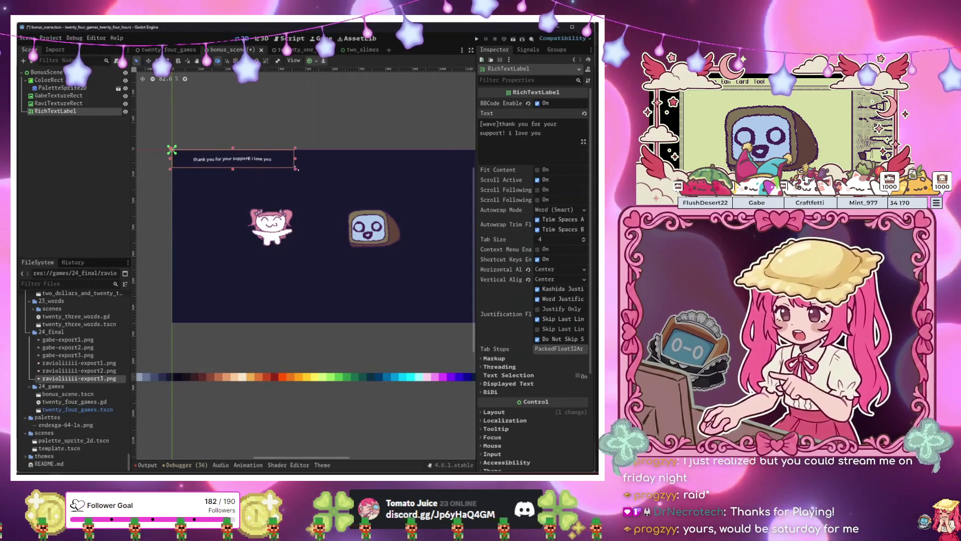
{"action": "scroll", "coordinate": [528, 321], "scroll_direction": "down", "scroll_amount": 5}
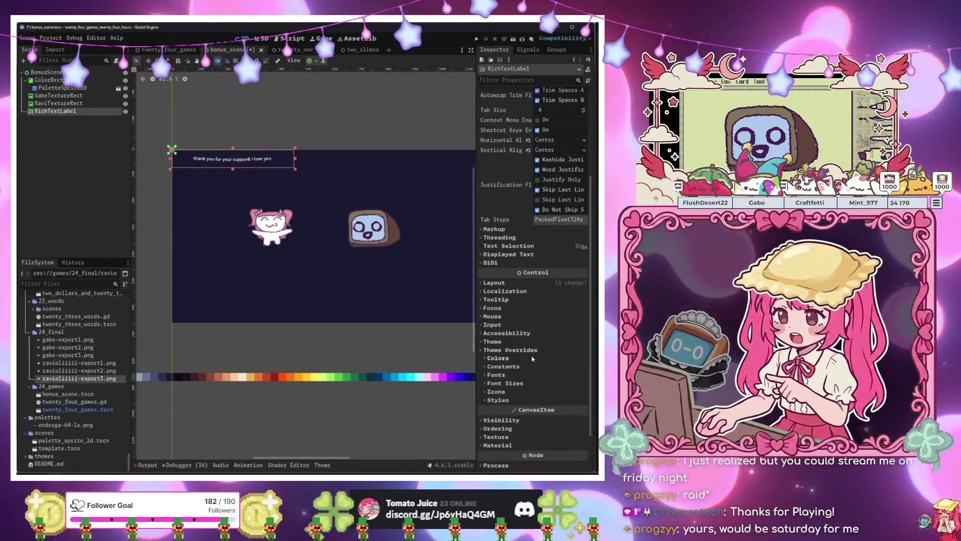
{"action": "left_click", "coordinate": [523, 383]}
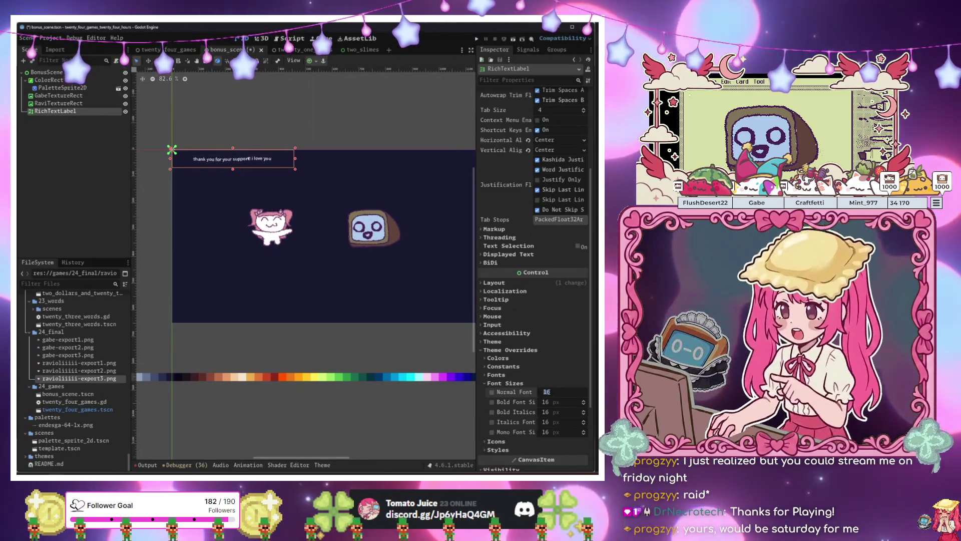
{"action": "left_click", "coordinate": [546, 384]}
{"action": "left_click", "coordinate": [546, 392]}
{"action": "left_click", "coordinate": [546, 385]}
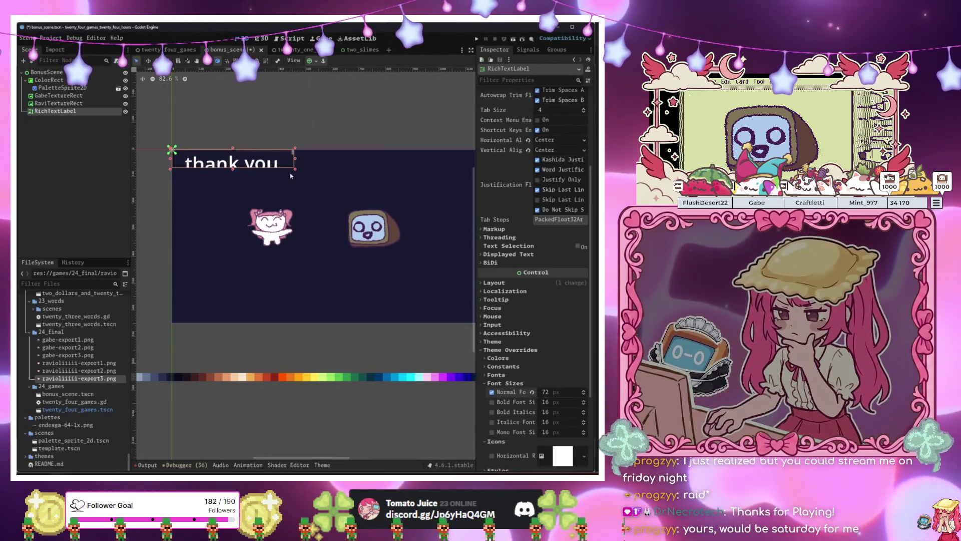
{"action": "mouse_move", "coordinate": [291, 176]}
{"action": "left_mouse_down"}
{"action": "mouse_move", "coordinate": [471, 188]}
{"action": "mouse_move", "coordinate": [470, 207]}
{"action": "left_mouse_up"}
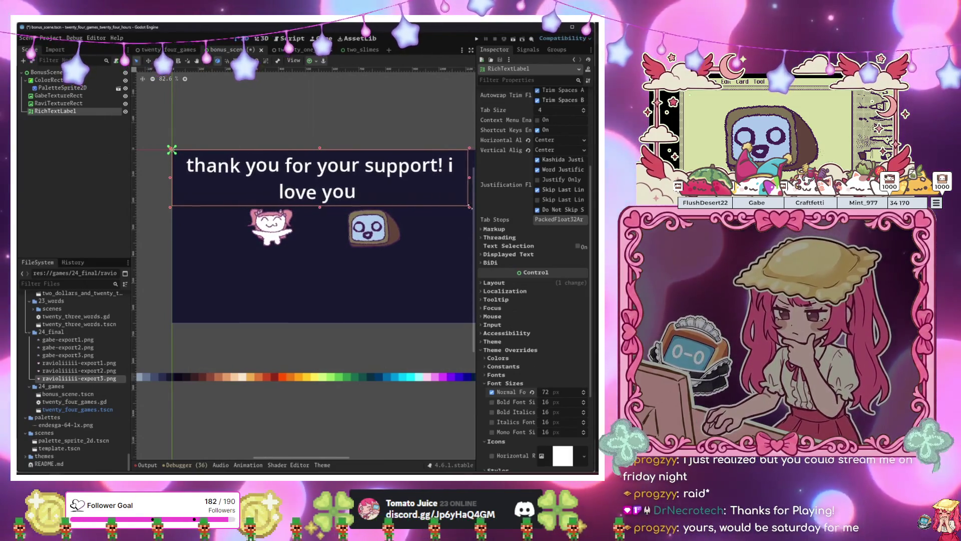
{"action": "scroll", "coordinate": [531, 182], "scroll_direction": "up", "scroll_amount": 5}
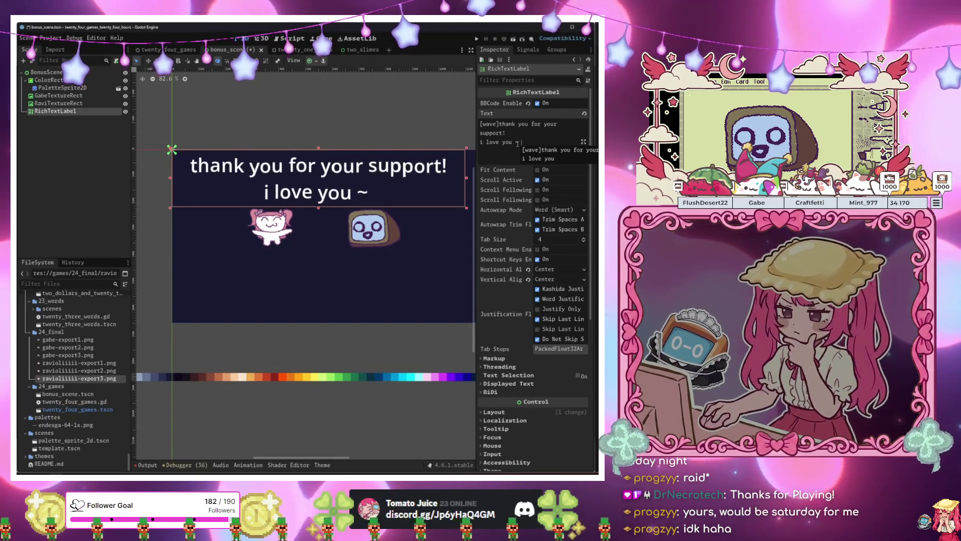
{"action": "type", "text": "Raviiiiii"}
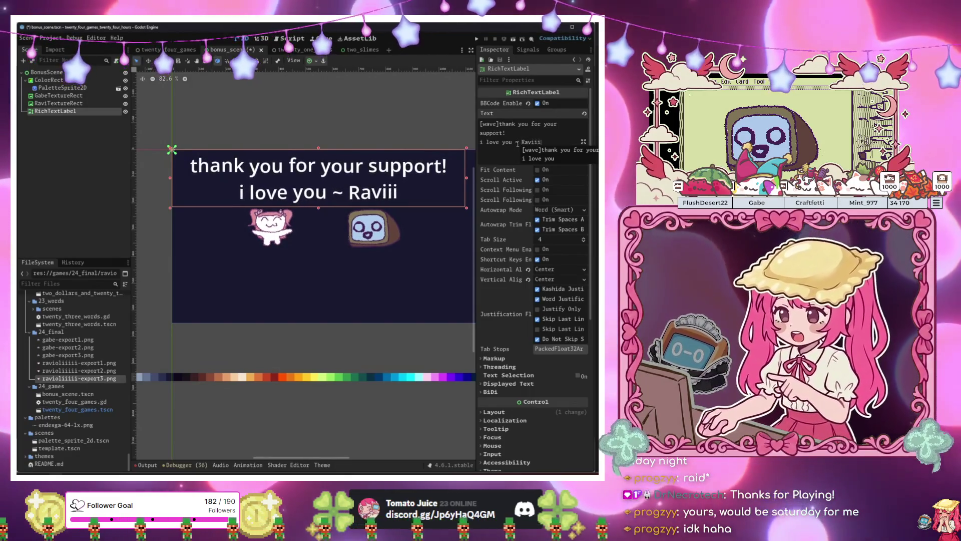
{"action": "type", "text": "oli"}
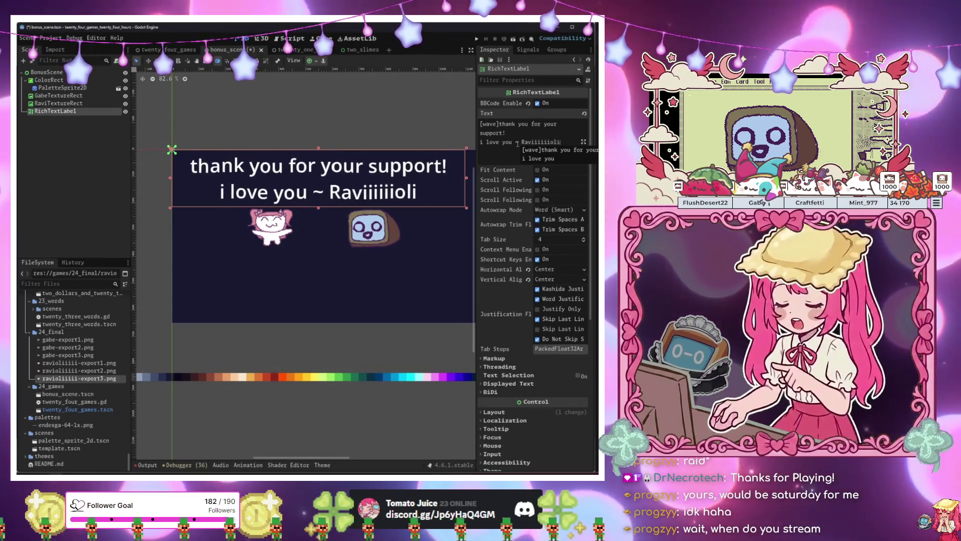
{"action": "type", "text": "iiiii"}
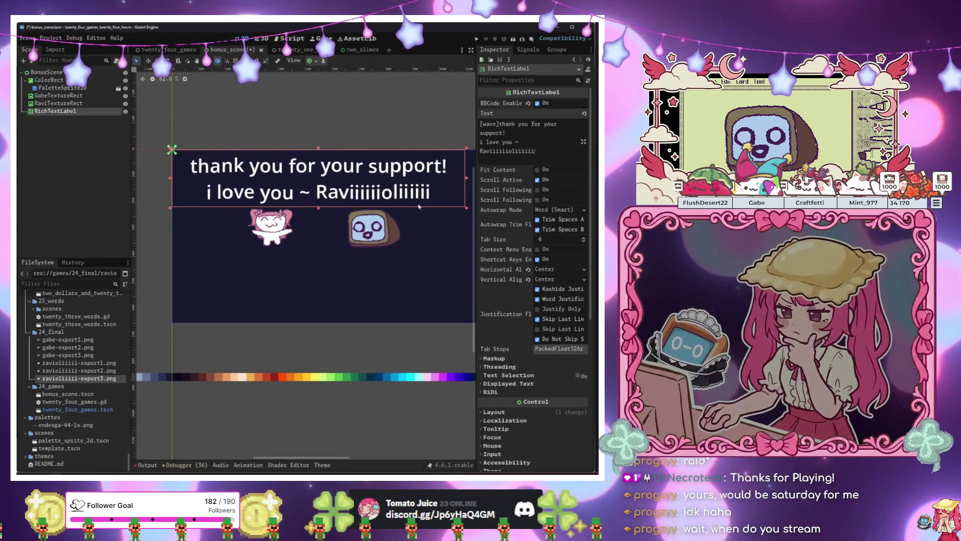
- Lower the pink sprite and shrink the label's normal font size to 58
{"action": "left_click_drag", "start_coordinate": [271, 242], "coordinate": [261, 272]}
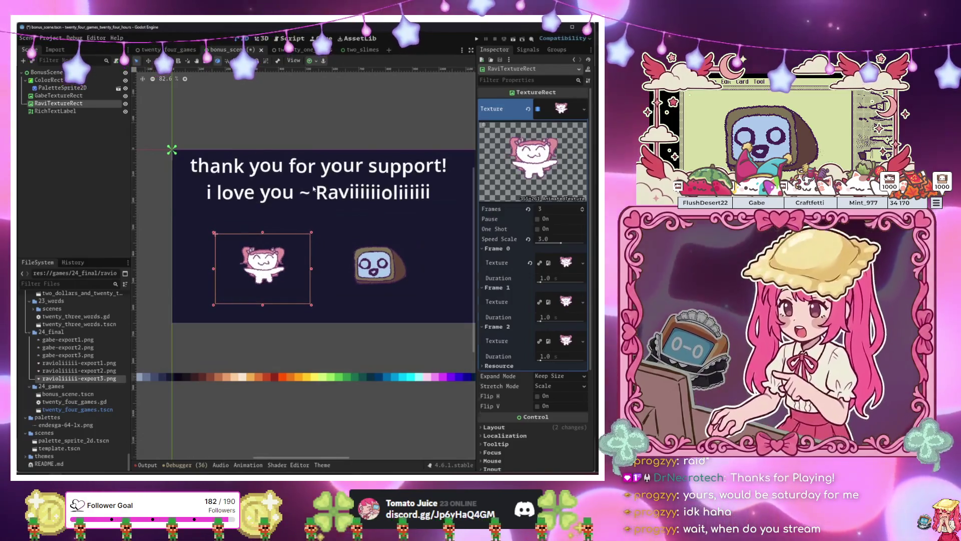
{"action": "left_click", "coordinate": [395, 221]}
{"action": "scroll", "coordinate": [508, 407], "scroll_direction": "down", "scroll_amount": 10}
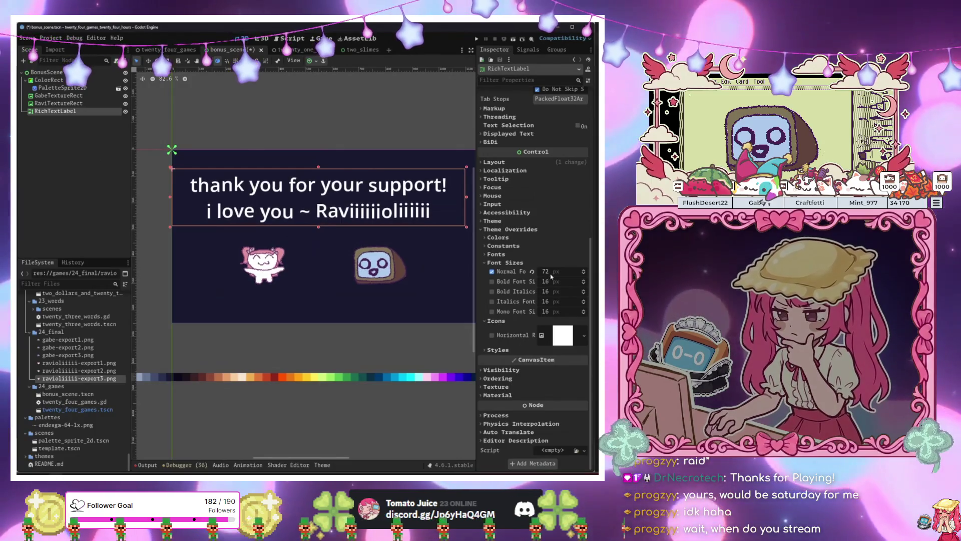
{"action": "left_click_drag", "start_coordinate": [552, 275], "coordinate": [539, 276]}
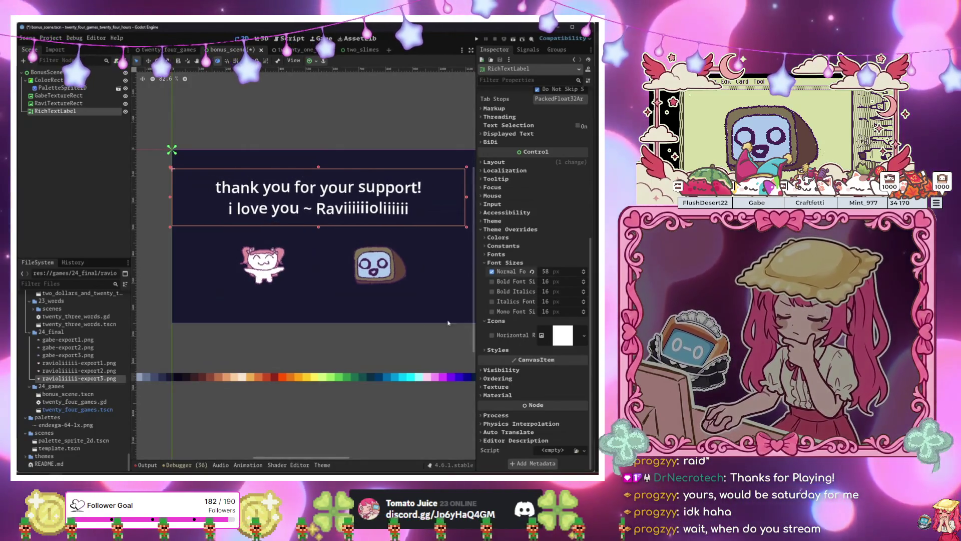
{"action": "left_click", "coordinate": [448, 323]}
{"action": "left_click", "coordinate": [338, 224]}
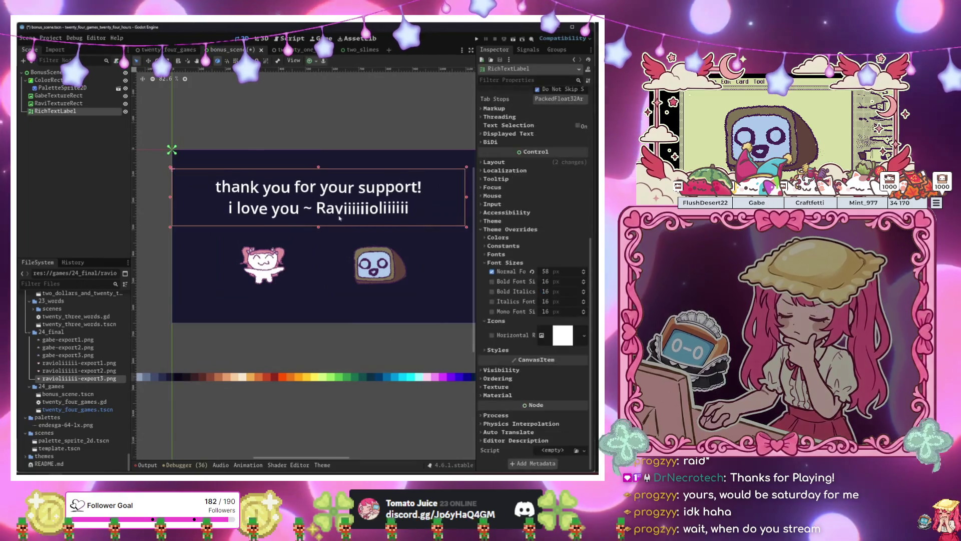
{"action": "left_click", "coordinate": [300, 329]}
{"action": "mouse_move", "coordinate": [360, 311]}
{"action": "left_mouse_down"}
{"action": "mouse_move", "coordinate": [290, 269]}
{"action": "mouse_move", "coordinate": [312, 273]}
{"action": "left_mouse_up"}
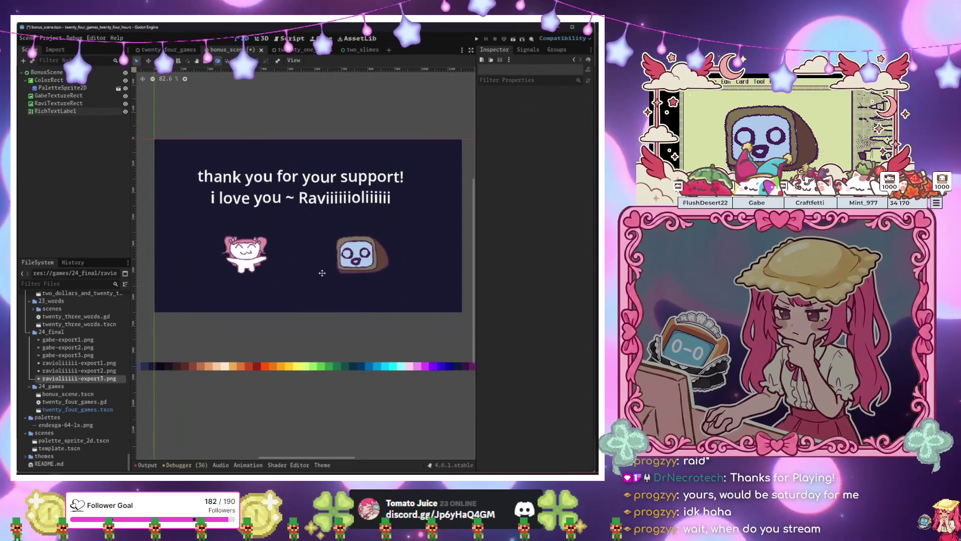
{"action": "left_click", "coordinate": [64, 95]}
- Filter project files for 'star' and open the six_stars.tscn scene
{"action": "key", "text": "Down"}
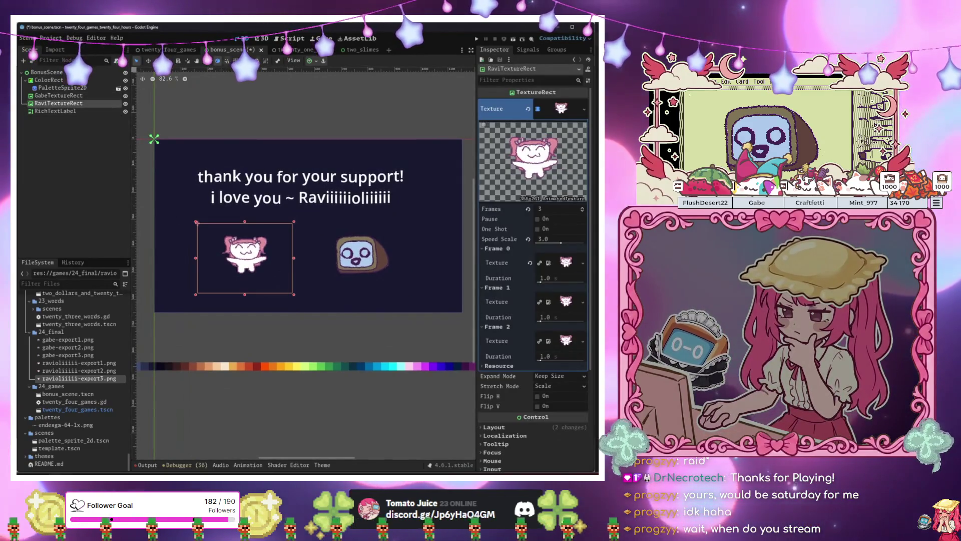
{"action": "left_click", "coordinate": [75, 283]}
{"action": "type", "text": "star"}
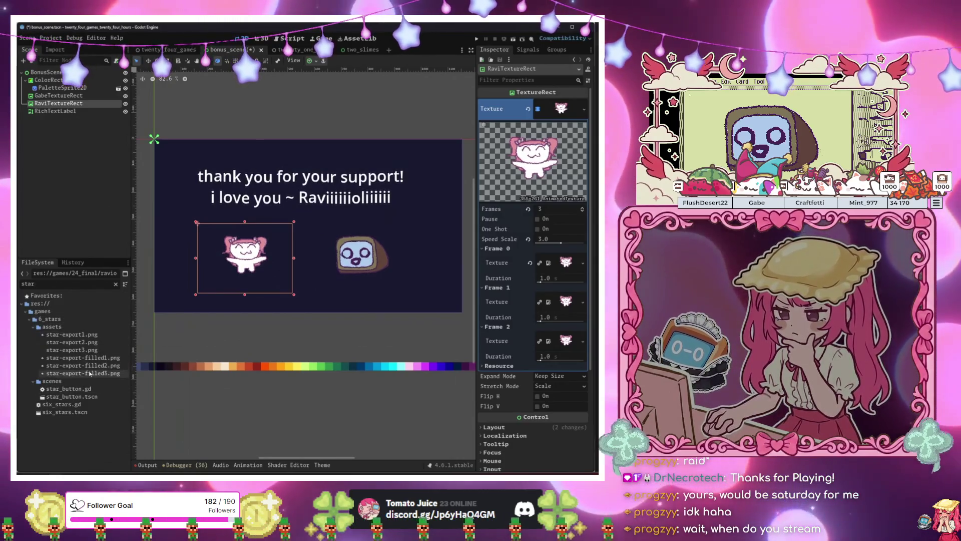
{"action": "double_click", "coordinate": [65, 411]}
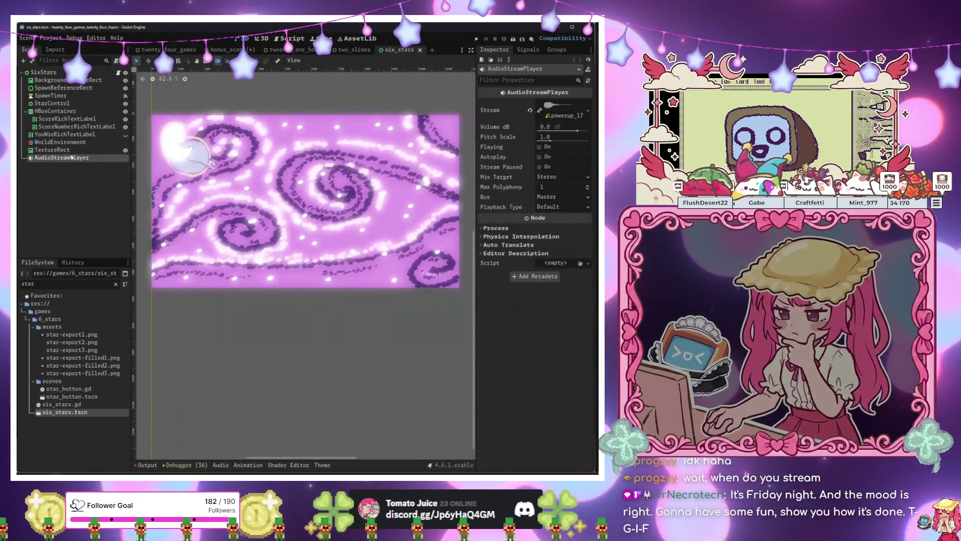
- Inspect six_stars' TextureRect, StarControl, WorldEnvironment and AudioStreamPlayer nodes
{"action": "left_click", "coordinate": [78, 150]}
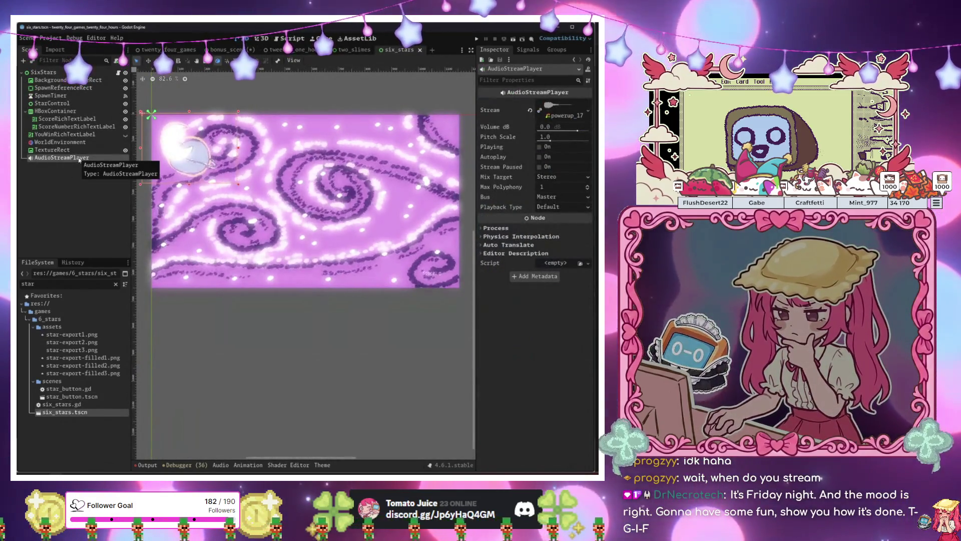
{"action": "left_click", "coordinate": [57, 150]}
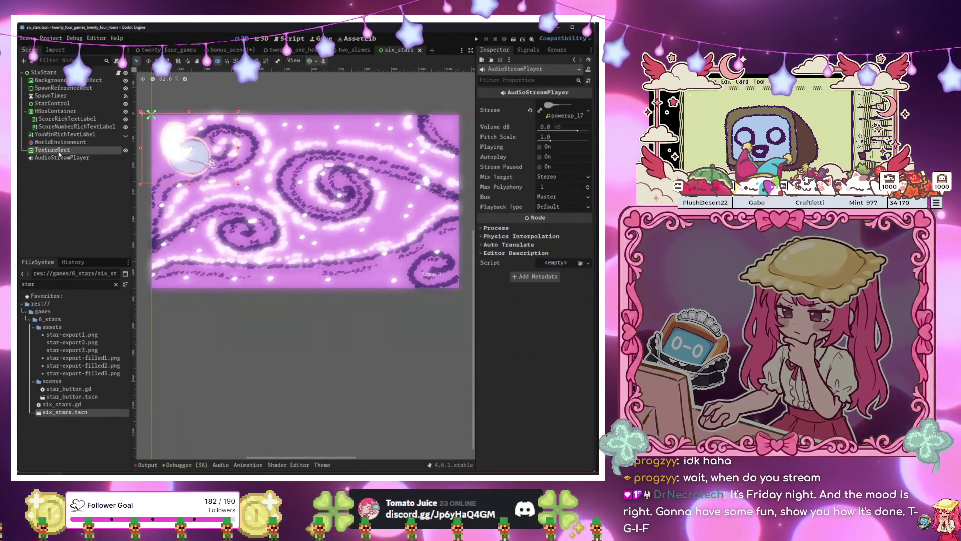
{"action": "left_click", "coordinate": [65, 104]}
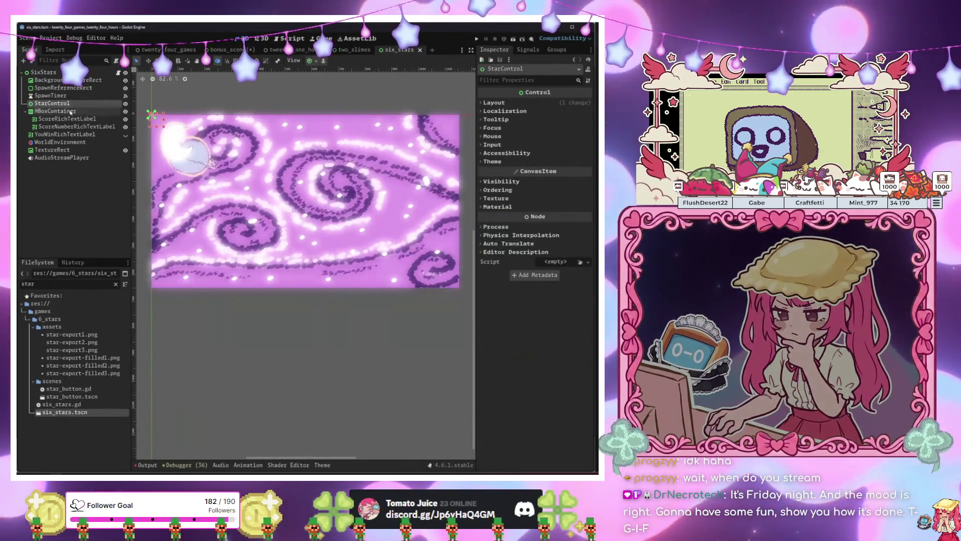
{"action": "left_click", "coordinate": [62, 142]}
{"action": "left_click", "coordinate": [73, 156]}
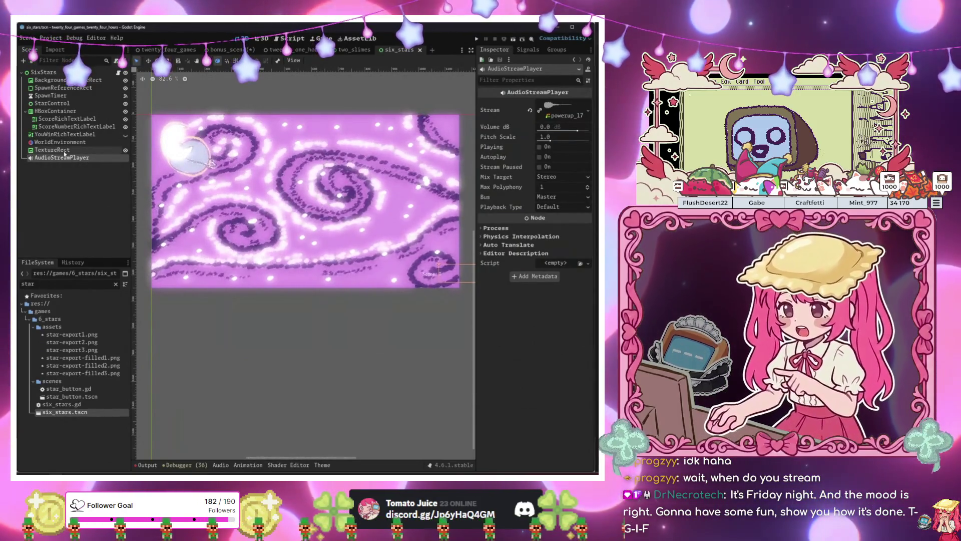
{"action": "left_click", "coordinate": [62, 134]}
{"action": "left_click", "coordinate": [68, 104]}
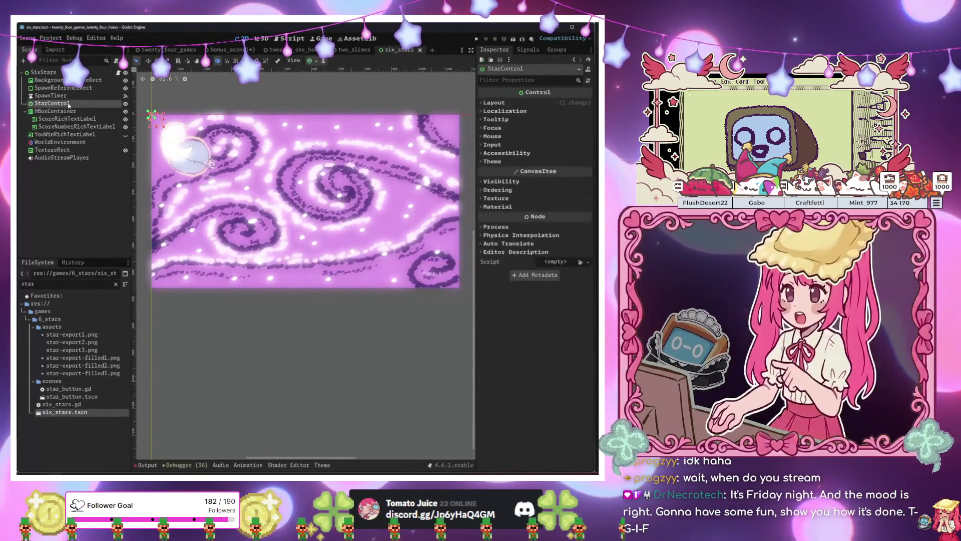
- Copy the purple swirl BackgroundTextureRect and paste it under ColorRect in bonus_scene
{"action": "left_click", "coordinate": [55, 79]}
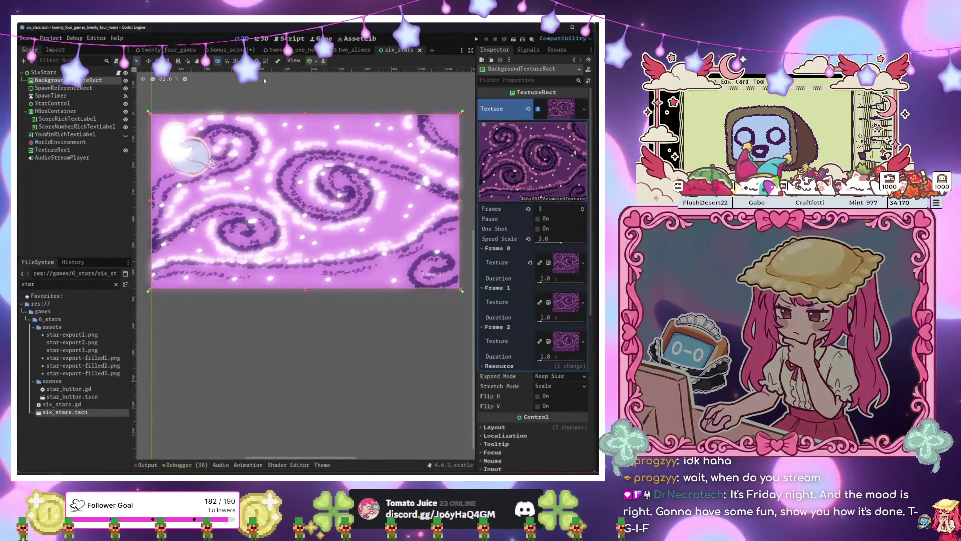
{"action": "left_click", "coordinate": [216, 52]}
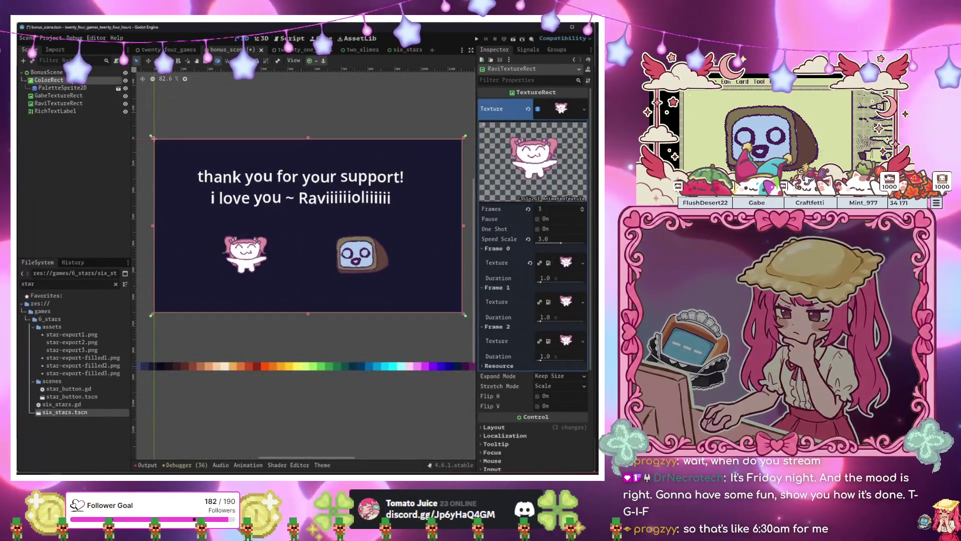
{"action": "left_click", "coordinate": [50, 80]}
{"action": "key", "text": "ctrl+v"}
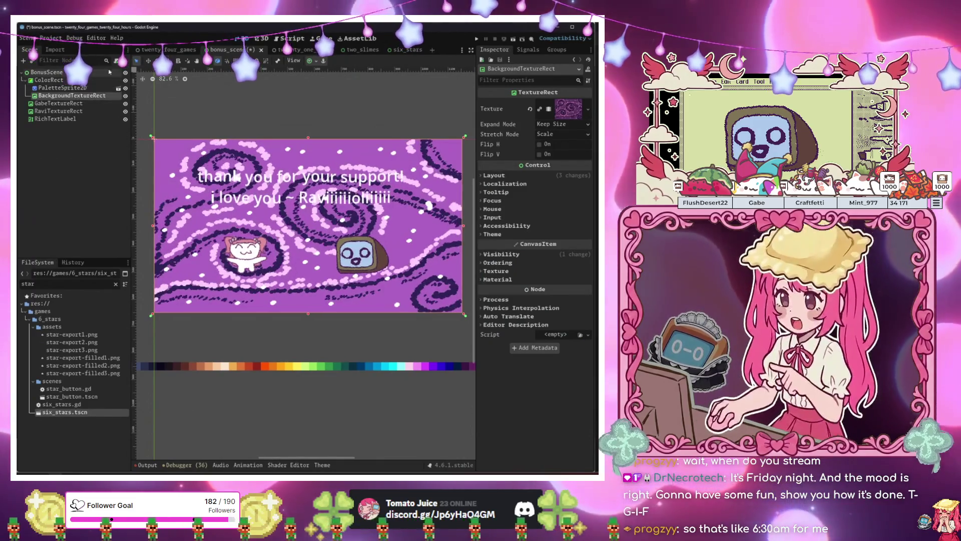
- Copy the WorldEnvironment node from six_stars into the bonus scene
{"action": "left_click", "coordinate": [395, 50]}
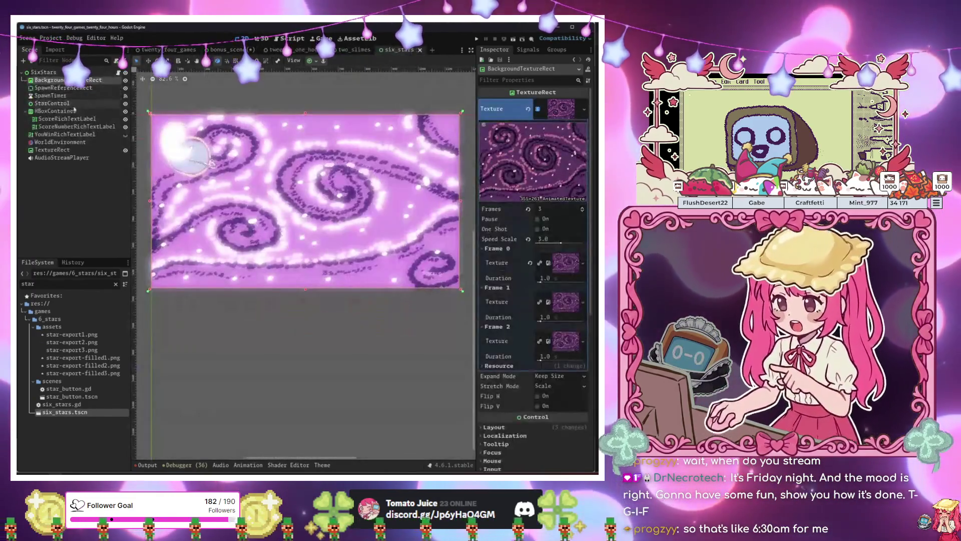
{"action": "left_click", "coordinate": [55, 143]}
{"action": "left_click", "coordinate": [228, 50]}
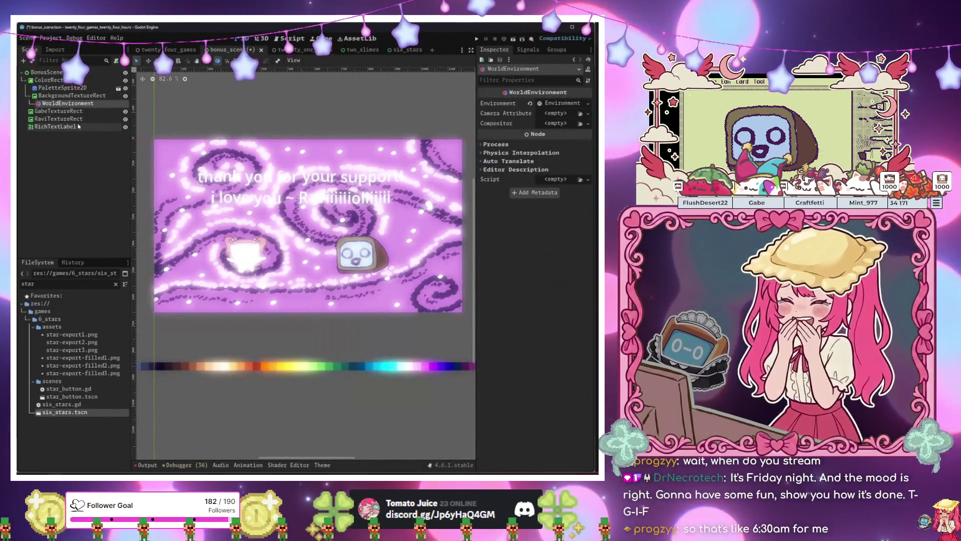
- Lower the swirl background's Modulate opacity to darken it
{"action": "left_click", "coordinate": [283, 160]}
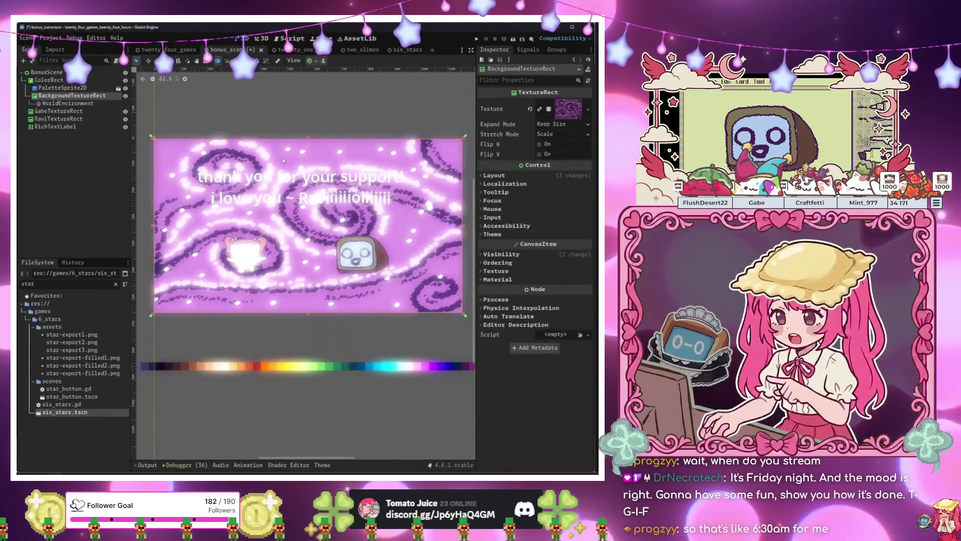
{"action": "left_click", "coordinate": [501, 254]}
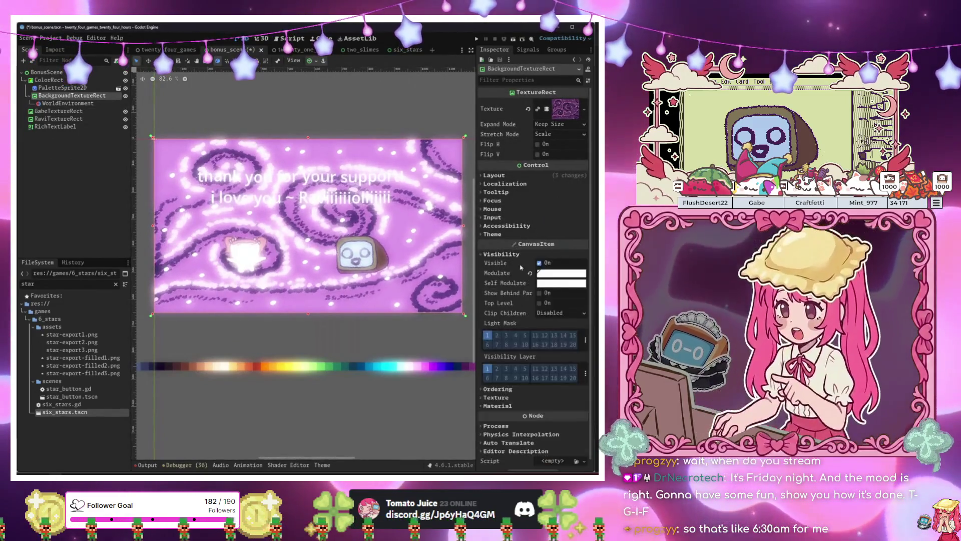
{"action": "left_click", "coordinate": [560, 273]}
{"action": "left_click_drag", "start_coordinate": [584, 225], "coordinate": [542, 227]}
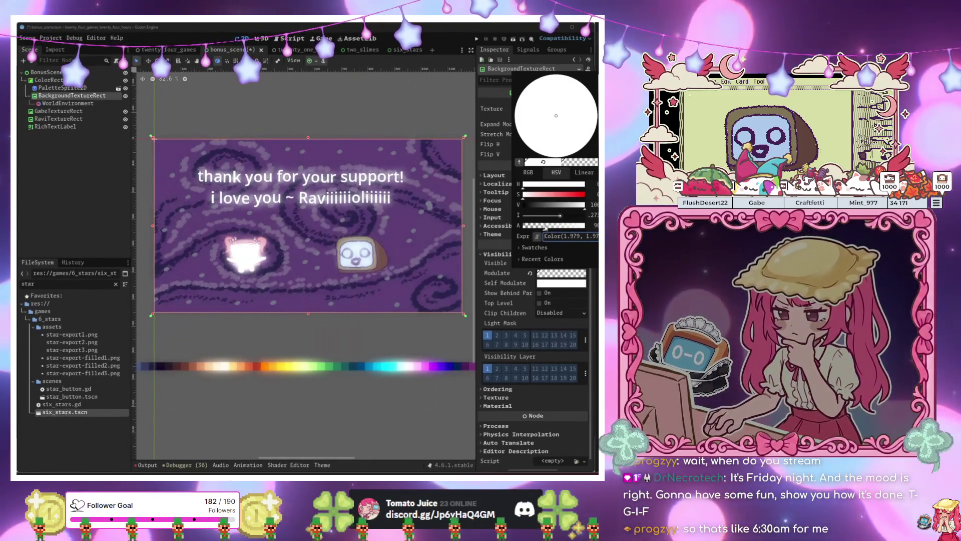
{"action": "left_click", "coordinate": [98, 157]}
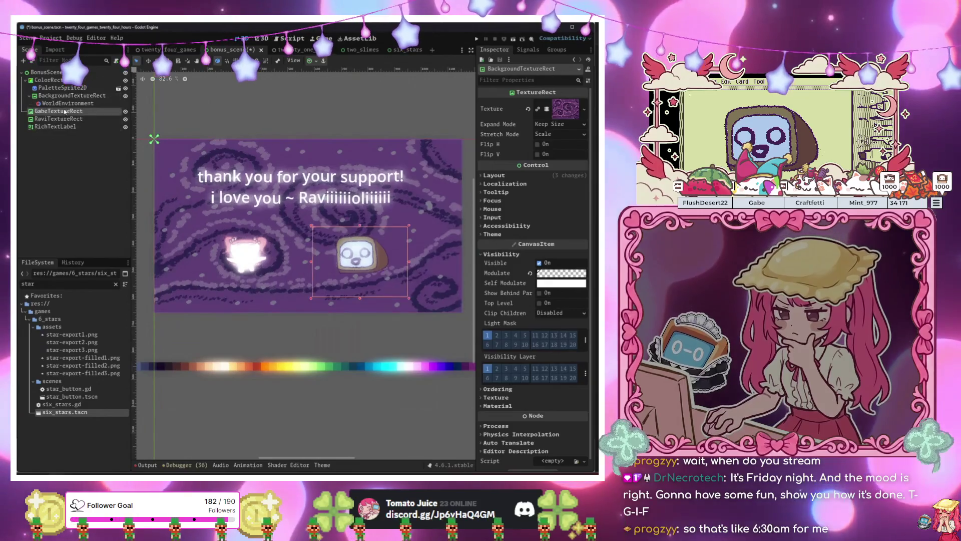
- Expand the WorldEnvironment's Environment settings to show Glow
{"action": "left_click", "coordinate": [59, 111]}
{"action": "left_click", "coordinate": [69, 104]}
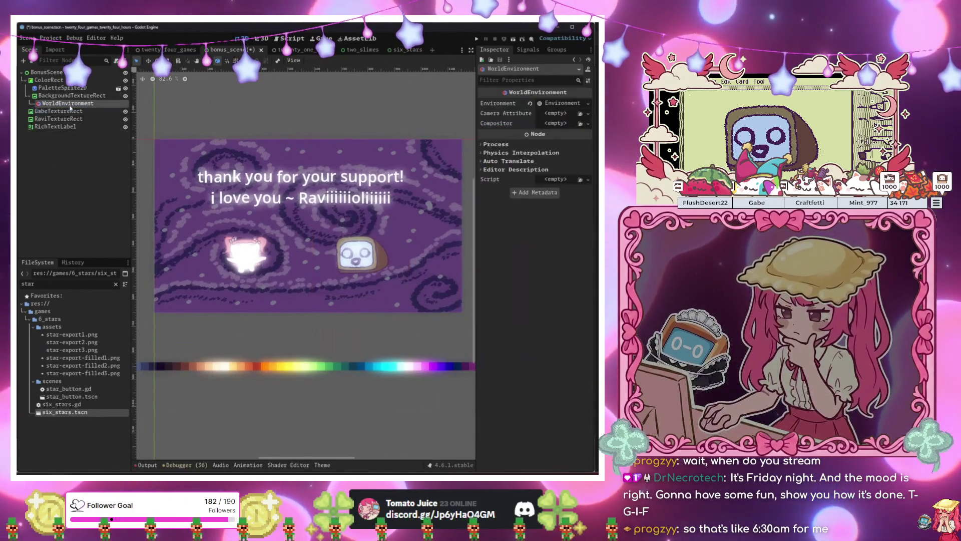
{"action": "left_click", "coordinate": [566, 103]}
{"action": "left_click", "coordinate": [543, 181]}
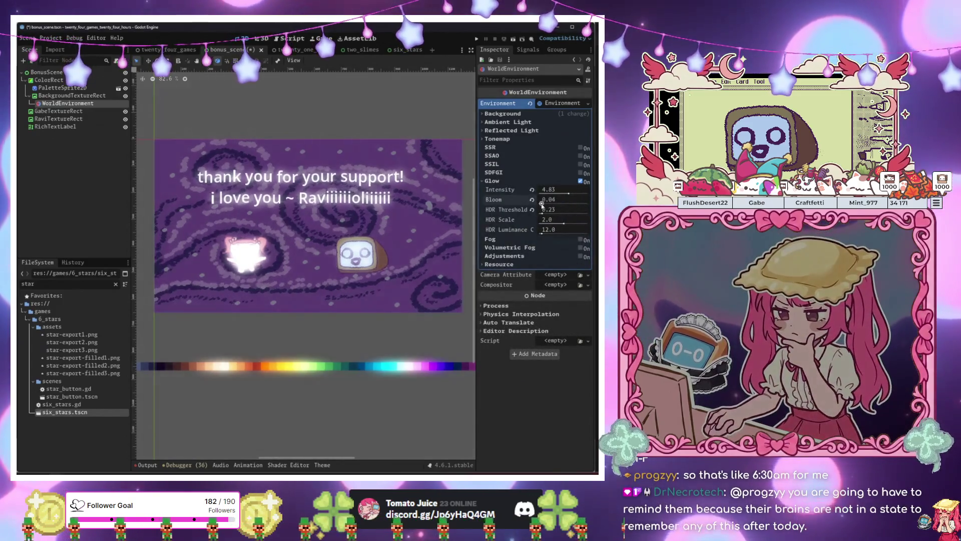
- Reduce glow bloom to 0.02 and lower the swirl background's opacity further
{"action": "left_click_drag", "start_coordinate": [544, 204], "coordinate": [556, 192]}
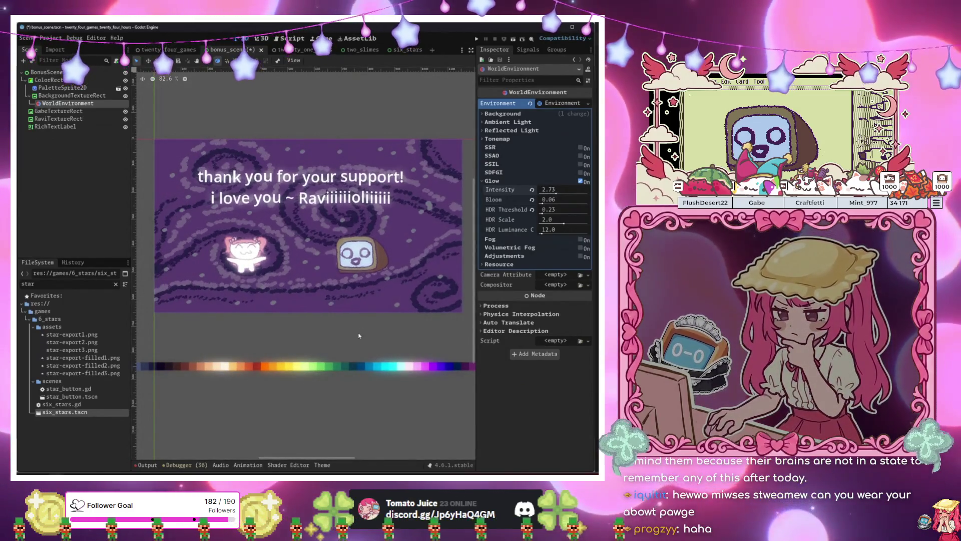
{"action": "left_click", "coordinate": [359, 303]}
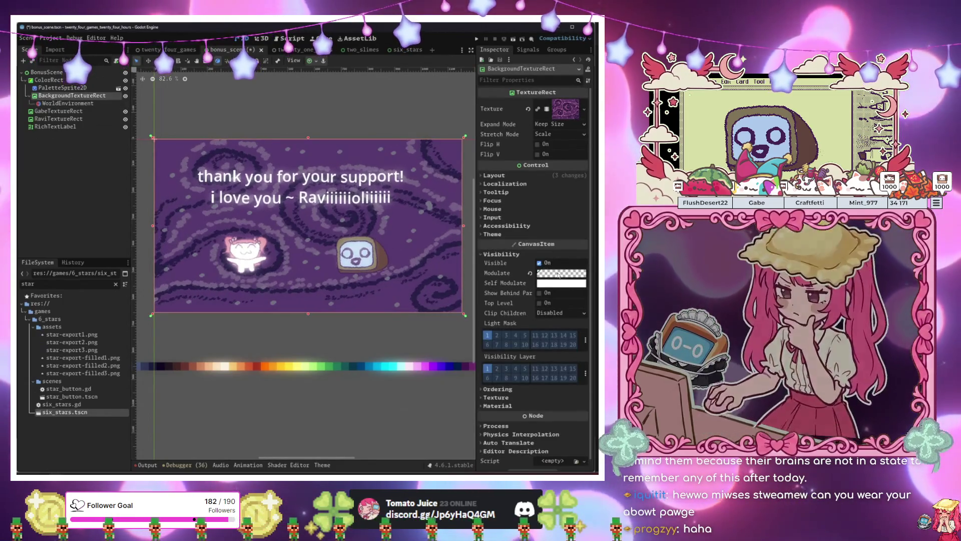
{"action": "left_click", "coordinate": [559, 275]}
{"action": "left_click", "coordinate": [529, 227]}
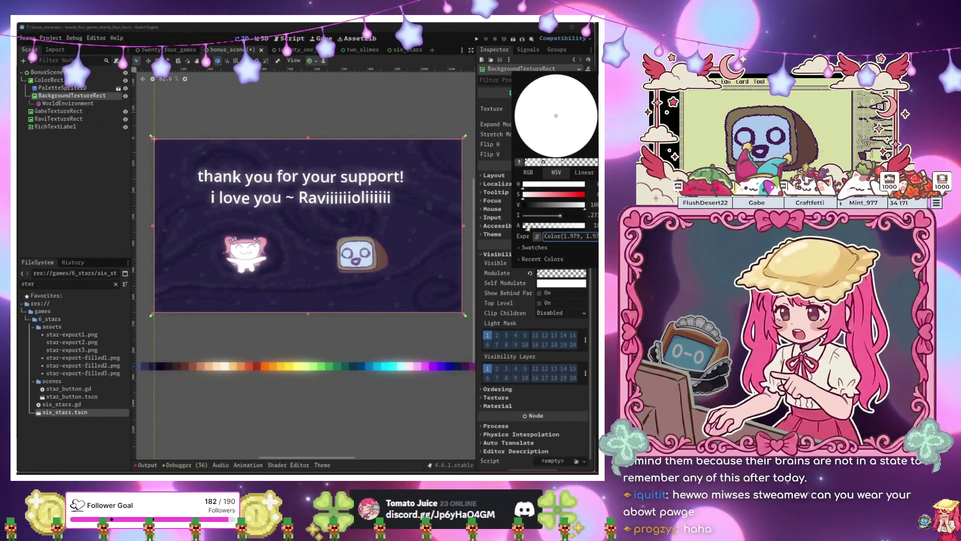
{"action": "left_click", "coordinate": [471, 283]}
- Zoom out to preview the bonus scene and save it
{"action": "scroll", "coordinate": [331, 258], "scroll_direction": "down", "scroll_amount": 2}
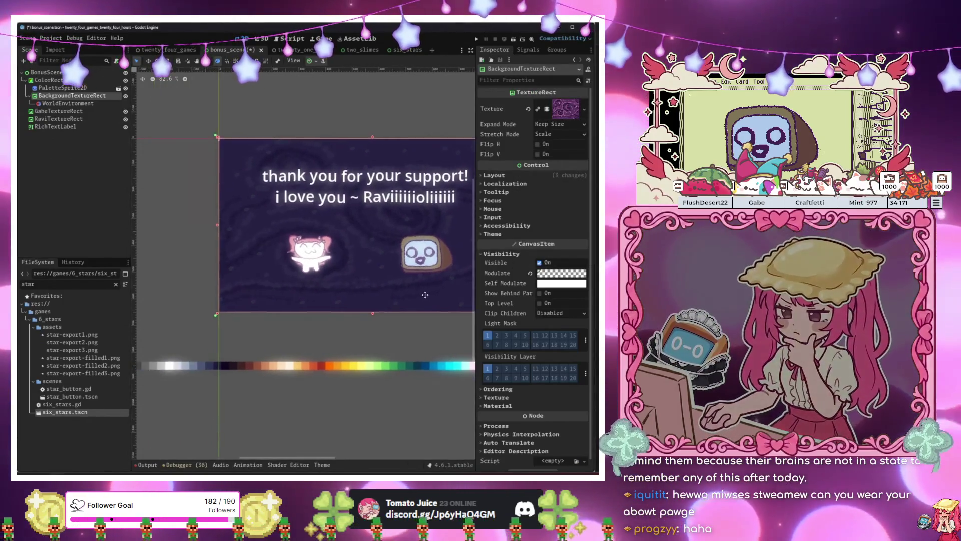
{"action": "scroll", "coordinate": [330, 257], "scroll_direction": "down", "scroll_amount": 3}
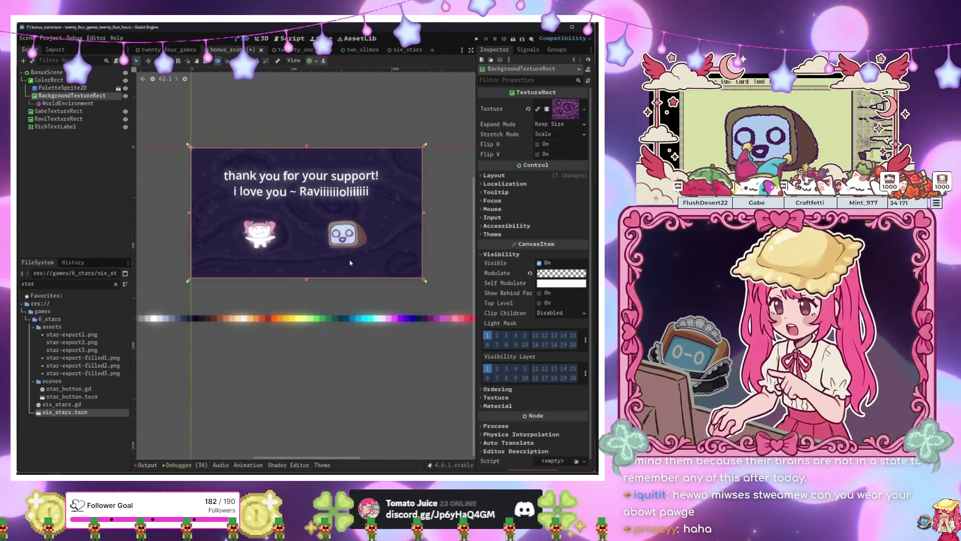
{"action": "left_click", "coordinate": [333, 303]}
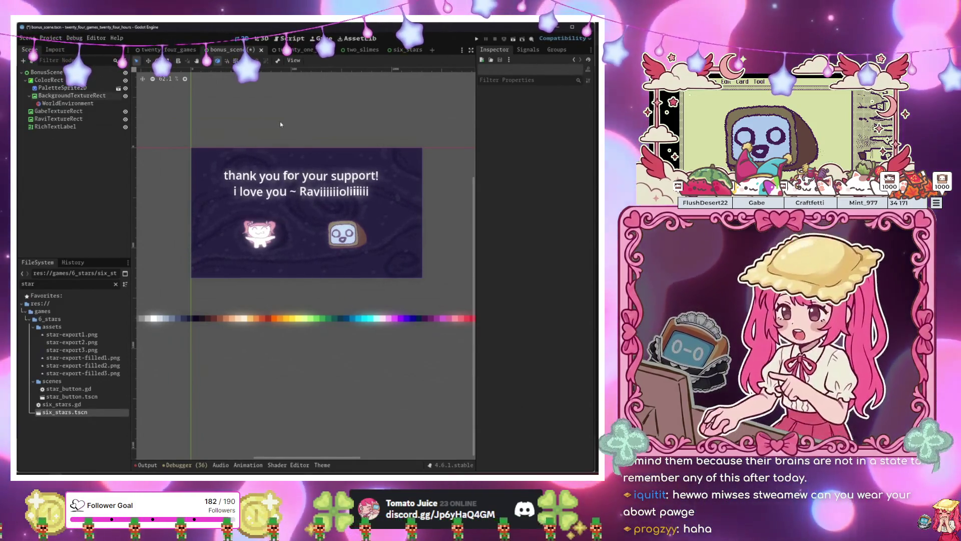
{"action": "key", "text": "ctrl+s"}
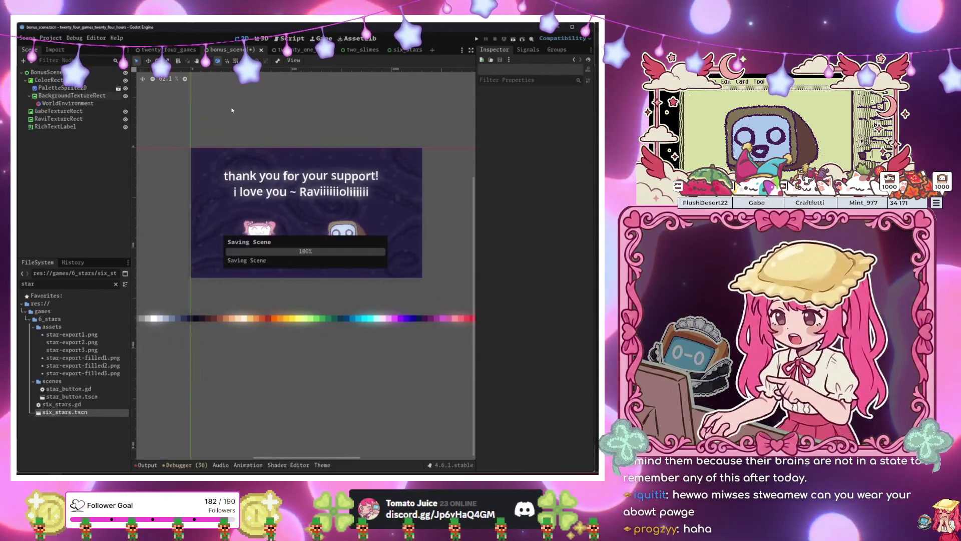
{"action": "left_click", "coordinate": [348, 51]}
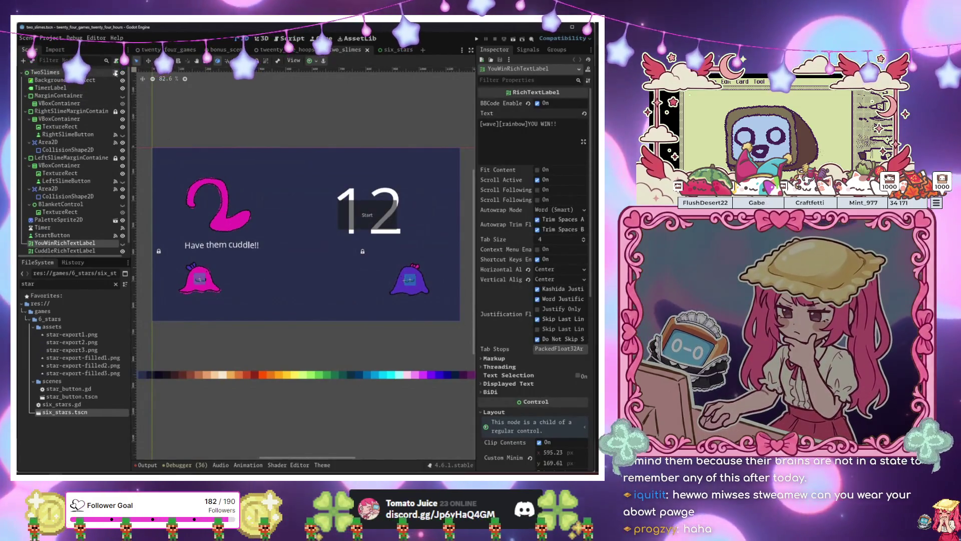
- In two_slimes.gd, set the won variable's initial value to false
{"action": "key", "text": "ctrl+F3"}
{"action": "scroll", "coordinate": [284, 191], "scroll_direction": "down", "scroll_amount": 3}
{"action": "left_click", "coordinate": [270, 238]}
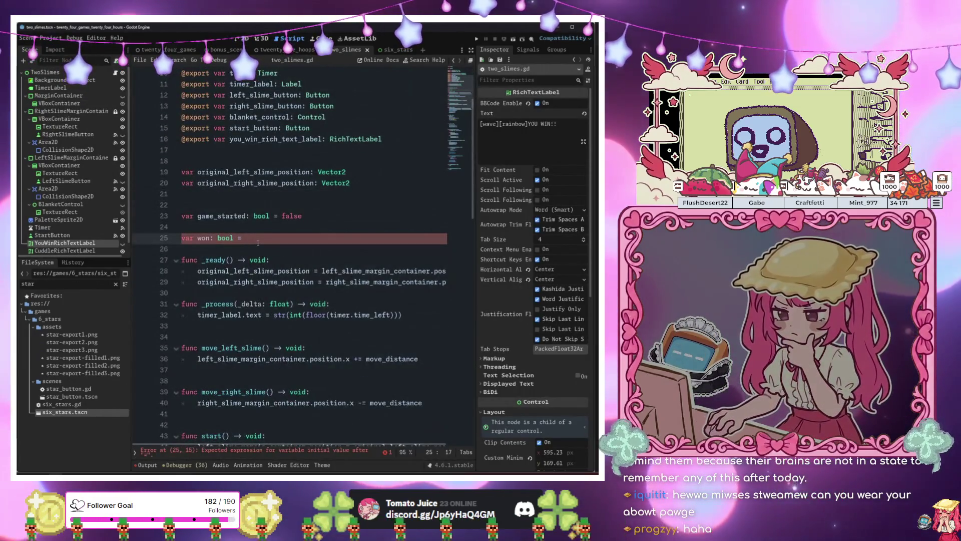
{"action": "type", "text": "fal"}
{"action": "key", "text": "Return"}
- Add a line referencing won after the win() call
{"action": "scroll", "coordinate": [281, 326], "scroll_direction": "down", "scroll_amount": 10}
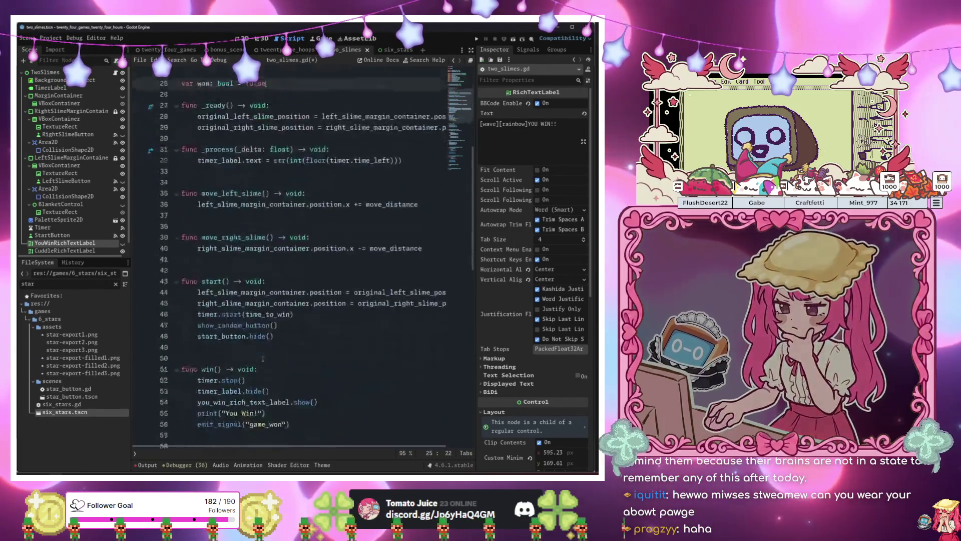
{"action": "left_click", "coordinate": [282, 337]}
{"action": "left_click", "coordinate": [339, 330]}
{"action": "scroll", "coordinate": [300, 251], "scroll_direction": "down", "scroll_amount": 7}
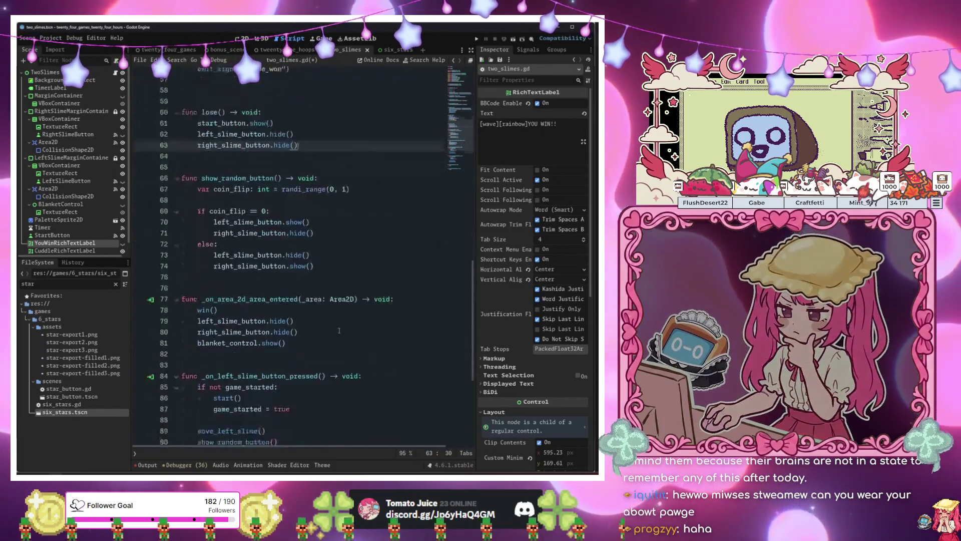
{"action": "left_click", "coordinate": [236, 259]}
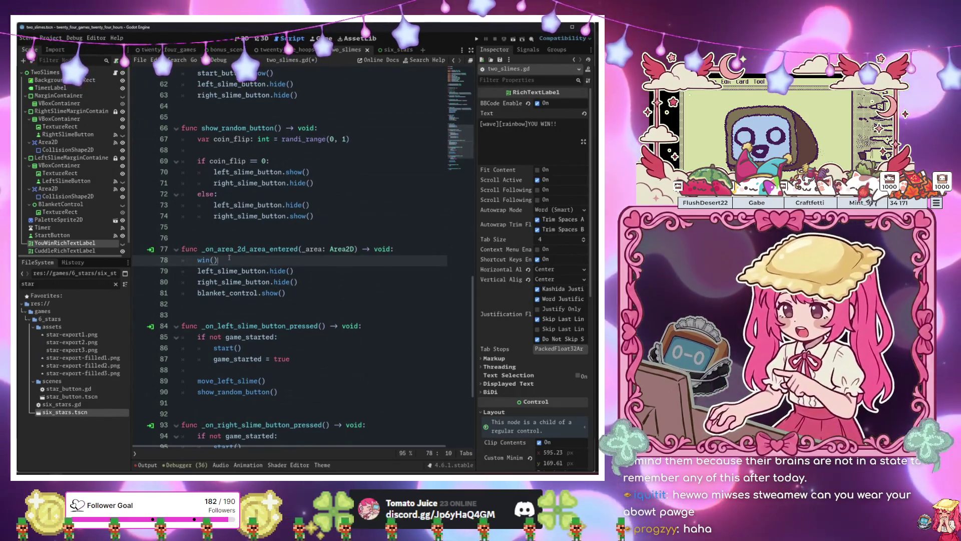
{"action": "key", "text": "Return"}
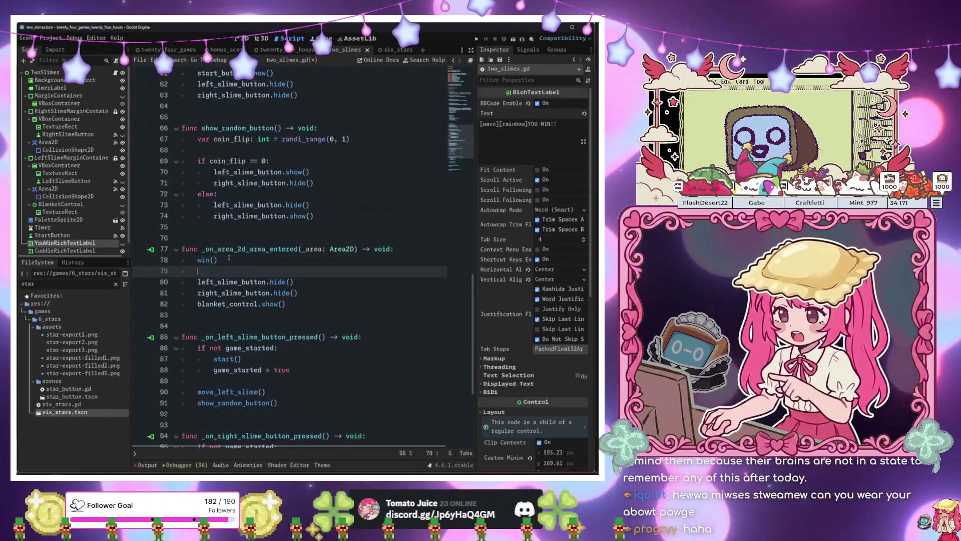
{"action": "type", "text": "win"}
{"action": "key", "text": "BackSpace"}
{"action": "key", "text": "BackSpace"}
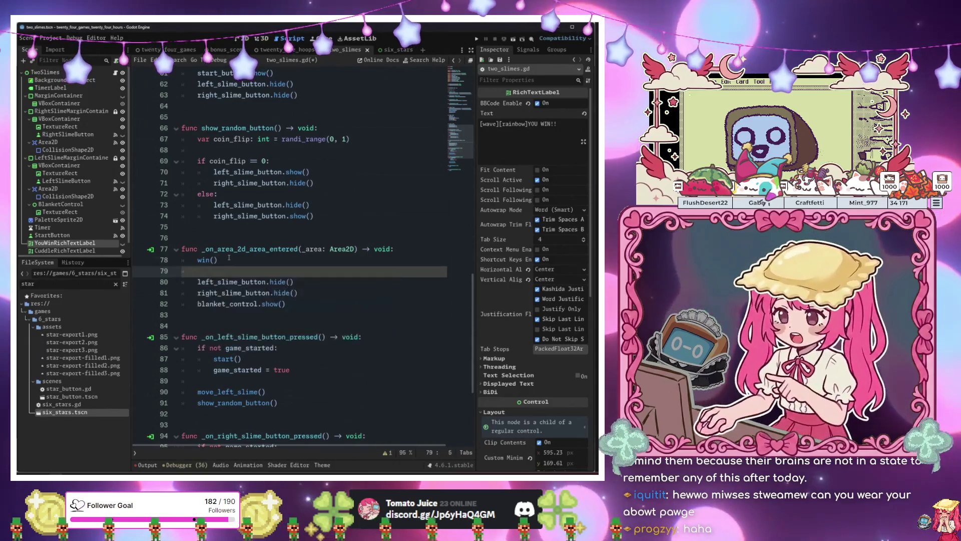
{"action": "type", "text": "on"}
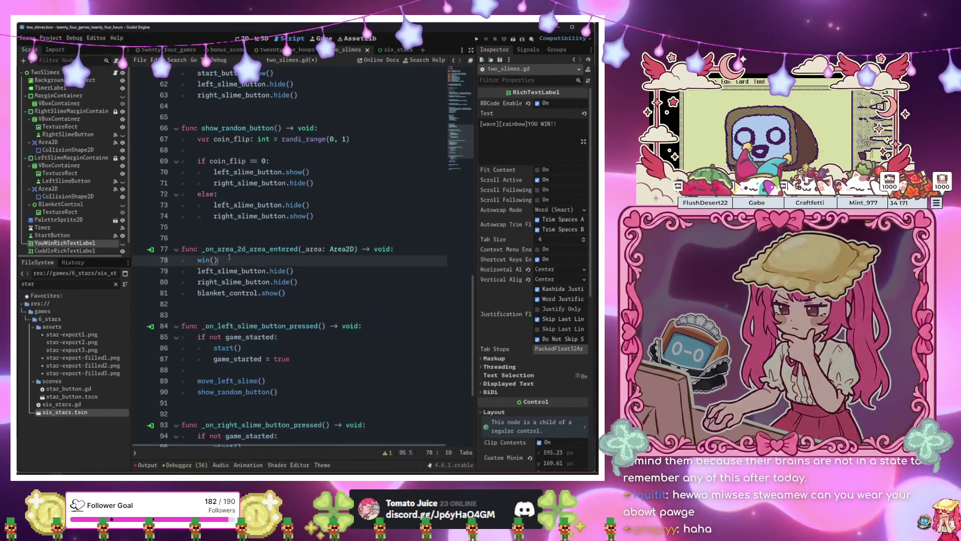
- Start win() with 'if not won: won = true', else 'return'
{"action": "scroll", "coordinate": [229, 257], "scroll_direction": "up", "scroll_amount": 6}
{"action": "left_click", "coordinate": [281, 195]}
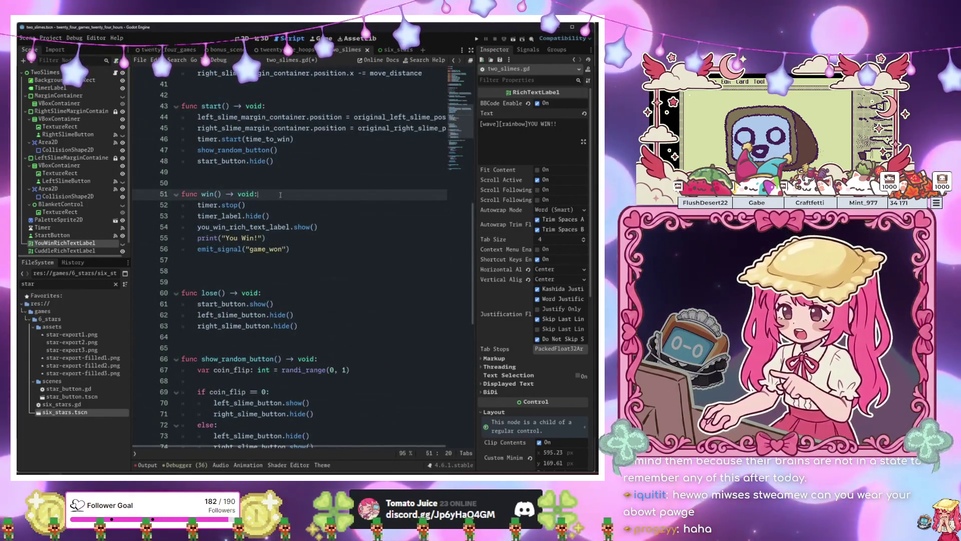
{"action": "key", "text": "Return"}
{"action": "type", "text": "if not won:"}
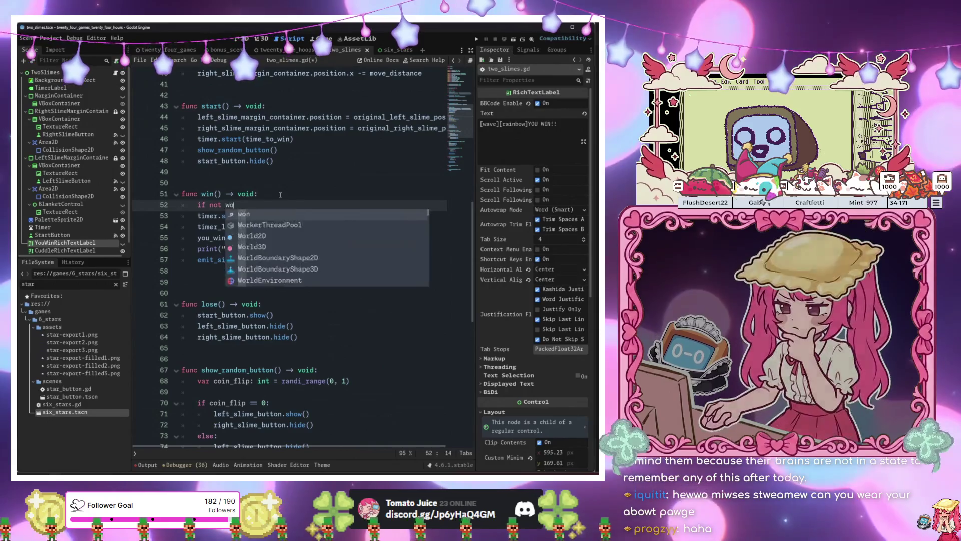
{"action": "key", "text": "Return"}
{"action": "type", "text": "won =  tru"}
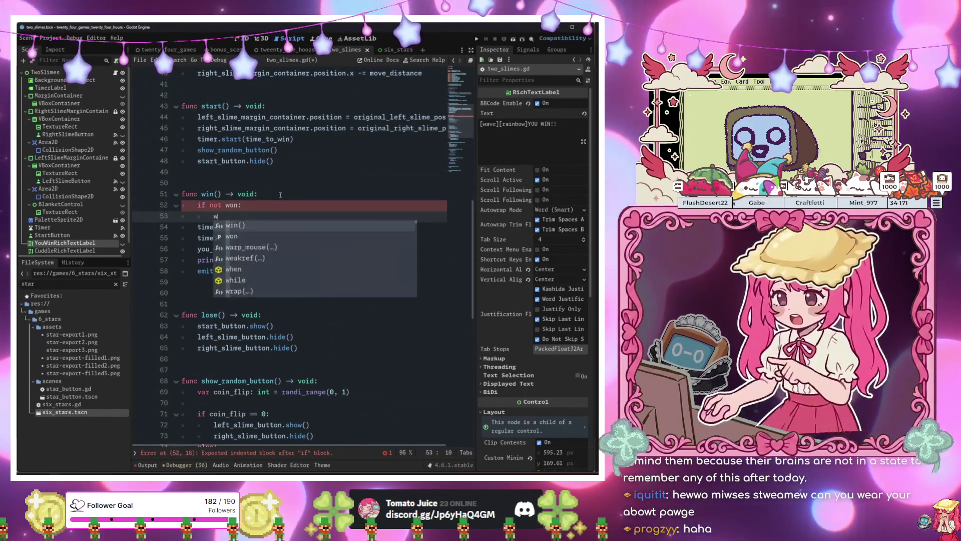
{"action": "key", "text": "BackSpace"}
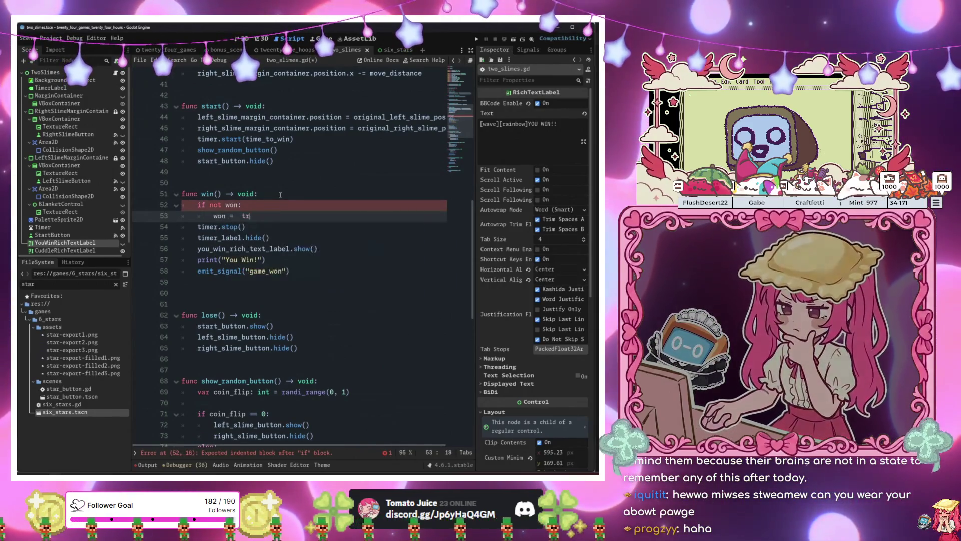
{"action": "type", "text": "true"}
{"action": "key", "text": "Return"}
{"action": "type", "text": "else:"}
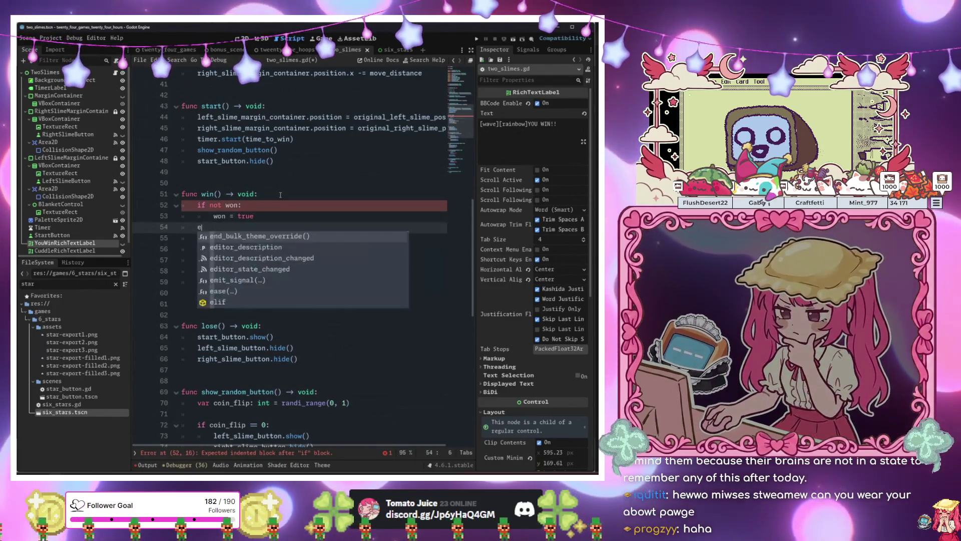
{"action": "key", "text": "Return"}
{"action": "type", "text": "return"}
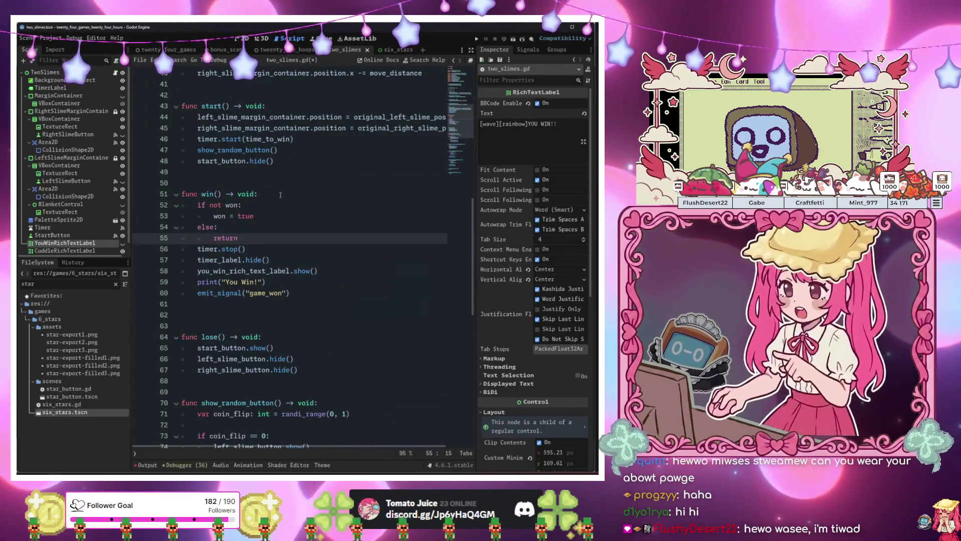
- Switch to the twenty_four_games scene and run the game with F5
{"action": "left_click", "coordinate": [280, 195]}
{"action": "left_click", "coordinate": [242, 106]}
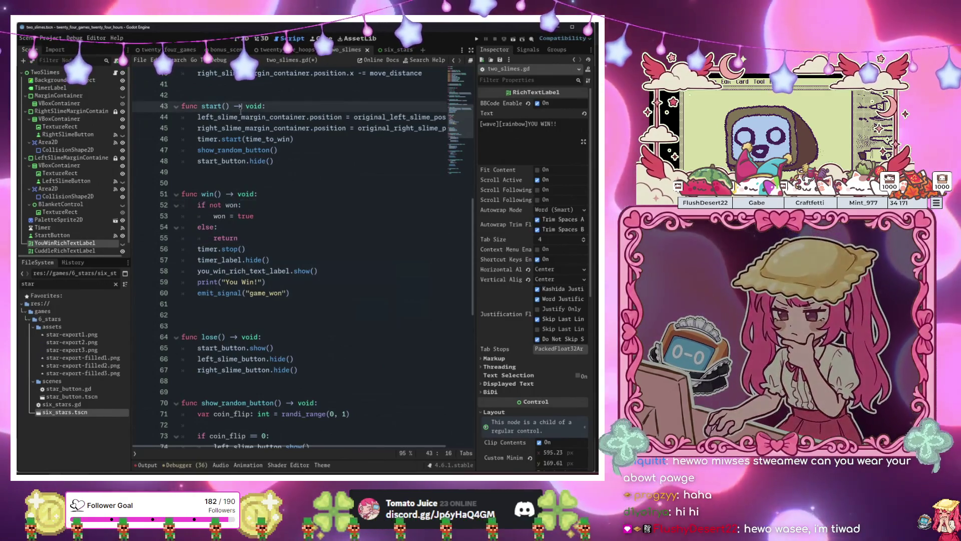
{"action": "left_click", "coordinate": [149, 50]}
{"action": "key", "text": "F5"}
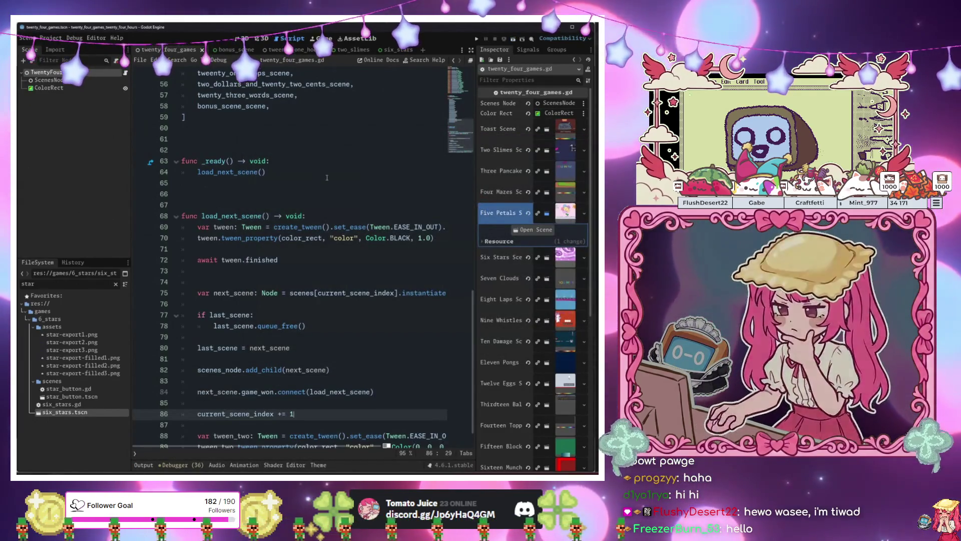
- Change current_scene_index from 2 to 0 and run the game from the Toaster minigame
{"action": "scroll", "coordinate": [327, 177], "scroll_direction": "up", "scroll_amount": 8}
{"action": "scroll", "coordinate": [301, 280], "scroll_direction": "down", "scroll_amount": 9}
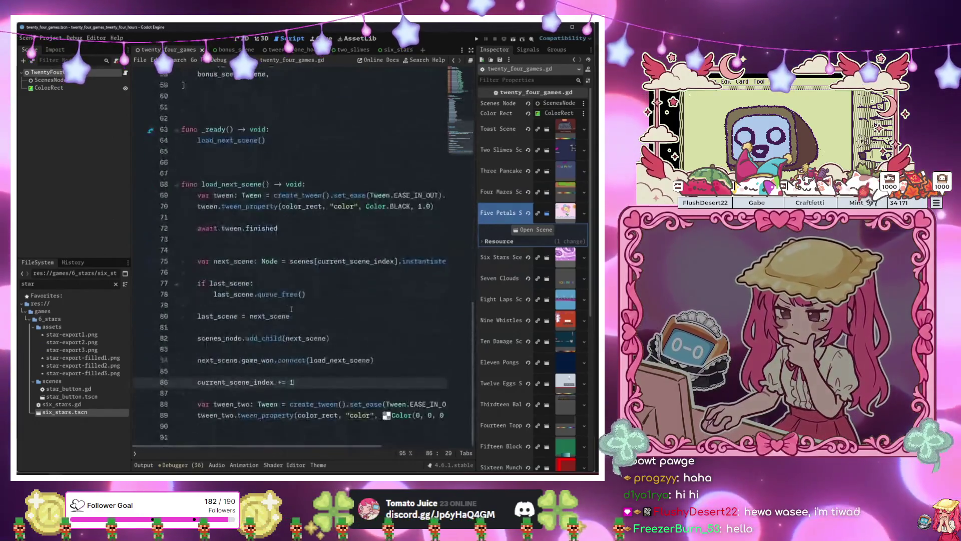
{"action": "scroll", "coordinate": [306, 326], "scroll_direction": "up", "scroll_amount": 12}
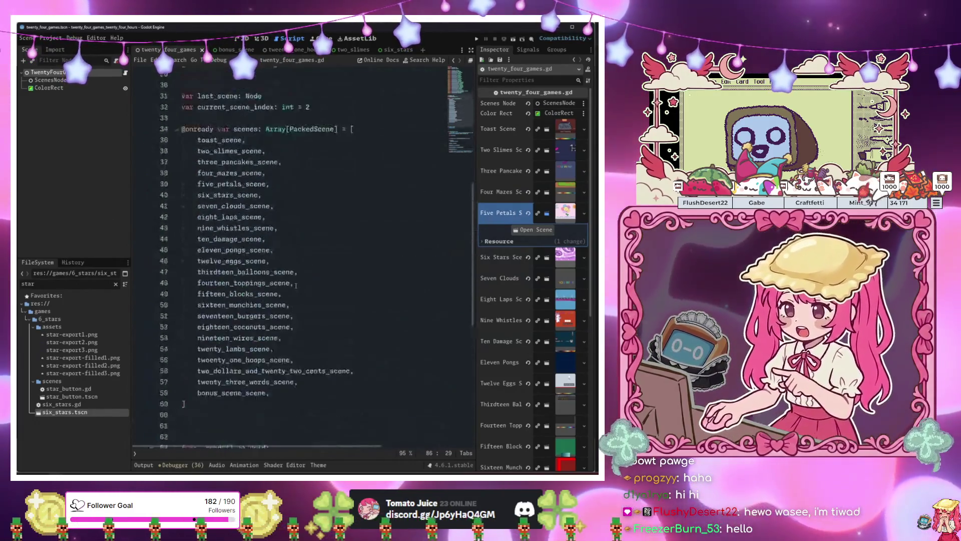
{"action": "left_click", "coordinate": [311, 184]}
{"action": "key", "text": "BackSpace"}
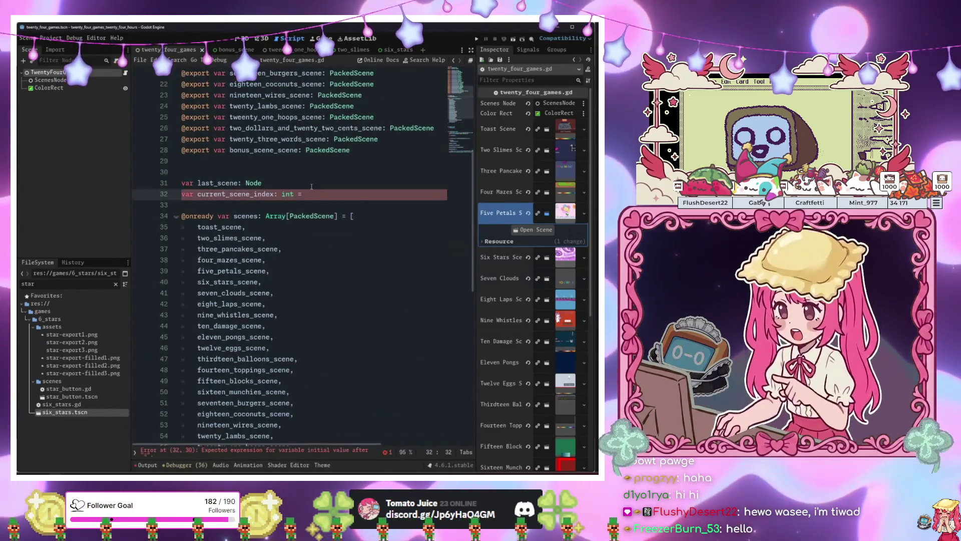
{"action": "type", "text": "0"}
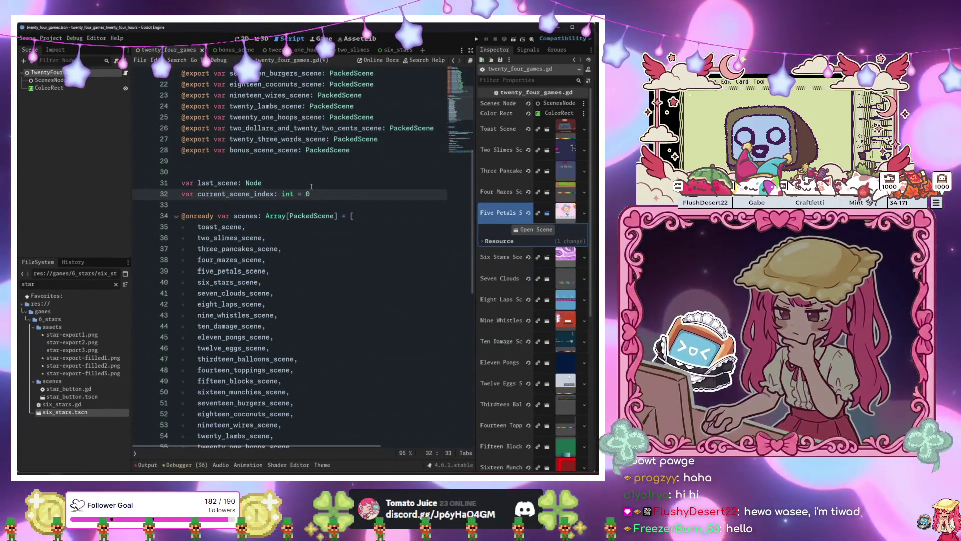
{"action": "key", "text": "F5"}
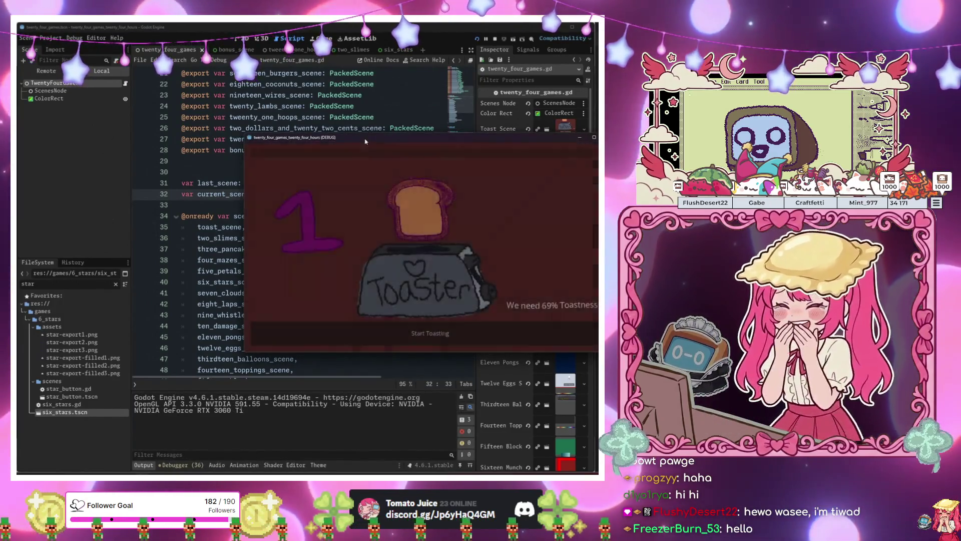
- Move the game window aside, delete the starting index value, stop the game, and select the file filter
{"action": "left_click_drag", "start_coordinate": [333, 133], "coordinate": [402, 211]}
{"action": "key", "text": "BackSpace"}
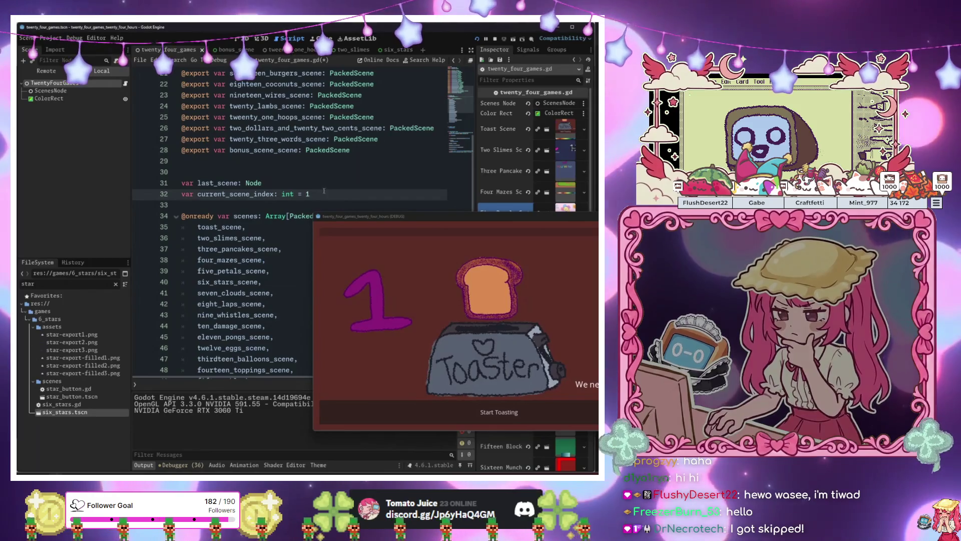
{"action": "key", "text": "F8"}
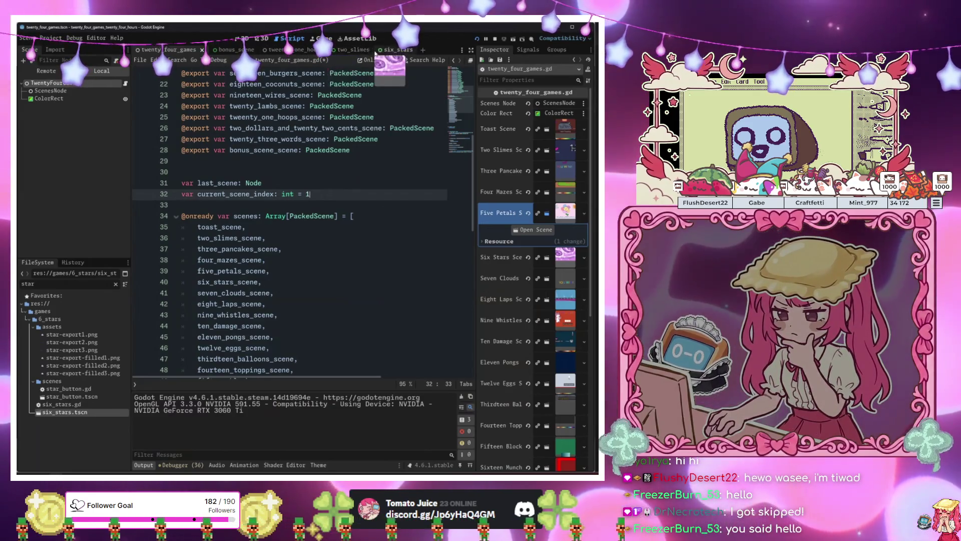
{"action": "left_click", "coordinate": [67, 284]}
- Filter the FileSystem for 'toast' and open toast.tscn
{"action": "type", "text": "toast"}
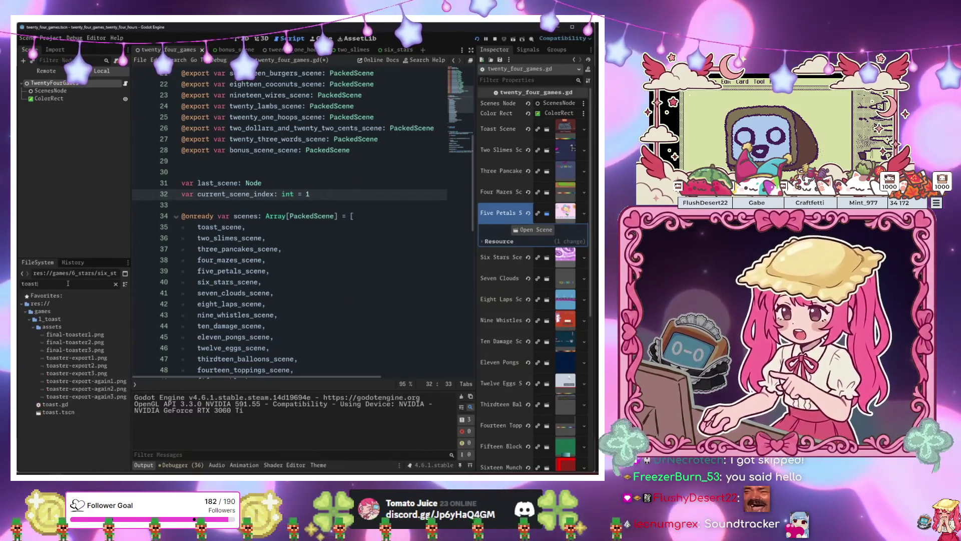
{"action": "double_click", "coordinate": [58, 411]}
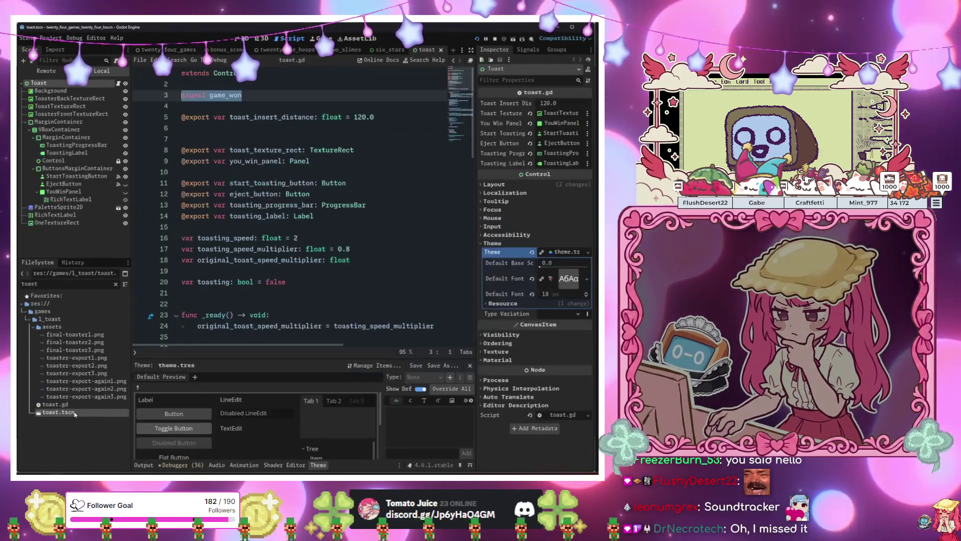
{"action": "left_click", "coordinate": [247, 205]}
{"action": "scroll", "coordinate": [251, 200], "scroll_direction": "down", "scroll_amount": 5}
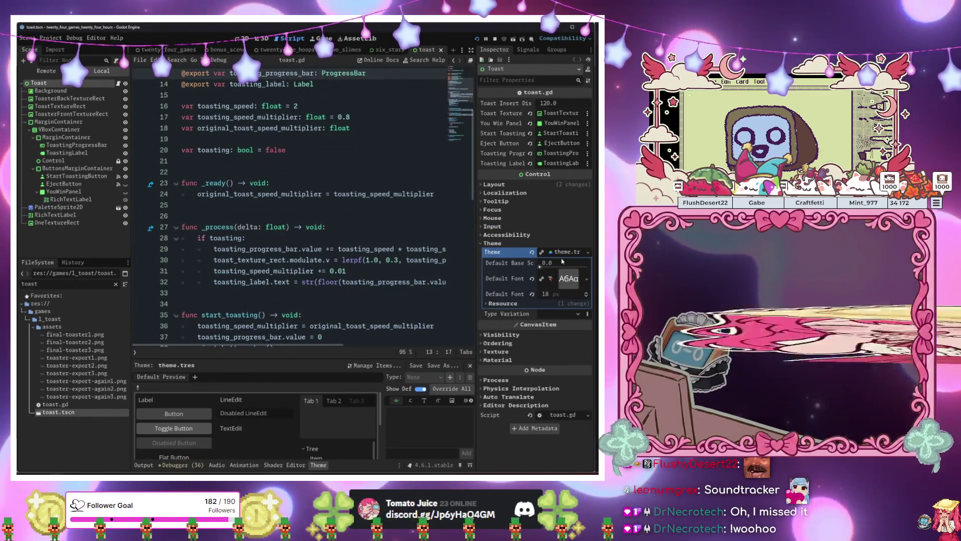
- In the 2D view, raise the theme's default font size from 18 to 39 px, then return to twenty_four_games
{"action": "left_click", "coordinate": [244, 38]}
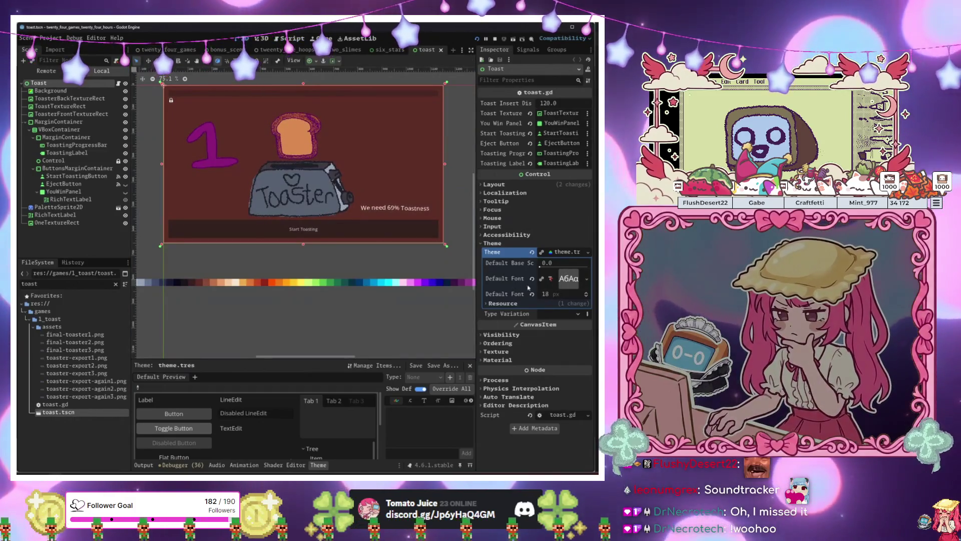
{"action": "left_click_drag", "start_coordinate": [553, 296], "coordinate": [573, 296]}
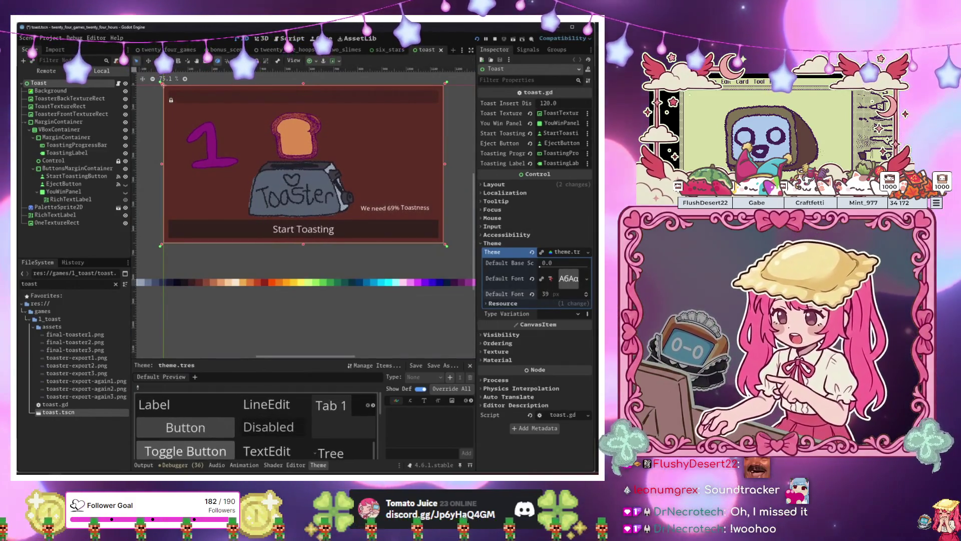
{"action": "left_click", "coordinate": [330, 322]}
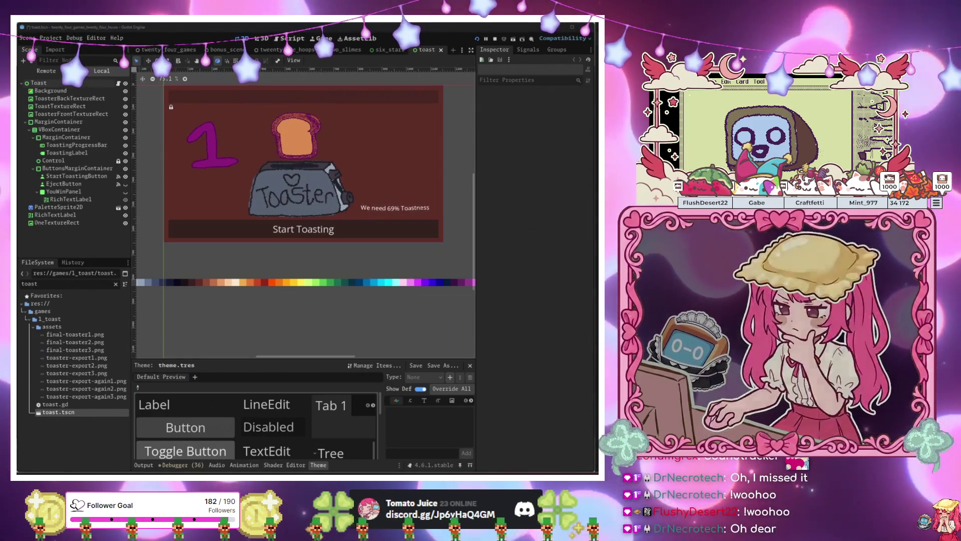
{"action": "scroll", "coordinate": [315, 300], "scroll_direction": "down", "scroll_amount": 4}
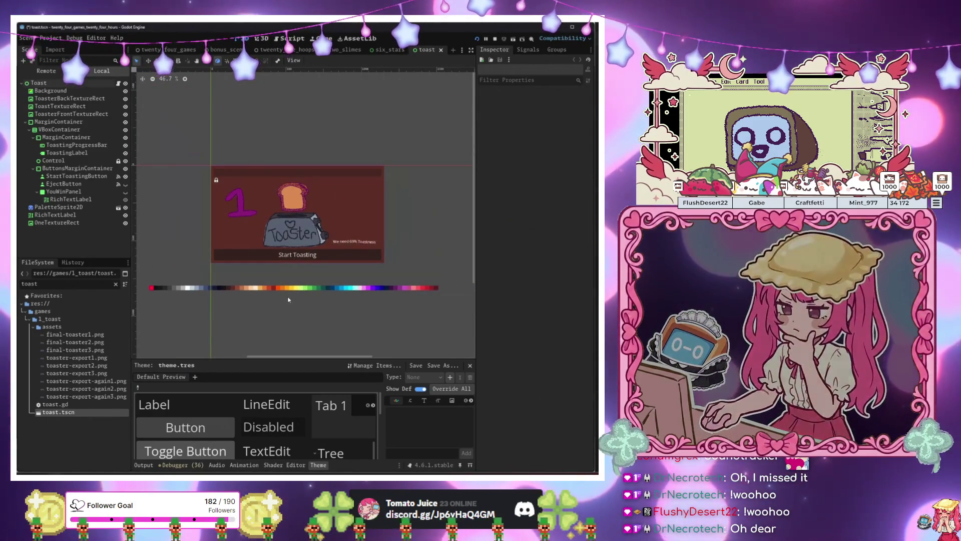
{"action": "left_click", "coordinate": [323, 292]}
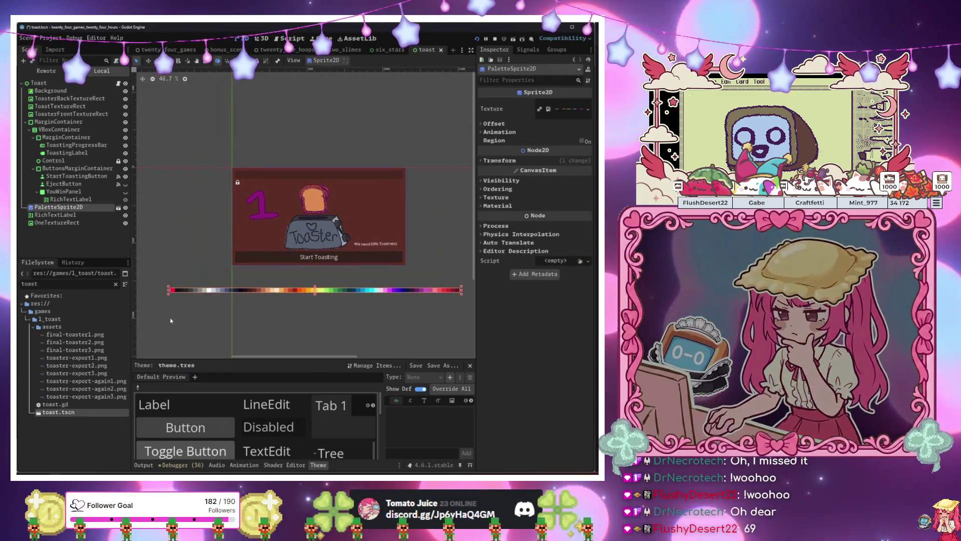
{"action": "left_click", "coordinate": [274, 337]}
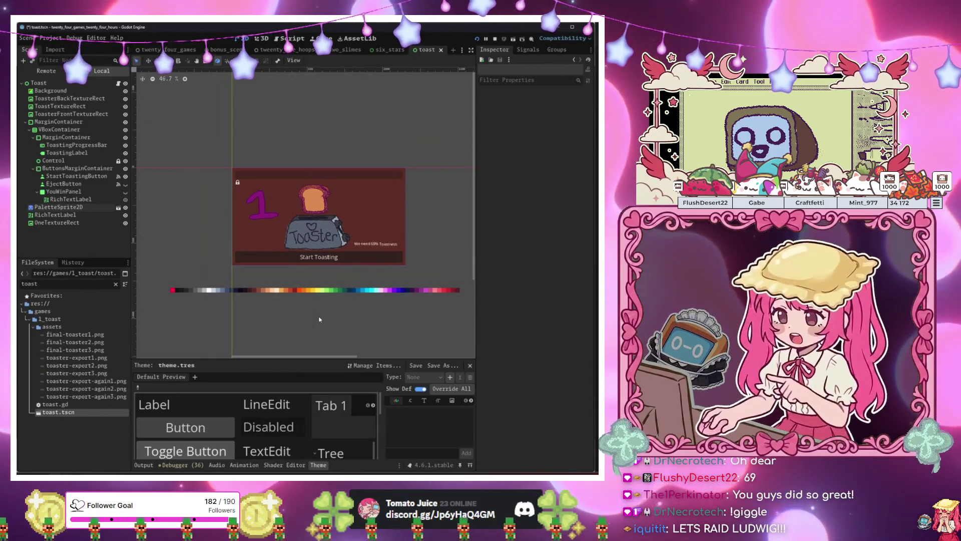
{"action": "key", "text": "ctrl+Tab"}
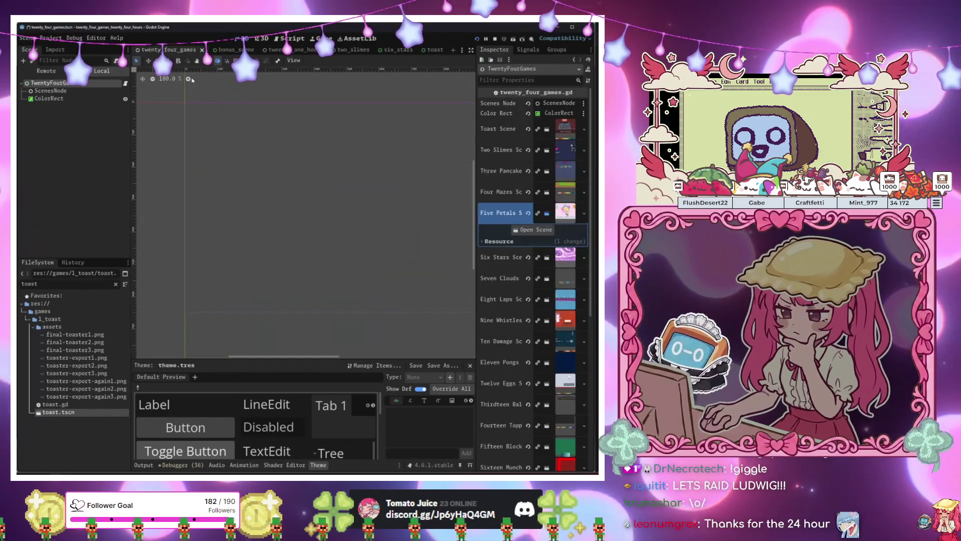
{"action": "scroll", "coordinate": [269, 160], "scroll_direction": "down", "scroll_amount": 5}
{"action": "scroll", "coordinate": [520, 290], "scroll_direction": "down", "scroll_amount": 2}
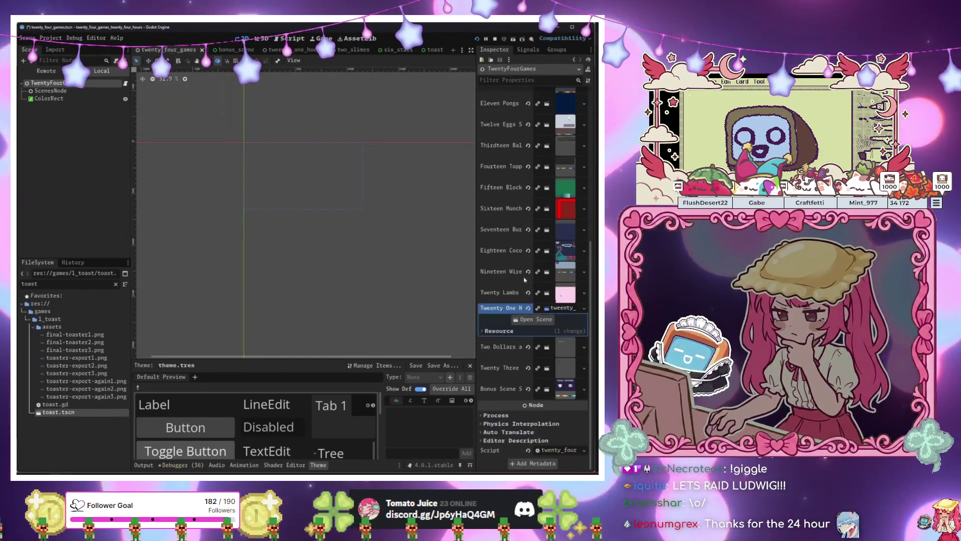
{"action": "scroll", "coordinate": [520, 290], "scroll_direction": "down", "scroll_amount": 10}
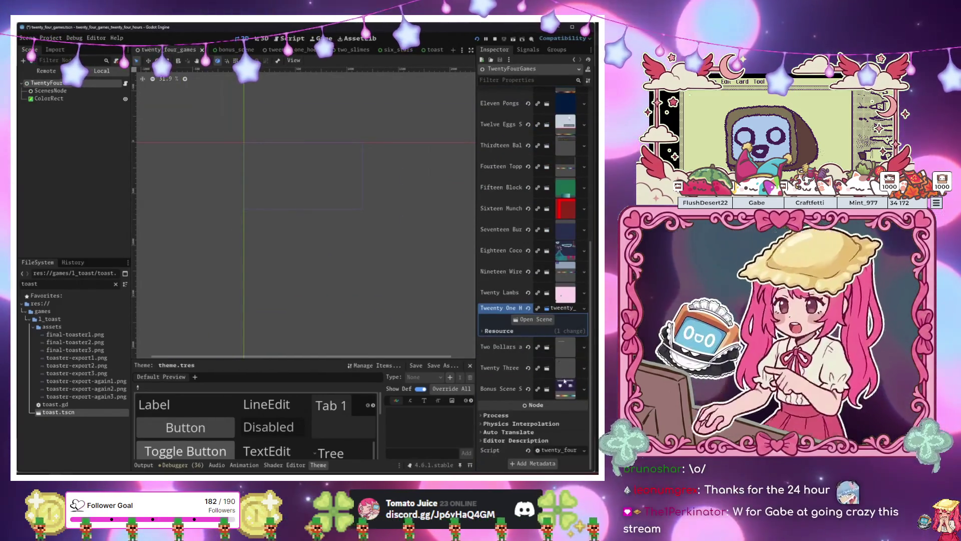
{"action": "scroll", "coordinate": [558, 358], "scroll_direction": "up", "scroll_amount": 10}
{"action": "scroll", "coordinate": [561, 130], "scroll_direction": "down", "scroll_amount": 5}
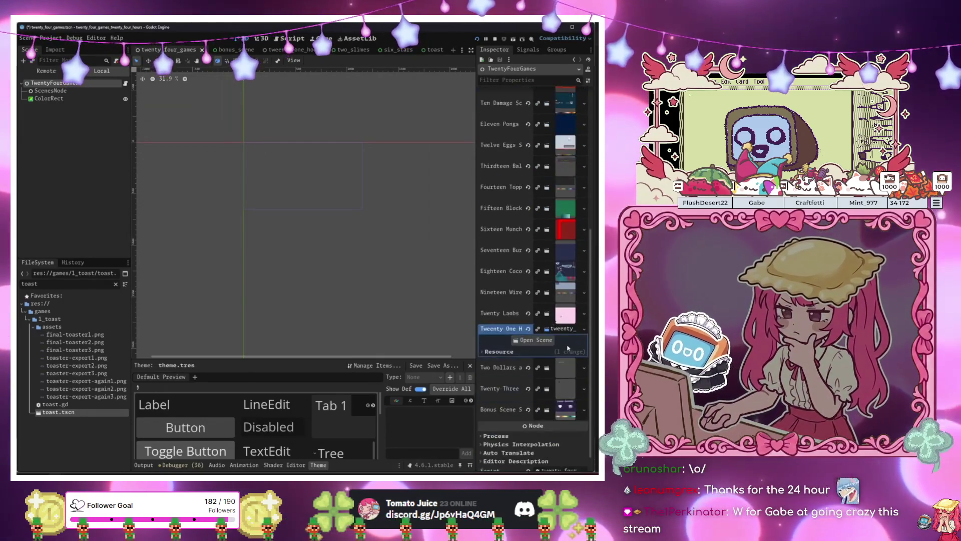
{"action": "scroll", "coordinate": [568, 353], "scroll_direction": "up", "scroll_amount": 5}
{"action": "scroll", "coordinate": [571, 225], "scroll_direction": "down", "scroll_amount": 5}
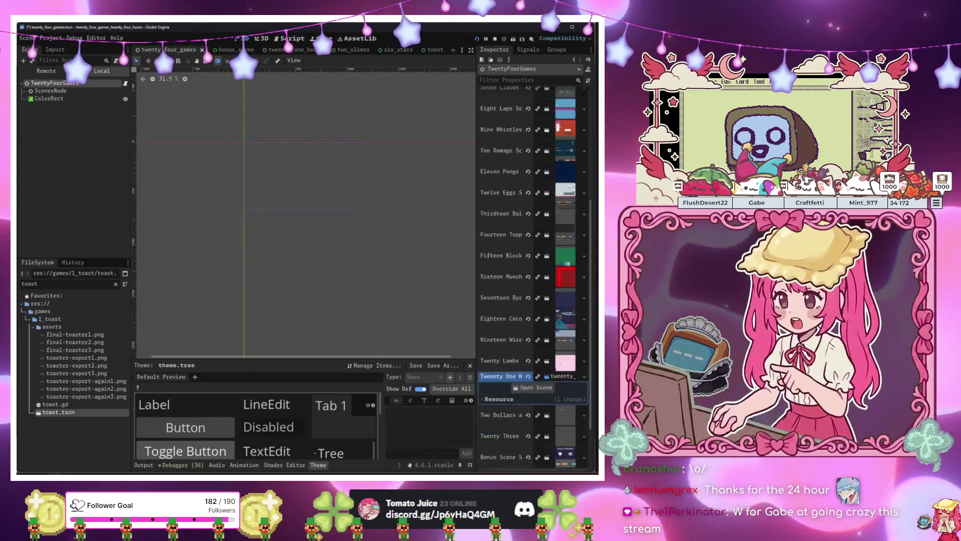
{"action": "scroll", "coordinate": [562, 310], "scroll_direction": "down", "scroll_amount": 1}
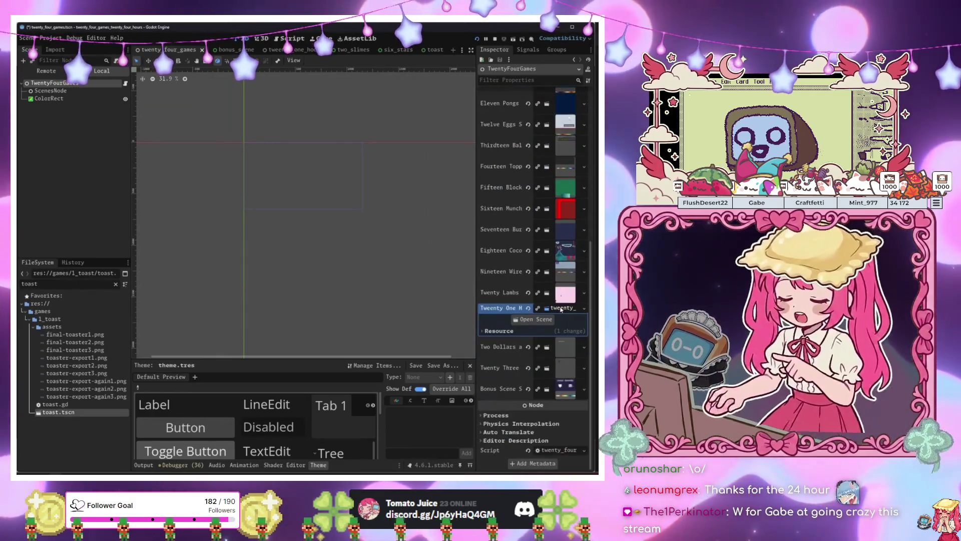
{"action": "scroll", "coordinate": [411, 220], "scroll_direction": "up", "scroll_amount": 3}
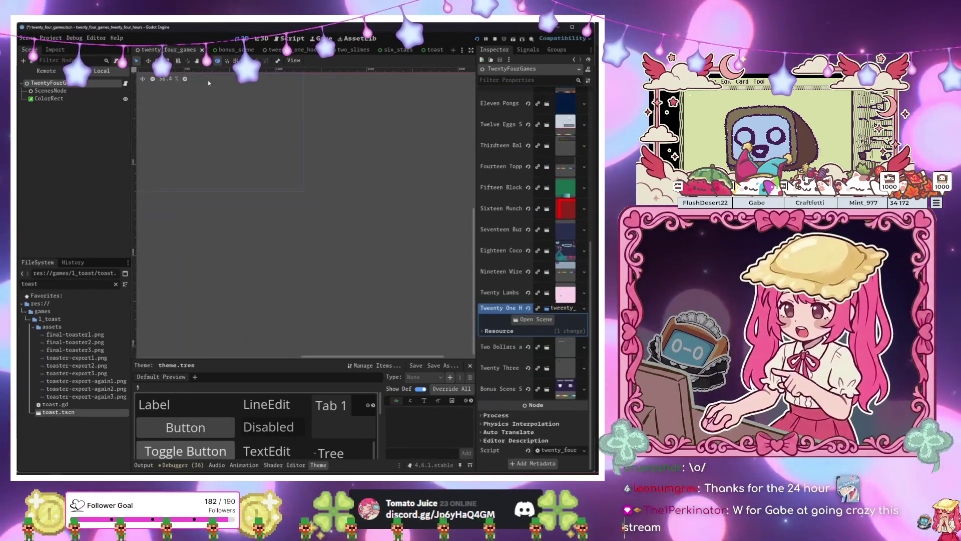
{"action": "key", "text": "F5"}
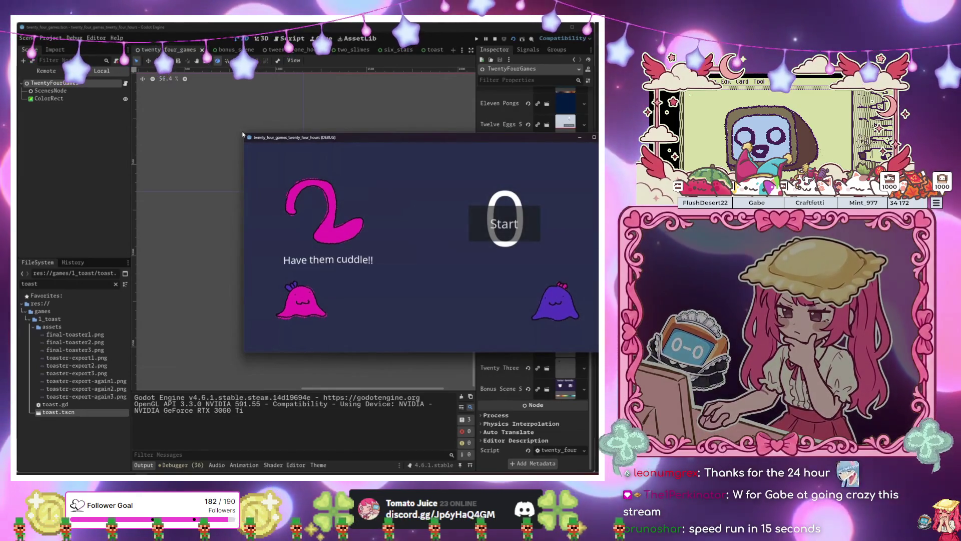
- Close the debug window, then save and rerun the project from minigame 1
{"action": "left_click", "coordinate": [578, 138]}
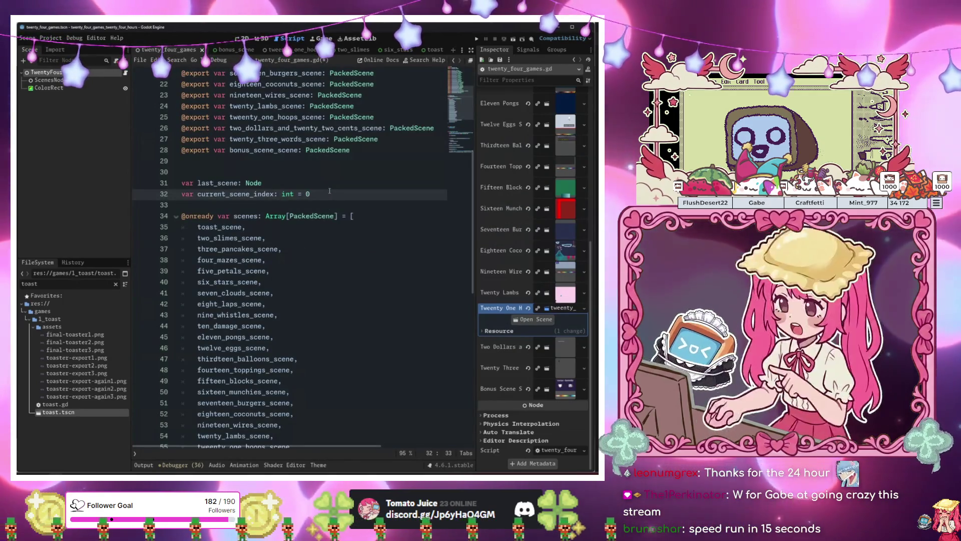
{"action": "key", "text": "F5"}
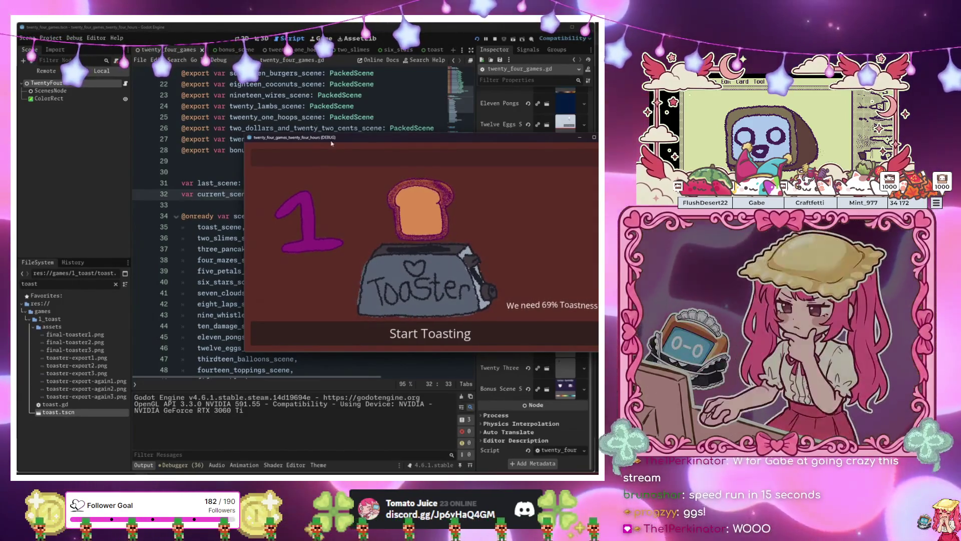
- Move the game window left and eject the toast at 69% to win the toaster minigame
{"action": "left_click_drag", "start_coordinate": [332, 144], "coordinate": [236, 147]}
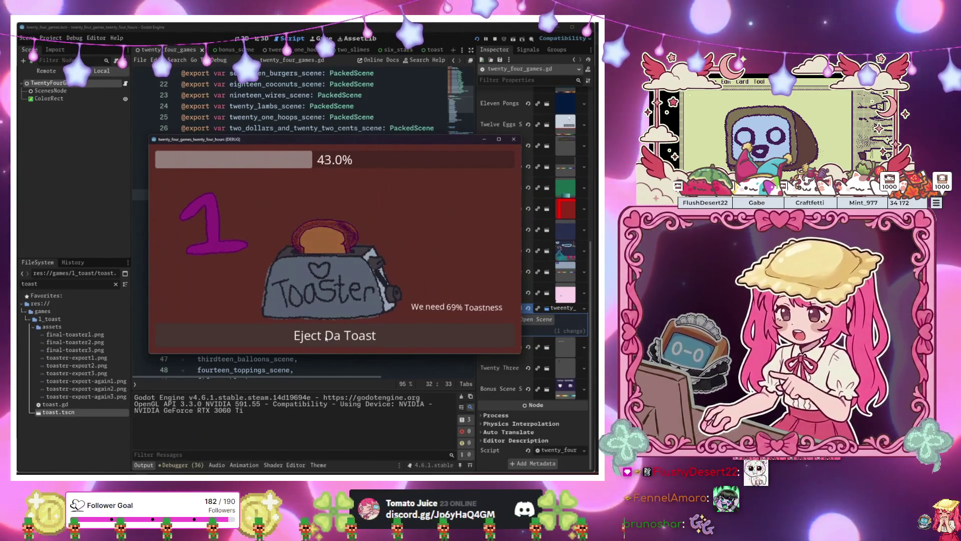
{"action": "left_click", "coordinate": [326, 339]}
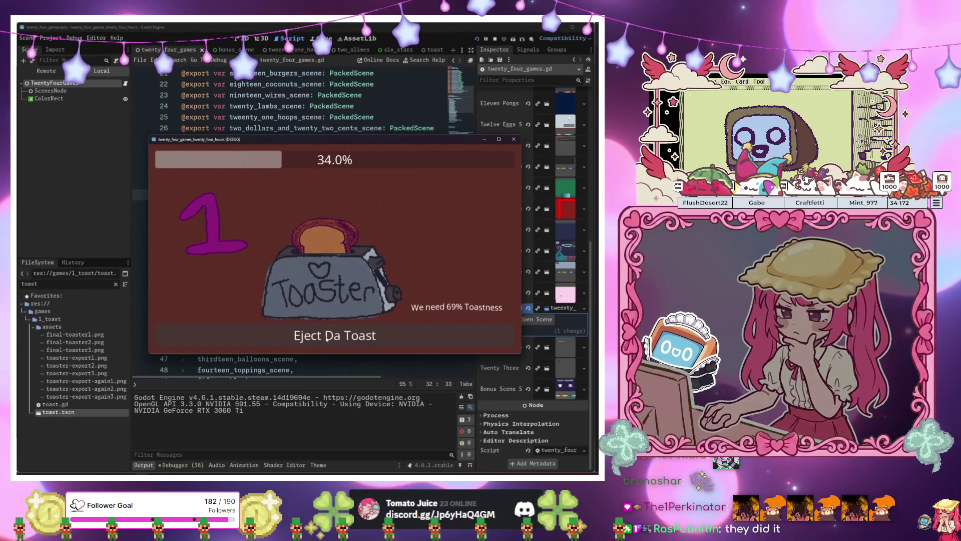
{"action": "left_click", "coordinate": [327, 338]}
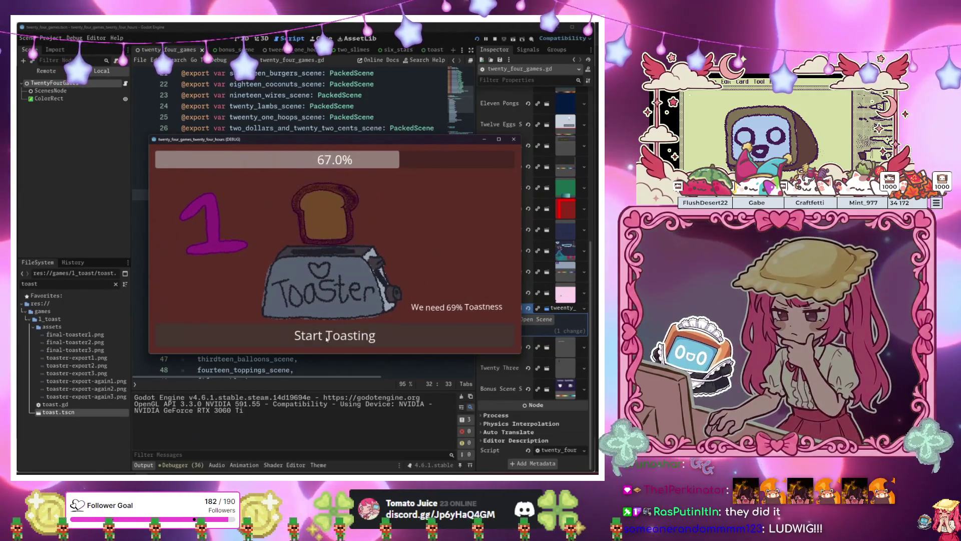
{"action": "left_click", "coordinate": [327, 338]}
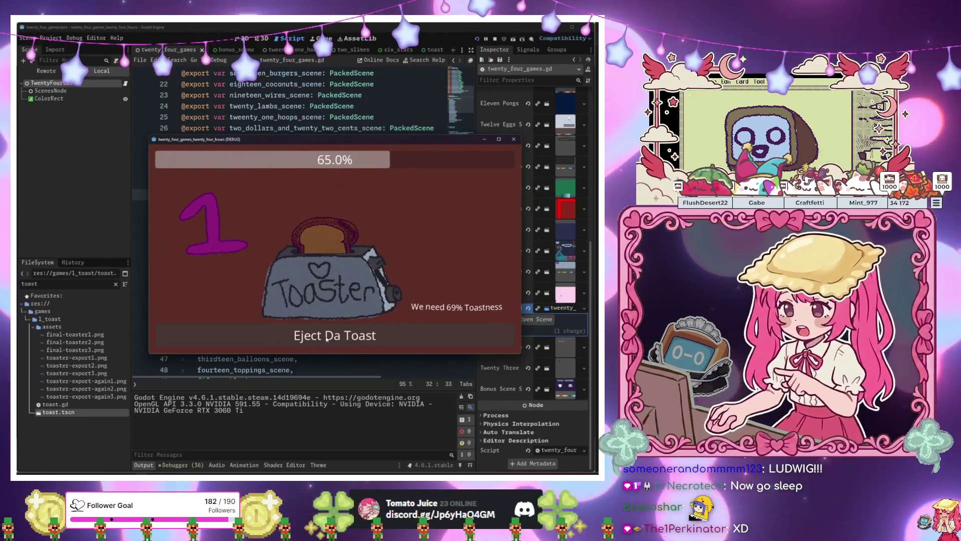
{"action": "left_click", "coordinate": [327, 337]}
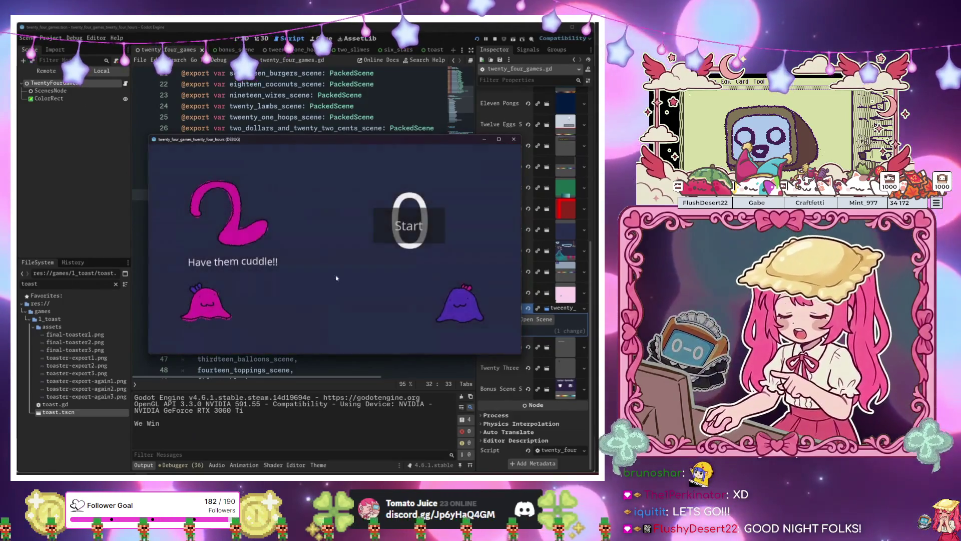
- Steer the purple and pink blobs together until they cuddle to win the blob minigame
{"action": "left_click", "coordinate": [409, 217]}
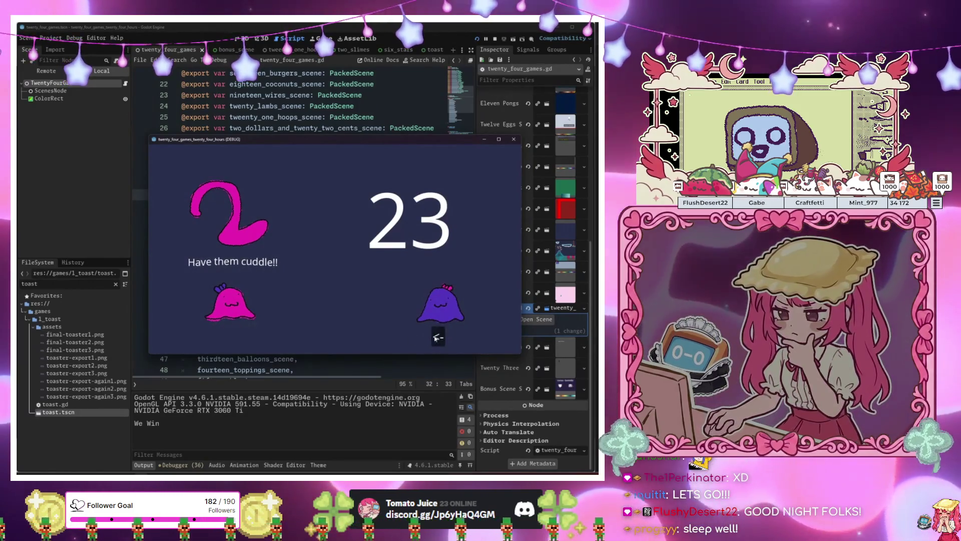
{"action": "left_click", "coordinate": [435, 338]}
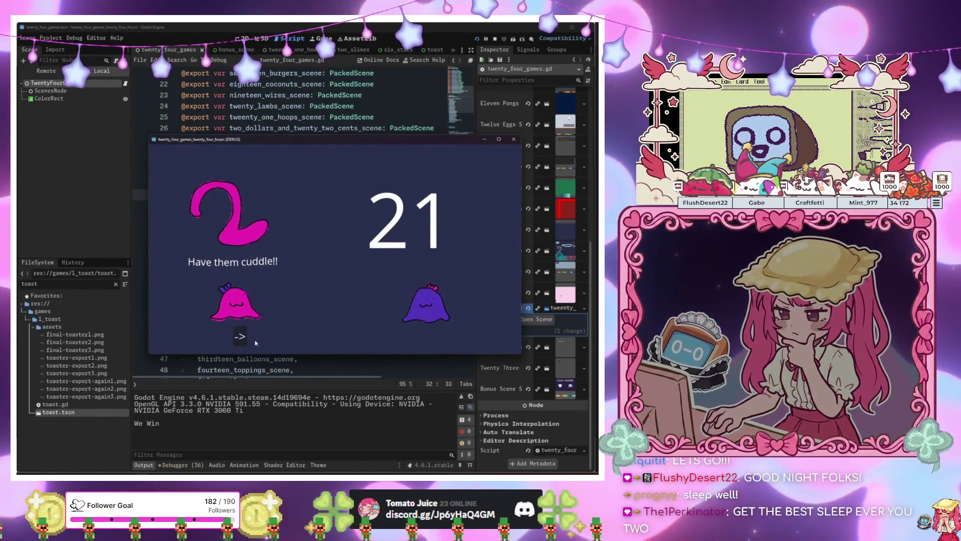
{"action": "left_click", "coordinate": [417, 340]}
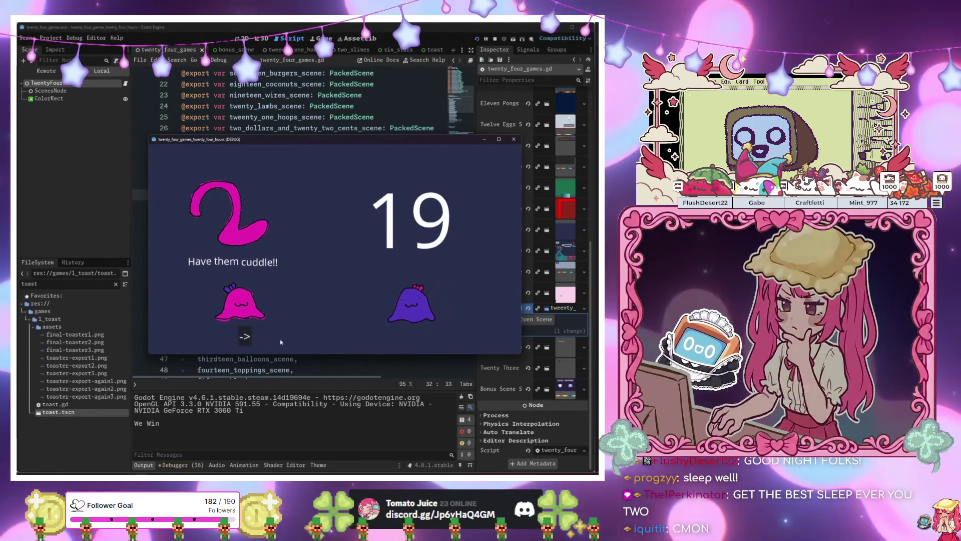
{"action": "left_click", "coordinate": [385, 340]}
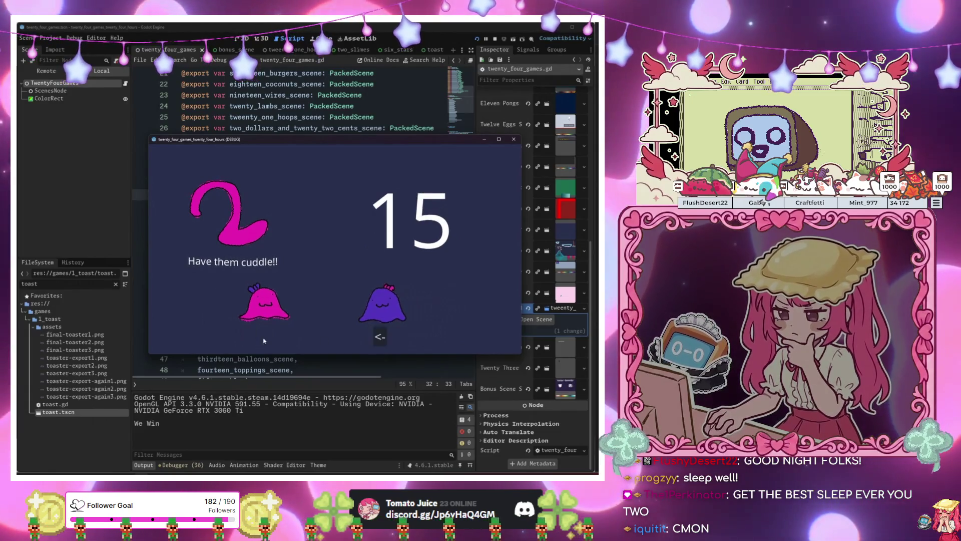
{"action": "left_click", "coordinate": [380, 343]}
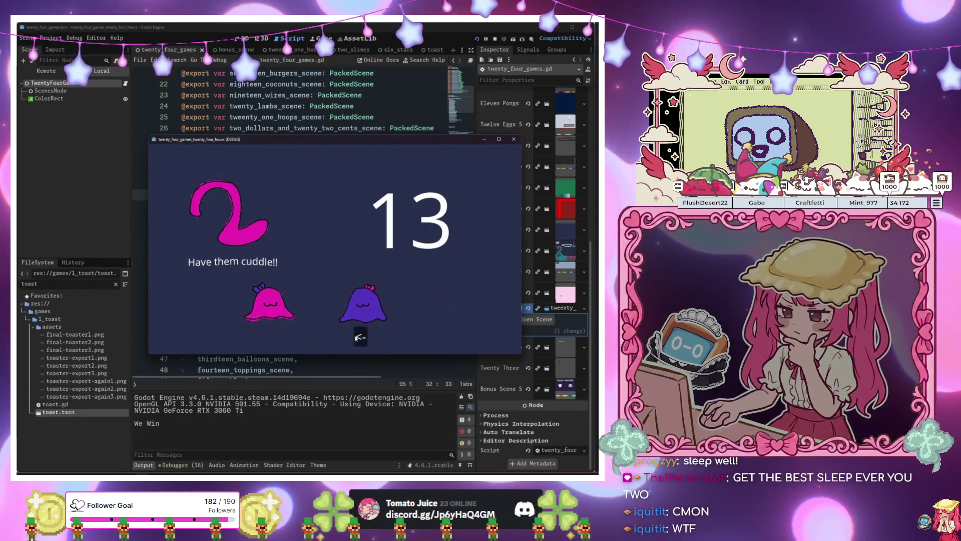
{"action": "left_click", "coordinate": [356, 338]}
{"action": "left_click", "coordinate": [274, 337]}
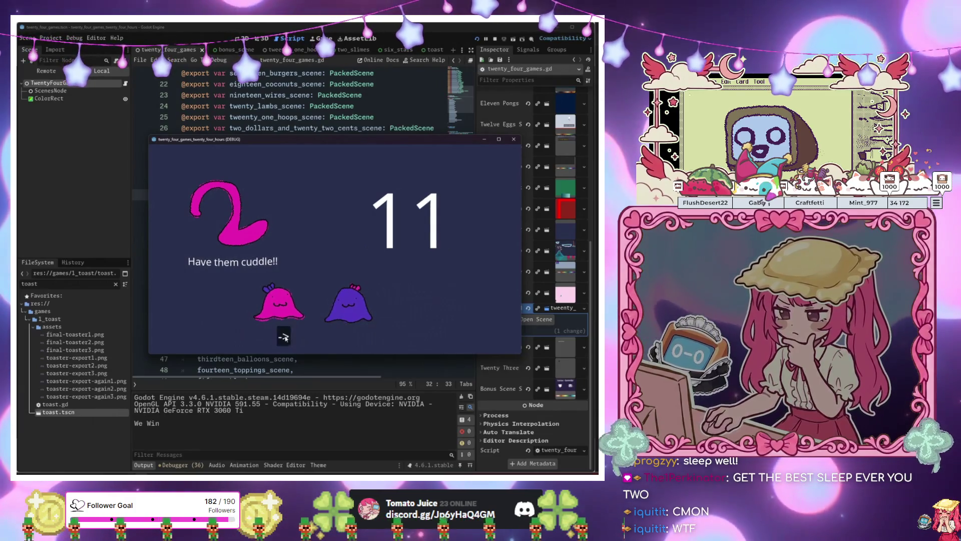
{"action": "left_click", "coordinate": [342, 338]}
{"action": "left_click", "coordinate": [333, 338]}
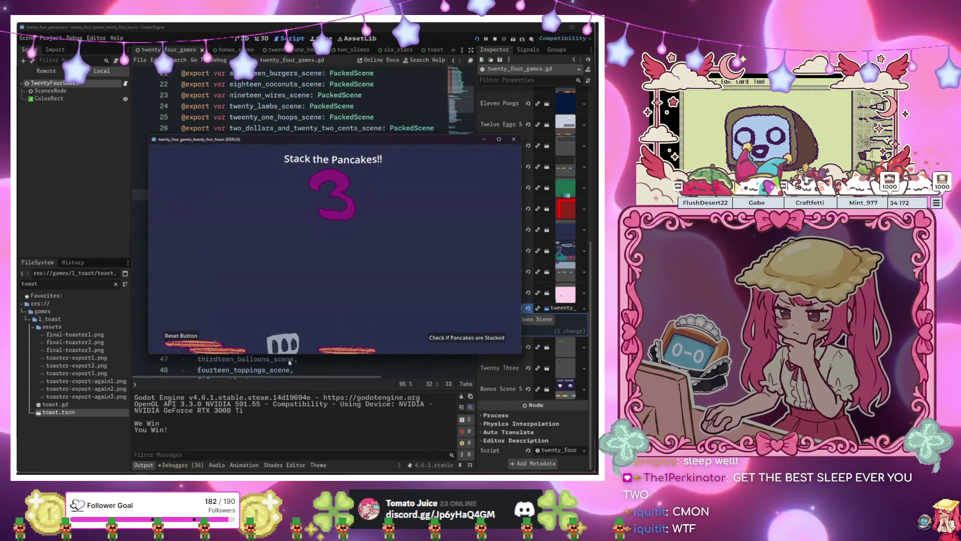
- Launch pancakes from the toaster into one pile and check that they are stacked
{"action": "left_click", "coordinate": [198, 350]}
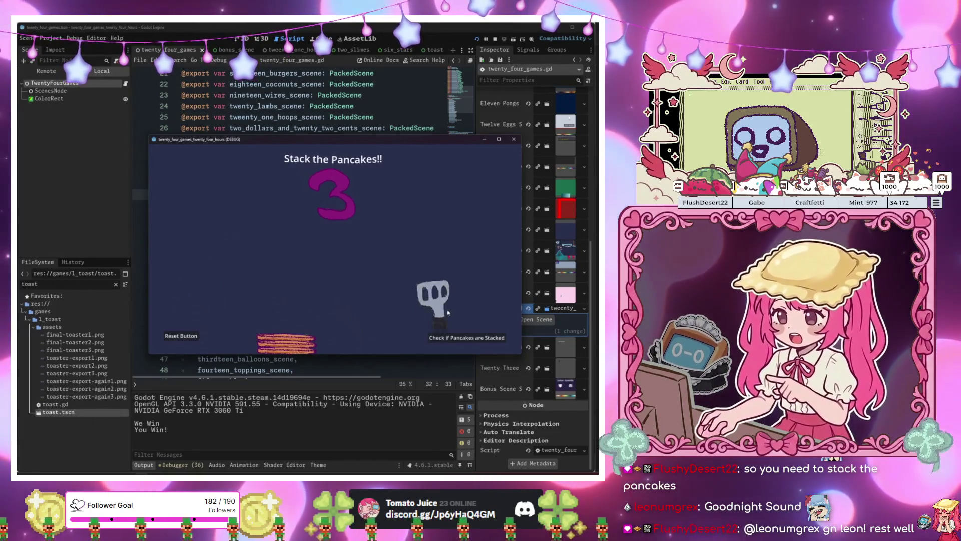
{"action": "left_click", "coordinate": [463, 335]}
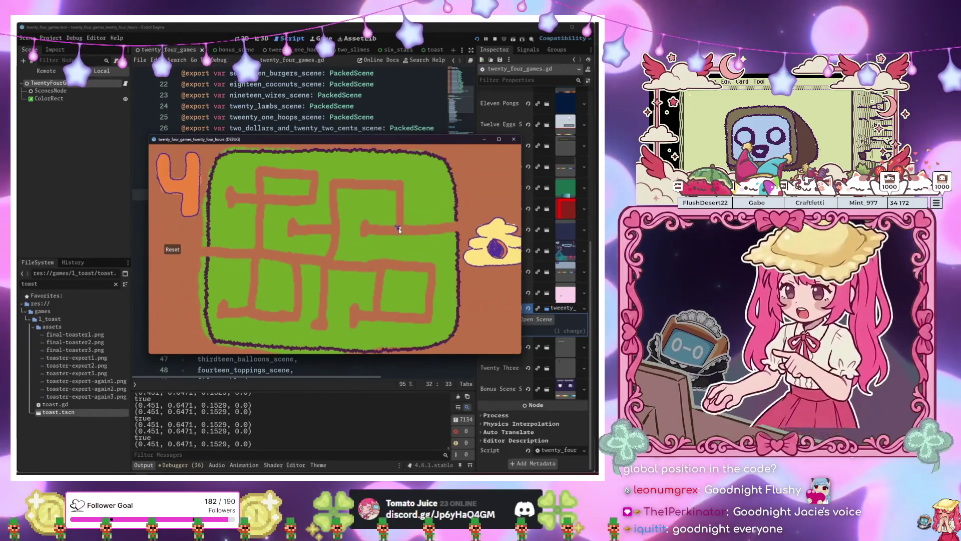
- Navigate the maze paths to the toast goal to reach the flower minigame
{"action": "mouse_move", "coordinate": [487, 233]}
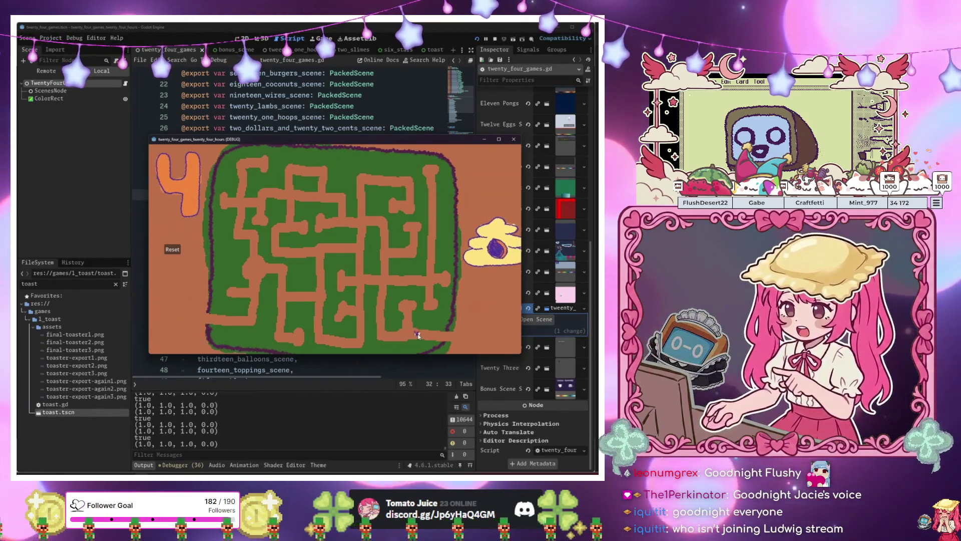
{"action": "mouse_move", "coordinate": [490, 257]}
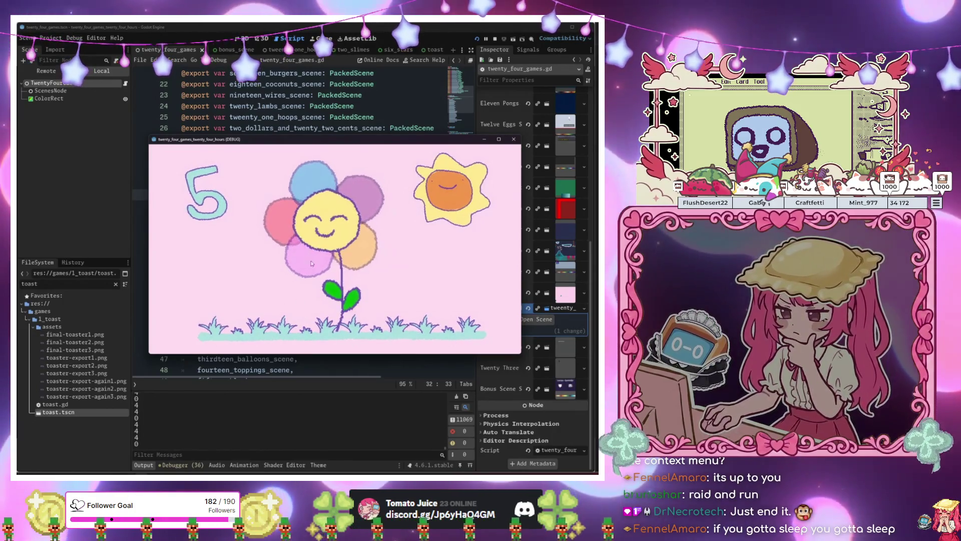
- Win the flower minigame, catch a first star, and clear the sixteen_munchies_scene property
{"action": "left_click", "coordinate": [311, 179]}
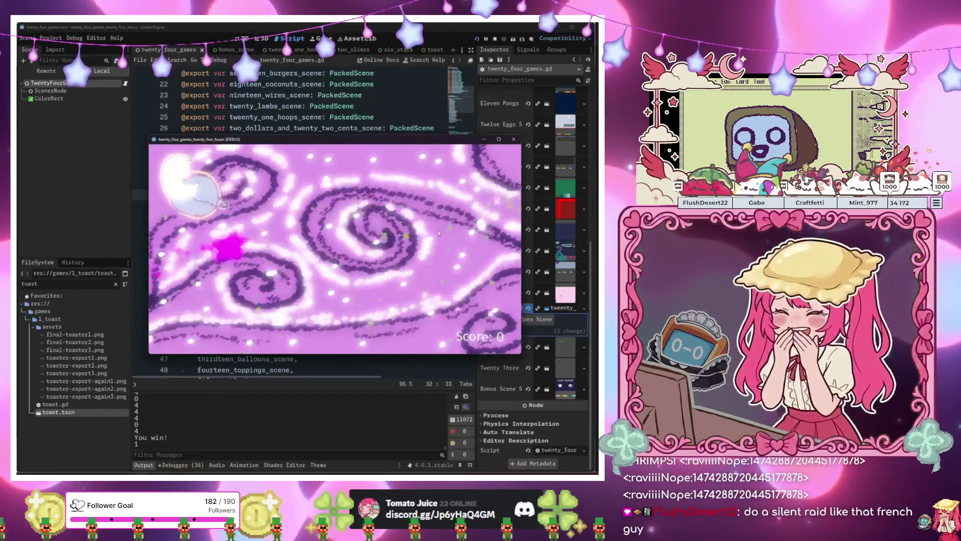
{"action": "left_click", "coordinate": [274, 227]}
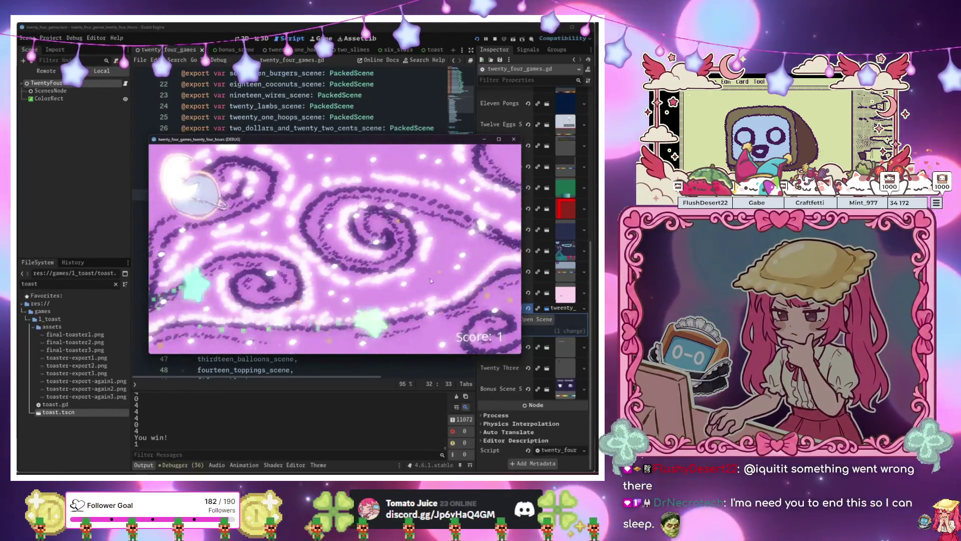
{"action": "left_click", "coordinate": [529, 201]}
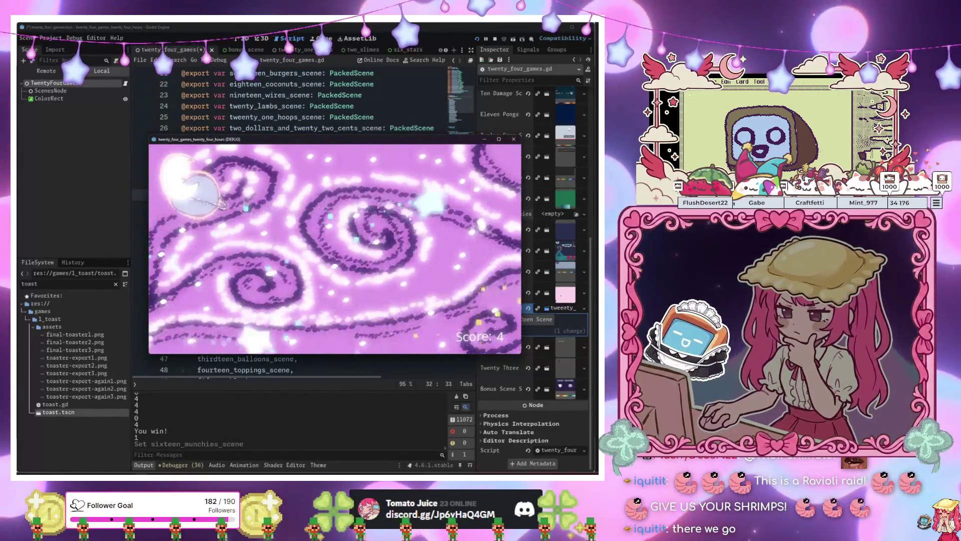
- Catch another falling star to raise the score toward advancing the game
{"action": "left_click", "coordinate": [352, 239]}
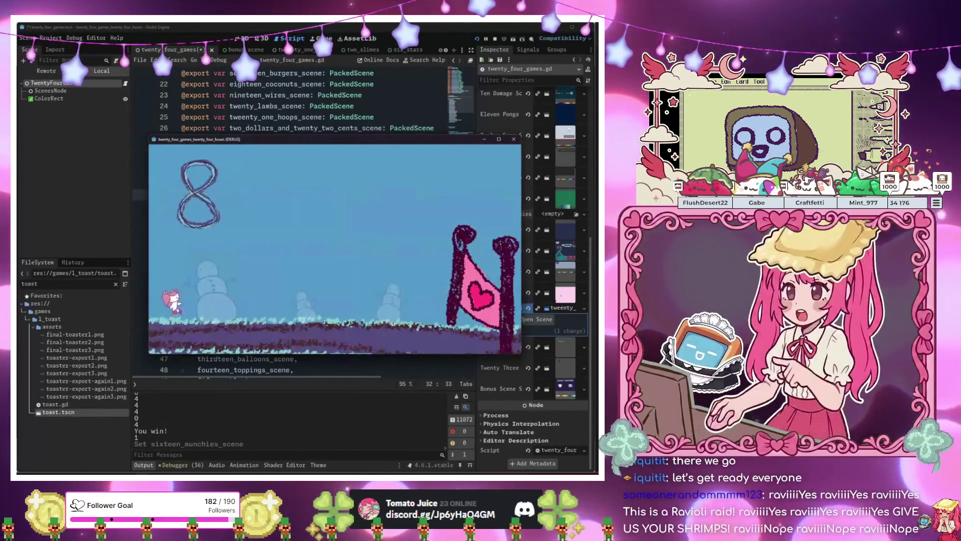
- Run the pink character back and forth across the snowy stage toward the spikes
{"action": "key", "text": "Right"}
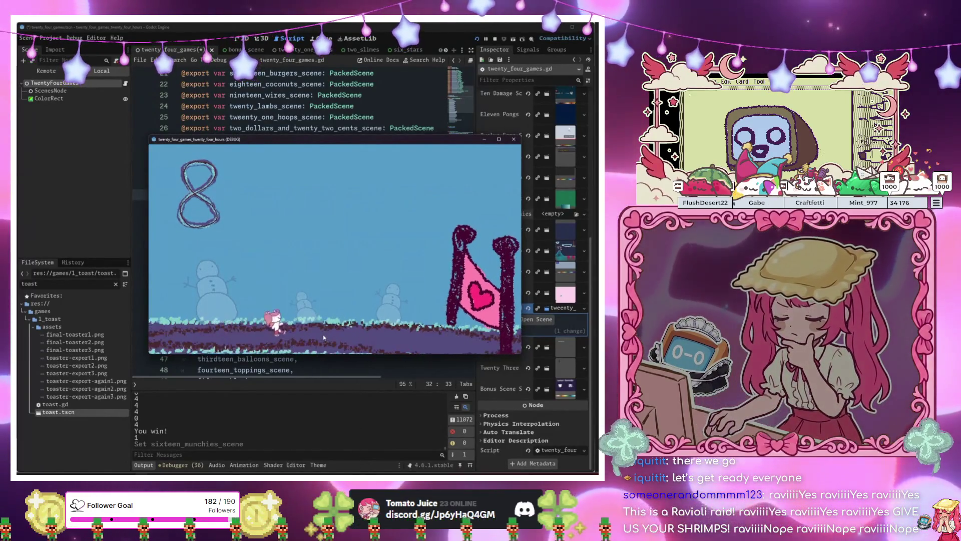
{"action": "key", "text": "space"}
{"action": "key", "text": "Left"}
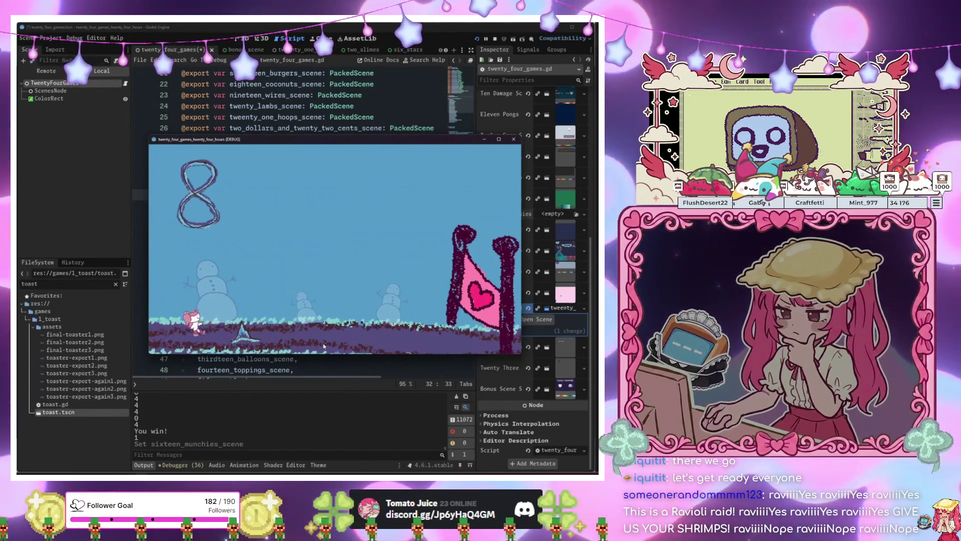
{"action": "key", "text": "Left"}
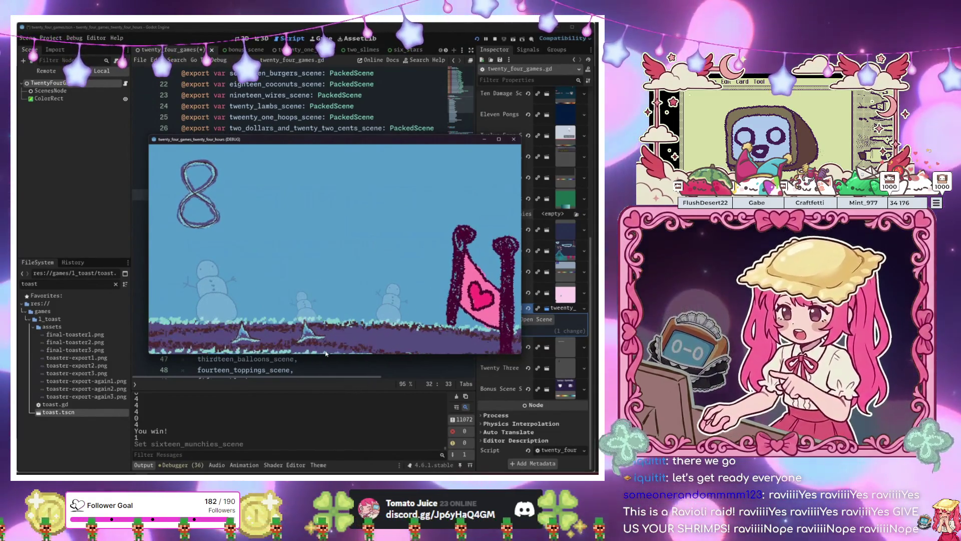
{"action": "key", "text": "Right"}
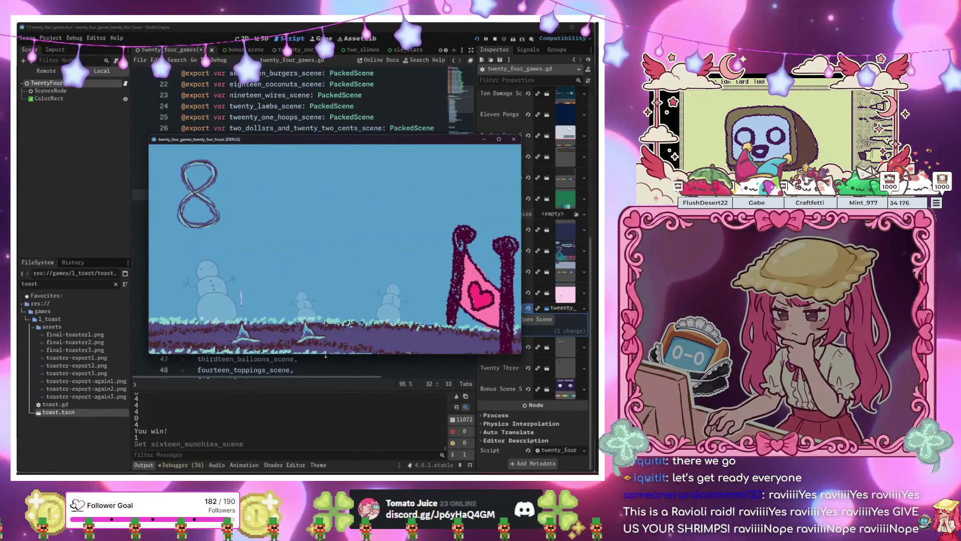
{"action": "key", "text": "Left"}
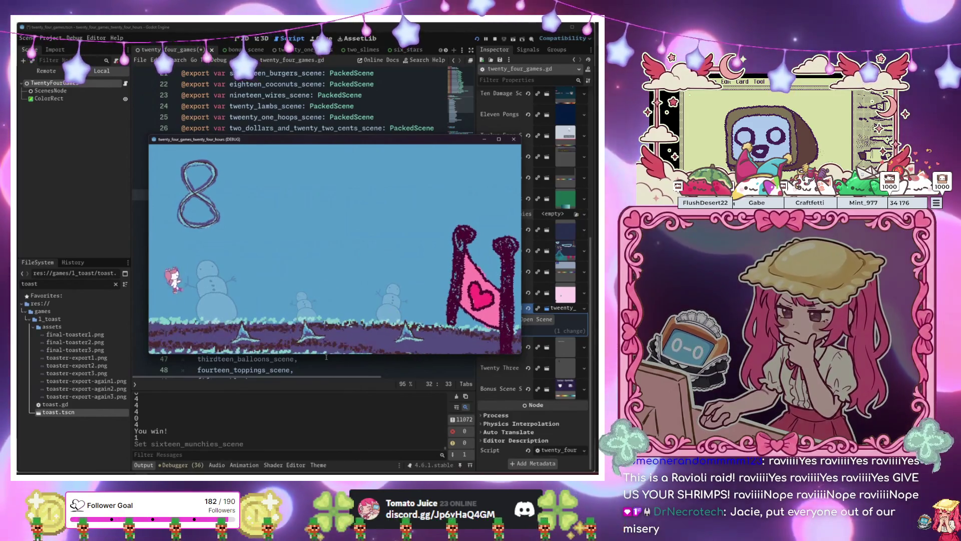
{"action": "key", "text": "Right"}
{"action": "key", "text": "Right"}
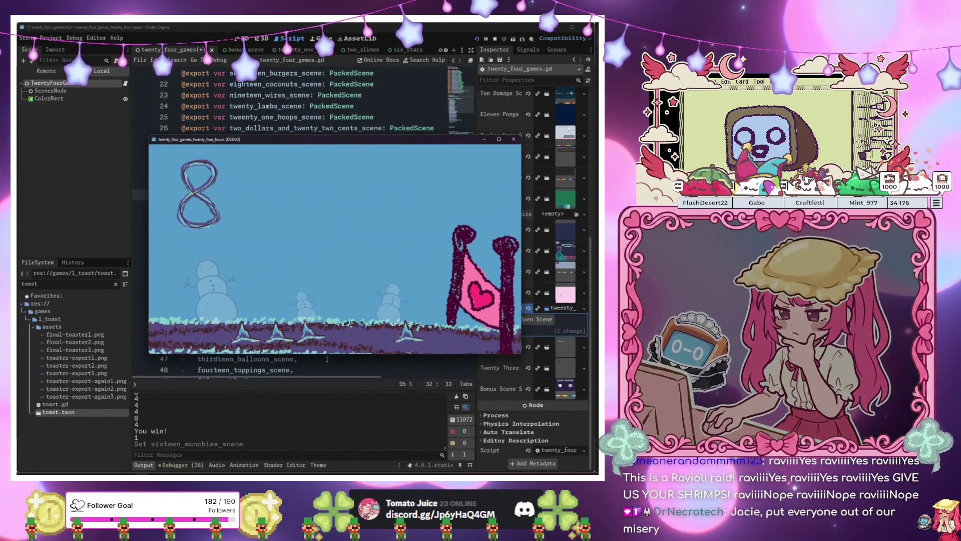
{"action": "key", "text": "Right"}
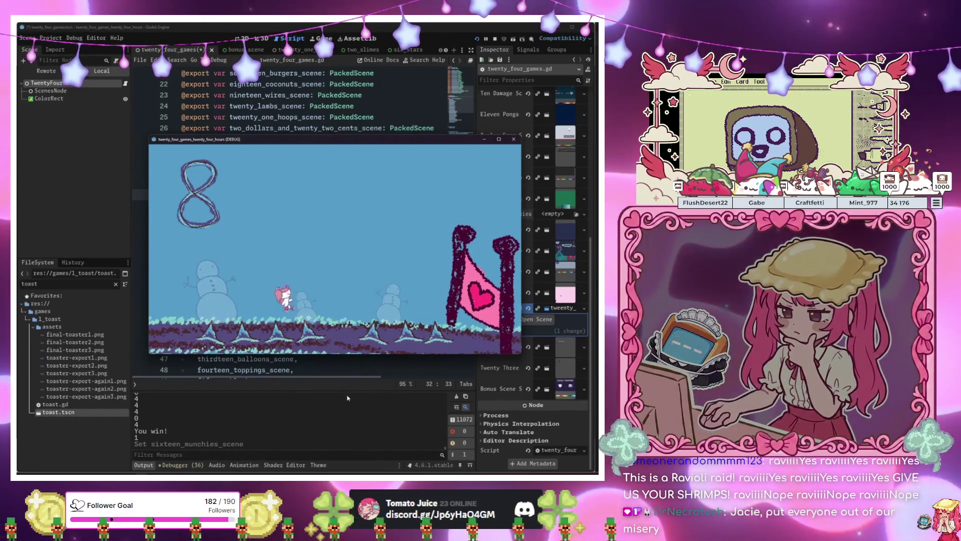
{"action": "key", "text": "Left"}
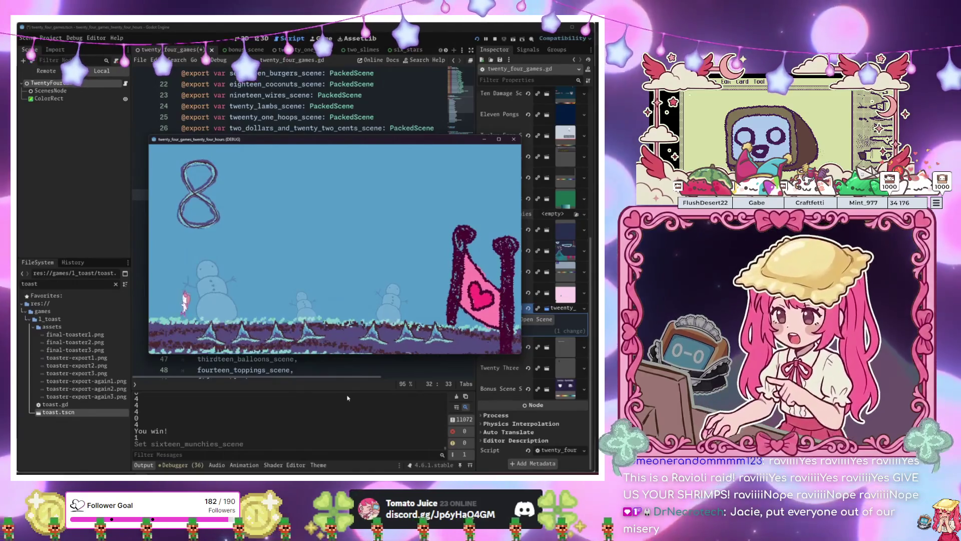
{"action": "key", "text": "Right"}
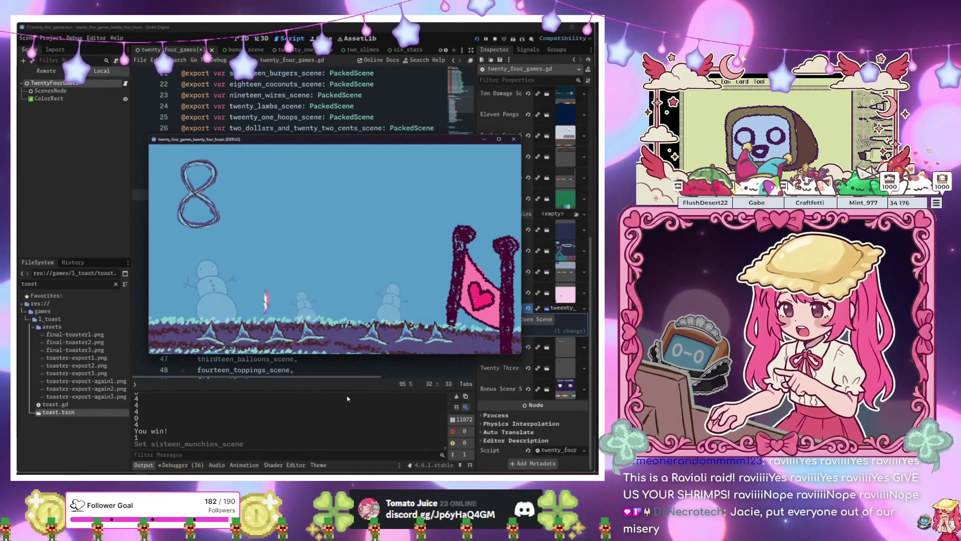
{"action": "key", "text": "Left"}
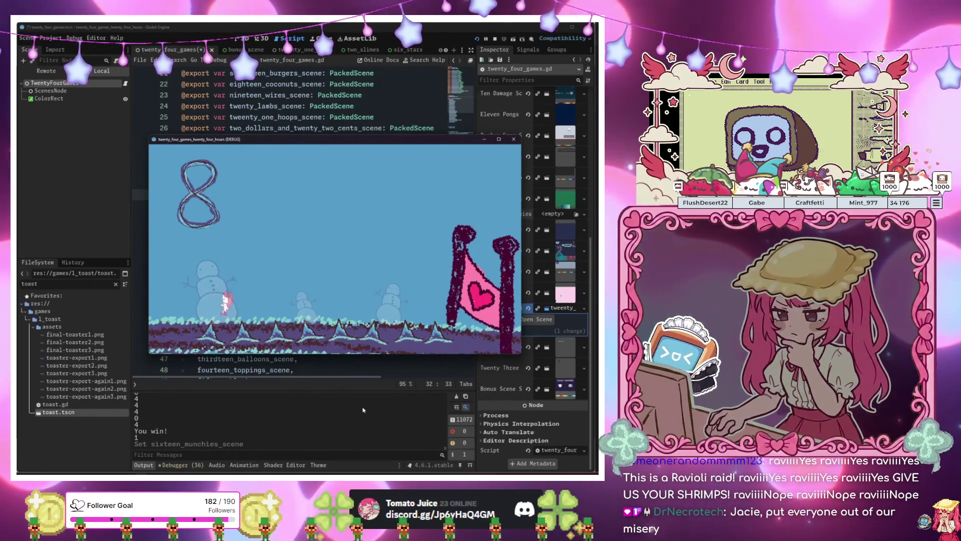
{"action": "key", "text": "Right"}
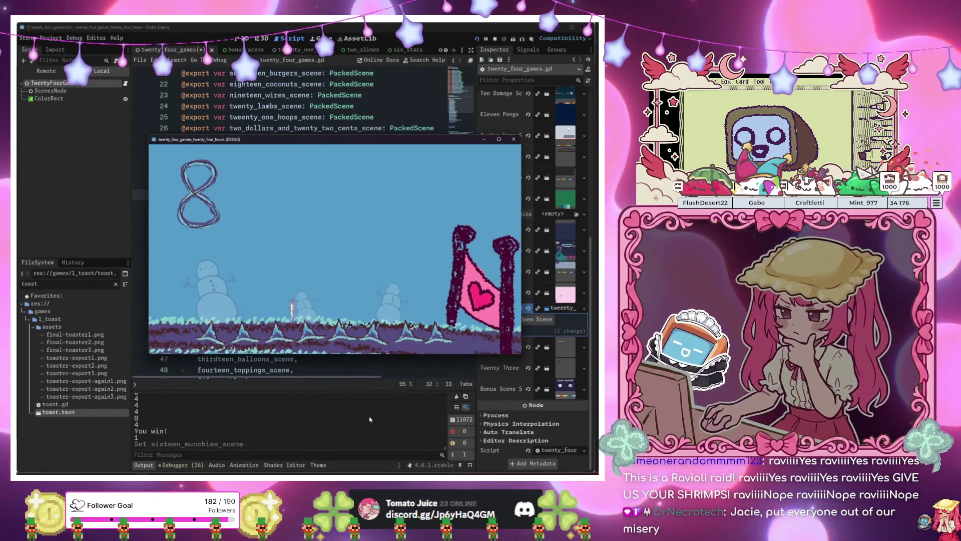
{"action": "key", "text": "Left"}
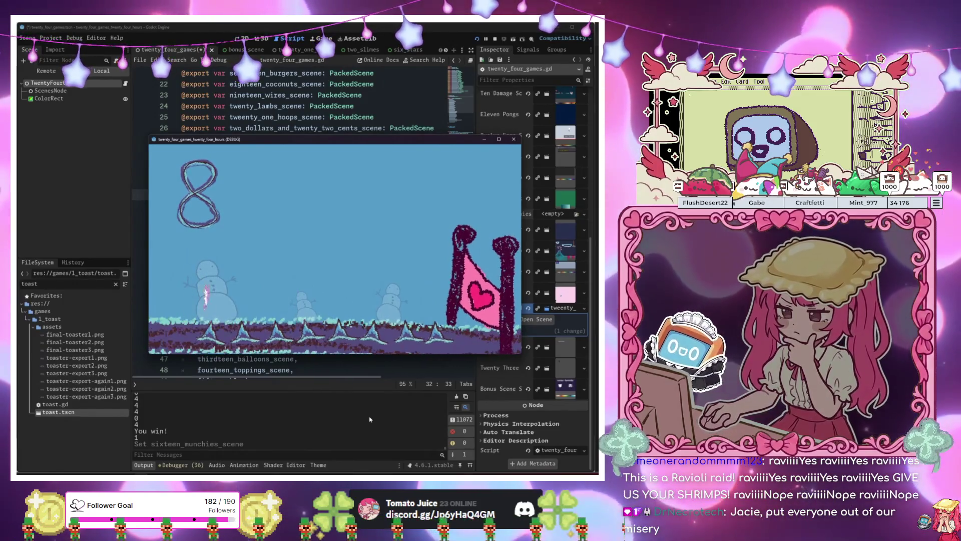
{"action": "key", "text": "Left"}
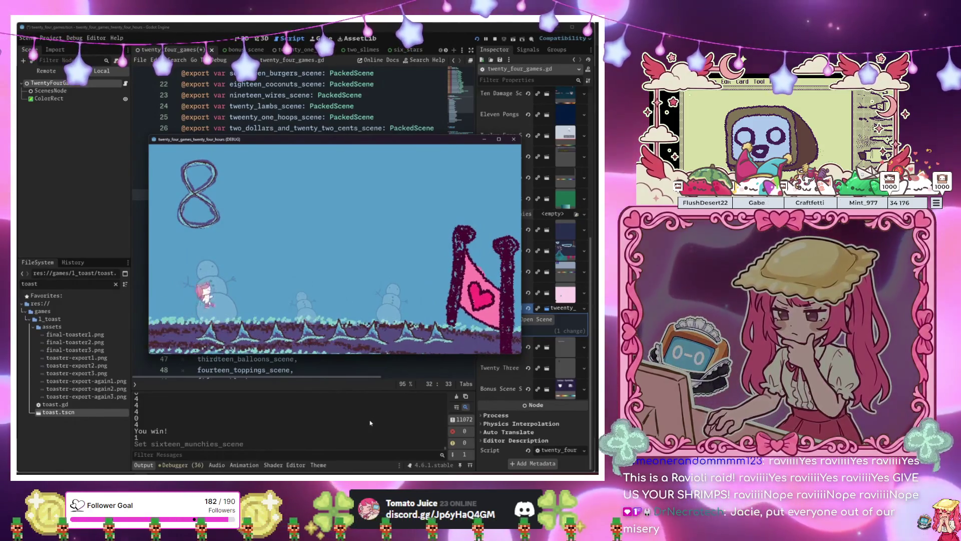
- Jump over the spikes and run past the snowmen to the heart flag, winning minigame 8
{"action": "key", "text": "Right"}
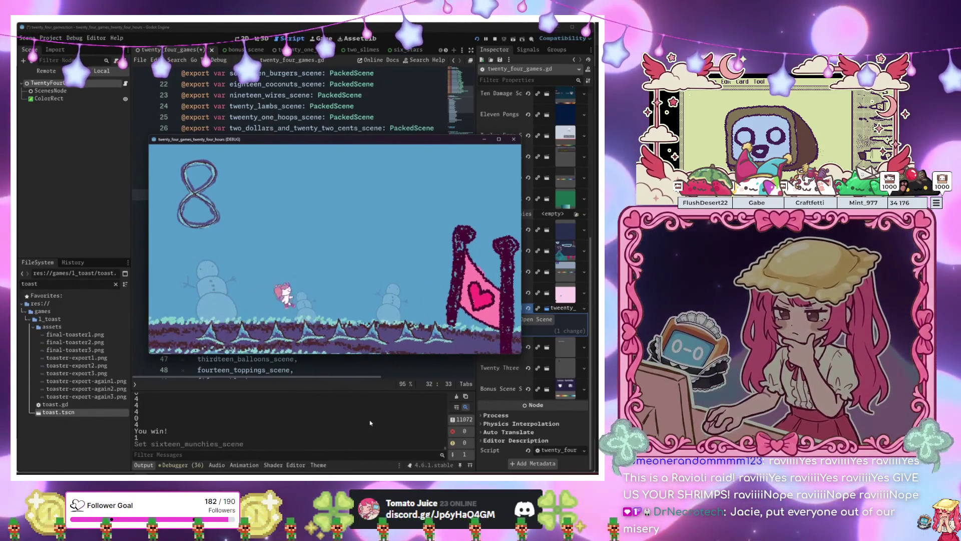
{"action": "key", "text": "Right"}
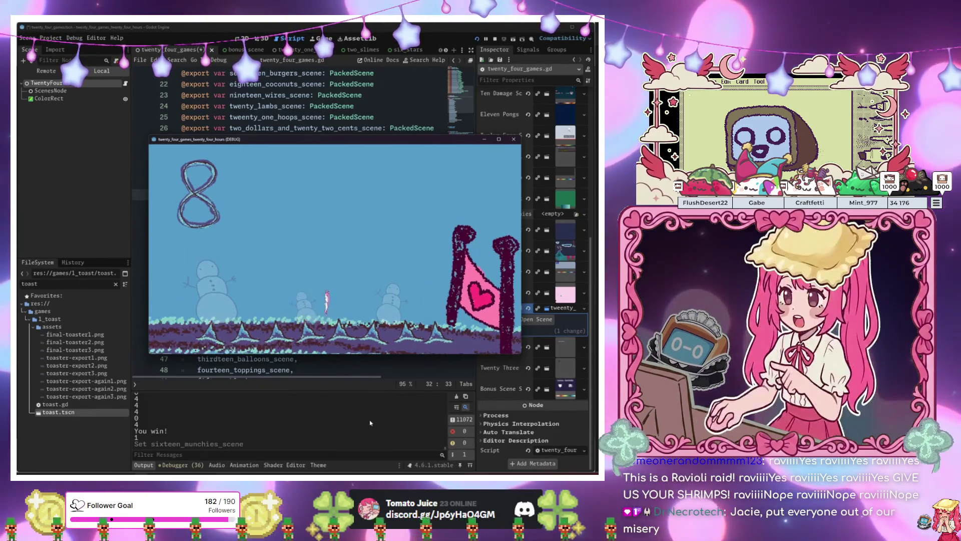
{"action": "key", "text": "Right"}
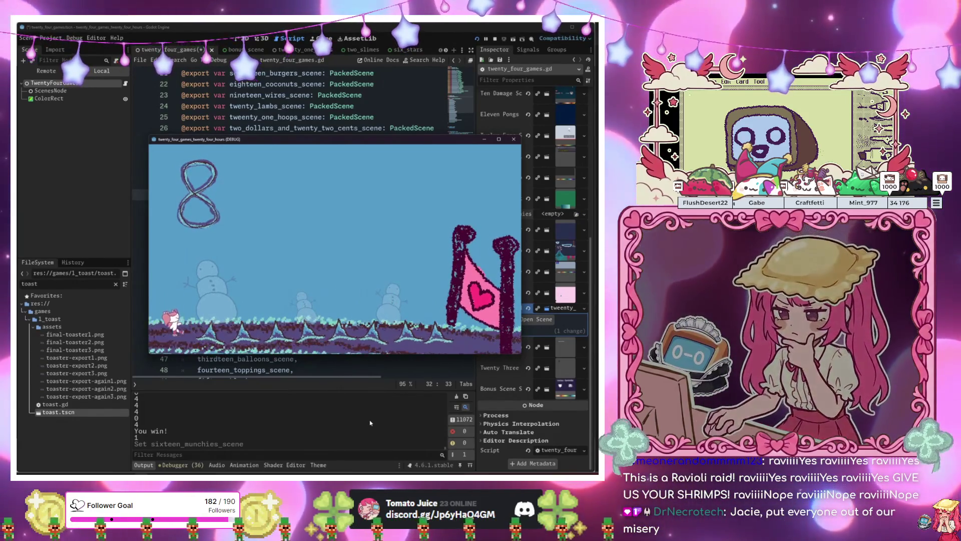
{"action": "key", "text": "Right"}
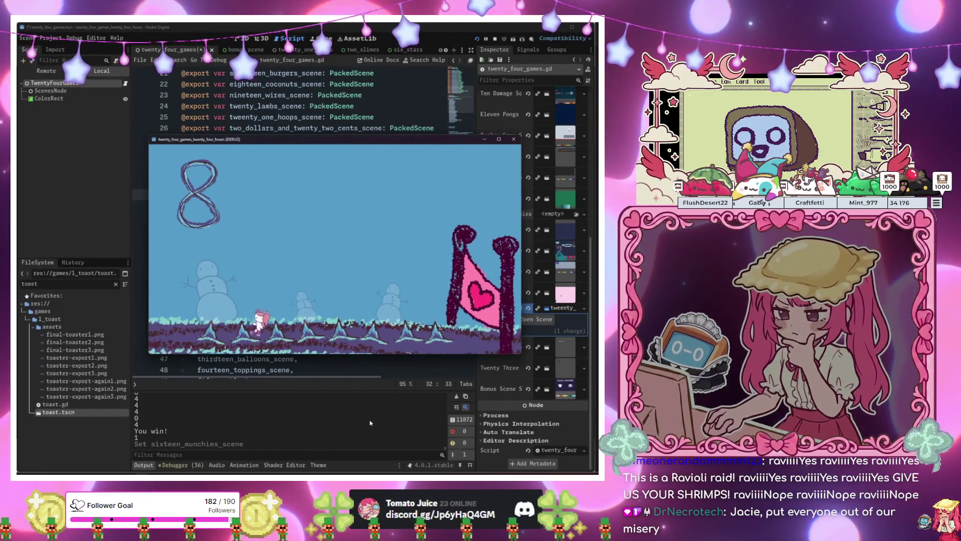
{"action": "key", "text": "Right"}
{"action": "key", "text": "space"}
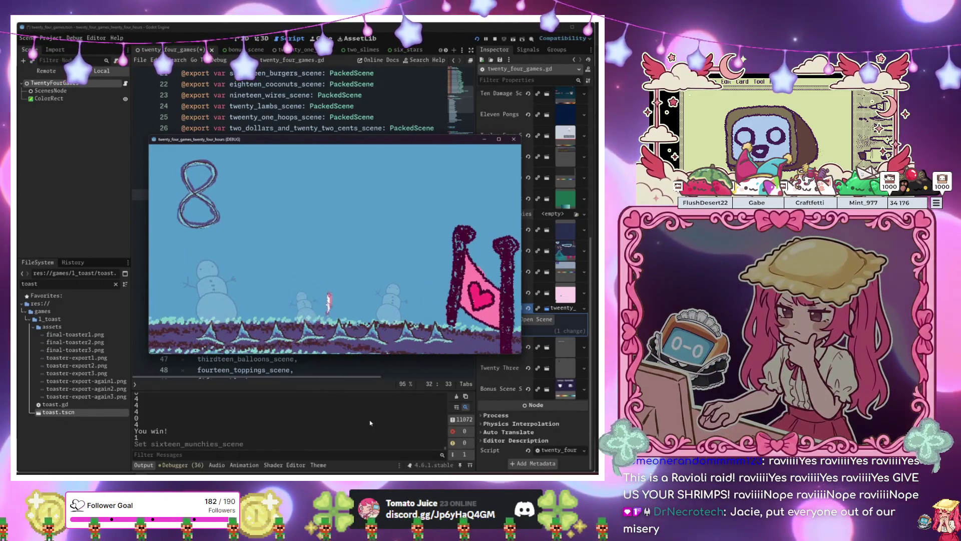
{"action": "key", "text": "Right"}
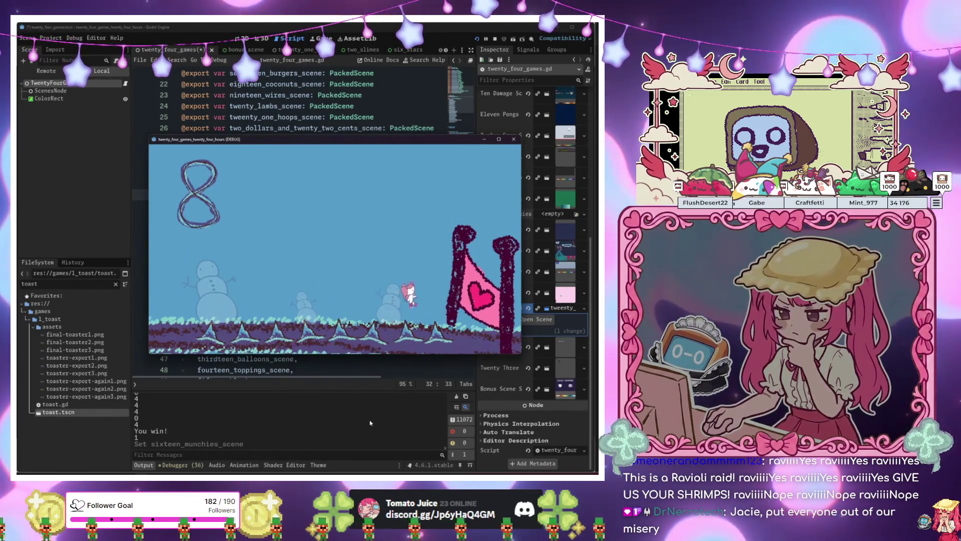
{"action": "key", "text": "Right"}
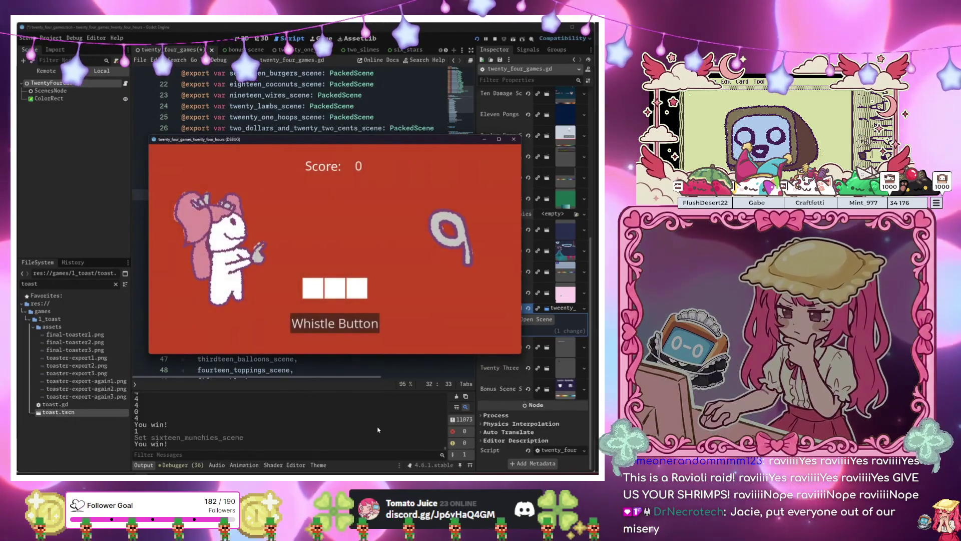
- Whistle in rhythm with the three boxes over five rounds until the battle minigame appears
{"action": "left_click", "coordinate": [361, 329]}
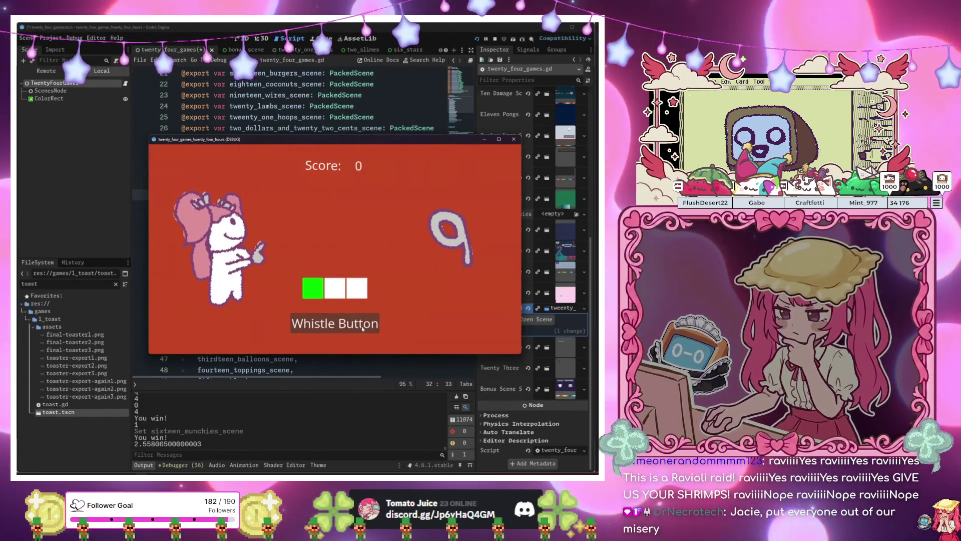
{"action": "left_click", "coordinate": [361, 329]}
{"action": "left_click", "coordinate": [363, 328]}
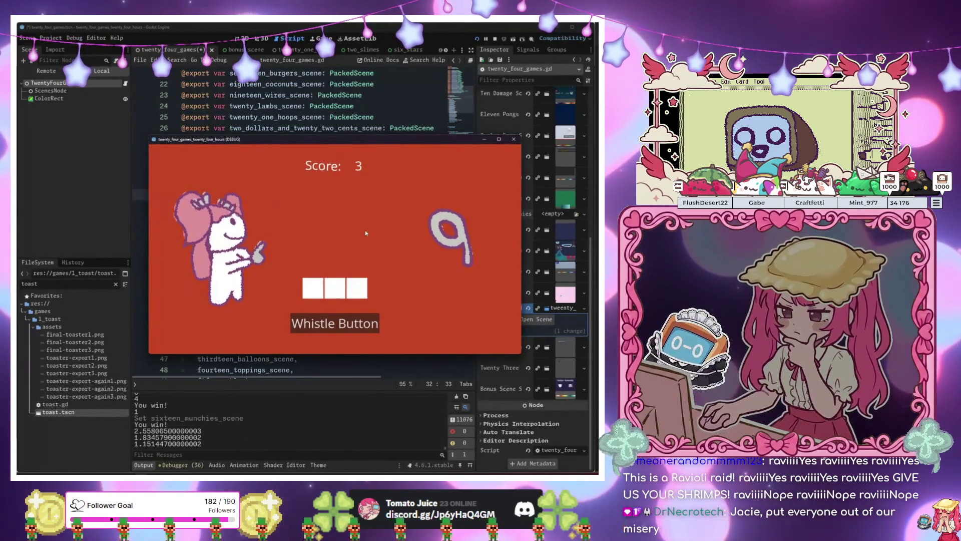
{"action": "left_click", "coordinate": [334, 324]}
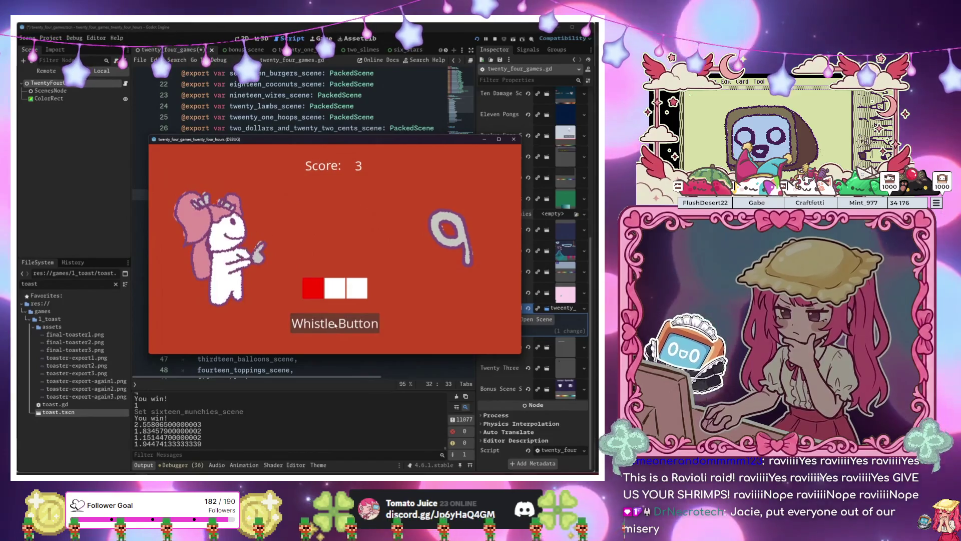
{"action": "left_click", "coordinate": [334, 324]}
{"action": "left_click", "coordinate": [335, 324]}
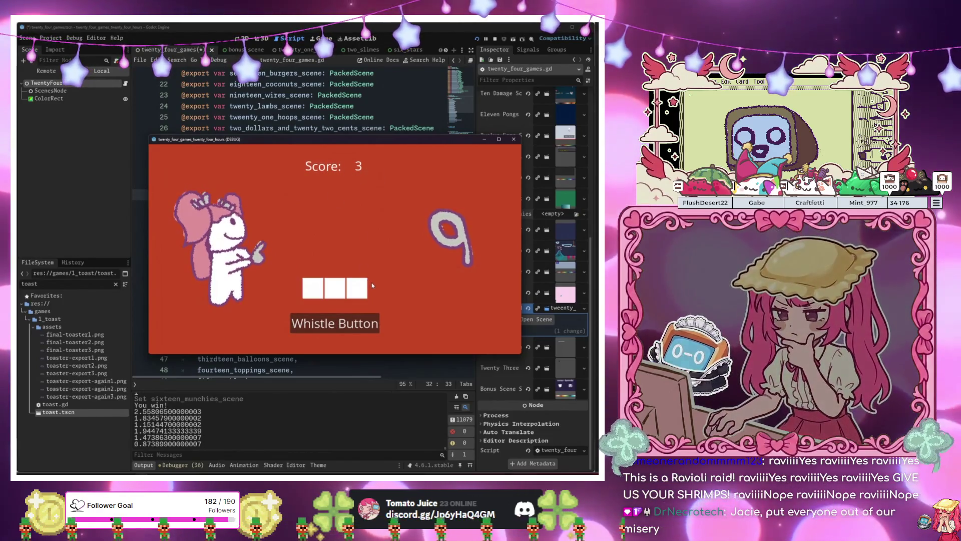
{"action": "left_click", "coordinate": [350, 325]}
{"action": "left_click", "coordinate": [352, 328]}
{"action": "left_click", "coordinate": [352, 328]}
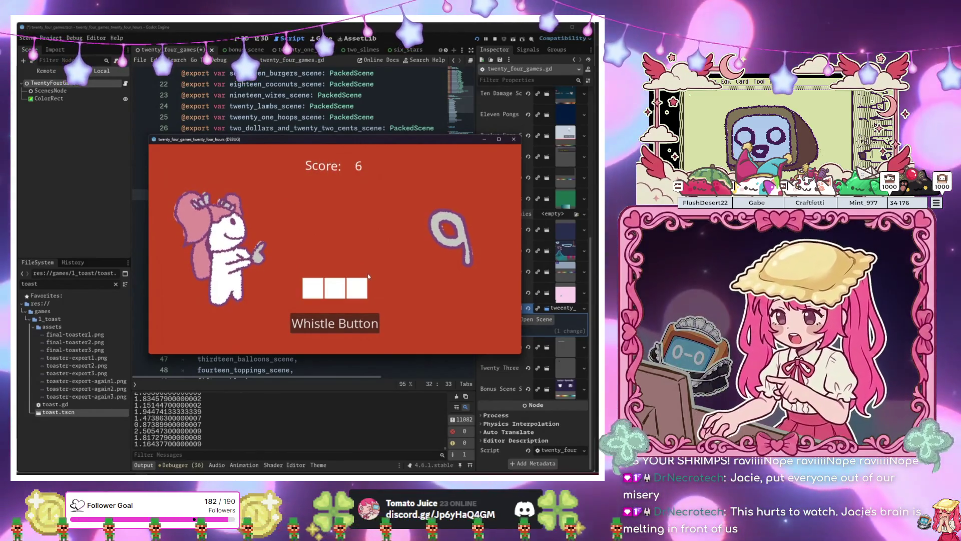
{"action": "left_click", "coordinate": [341, 325]}
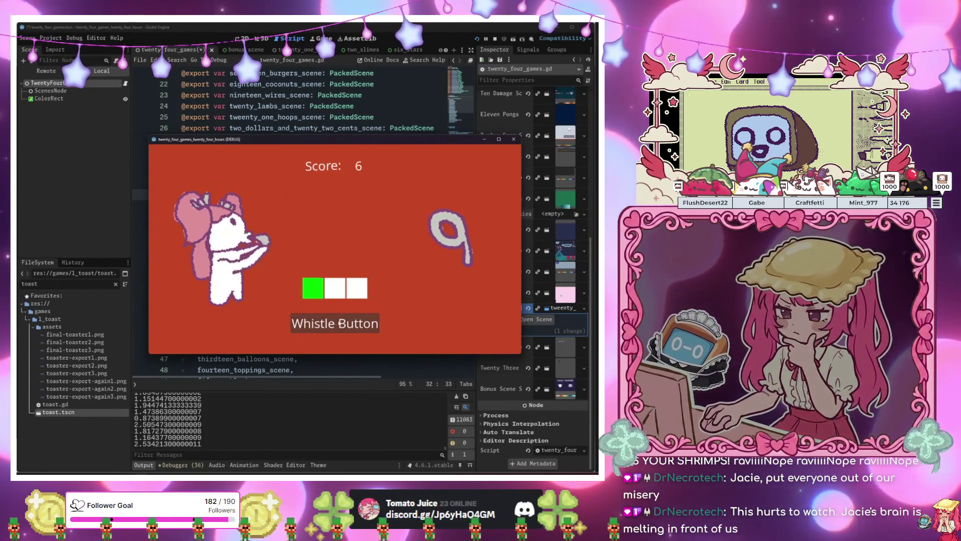
{"action": "left_click", "coordinate": [341, 325]}
{"action": "left_click", "coordinate": [341, 324]}
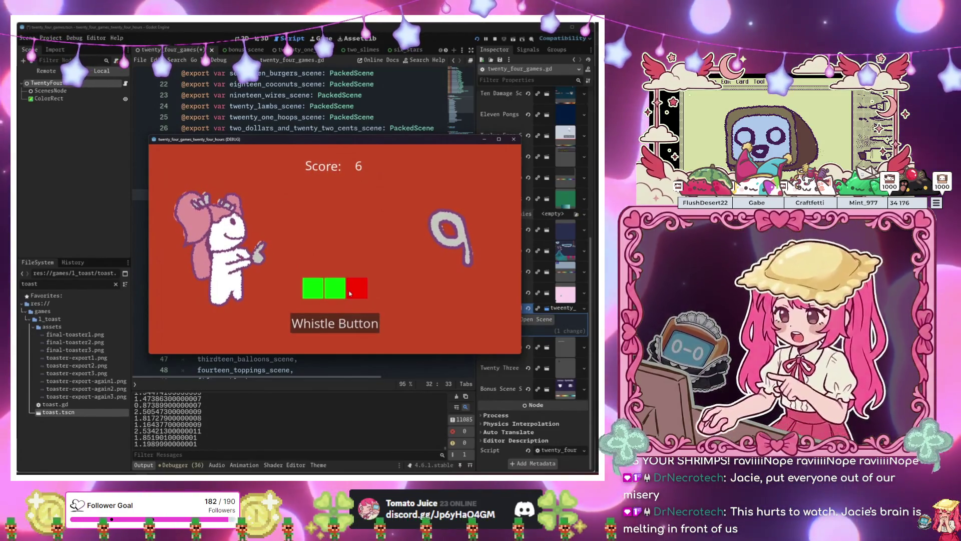
{"action": "left_click", "coordinate": [350, 319]}
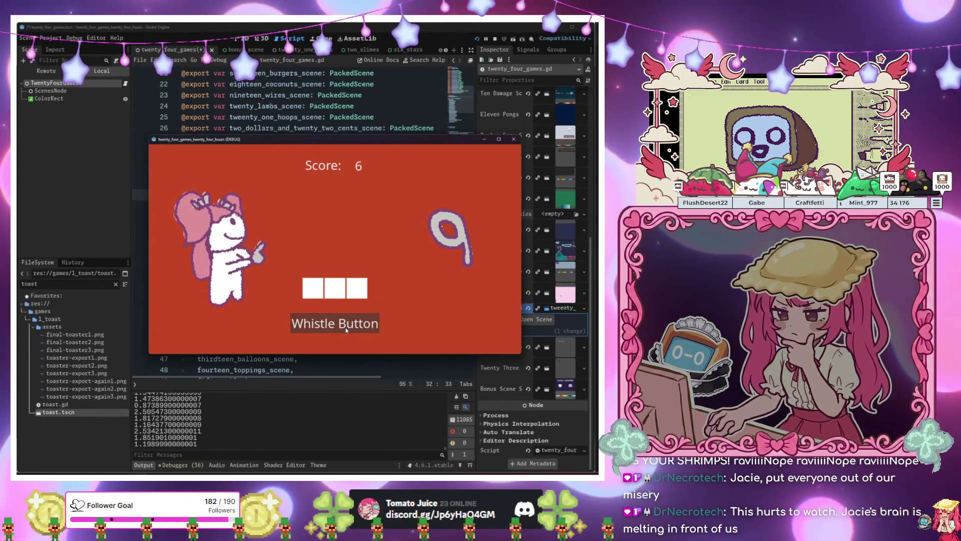
{"action": "left_click", "coordinate": [347, 330]}
{"action": "left_click", "coordinate": [345, 329]}
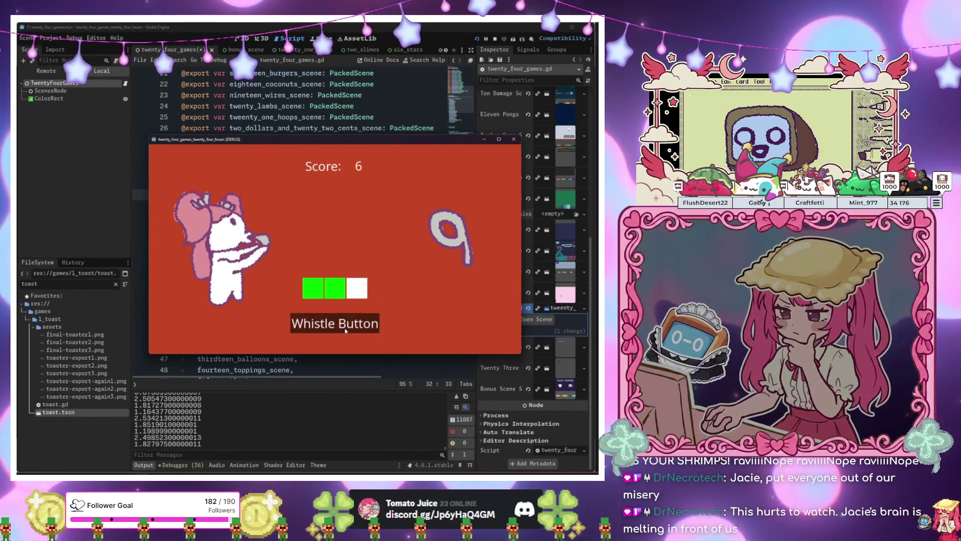
{"action": "left_click", "coordinate": [346, 329]}
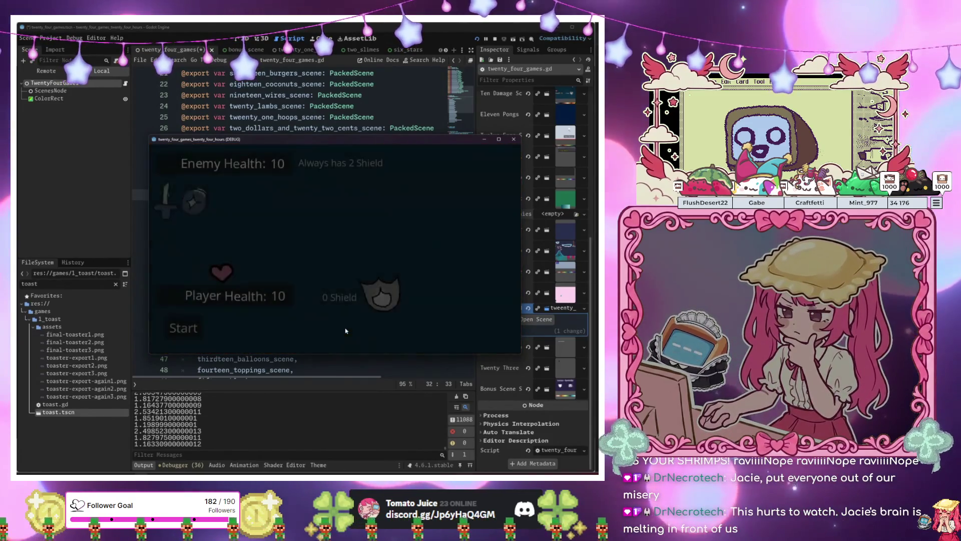
- Start the card battle and play DAMAGE: 3, SHIELD: 5 and DAMAGE: 2, losing the round
{"action": "left_click", "coordinate": [198, 327]}
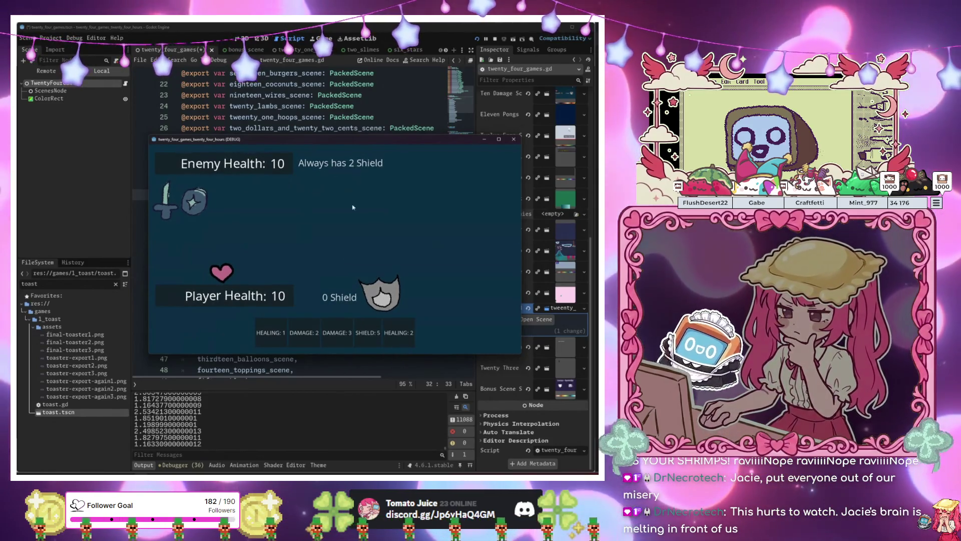
{"action": "left_click", "coordinate": [344, 342]}
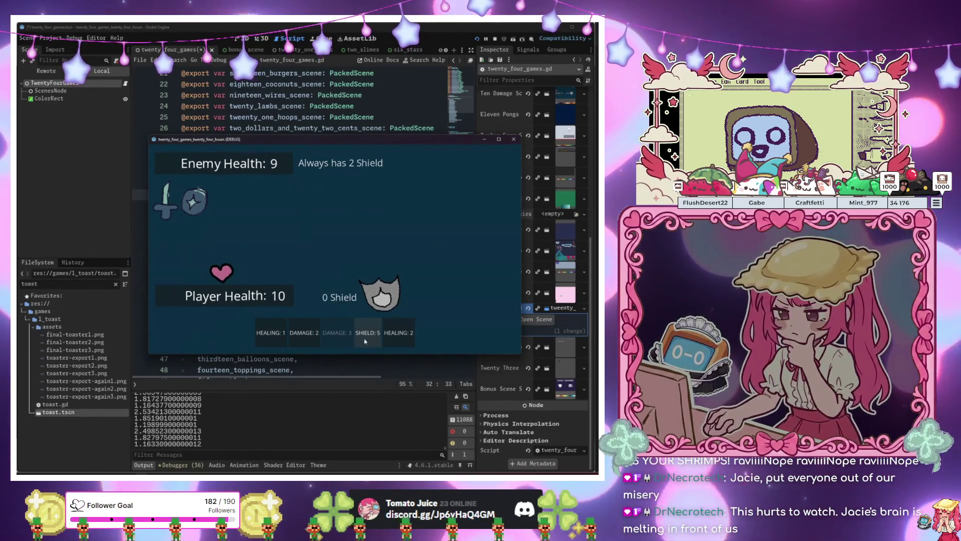
{"action": "left_click", "coordinate": [370, 336]}
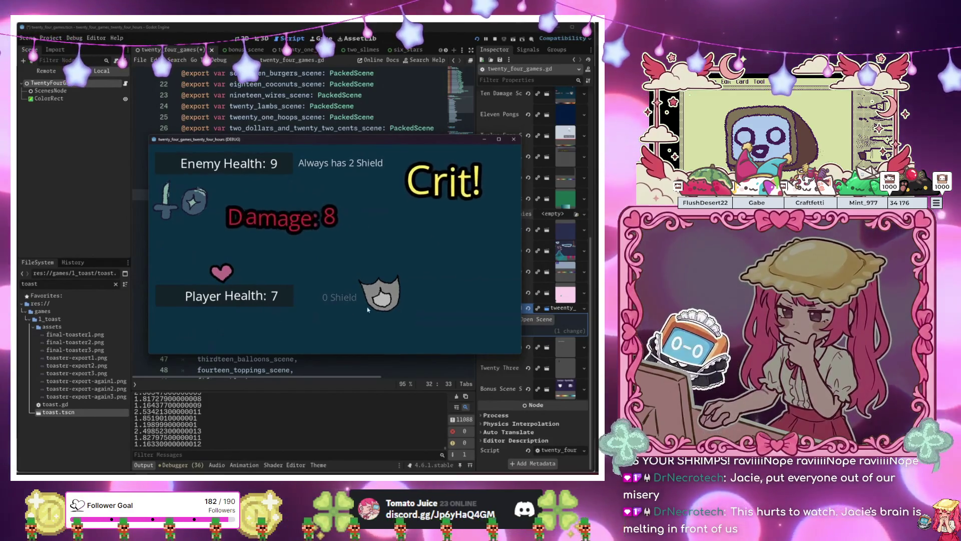
{"action": "left_click", "coordinate": [280, 324]}
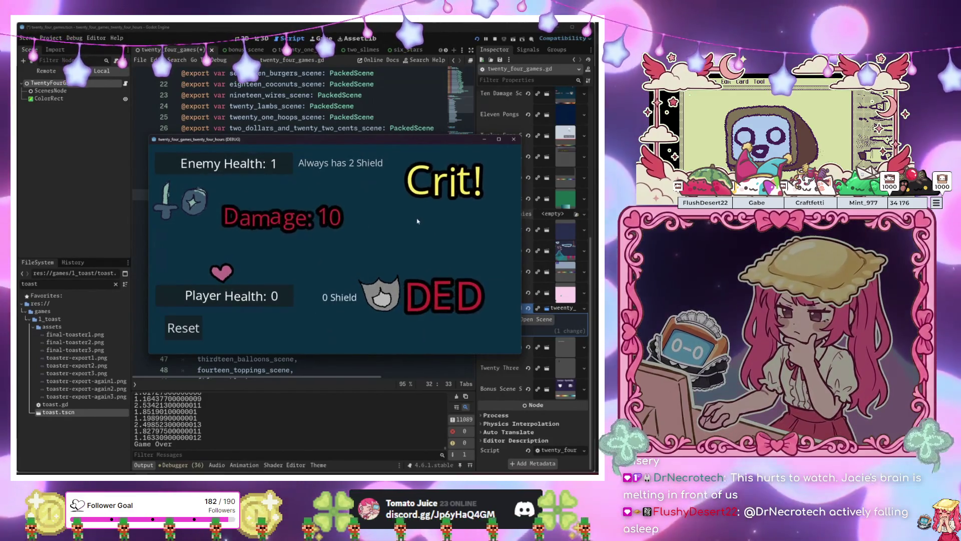
- Restart the battle and defeat the enemy with DAMAGE: 4, SHIELD: 6 and DAMAGE: 3 cards
{"action": "left_click", "coordinate": [192, 329]}
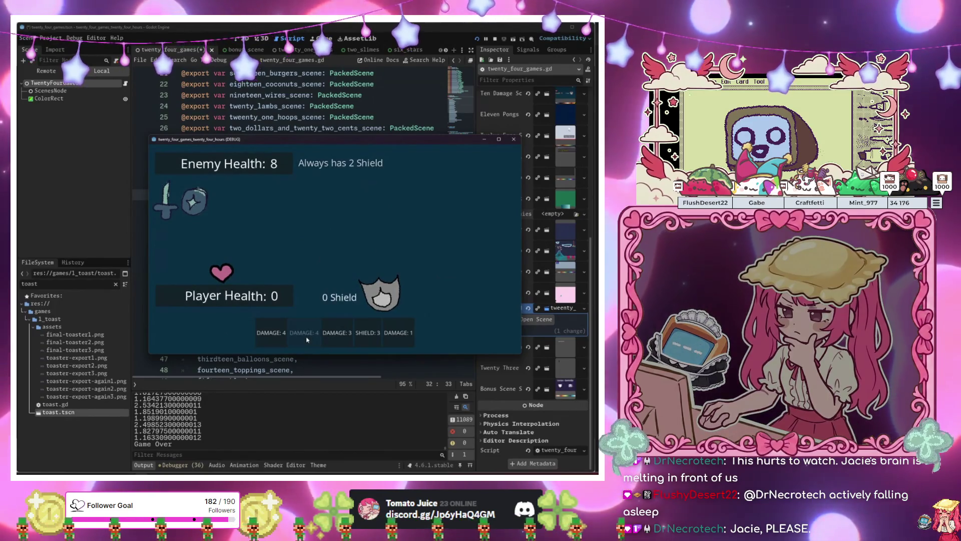
{"action": "left_click", "coordinate": [278, 339]}
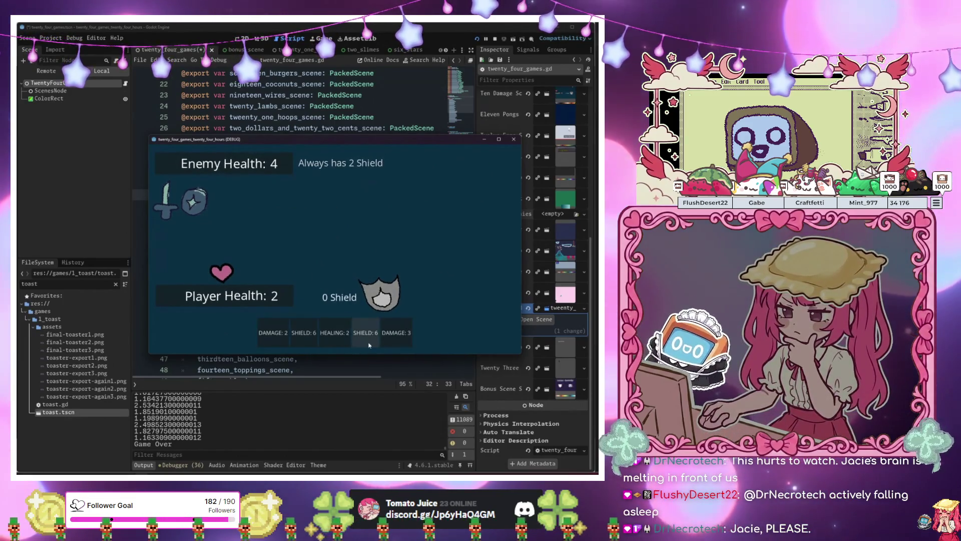
{"action": "left_click", "coordinate": [312, 342]}
{"action": "left_click", "coordinate": [393, 336]}
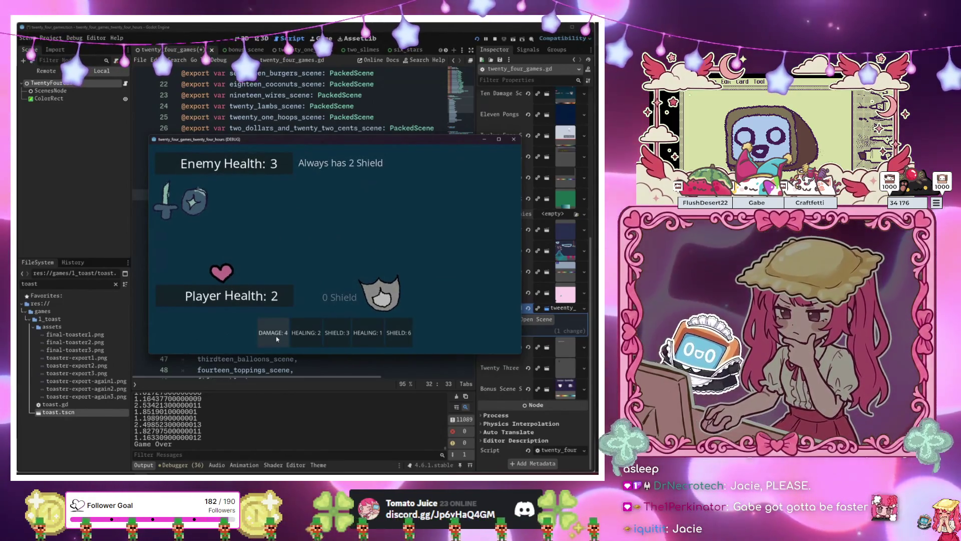
{"action": "left_click", "coordinate": [399, 334]}
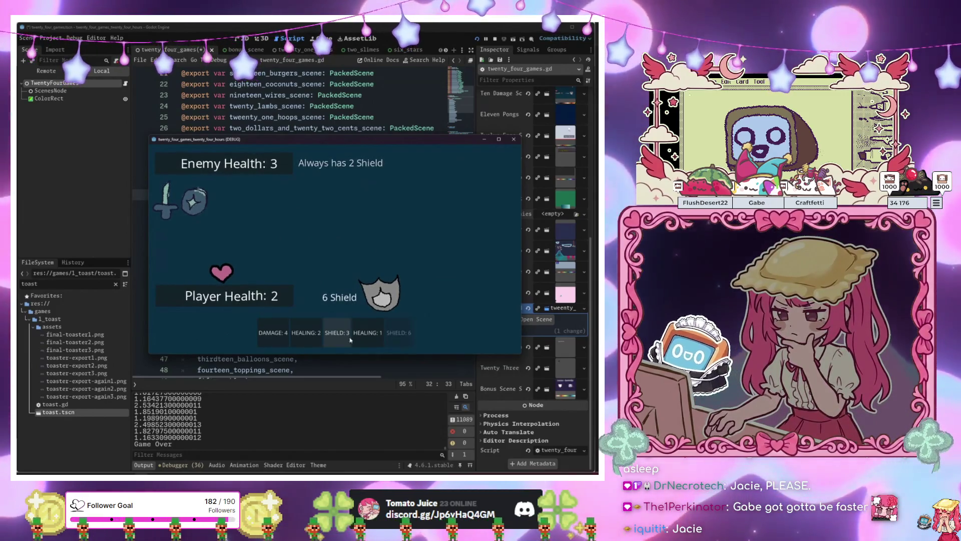
{"action": "left_click", "coordinate": [273, 332]}
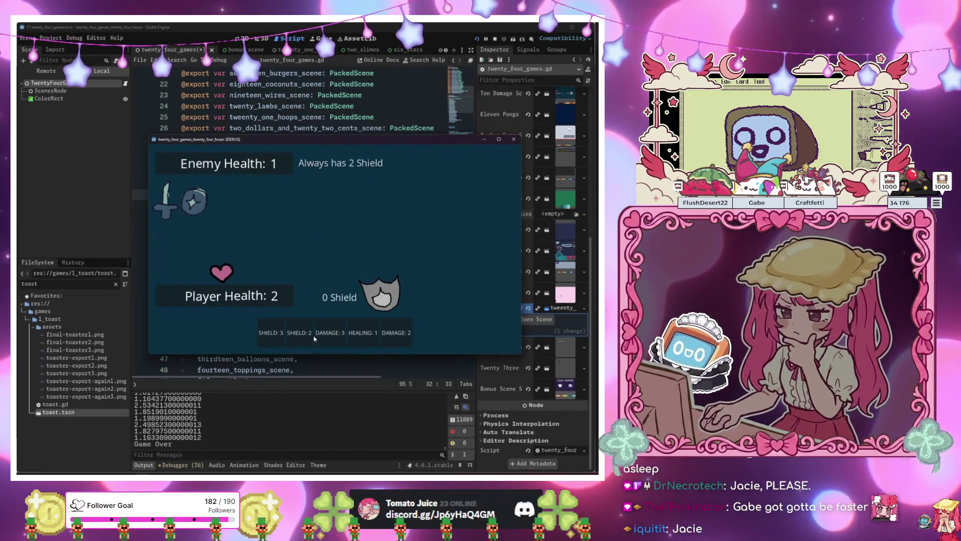
{"action": "left_click", "coordinate": [325, 334]}
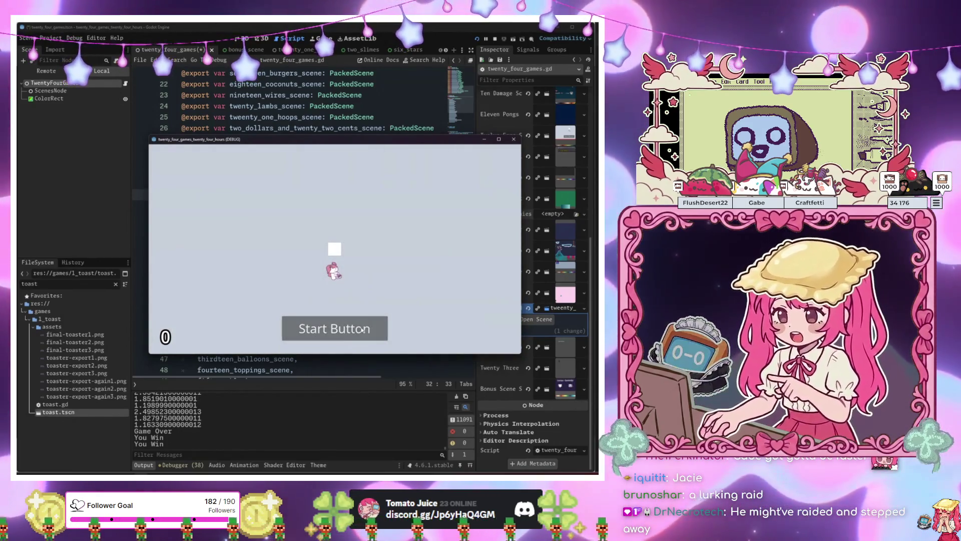
- Start the minigame that follows Pong with its Start Button
{"action": "left_click", "coordinate": [361, 329]}
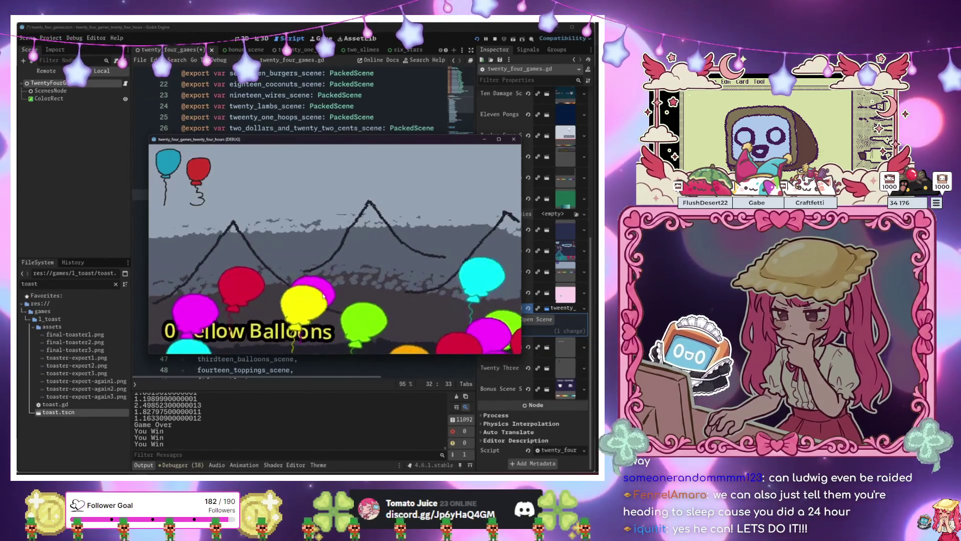
- Pop yellow balloons one by one until the counter reads 12 Yellow Balloons
{"action": "left_click", "coordinate": [313, 286]}
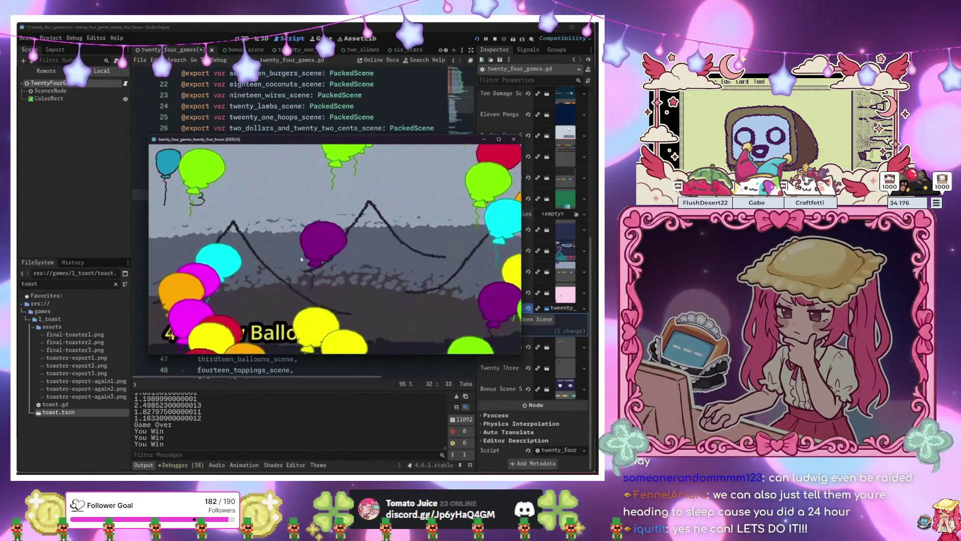
{"action": "left_click", "coordinate": [316, 313]}
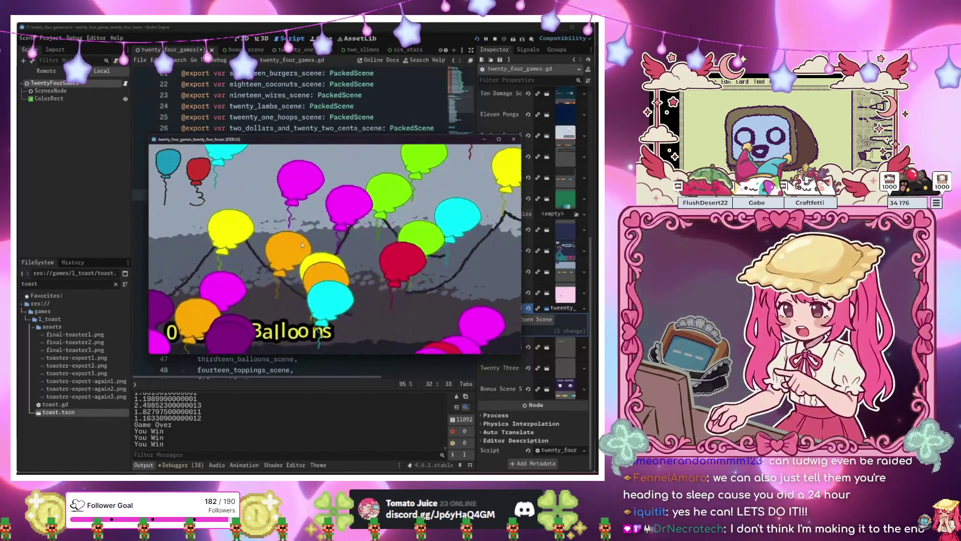
{"action": "left_click", "coordinate": [215, 260]}
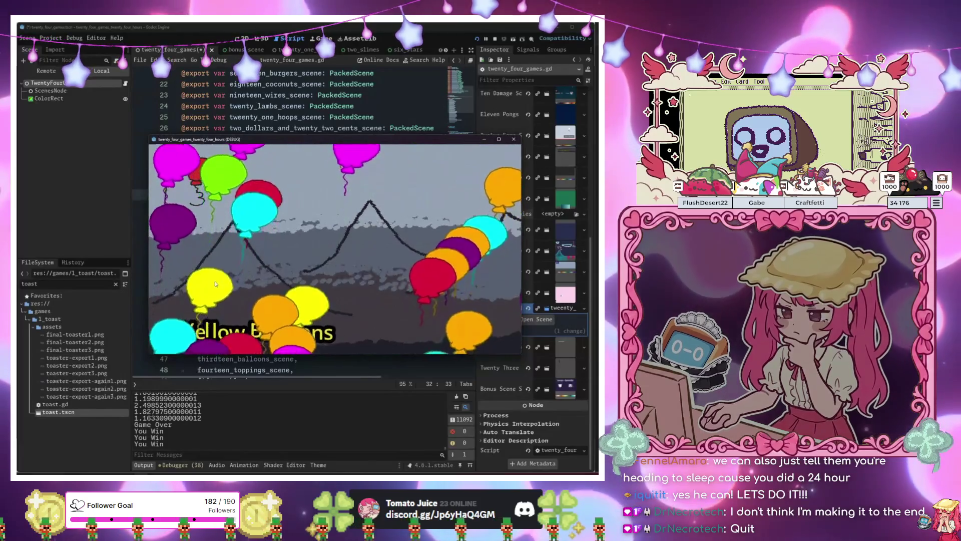
{"action": "left_click", "coordinate": [310, 250]}
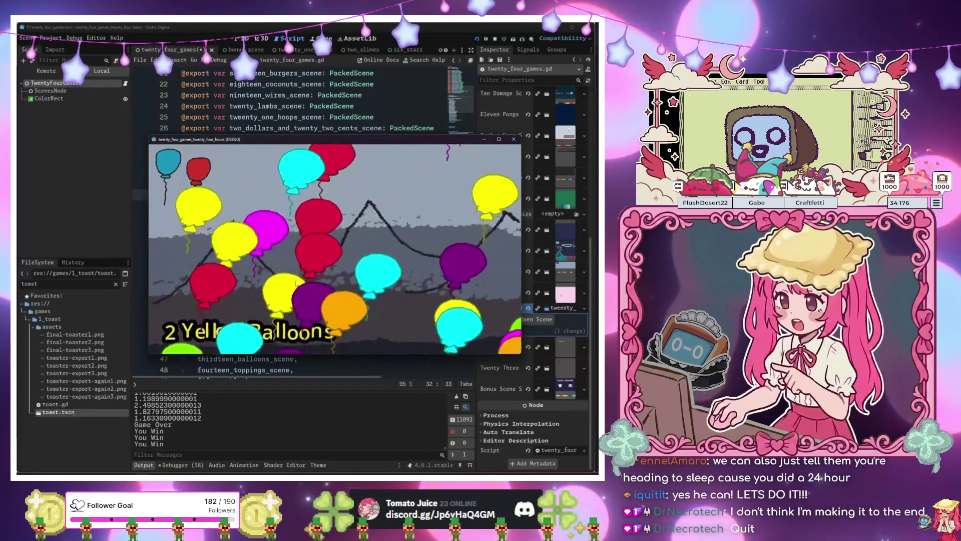
{"action": "left_click", "coordinate": [283, 260]}
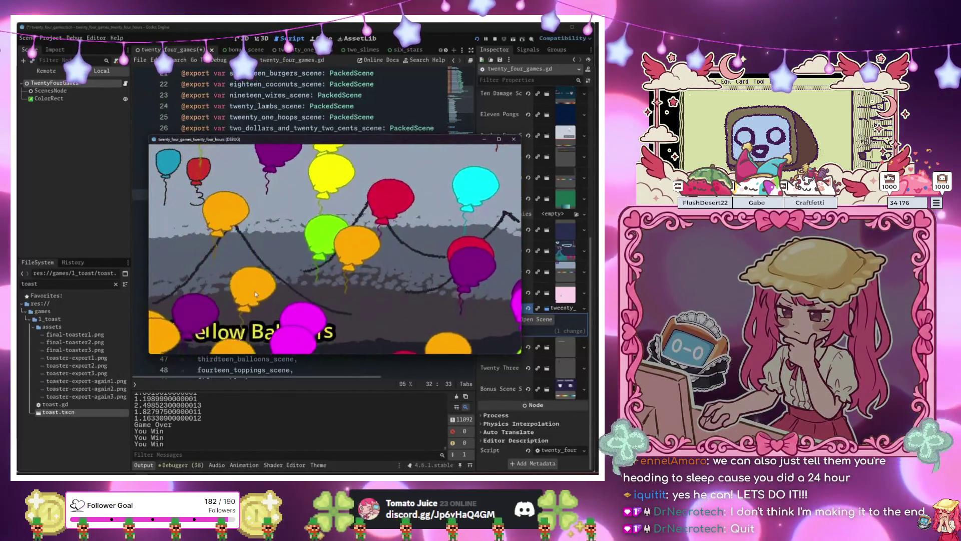
{"action": "left_click", "coordinate": [275, 275]}
{"action": "left_click", "coordinate": [277, 251]}
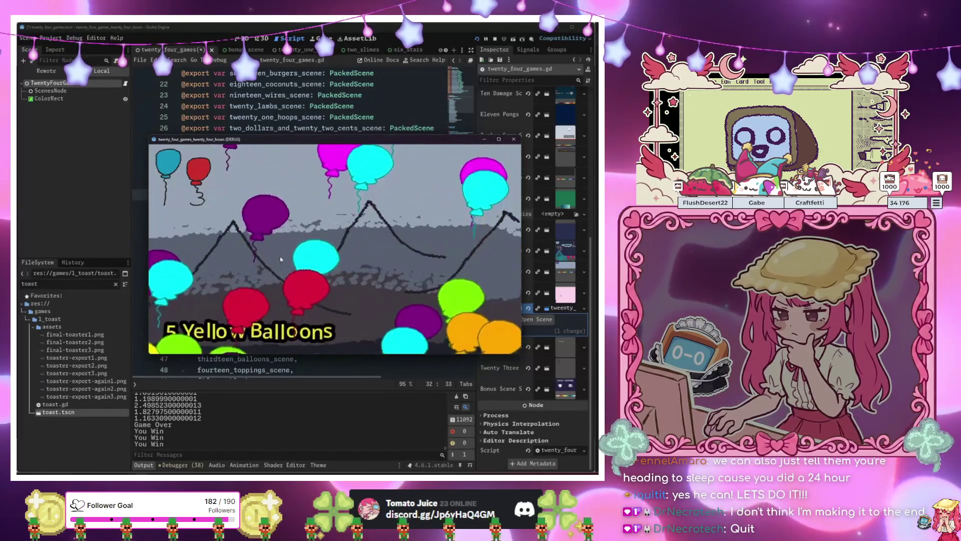
{"action": "left_click", "coordinate": [419, 275]}
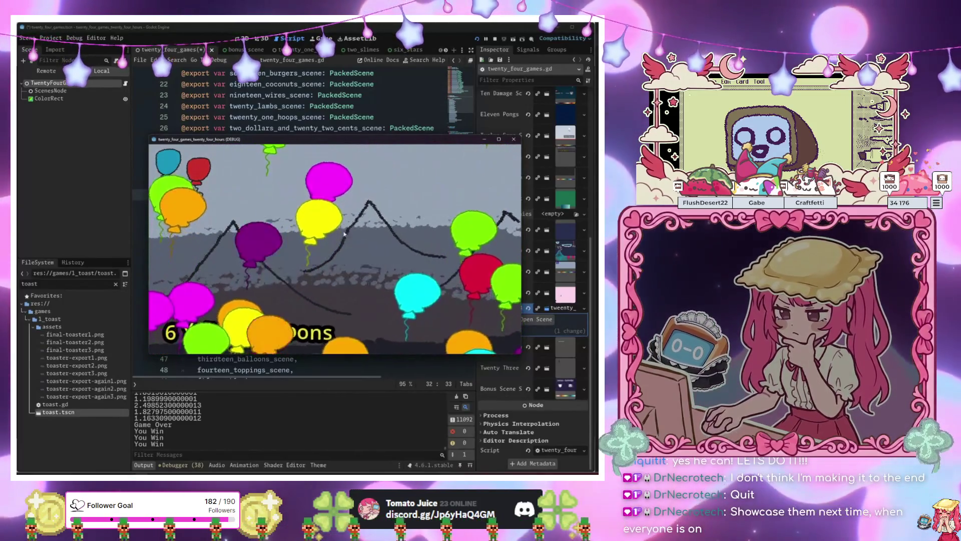
{"action": "left_click", "coordinate": [321, 166]}
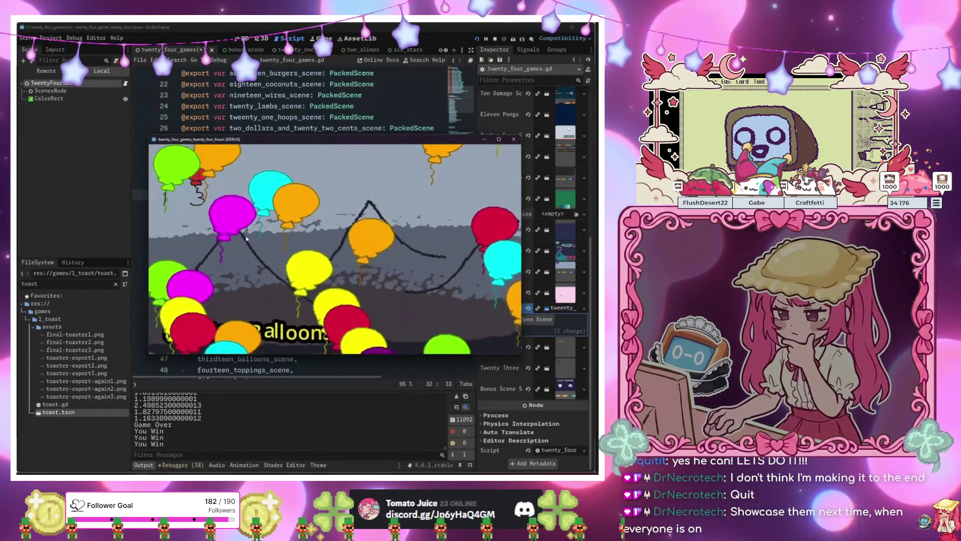
{"action": "left_click", "coordinate": [305, 233]}
{"action": "left_click", "coordinate": [340, 246]}
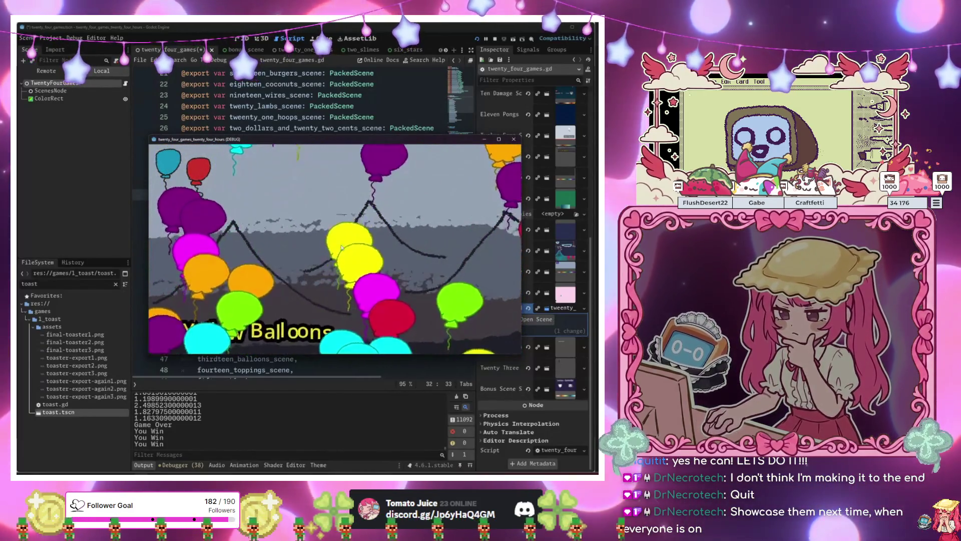
{"action": "left_click", "coordinate": [305, 253]}
{"action": "left_click", "coordinate": [271, 260]}
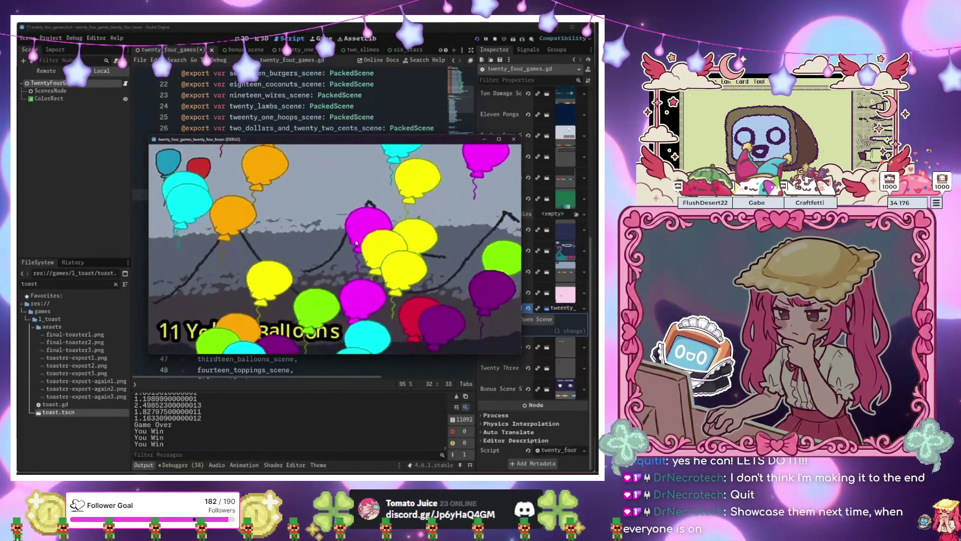
{"action": "left_click", "coordinate": [310, 225]}
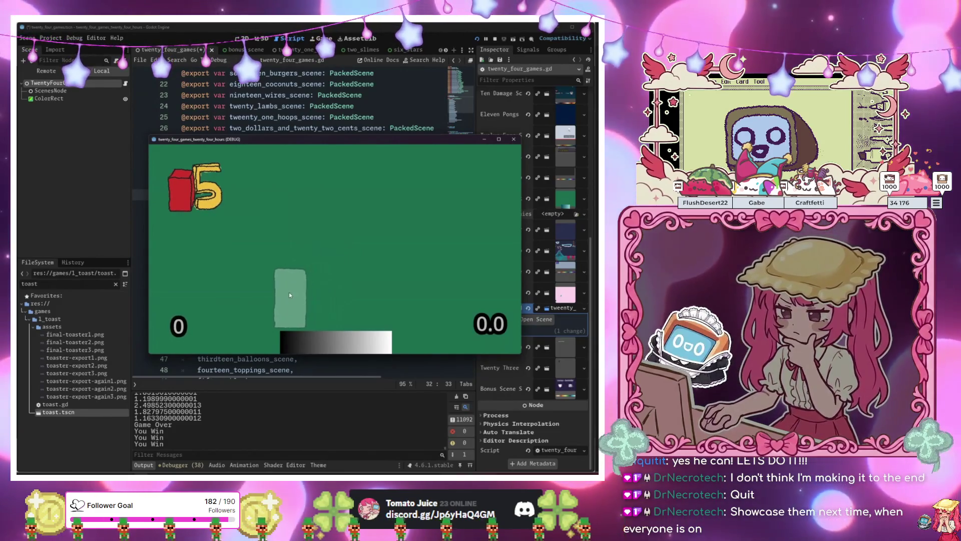
- Build the wall's base from four upright blocks with two flat blocks laid across them
{"action": "left_click", "coordinate": [288, 296]}
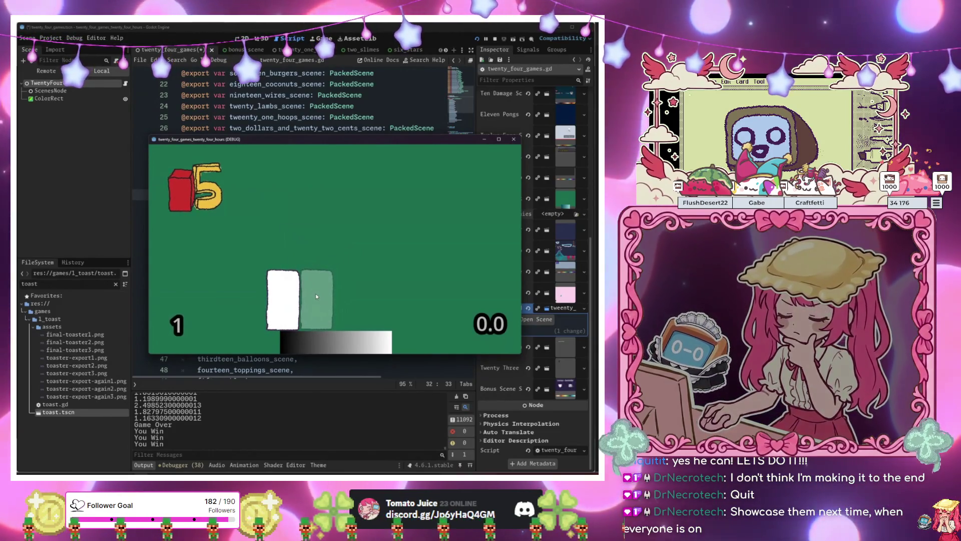
{"action": "left_click", "coordinate": [315, 293]}
{"action": "left_click", "coordinate": [349, 297]}
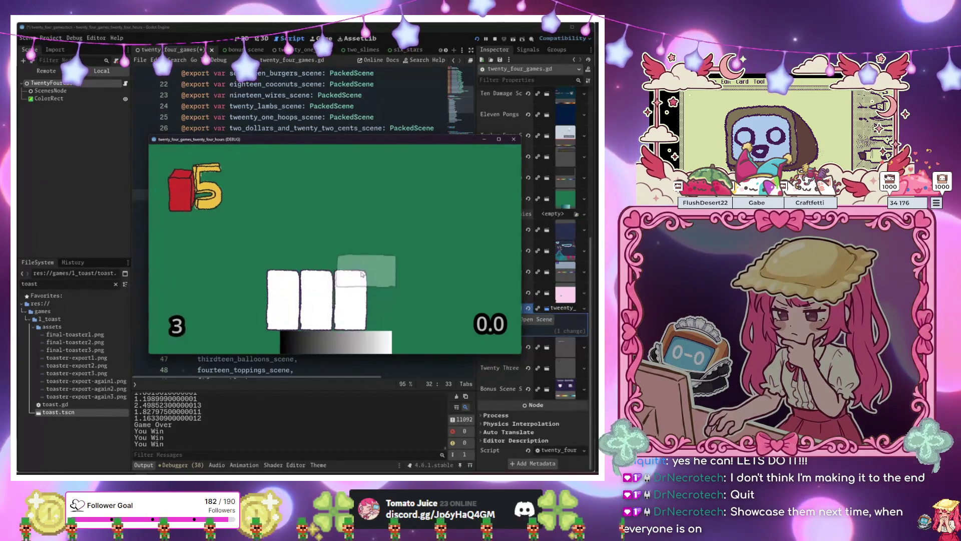
{"action": "left_click", "coordinate": [287, 254]}
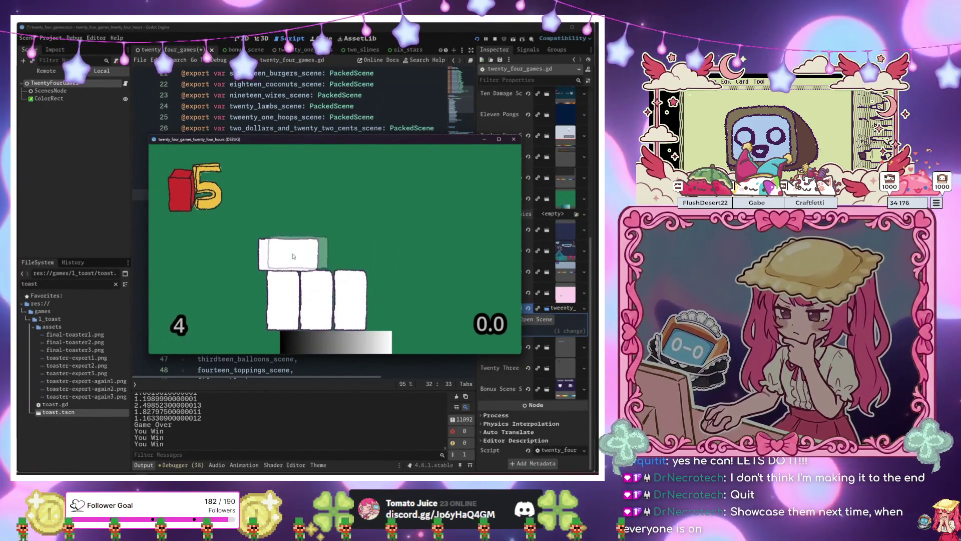
{"action": "left_click", "coordinate": [347, 254]}
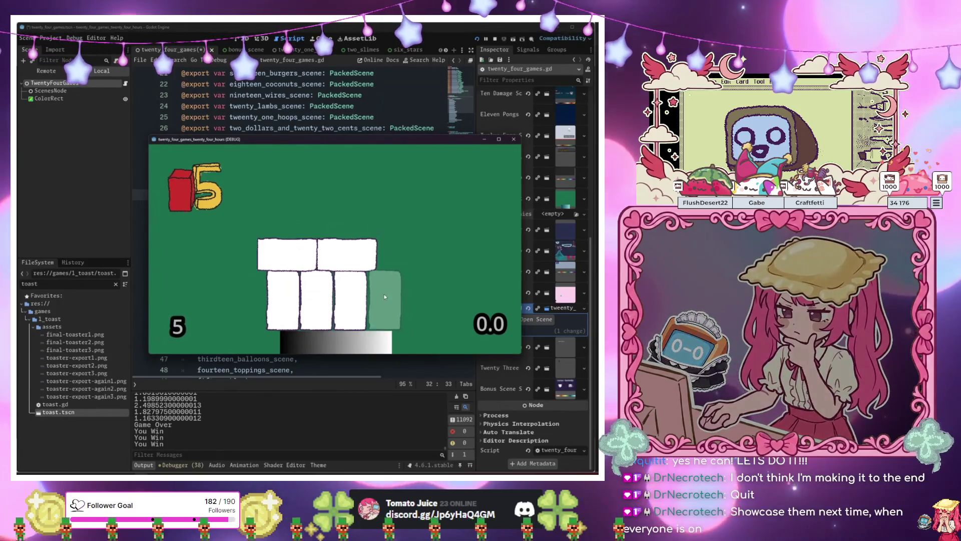
{"action": "left_click", "coordinate": [382, 296]}
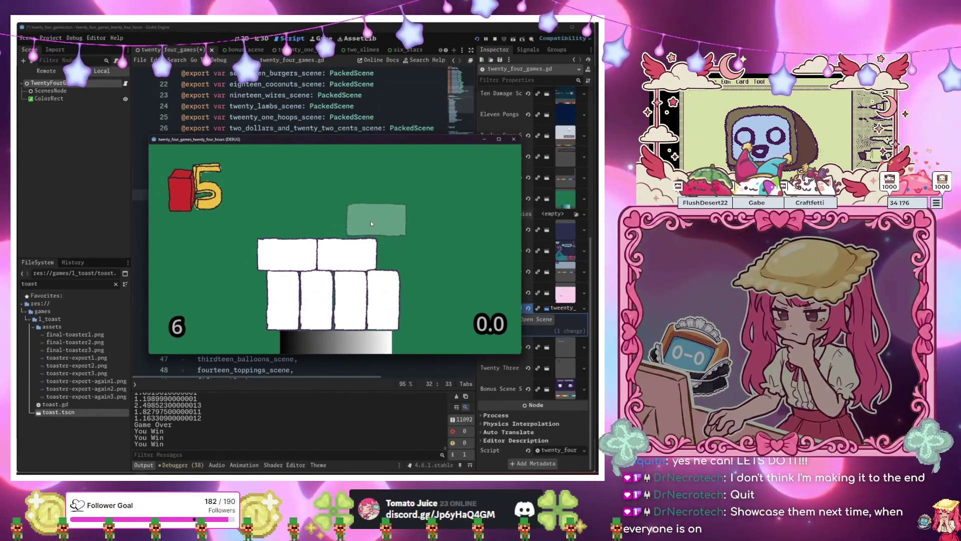
- Stack further rows of flat and upright blocks up to the top of the wall
{"action": "left_click", "coordinate": [289, 223]}
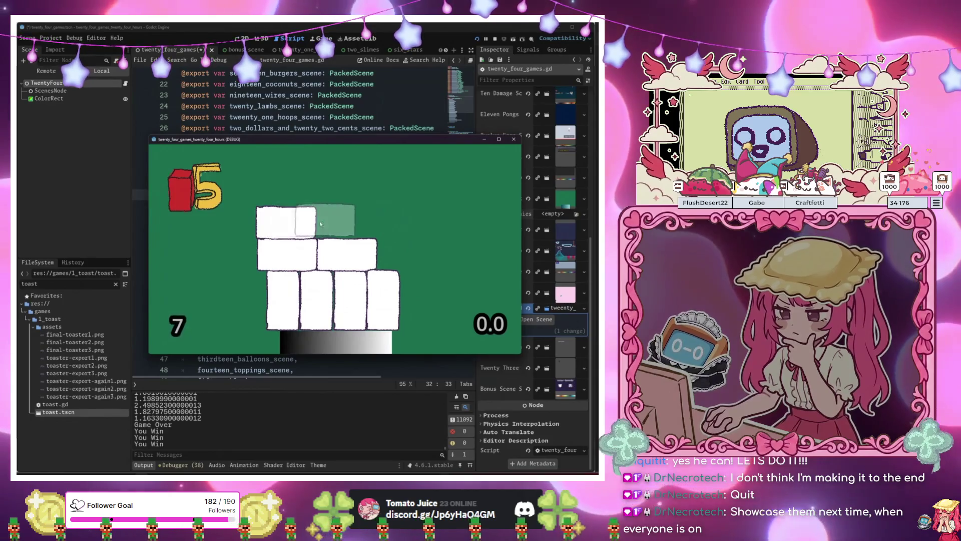
{"action": "left_click", "coordinate": [350, 224]}
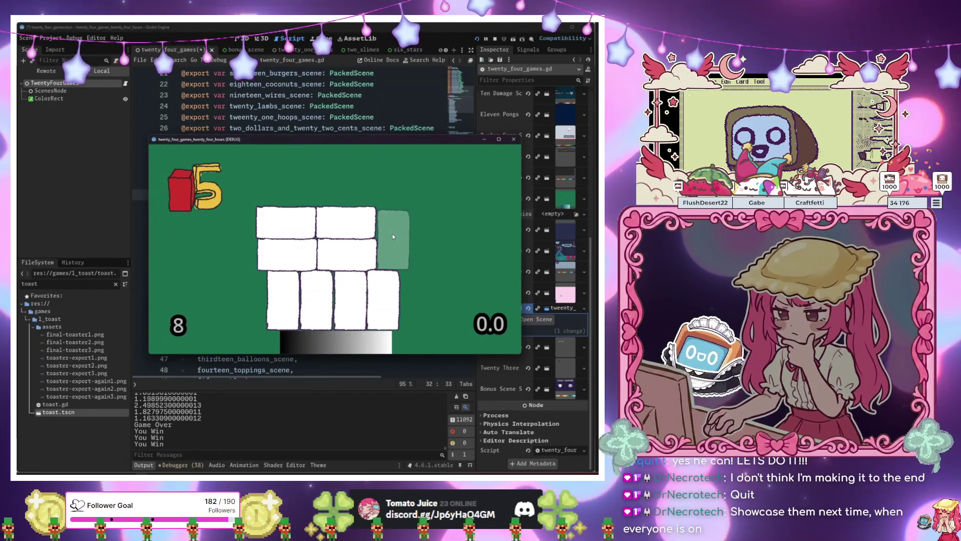
{"action": "left_click", "coordinate": [393, 237]}
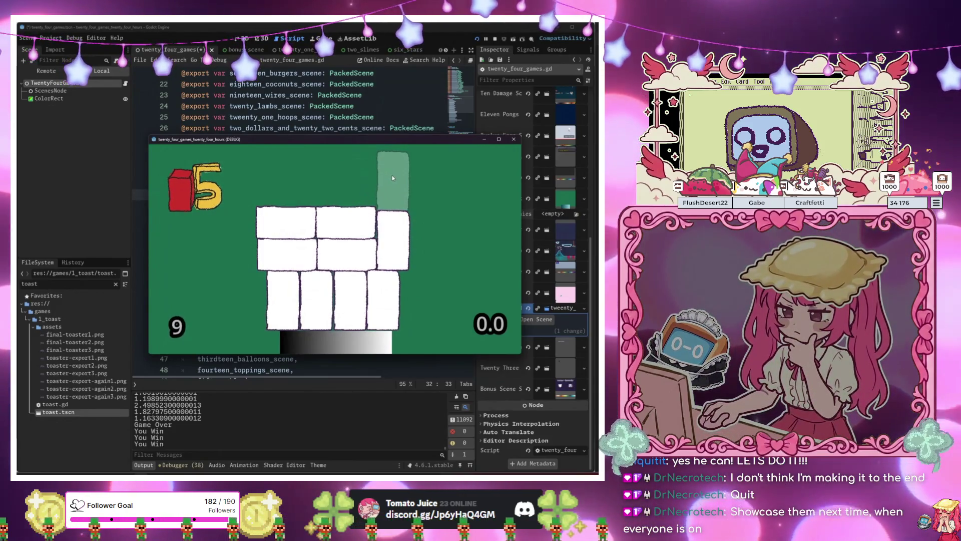
{"action": "left_click", "coordinate": [272, 174]}
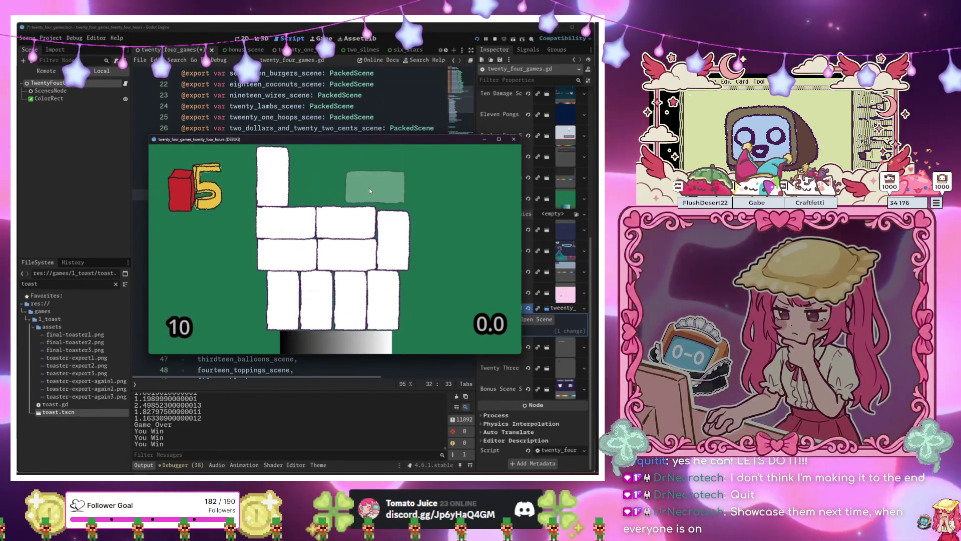
{"action": "left_click", "coordinate": [373, 189]}
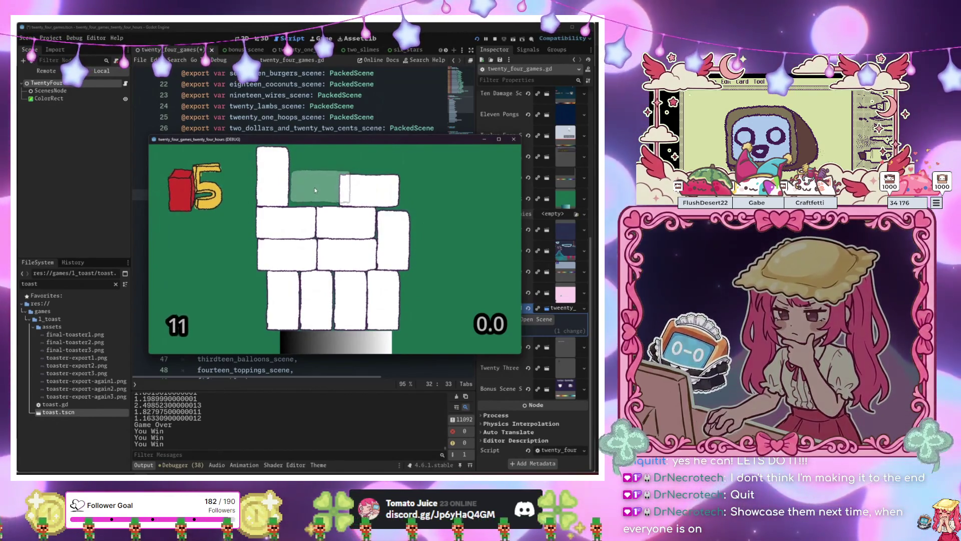
{"action": "left_click", "coordinate": [313, 190]}
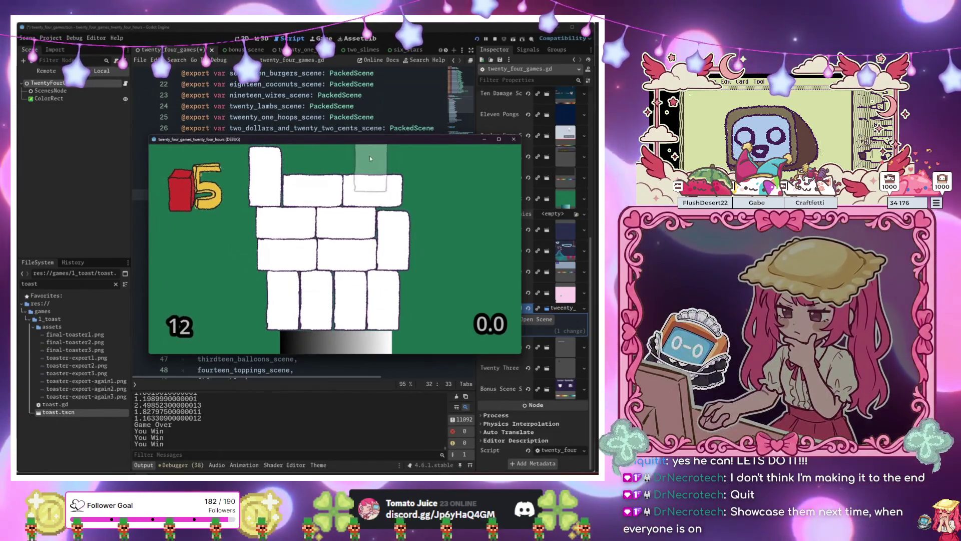
{"action": "left_click", "coordinate": [300, 148]}
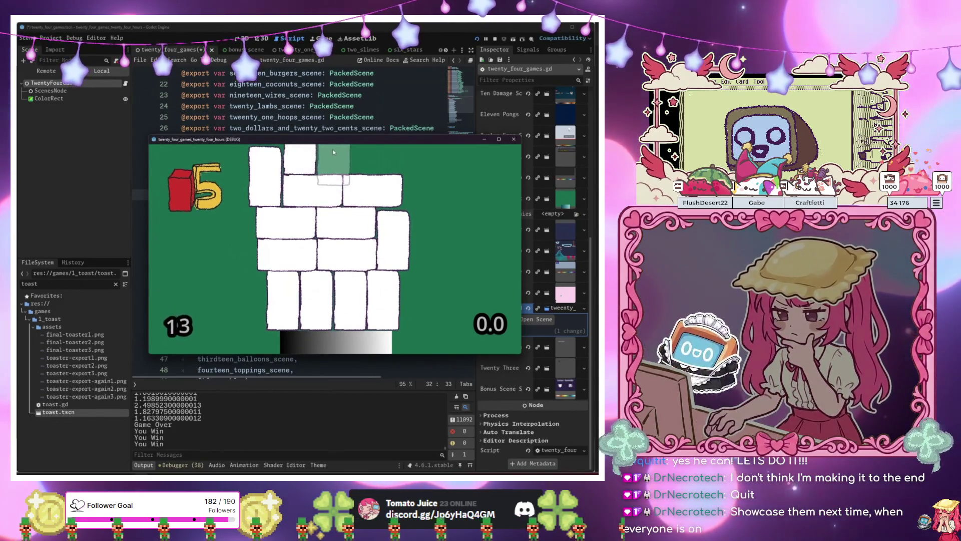
{"action": "left_click", "coordinate": [376, 151]}
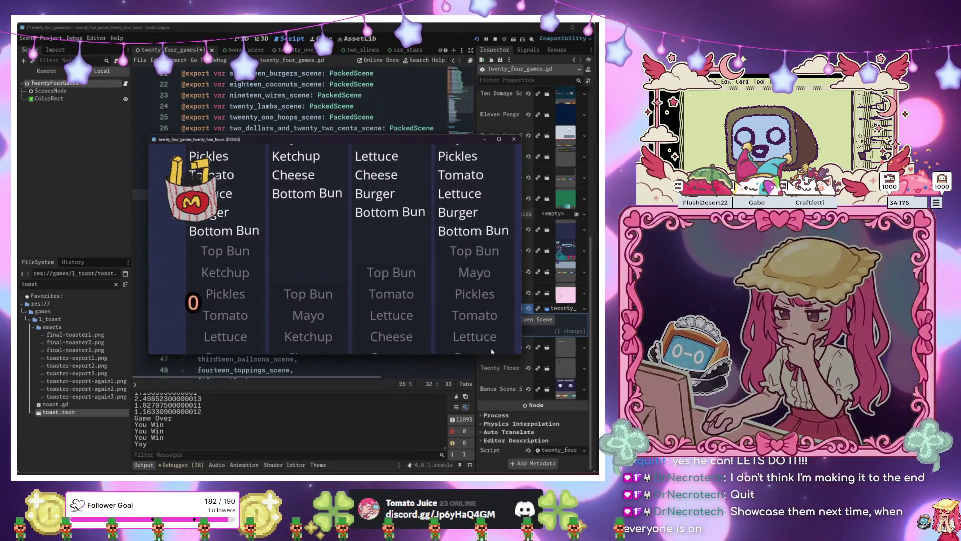
- Enlarge and reposition the game window, then add Bottom Bun to the first burger order
{"action": "mouse_move", "coordinate": [519, 354]}
{"action": "left_mouse_down"}
{"action": "mouse_move", "coordinate": [555, 431]}
{"action": "mouse_move", "coordinate": [599, 456]}
{"action": "left_mouse_up"}
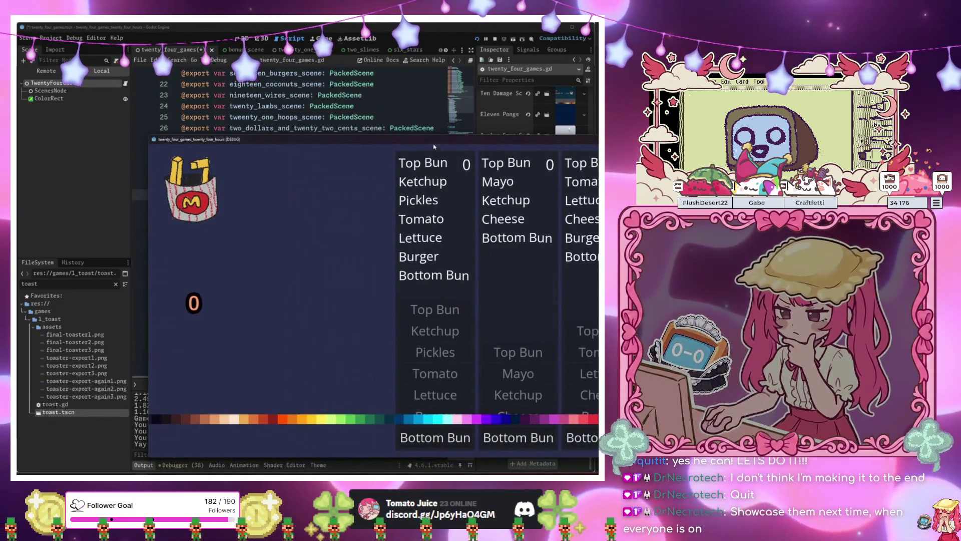
{"action": "left_click_drag", "start_coordinate": [433, 147], "coordinate": [326, 98]}
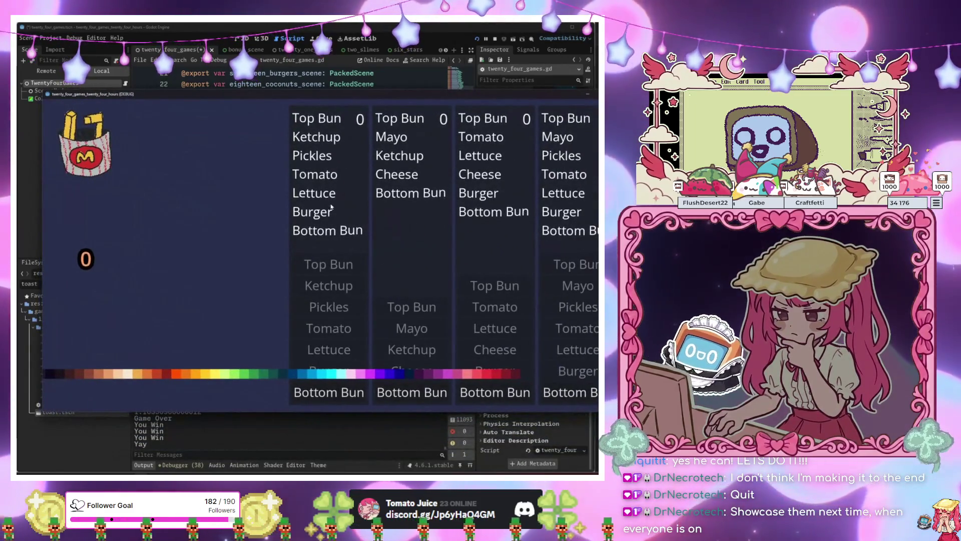
{"action": "left_click", "coordinate": [334, 395]}
{"action": "left_click", "coordinate": [335, 393]}
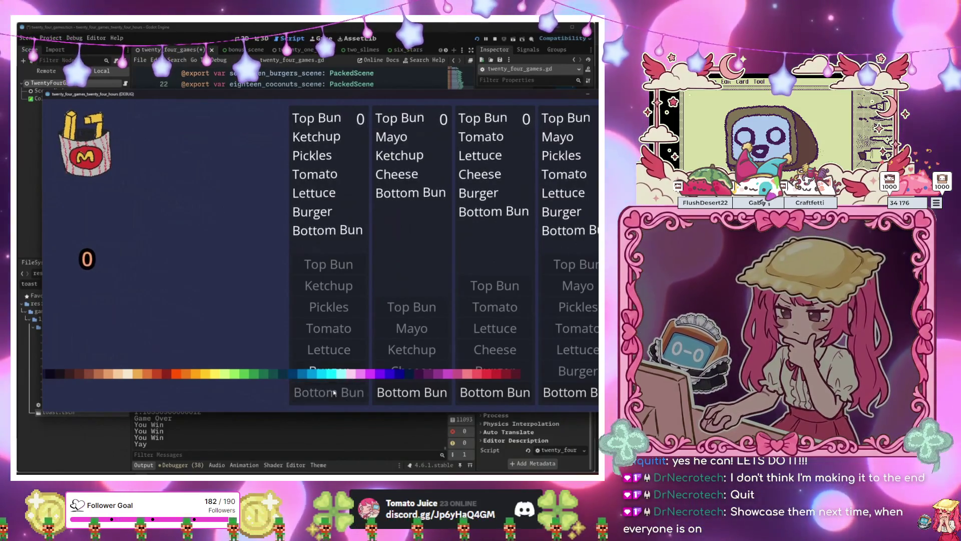